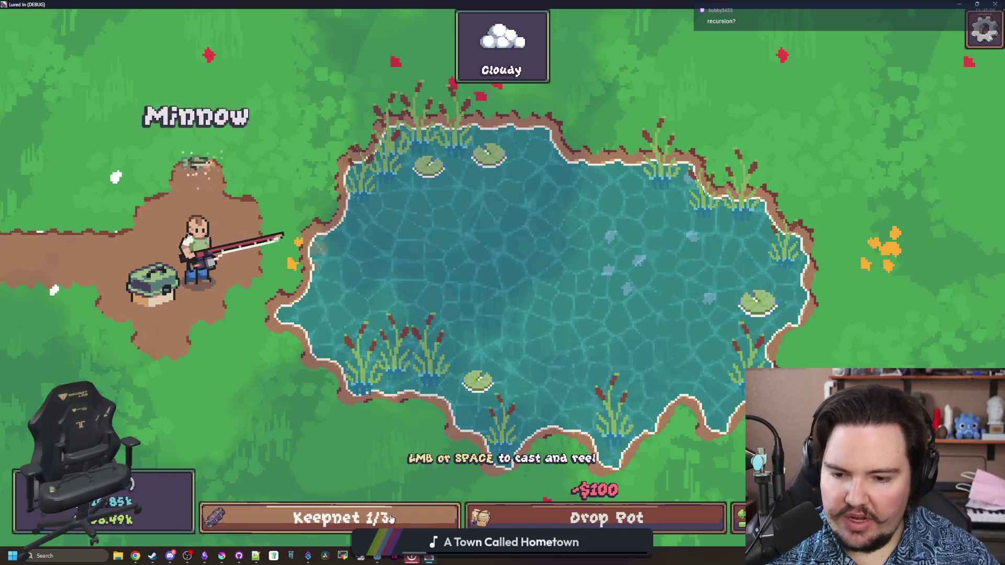
Release the Minnow from the keepnet, then close the debug game and return to panel.gd.
key("Tab")
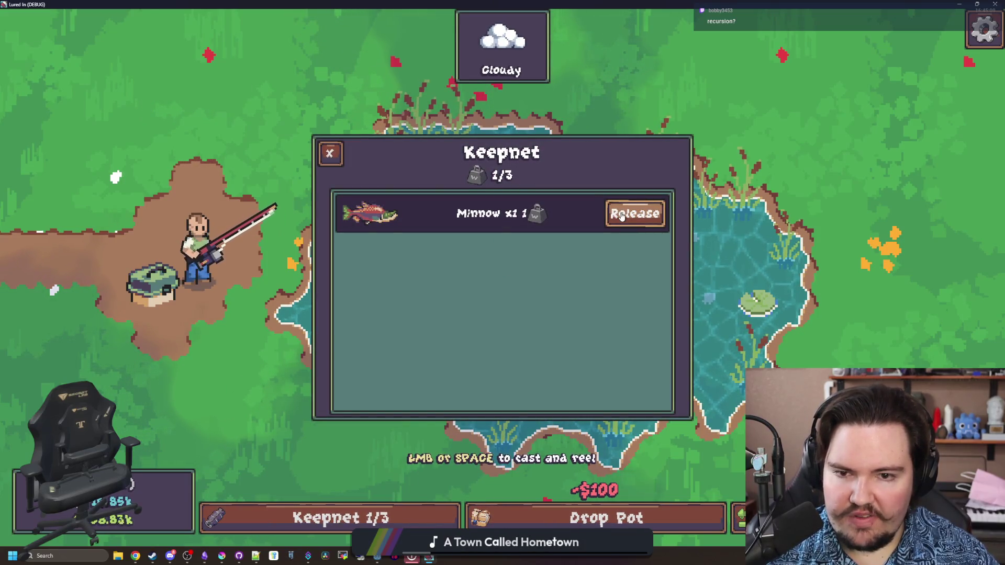
key("space")
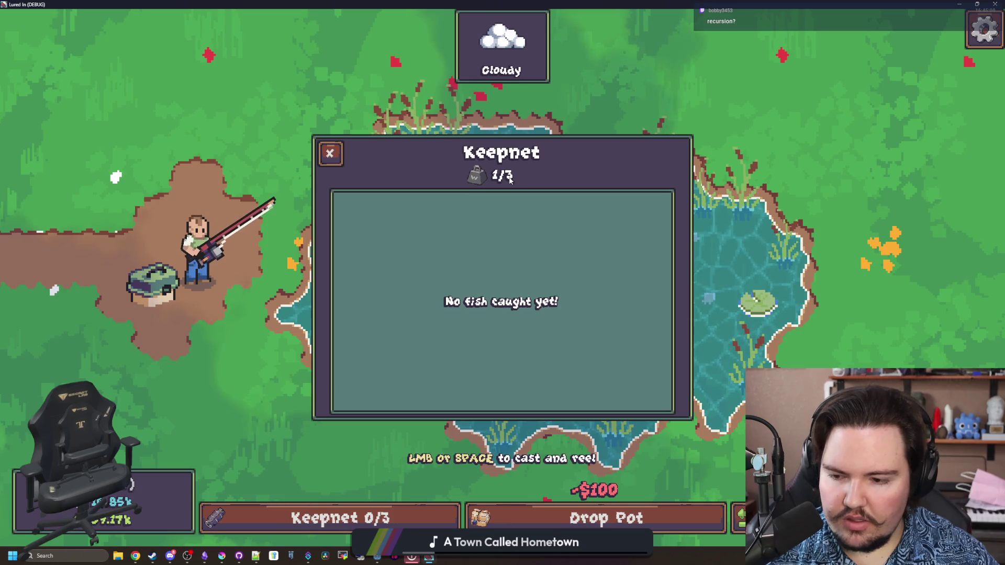
key("F8")
left_click(585, 289)
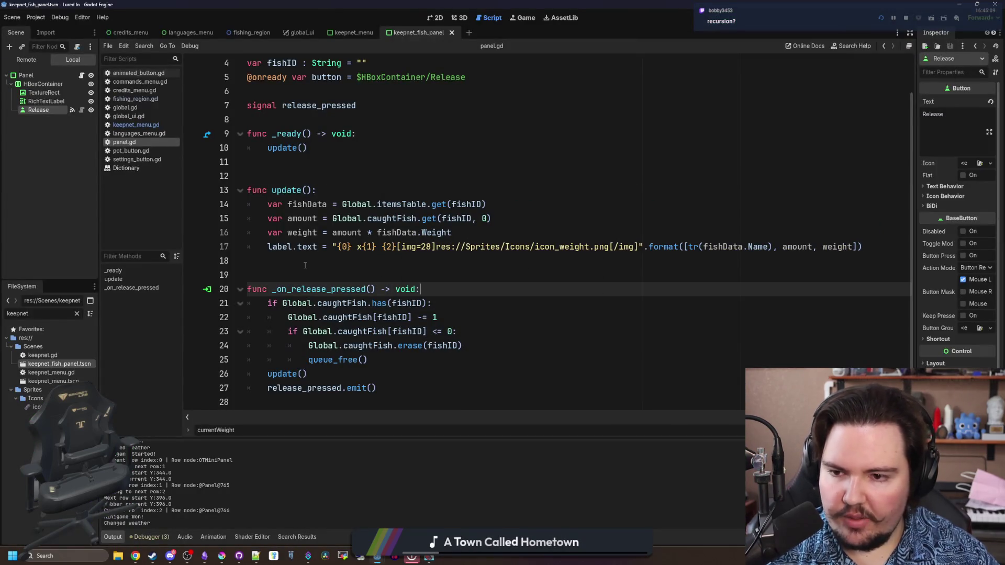
Look over keepnet_menu.gd, then open fishing_region.gd.
left_click(460, 261)
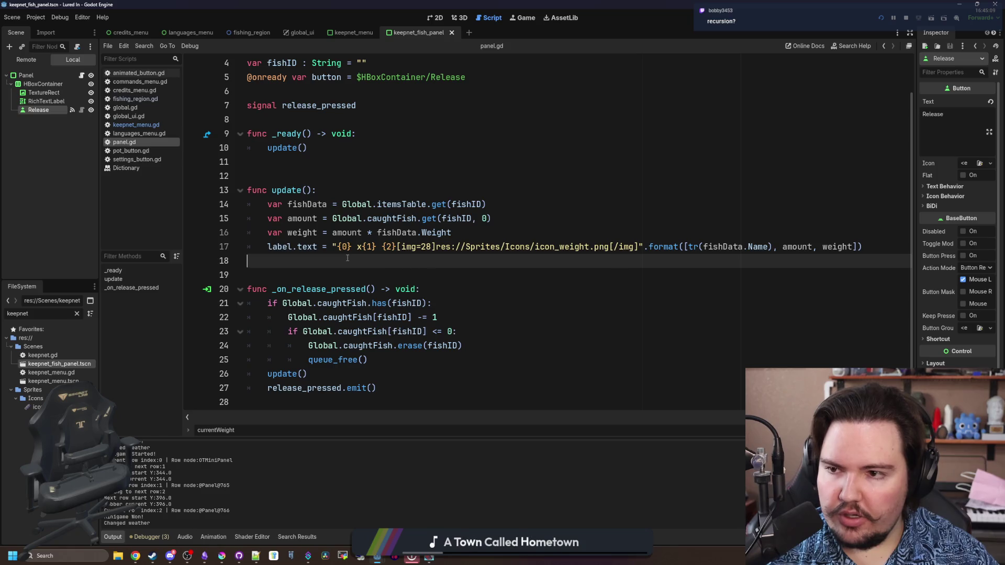
left_click(136, 124)
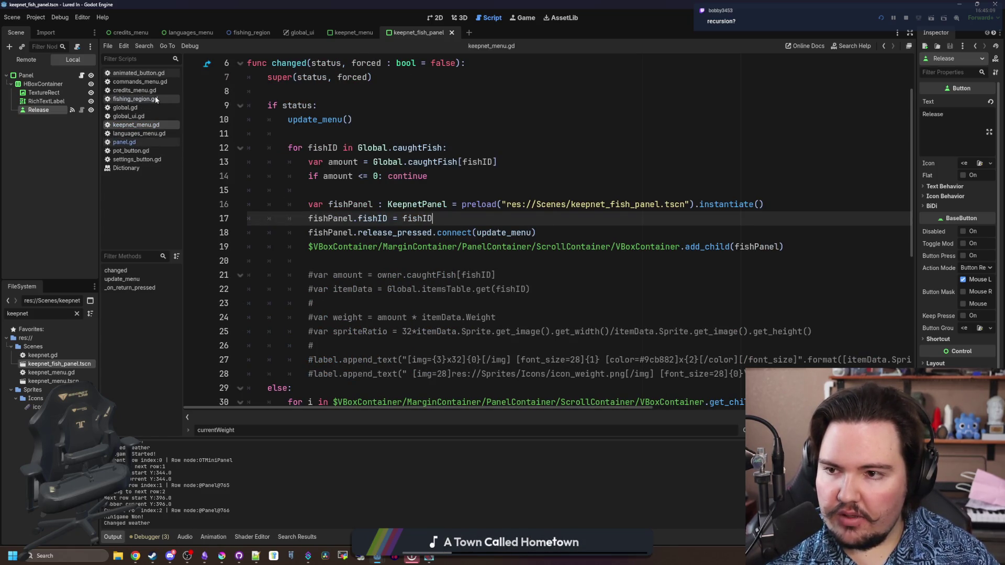
left_click(134, 99)
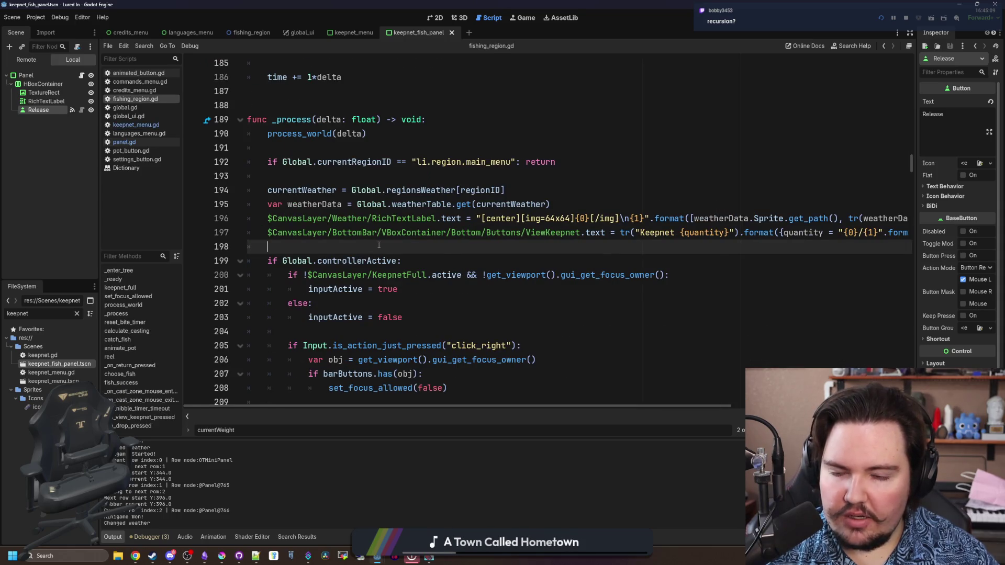
Select the currentWeight totalling lines 244–248 in _process.
key("Up")
key("Up")
key("Up")
scroll(423, 204, "down", 5)
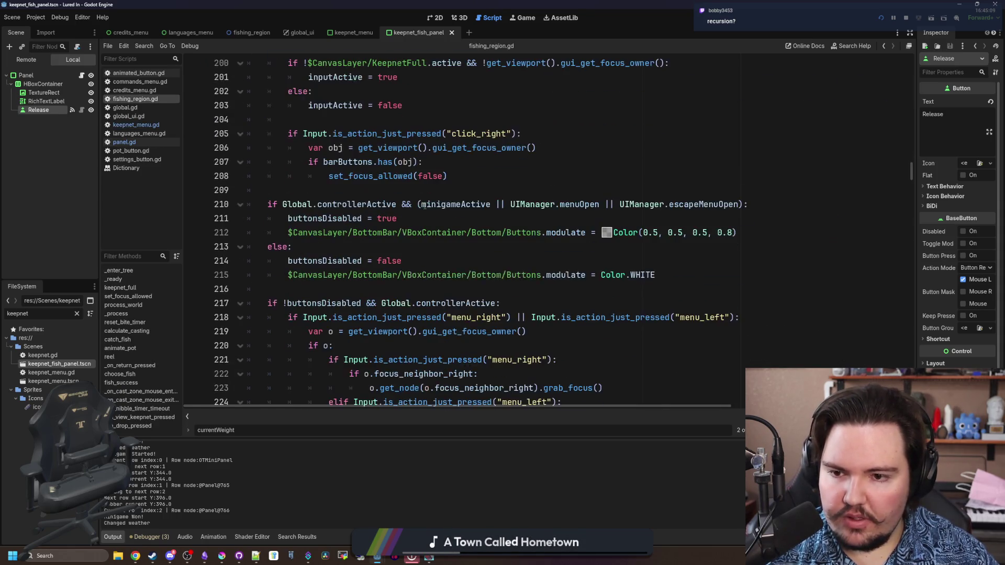
scroll(444, 197, "down", 11)
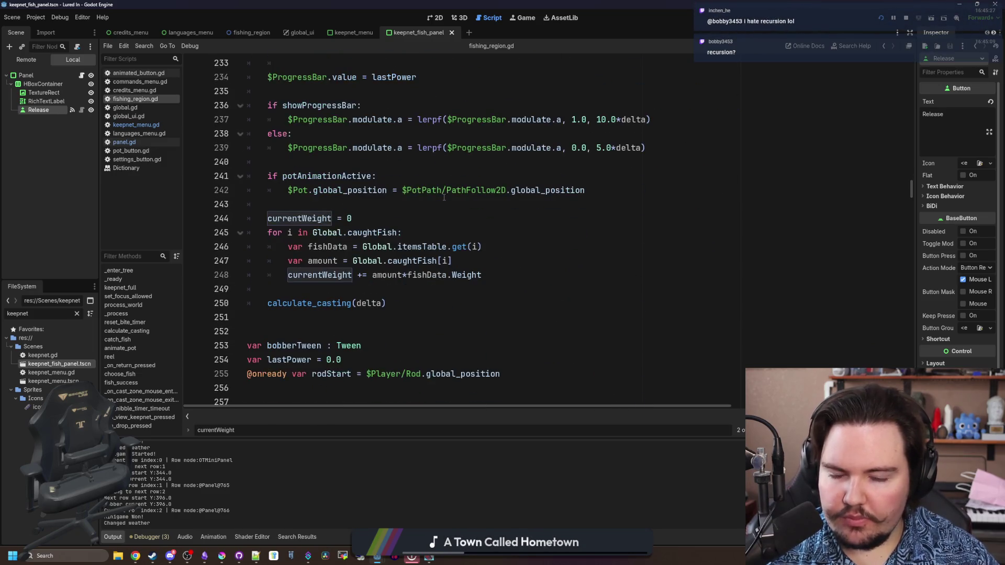
left_click(356, 286)
scroll(356, 286, "up", 1)
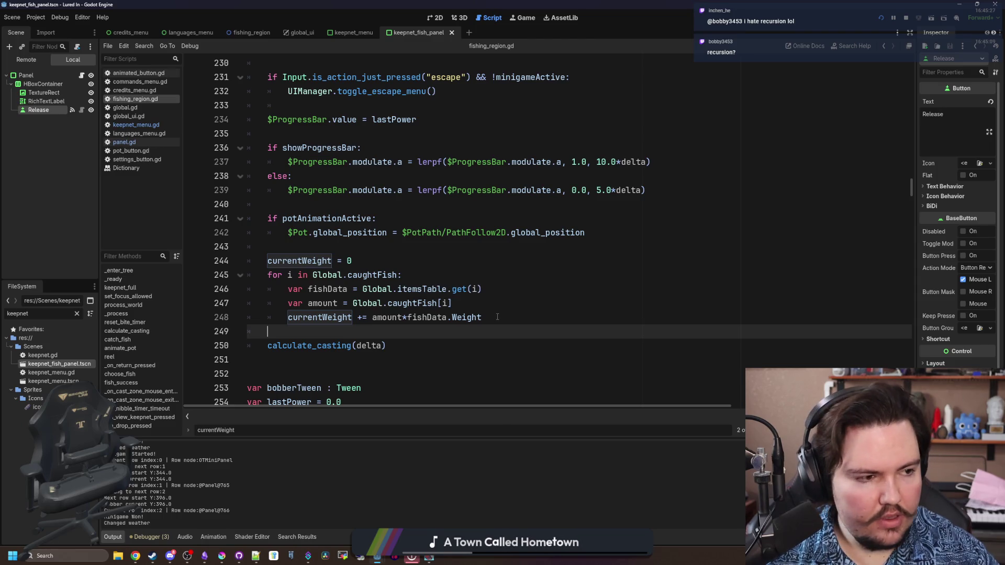
mouse_move(497, 317)
left_mouse_down()
mouse_move(264, 262)
mouse_move(199, 262)
left_mouse_up()
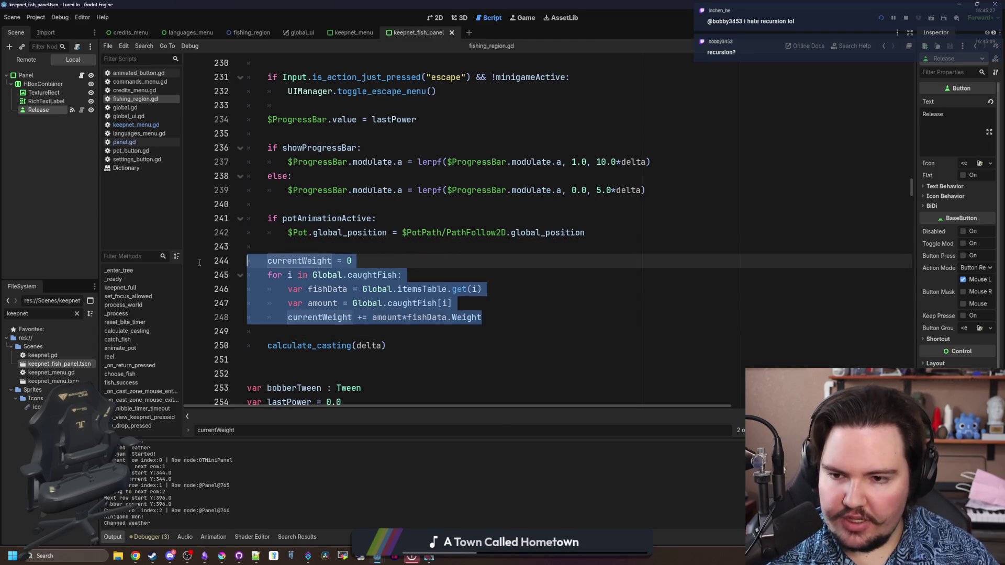
Cut the weight lines from _process and paste them under a new func update_weight() header.
key("BackSpace")
key("BackSpace")
key("BackSpace")
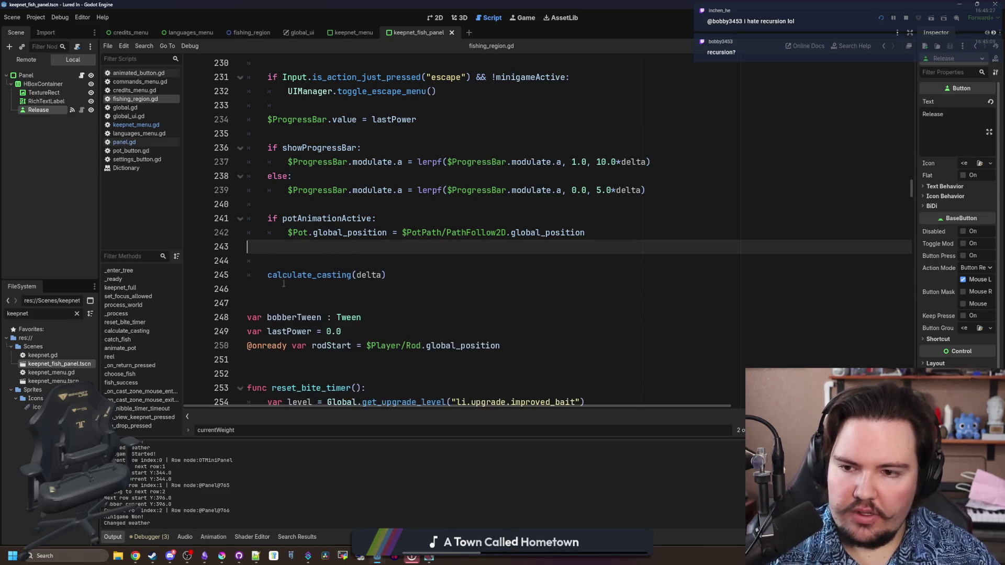
left_click(291, 274)
key("Return")
key("Return")
key("Return")
key("Up")
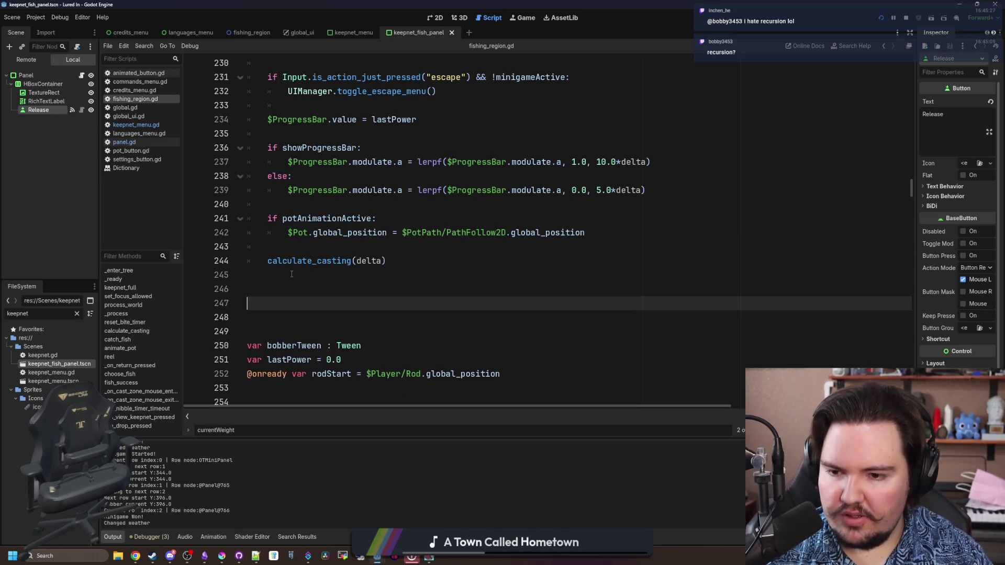
type("func update_weight(")
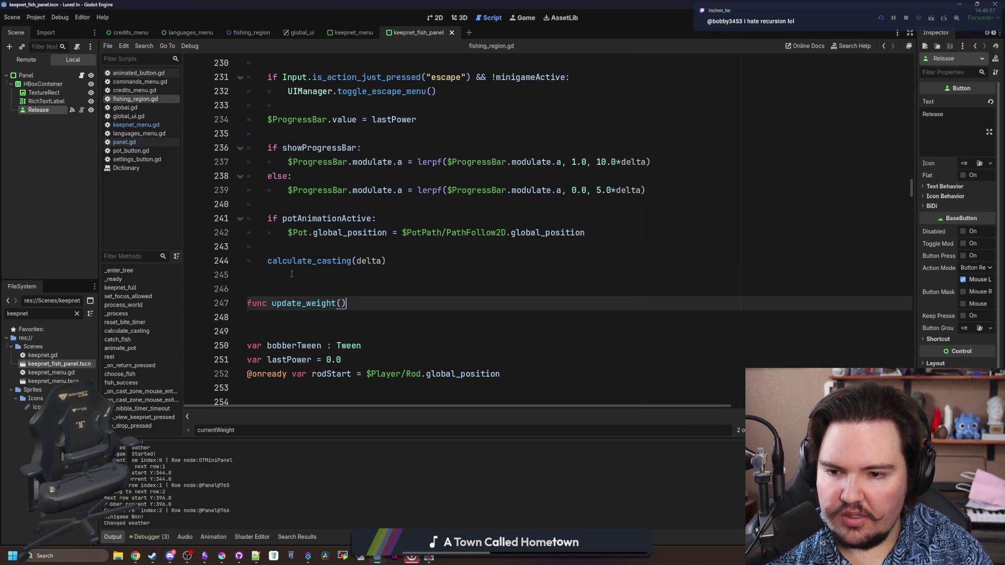
type(": \t\tcurrentWeight = 0 \tfor i in Global.caughtFish: \t\tvar fishData = Global.itemsTable.get(i) \t\tvar amount = Global.caughtFish[i] \t\tcurrentWeight += amount*fishData.Weight")
Unindent the pasted body so it sits correctly inside update_weight().
left_click(287, 317)
key("shift+Tab")
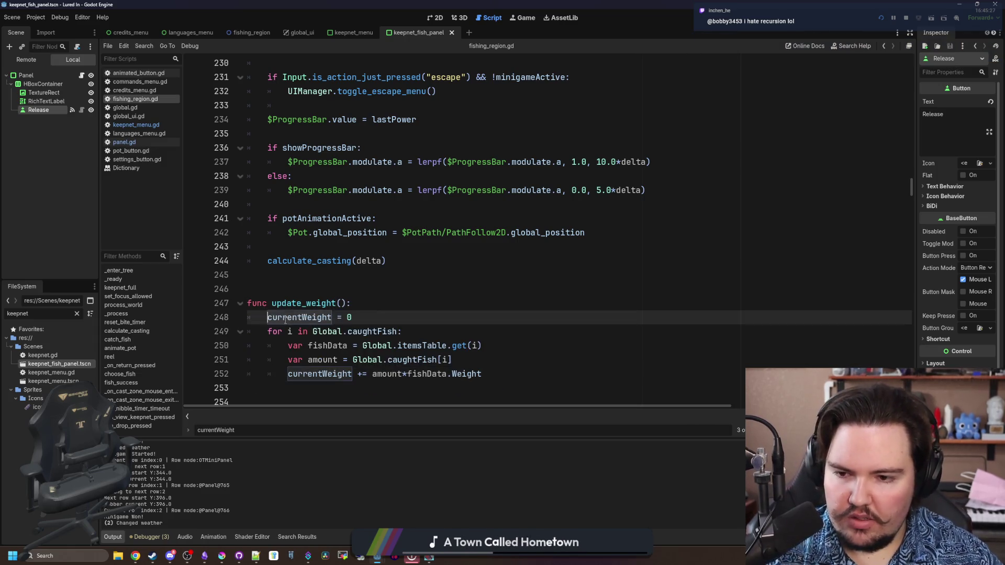
key("Up")
key("Up")
scroll(314, 272, "down", 1)
Review the new update_weight() header and its surrounding blank lines.
left_click(355, 259)
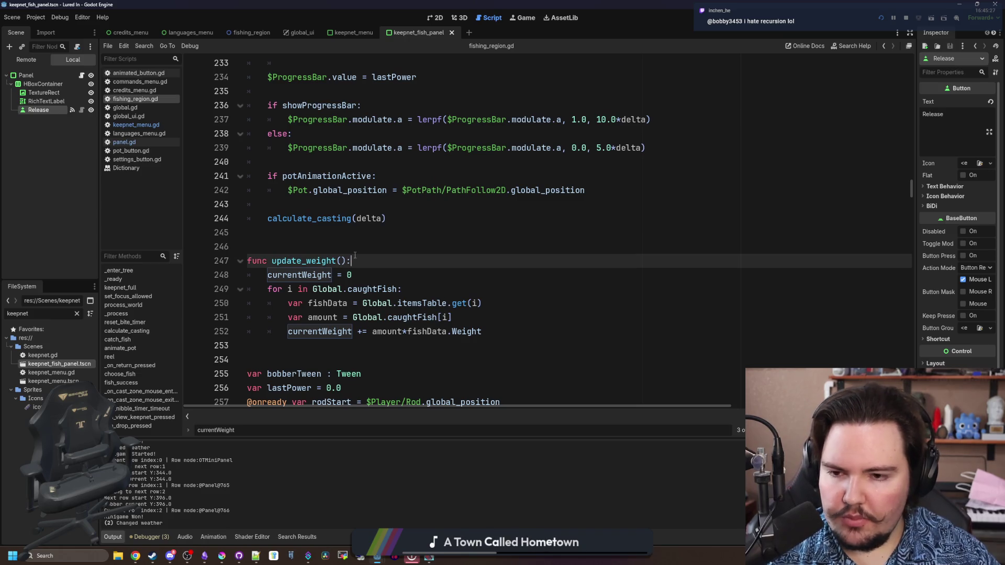
left_click(380, 238)
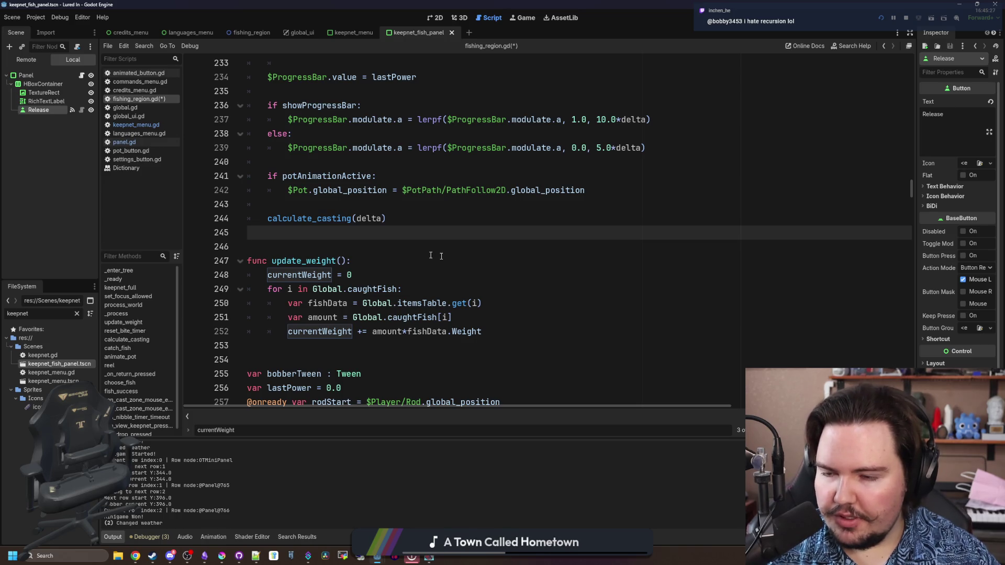
left_click(412, 252)
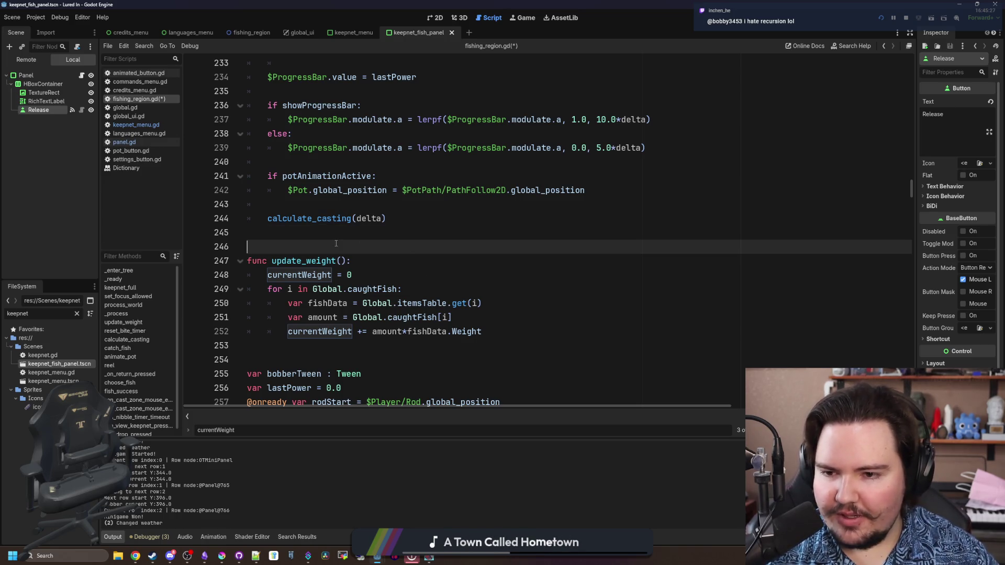
left_click(366, 261)
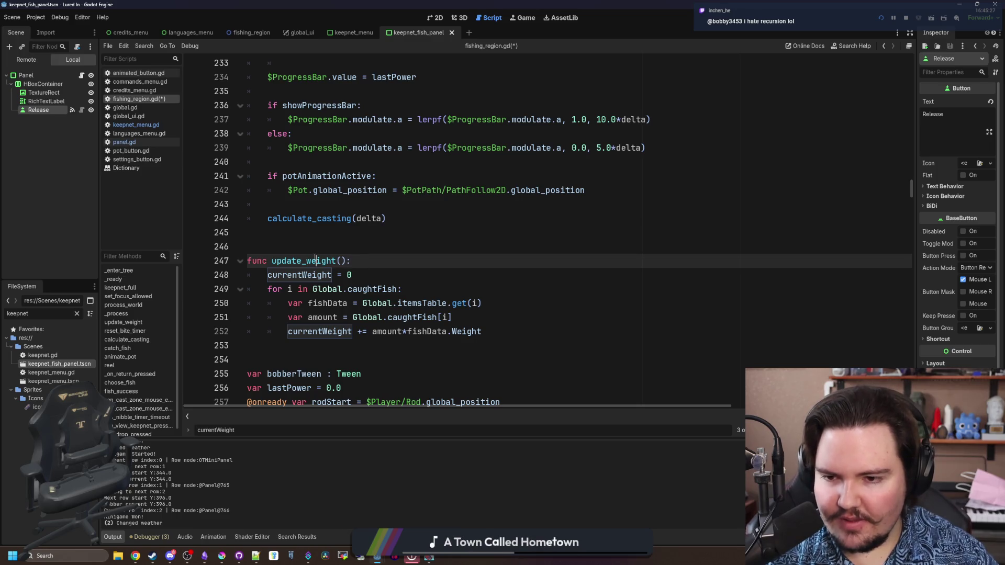
left_click(312, 239)
double_click(303, 260)
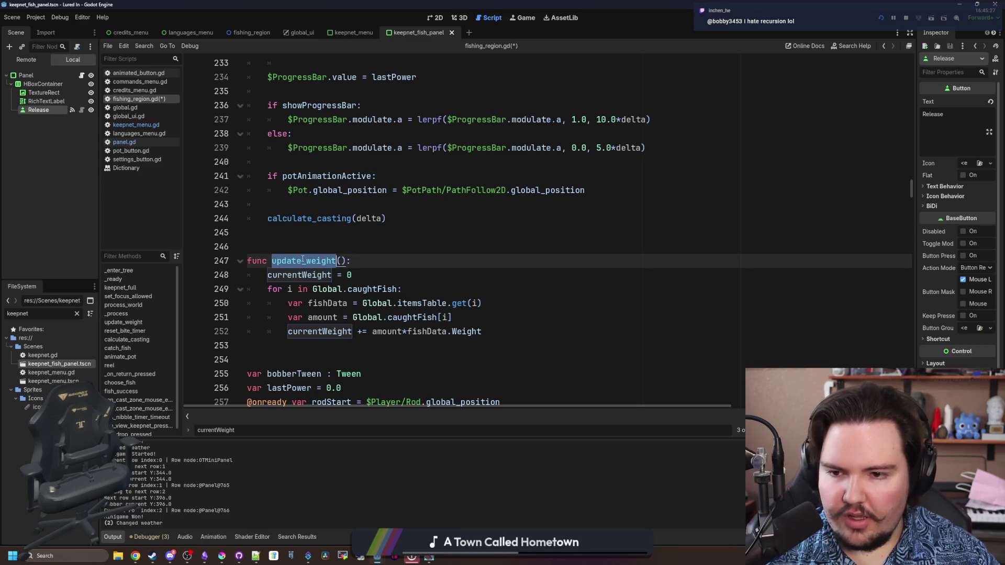
left_click(317, 242)
scroll(317, 241, "up", 10)
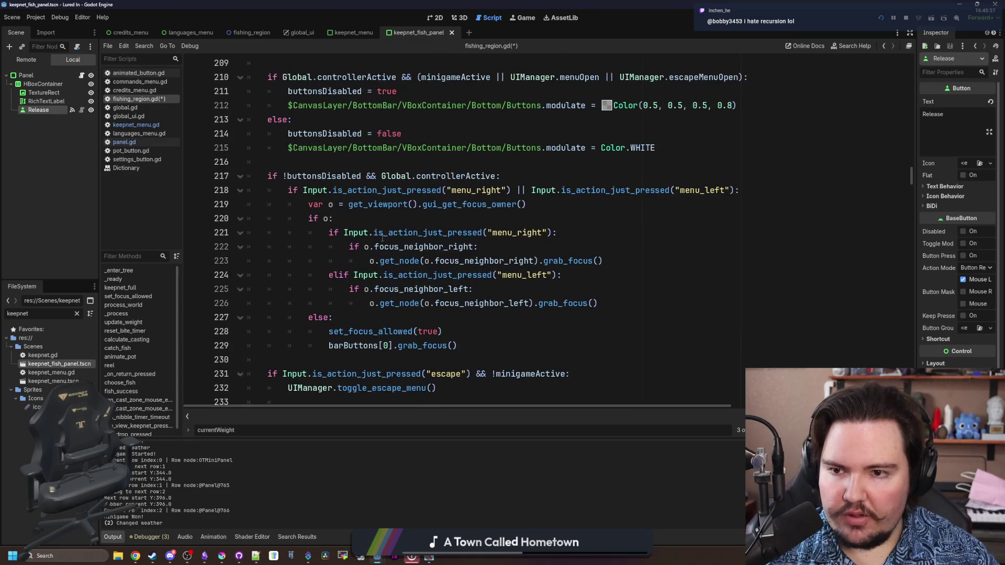
scroll(304, 272, "down", 10)
Search the script for 'success' to jump to the fish_success function.
double_click(300, 260)
key("ctrl+f")
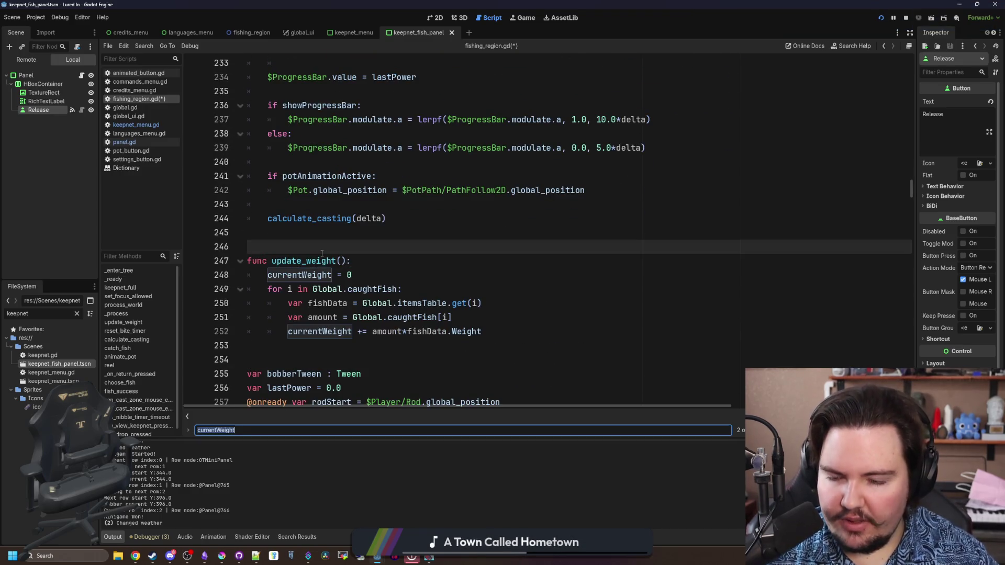
type("fish_caug")
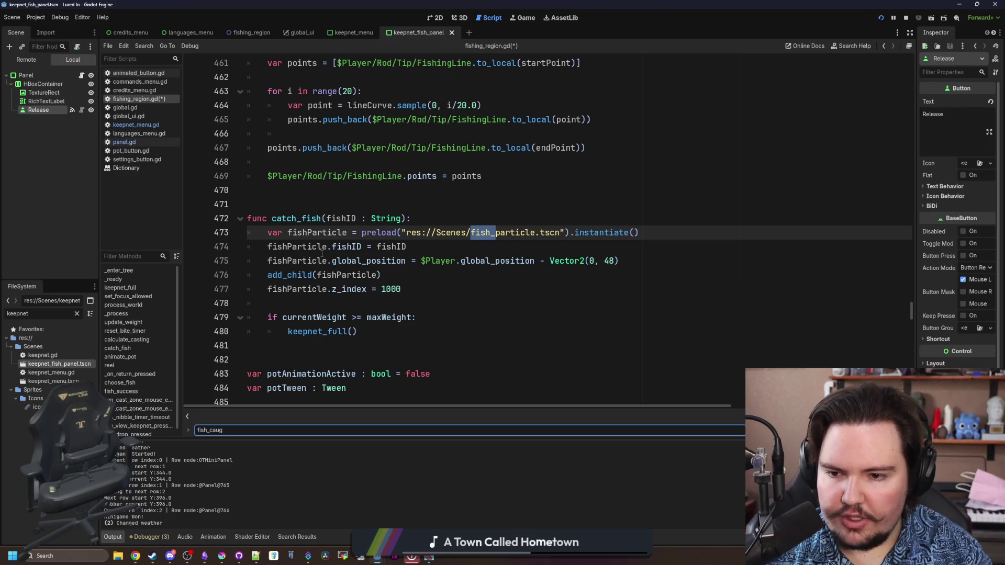
key("BackSpace")
key("BackSpace")
key("BackSpace")
type("success")
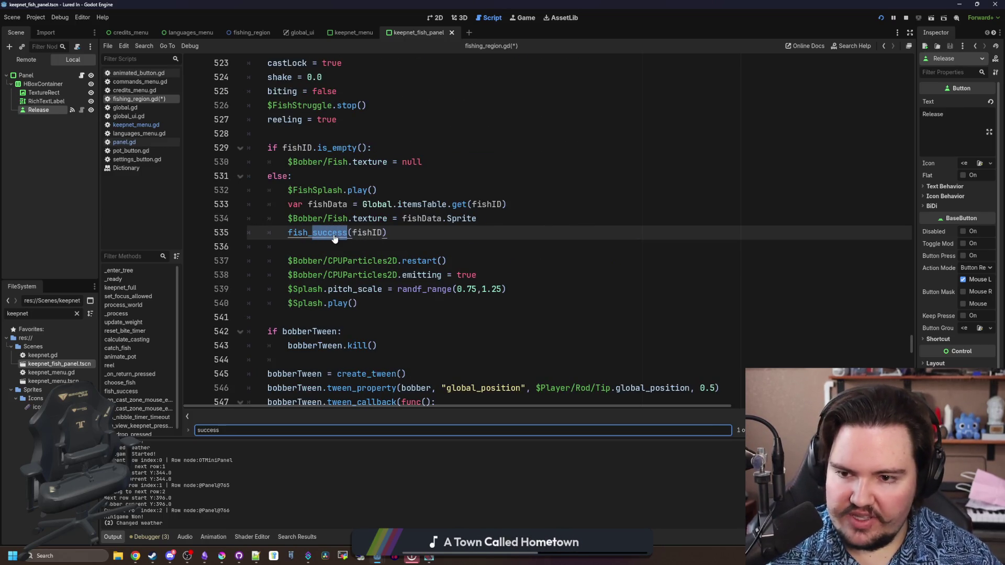
left_click(334, 236, "ctrl")
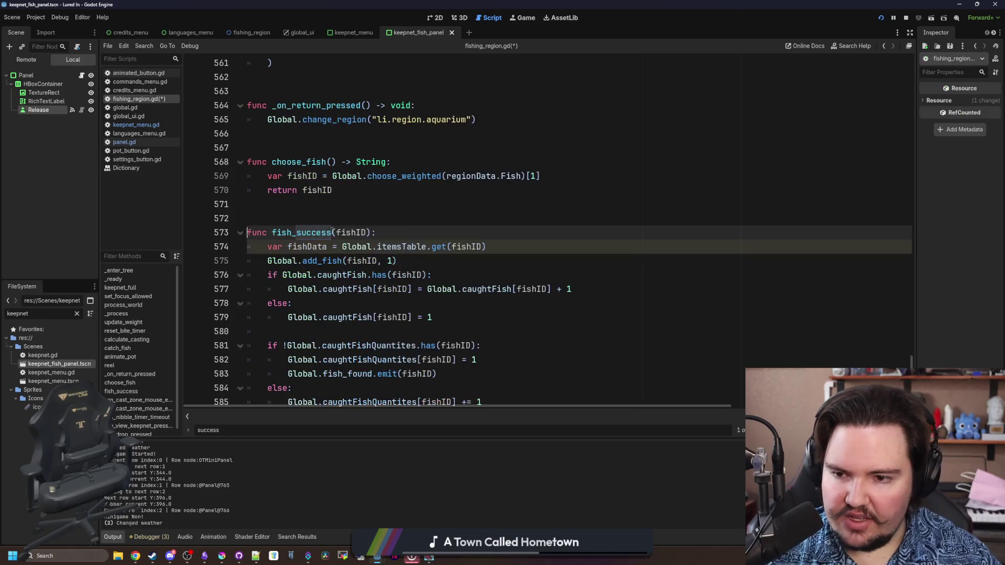
Add an update_weight() call at the end of fish_success.
scroll(427, 286, "up", 1)
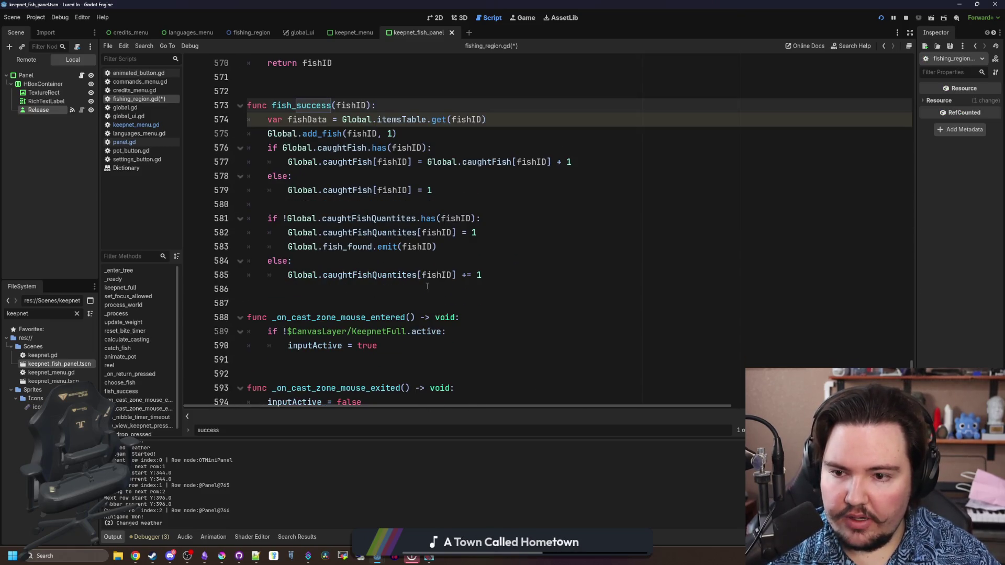
left_click(519, 278)
key("Return")
key("Return")
type("update_weight")
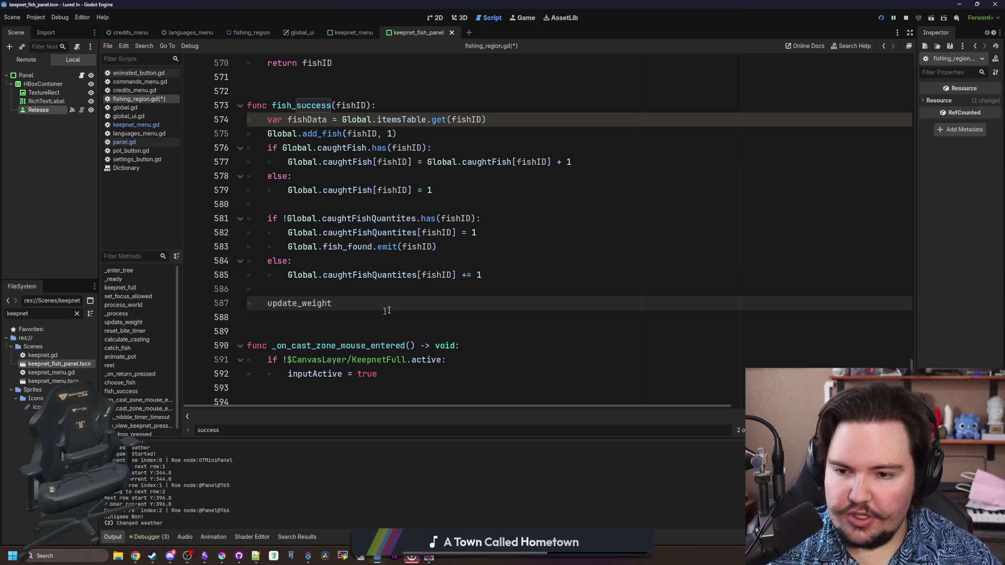
Delete the unused fishData line from fish_success.
scroll(397, 272, "up", 2)
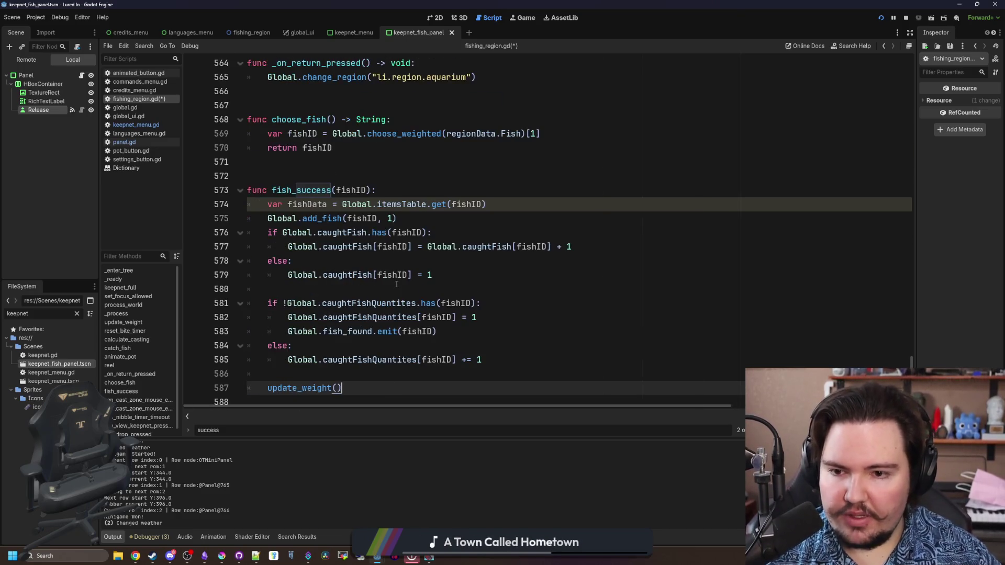
left_click(471, 289)
left_click_drag(494, 204, 247, 204)
key("BackSpace")
key("BackSpace")
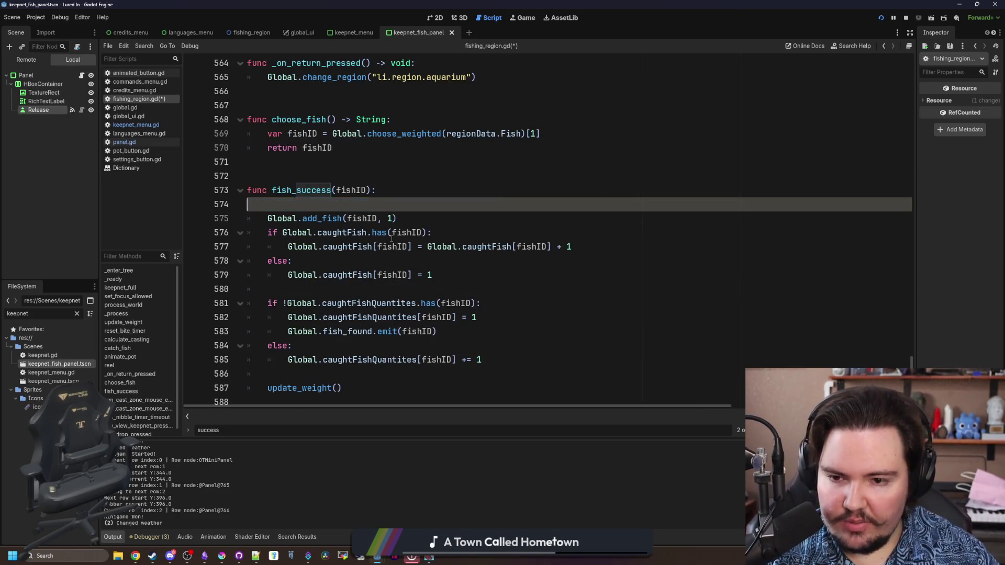
scroll(366, 262, "down", 1)
left_click_drag(343, 332, 264, 338)
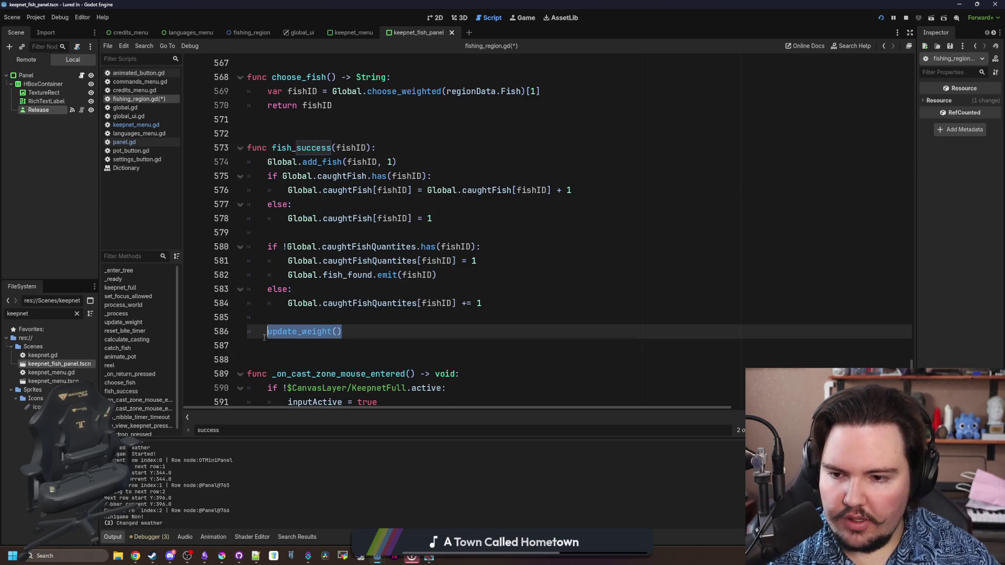
Save fishing_region.gd and switch to panel.gd.
left_click(301, 321)
key("ctrl+s")
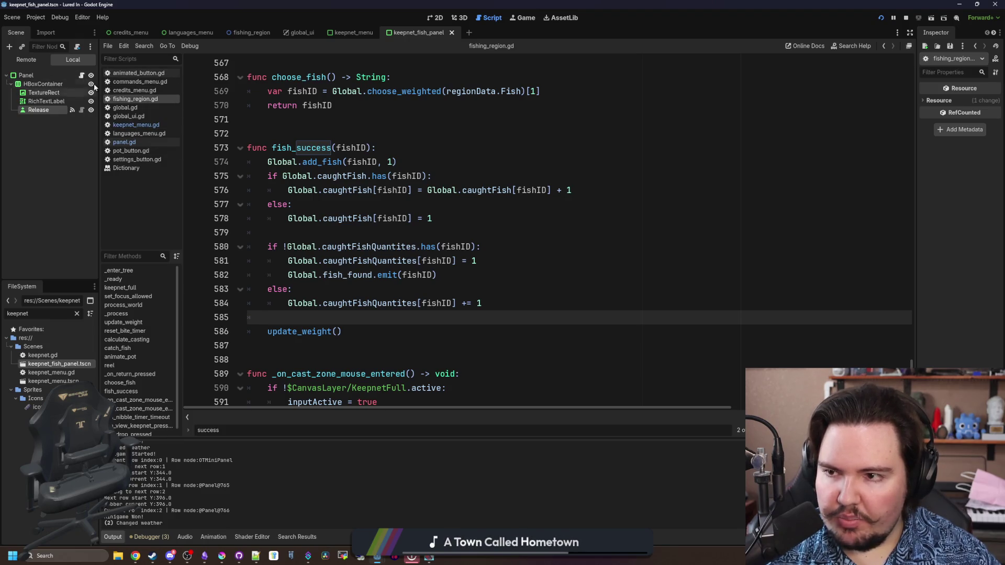
left_click(81, 76)
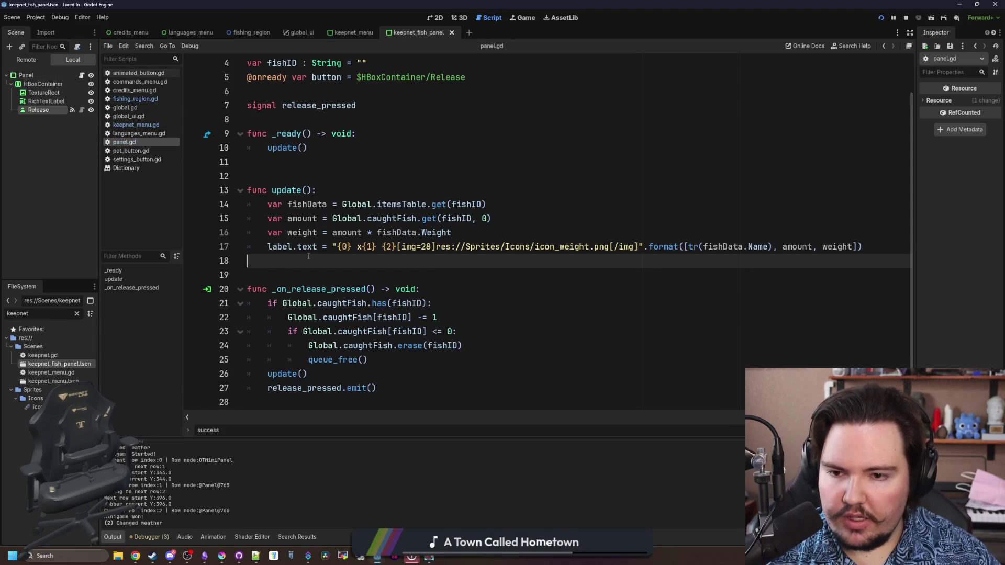
Add Global.fishingRegion.update_weight() after update() in the release handler, then jump to global.gd.
left_click(369, 377)
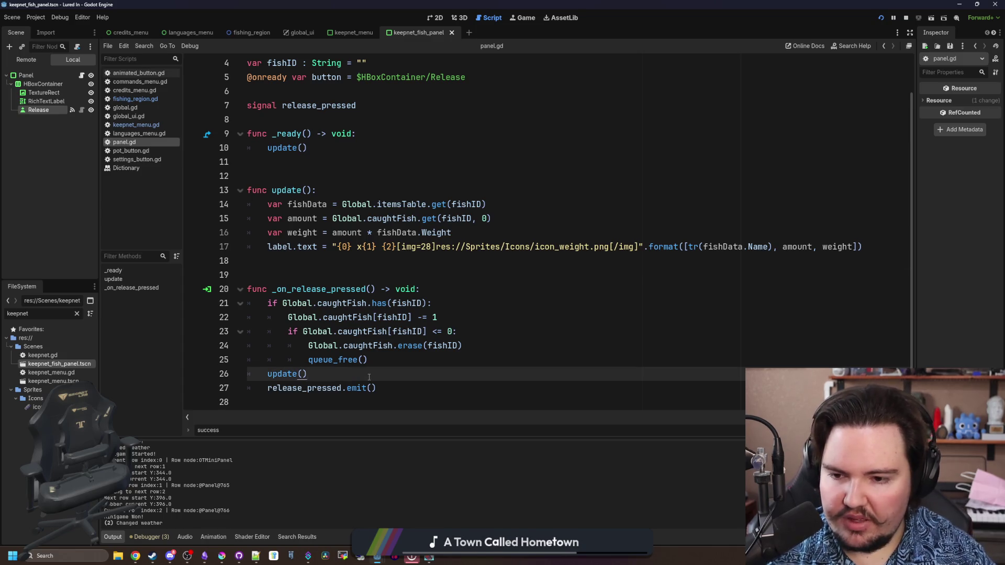
key("Return")
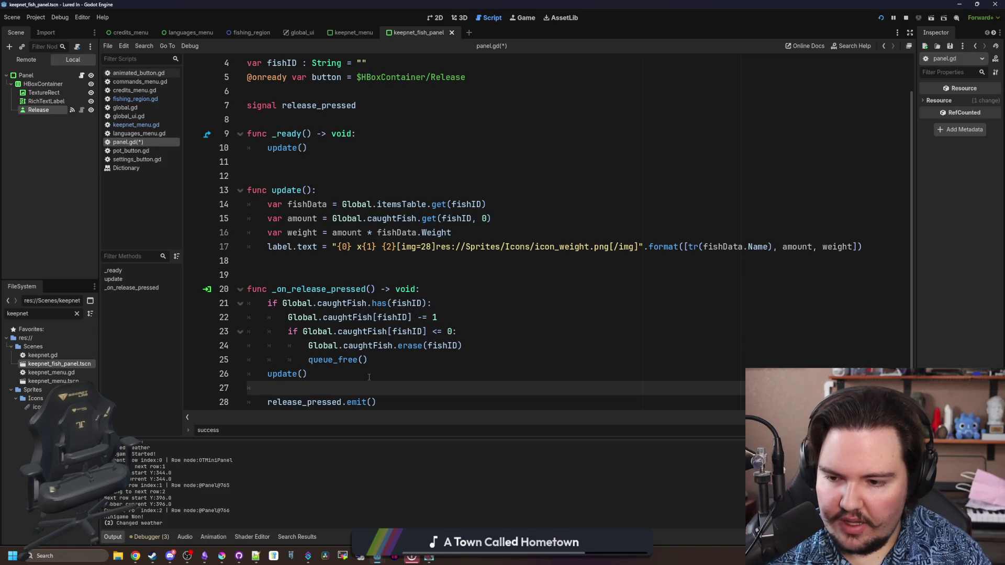
type("Global.fishing")
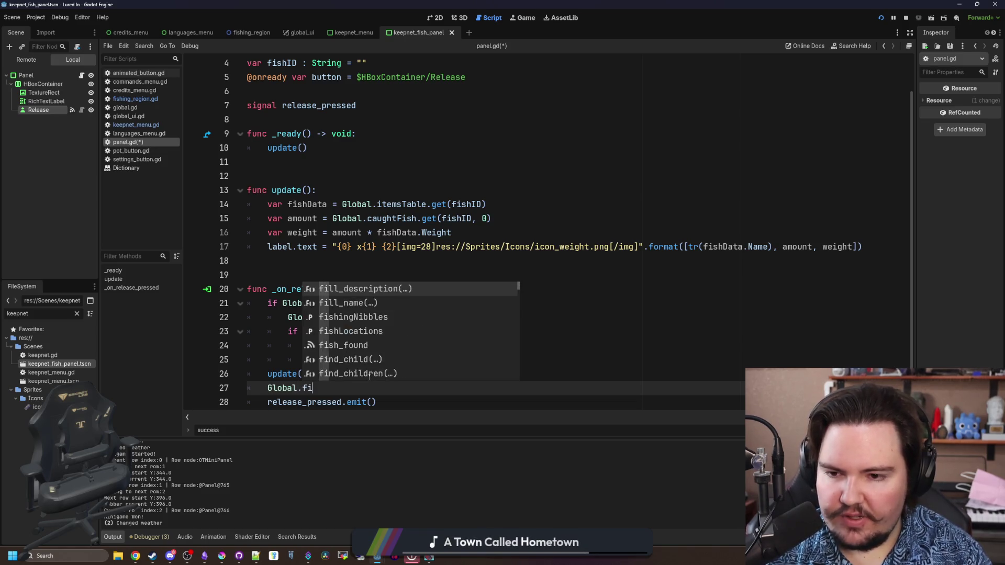
type("Region.update_weight(")
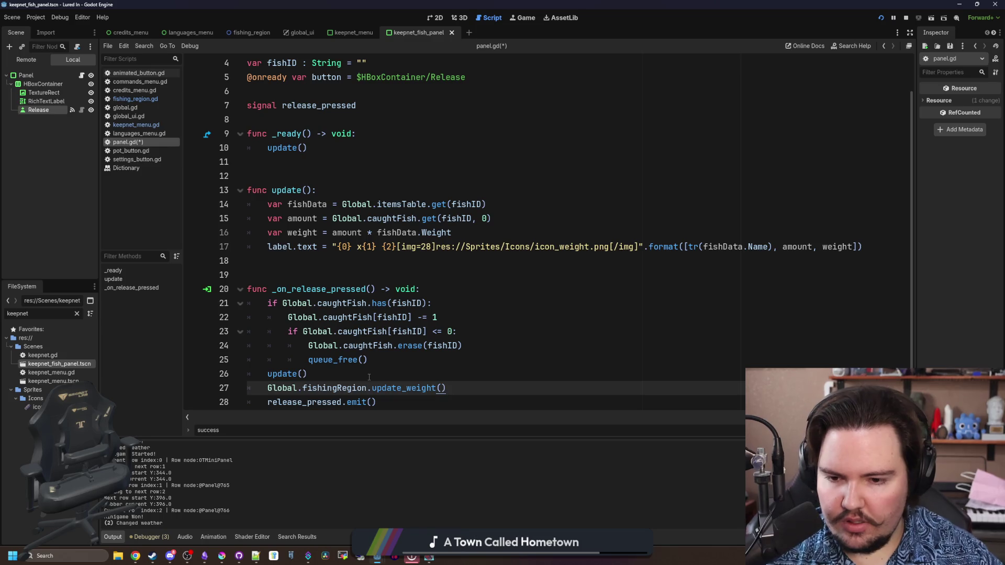
left_click(369, 377)
double_click(340, 387)
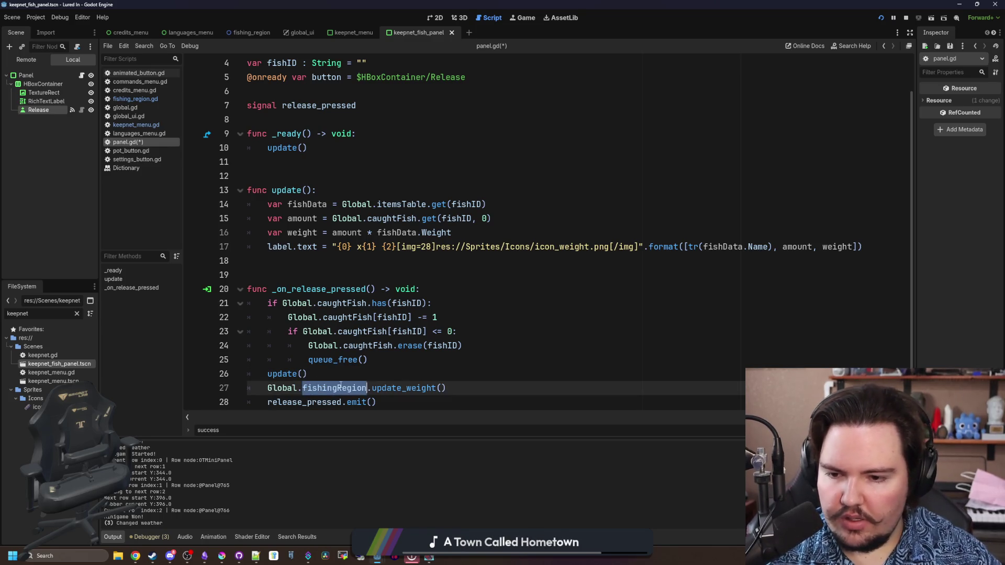
left_click(274, 387, "ctrl")
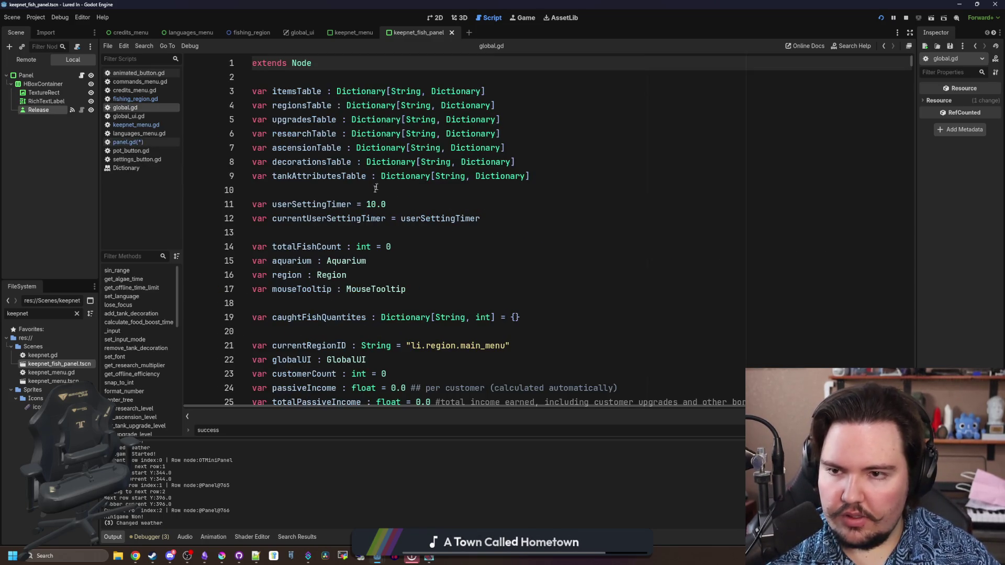
Declare var fishingRegion : FishingRegion below the aquarium variable in global.gd.
left_click(411, 261)
left_click(445, 287)
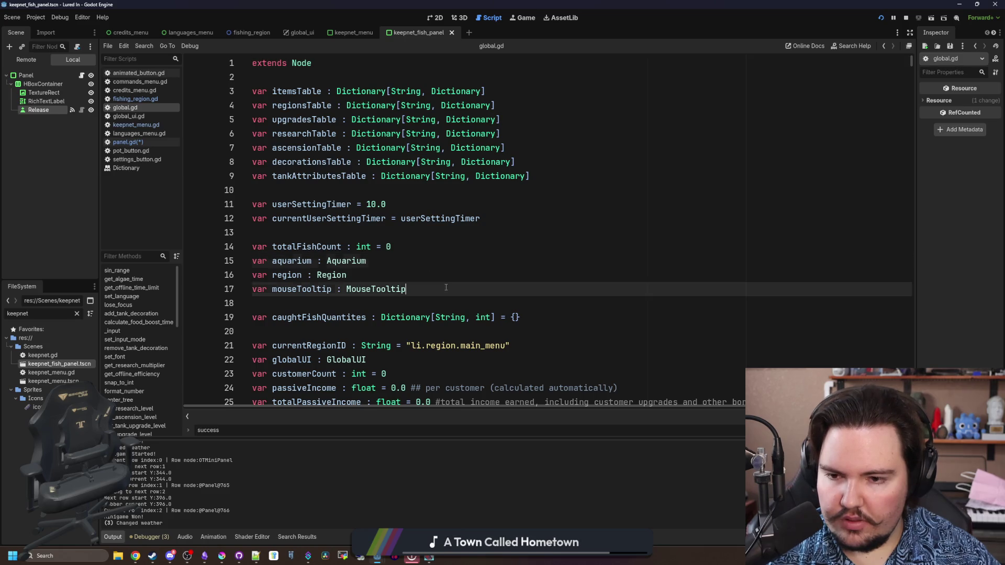
left_click(428, 261)
key("Return")
type("var fishi")
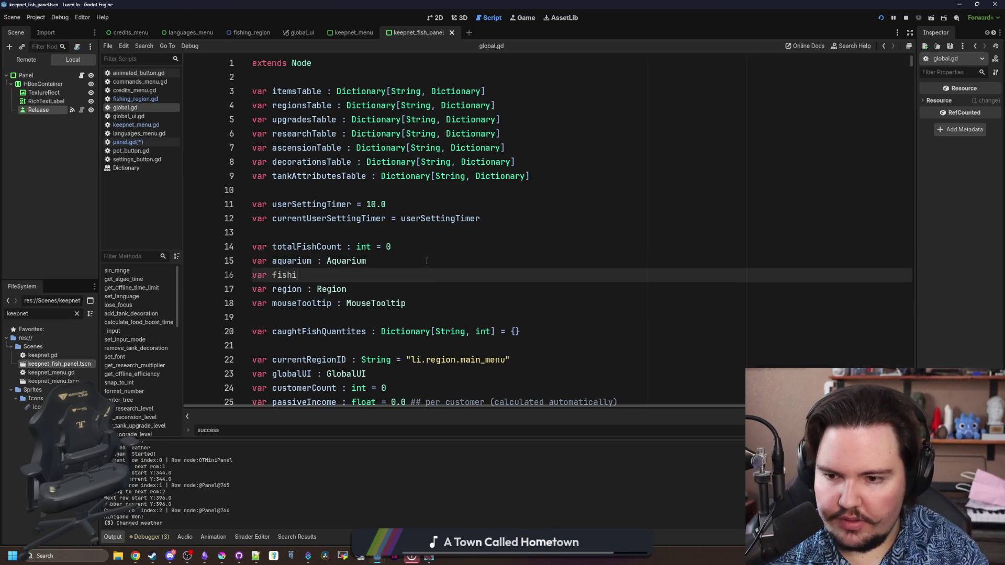
type("ngRegion")
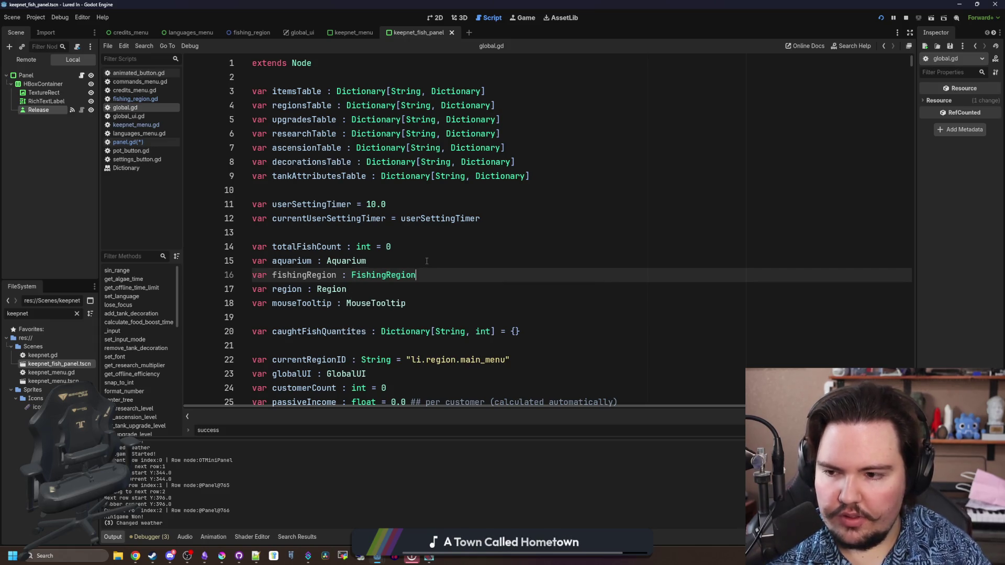
scroll(426, 260, "right", 2)
scroll(328, 274, "left", 2)
key("Up")
key("Up")
key("Up")
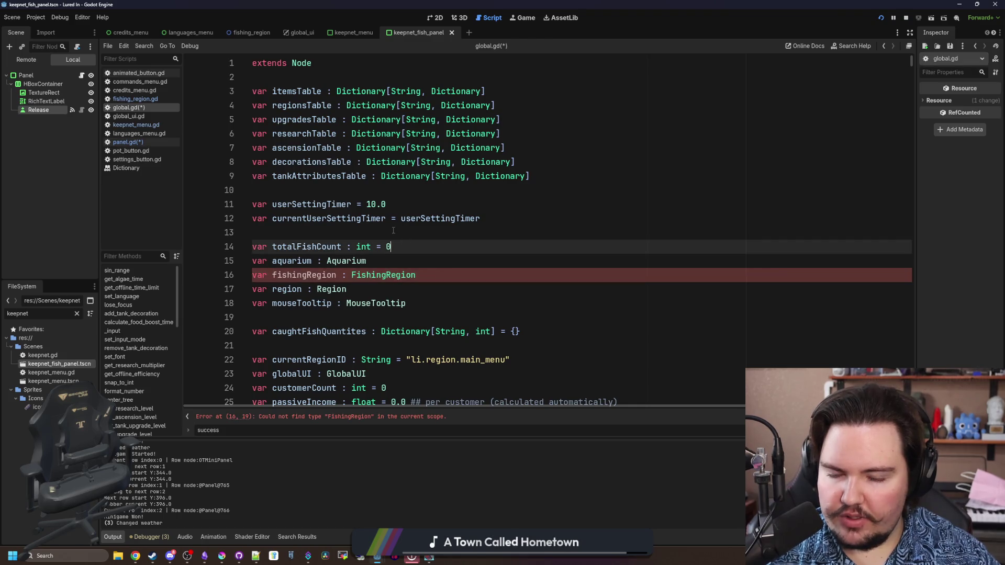
Clear the file filter and check the fishing_region scene and script.
left_click(77, 312)
left_click(250, 33)
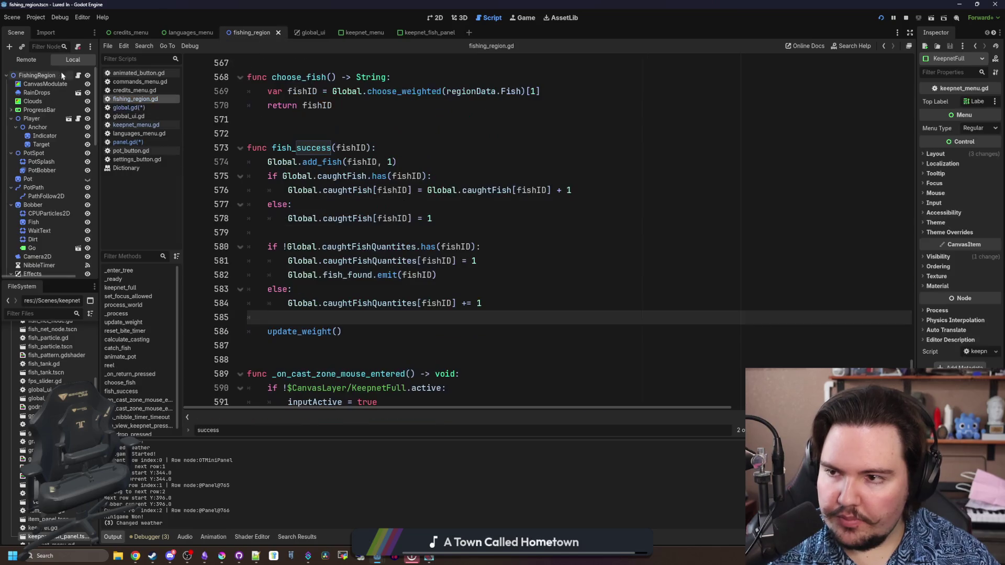
left_click_drag(911, 361, 929, 7)
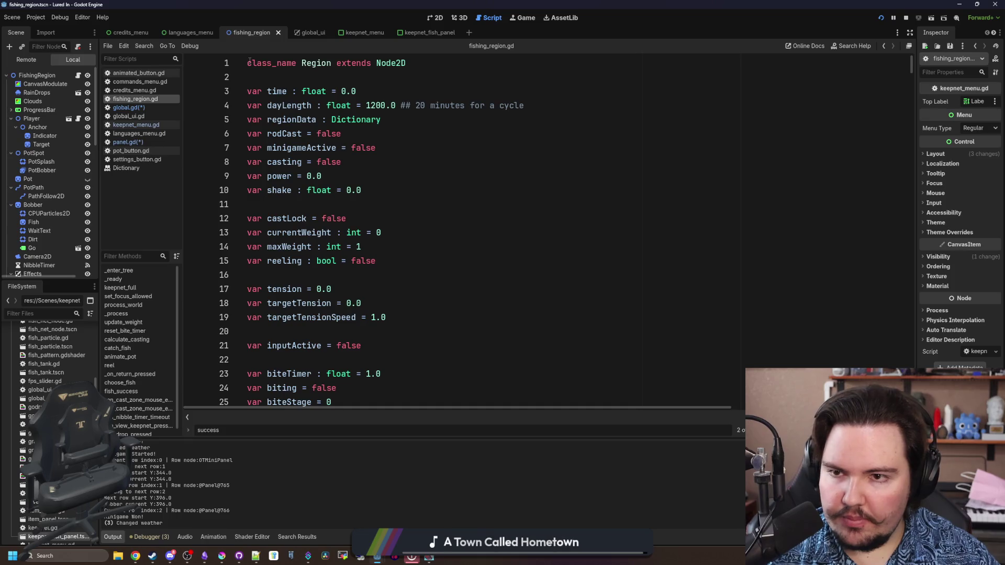
Delete the erroring fishingRegion declaration from global.gd, save, and return to panel.gd.
left_click(148, 108)
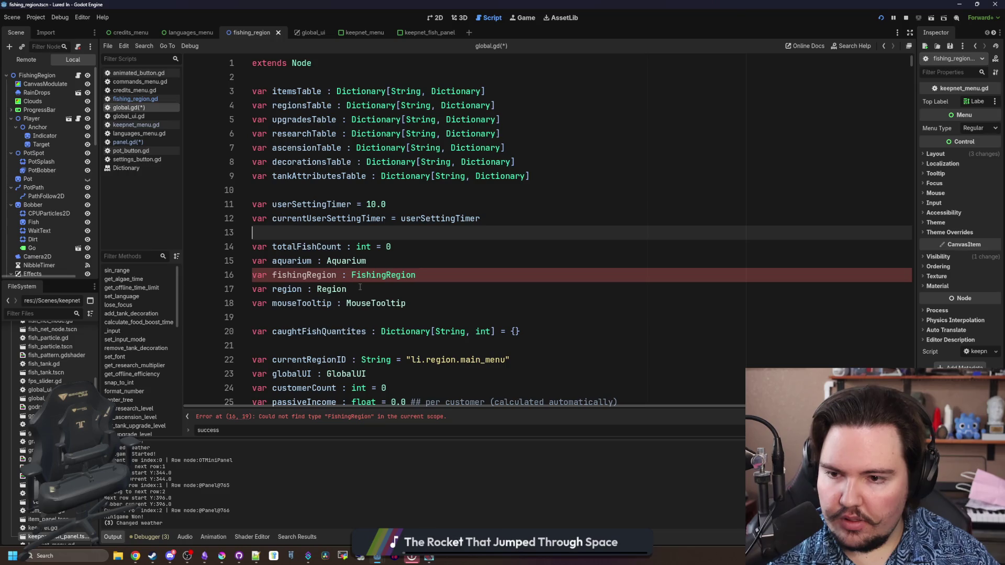
left_click_drag(436, 269, 252, 274)
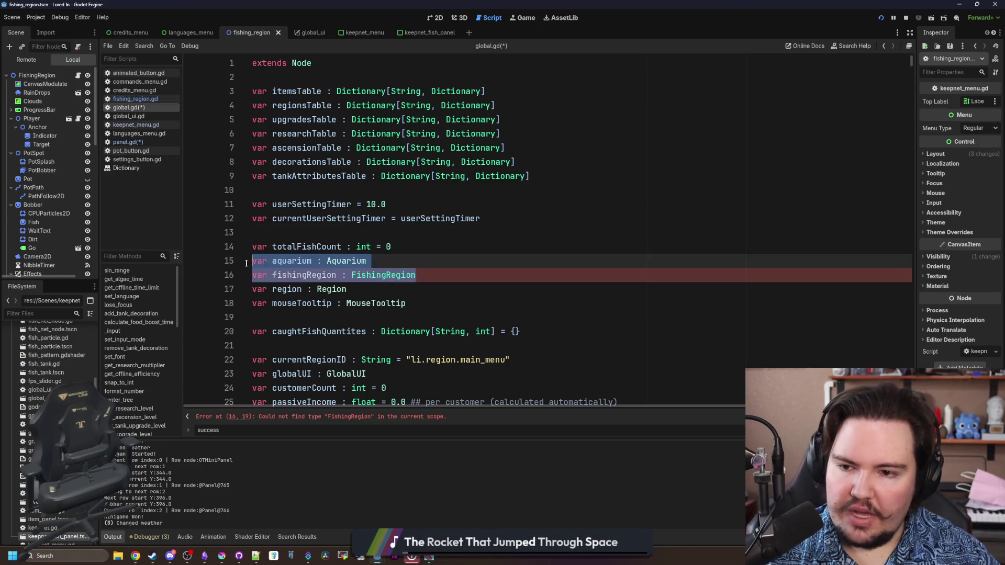
key("BackSpace")
key("BackSpace")
left_click(352, 226)
key("ctrl+s")
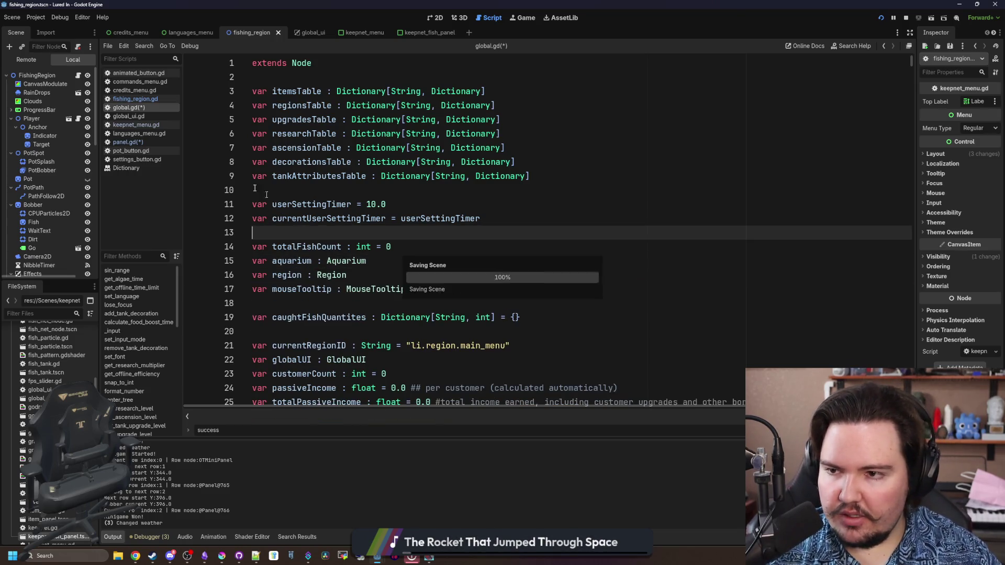
left_click(124, 142)
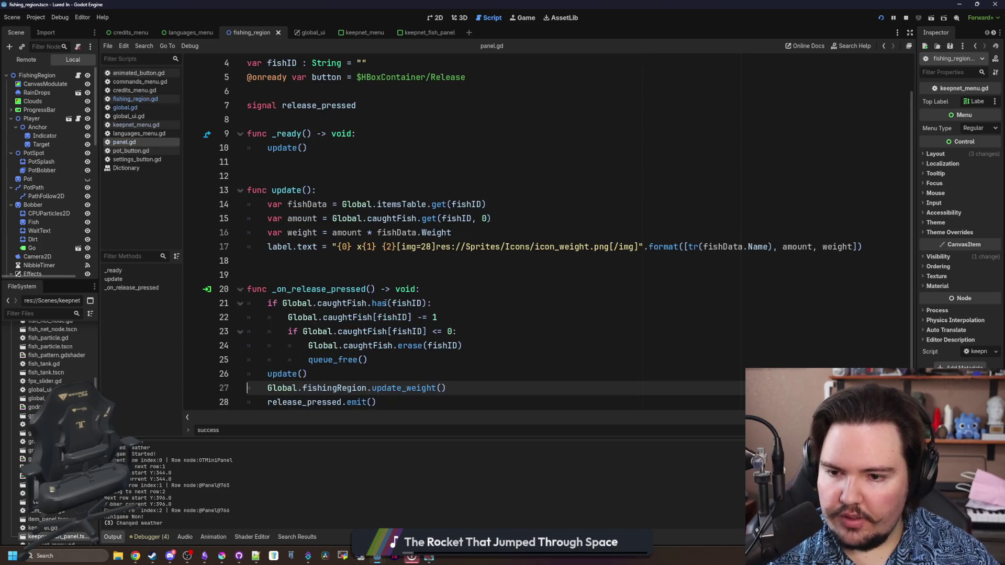
Change the line 27 call to Global.region.update_weight() and save panel.gd.
scroll(335, 262, "down", 1)
double_click(335, 373)
type("r")
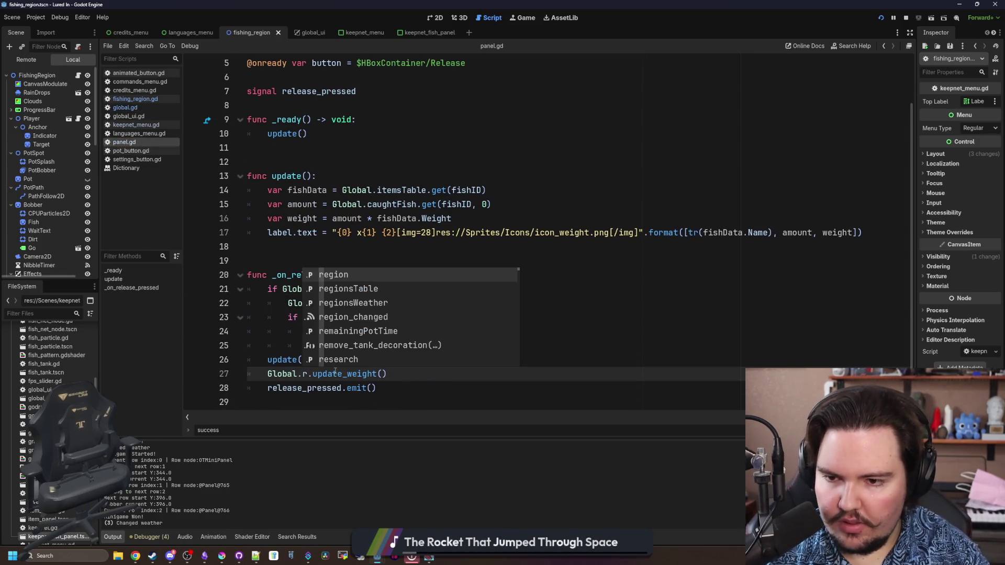
key("Return")
left_click(385, 357)
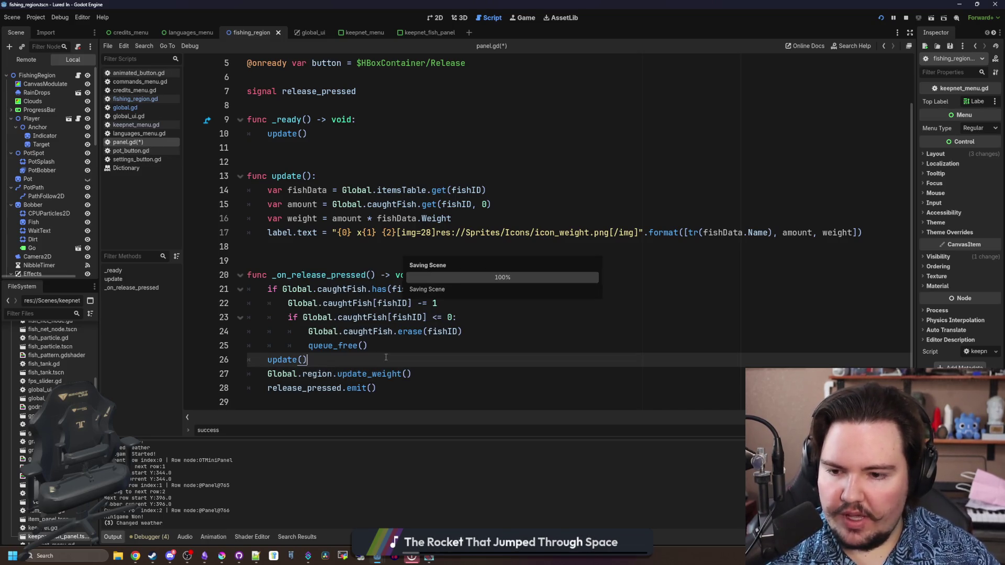
key("ctrl+s")
key("ctrl+s")
key("ctrl+s")
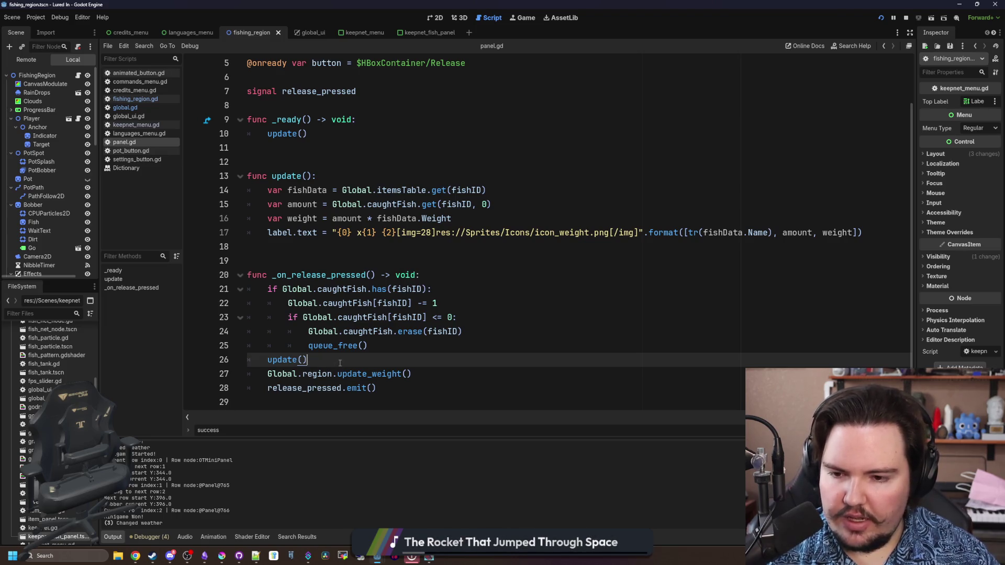
key("ctrl+s")
left_click_drag(376, 388, 268, 388)
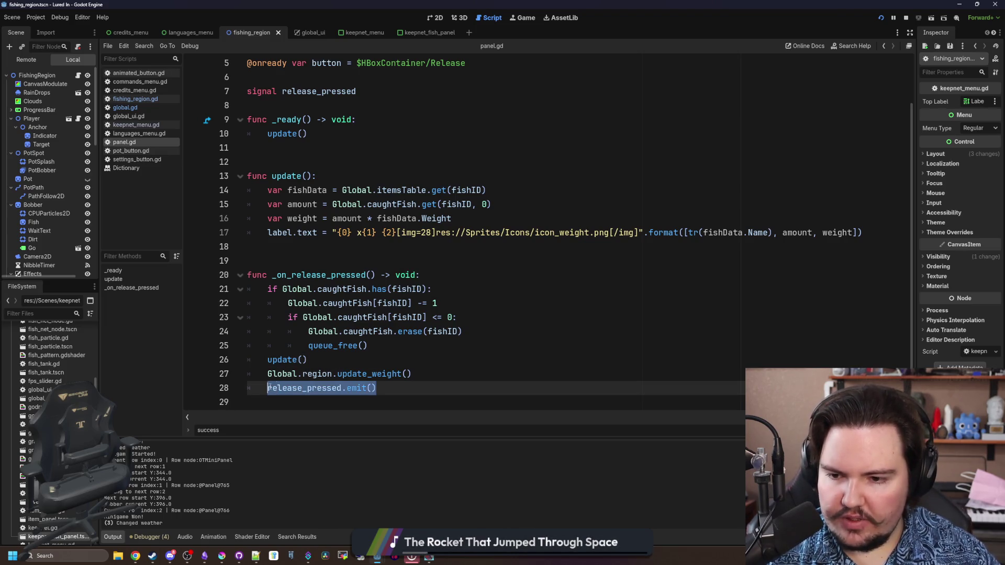
left_click(333, 360)
key("ctrl+s")
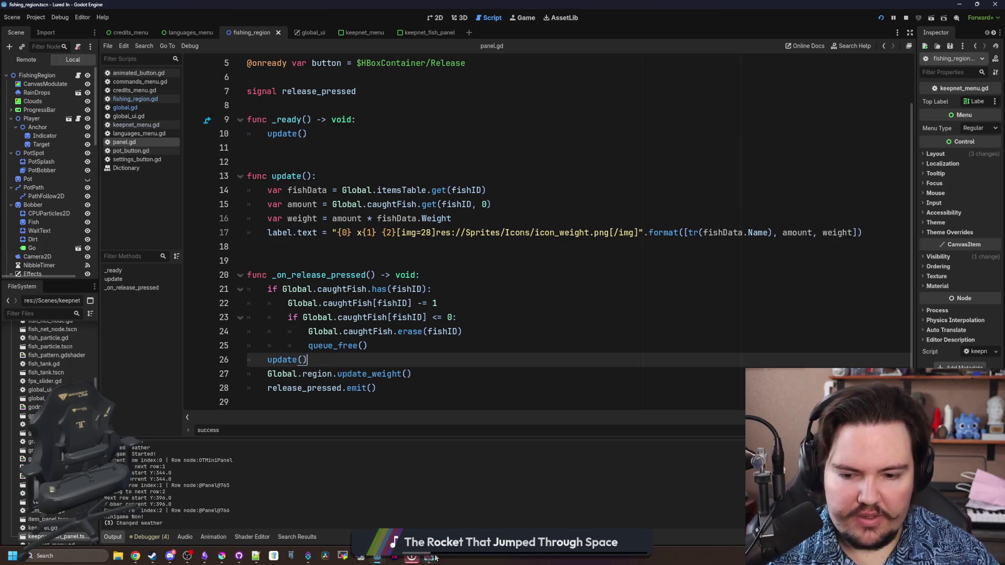
Stop the running game and relaunch it with F5.
left_click(905, 19)
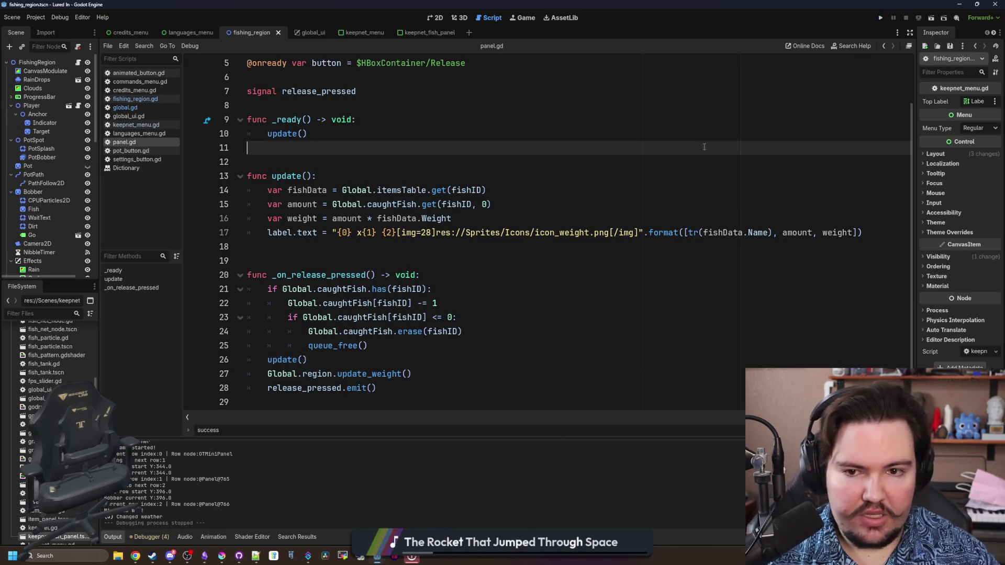
left_click(799, 149)
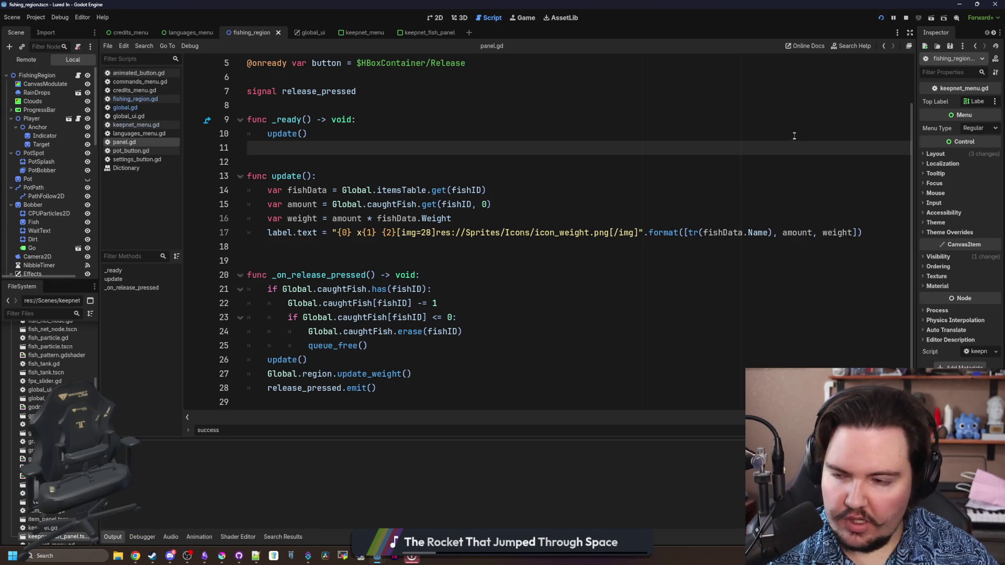
key("F5")
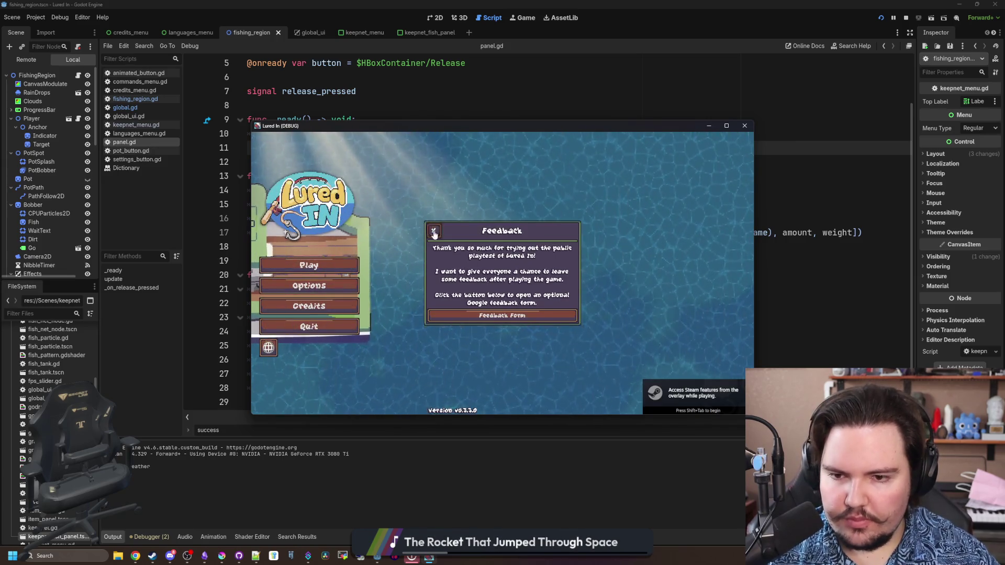
Dismiss the feedback notice, start play, travel to the pond and drop the pot.
left_click(503, 309)
left_click(283, 262)
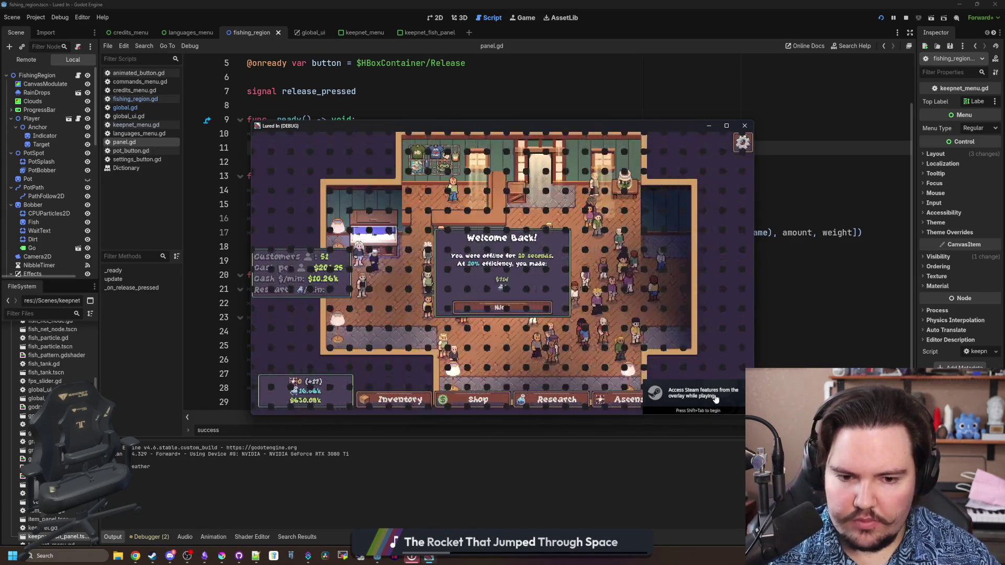
left_click(598, 221)
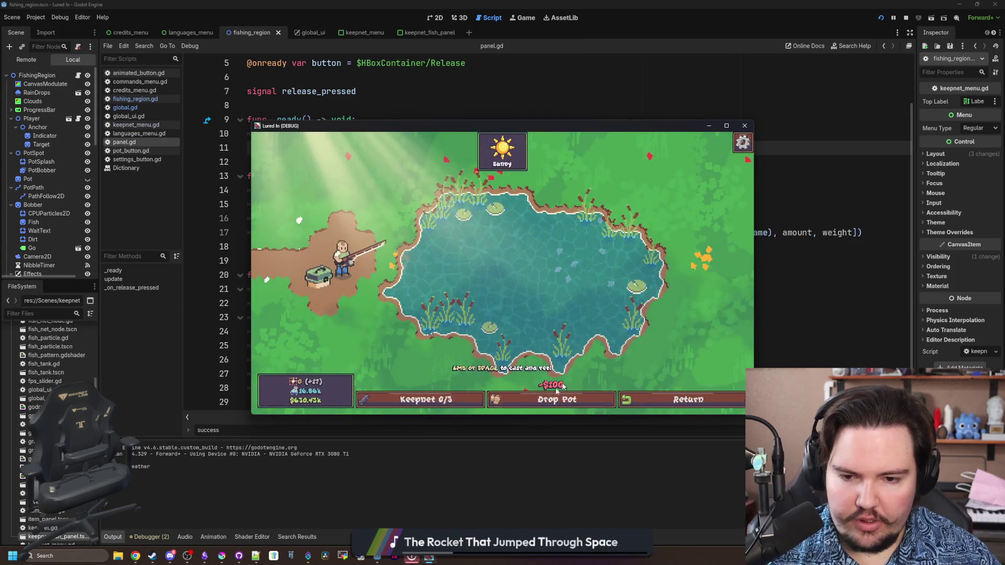
left_click(582, 396)
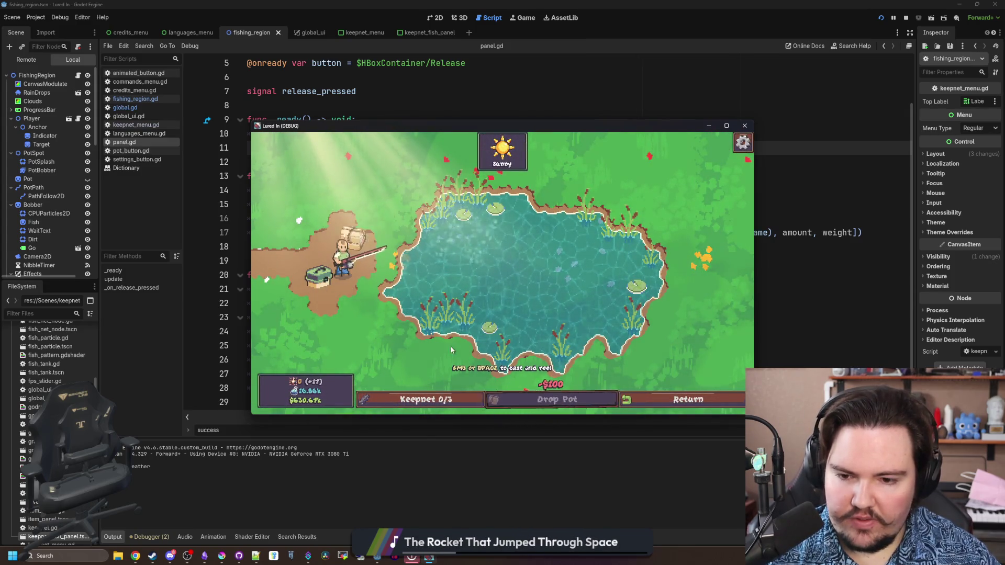
left_click(726, 125)
Catch fish with the minigame debug command, then release the Minnow from the keepnet.
left_click_drag(532, 228, 523, 241)
key("grave")
type("minigame")
key("Return")
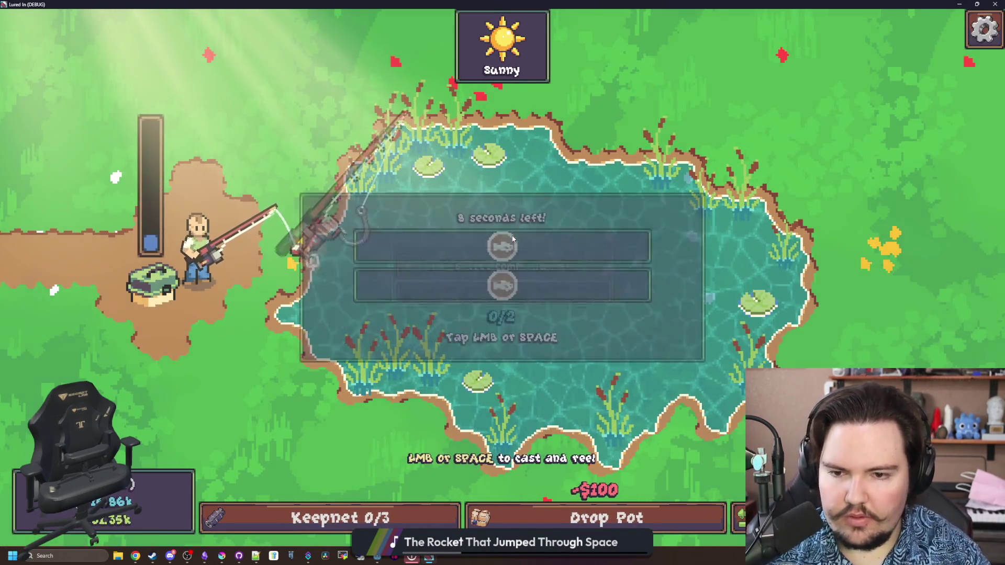
left_click(552, 246)
left_click(553, 248)
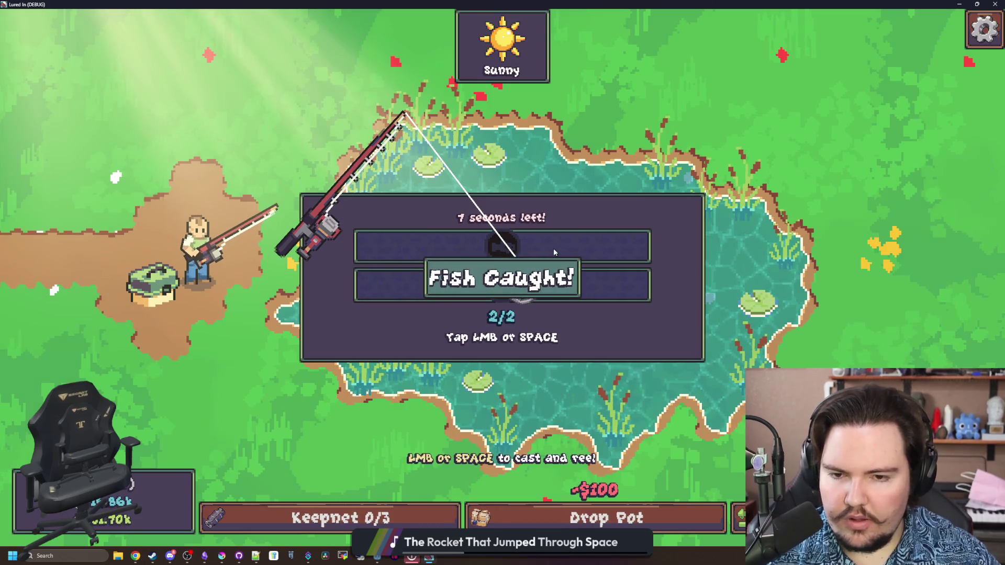
left_click(335, 518)
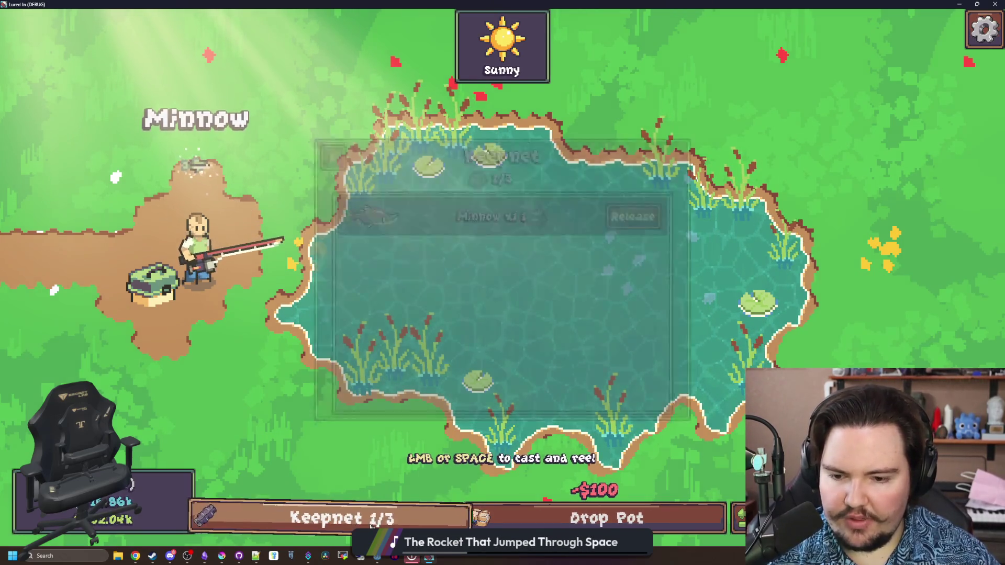
left_click(636, 212)
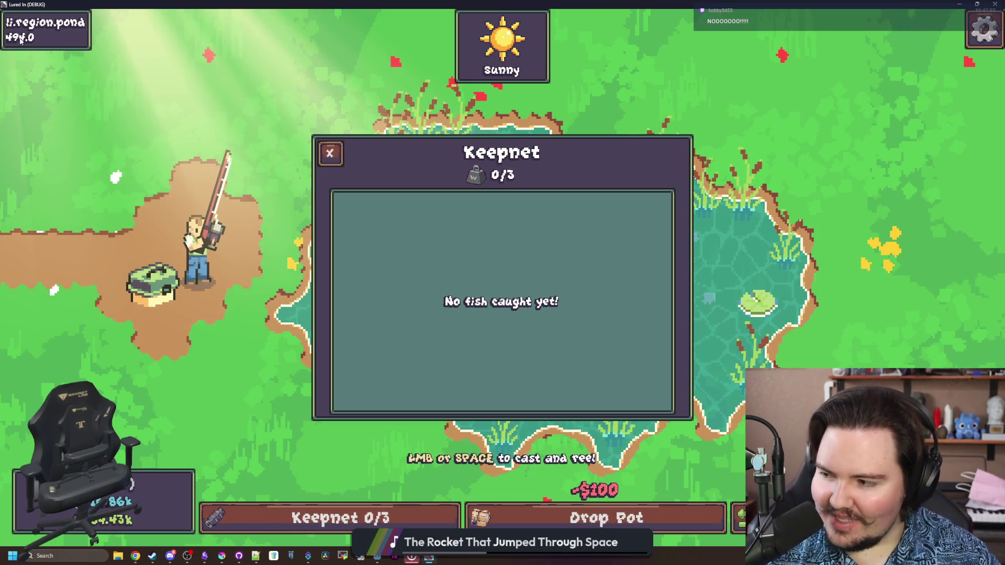
left_click(329, 154)
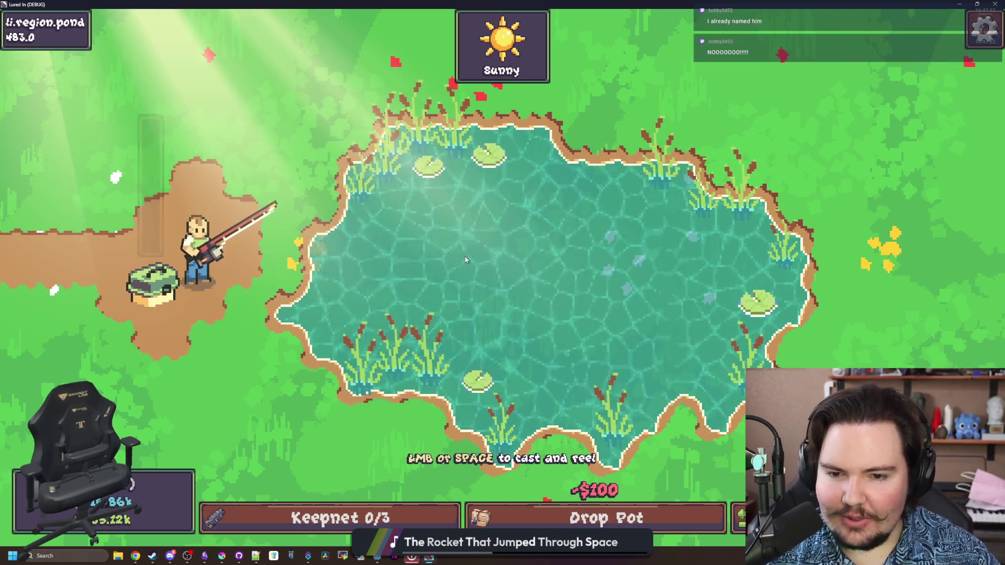
Cast and reel in a Bluegill, check the keepnet, and take the game out of fullscreen.
left_click(466, 260)
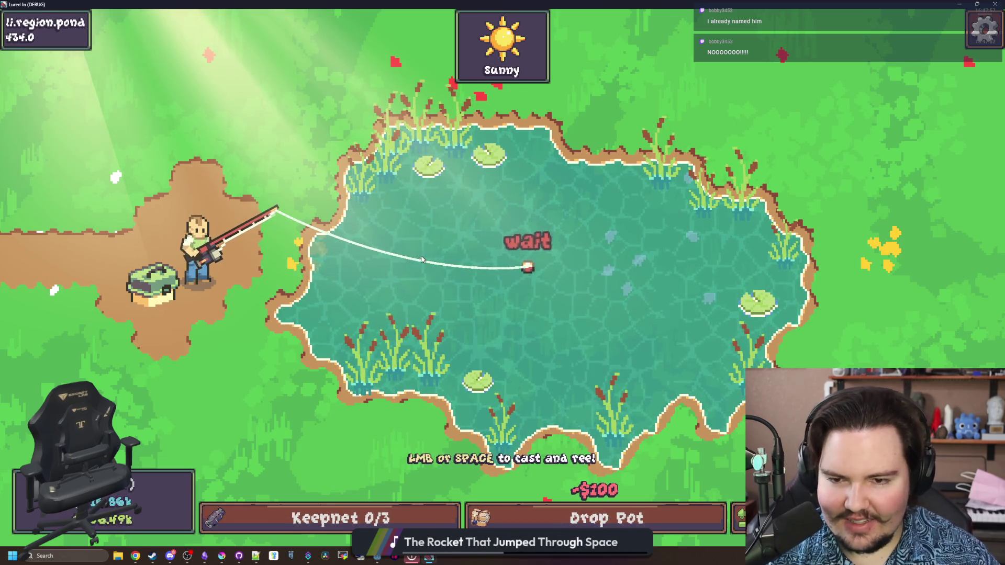
left_click(471, 215)
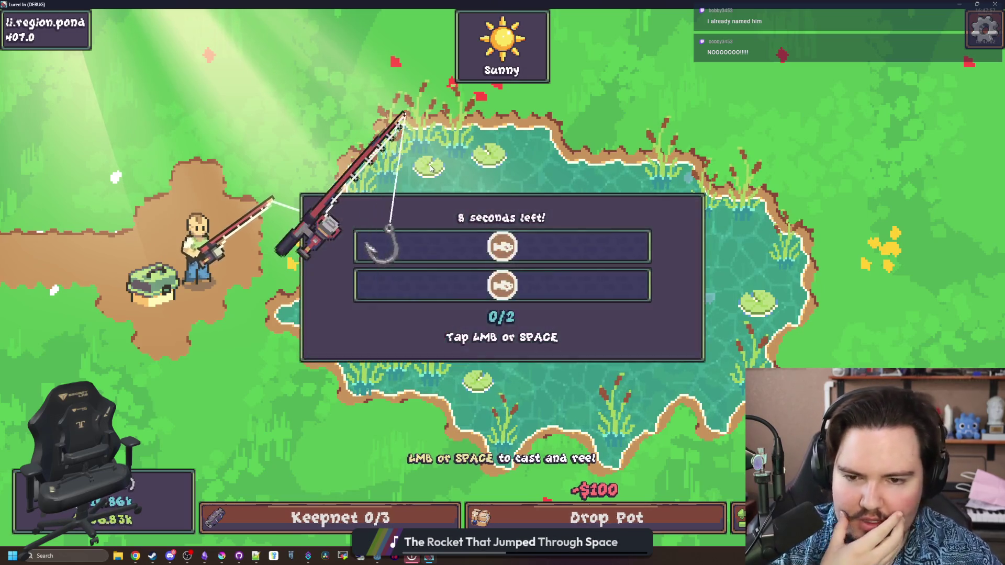
left_click(496, 192)
left_click(497, 192)
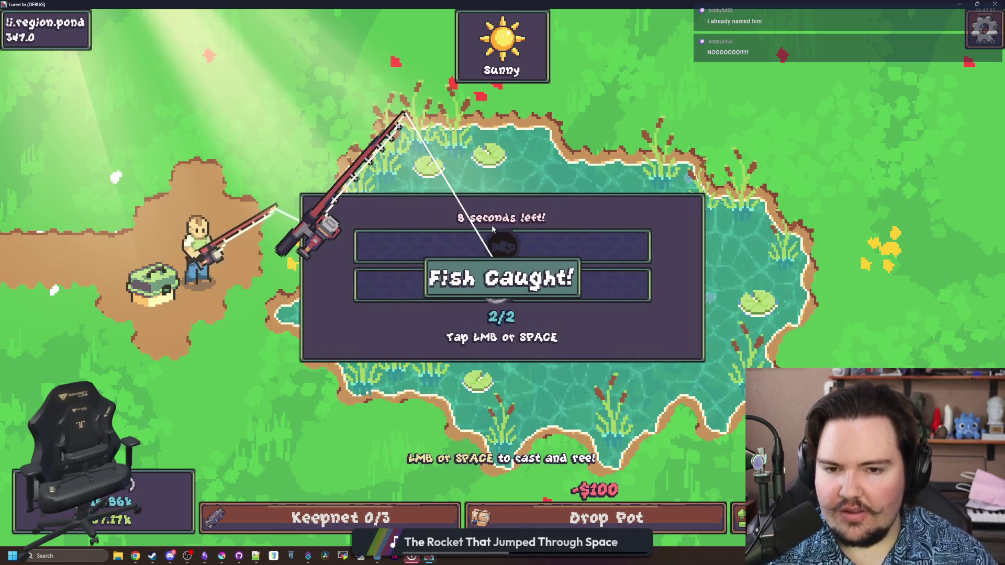
key("Tab")
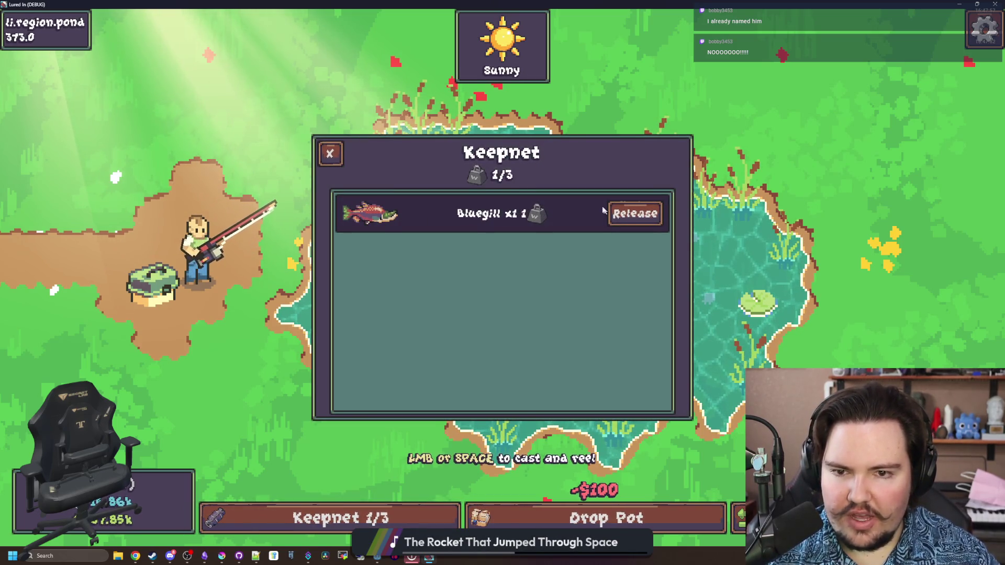
key("super+Down")
key("super+Down")
scroll(329, 196, "up", 2)
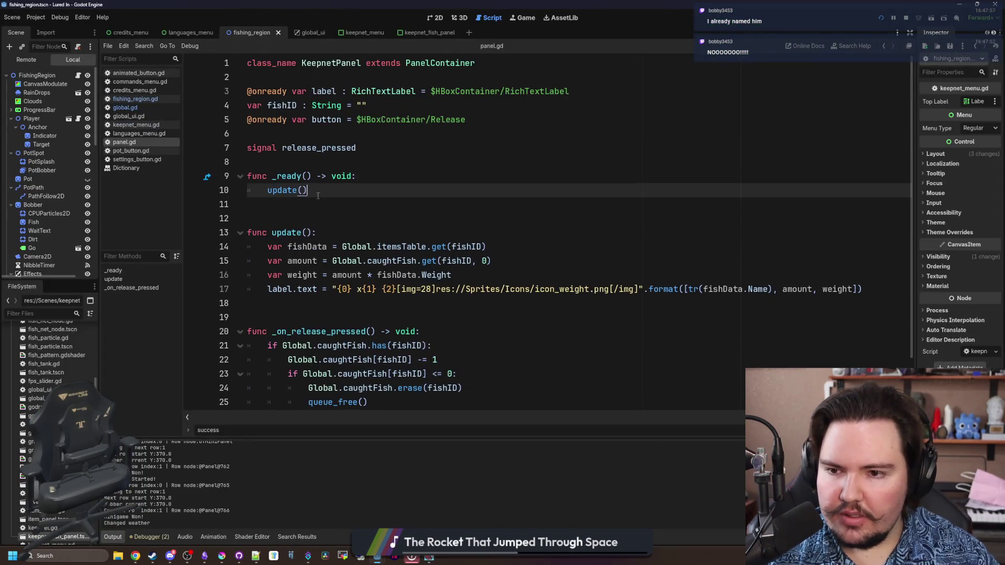
Clean stray blank lines and half-typed words out of update() and _ready in panel.gd.
left_click(329, 196)
key("Return")
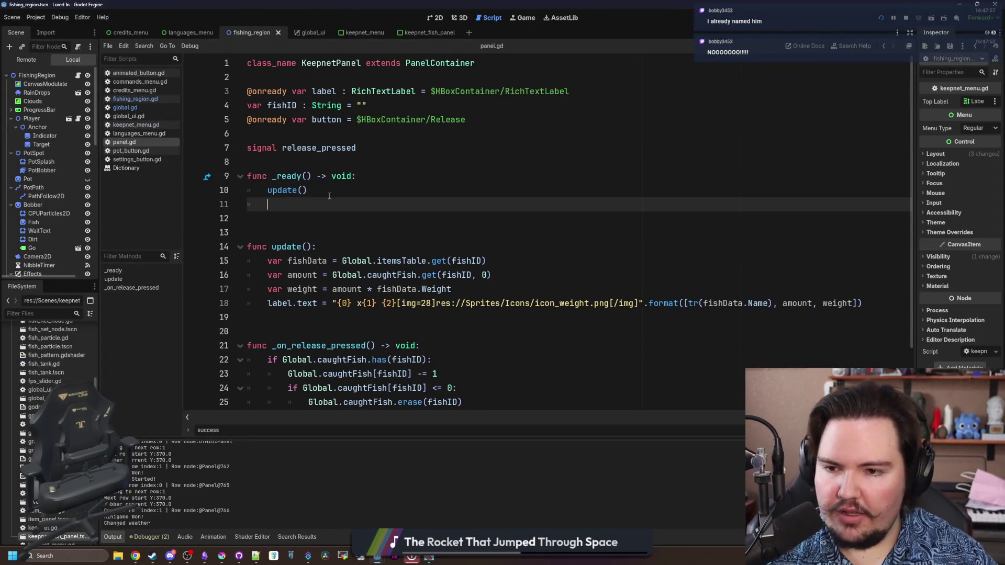
key("BackSpace")
key("BackSpace")
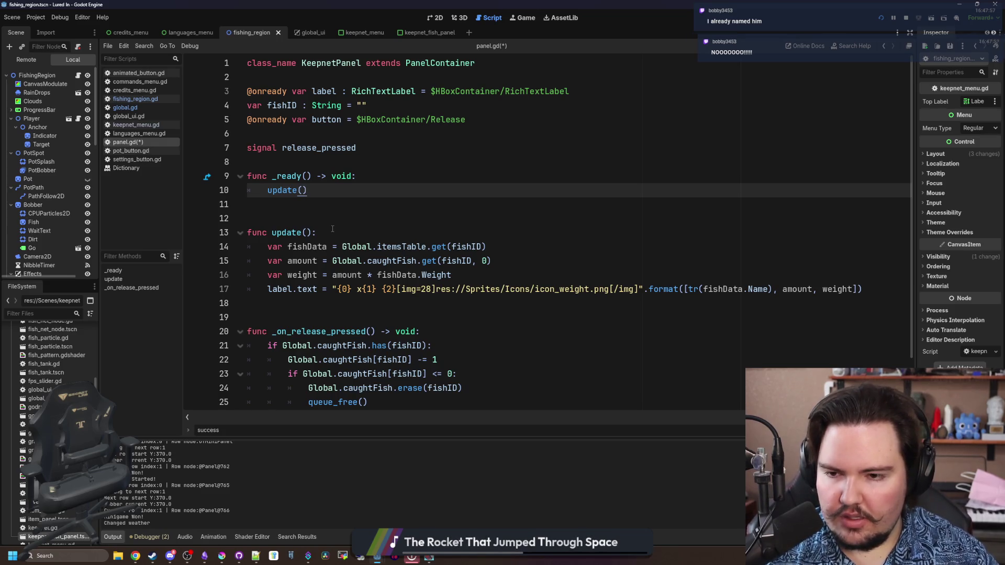
left_click(333, 227)
left_click(387, 182)
key("Return")
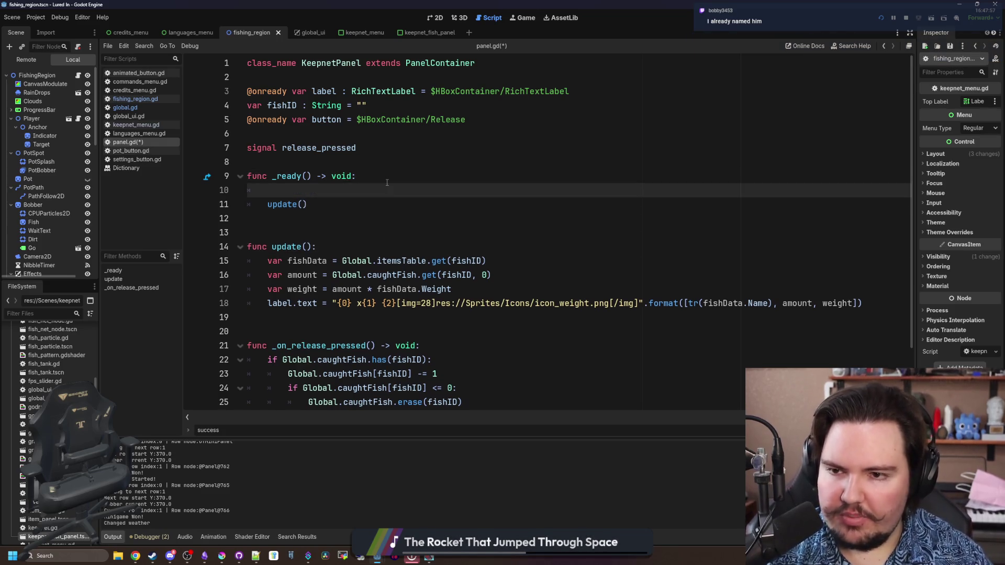
type("prelola")
key("BackSpace")
key("BackSpace")
key("BackSpace")
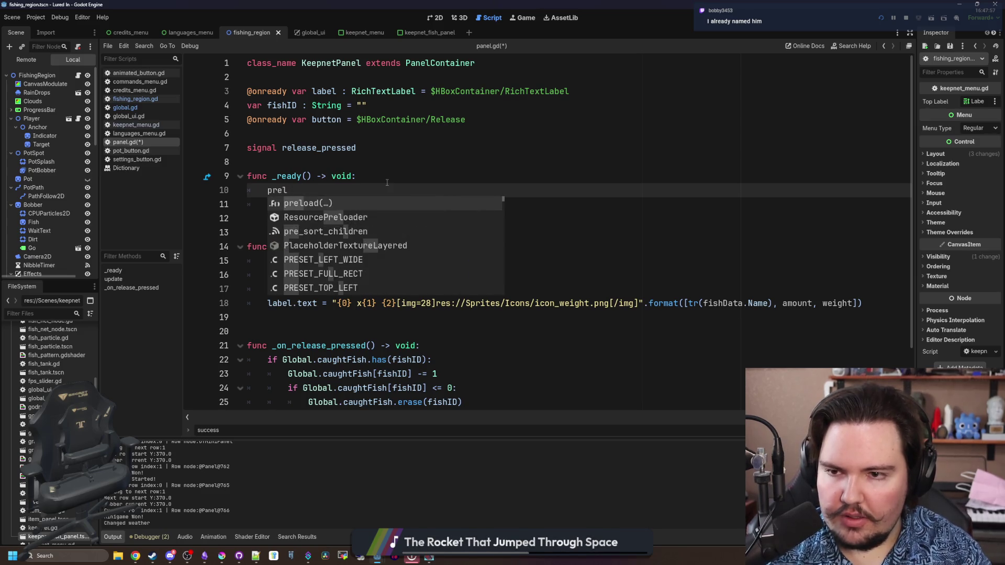
key("BackSpace")
key("BackSpace")
key("BackSpace")
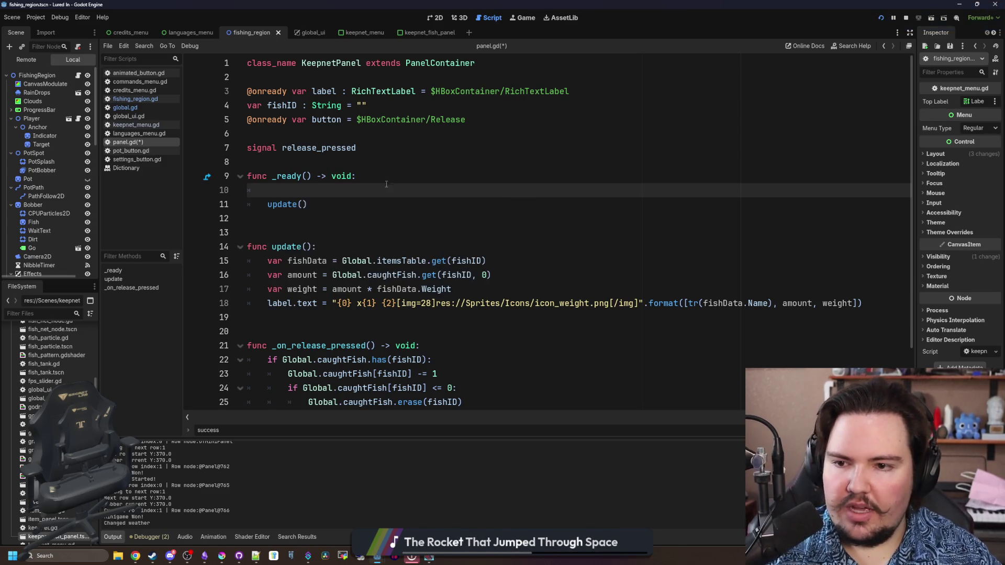
left_click(507, 248)
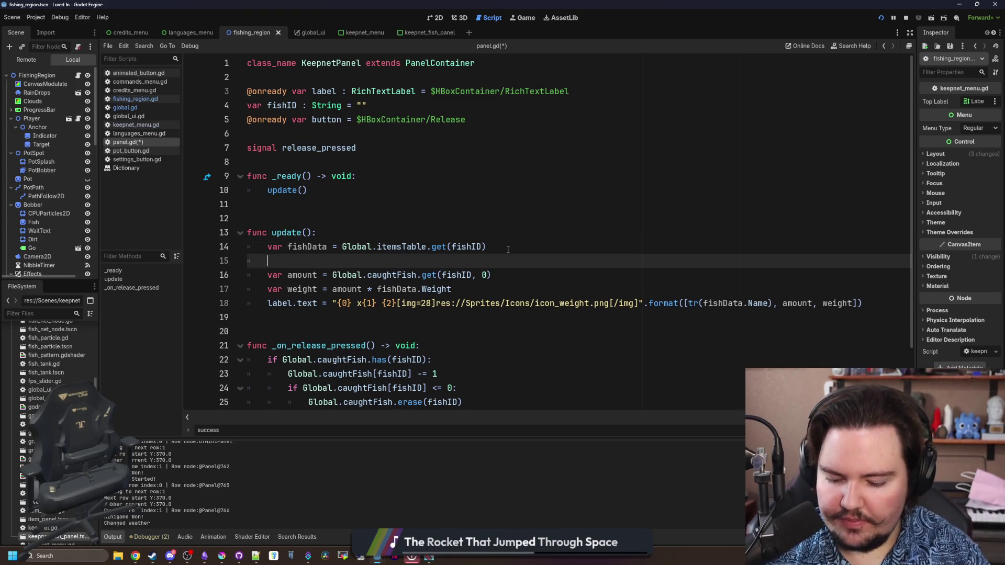
type("prel")
key("BackSpace")
key("BackSpace")
key("BackSpace")
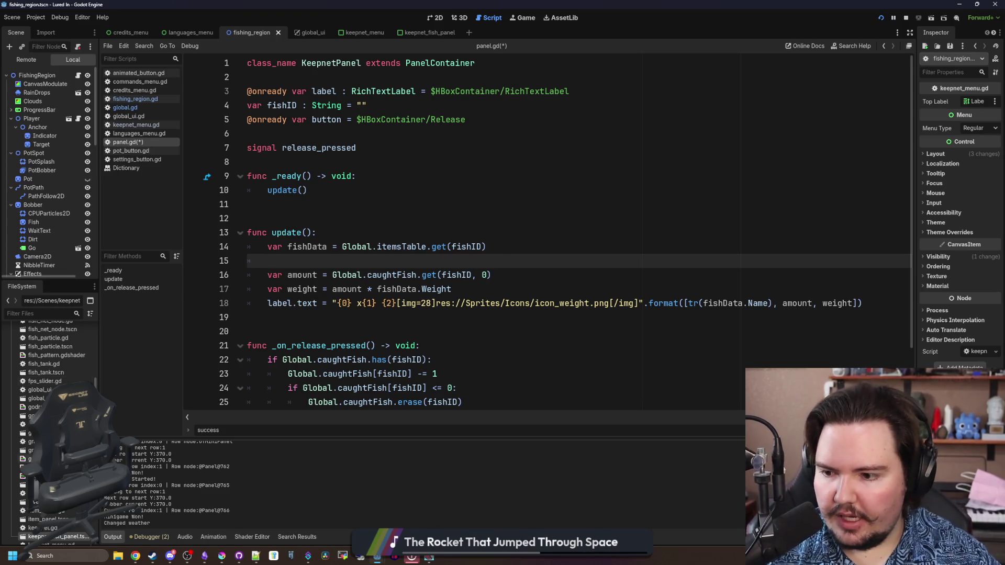
Set $HBoxContainer/TextureRect.texture to fishData.Sprite on line 15, save, and relaunch the game.
scroll(56, 518, "down", 1)
double_click(50, 509)
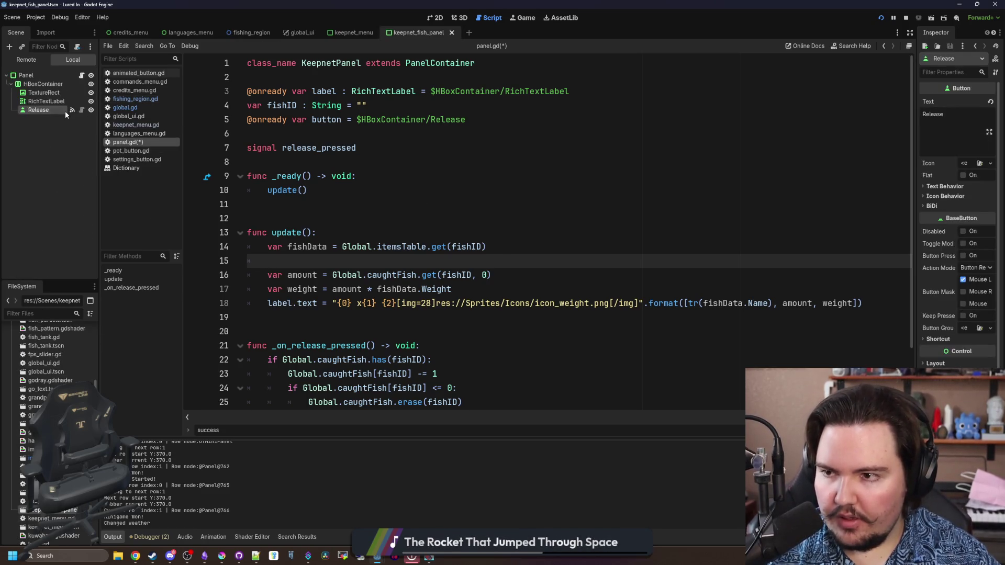
mouse_move(57, 95)
left_mouse_down()
mouse_move(359, 273)
mouse_move(358, 261)
left_mouse_up()
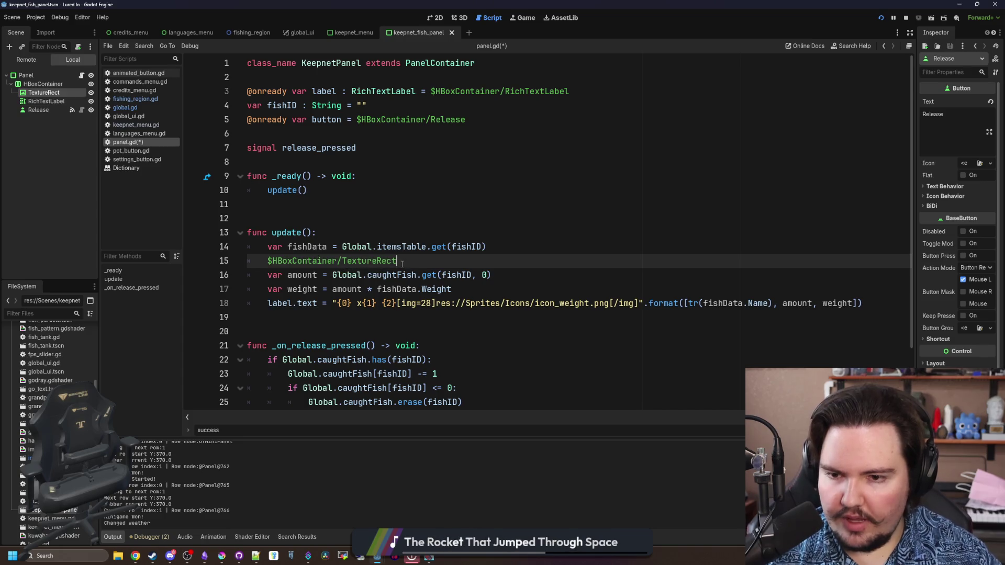
type("fishData.")
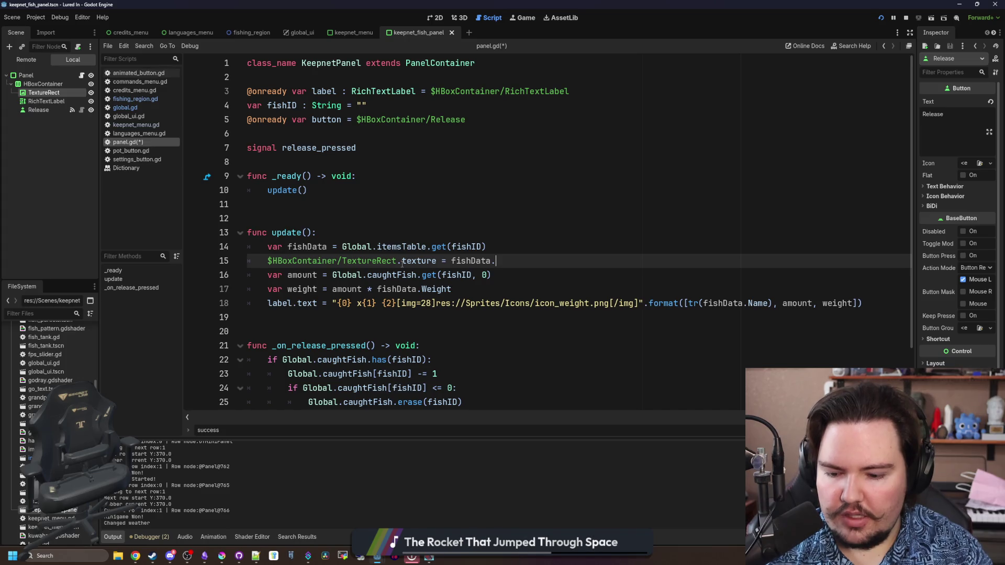
type("Sprite")
key("ctrl+s")
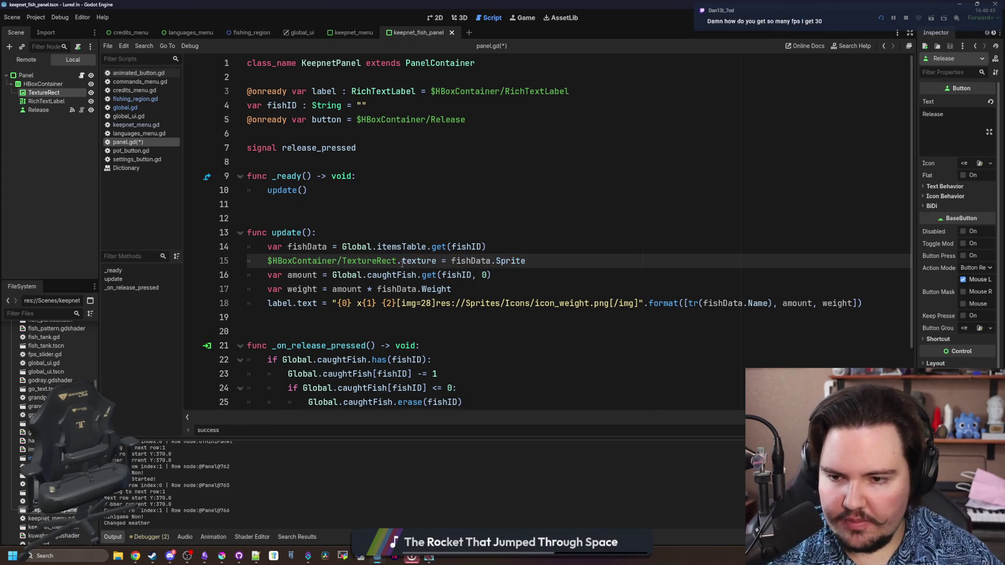
key("Up")
key("Up")
key("Up")
key("F5")
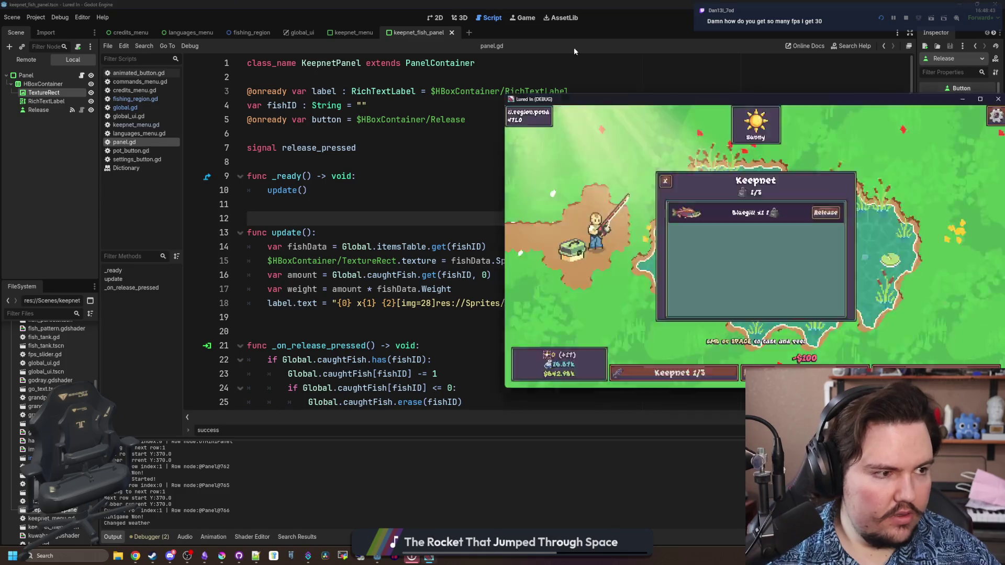
Check the Bluegill entry's sprite in the keepnet, then close the game.
left_click(406, 480)
left_click(377, 517)
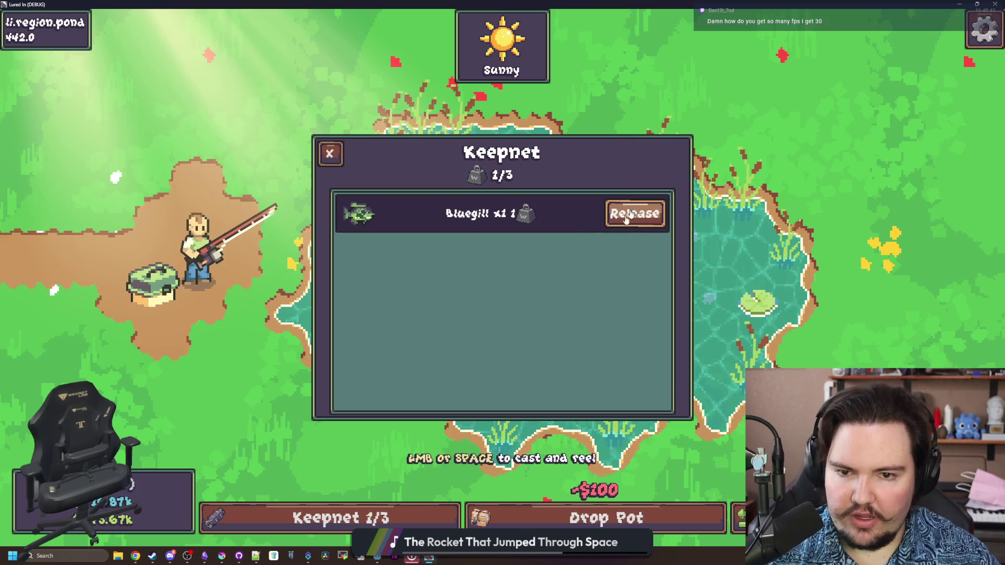
key("F8")
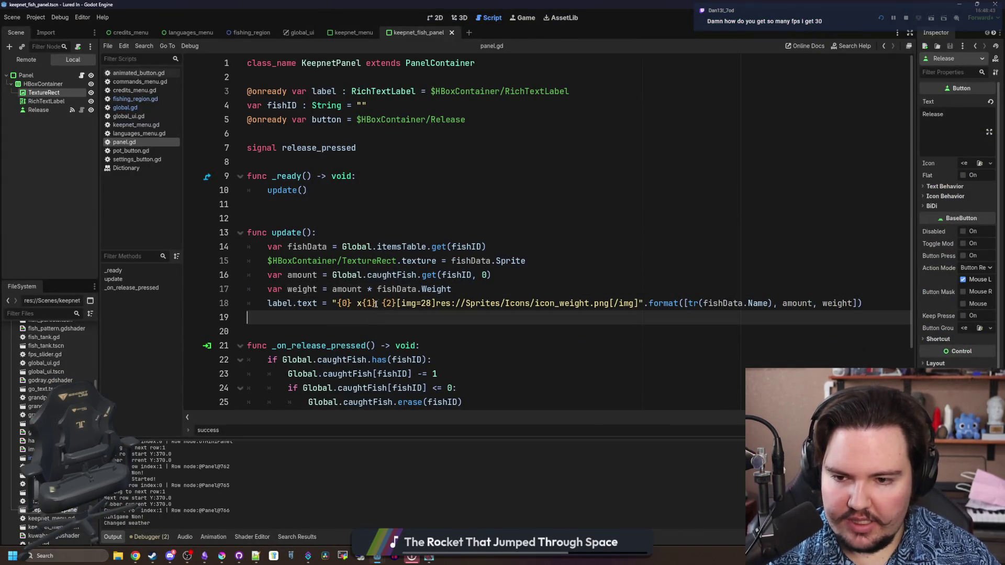
Move x{1} to the start of the line 18 label format string and save.
left_click_drag(357, 303, 376, 303)
key("ctrl+x")
left_click(336, 304)
key("ctrl+v")
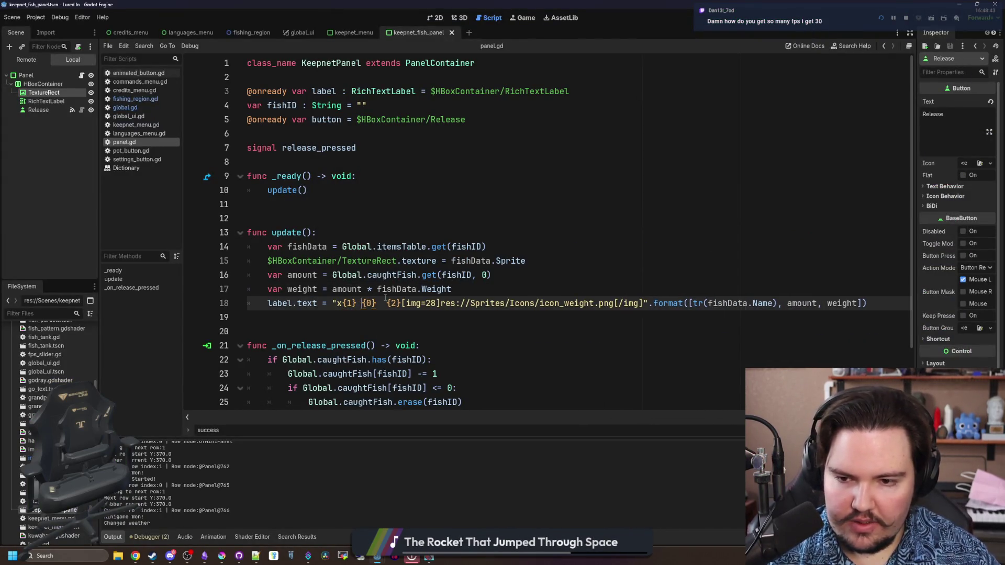
key("Right")
key("Right")
key("Right")
key("Delete")
key("Down")
key("ctrl+s")
left_click(337, 304)
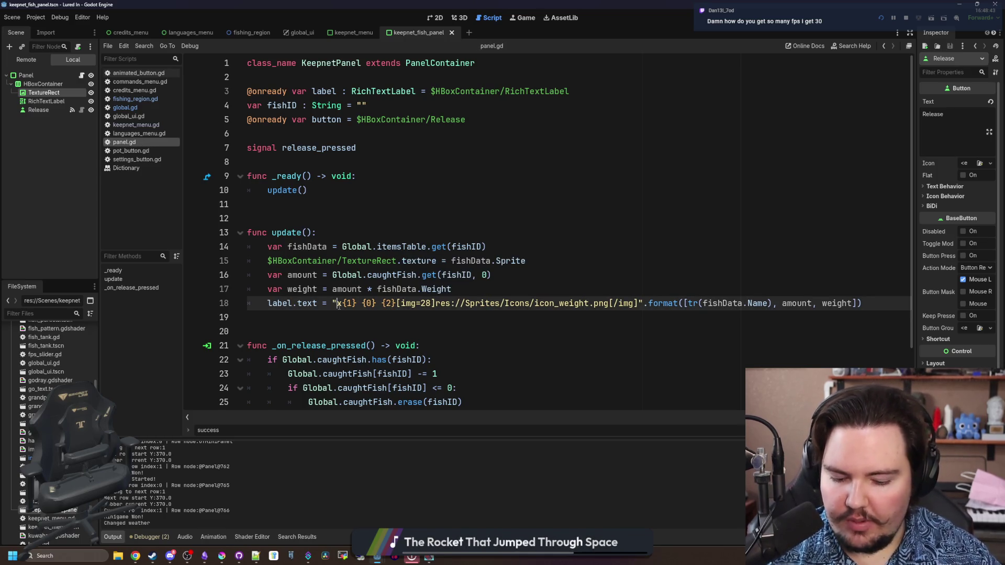
Colour the label's x{1} amount #68c2d3, save panel.gd, and check it in the running keepnet.
type("[")
type("[")
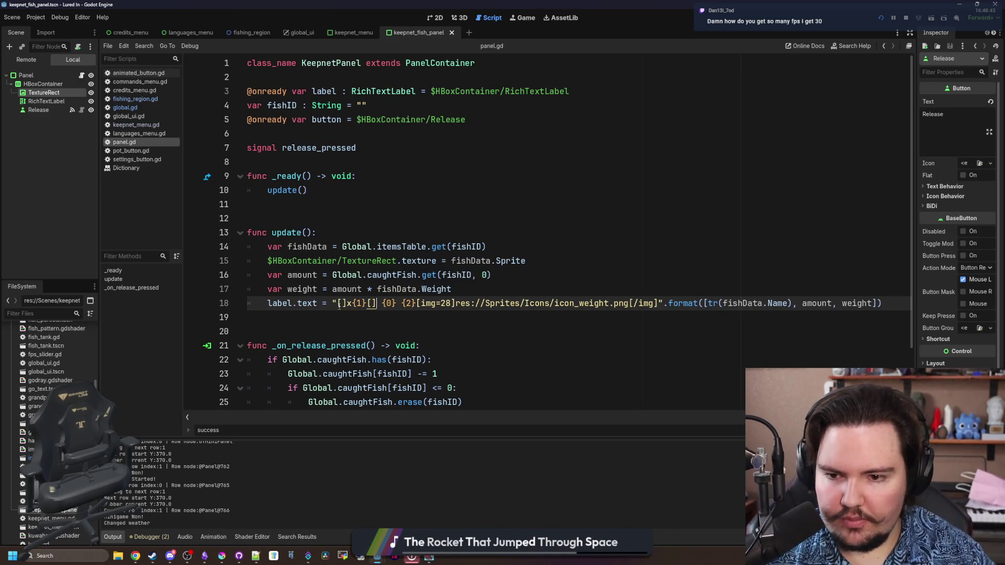
left_click(221, 558)
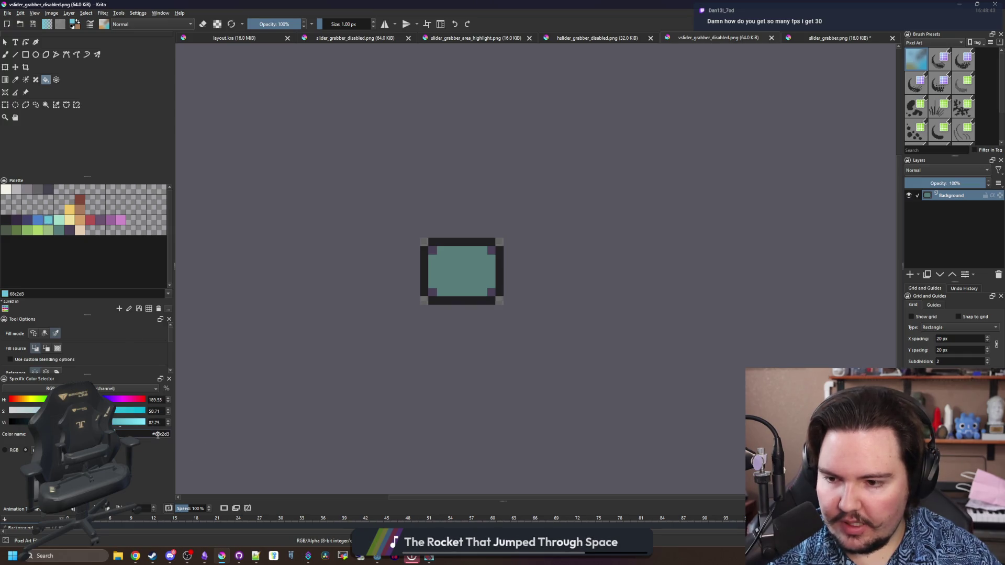
key("alt+Tab")
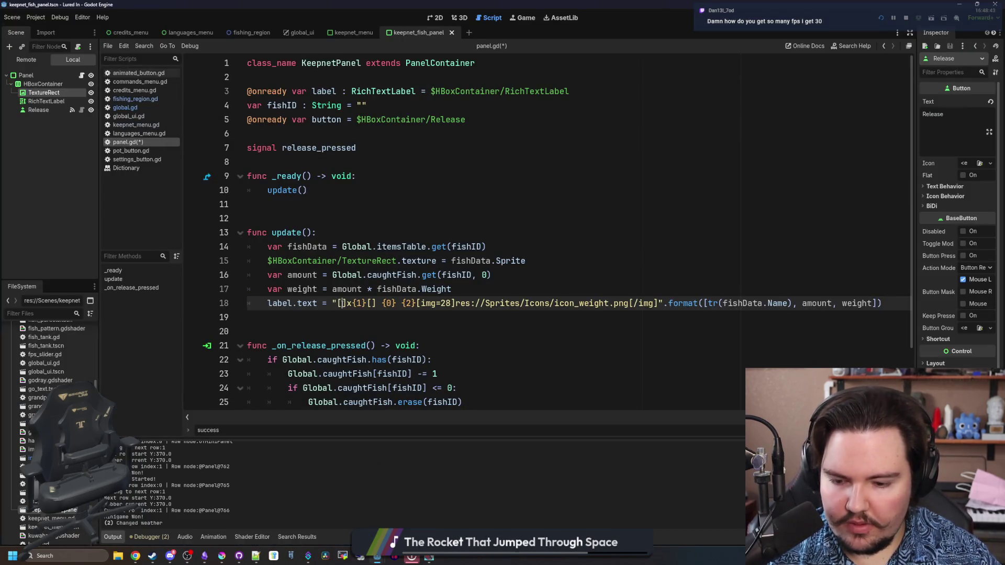
type("color=#68c2d3]x{1}[")
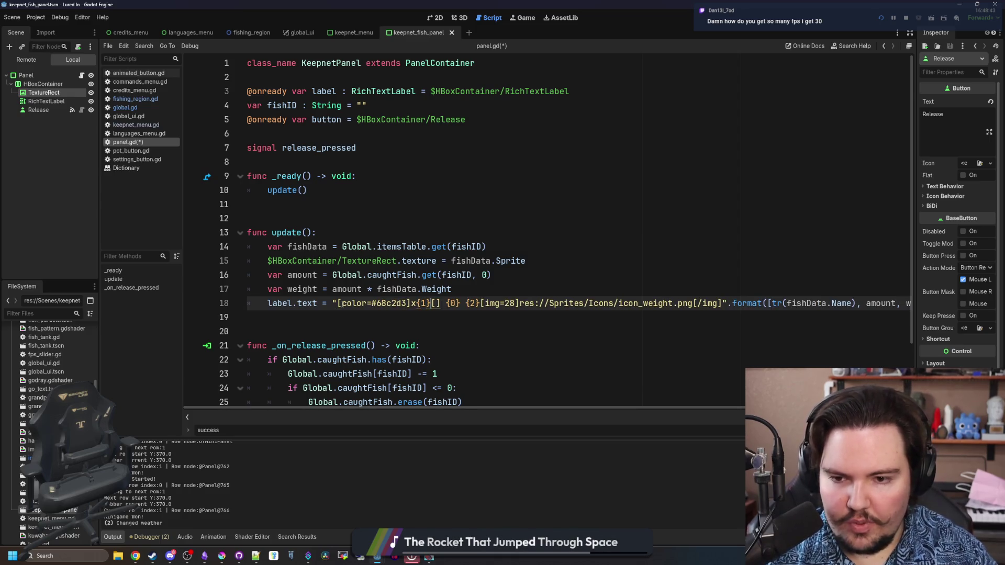
type("/color")
left_click(401, 319)
key("ctrl+s")
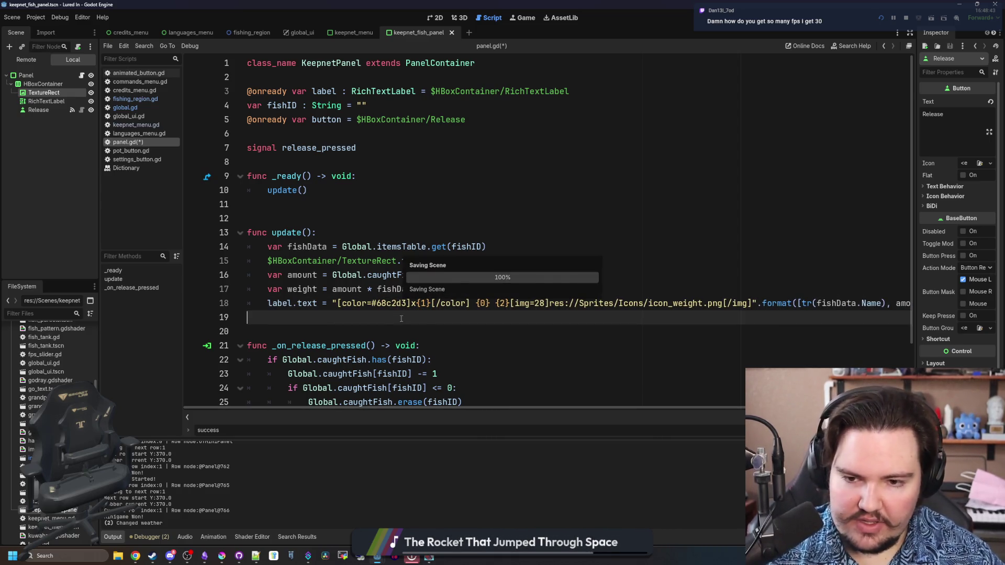
key("F5")
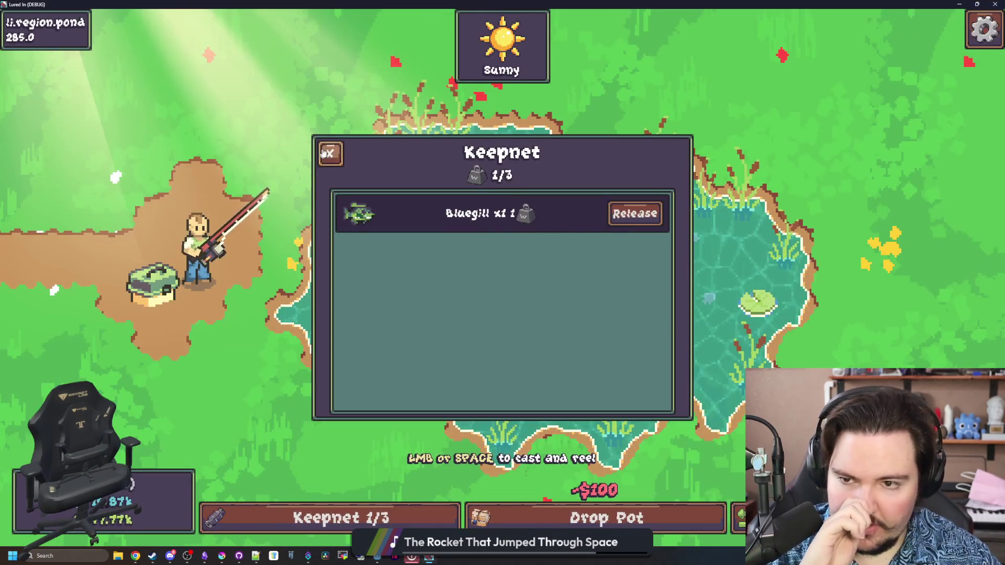
left_click(330, 153)
left_click(335, 518)
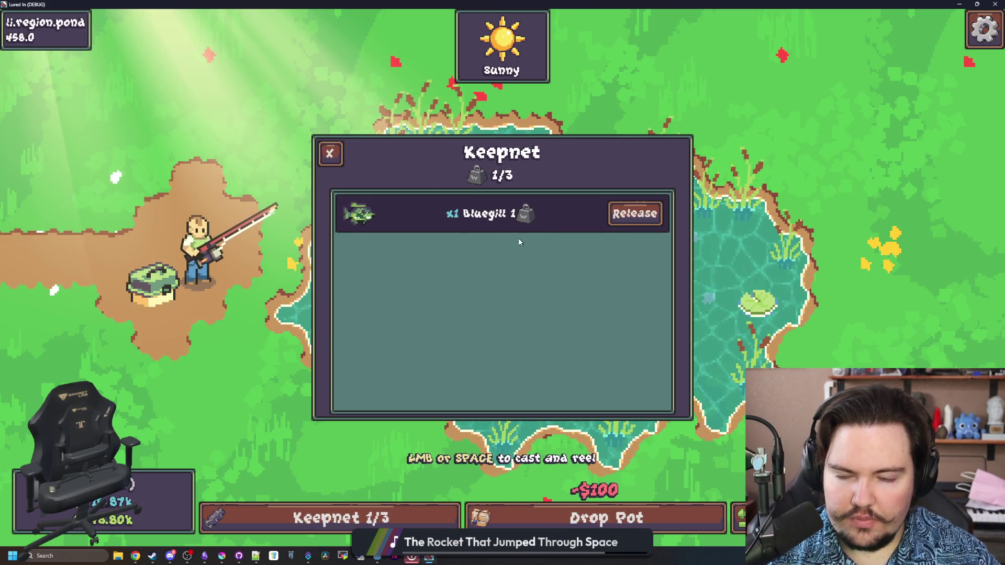
key("F8")
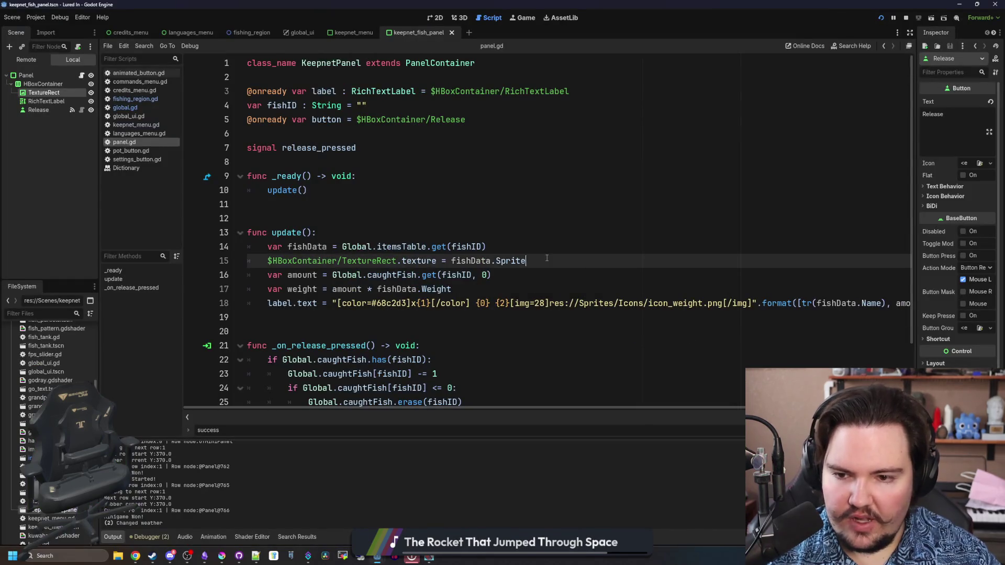
Set the label to [font_size=24], save, and rerun to view the larger amount in the keepnet.
left_click(349, 215)
left_click(335, 304)
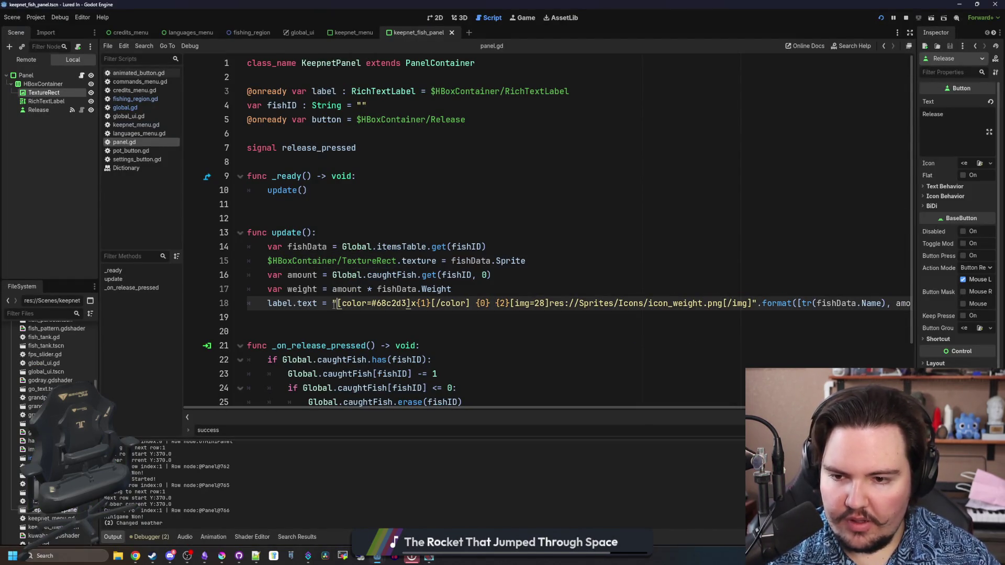
type("[]")
type("font_size=24")
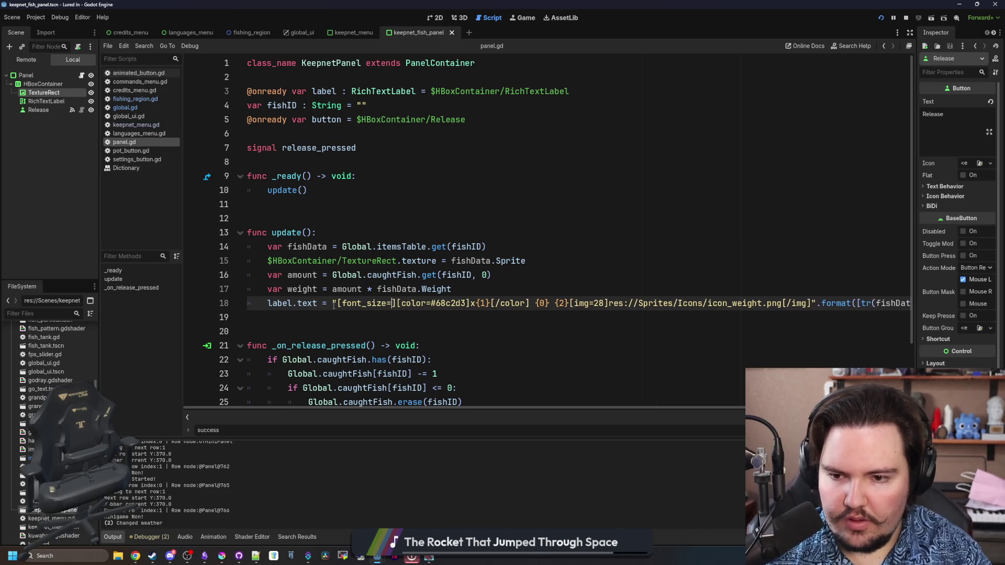
left_click(349, 218)
key("ctrl+s")
key("F5")
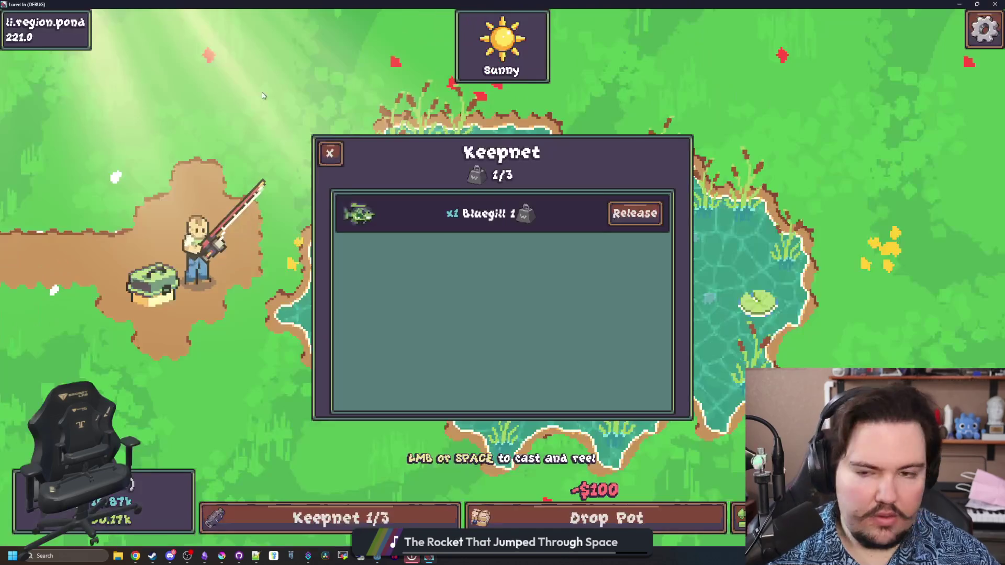
key("Escape")
left_click(329, 518)
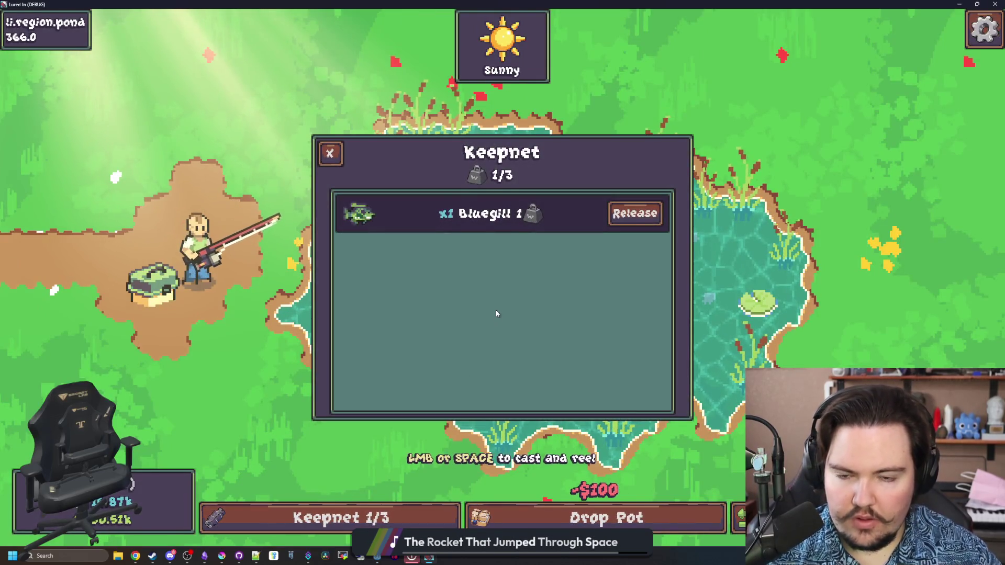
Go back to the script editor at the fishData lookup on line 14, then return to the game.
key("super+Down")
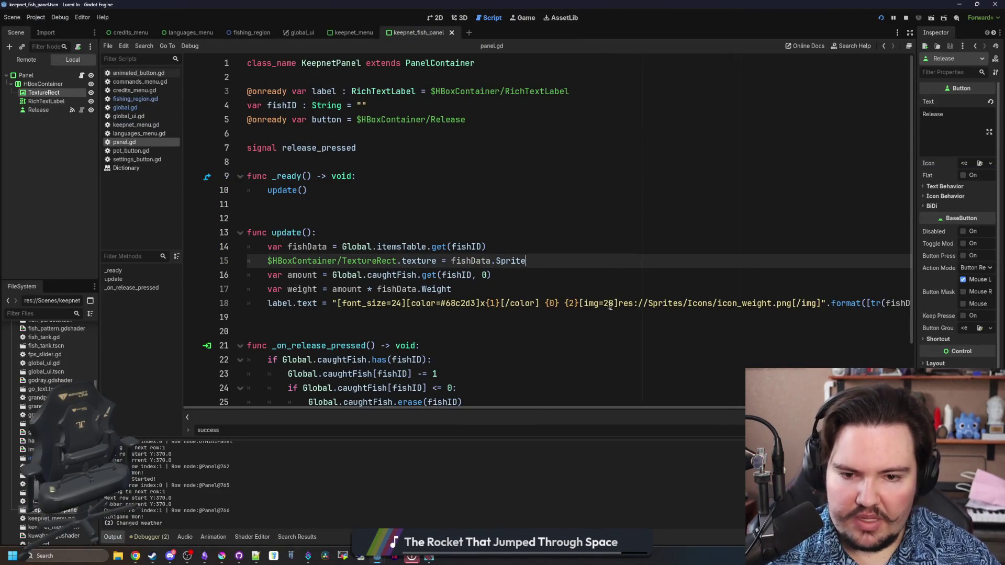
left_click(611, 303)
left_click(448, 247)
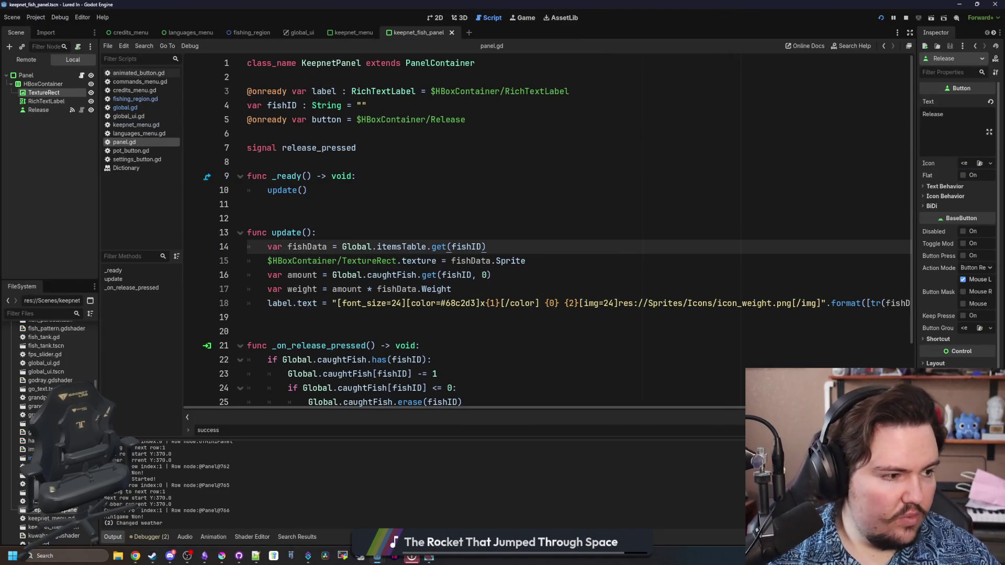
key("alt+Tab")
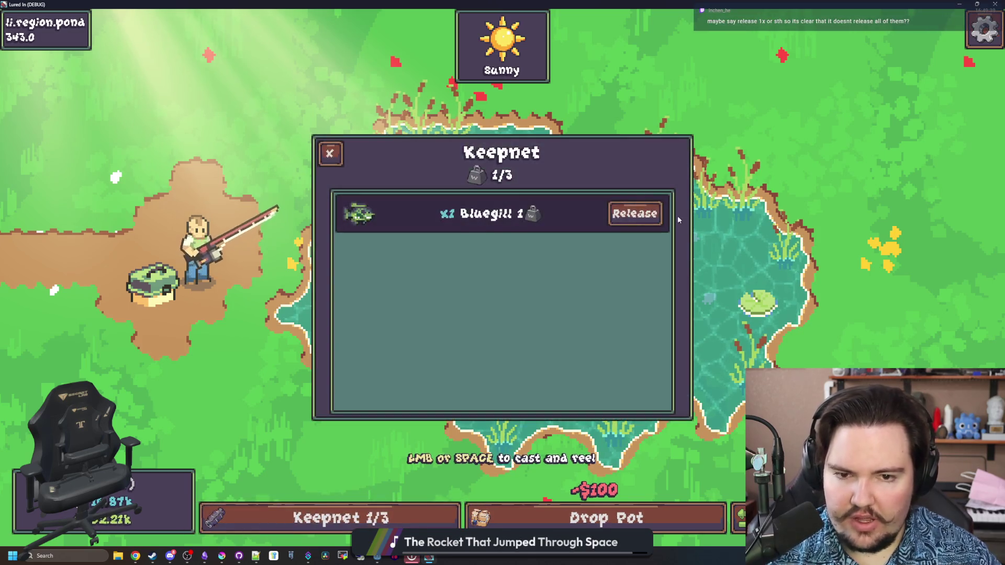
Release the Bluegill, then cast into the pond and reel in a Carp.
left_click(633, 213)
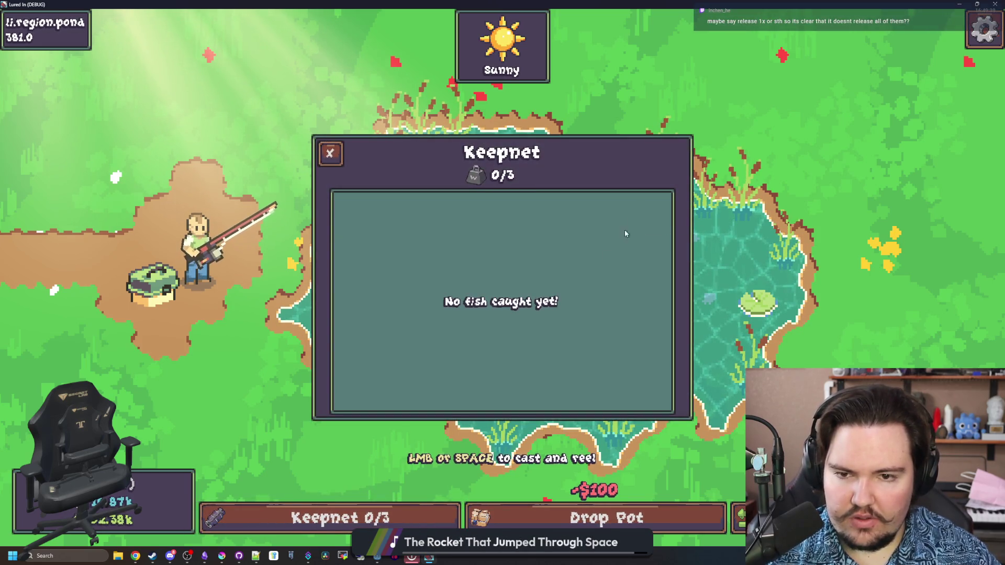
left_click(328, 152)
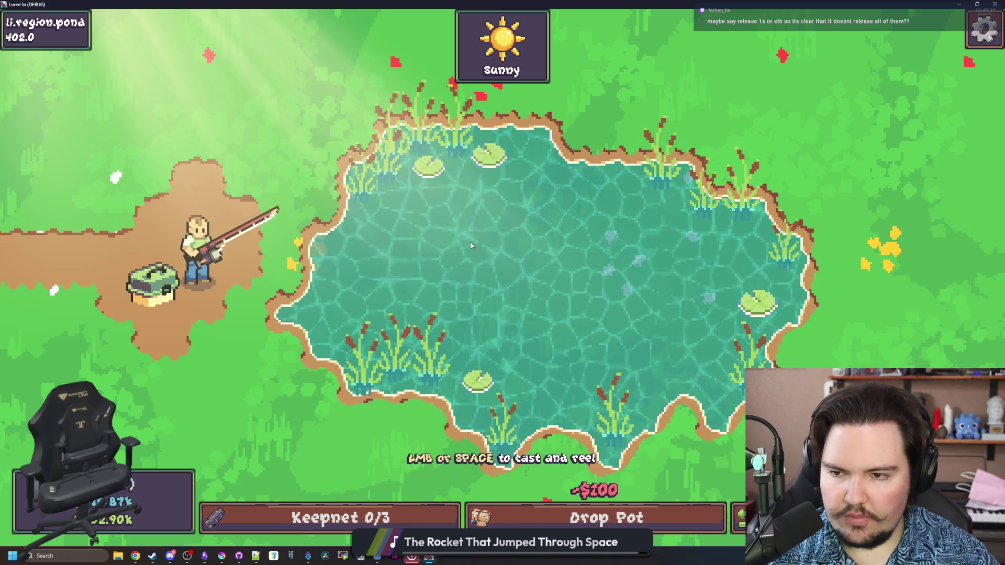
left_click(366, 517)
key("space")
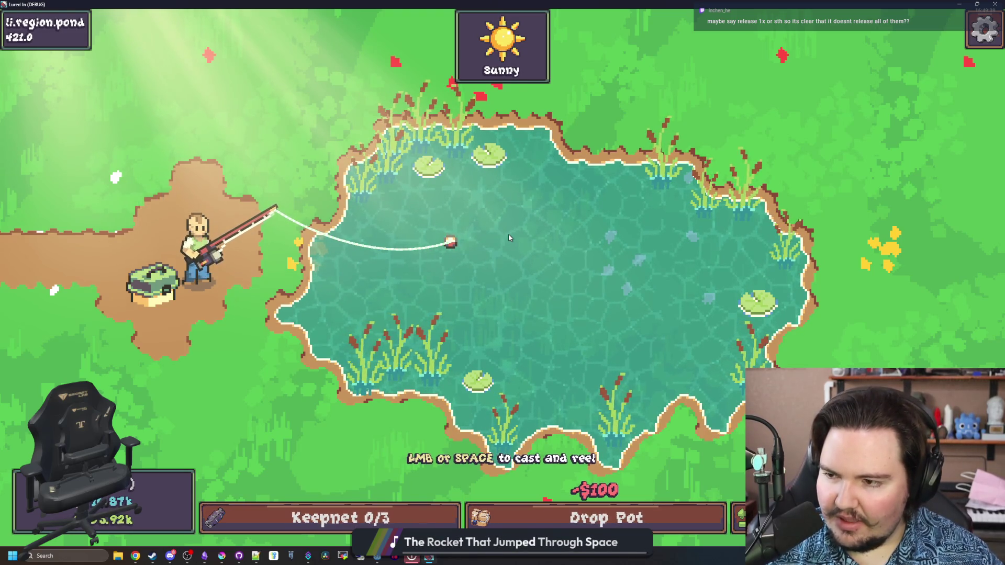
key("Escape")
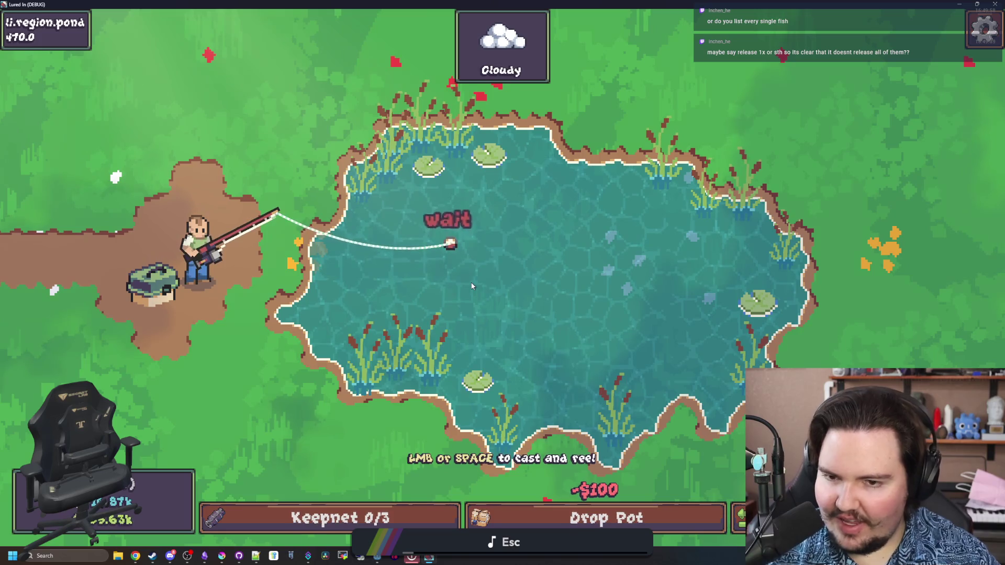
left_click(503, 267)
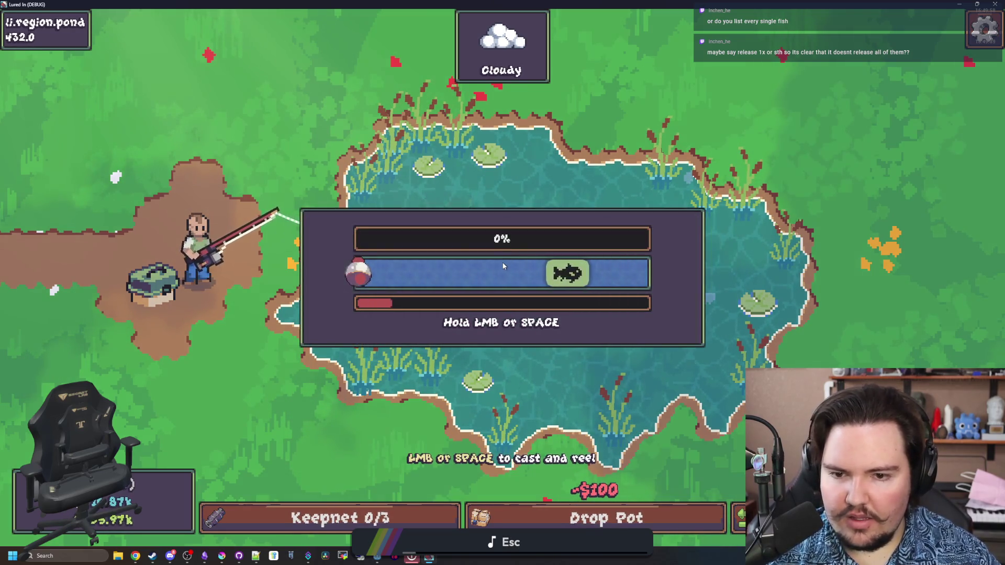
mouse_move(503, 266)
left_mouse_down()
mouse_move(575, 298)
mouse_move(589, 291)
left_mouse_up()
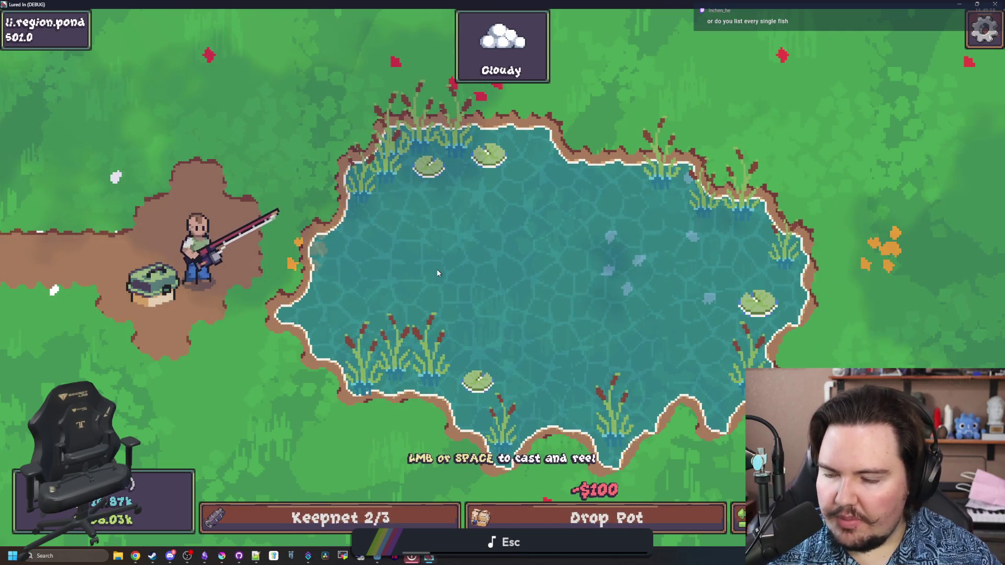
Confirm the keepnet lists x1 Carp at 2/3, then go back to the editor and save.
left_click(412, 521)
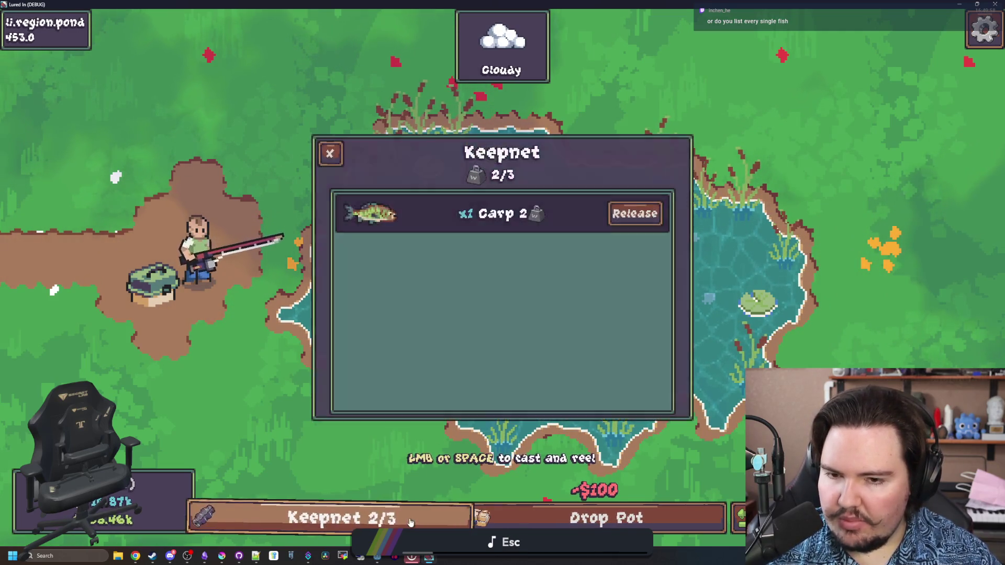
left_click(643, 225)
left_click(451, 208)
key("ctrl+s")
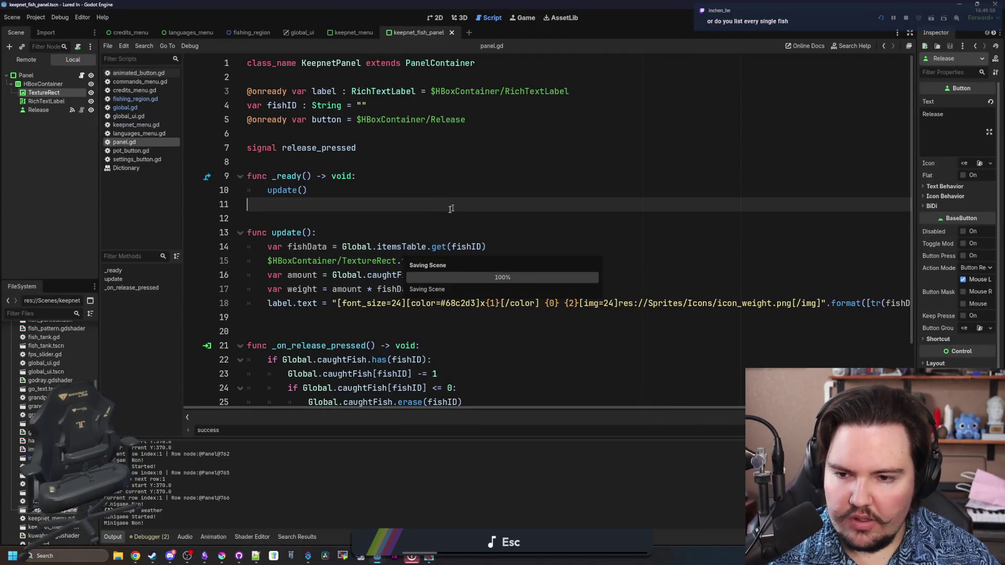
Try adding lines around update() and discard a dropped Release node path.
left_click(455, 219)
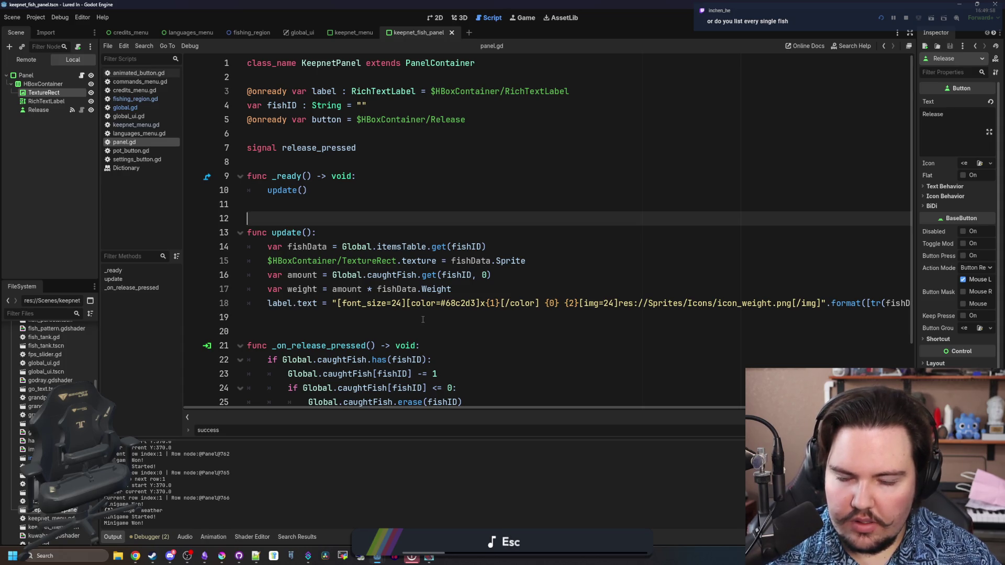
scroll(423, 319, "down", 2)
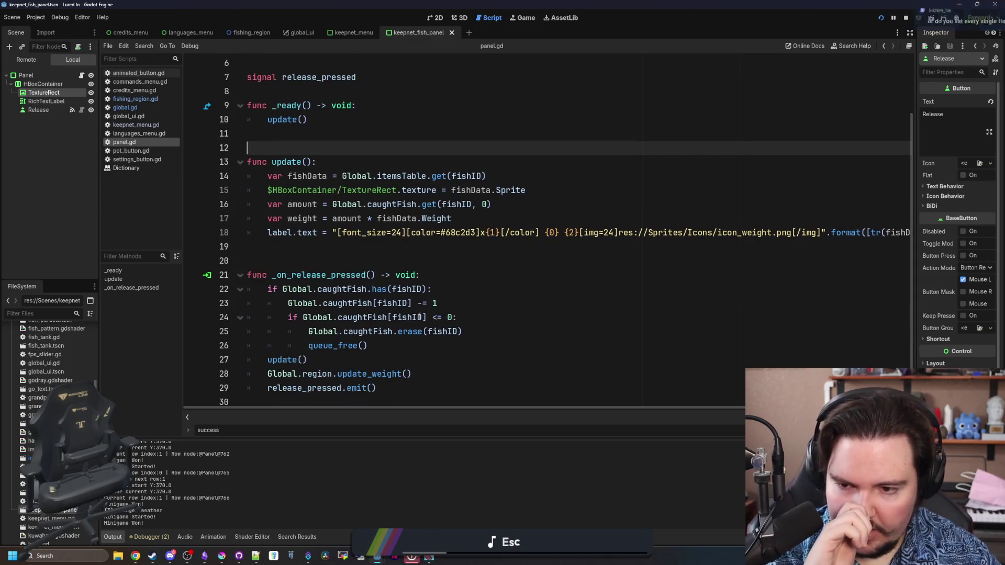
scroll(327, 238, "up", 2)
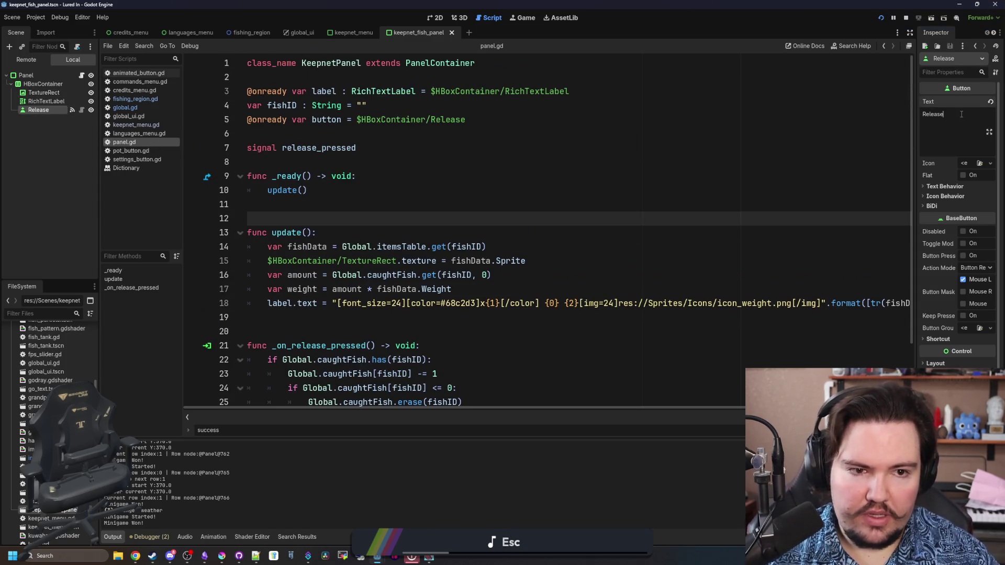
left_click(330, 331)
left_click(322, 191)
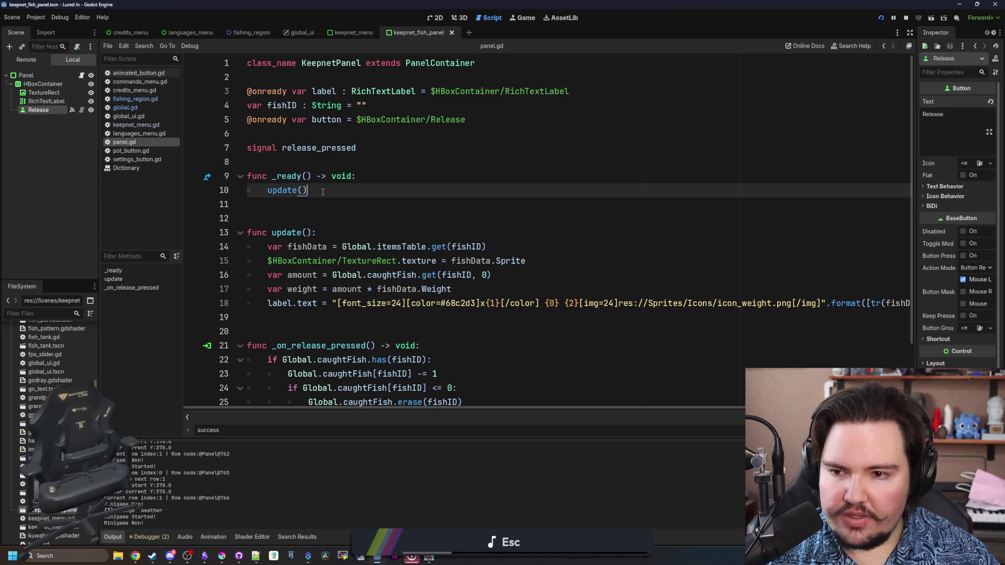
key("ctrl+shift+Return")
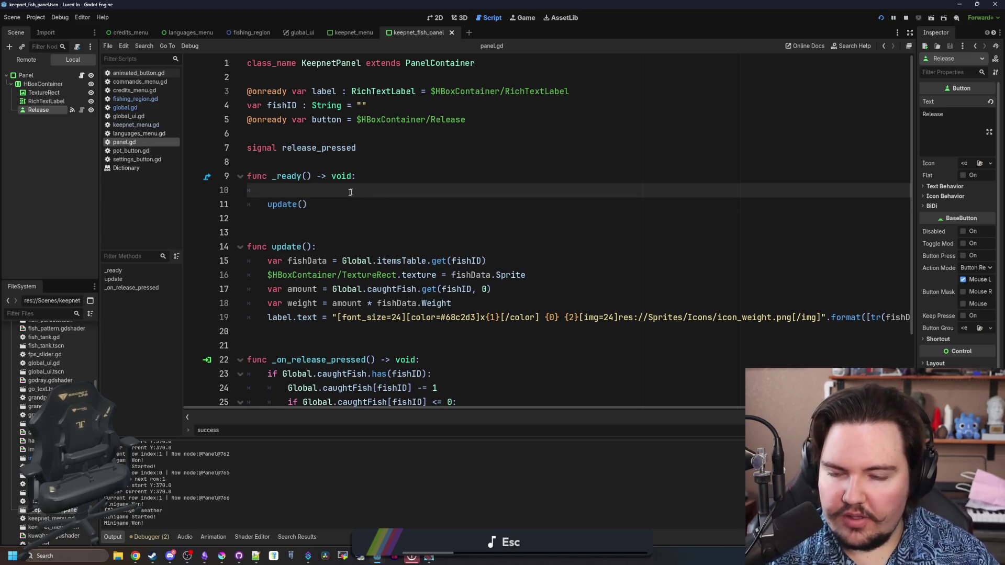
key("ctrl+z")
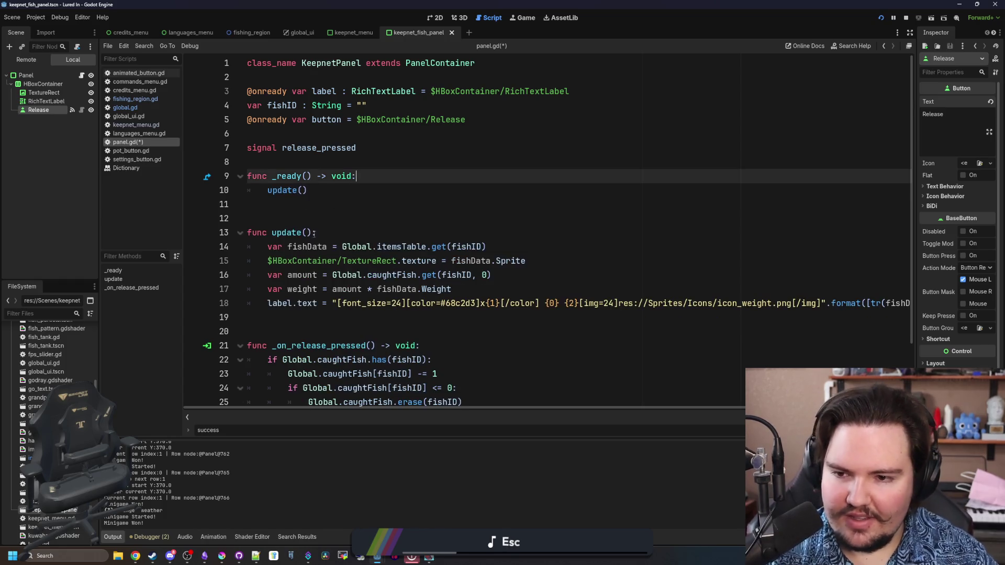
left_click(323, 232)
key("Return")
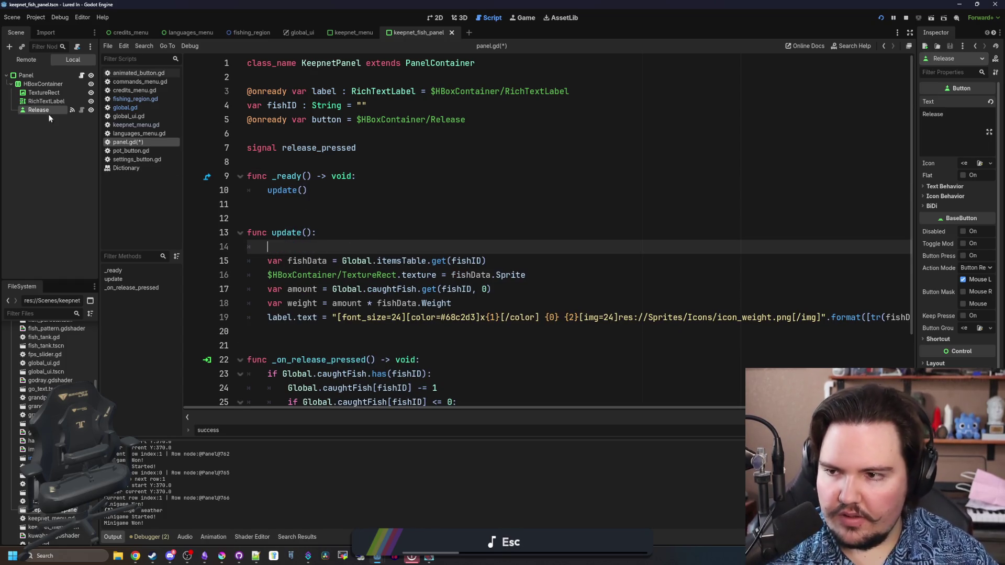
mouse_move(47, 111)
left_mouse_down()
mouse_move(312, 258)
mouse_move(330, 248)
left_mouse_up()
triple_click(391, 247)
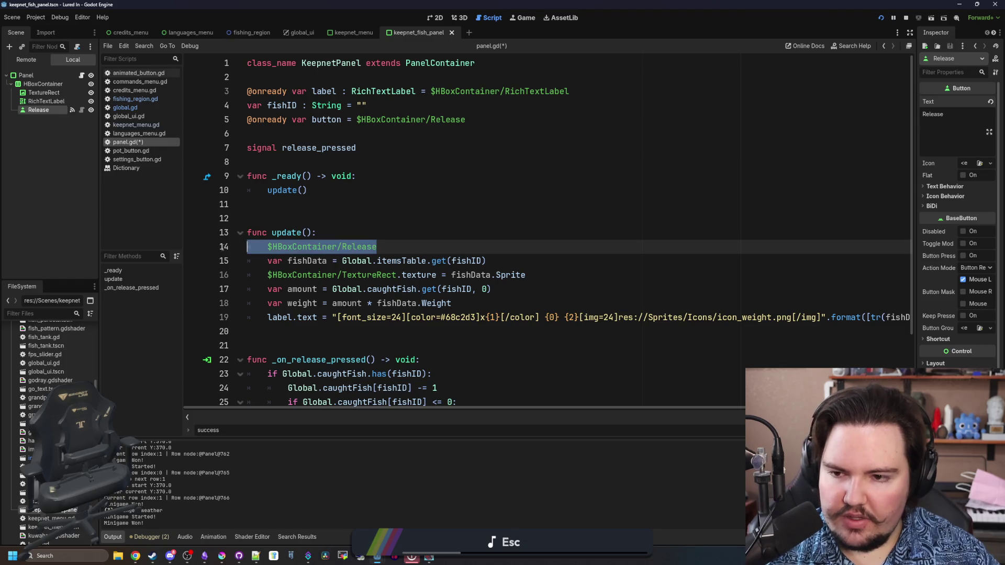
key("ctrl+x")
Add button.text = tr("Release") + " x1" to _ready(), save panel.gd, and go to the game.
left_click(380, 179)
key("Return")
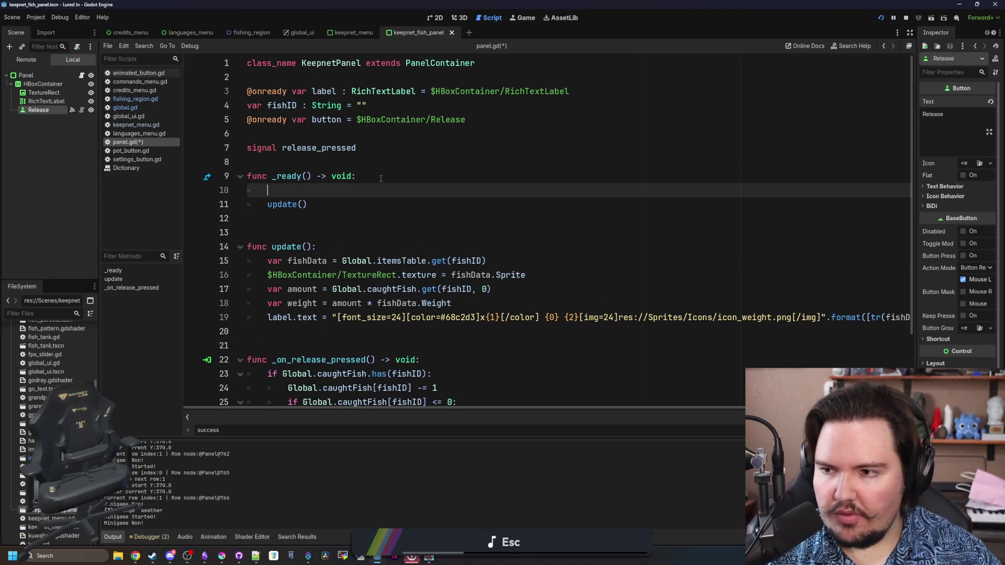
type("re")
key("BackSpace")
key("BackSpace")
type("button")
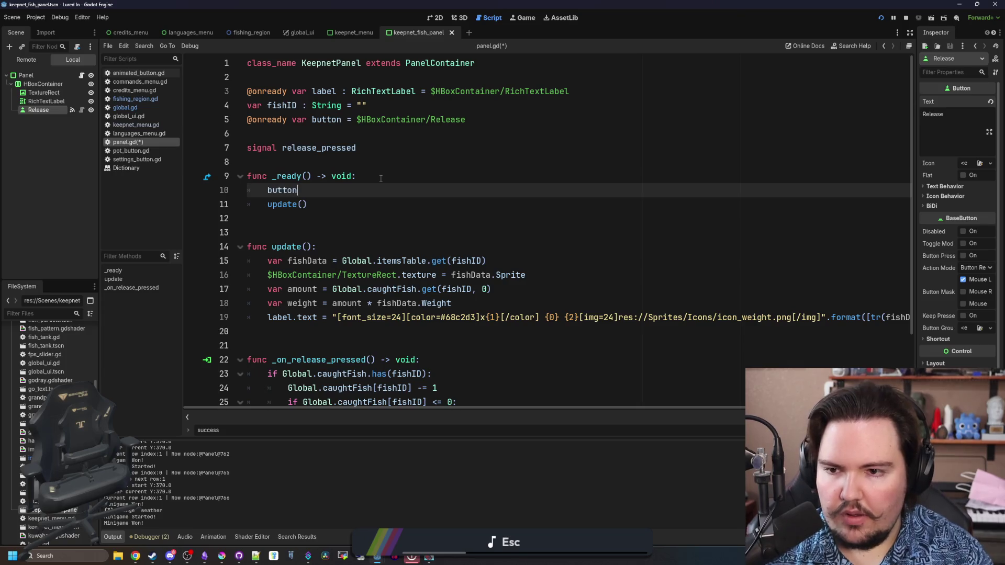
type(".text = tr(")
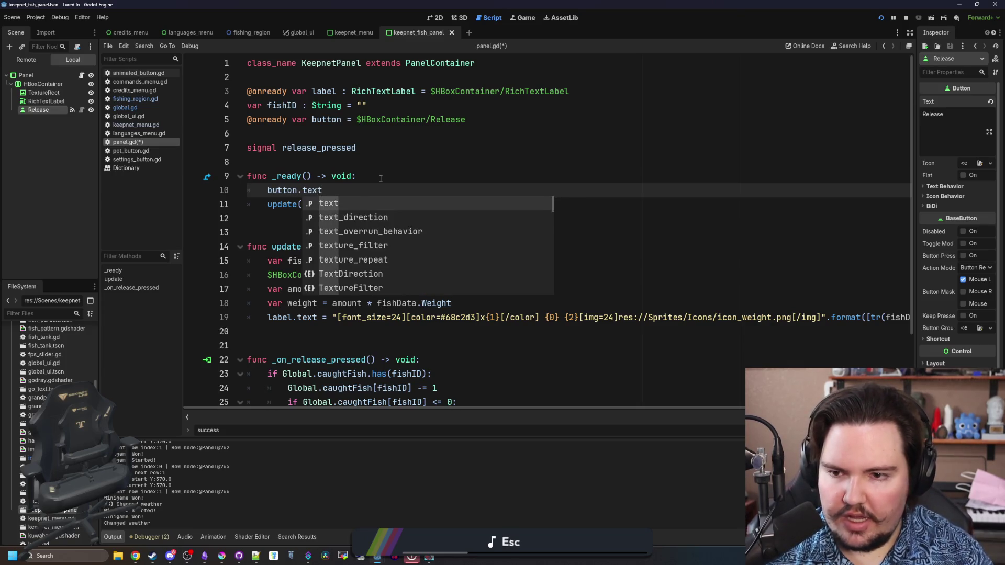
key("Escape")
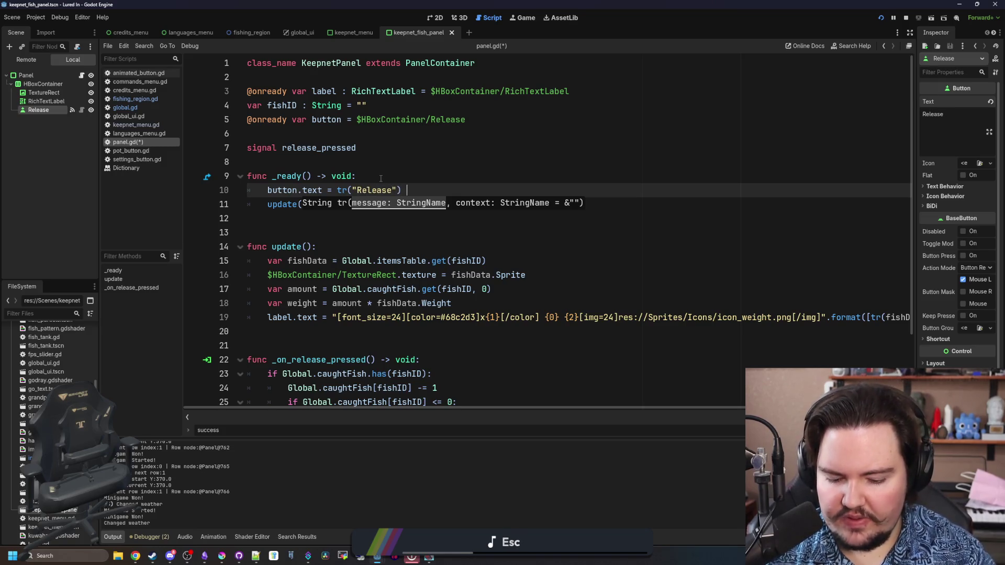
key("Escape")
scroll(380, 178, "right", 3)
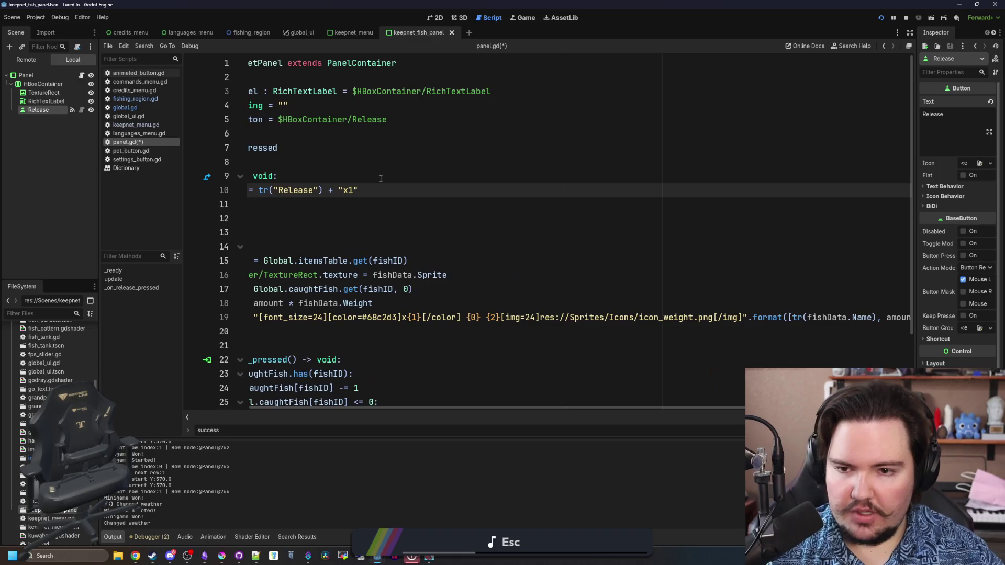
key("Up")
key("ctrl+s")
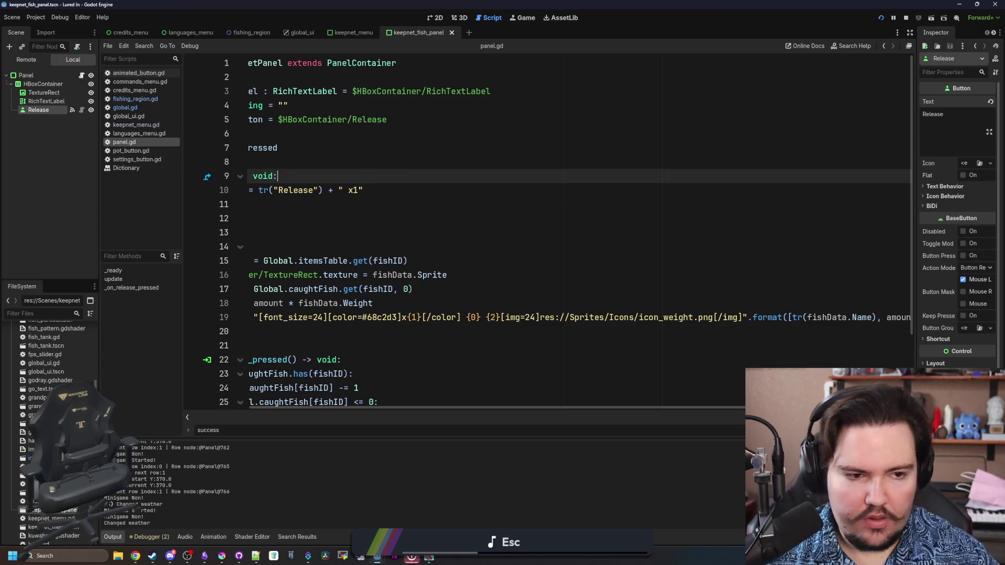
key("alt+Tab")
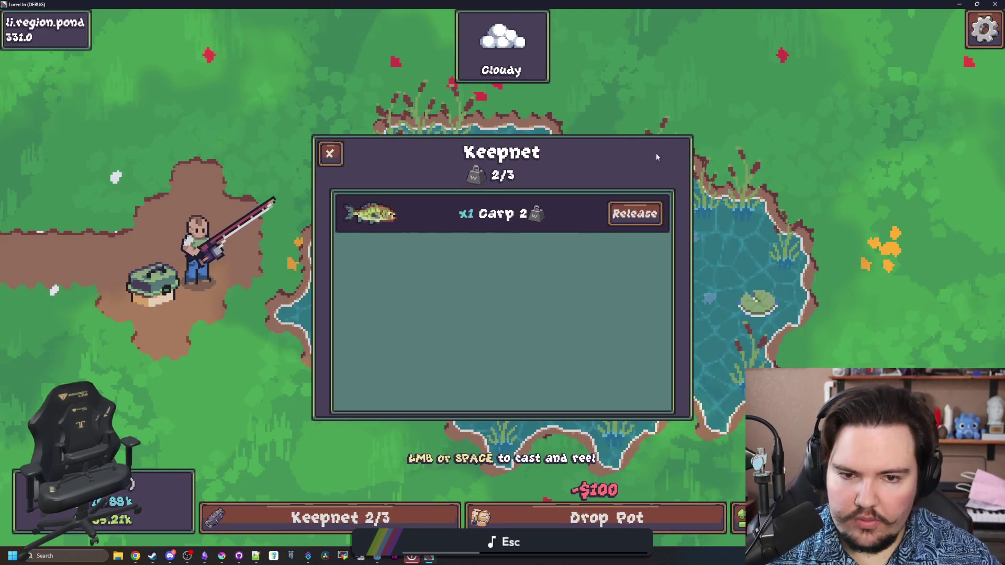
Check the new Release x1 label, release the Carp, then cast and reel the line back in.
key("Escape")
left_click(376, 517)
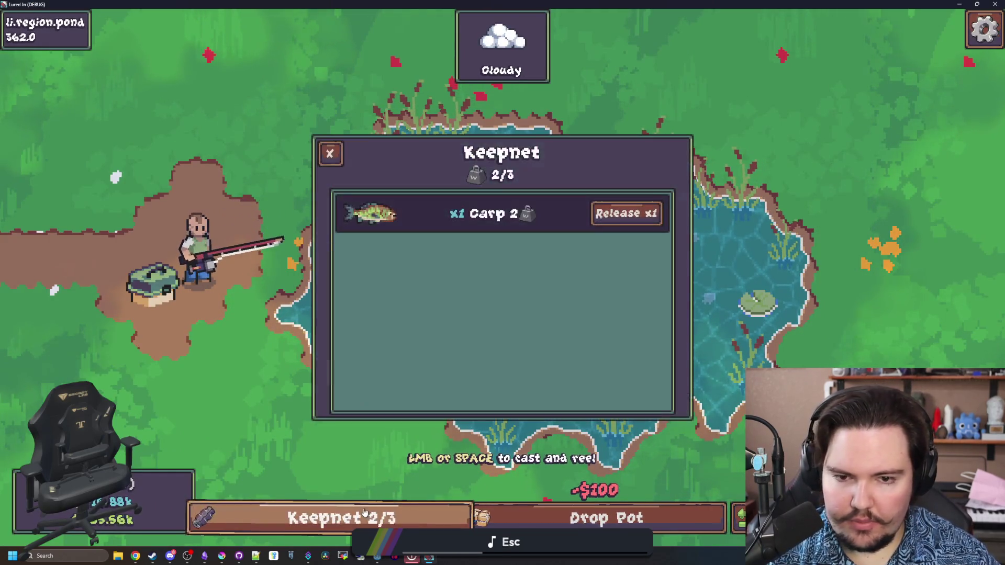
left_click(628, 213)
key("Escape")
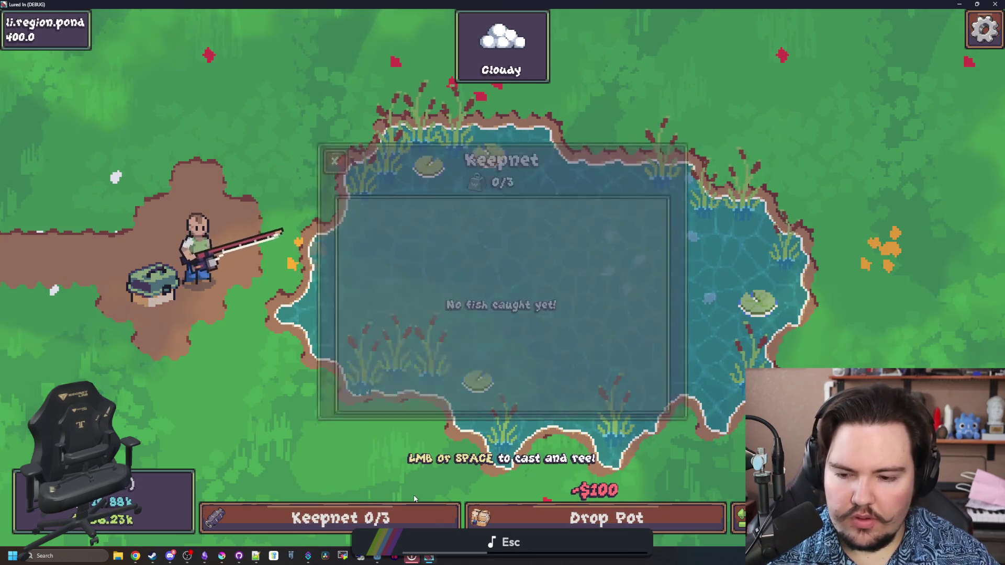
key("space")
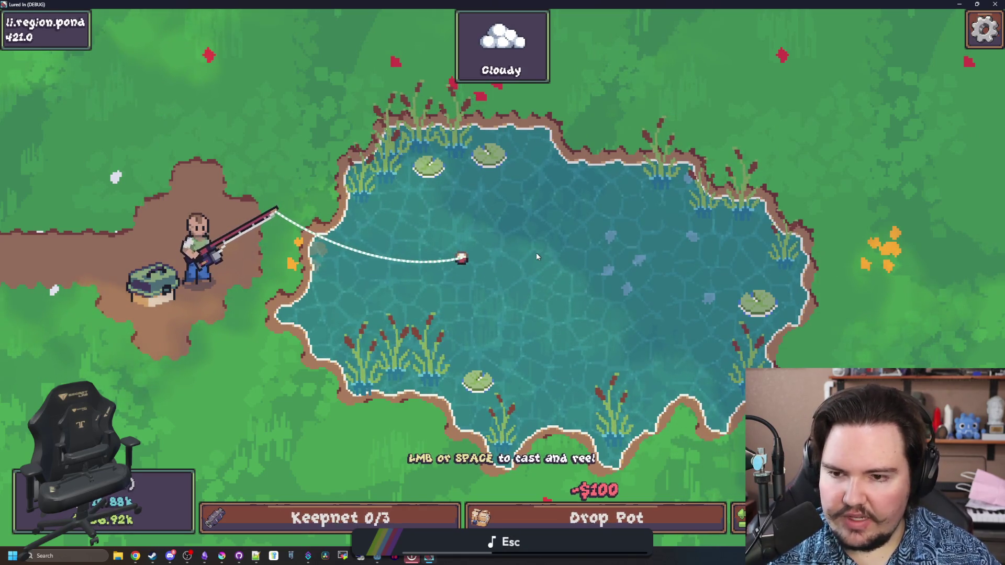
key("space")
Run 'minigame start' from the secret command menu repeatedly, catching minnows until the keepnet is 3/3.
key("grave")
type("minigame")
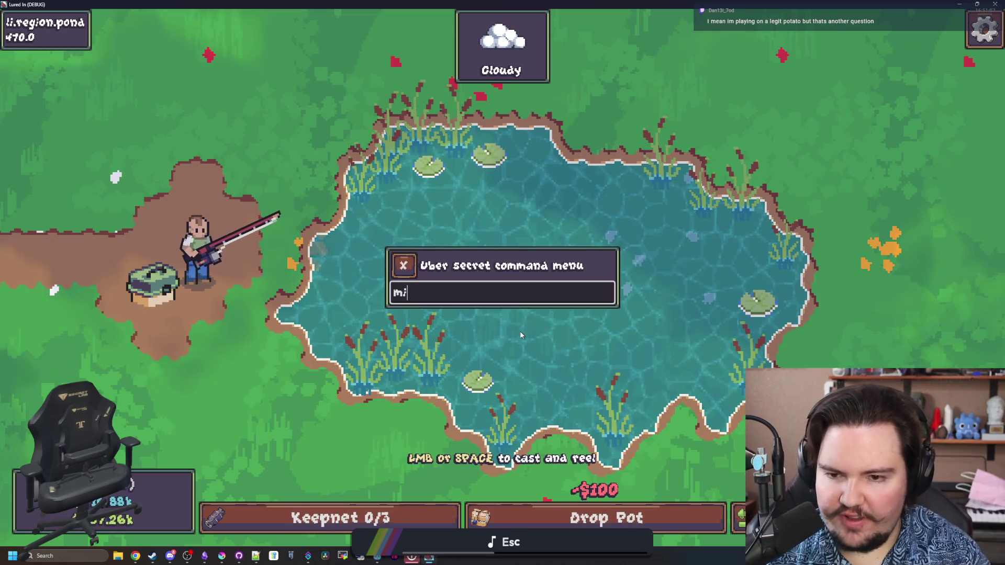
key("Return")
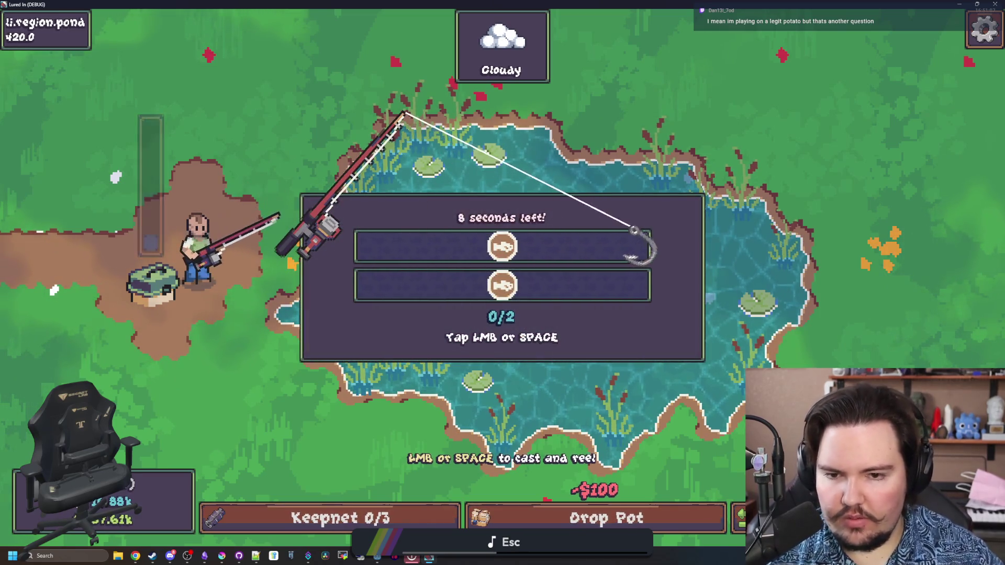
key("space")
key("space")
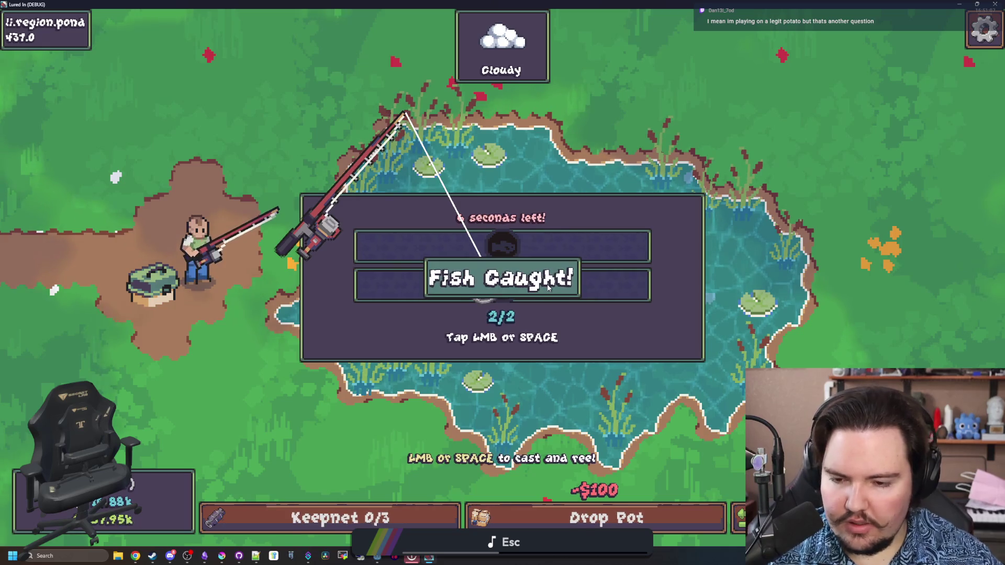
key("grave")
type("miniga")
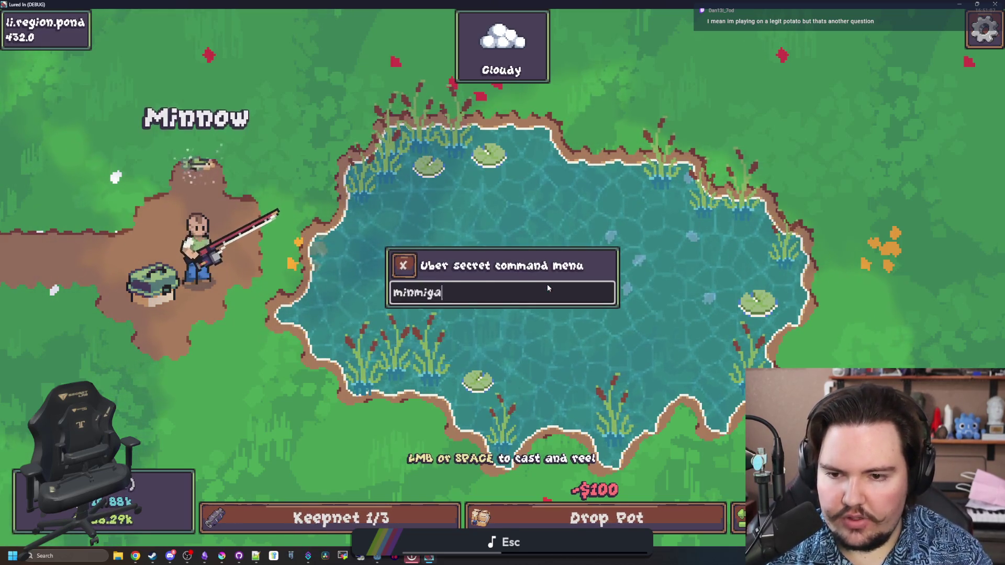
type("me start")
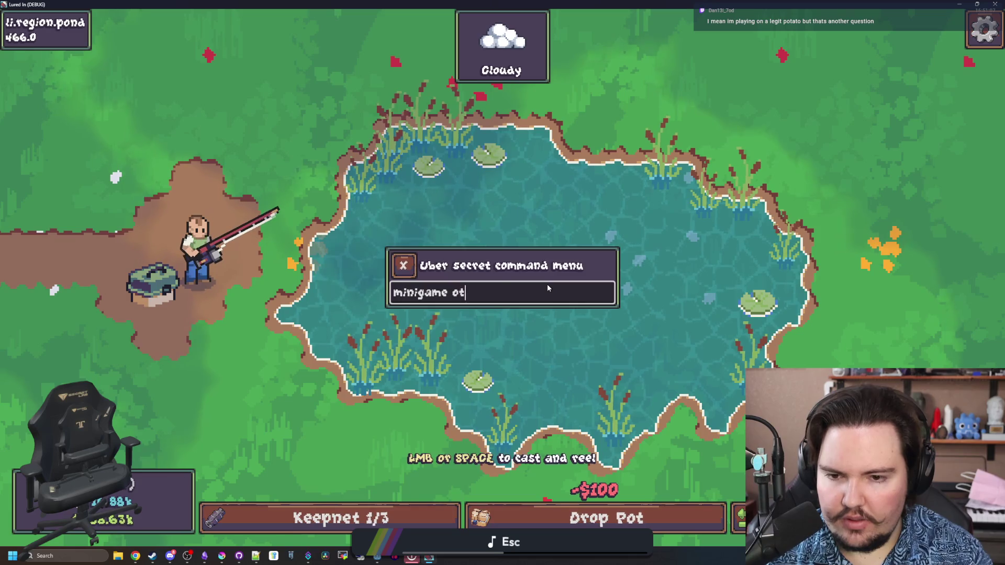
key("Return")
key("space")
key("space")
key("space")
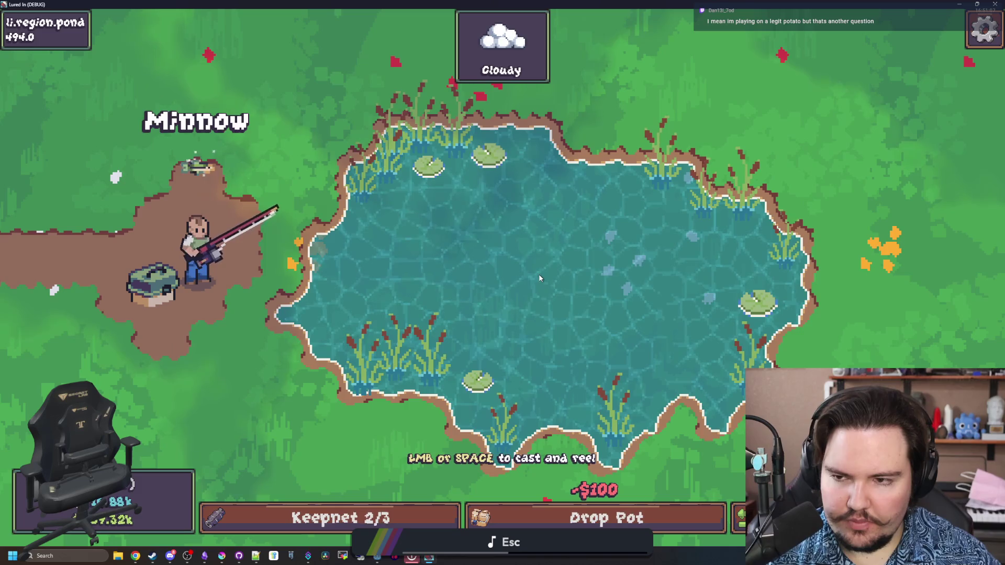
key("grave")
type("minigame start")
key("Return")
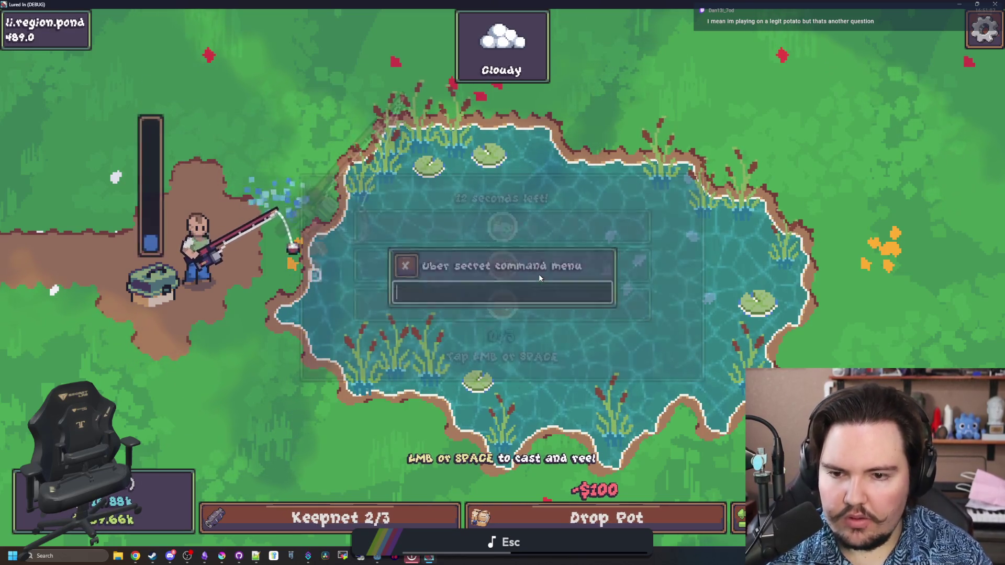
key("space")
key("space")
key("space")
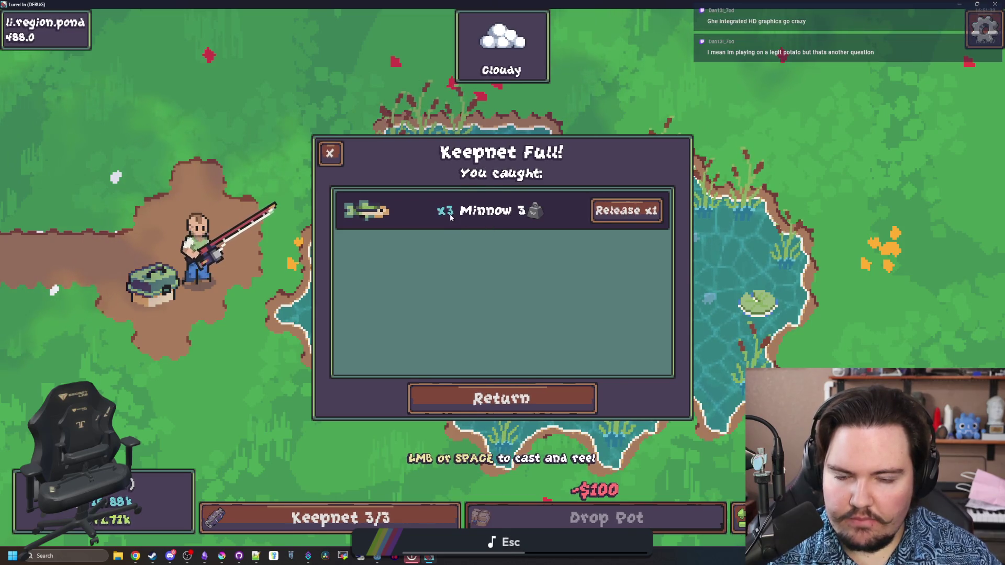
Release all three minnows, emptying the keepnet to 0/3, close the list, and go back to the editor.
left_click(641, 217)
left_click(646, 216)
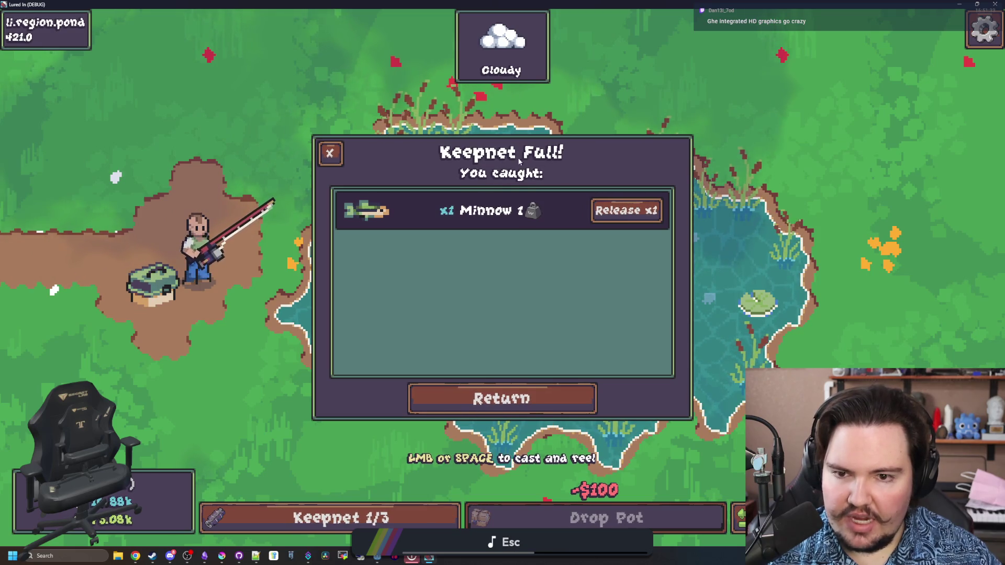
left_click(626, 210)
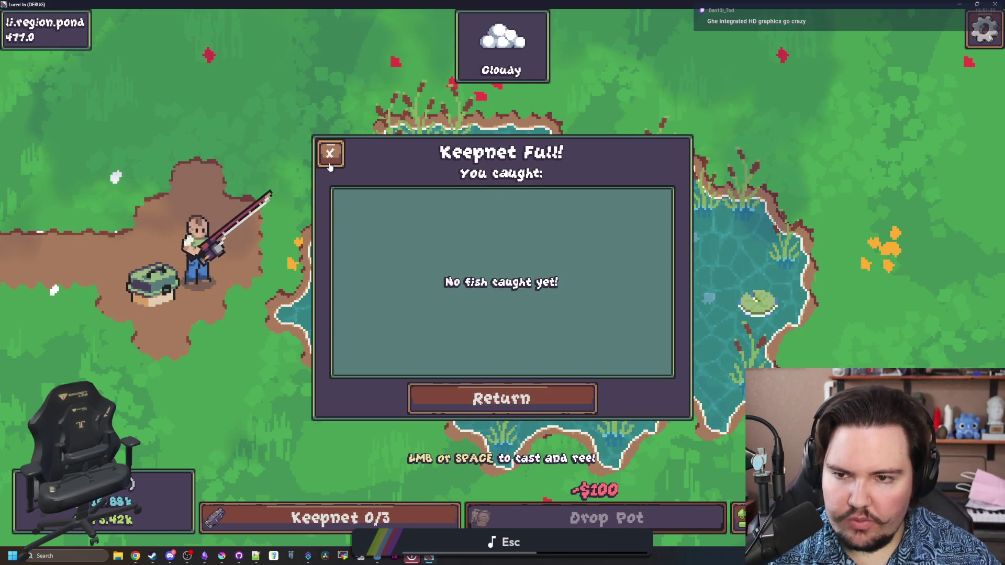
left_click(329, 154)
key("alt+Tab")
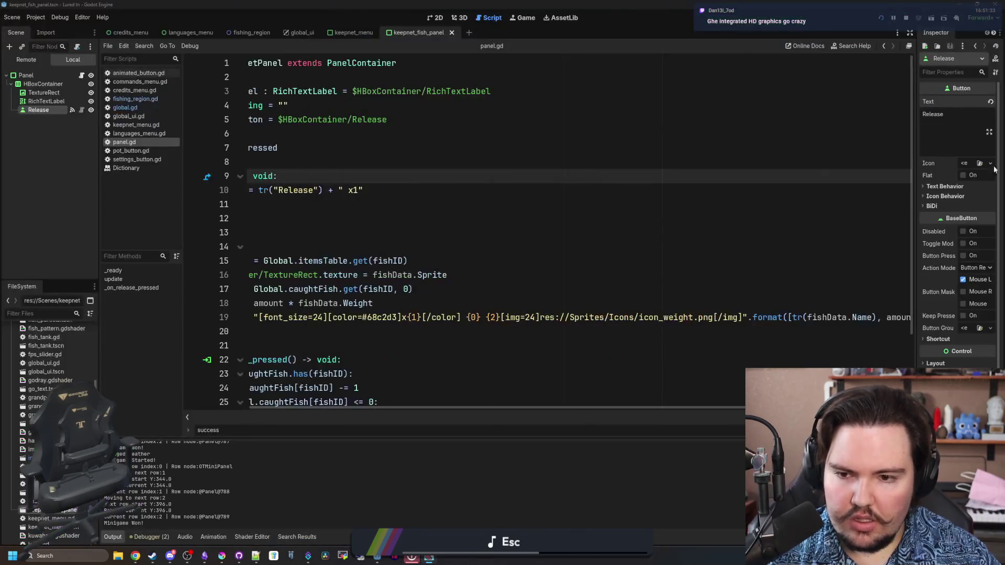
Inspect the full condition on line 38 of the panel script.
left_click(518, 220)
key("Down")
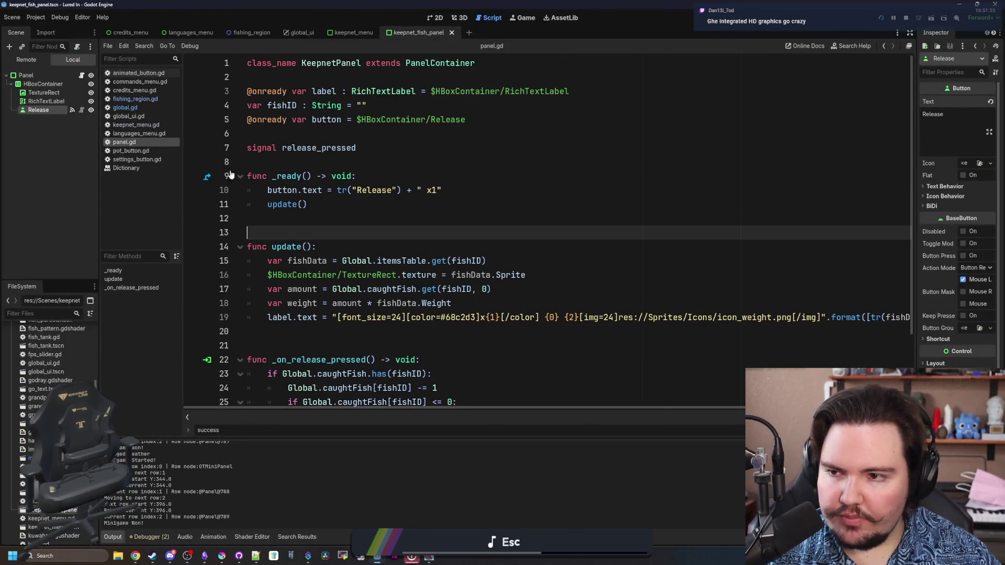
left_click(474, 192)
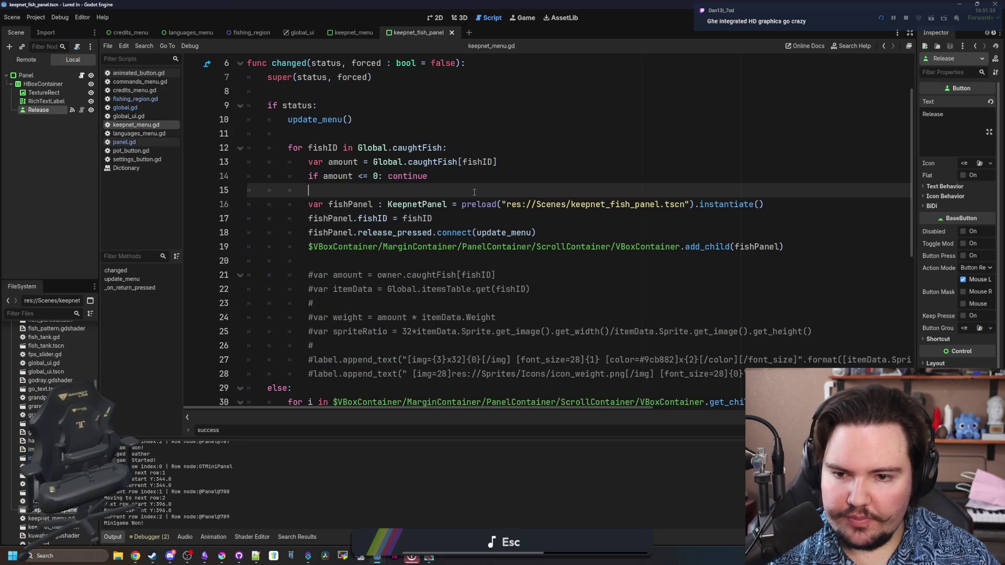
scroll(496, 207, "down", 6)
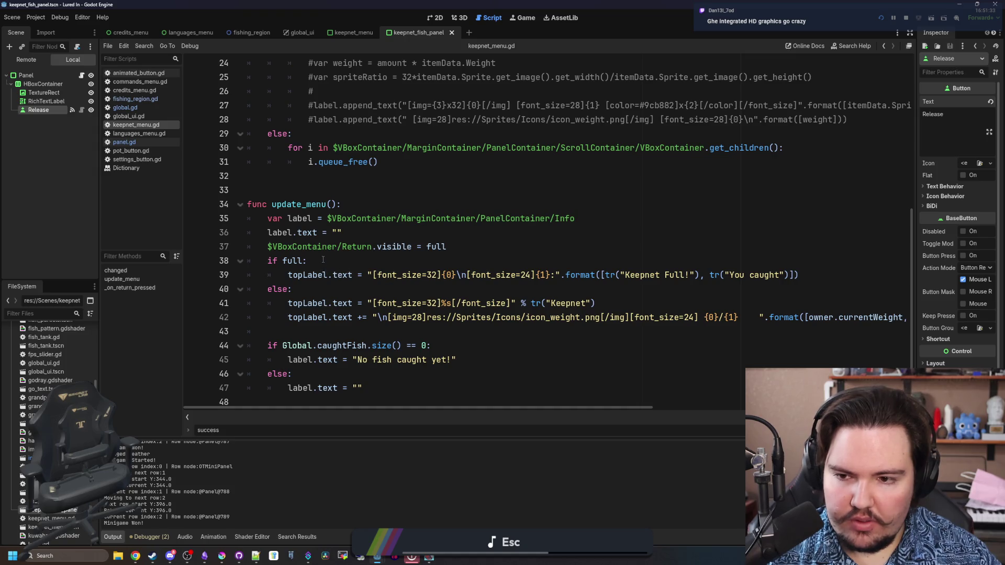
left_click_drag(323, 260, 277, 264)
double_click(292, 261)
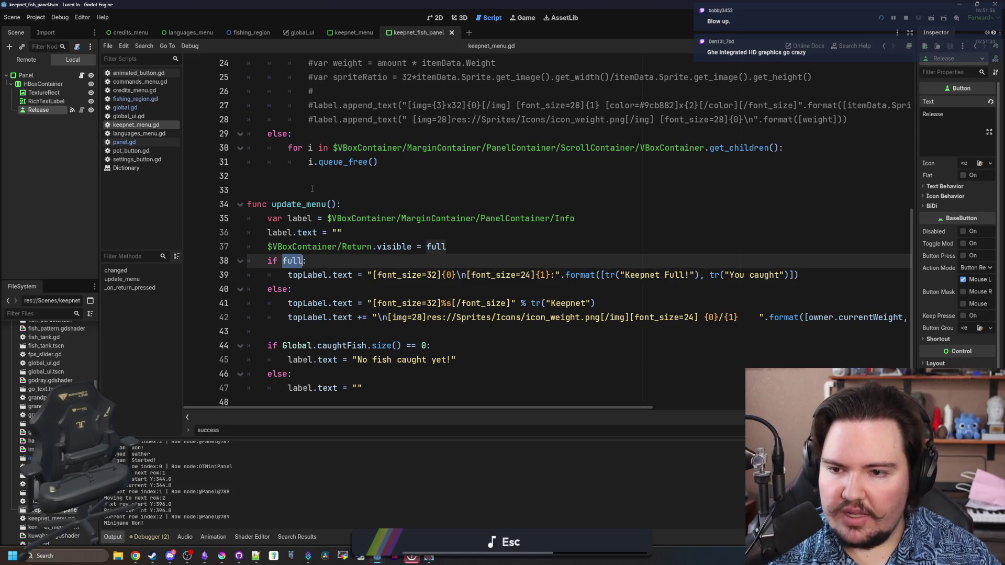
scroll(359, 253, "up", 4)
In fishing_region.gd, find update_weight, then select the $CanvasLayer/KeepnetFull.full = true line.
left_click(146, 109)
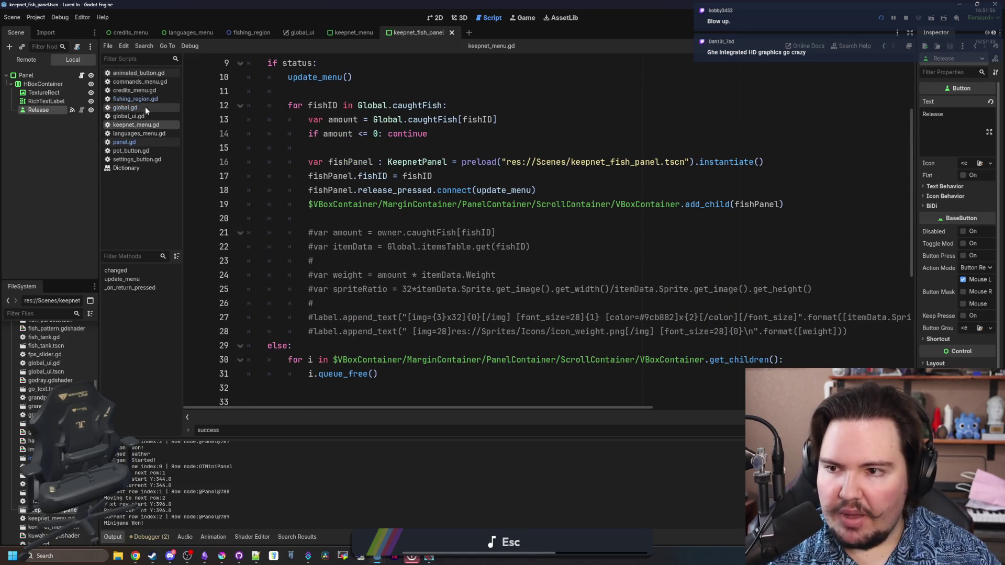
left_click(149, 98)
scroll(538, 251, "down", 6)
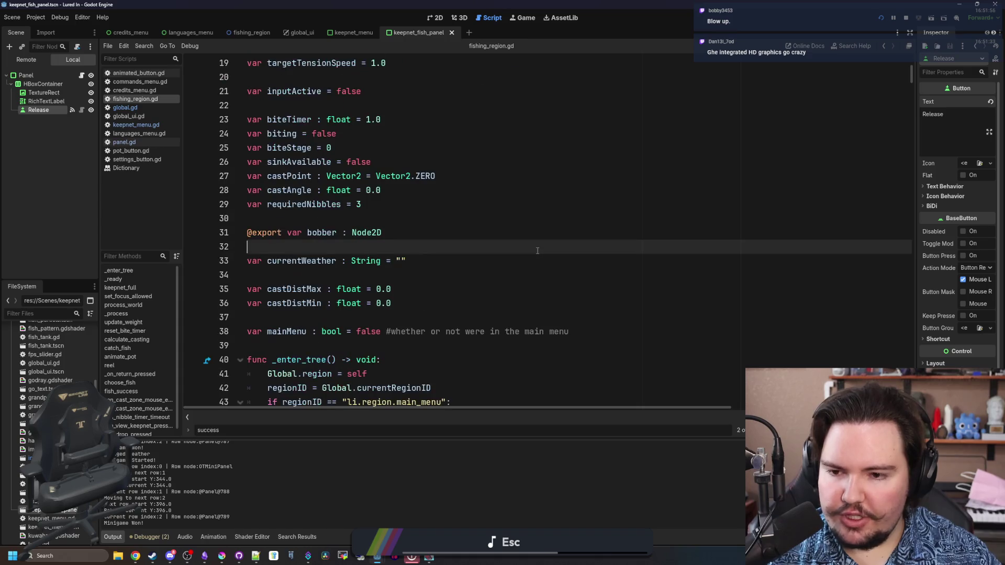
key("ctrl+f")
type("update_weight")
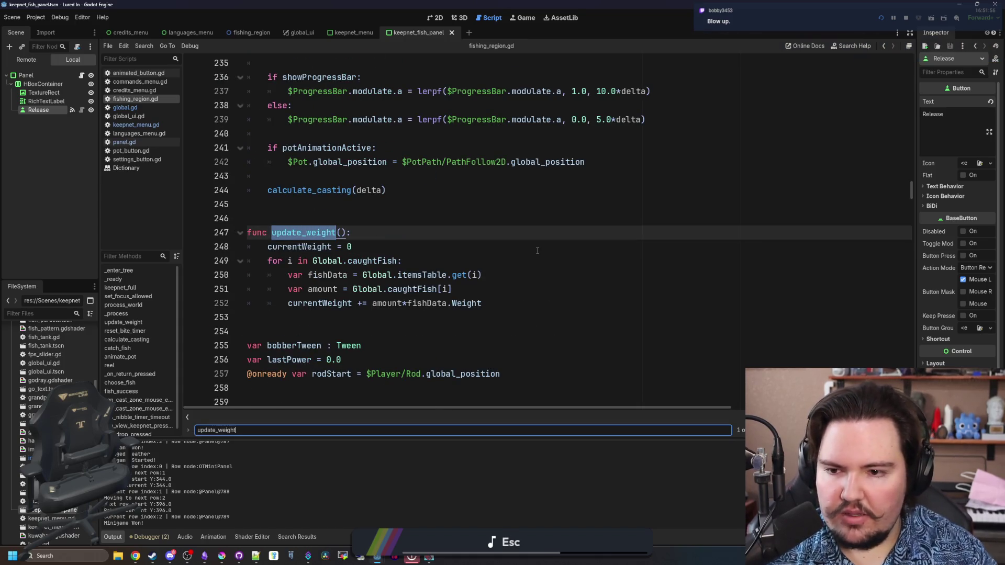
left_click(483, 307)
key("Return")
key("Return")
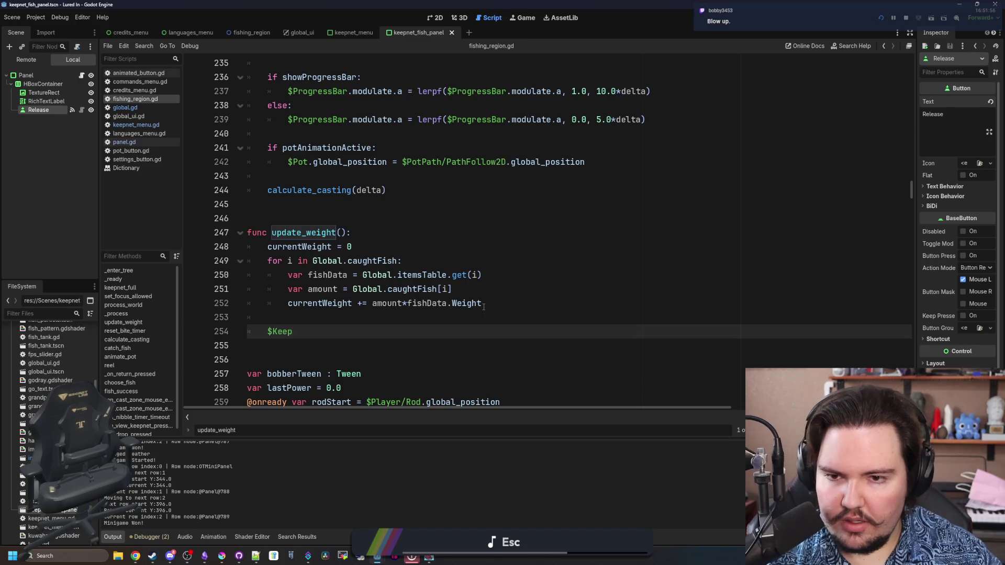
key("BackSpace")
key("ctrl+f")
type("full =")
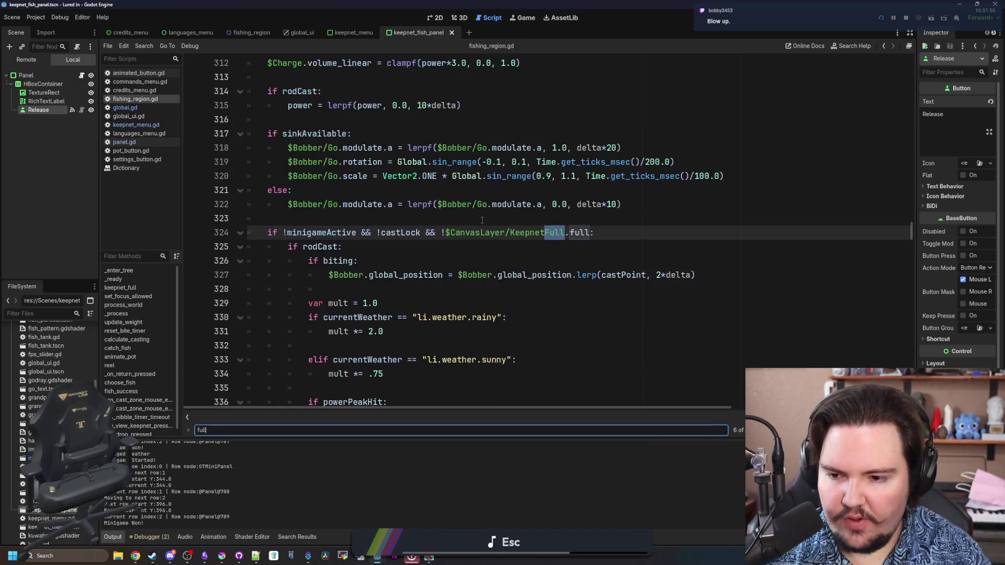
left_click_drag(447, 232, 255, 236)
key("ctrl+c")
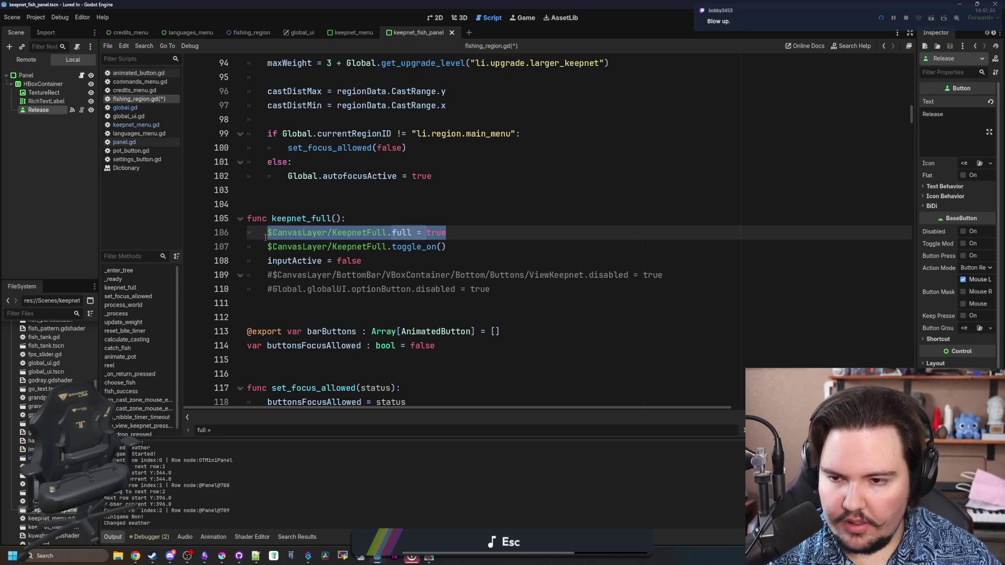
Delete the full = true line from keepnet_full().
key("BackSpace")
key("BackSpace")
key("BackSpace")
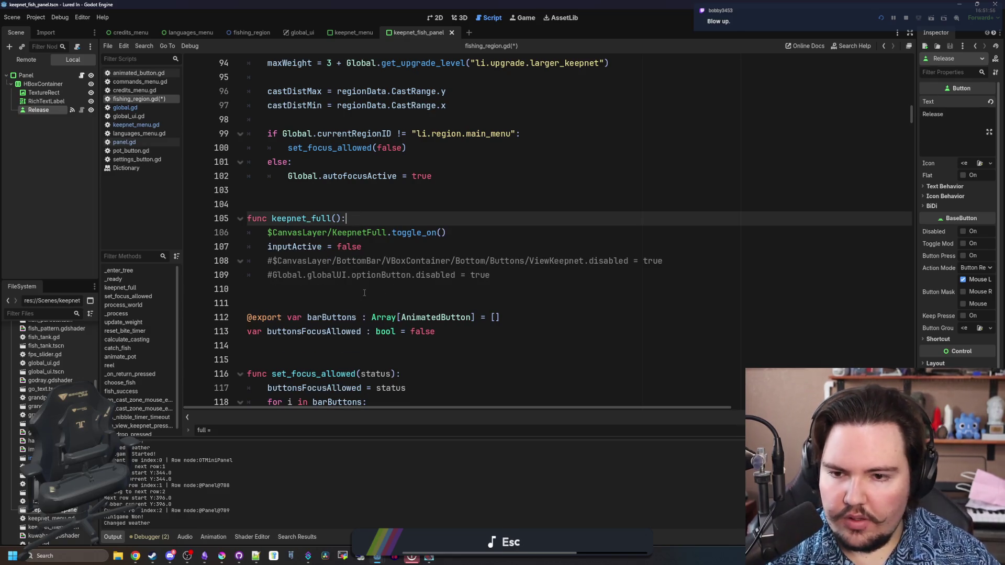
scroll(364, 293, "down", 8)
scroll(506, 279, "up", 8)
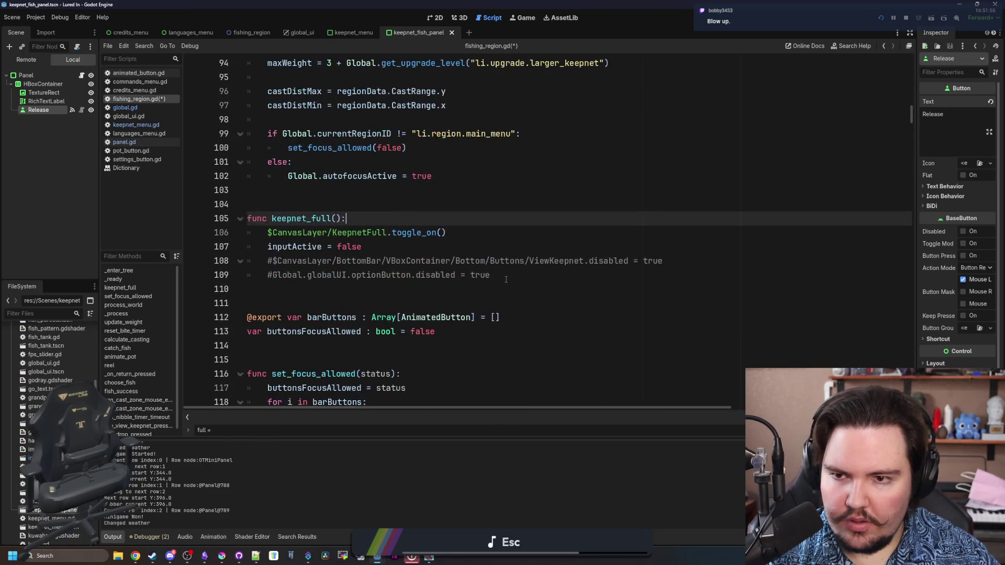
scroll(407, 288, "up", 5)
scroll(407, 289, "down", 15)
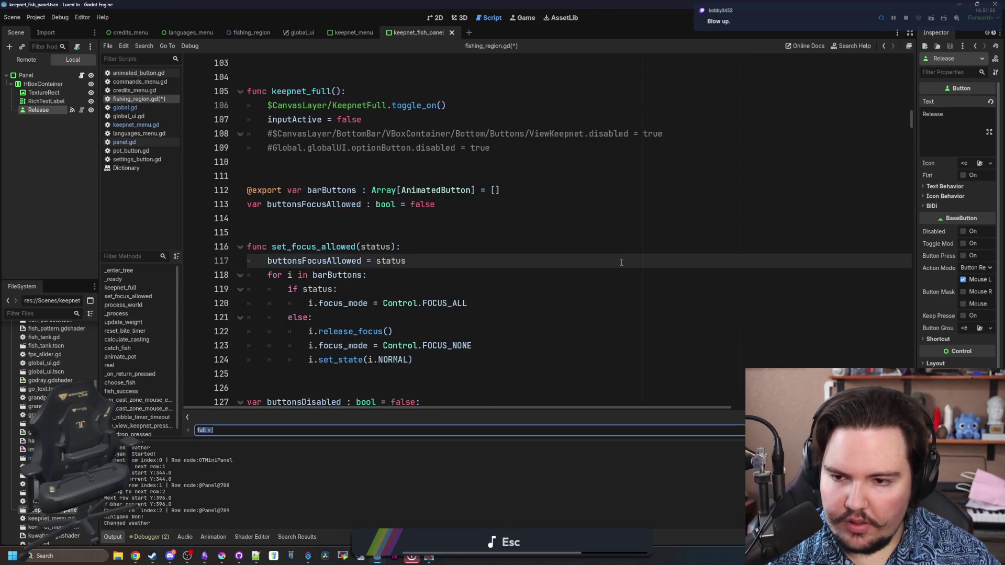
Add $CanvasLayer/KeepnetFull.full = currentWeight >= maxWeight at the end of update_weight().
type("update_we")
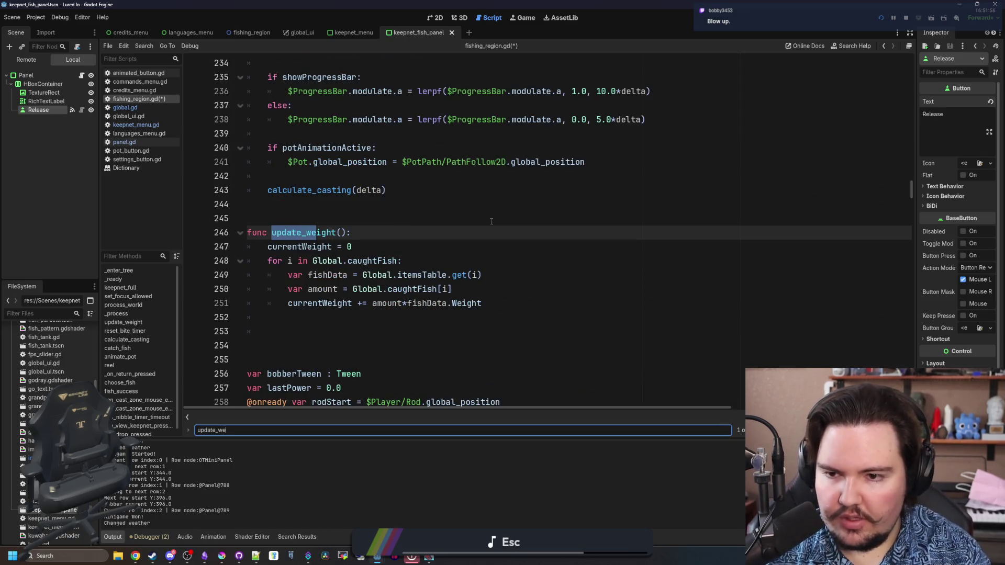
left_click(431, 245)
key("Return")
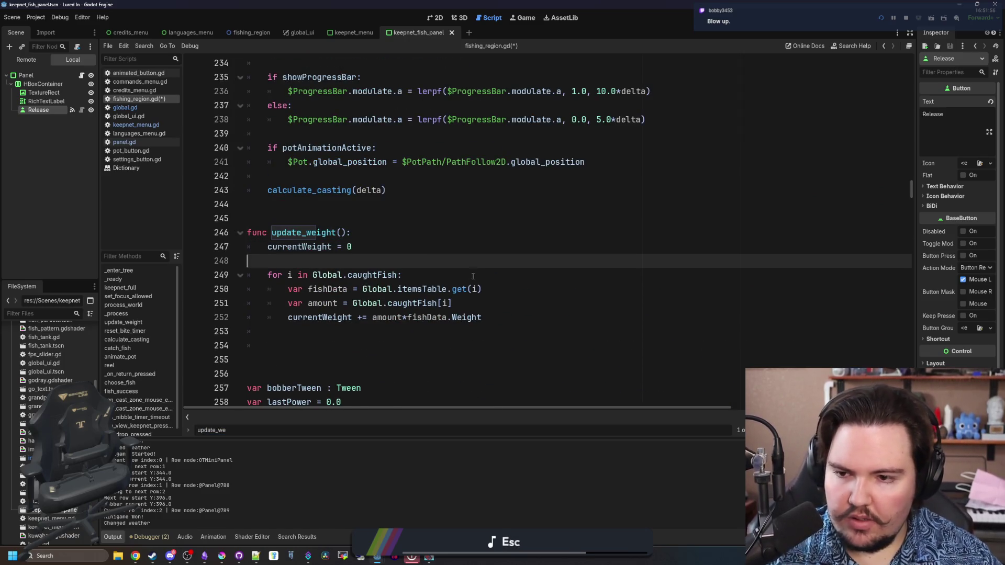
key("BackSpace")
left_click(495, 300)
key("Return")
key("Return")
key("ctrl+v")
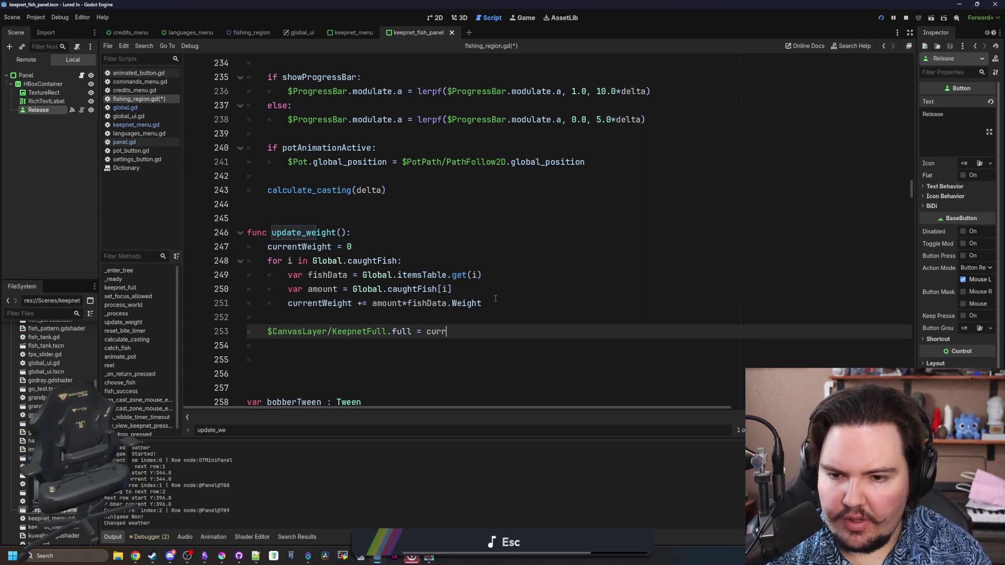
type("entWeight > k")
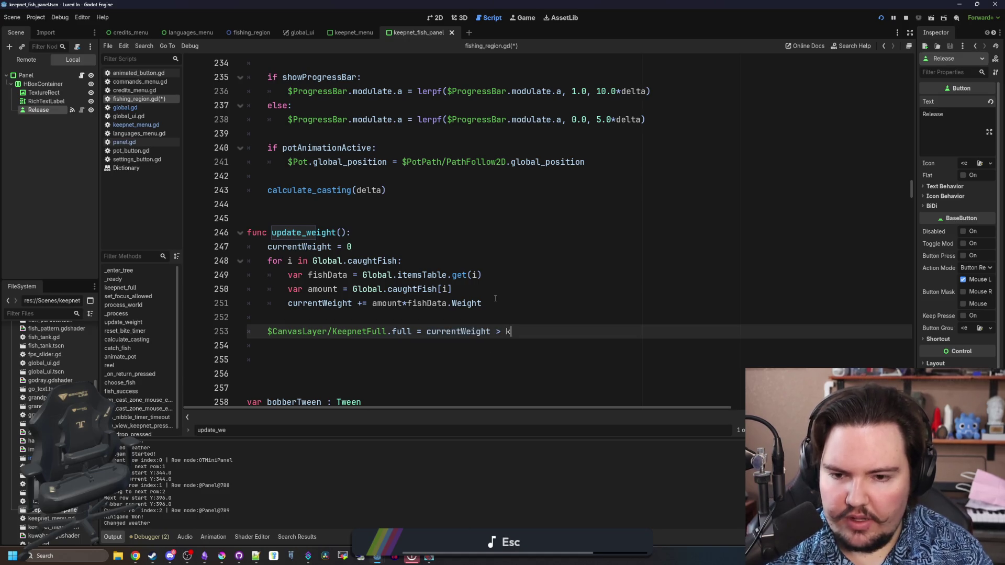
type("eep")
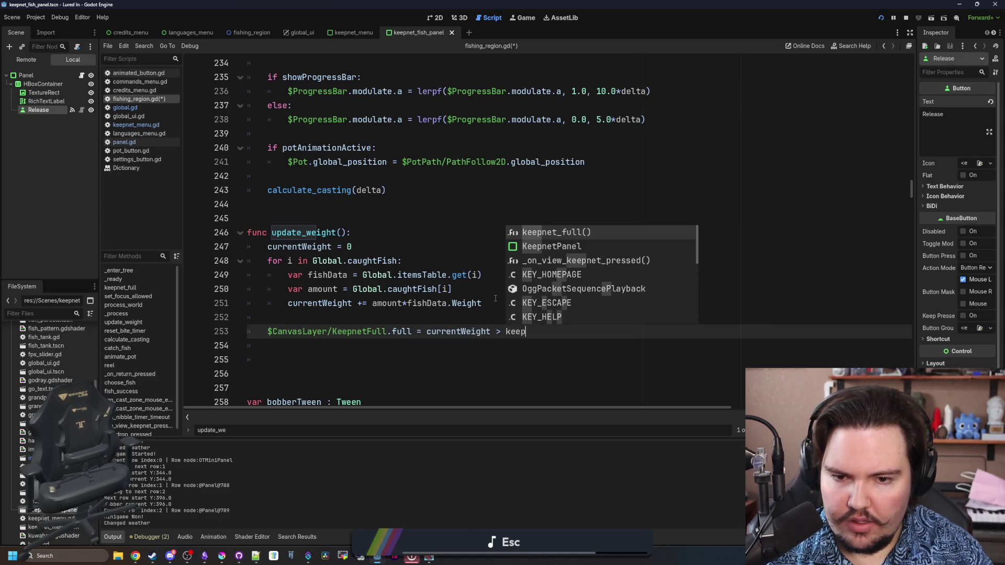
key("BackSpace")
key("BackSpace")
key("BackSpace")
type("max")
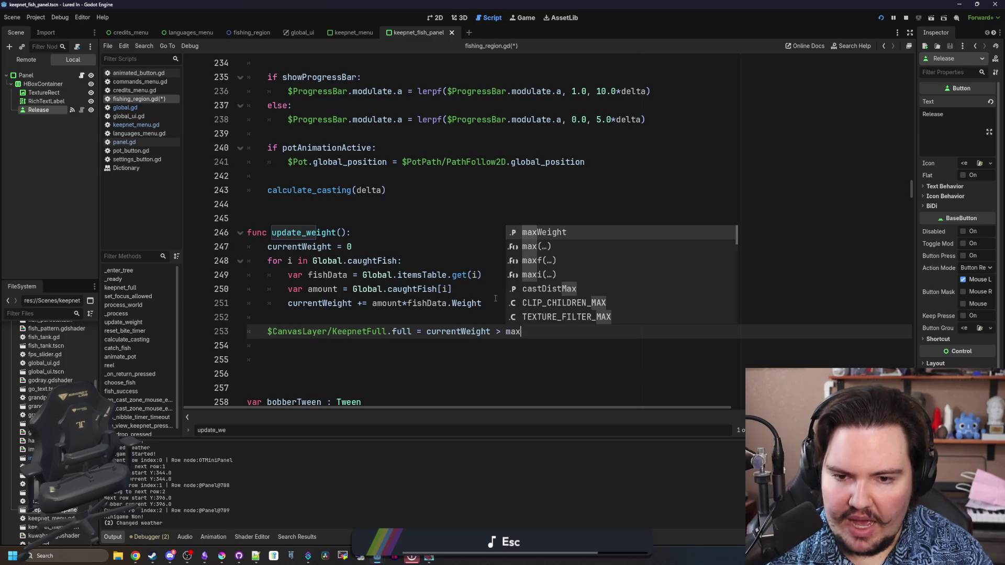
key("Return")
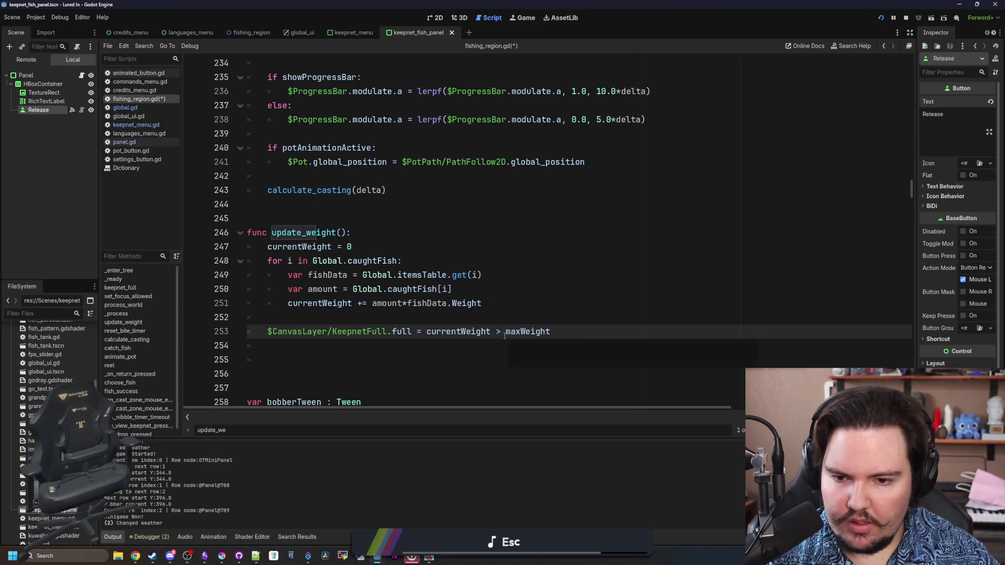
type("=")
Remove the extra blank lines, save fishing_region.gd, and launch a test run showing Keepnet 0/3.
left_click(314, 360)
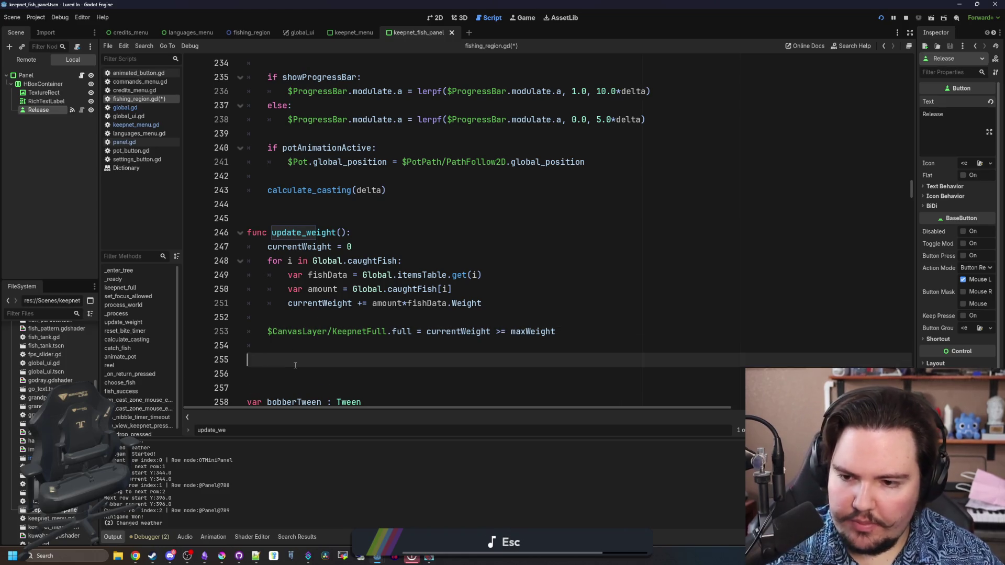
key("BackSpace")
key("BackSpace")
left_click(317, 320)
key("ctrl+s")
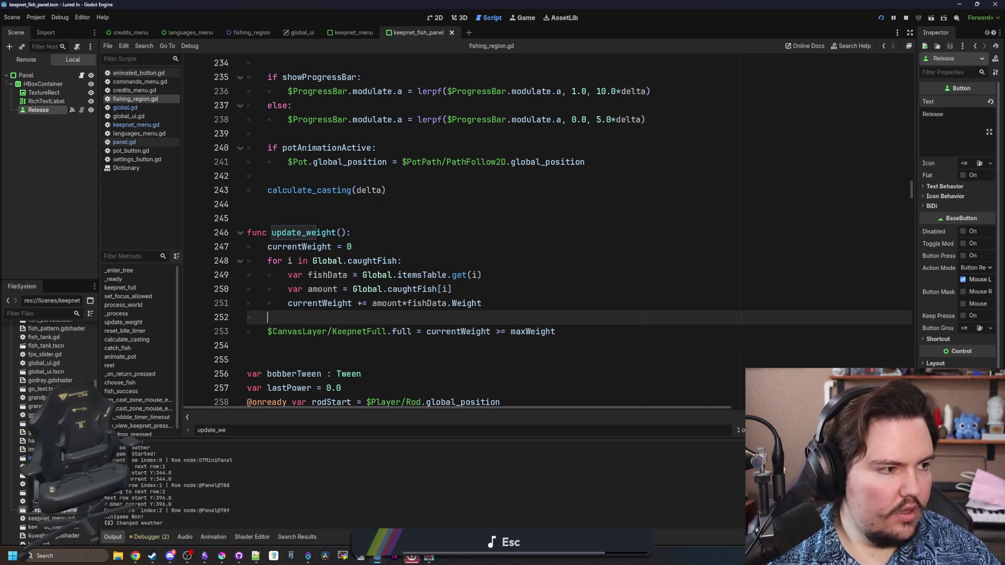
key("F5")
left_click(330, 152)
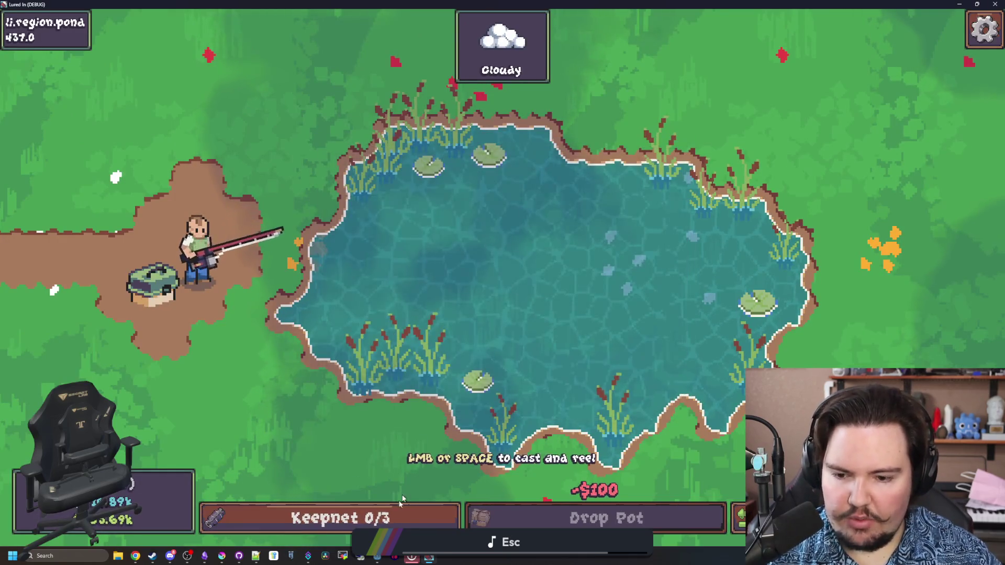
Inspect the keepnet contents and dismiss the Keepnet Full message.
left_click(395, 515)
left_click(387, 516)
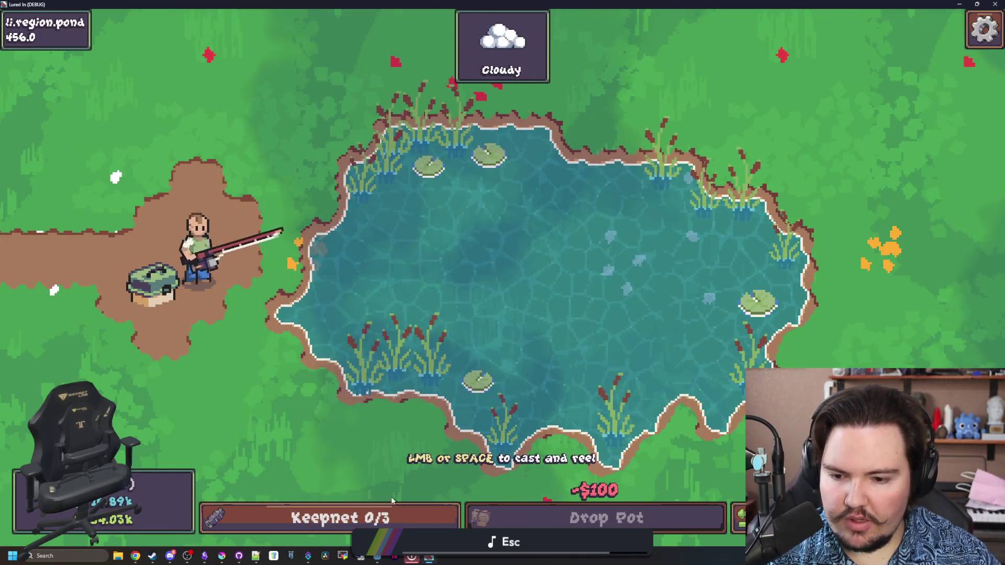
left_click(382, 516)
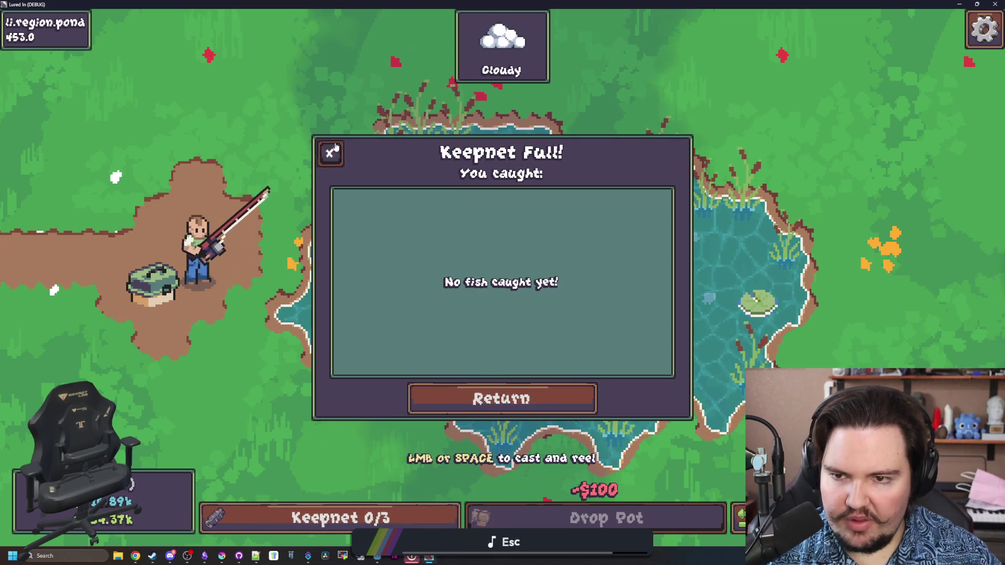
left_click(330, 152)
Run the 'minigame' command, reel in a minnow, and check it in the keepnet.
key("grave")
type("min")
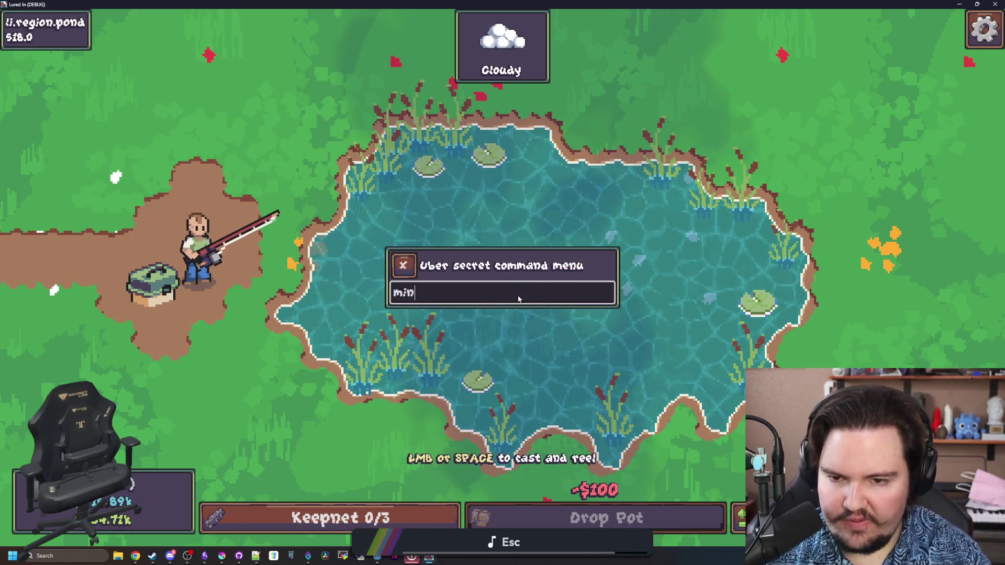
type("igame")
key("Return")
left_click(552, 290)
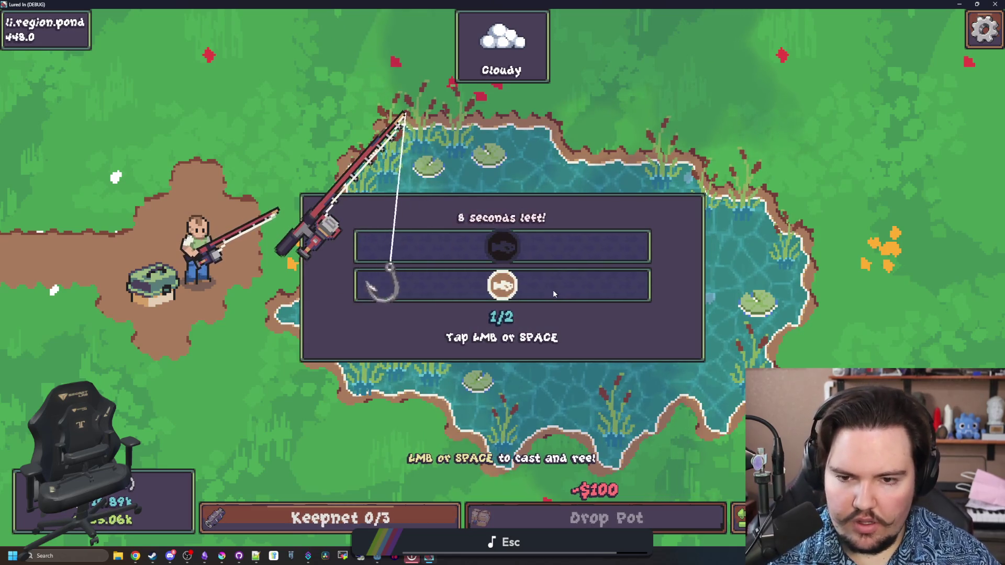
left_click(560, 291)
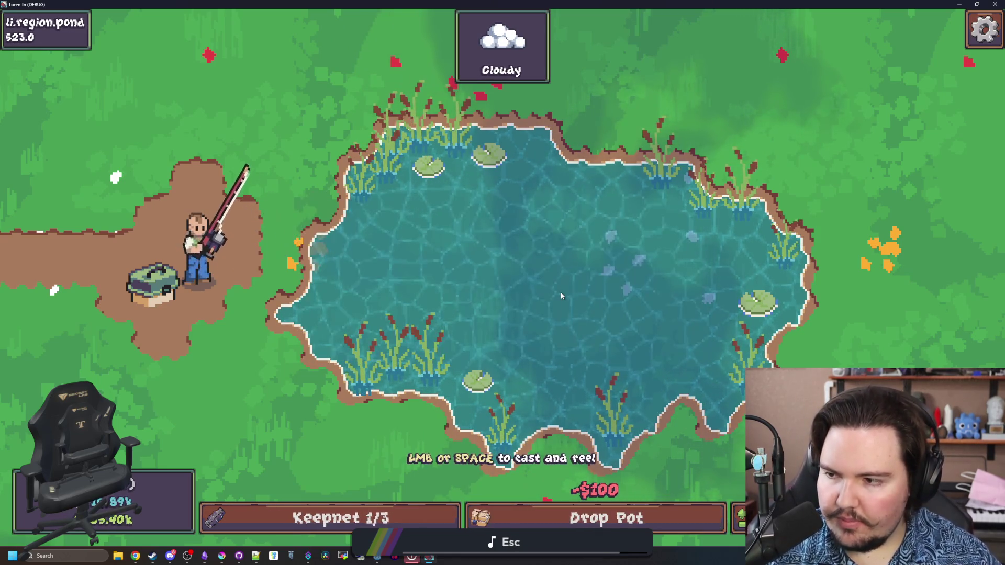
left_click(319, 518)
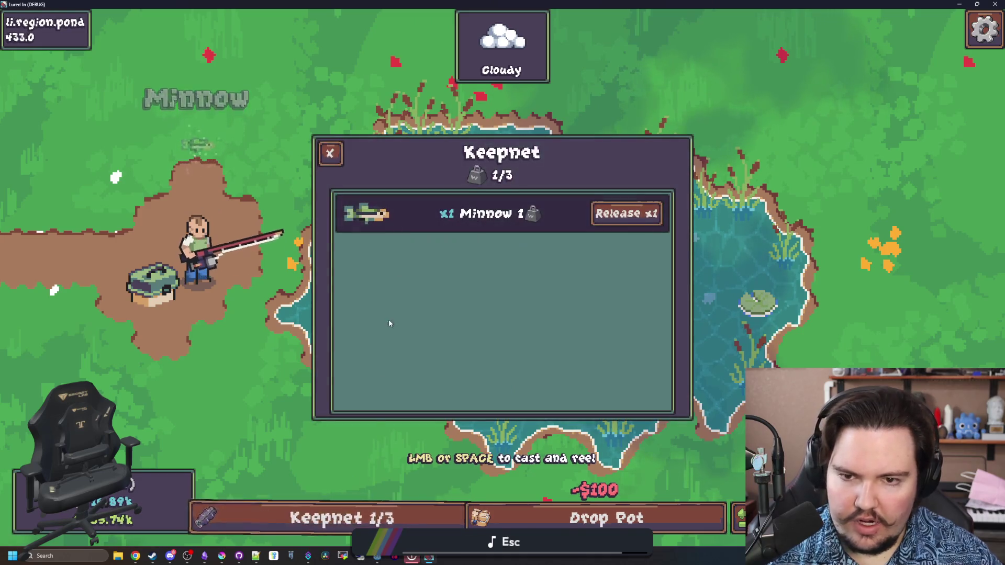
key("Escape")
Run 'minigame ot' twice, reeling in fish until Keepnet Full appears, then try casting while full.
key("grave")
type("minigame ot")
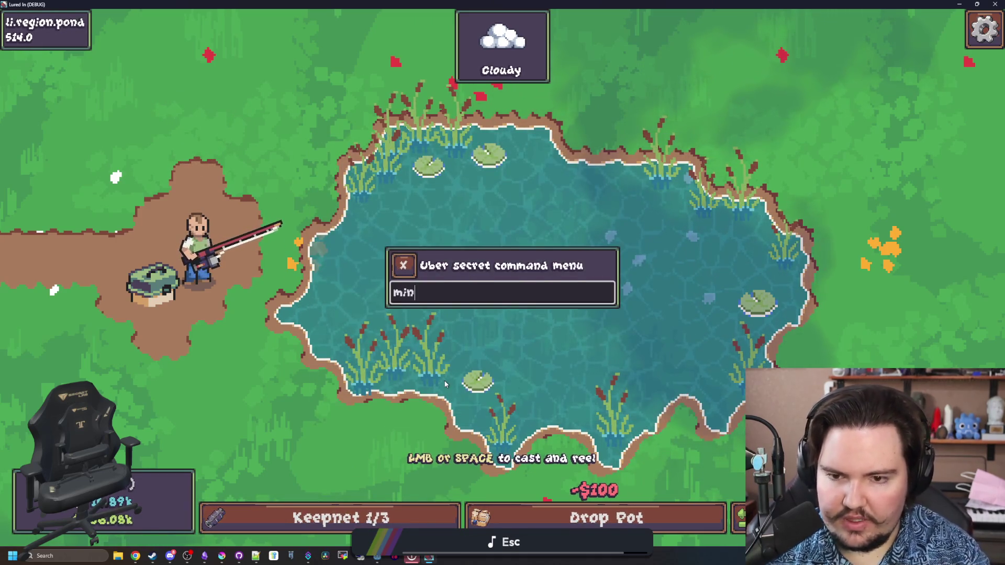
key("Return")
key("space")
key("space")
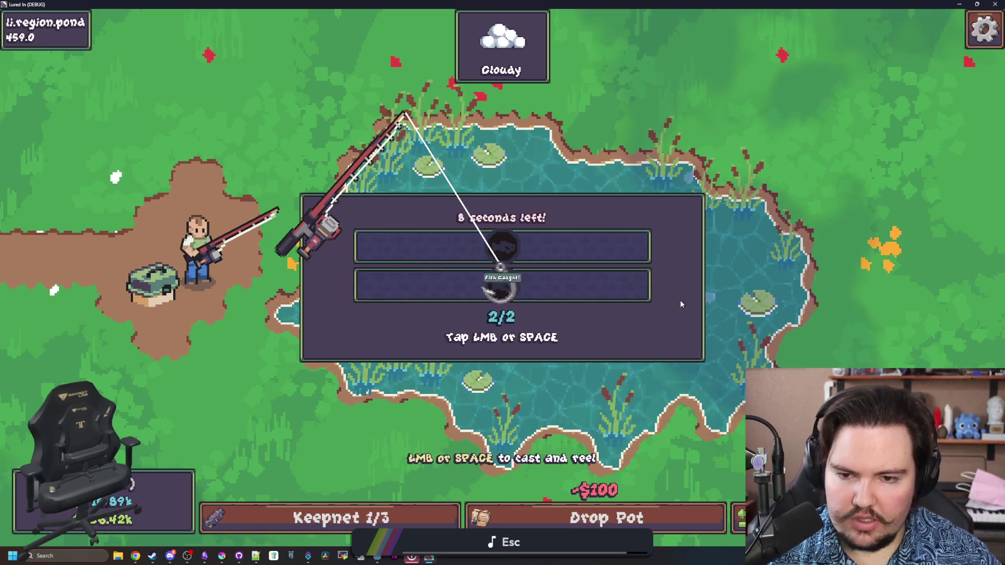
key("grave")
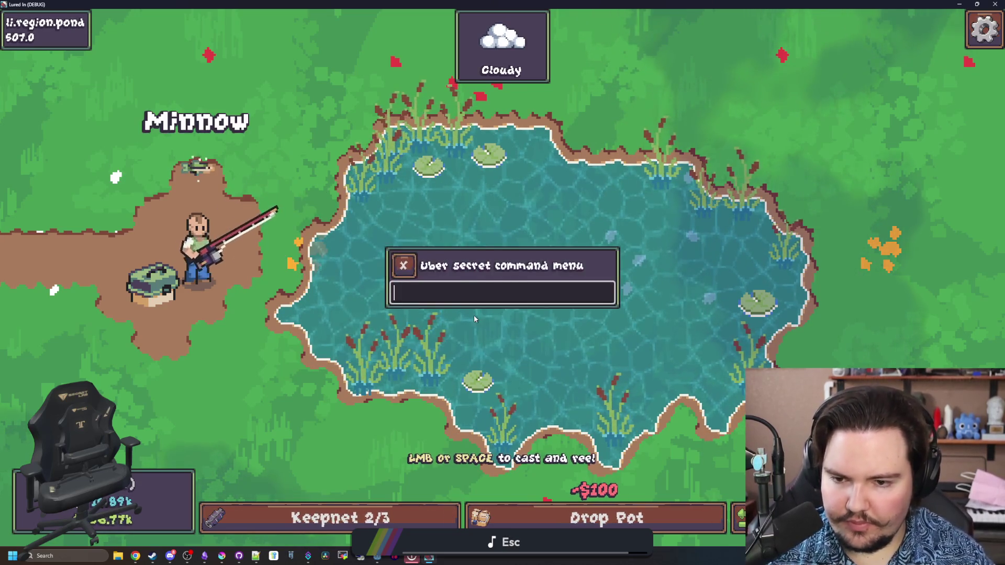
type("minigame ot")
key("Return")
key("space")
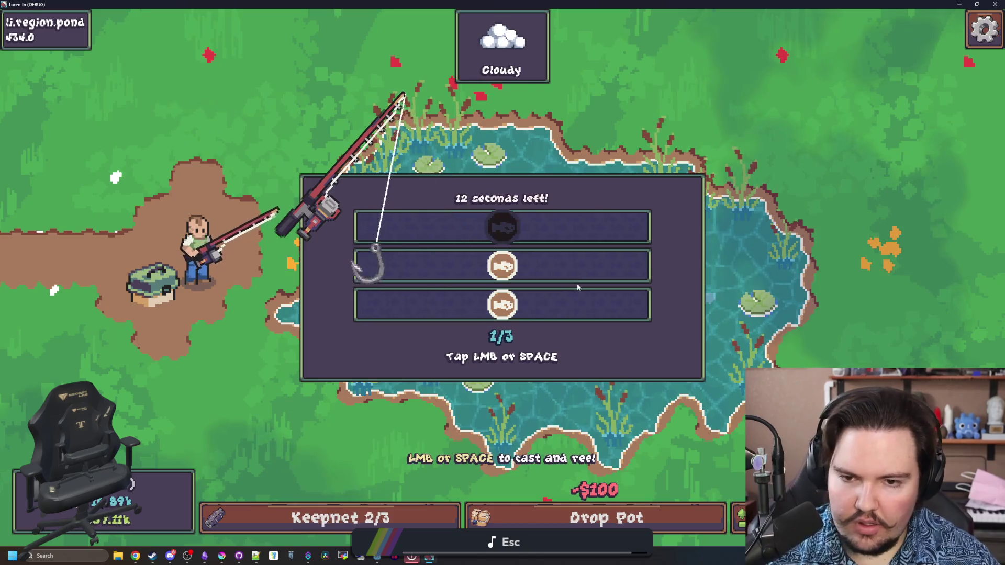
key("space")
key("space")
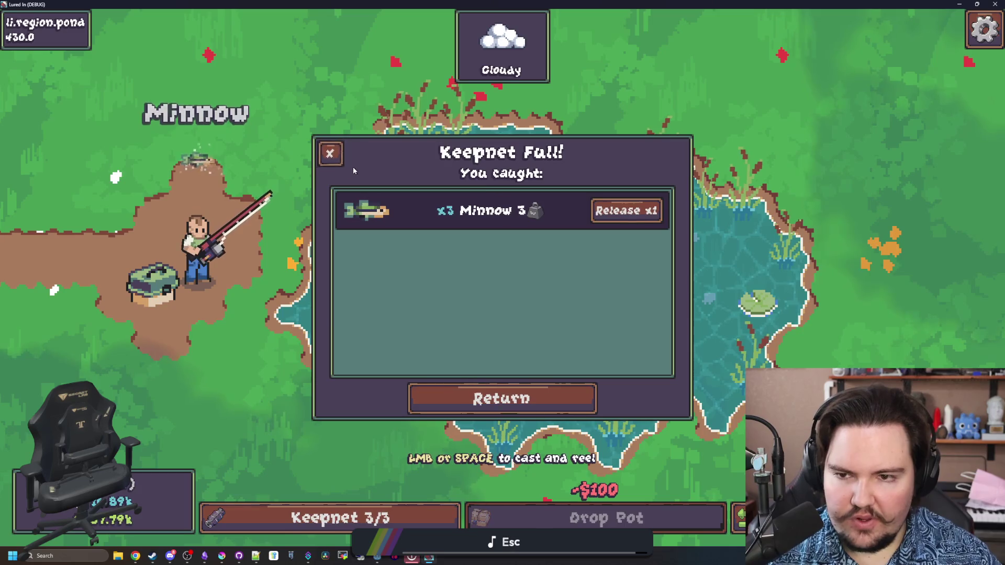
key("Escape")
key("space")
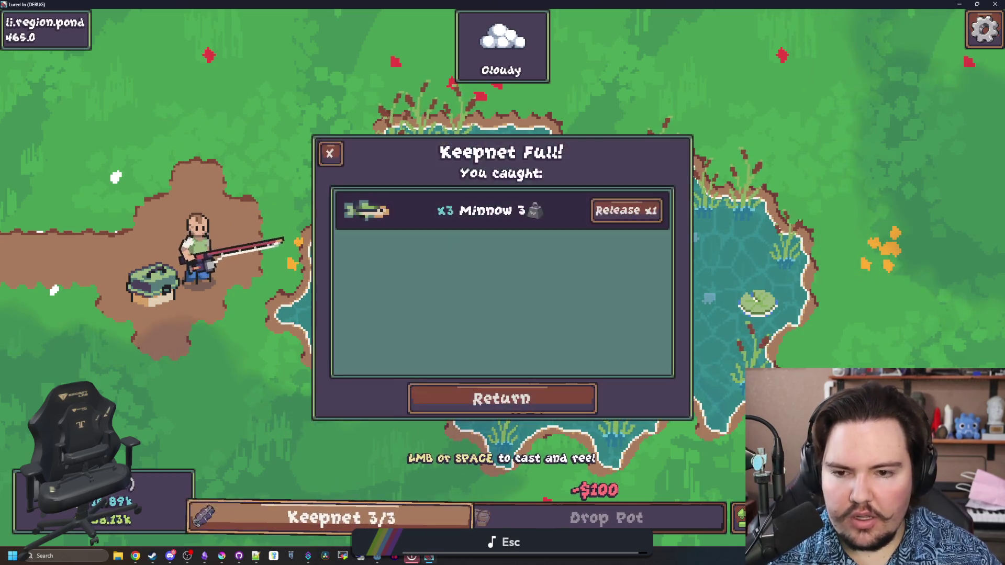
Release every minnow from the keepnet and cast a new line into the pond.
left_click(624, 211)
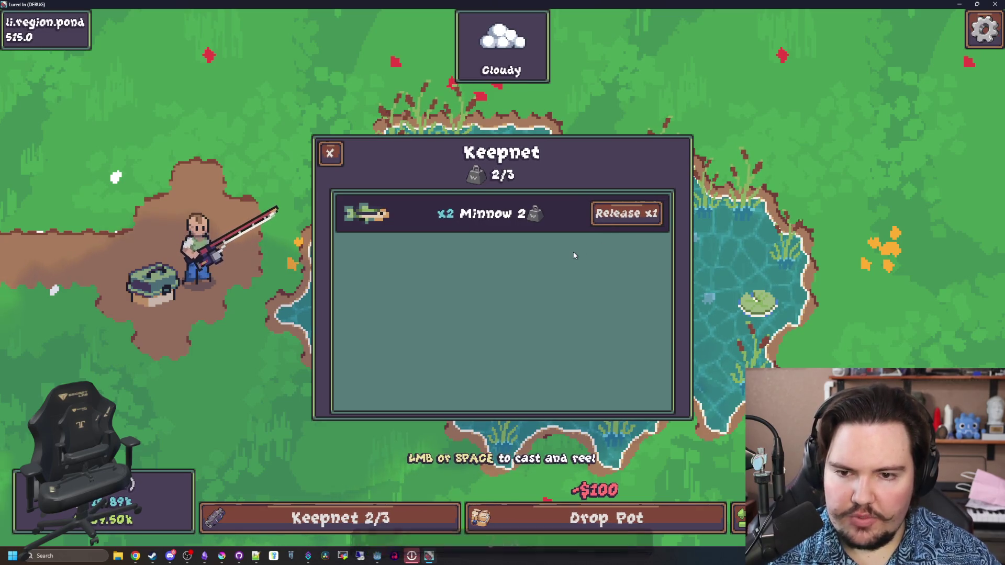
left_click(606, 225)
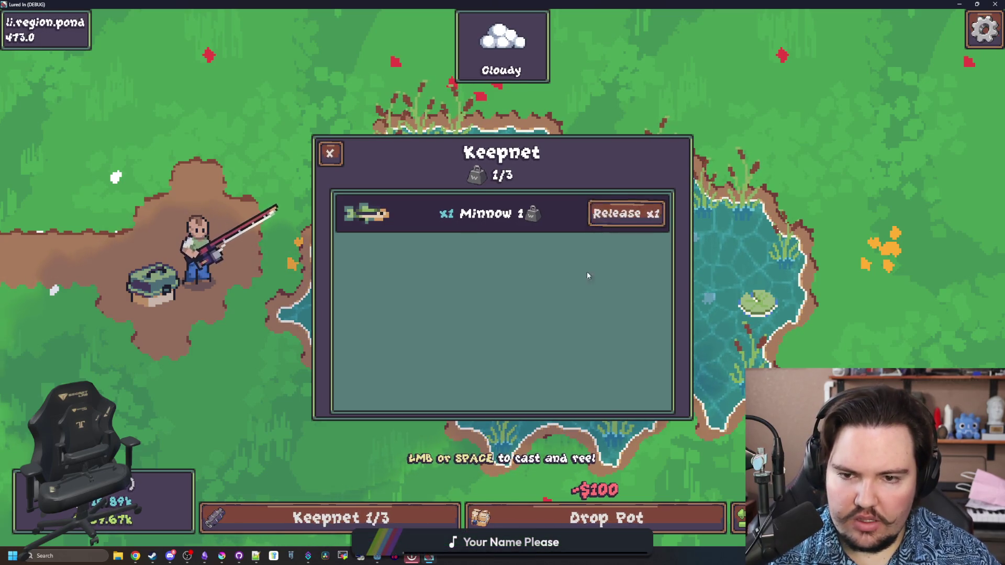
left_click(620, 214)
left_click(330, 153)
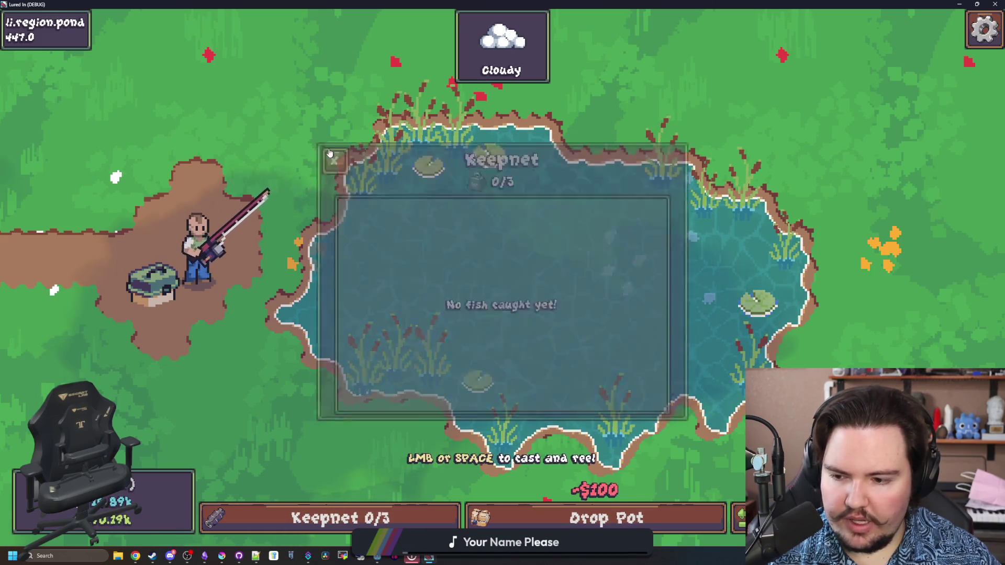
left_click(381, 277)
left_click(501, 268)
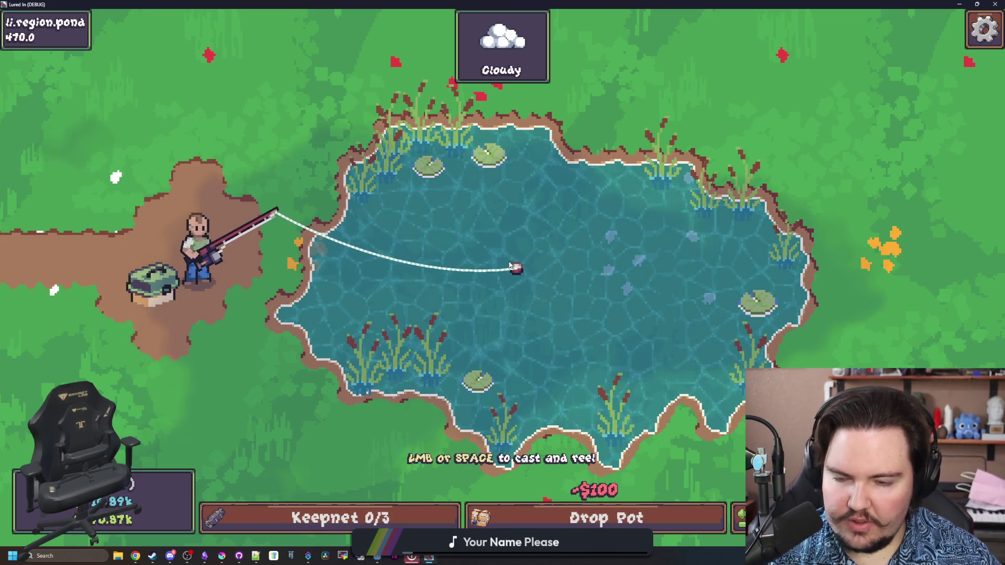
Hook and reel in fish until a Carp pushes the keepnet to 4/3, then close Keepnet Full.
left_click(541, 258)
left_click_drag(562, 260, 568, 274)
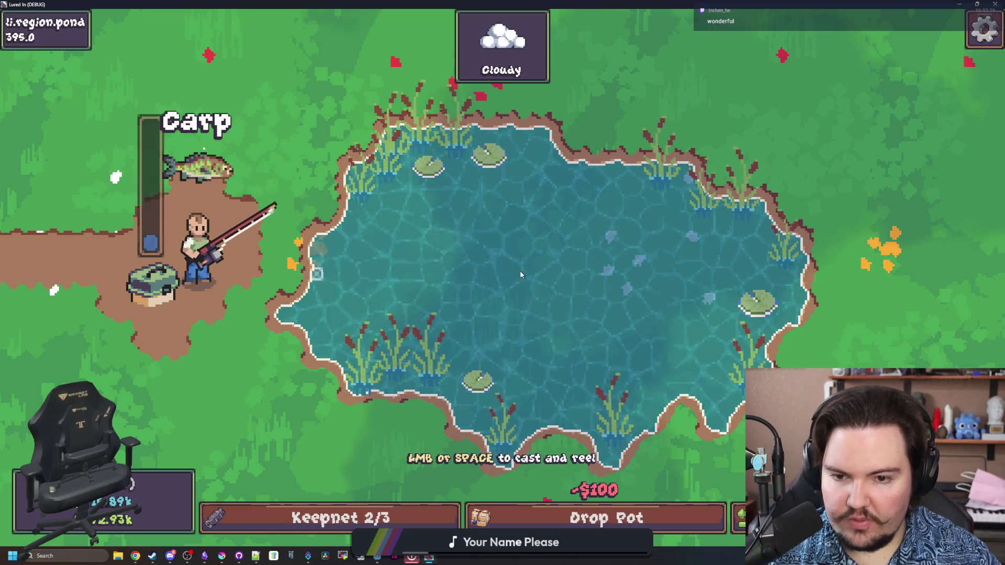
left_click(513, 296)
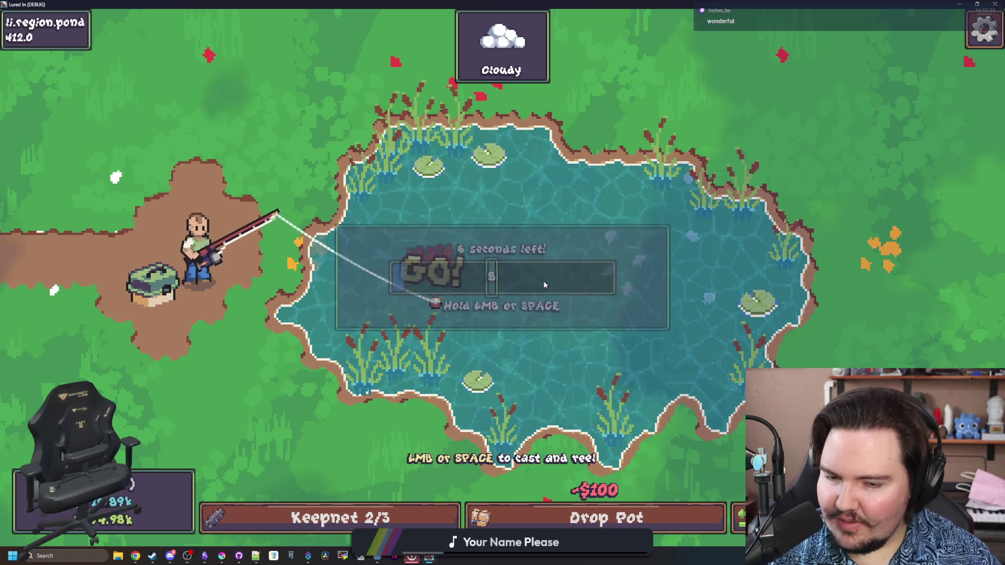
left_click_drag(543, 280, 546, 257)
double_click(543, 280)
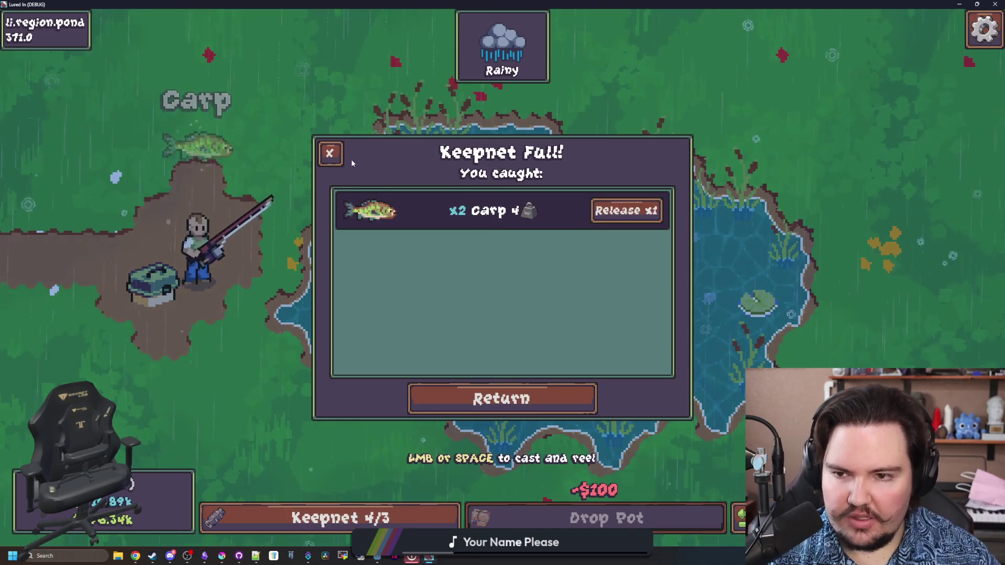
left_click(330, 154)
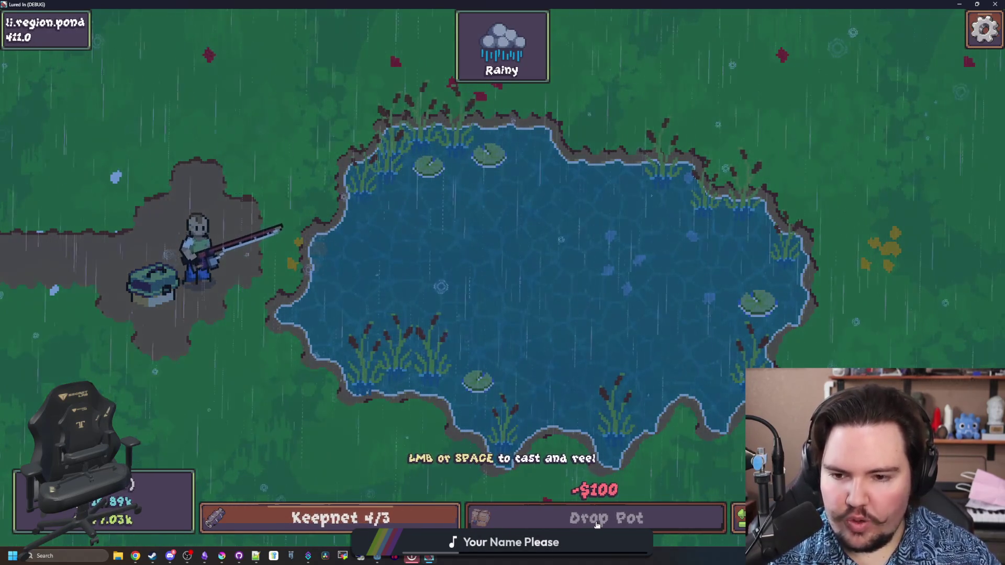
Back in the editor, filter the FileSystem dock for 'pot' and open pot_button.gd.
key("alt+Tab")
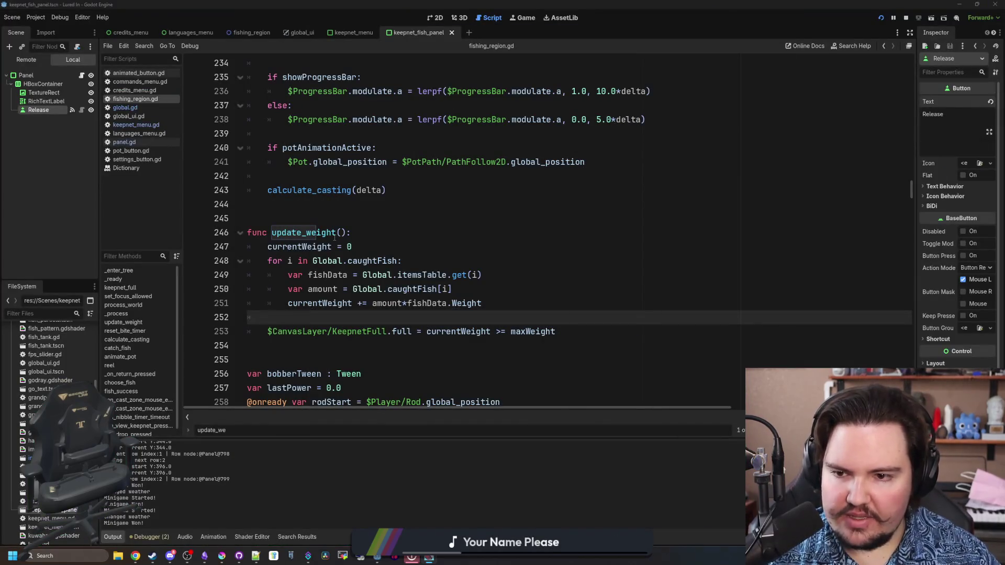
left_click(310, 218)
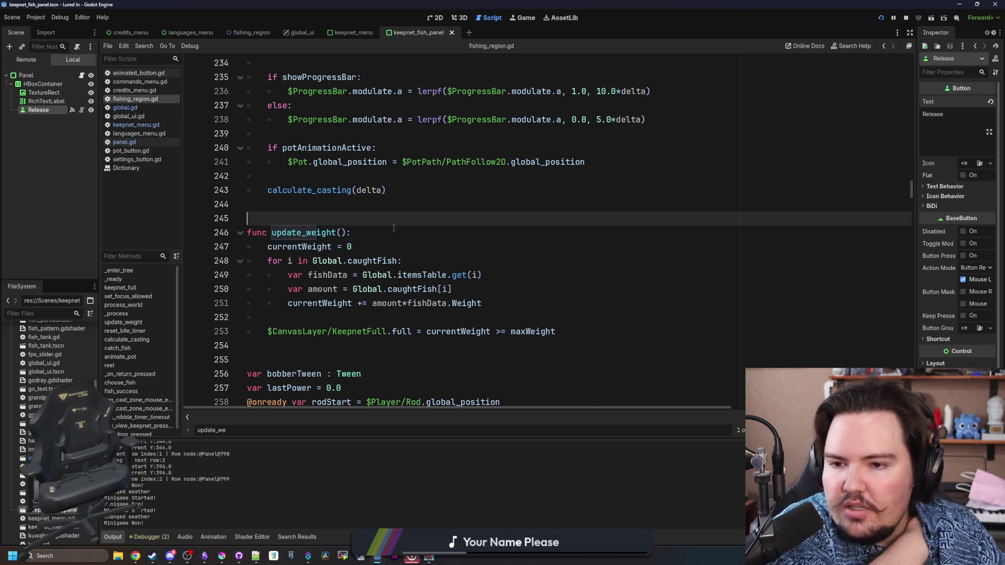
key("shift+Up")
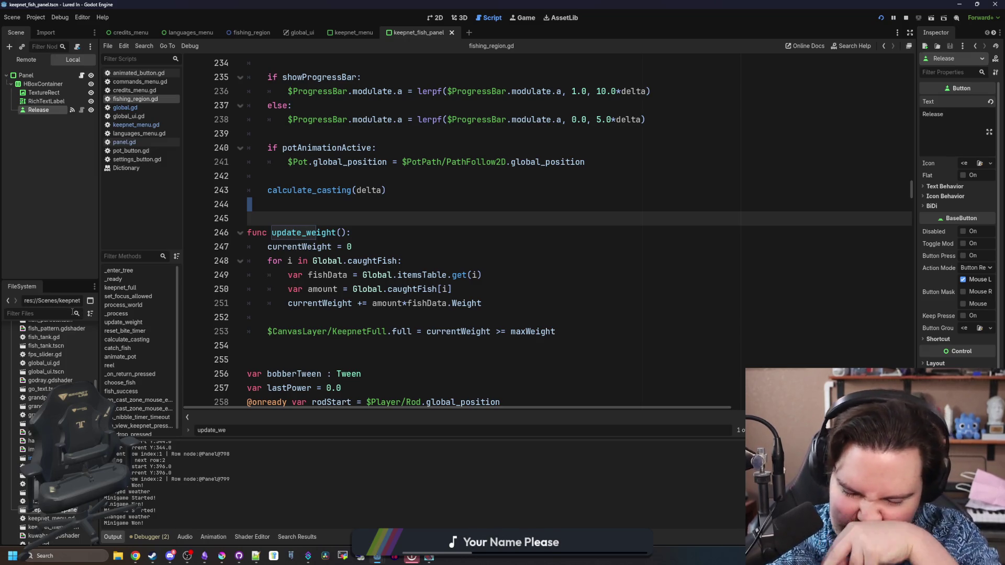
type("pot")
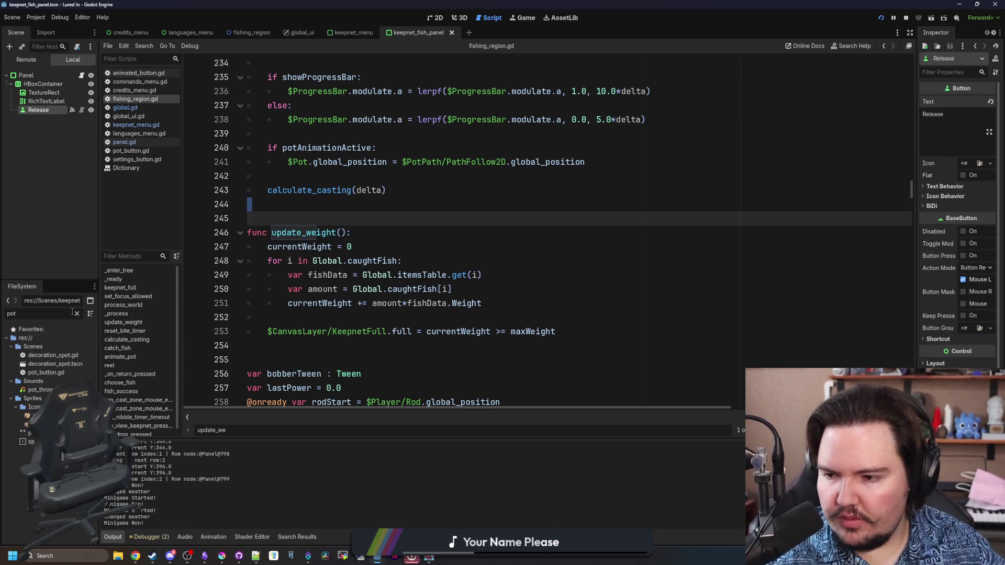
double_click(36, 374)
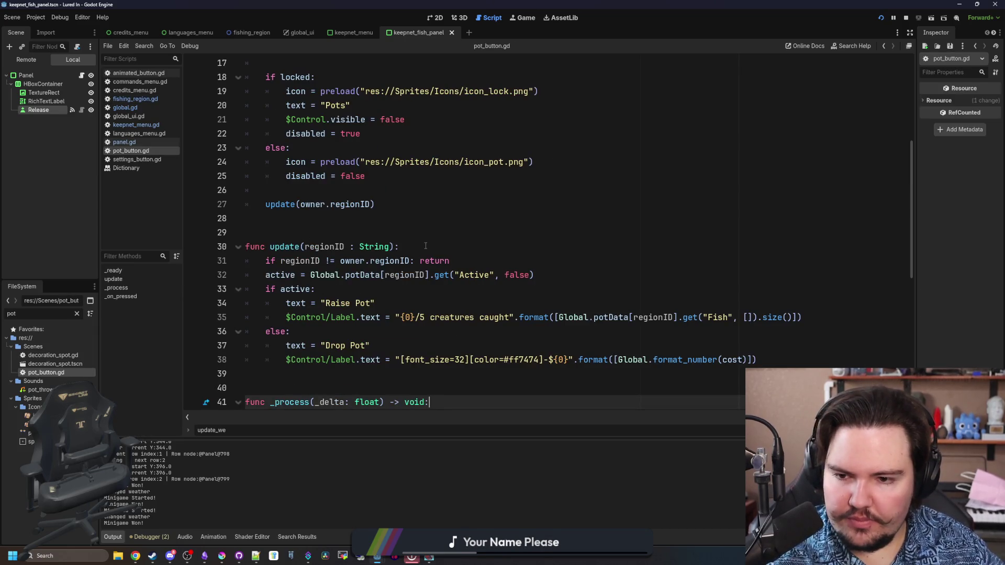
Change line 43's KeepnetFull check to also require '&& active', save, and rerun the game.
scroll(426, 246, "down", 5)
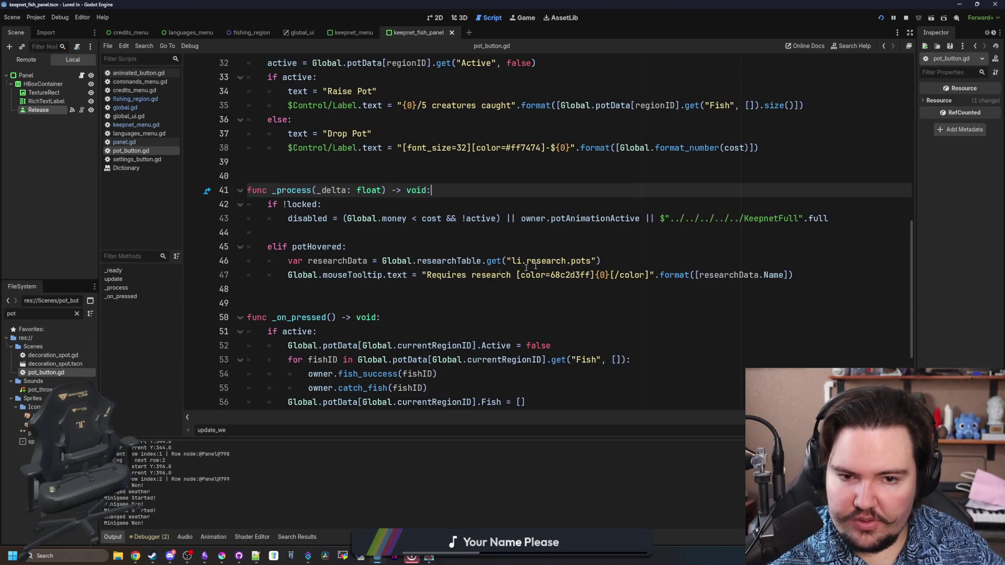
scroll(534, 266, "up", 2)
left_click_drag(851, 309, 669, 304)
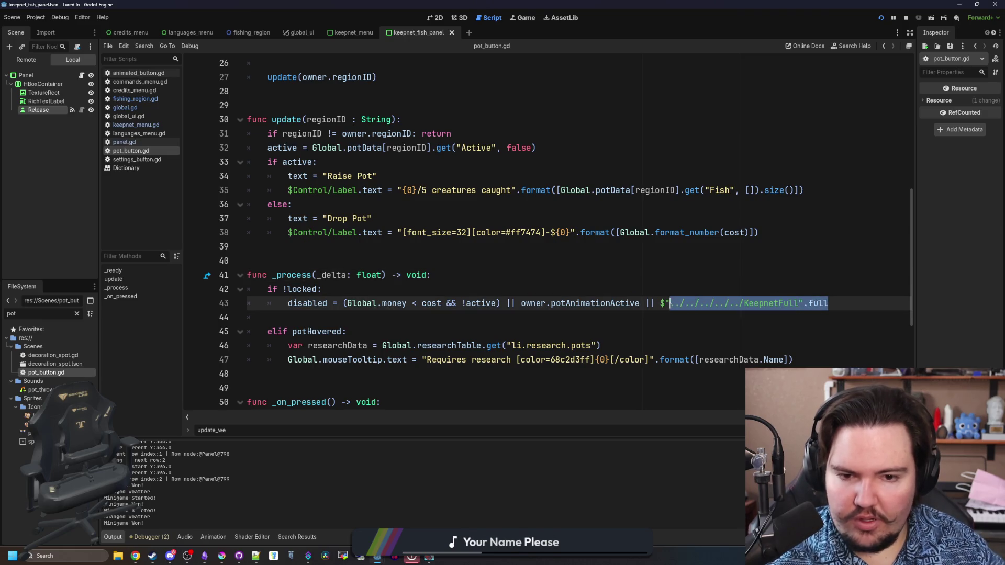
left_click(574, 321)
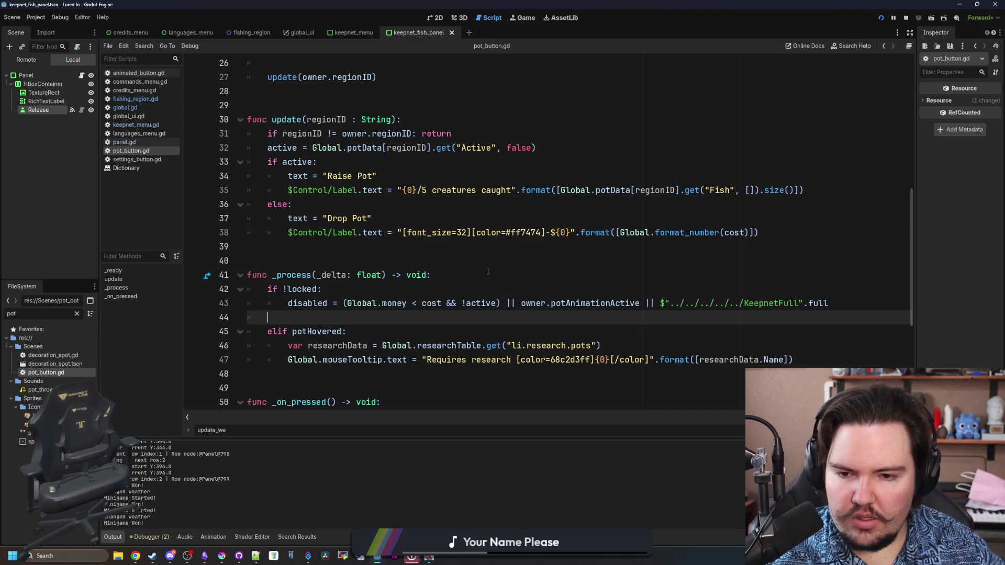
left_click(839, 300)
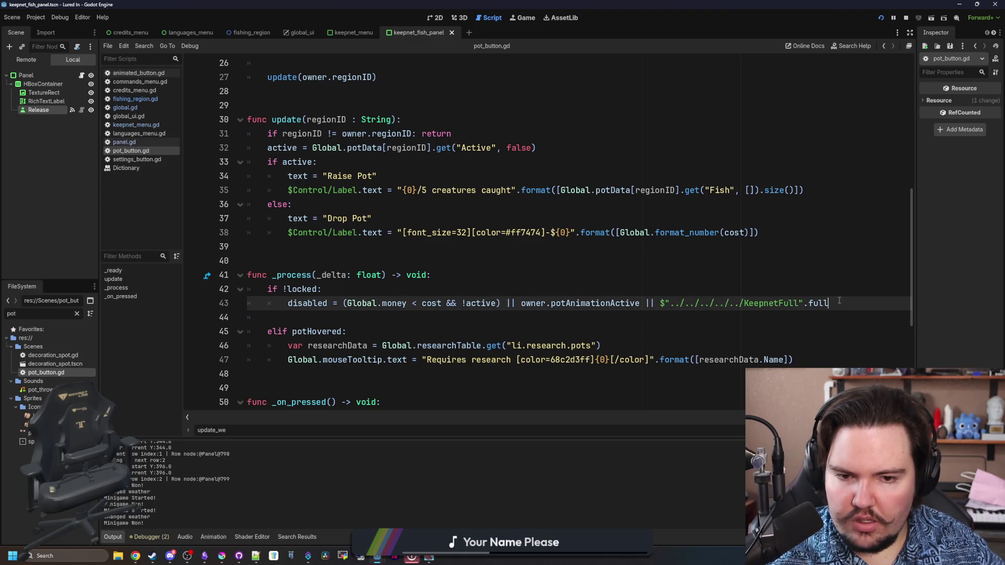
left_click_drag(801, 302, 677, 305)
key("BackSpace")
type(")")
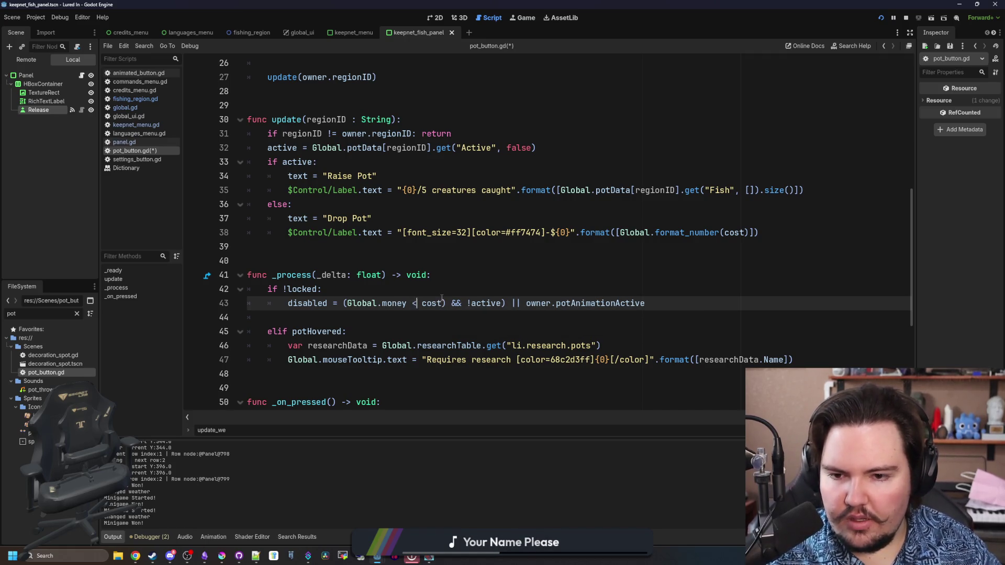
key("ctrl+Left")
key("ctrl+Left")
key("ctrl+Left")
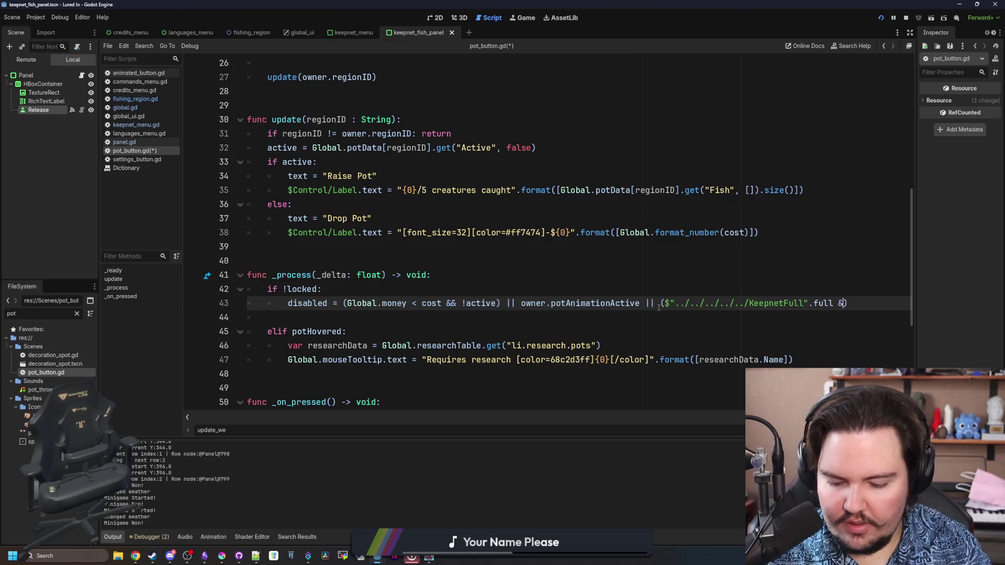
type("& active")
left_click(419, 276)
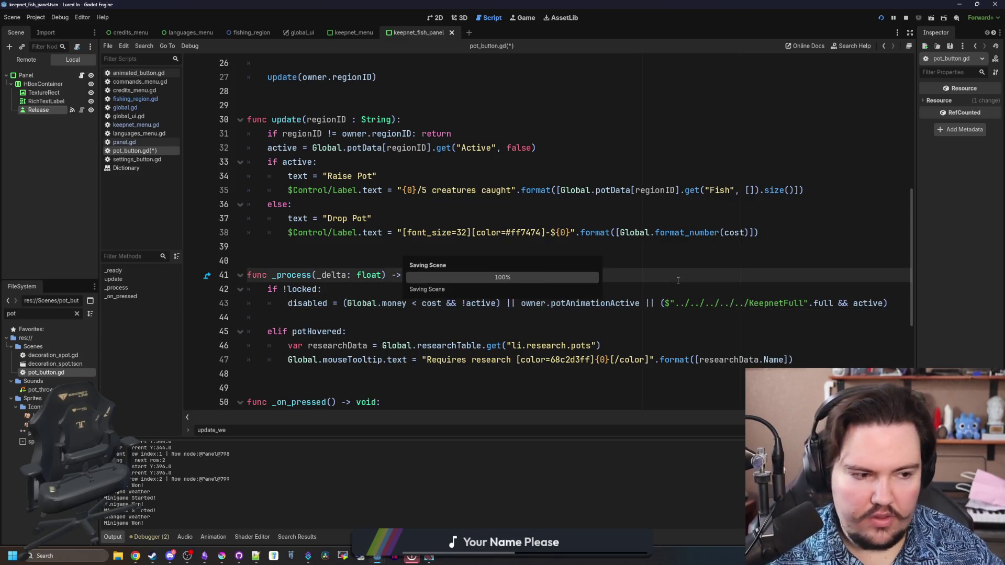
key("ctrl+s")
key("F5")
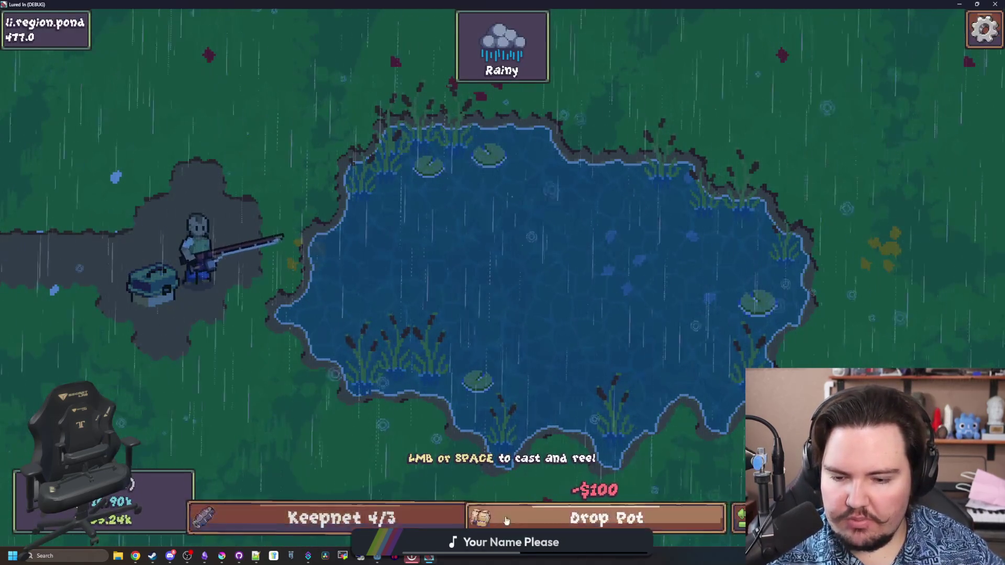
Drop a pot into the pond with the keepnet at 4/3, then return to pot_button.gd.
left_click(610, 518)
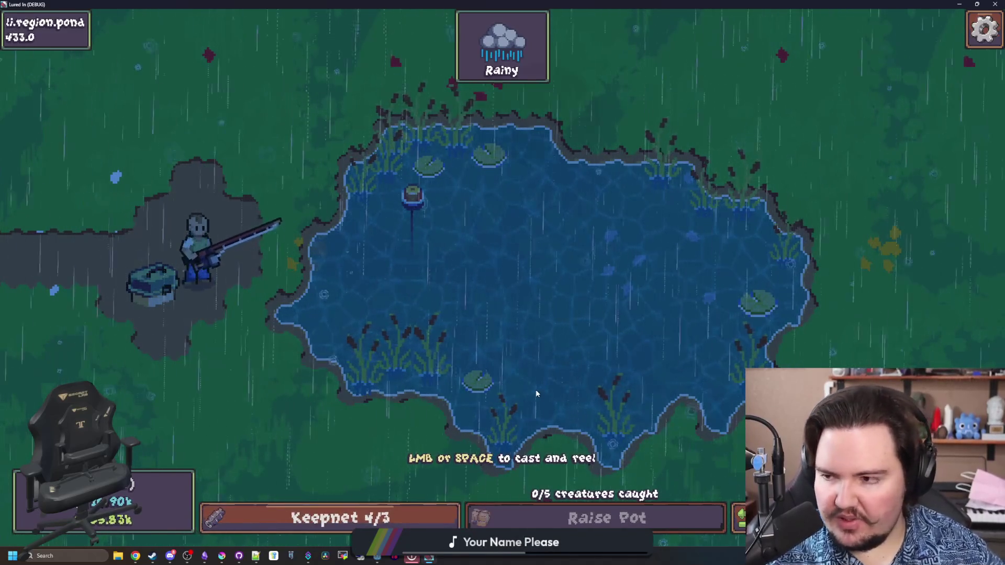
key("alt+Tab")
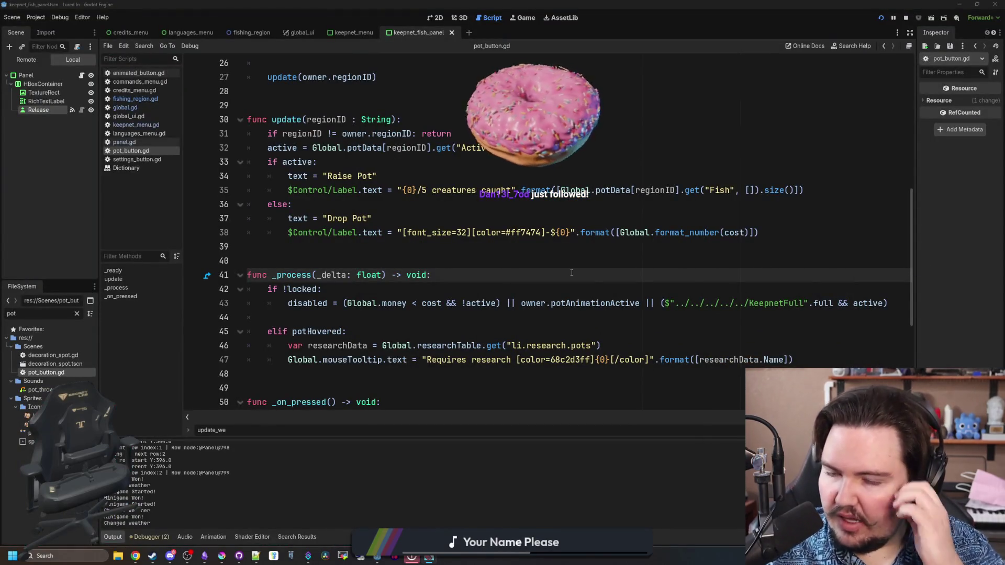
Append the current region's potData Fish list lookup to line 43's disable condition.
scroll(571, 273, "down", 3)
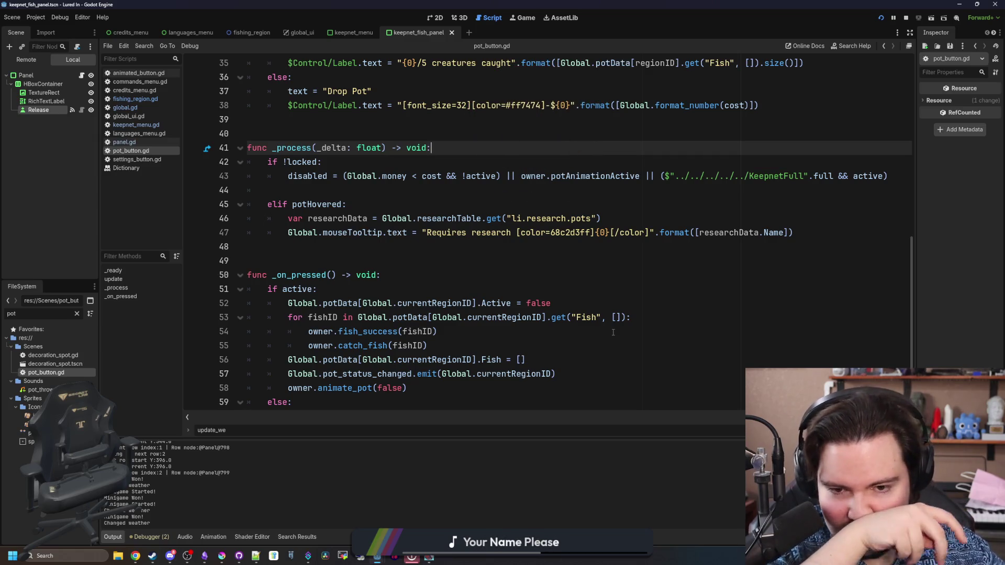
mouse_move(625, 317)
left_mouse_down()
mouse_move(438, 317)
mouse_move(336, 304)
mouse_move(357, 318)
left_mouse_up()
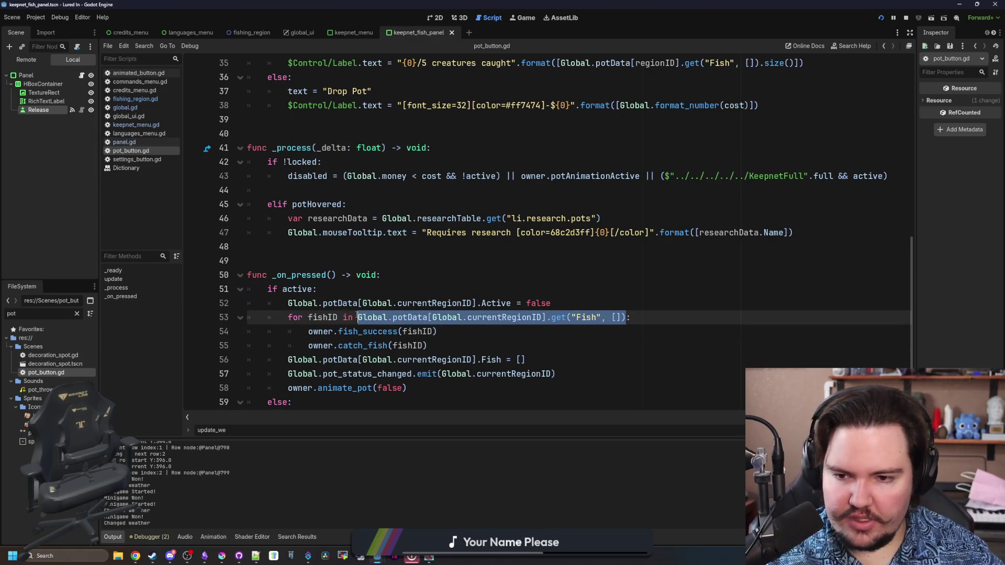
left_click(882, 176)
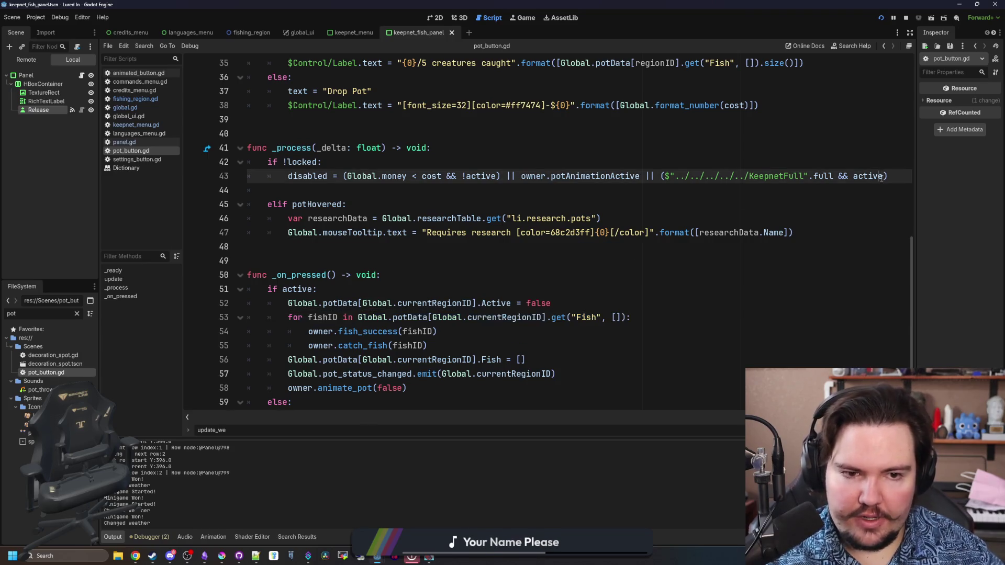
type("& Global.potData[Global.currentRegionID].get(\"Fish\", [])")
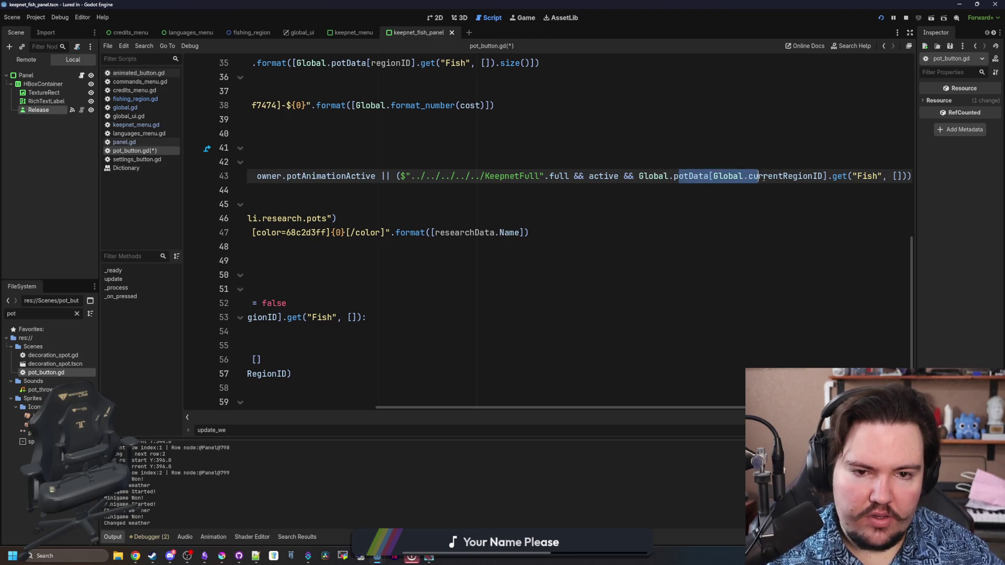
left_click(807, 176)
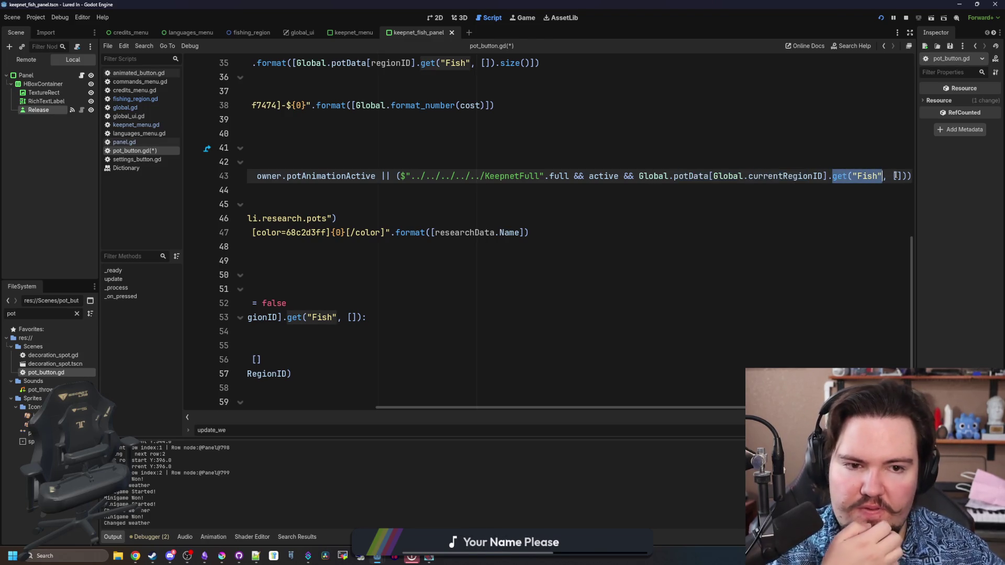
Finish the condition with '.size > 0)' and run it, hitting a Callable/int operator error.
scroll(911, 179, "down", 5)
scroll(911, 179, "up", 5)
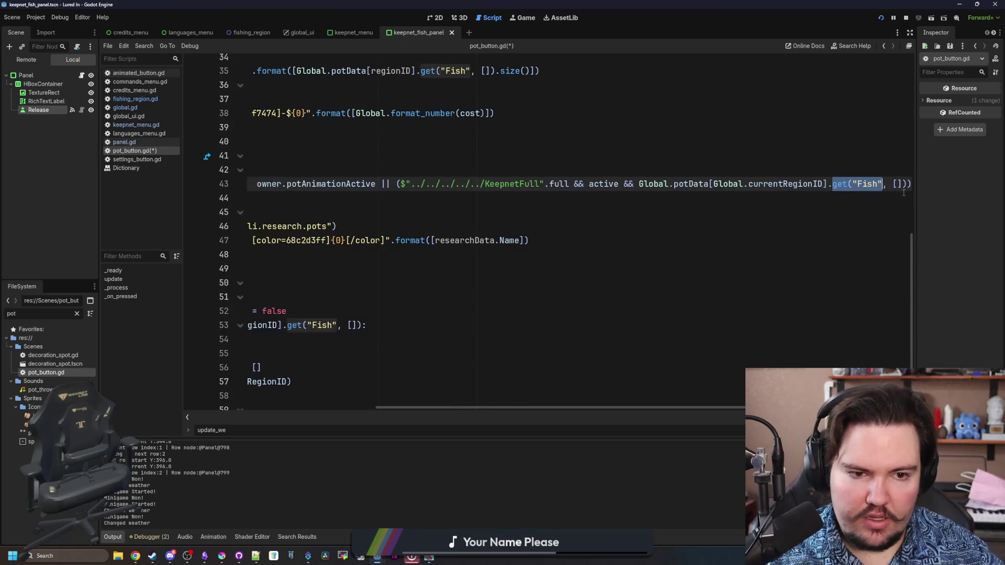
left_click(909, 183)
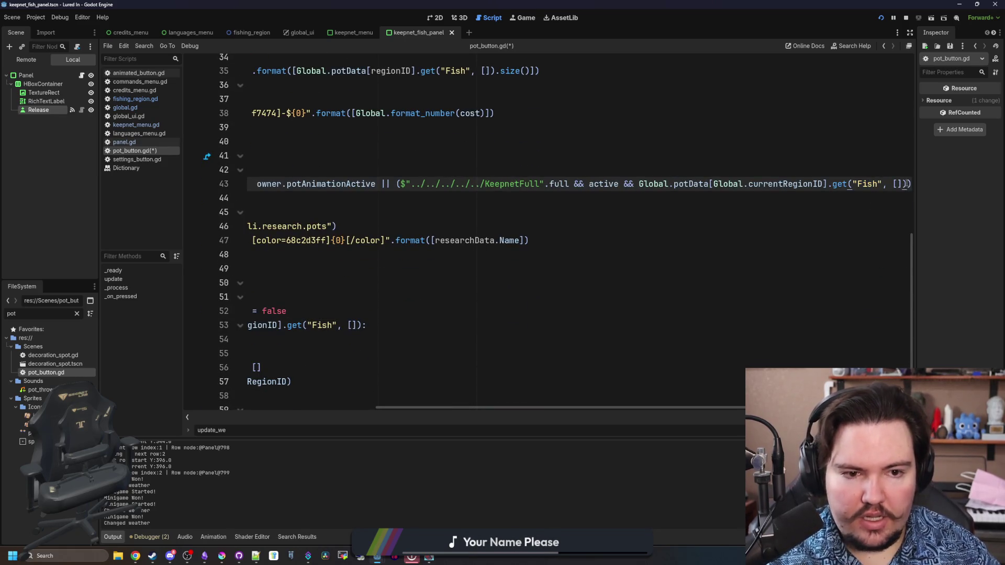
type(").size")
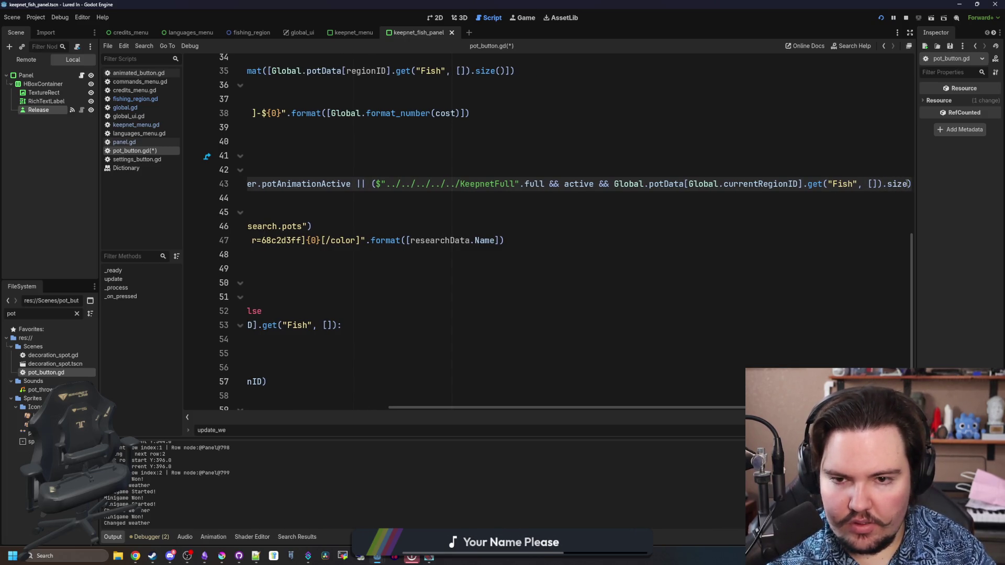
type(" > 0")
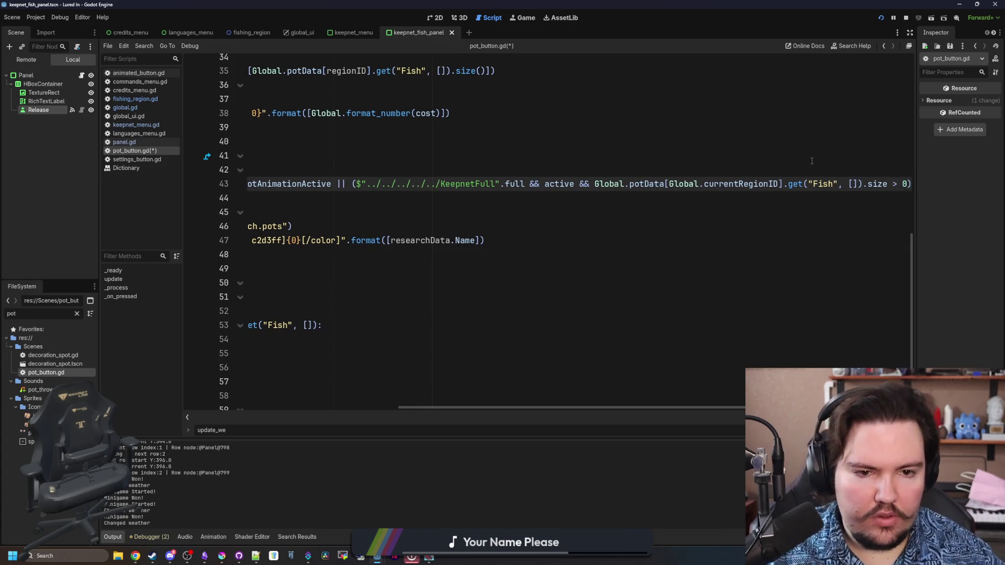
key("F5")
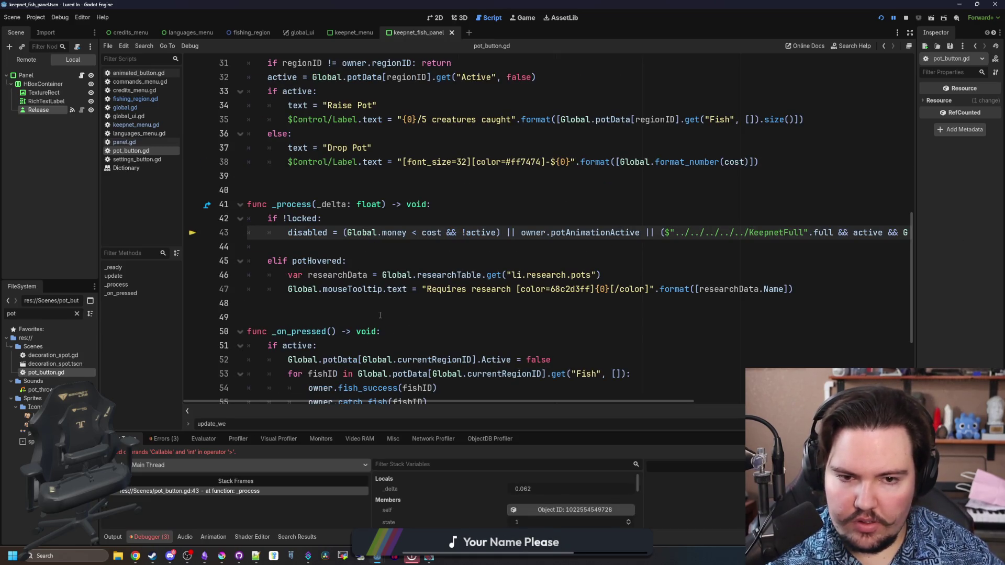
scroll(380, 314, "right", 3)
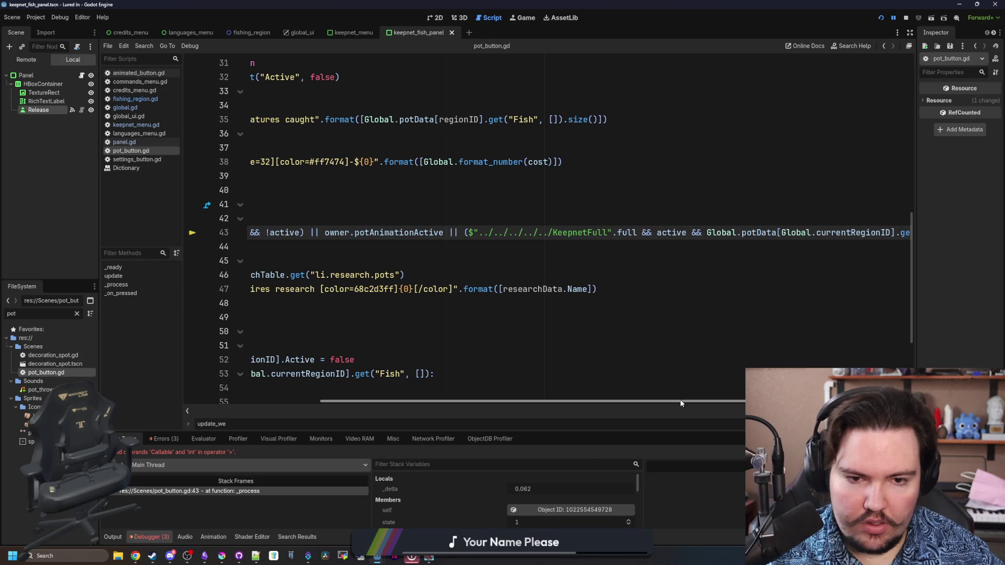
scroll(680, 402, "right", 2)
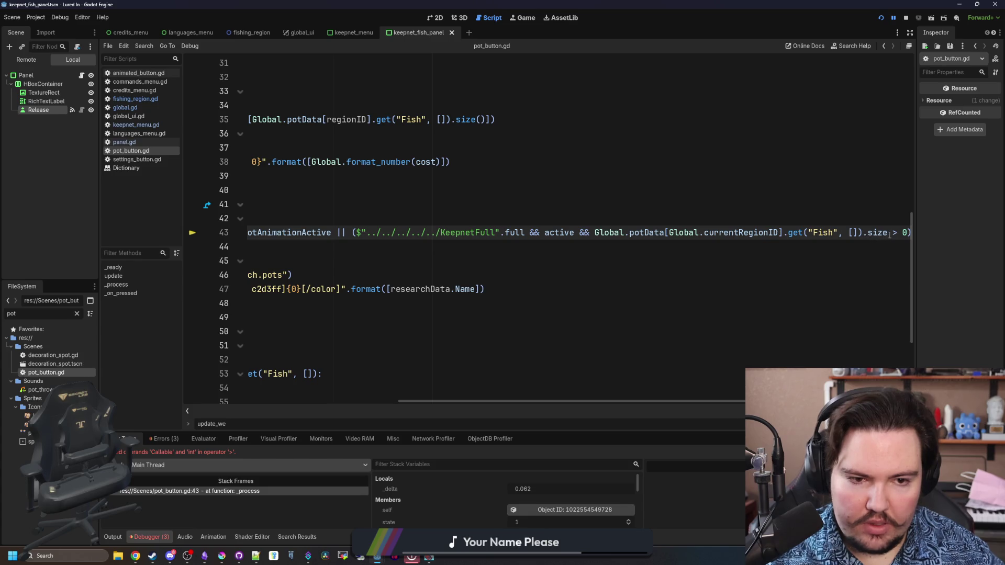
left_click(769, 247)
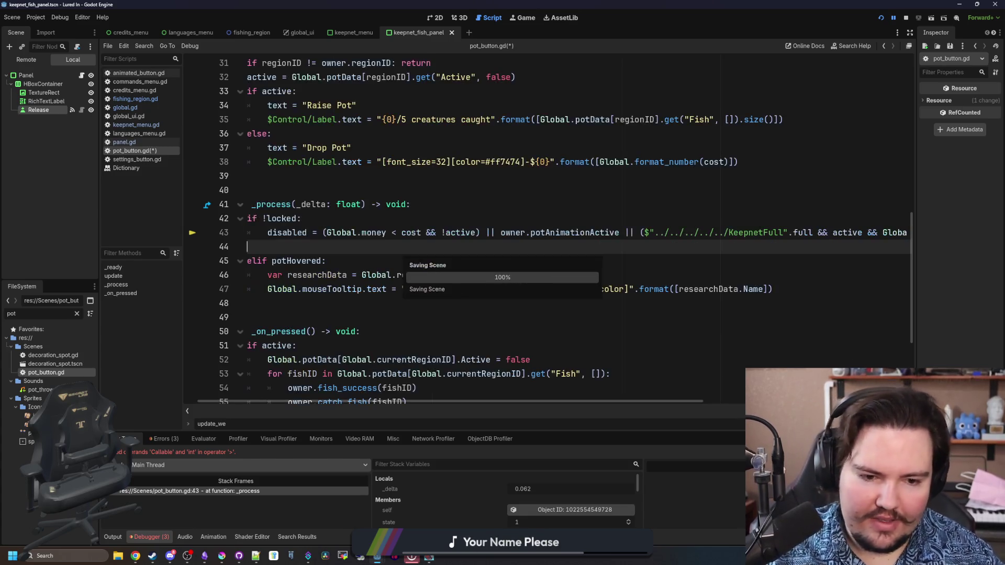
Resume the game, run the 'pott' command to add a creature to the pot, and try raising it.
key("F12")
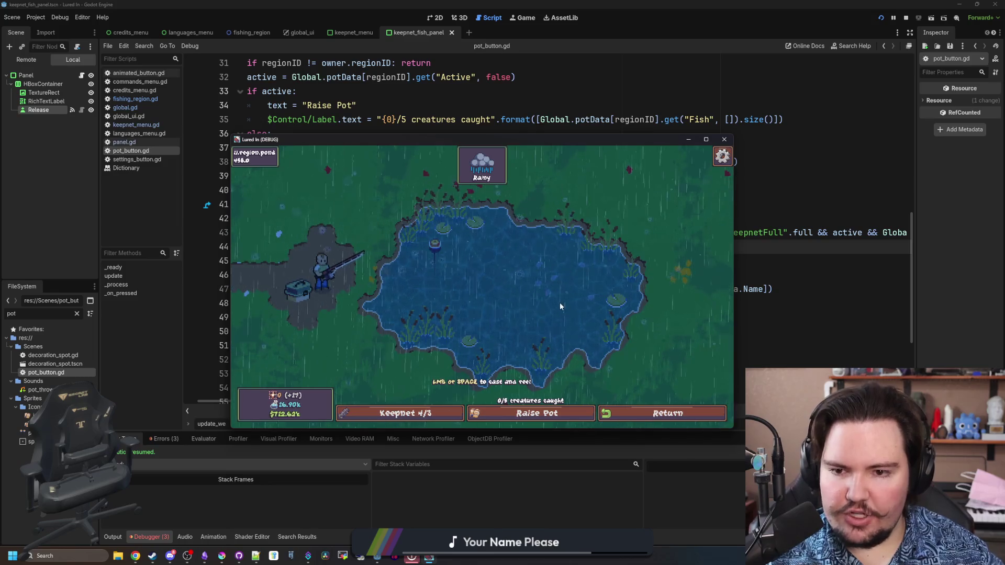
key("grave")
type("pott")
key("Return")
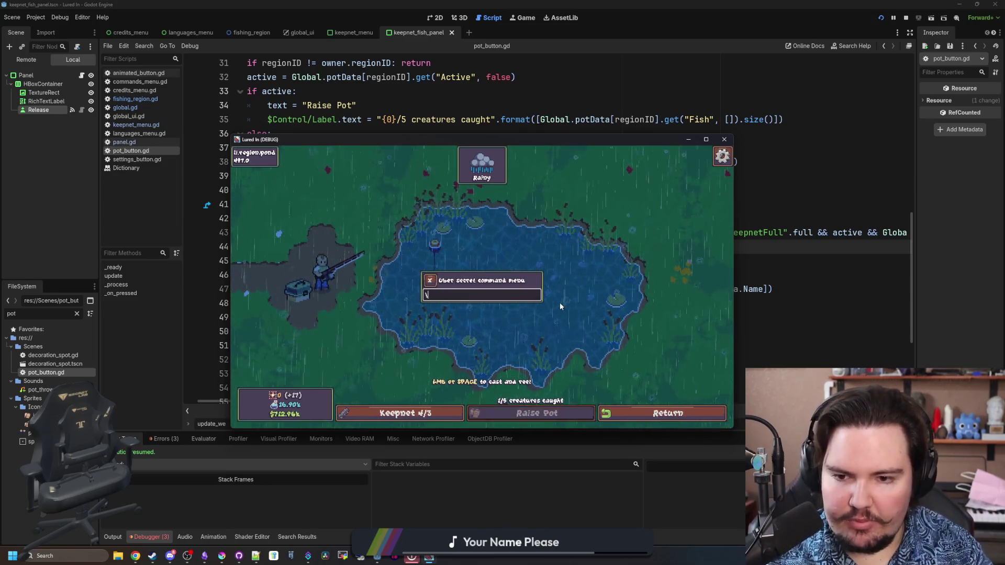
key("grave")
left_click(534, 413)
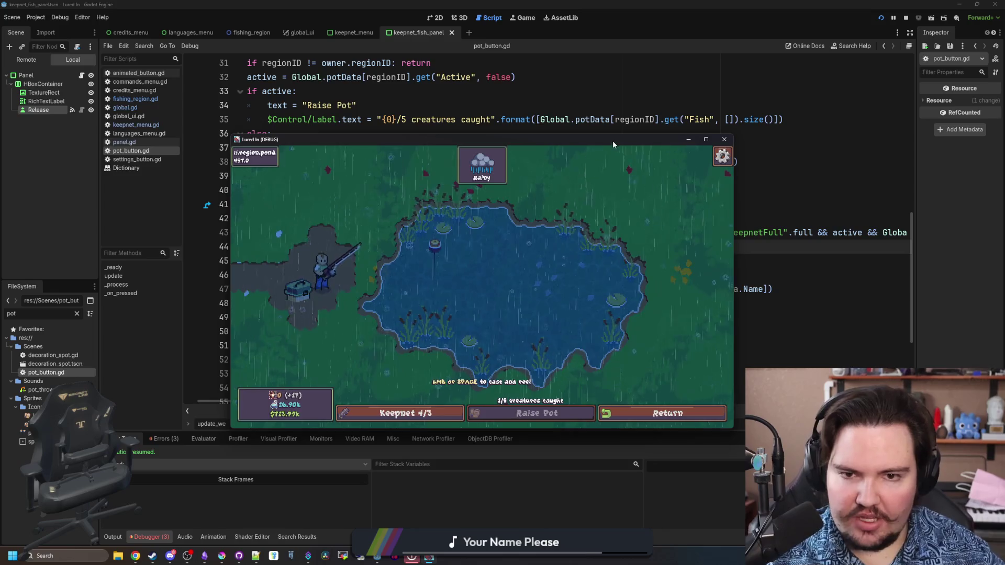
Move and maximize the game window, view the keepnet's 2 Carp, then reopen the command menu.
mouse_move(611, 140)
left_mouse_down()
mouse_move(658, 367)
mouse_move(590, 144)
left_mouse_up()
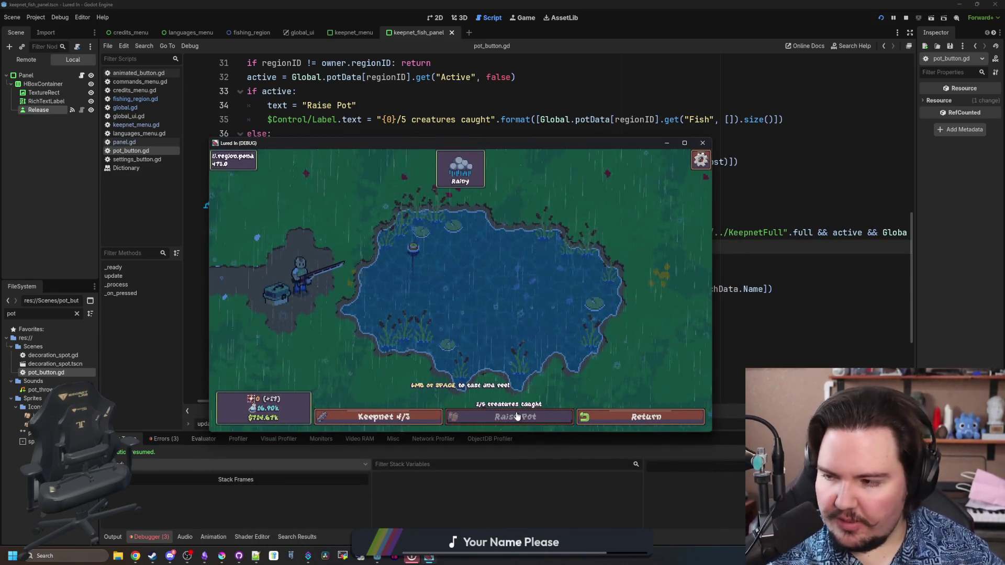
left_click(491, 278)
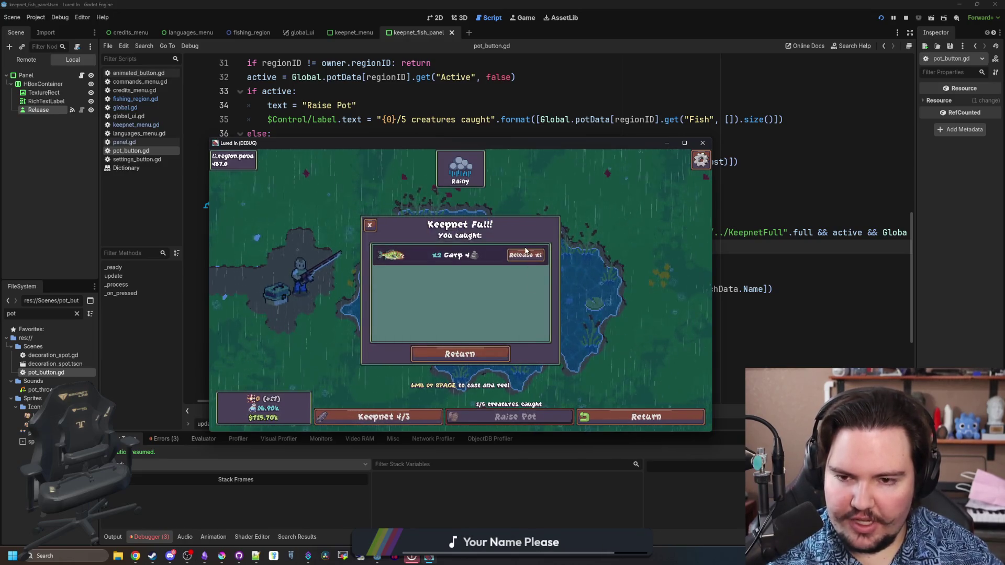
left_click(683, 143)
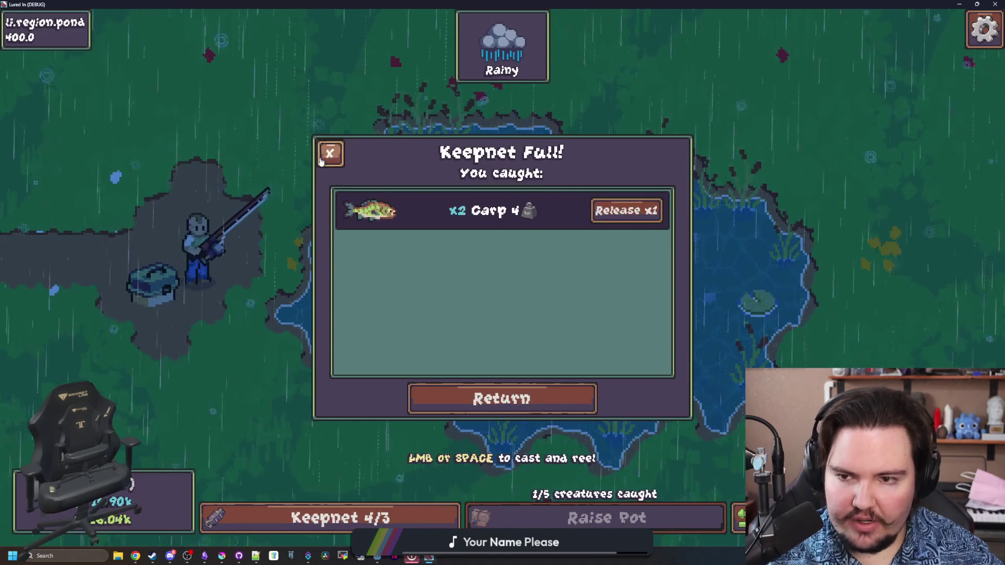
key("Escape")
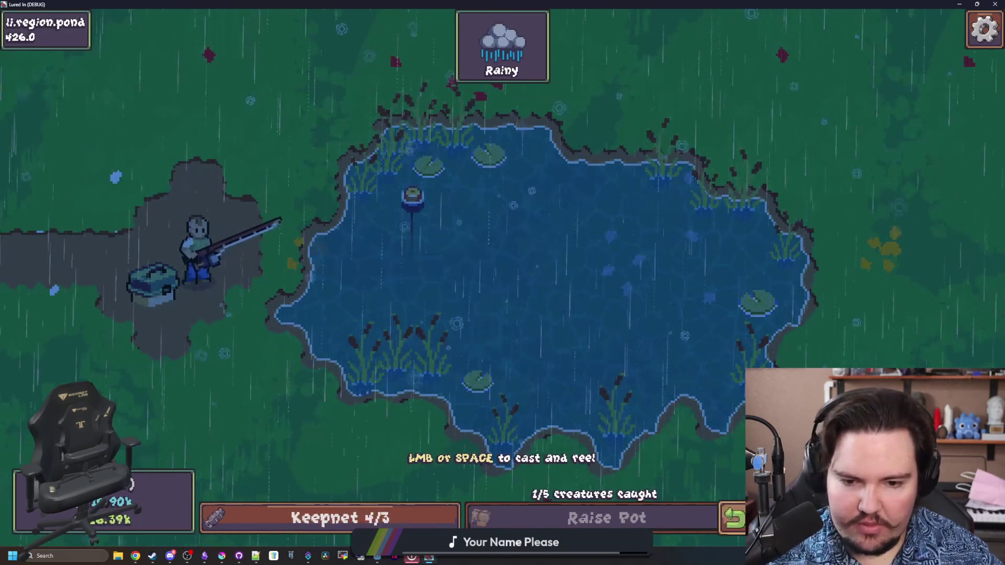
key("grave")
Run 'minigame ot', reel in a Minnow, and dismiss Keepnet Full using gamepad controls.
type("minigame ot")
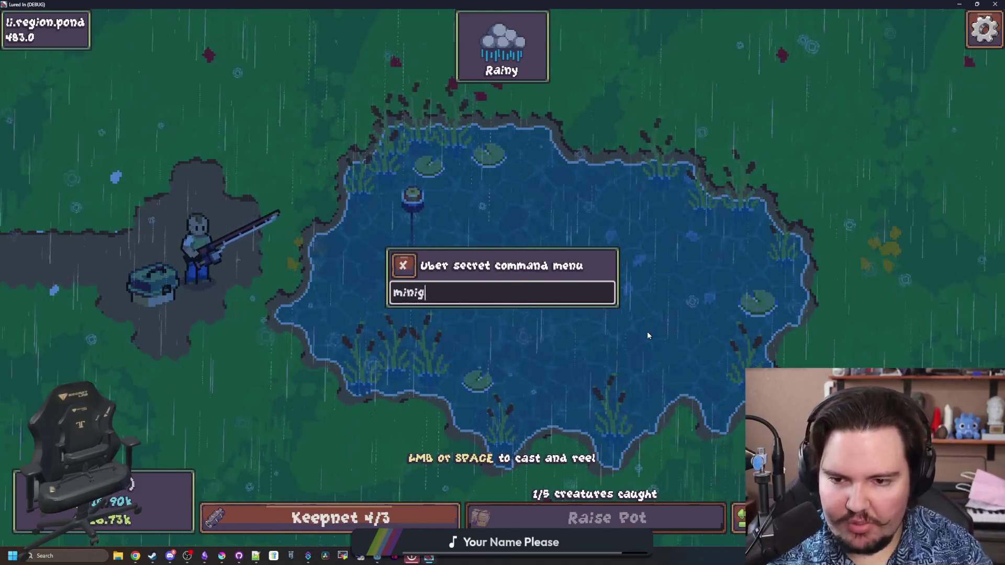
key("Return")
key("space")
key("space")
key("space")
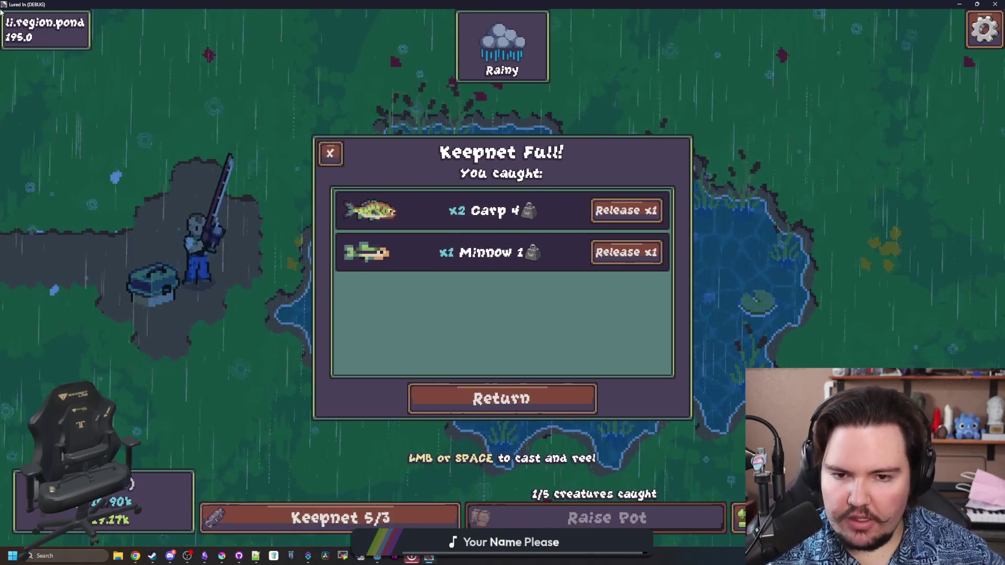
key("Up")
key("Up")
key("Up")
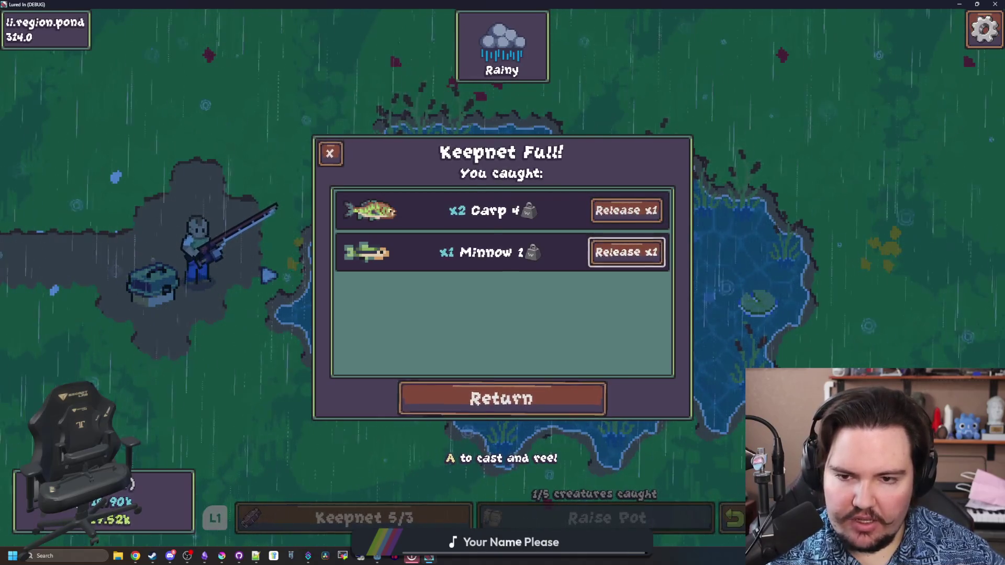
key("Escape")
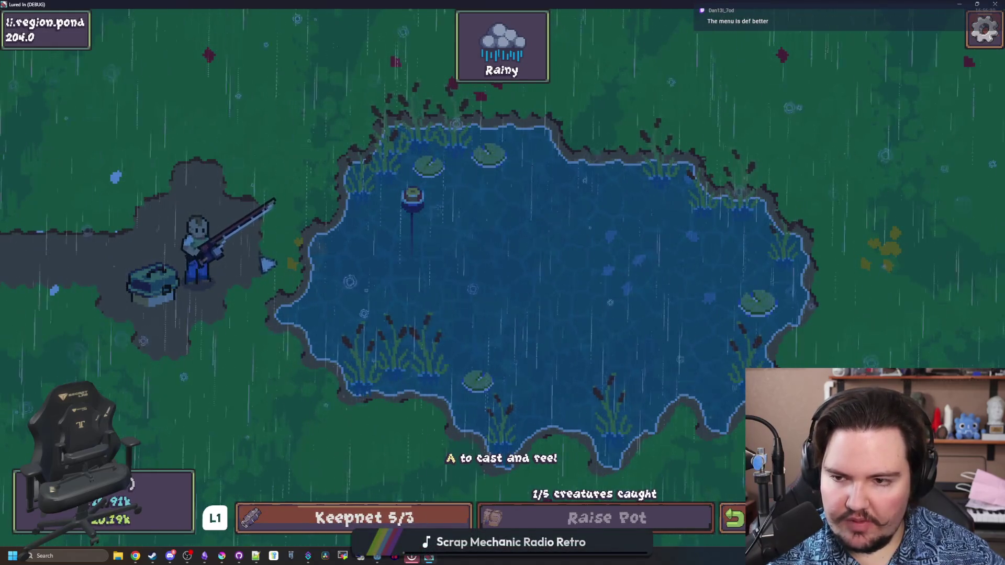
Release both Carp and the Minnow, close the empty keepnet, and cast into the pond.
key("space")
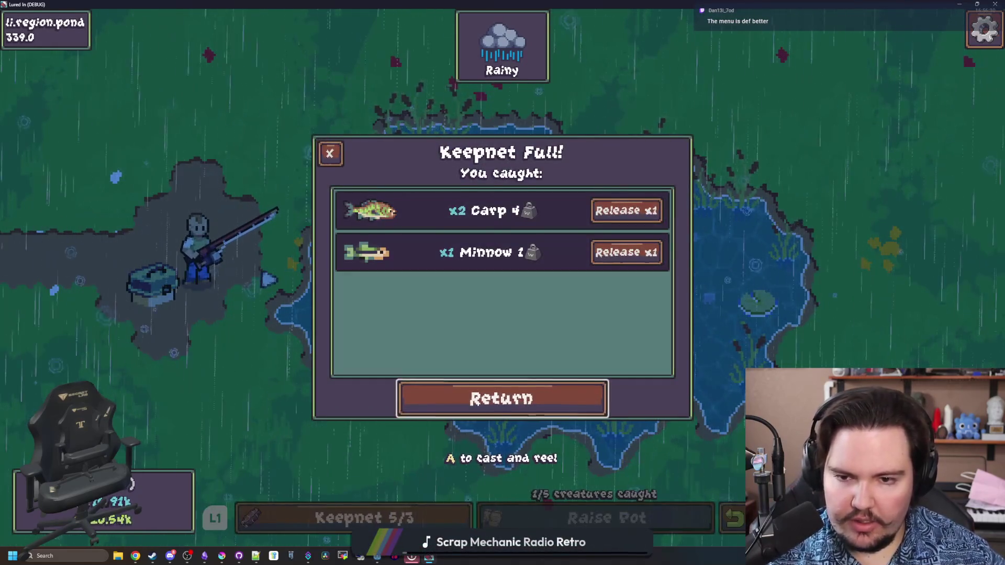
key("Up")
key("Up")
key("space")
key("space")
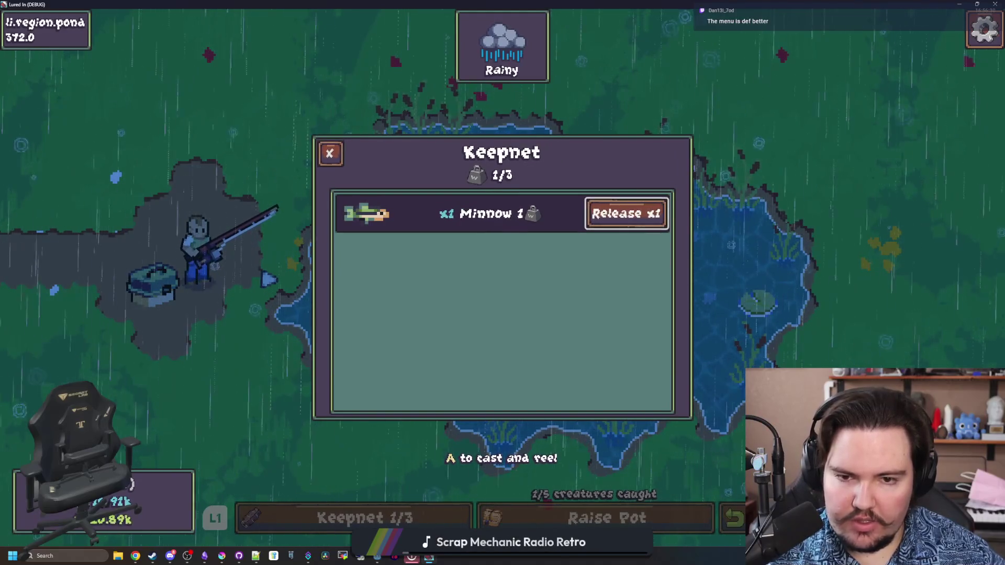
key("space")
key("Escape")
key("space")
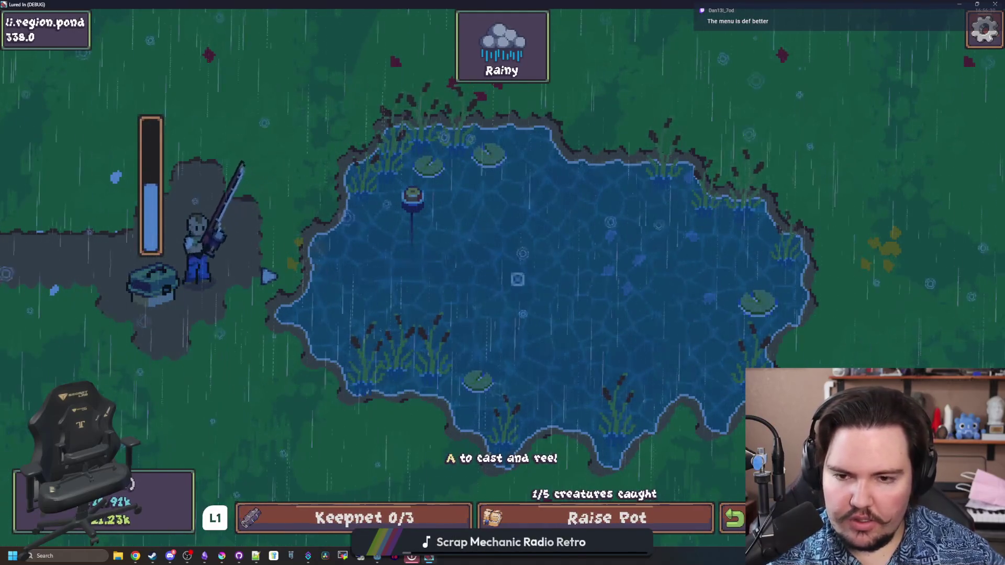
key("space")
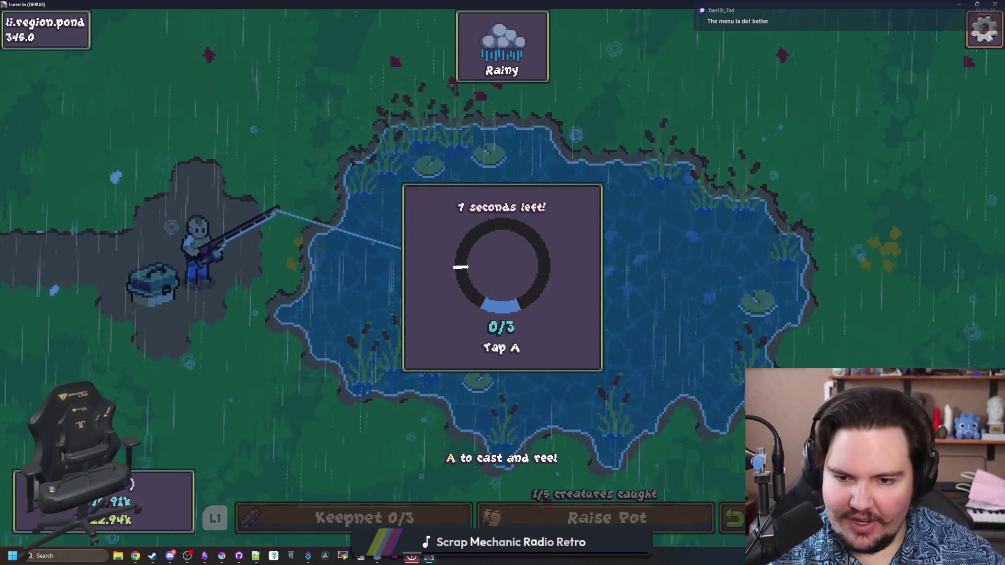
Land a Bluegill, release it from the keepnet, then cast and reel the line back in.
key("a")
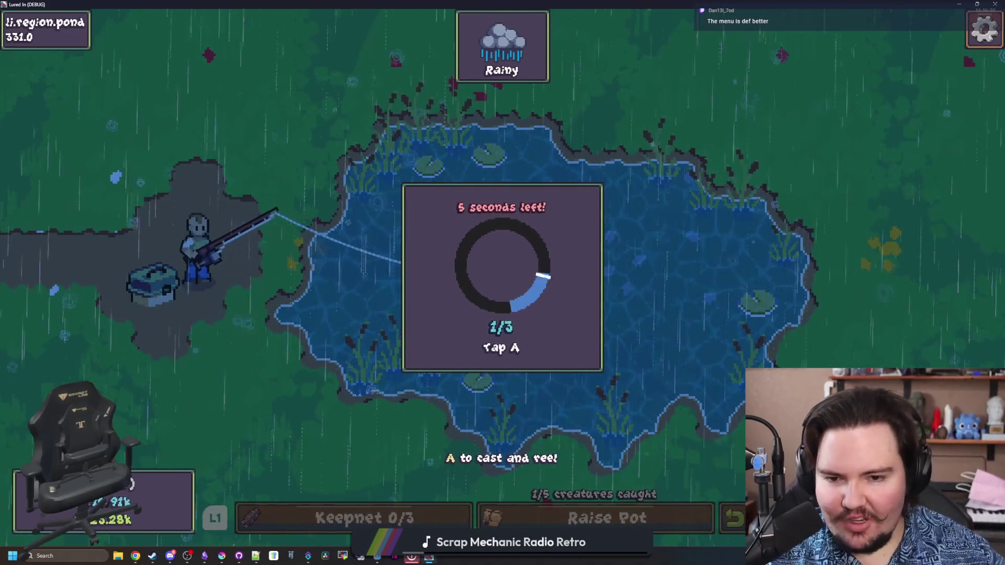
key("a")
key("a")
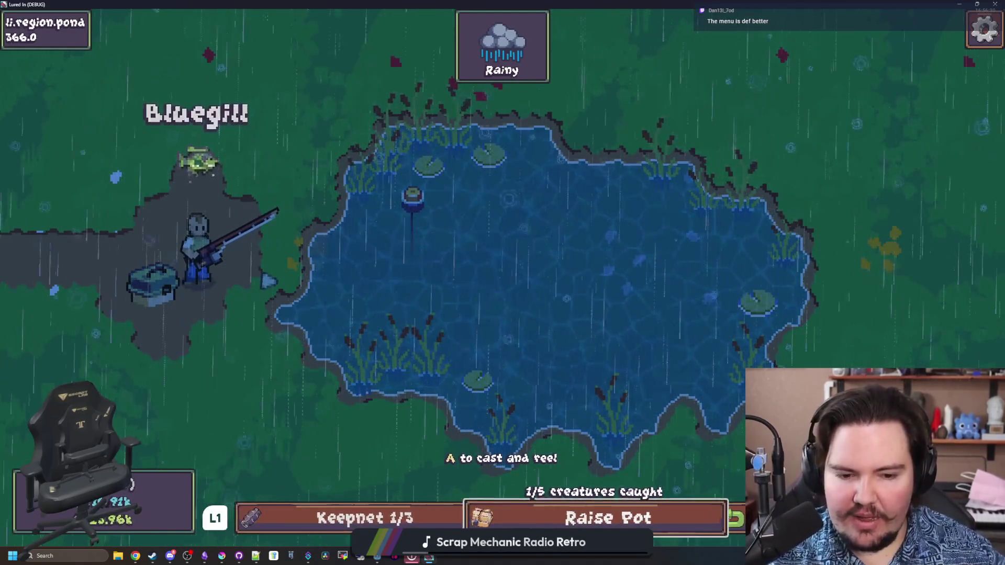
key("q")
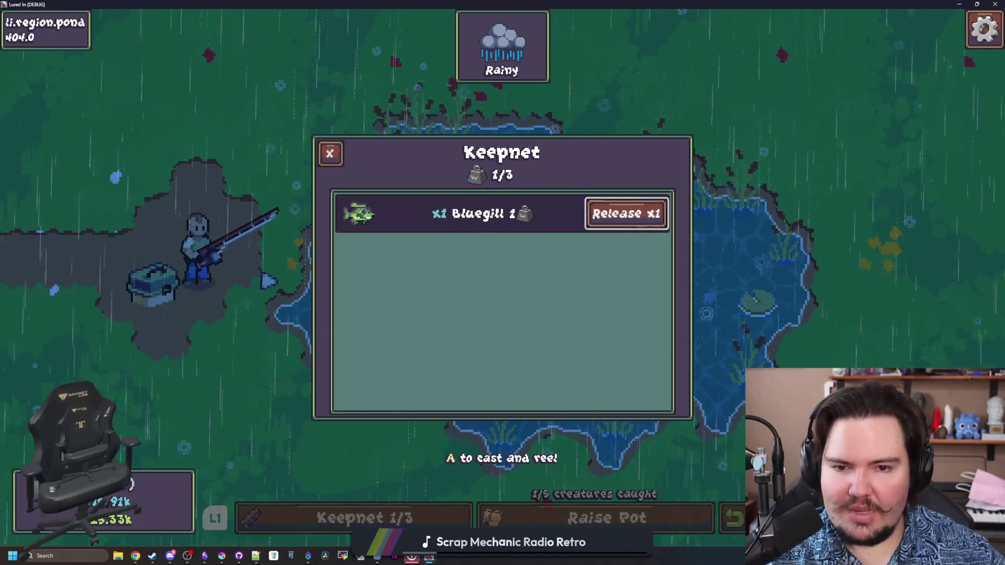
key("Return")
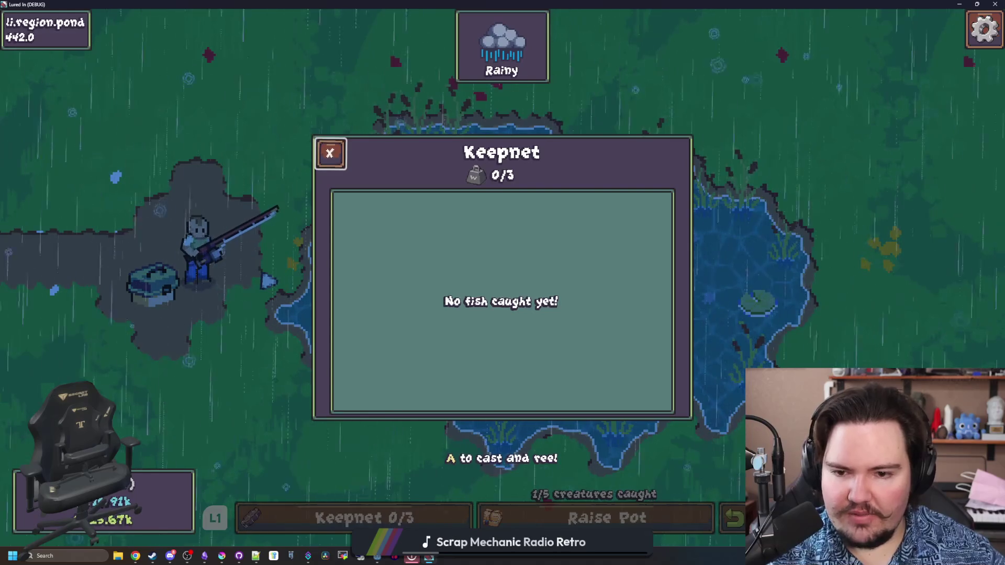
key("Escape")
key("space")
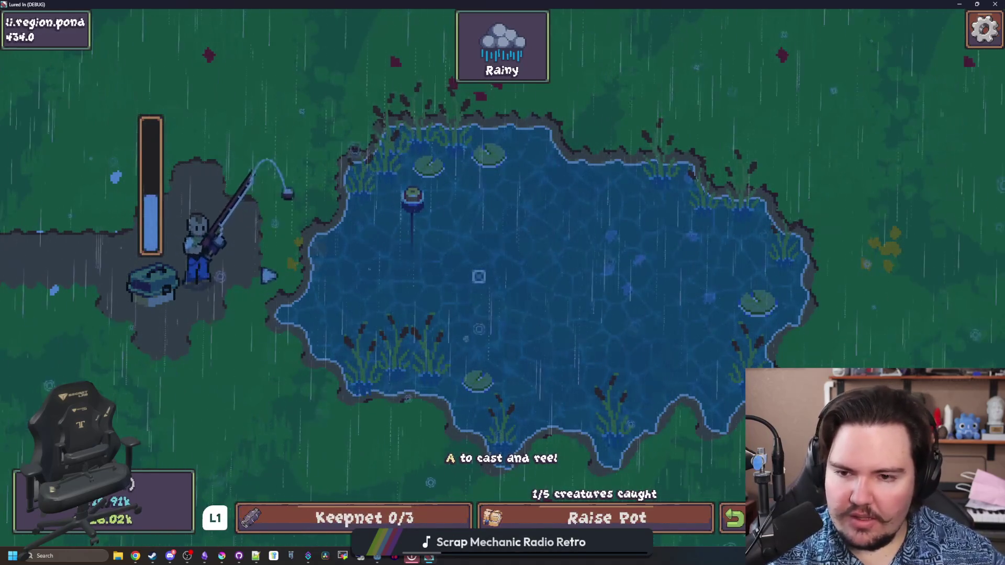
key("space")
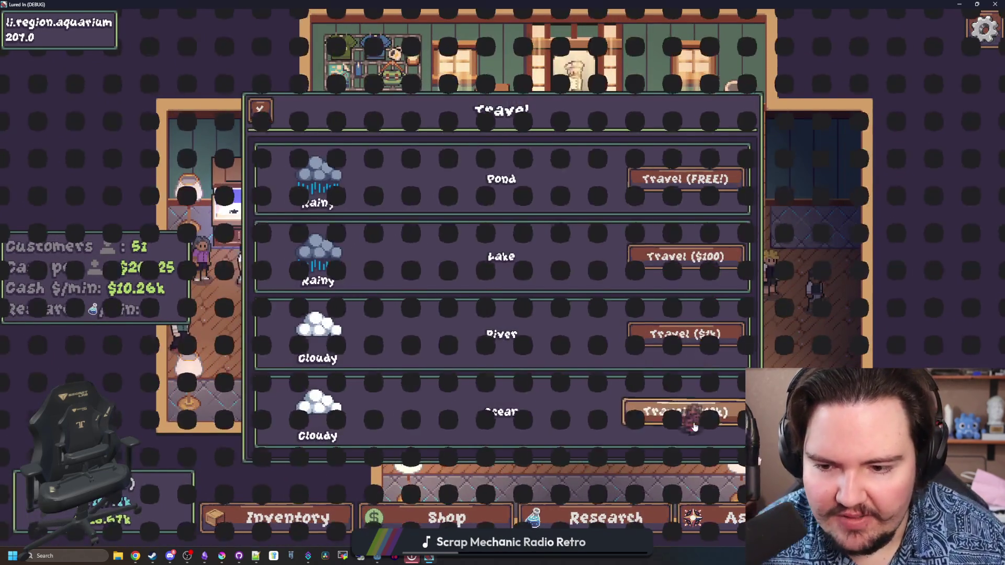
Travel to the ocean, land a Herring into the keepnet, and open the pause menu's language list.
left_click(693, 426)
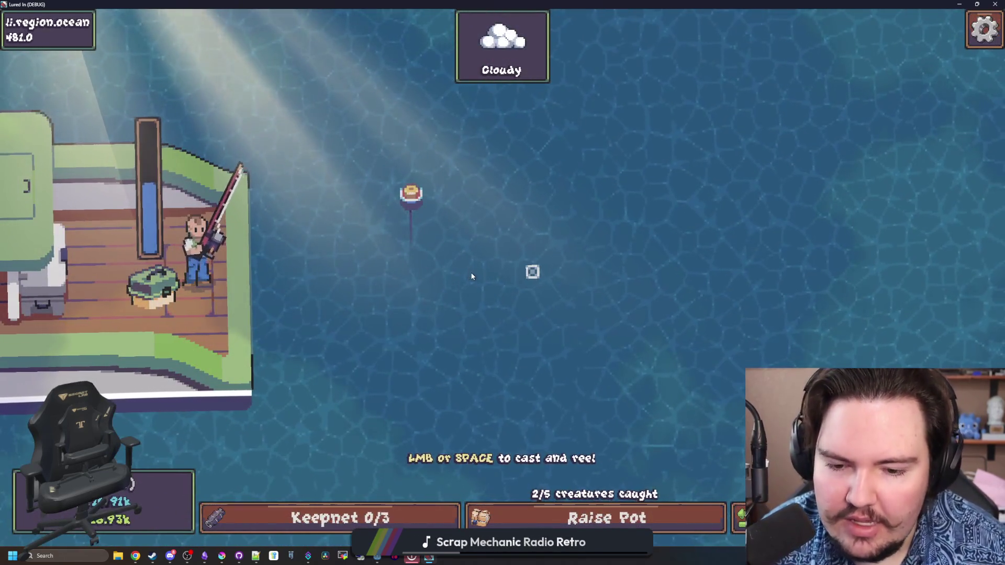
left_click(472, 276)
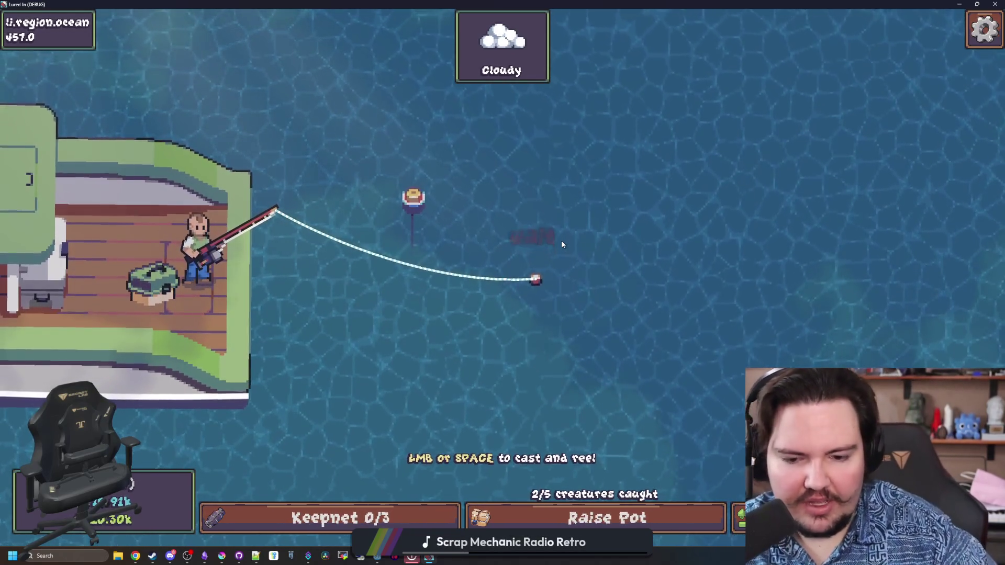
left_click(555, 281)
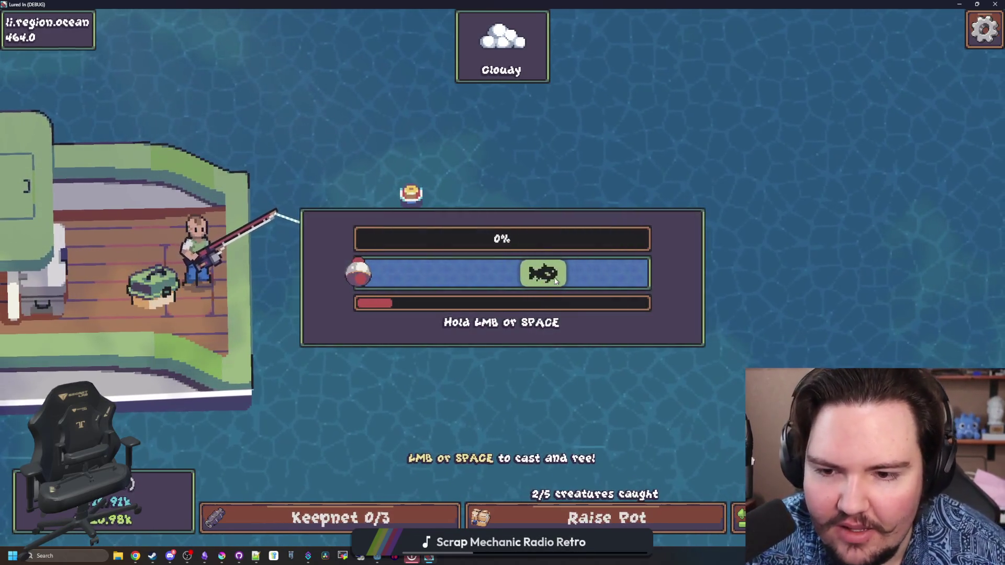
mouse_move(555, 281)
left_mouse_down()
mouse_move(588, 268)
mouse_move(595, 279)
left_mouse_up()
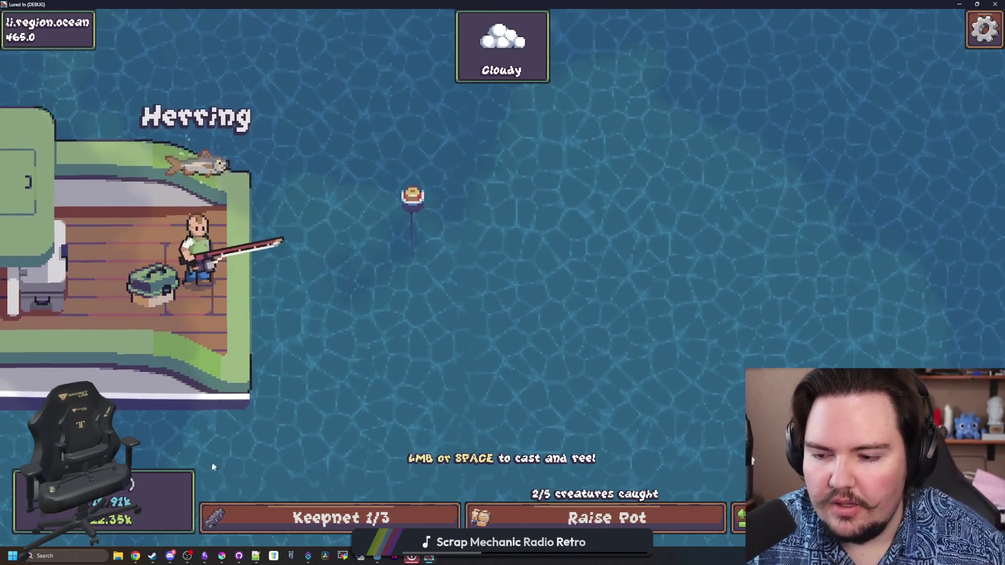
key("Escape")
left_click(661, 350)
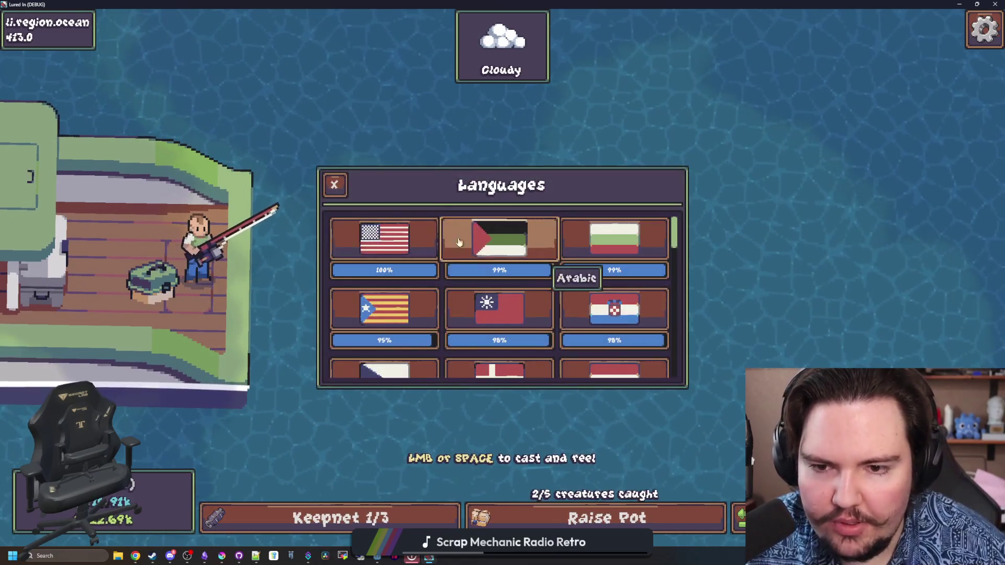
Switch the language to Arabic, then Croatian, and try releasing the Haringa from the keepnet.
left_click(494, 249)
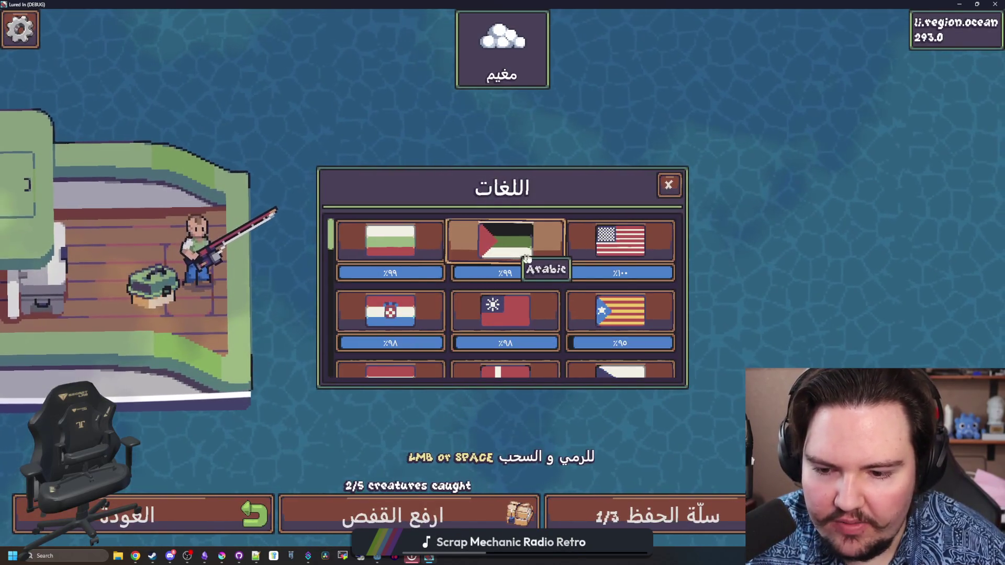
left_click(403, 297)
key("Escape")
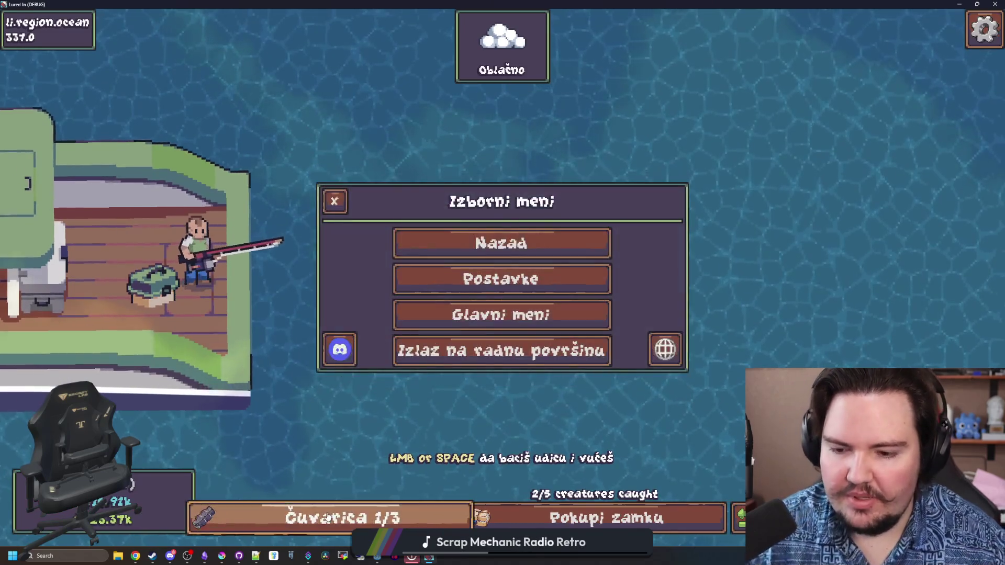
left_click(325, 517)
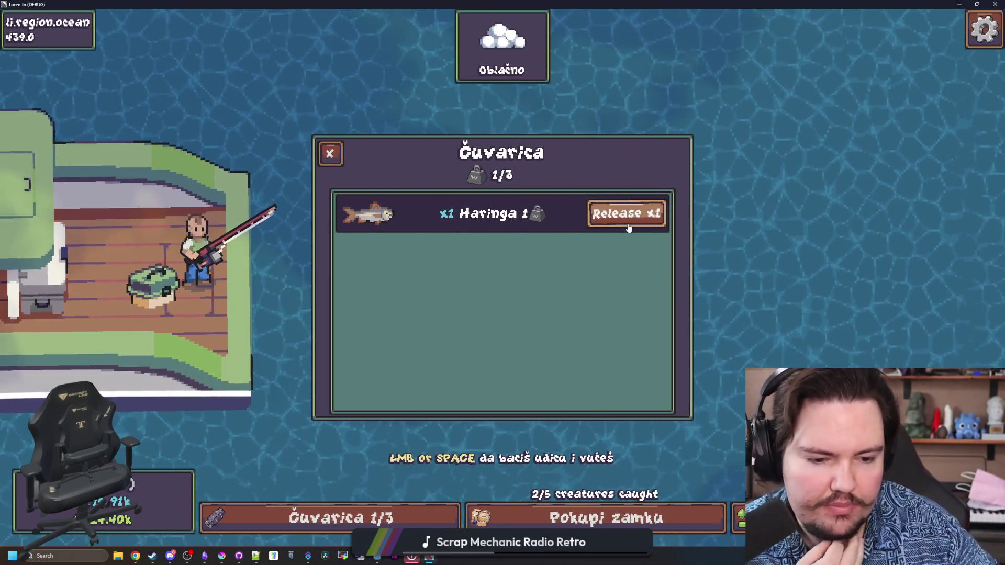
left_click(631, 228)
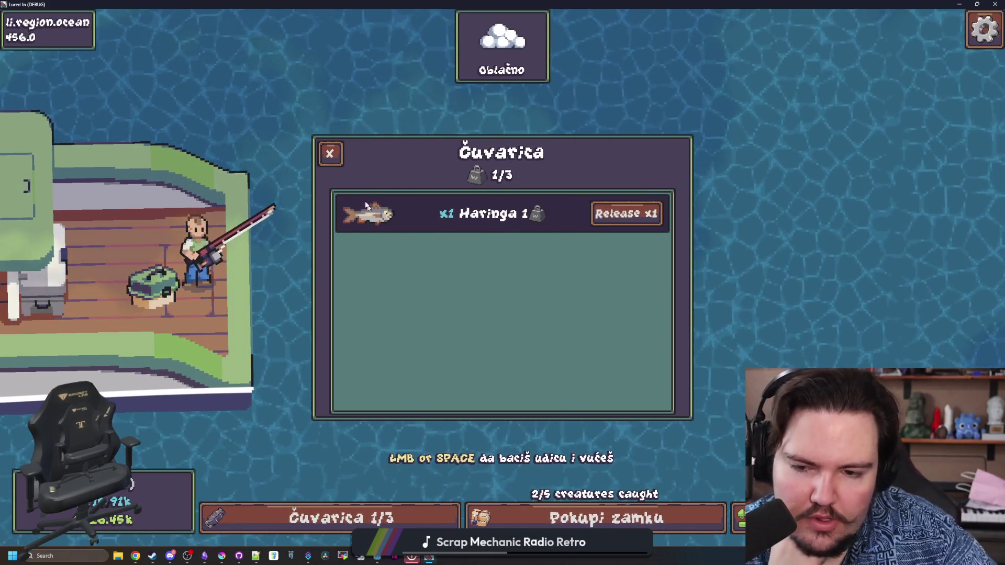
left_click(330, 154)
Change the game language to Bulgarian from the pause menu's language list.
key("Escape")
left_click(665, 350)
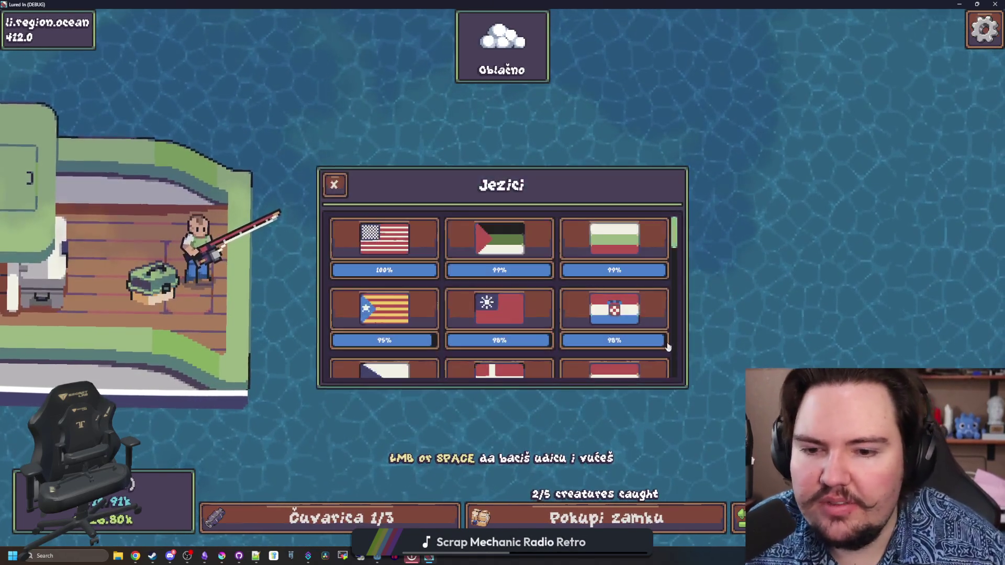
scroll(500, 260, "down", 2)
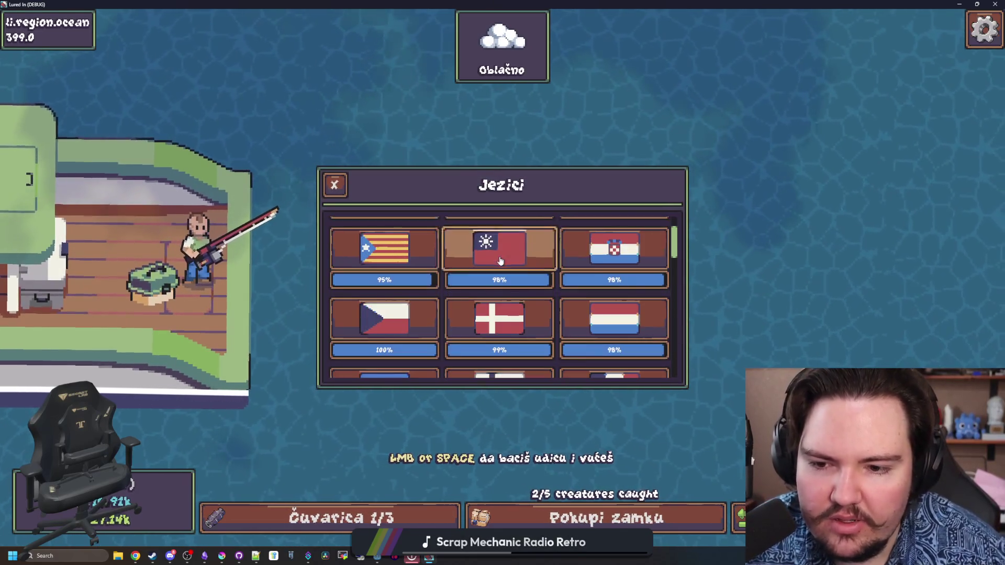
scroll(575, 261, "up", 3)
left_click(603, 248)
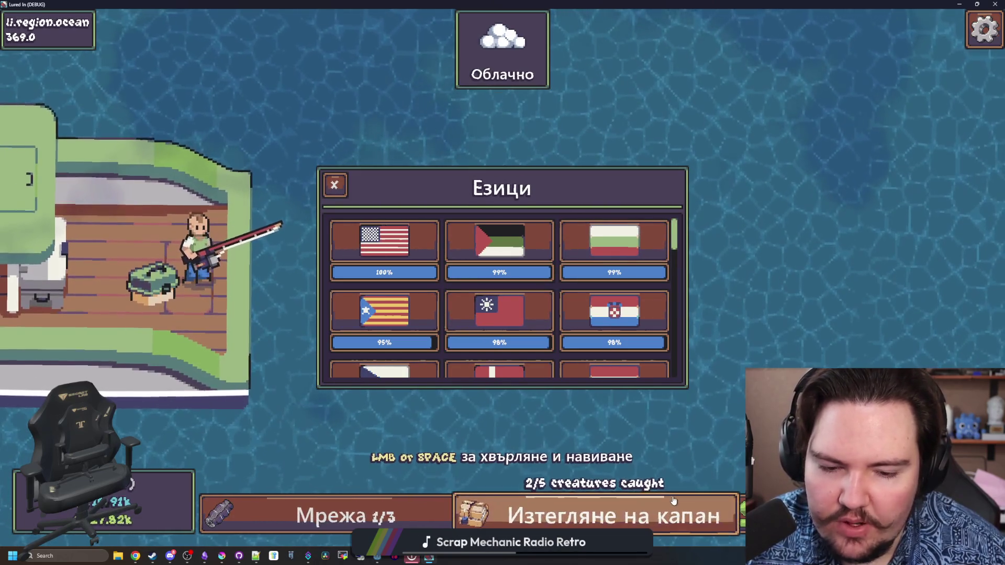
key("Escape")
key("Escape")
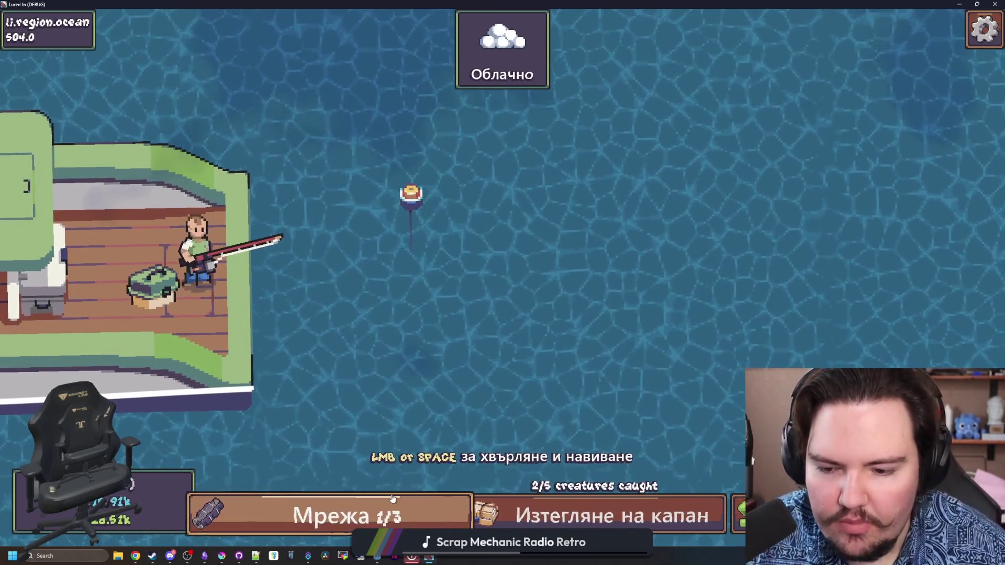
Check the net, then switch the game language to Arabic and resume fishing.
left_click(392, 498)
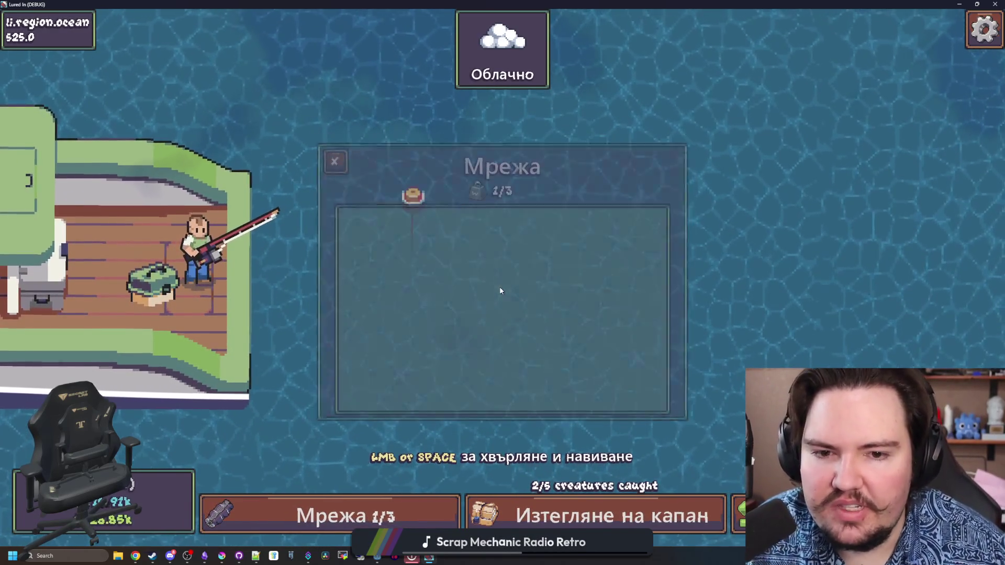
key("Escape")
left_click(662, 362)
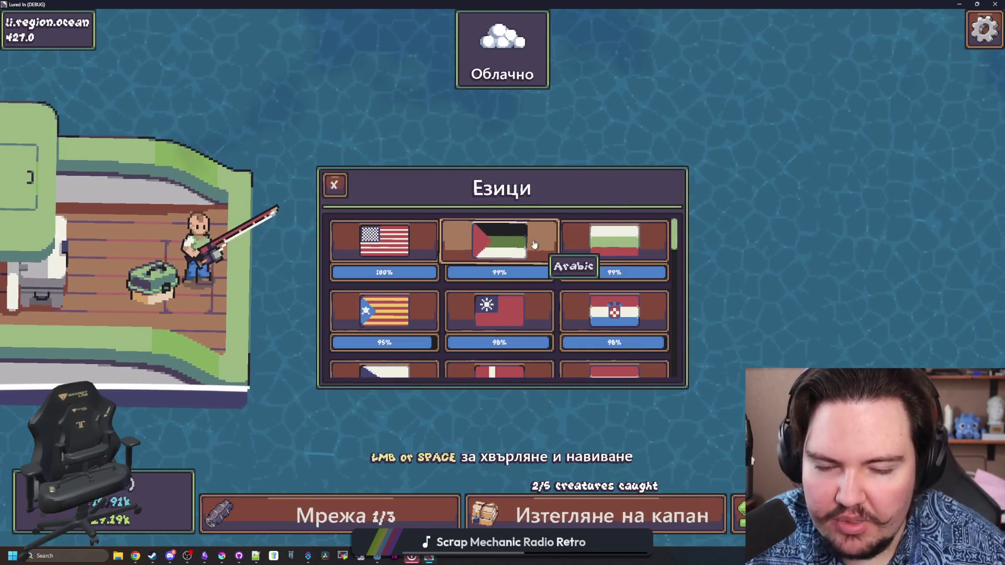
left_click(534, 244)
key("Escape")
key("Escape")
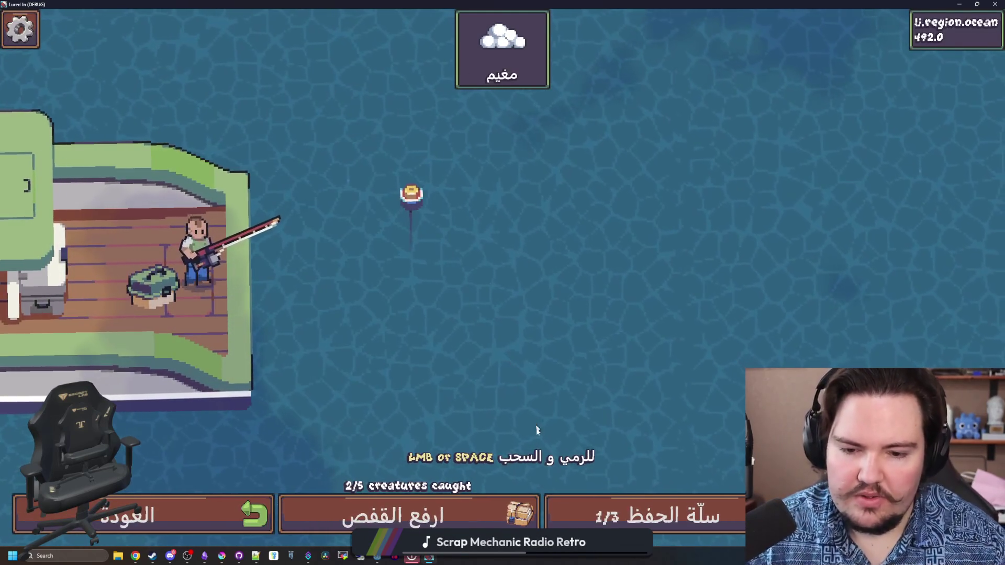
Inspect the keepnet, then raise the pot to get the full 4/3 keepnet notice.
left_click(625, 517)
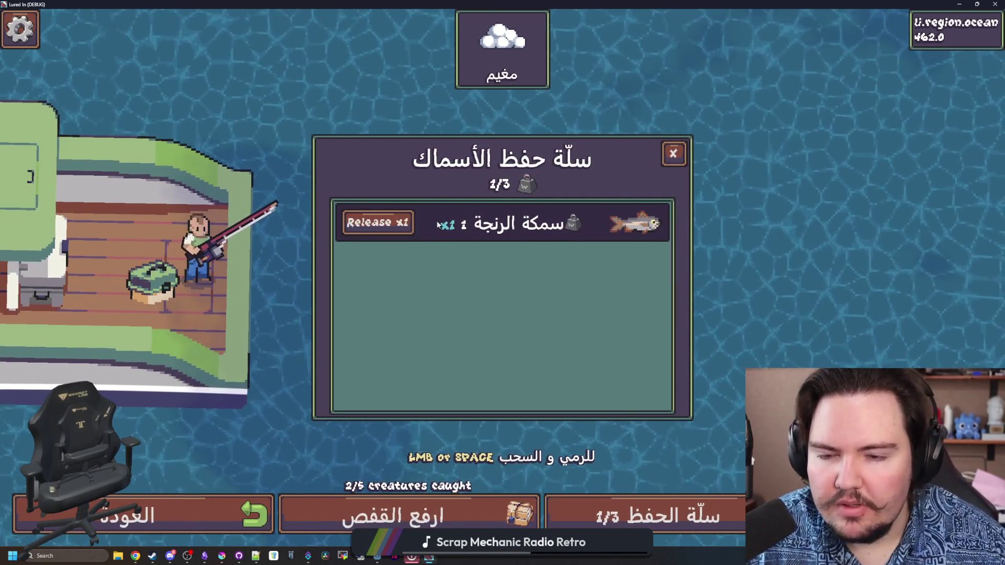
left_click(641, 507)
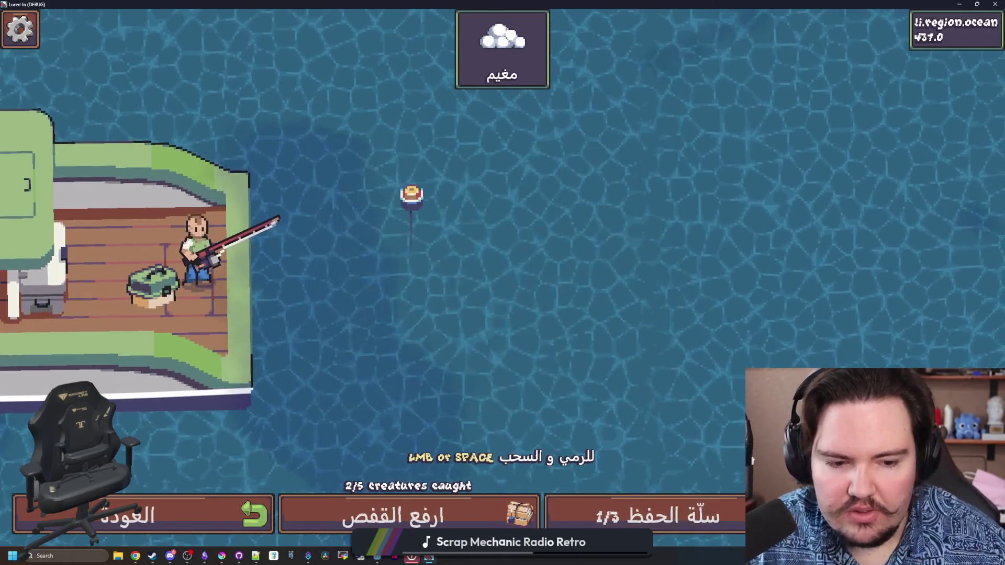
mouse_move(470, 72)
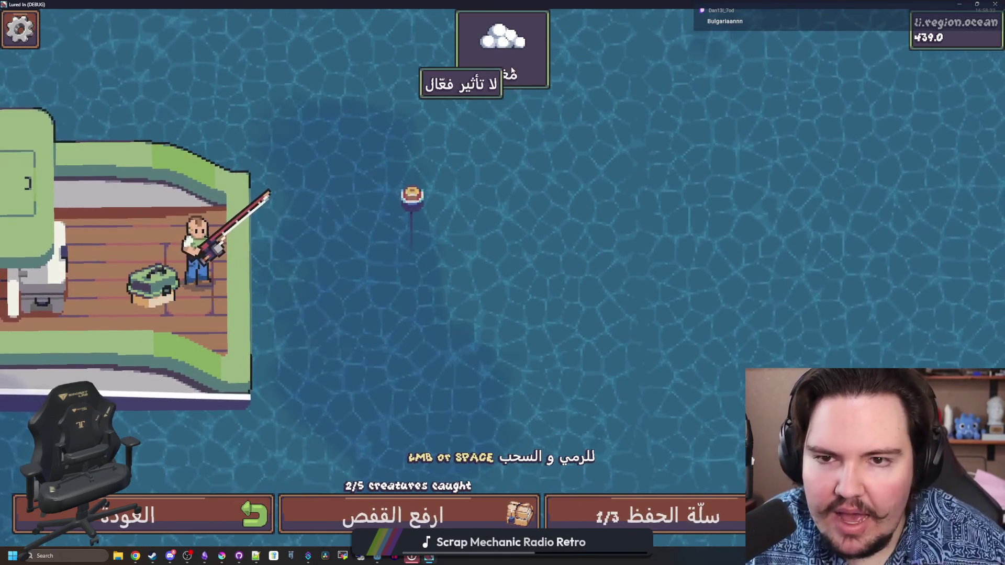
left_click(485, 518)
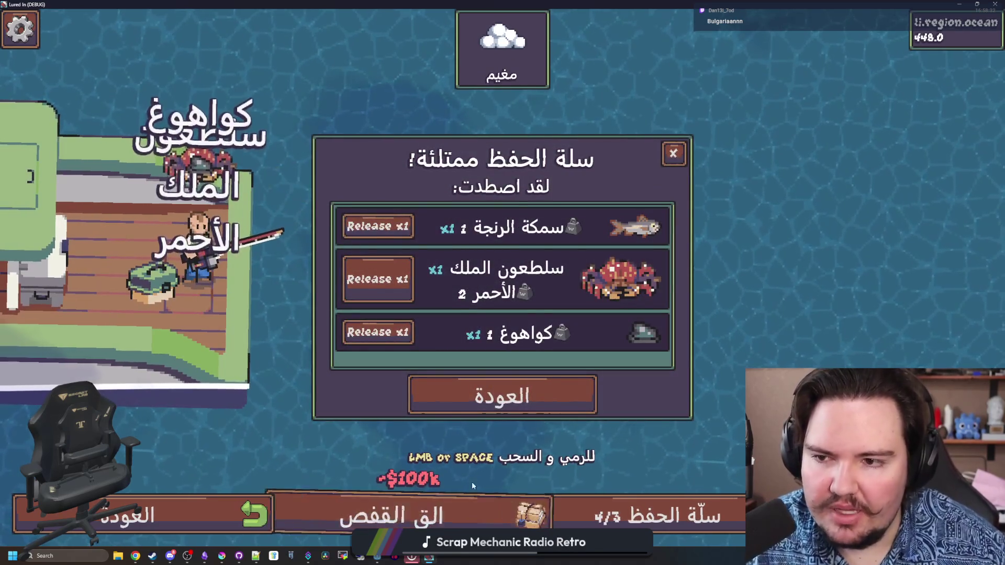
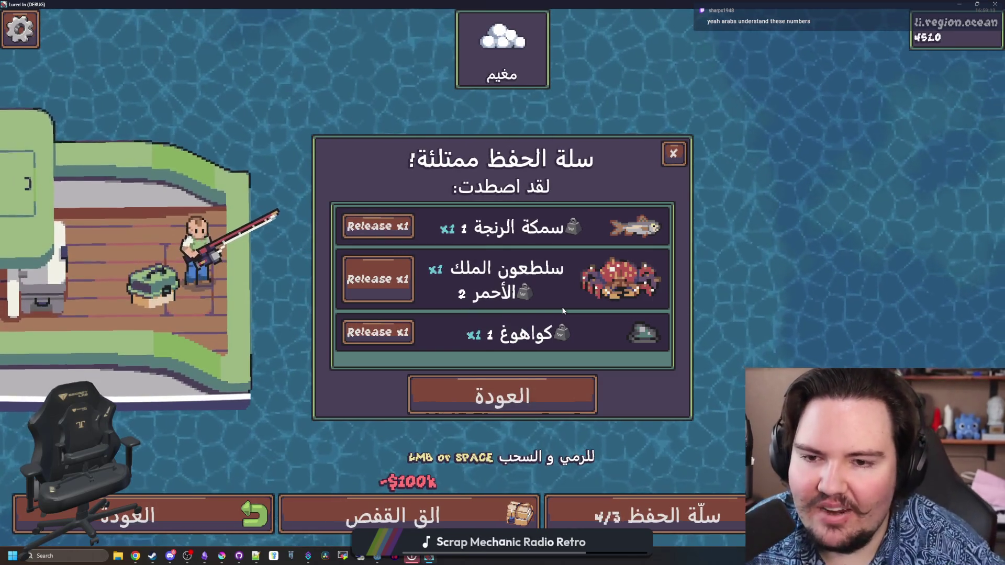
Dismiss the full keep net notice and return from the ocean to the aquarium shop.
left_click(674, 153)
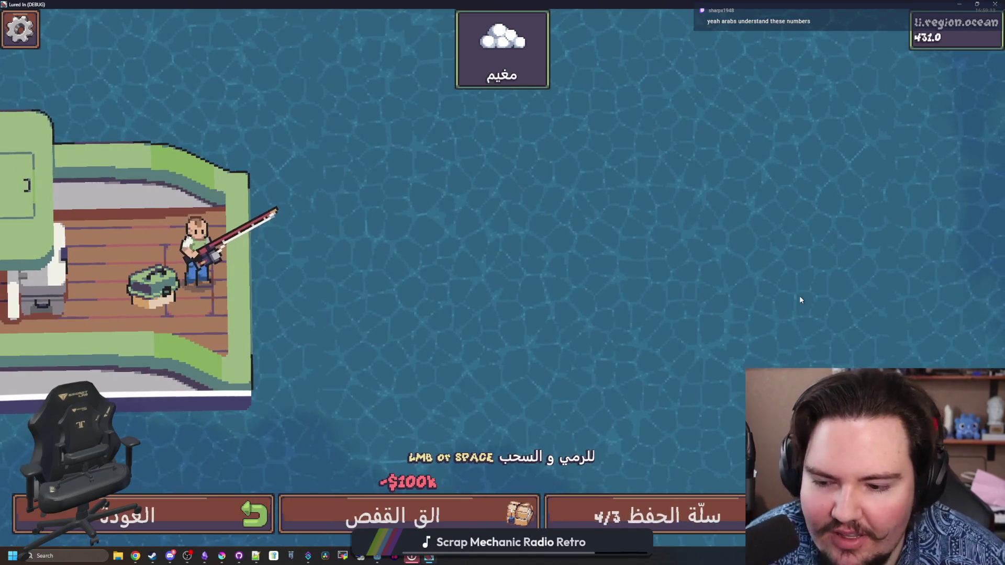
left_click(702, 510)
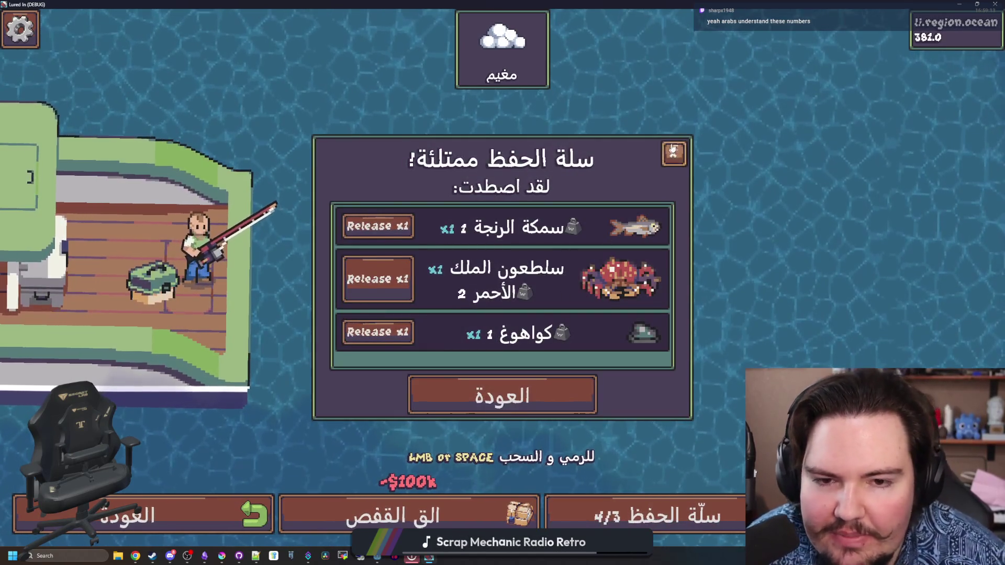
left_click(674, 153)
left_click(271, 511)
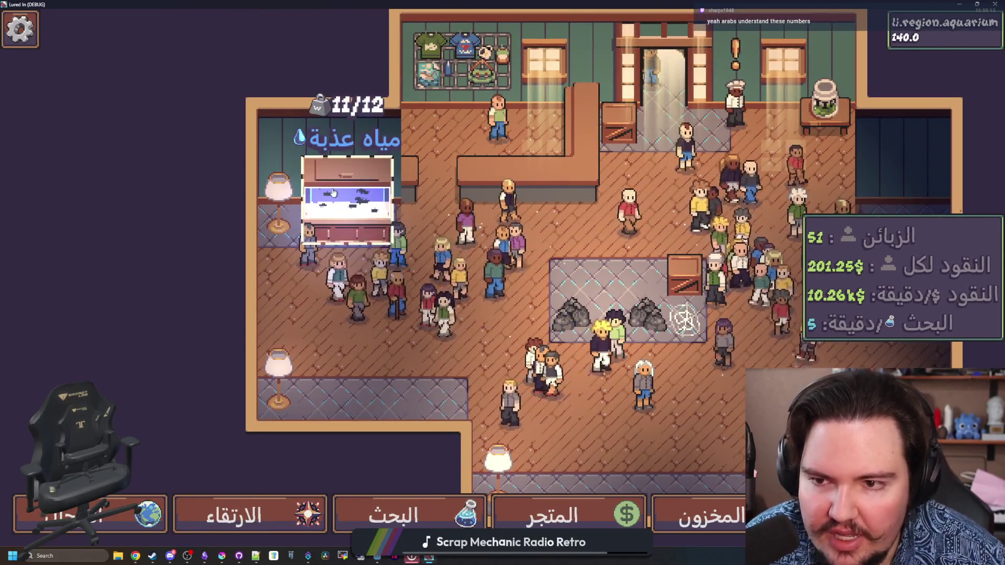
Pan to the chef, decline his fish trade offer, and bring up the travel destinations.
key("d")
key("w")
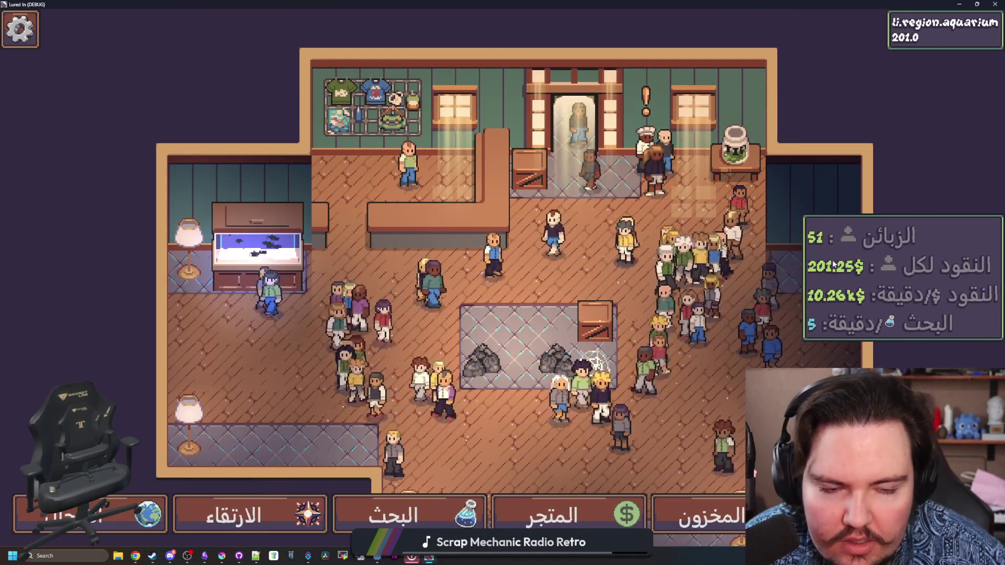
key("d")
key("w")
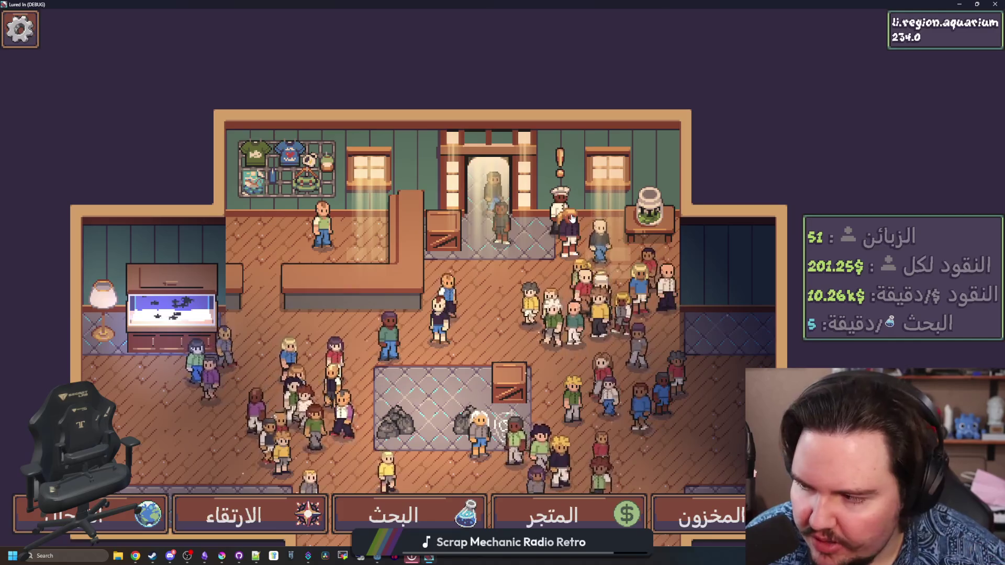
key("d")
key("w")
left_click(526, 220)
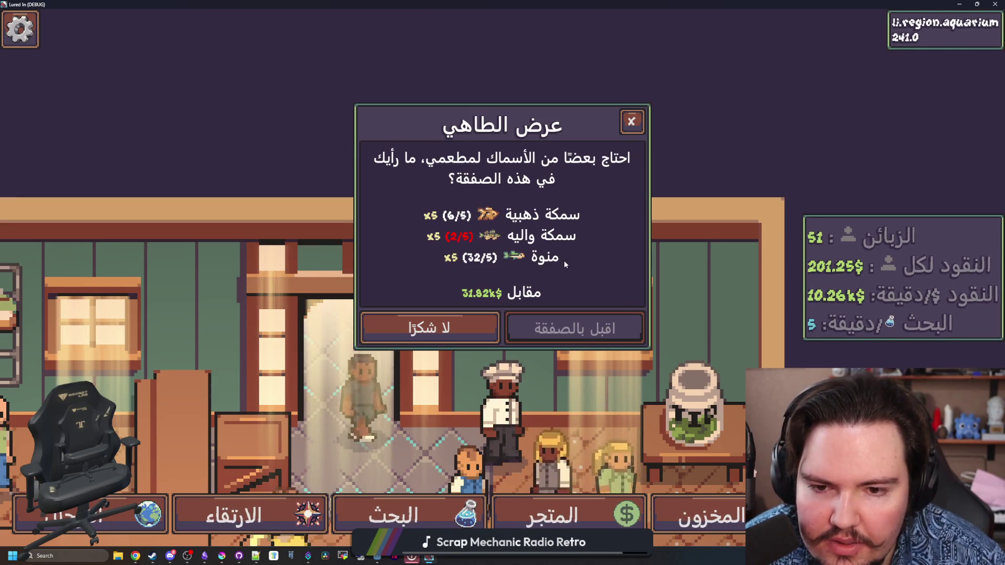
left_click(631, 121)
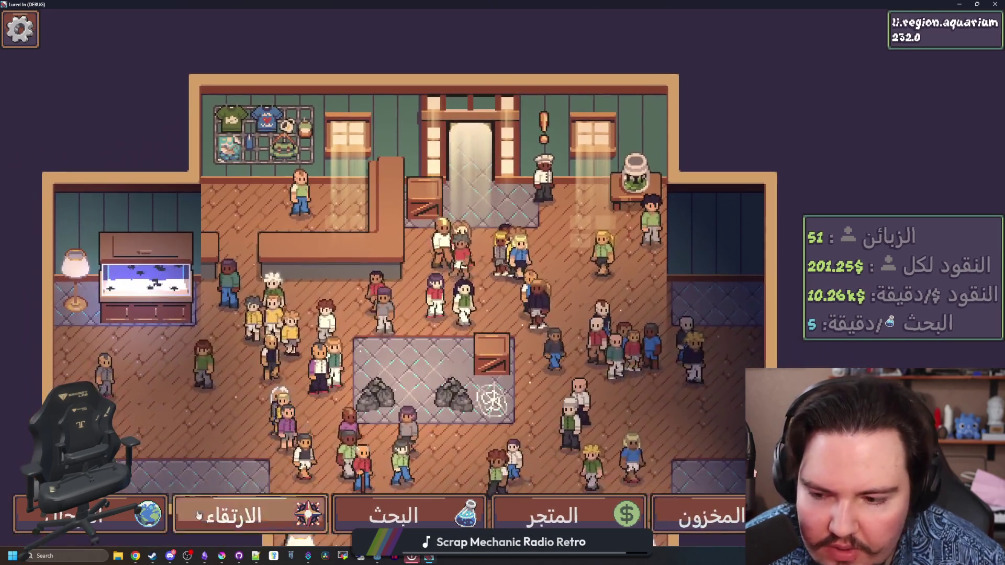
left_click(79, 515)
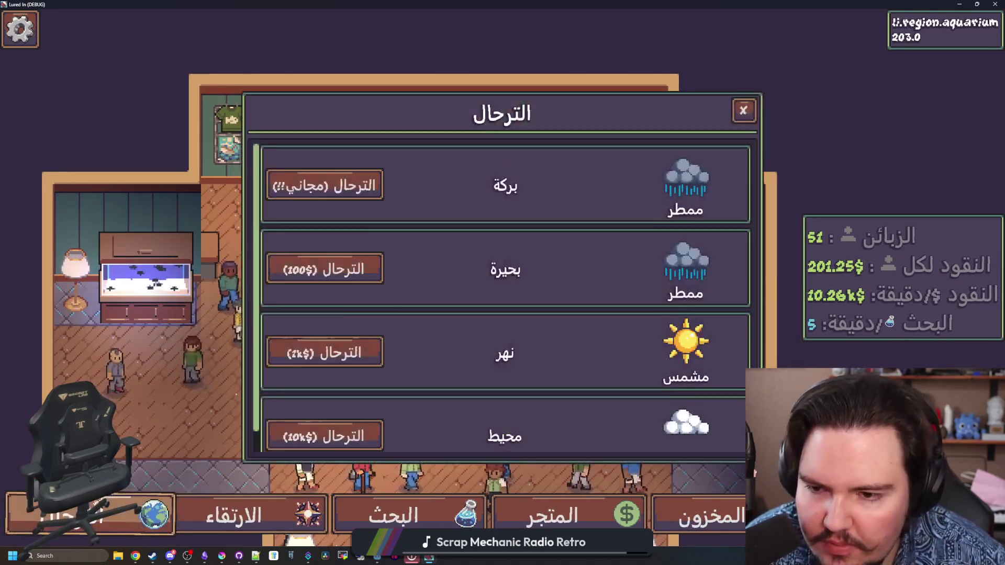
Travel to the pond for free and toggle the game language between English and Arabic.
left_click(352, 182)
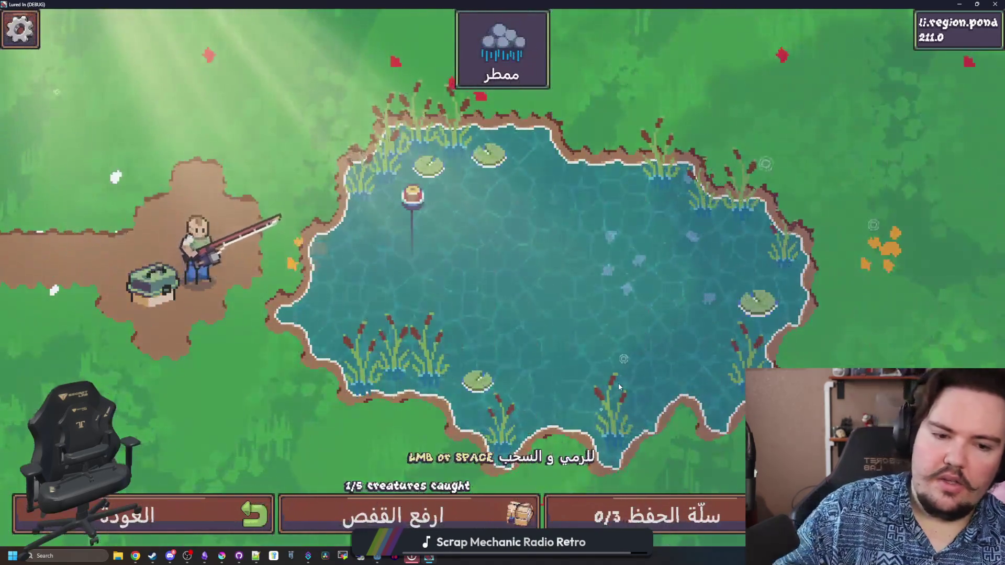
key("Escape")
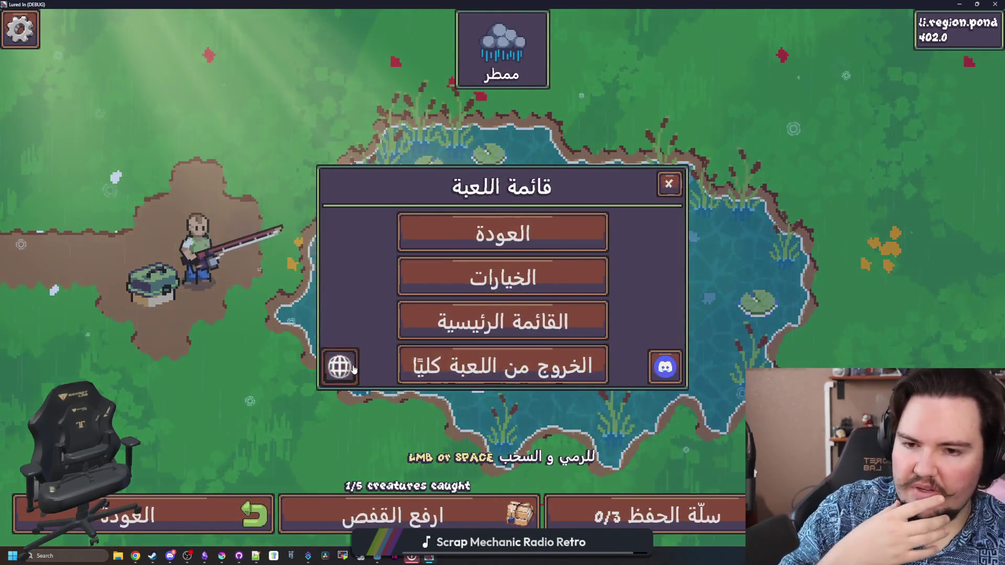
left_click(340, 366)
left_click(620, 242)
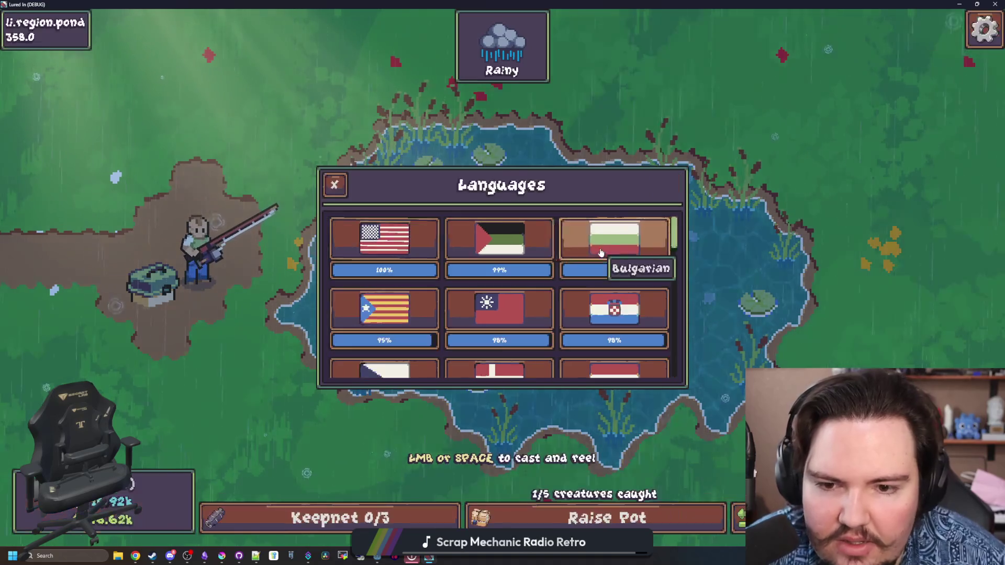
left_click(450, 246)
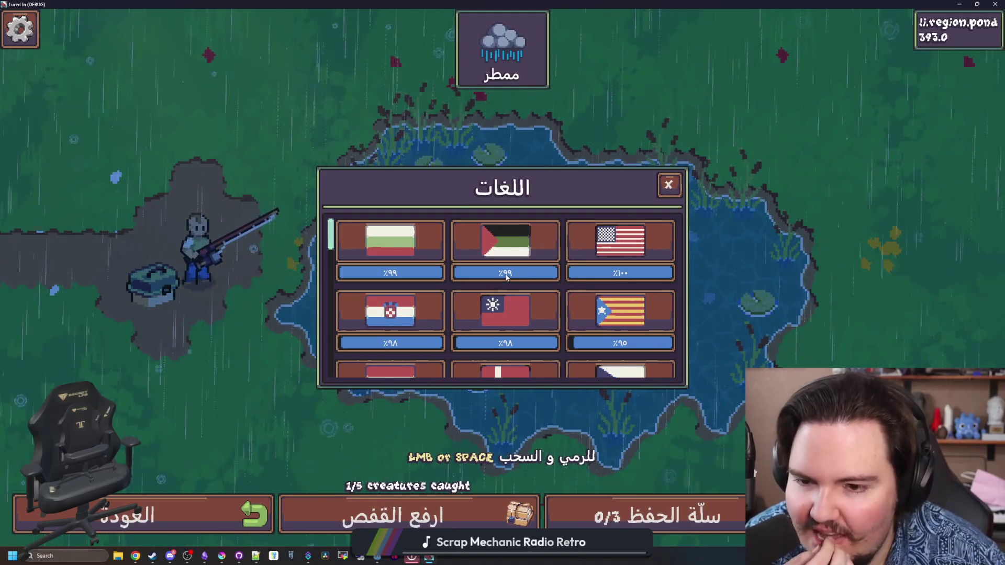
Set the language to English, close the menus to resume fishing, and return to Weblate.
scroll(506, 277, "down", 2)
scroll(537, 254, "down", 3)
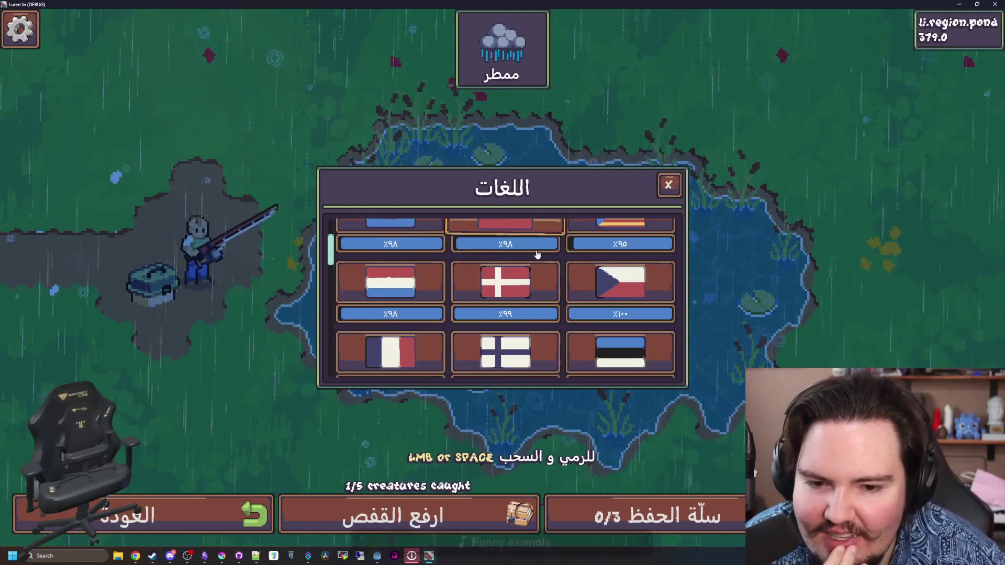
scroll(538, 254, "down", 1)
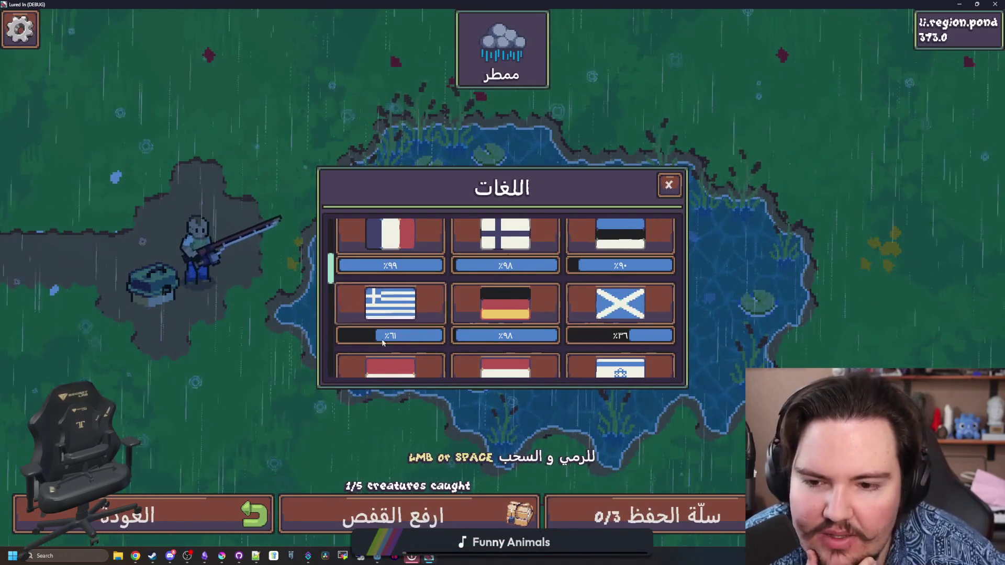
scroll(555, 314, "up", 4)
left_click(620, 241)
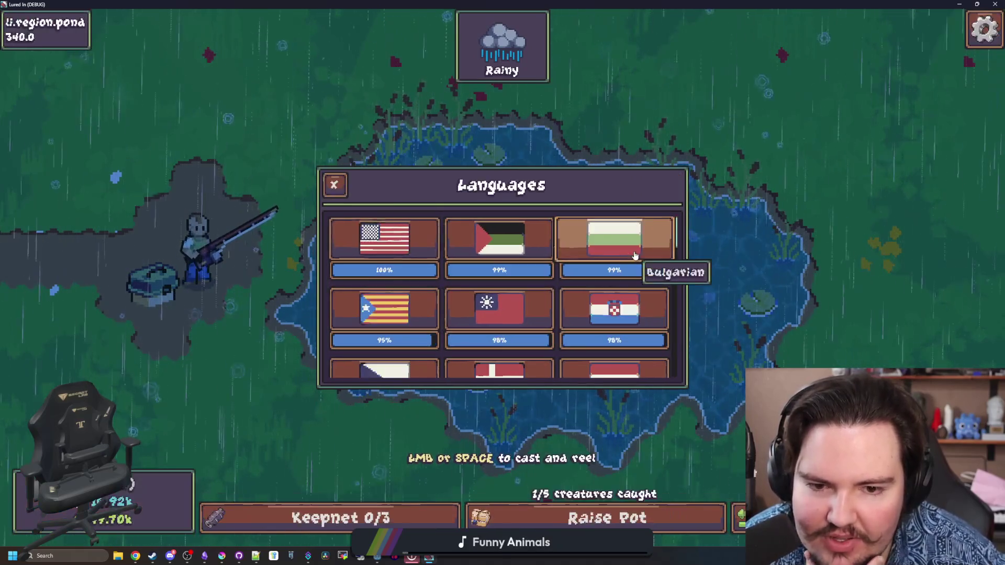
scroll(620, 246, "down", 3)
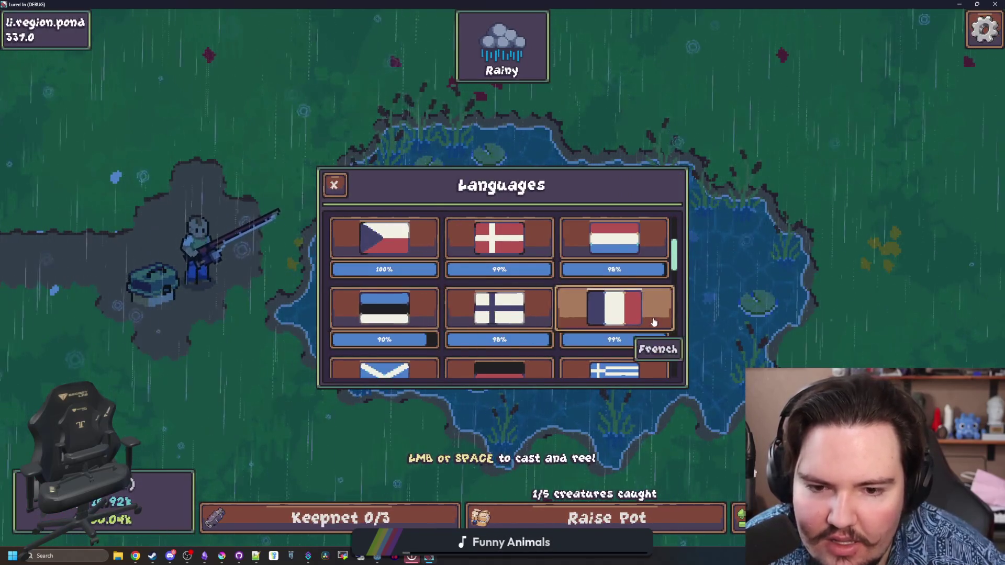
scroll(612, 329, "down", 1)
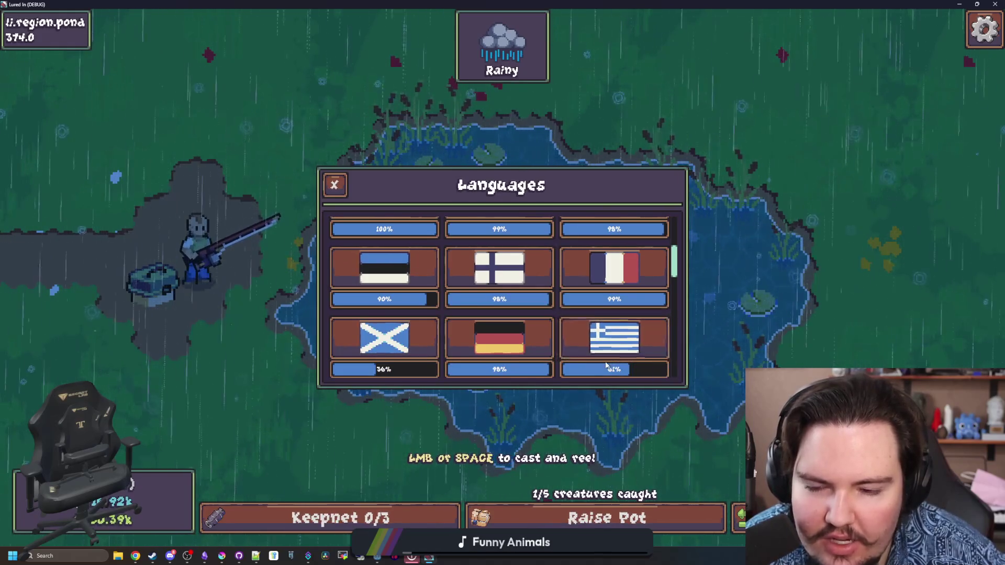
scroll(620, 345, "down", 1)
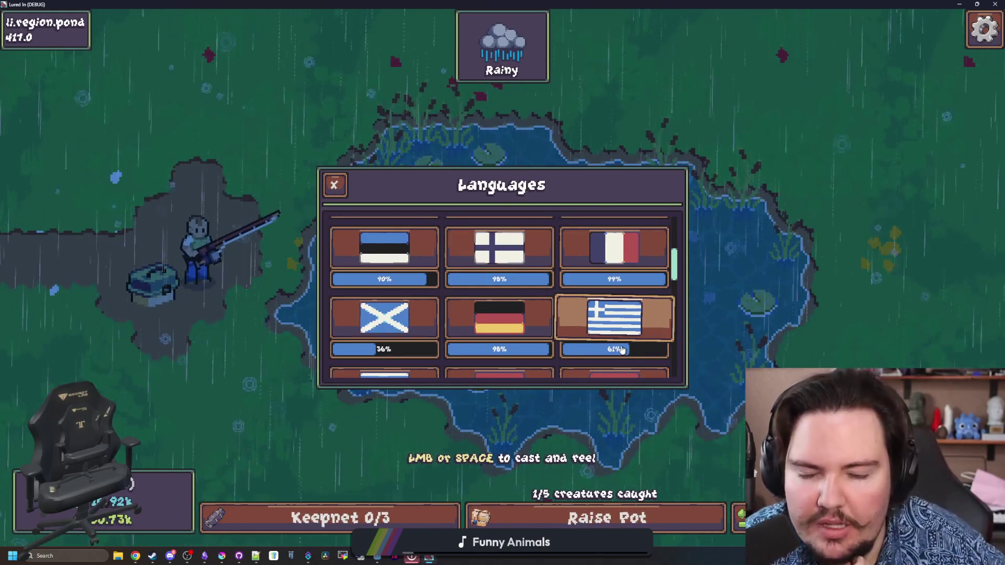
scroll(575, 349, "down", 3)
scroll(561, 349, "down", 10)
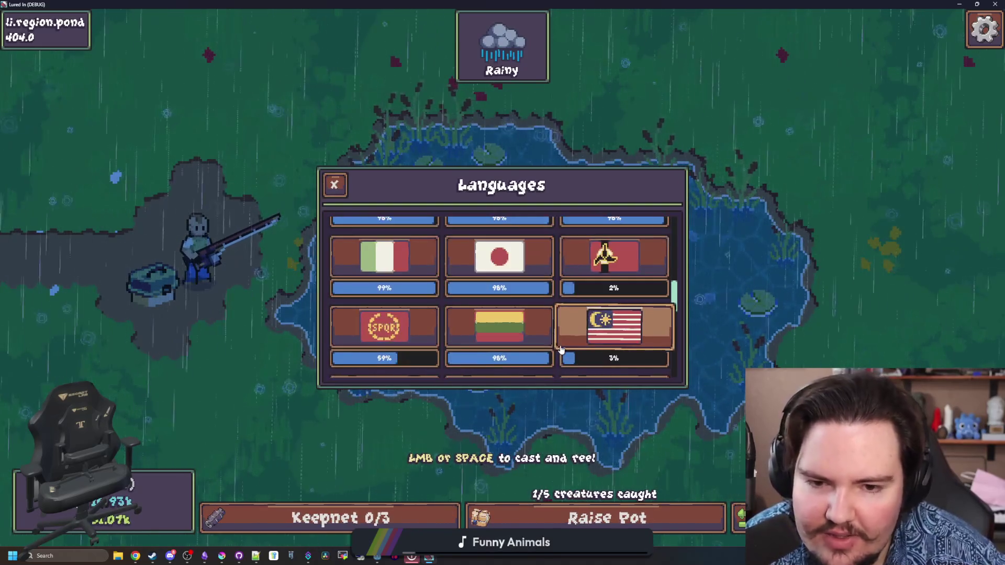
scroll(561, 349, "up", 15)
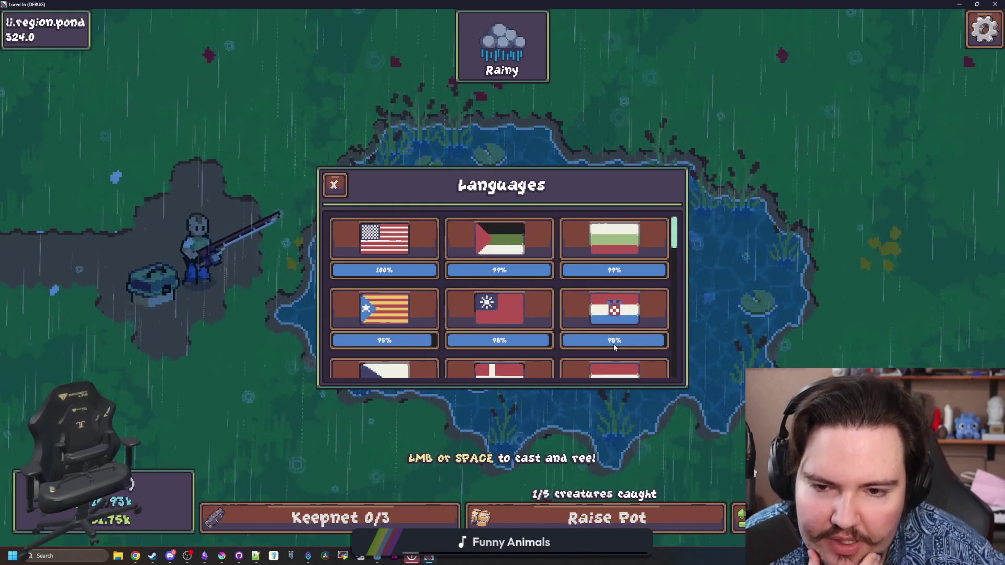
scroll(649, 346, "down", 5)
scroll(649, 347, "down", 2)
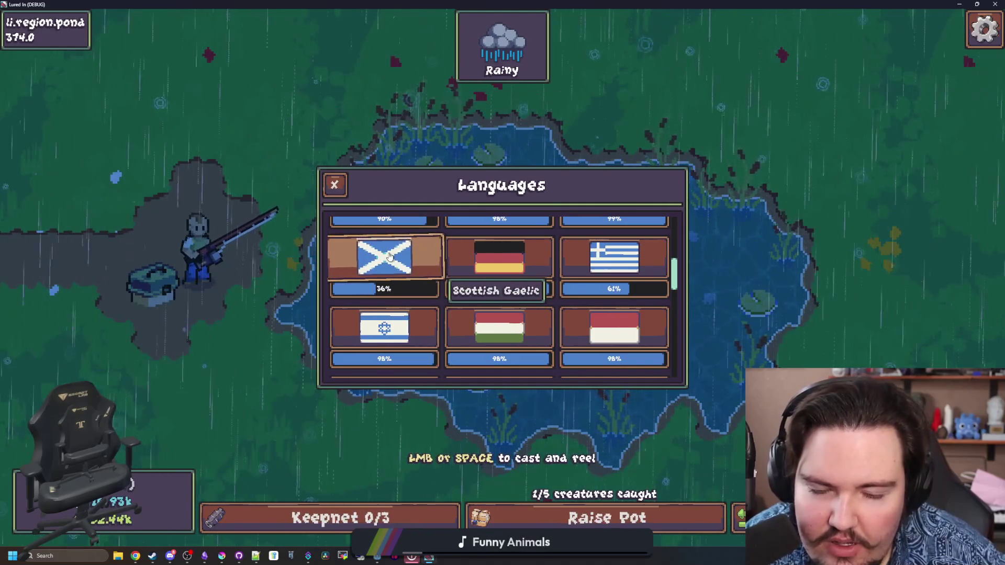
scroll(538, 282, "down", 15)
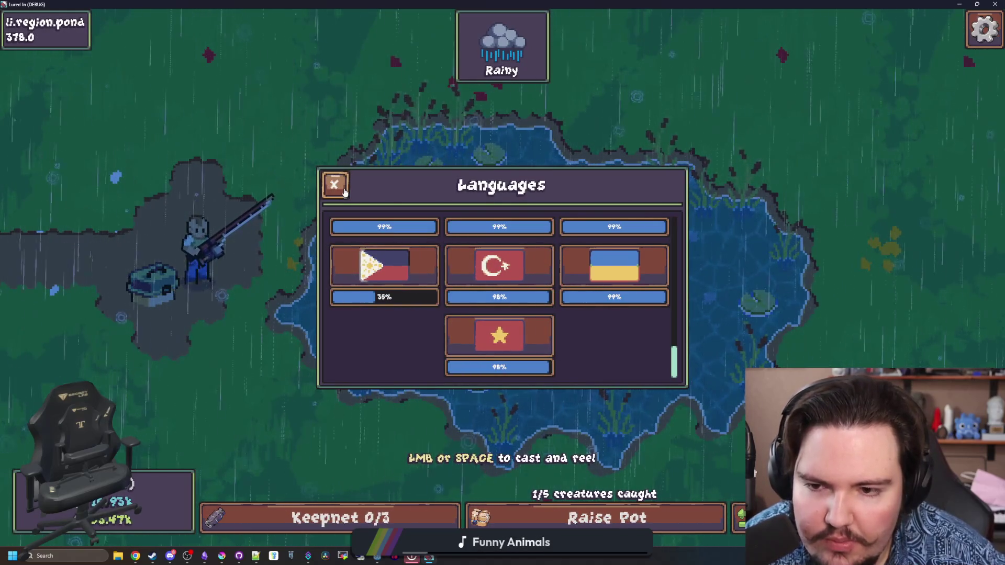
left_click(344, 192)
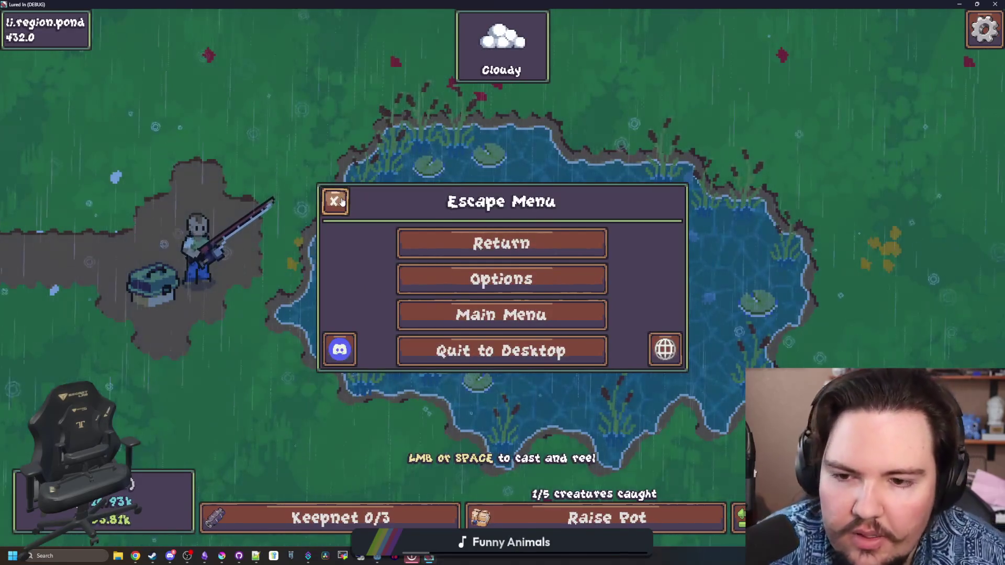
left_click(341, 201)
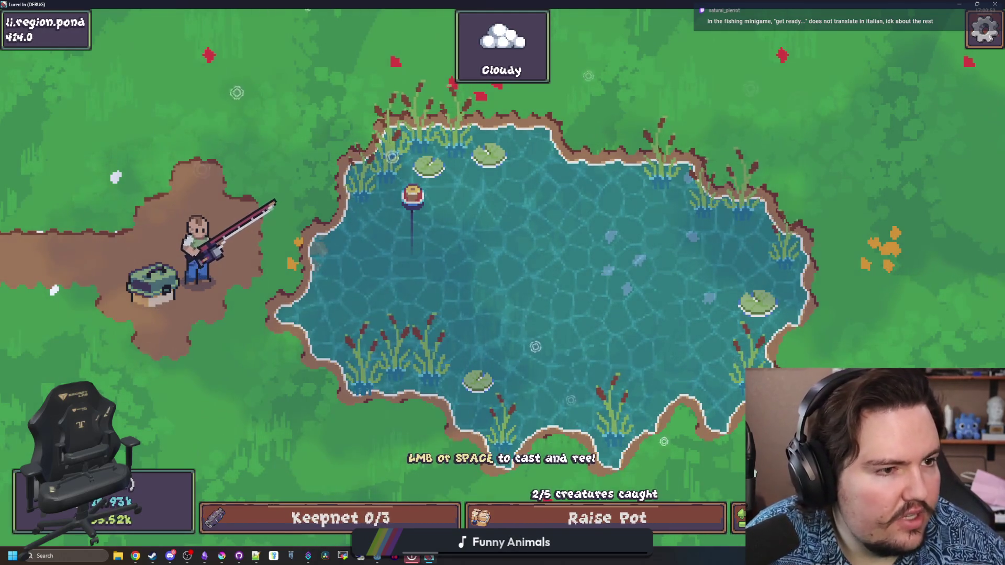
key("alt+Tab")
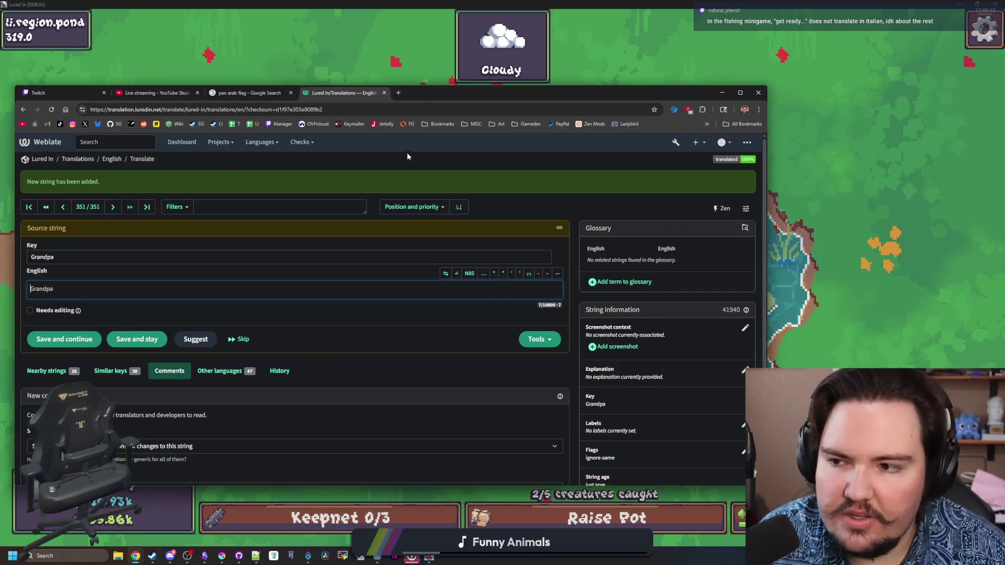
Go from the last English source string back to the key_get_ready 'Get ready...' entry.
left_click_drag(447, 93, 593, 94)
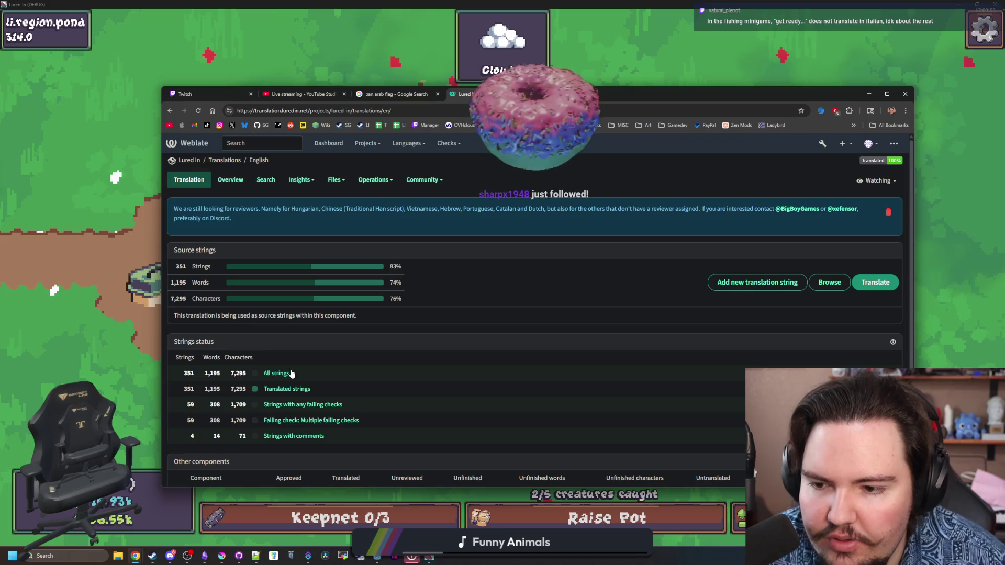
left_click(281, 376)
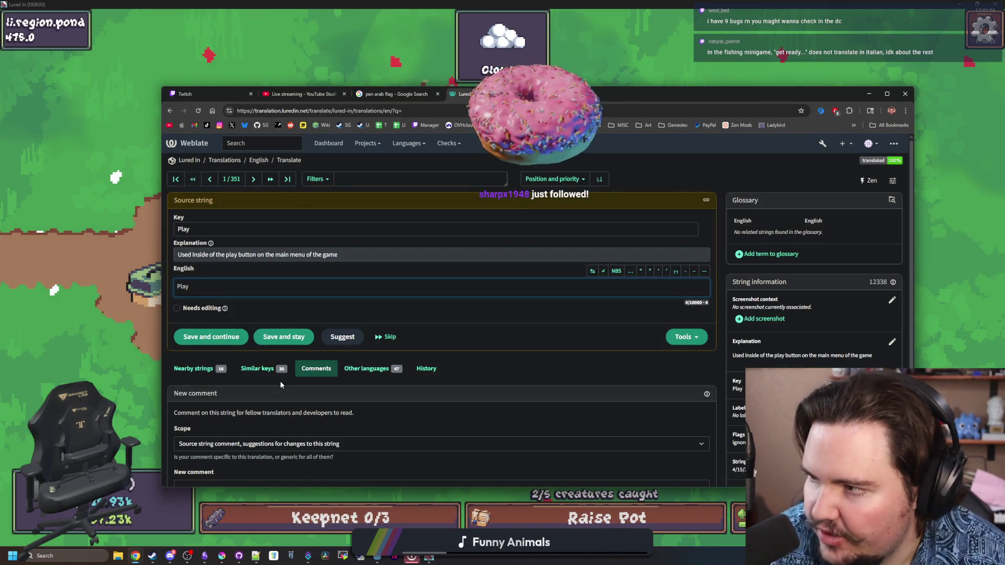
left_click(295, 180)
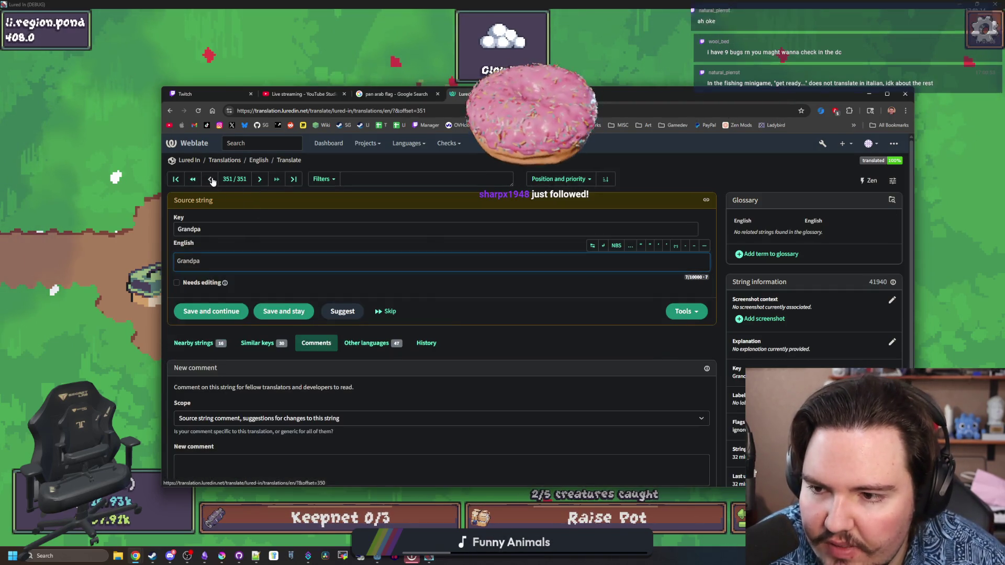
left_click(210, 179)
left_click(211, 180)
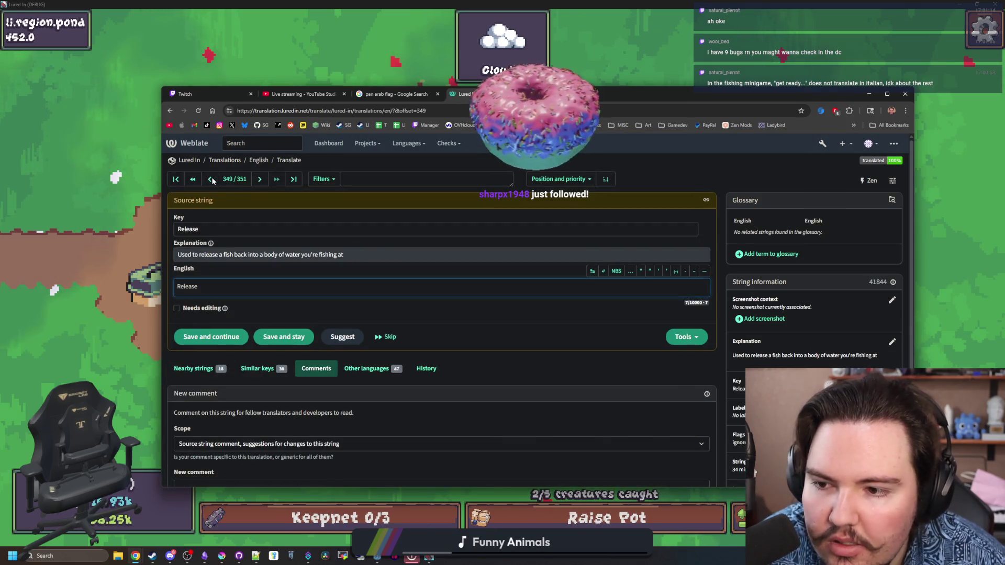
left_click(211, 179)
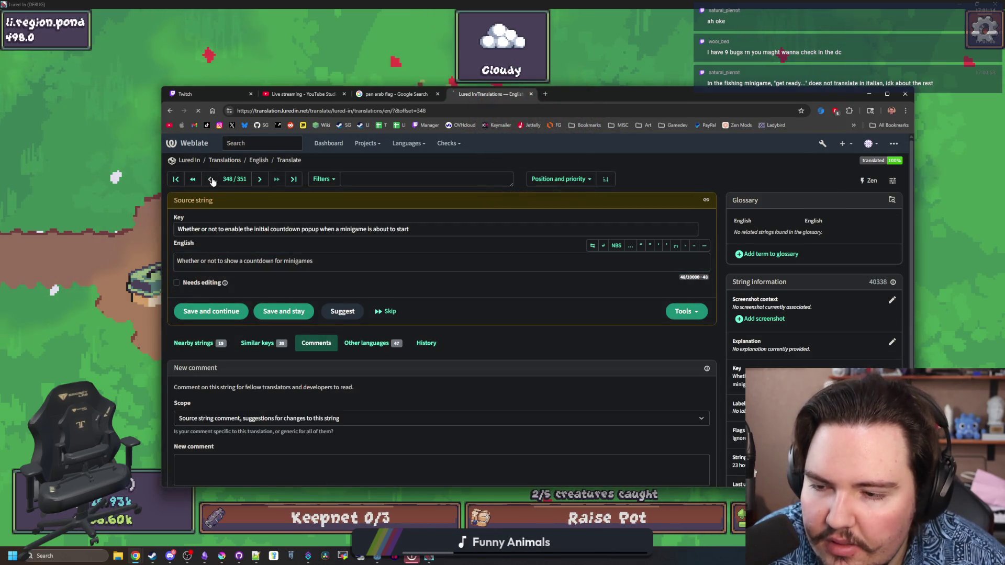
left_click(211, 179)
left_click(211, 180)
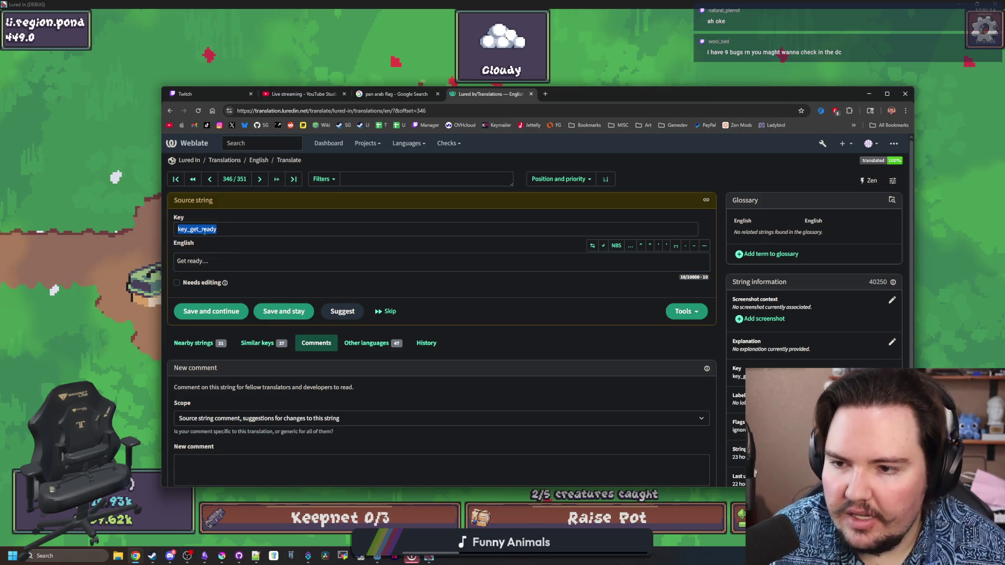
Restore the game window and stop the running game.
left_click(937, 4)
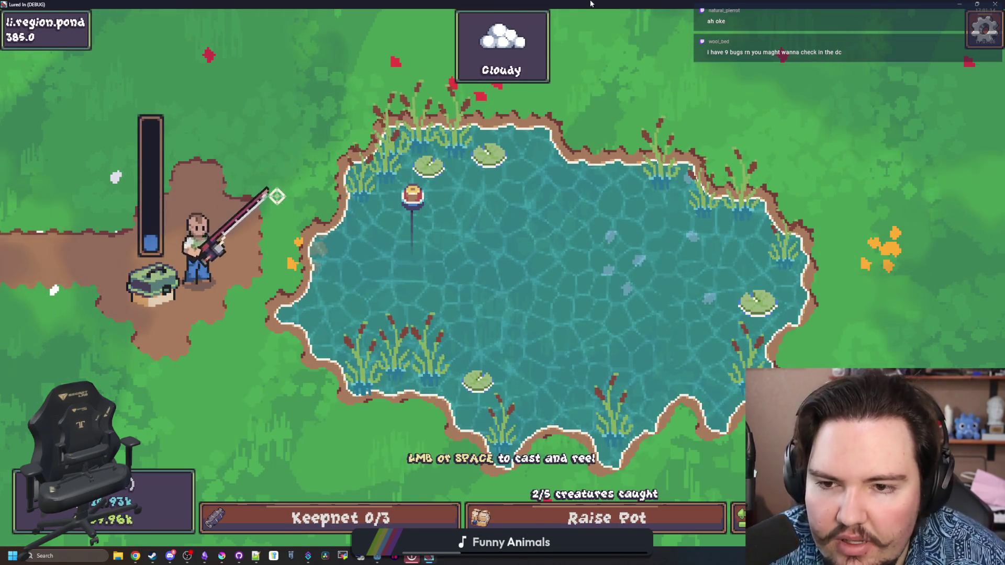
left_click_drag(937, 4, 547, 331)
left_click(571, 336)
Search the project for 'get ready' and open the matching line in minigame.gd.
left_click(353, 184)
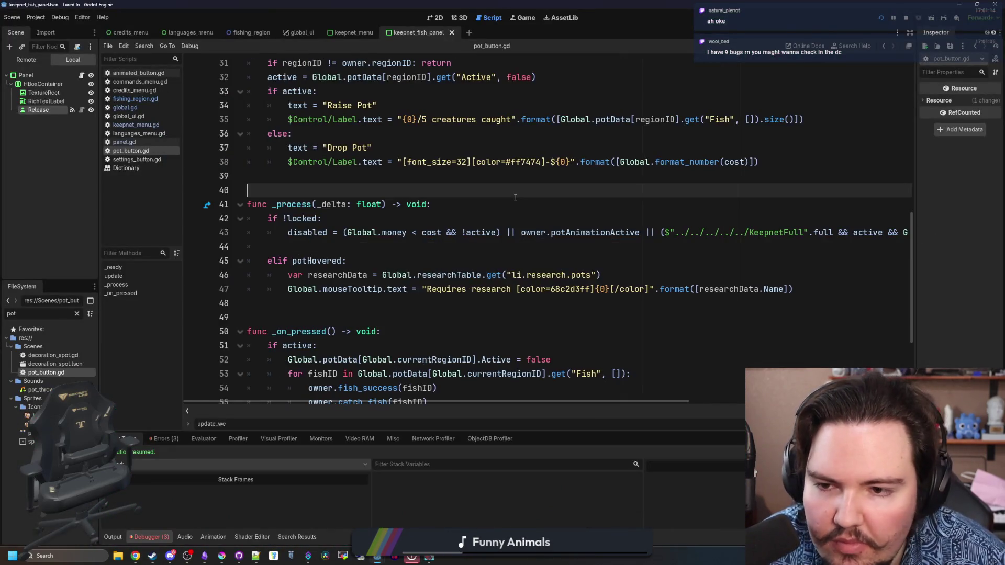
left_click(354, 183)
key("ctrl+shift+f")
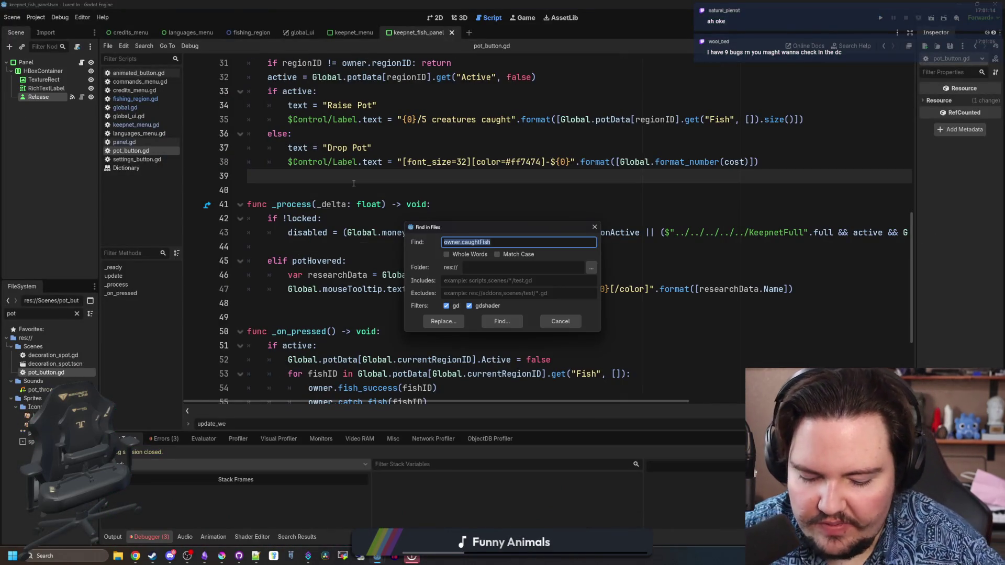
type("dy")
key("Return")
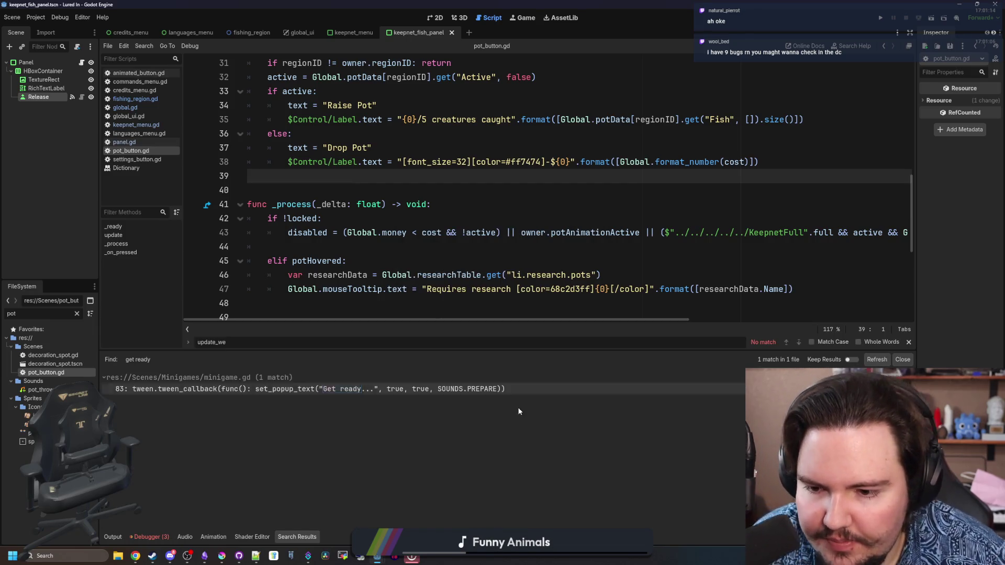
left_click(345, 389)
Replace 'Get ready...' on line 83 with key_get_ready, then return to the Weblate page.
left_click(570, 232)
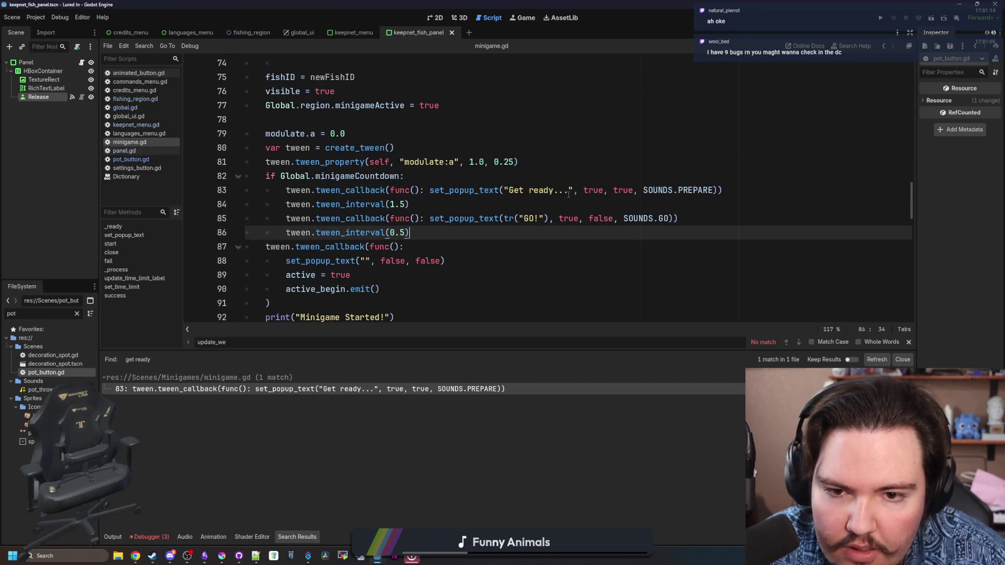
left_click_drag(569, 190, 523, 191)
type("key_get_ready")
left_click(521, 177)
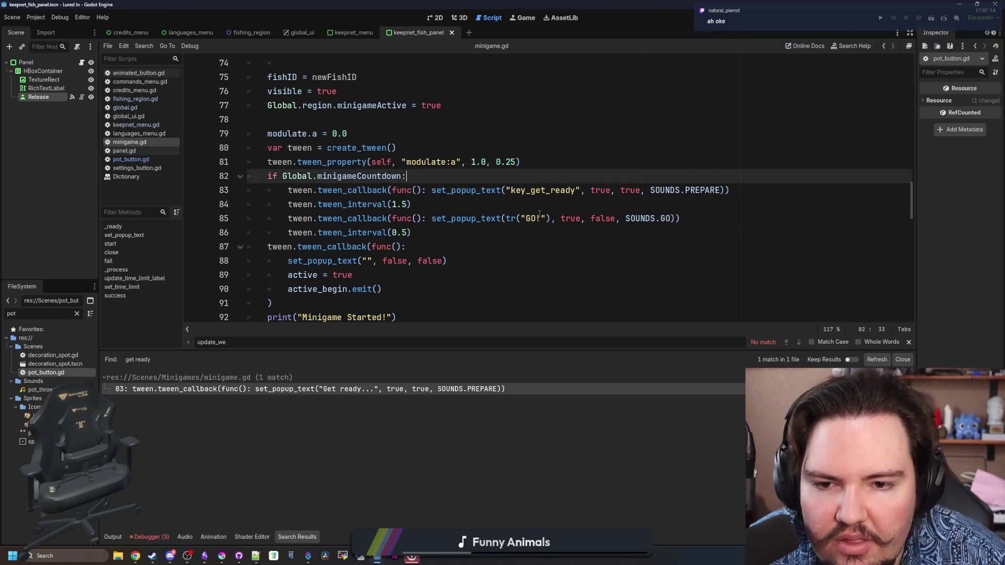
left_click(501, 248)
mouse_move(140, 557)
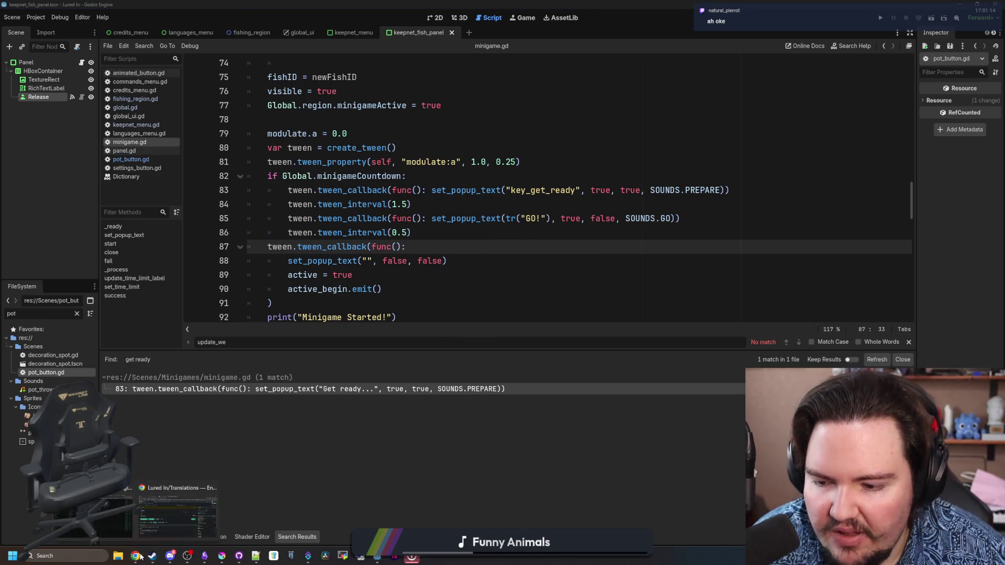
left_click(195, 512)
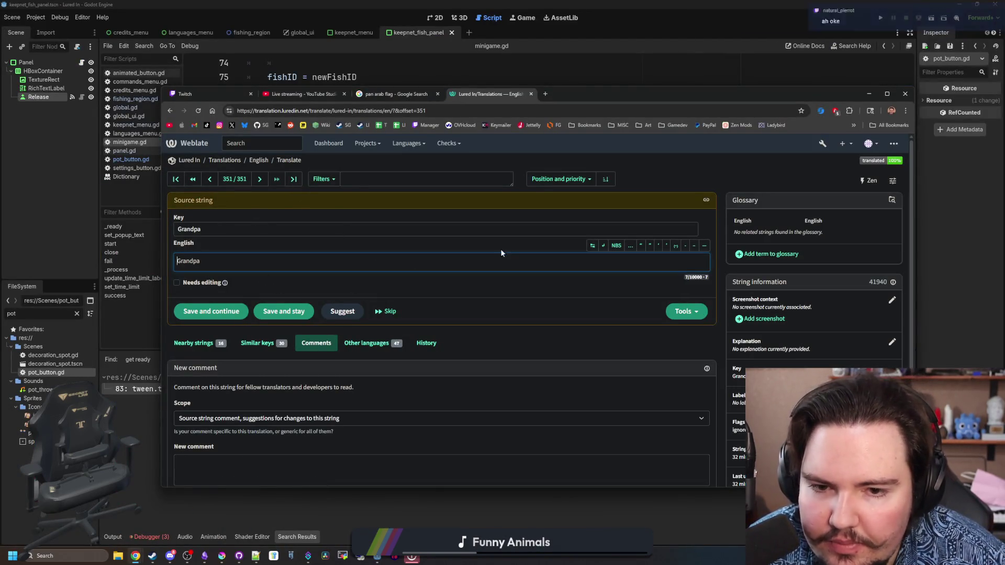
Open the Add new translation string form on the English translation page.
left_click(264, 164)
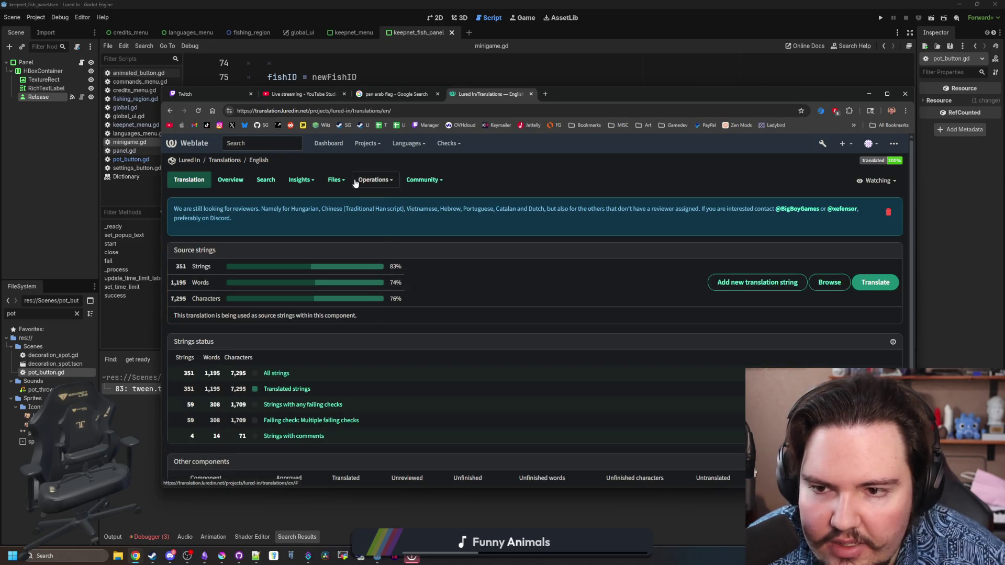
left_click(355, 182)
left_click(374, 181)
left_click(375, 181)
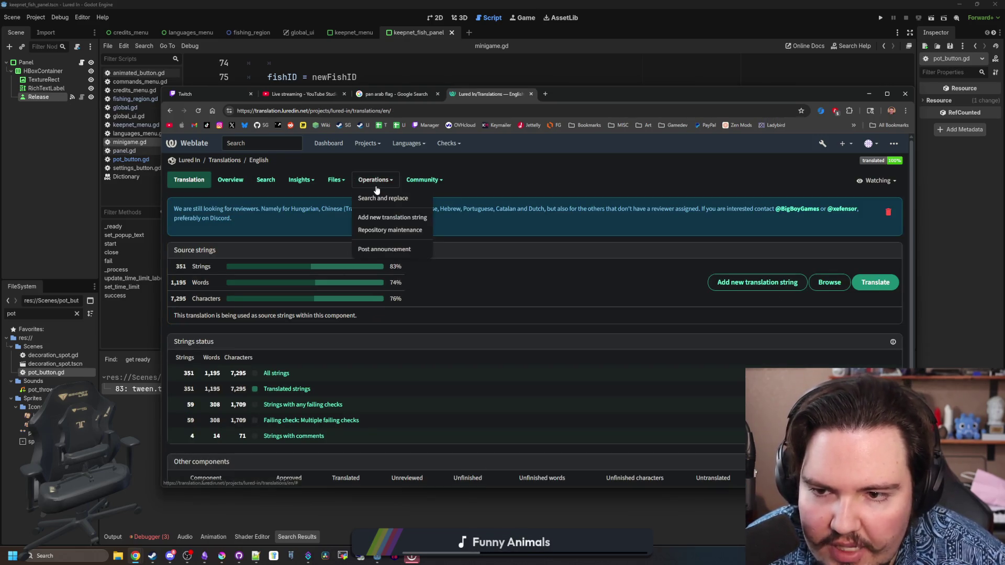
left_click(387, 217)
type("go_")
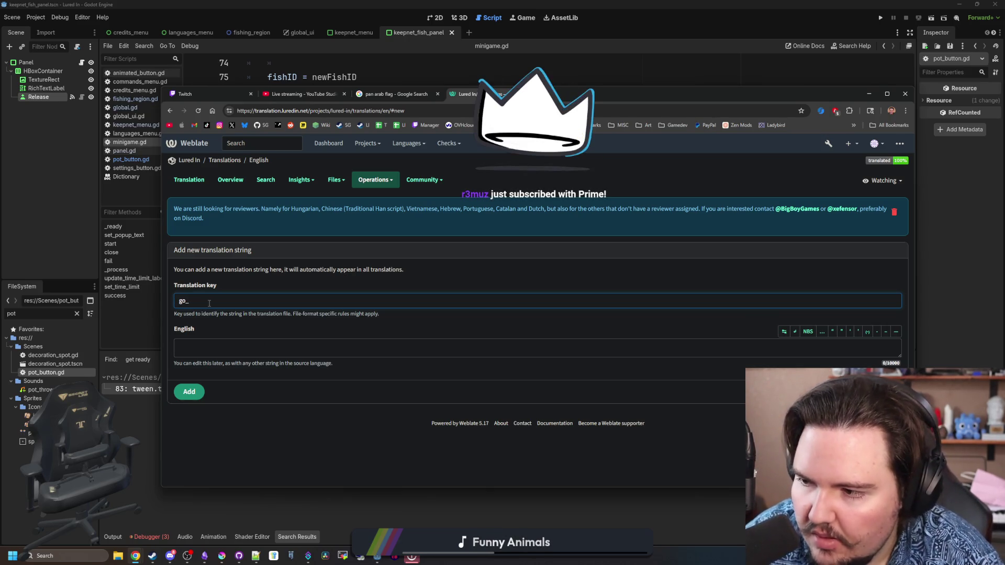
key("ctrl+shift+Tab")
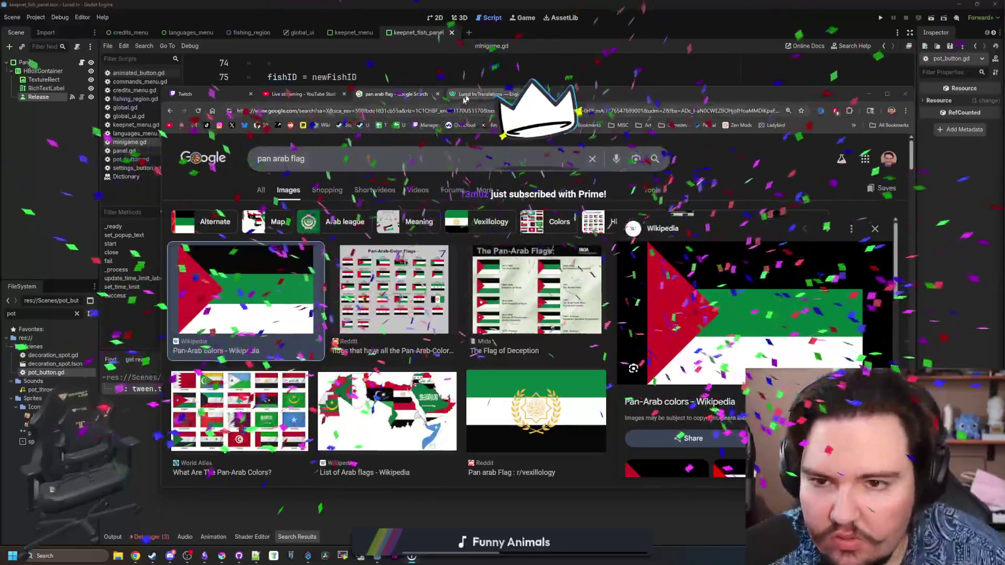
key("ctrl+Tab")
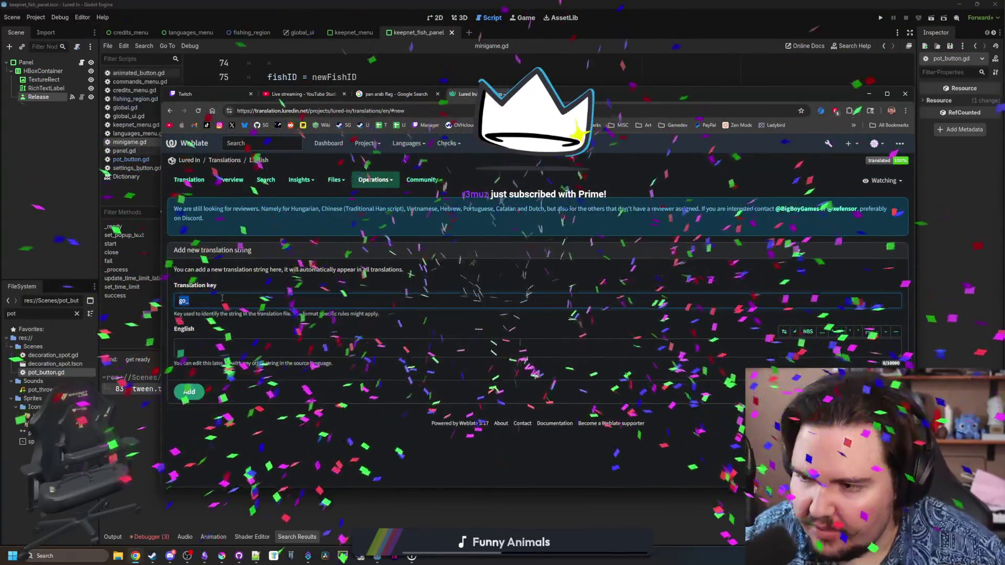
Add key go_countdown with English text 'GO!' and copy the key.
left_click(222, 298)
type("countdo")
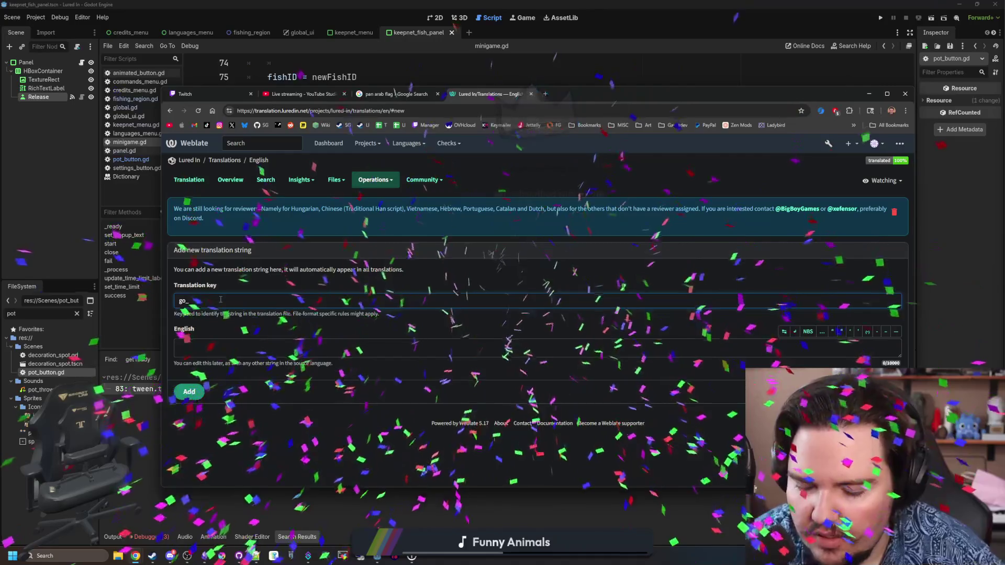
type("wn")
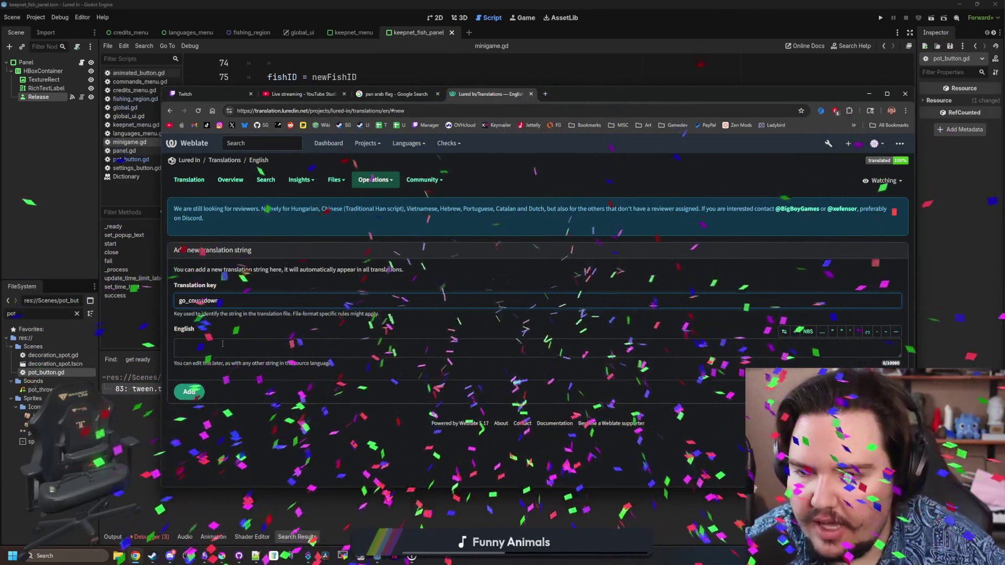
left_click(223, 348)
type("GO!")
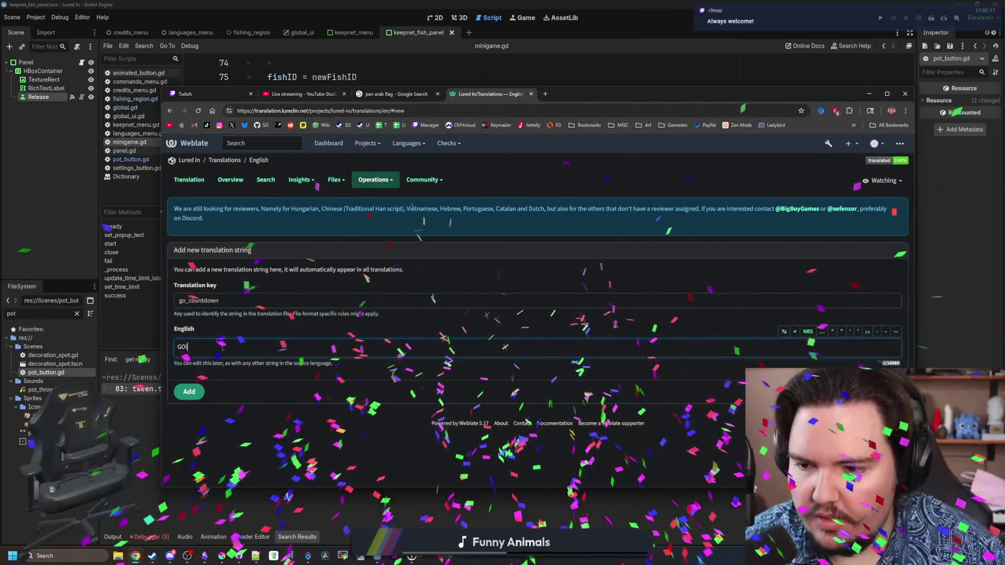
left_click(202, 390)
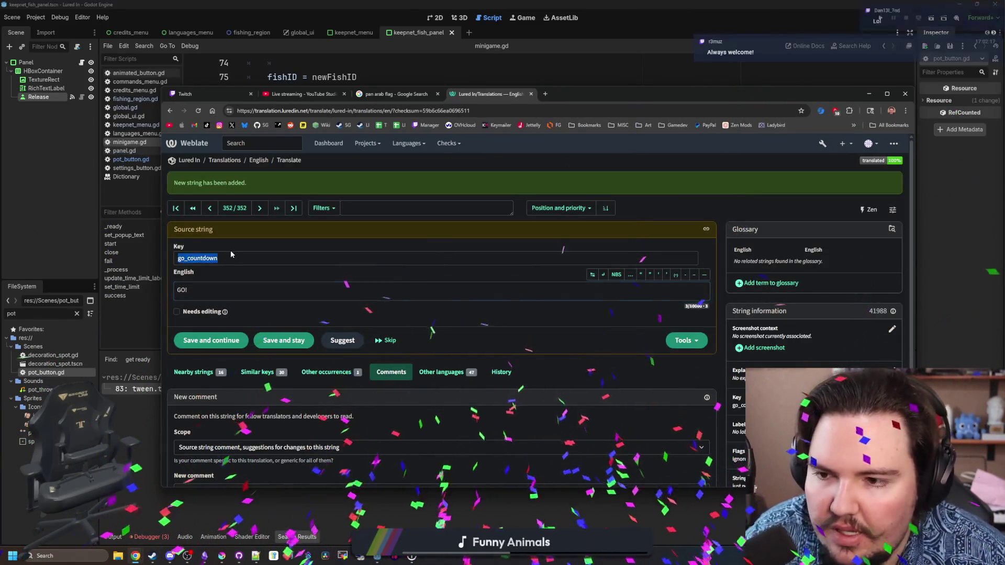
double_click(201, 259)
key("ctrl+c")
key("alt+Tab")
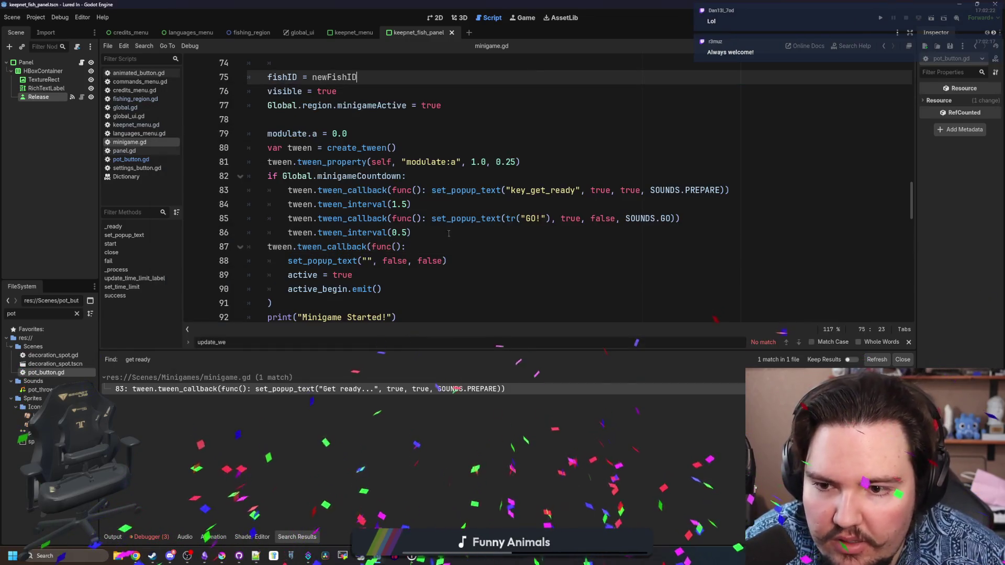
Paste go_countdown over 'GO!' in tr() on line 85 and save minigame.gd.
left_click(523, 232)
double_click(541, 218)
key("ctrl+v")
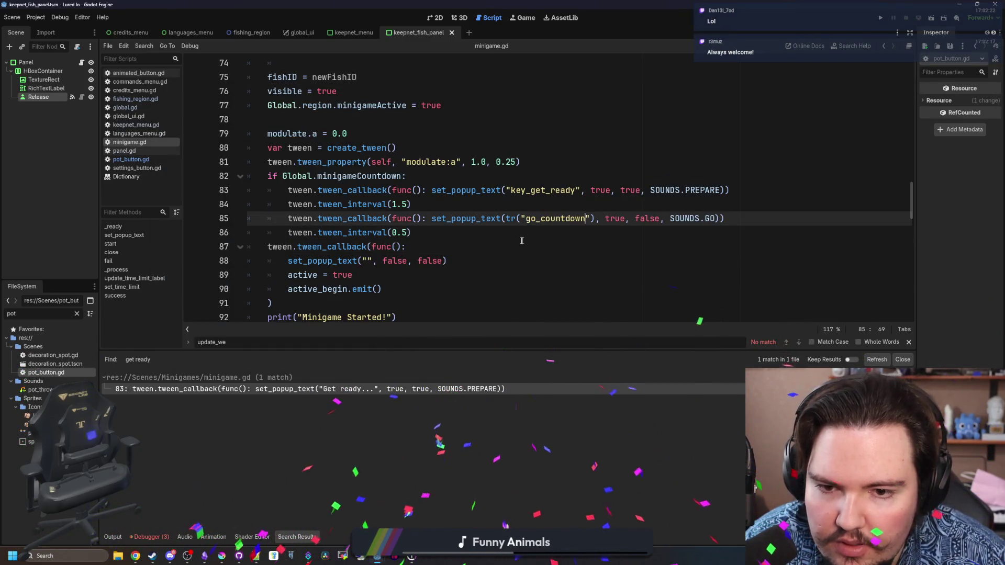
scroll(503, 232, "down", 2)
scroll(503, 232, "down", 14)
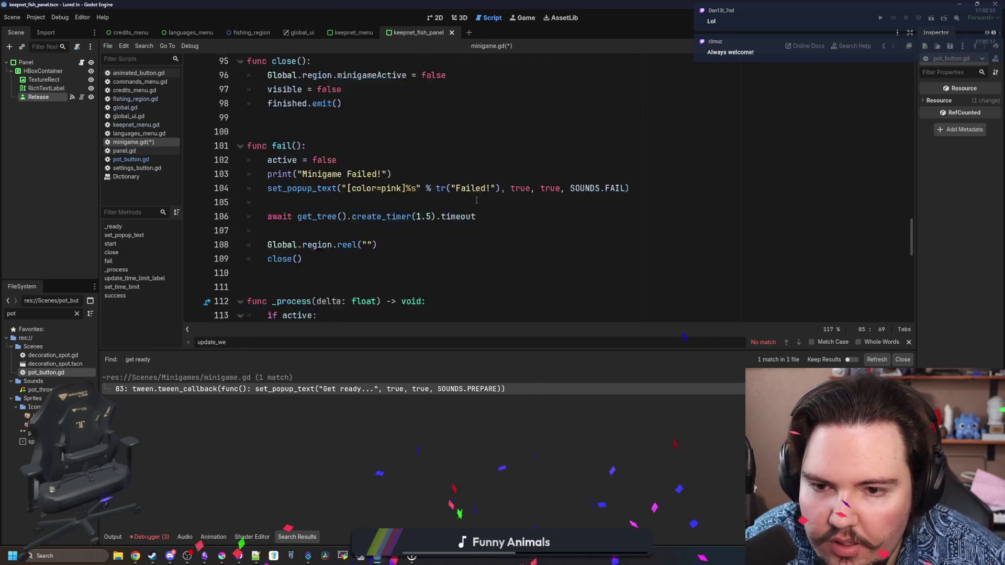
scroll(477, 200, "down", 3)
scroll(460, 194, "up", 13)
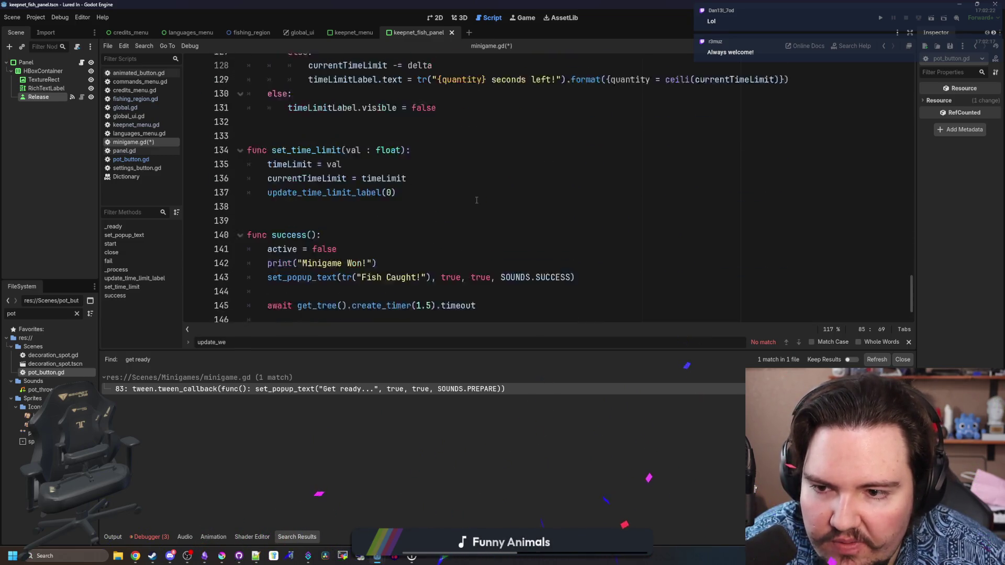
left_click(448, 186)
left_click(331, 173)
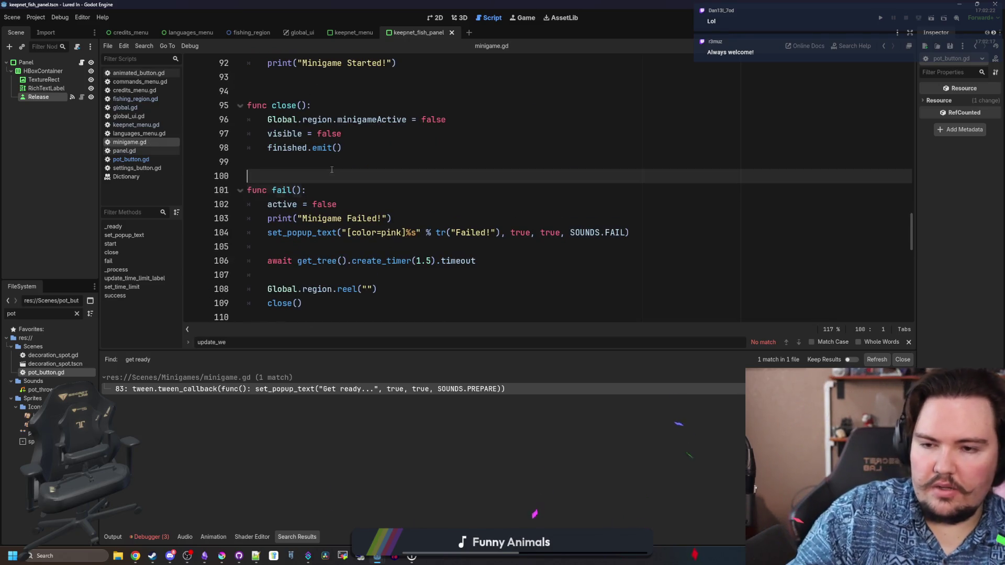
key("ctrl+s")
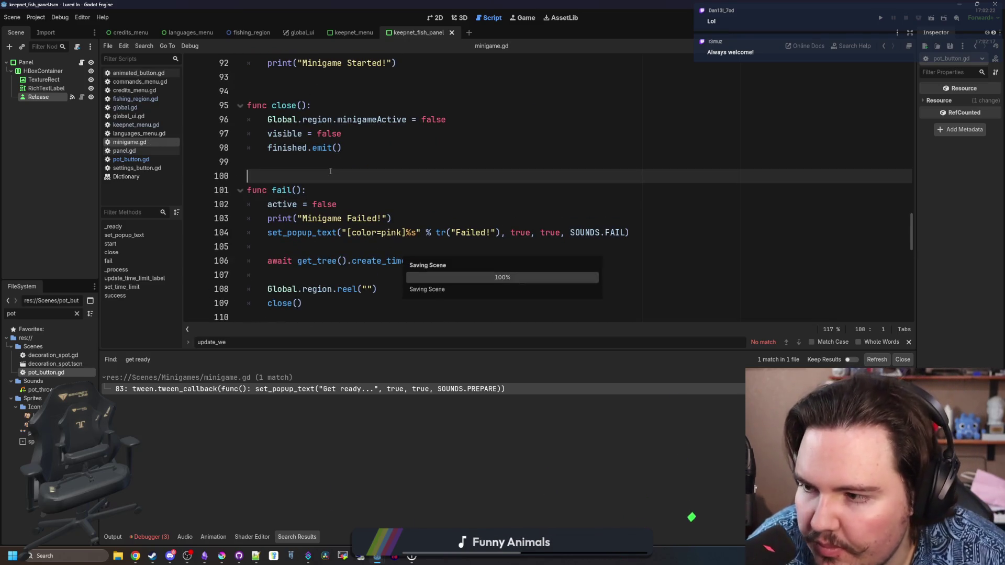
scroll(339, 184, "up", 5)
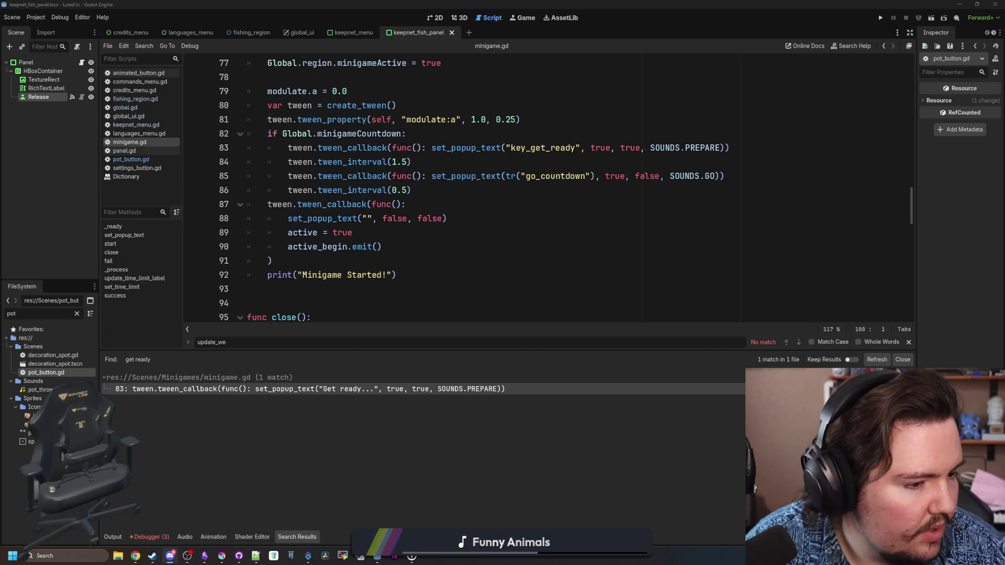
key("alt+Tab")
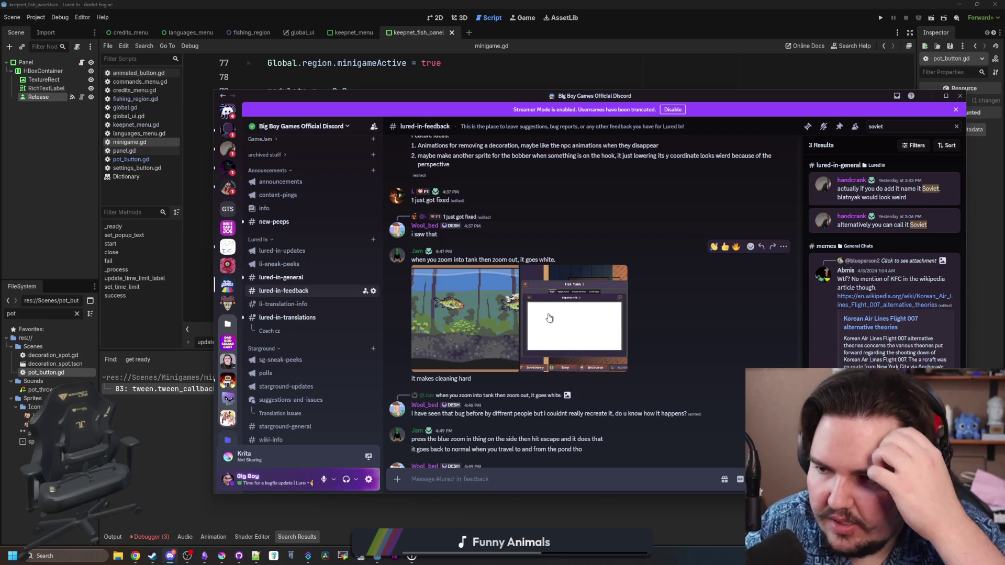
scroll(549, 318, "up", 4)
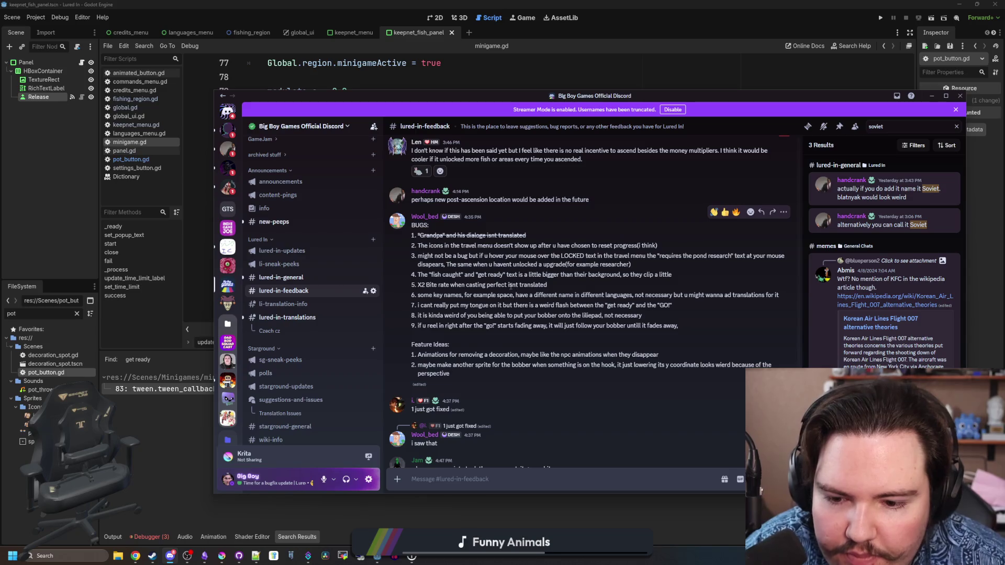
scroll(510, 286, "down", 5)
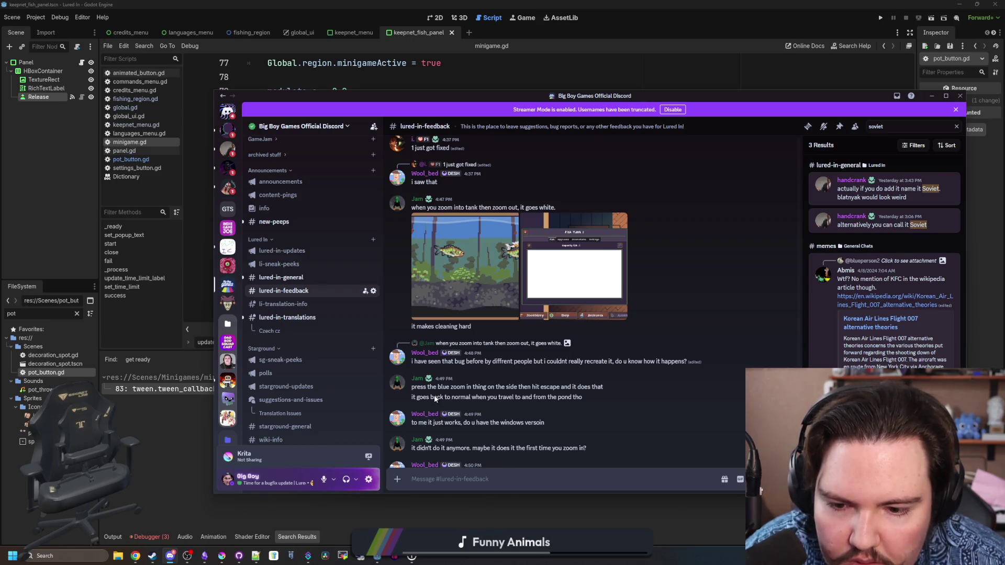
scroll(435, 396, "down", 1)
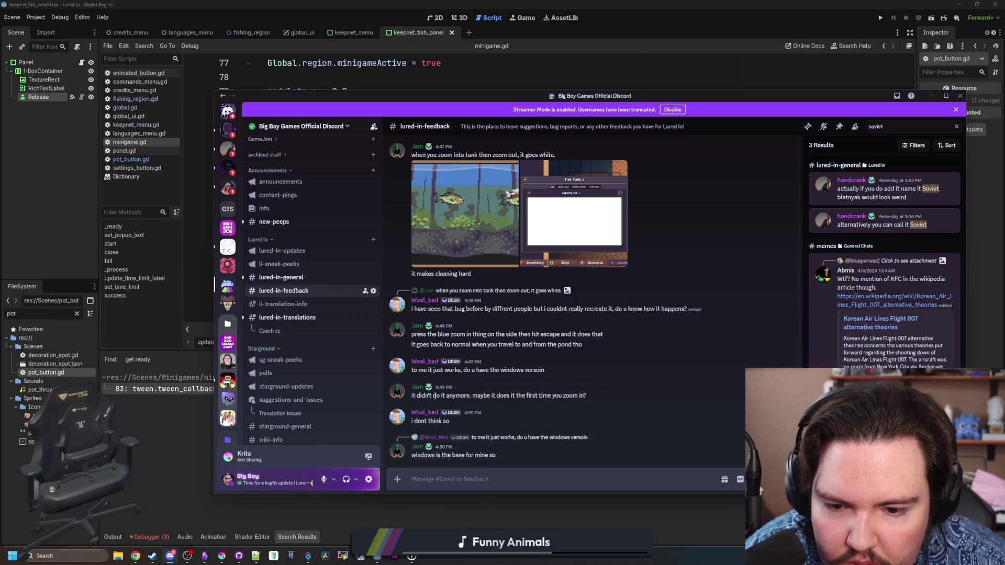
scroll(508, 372, "down", 1)
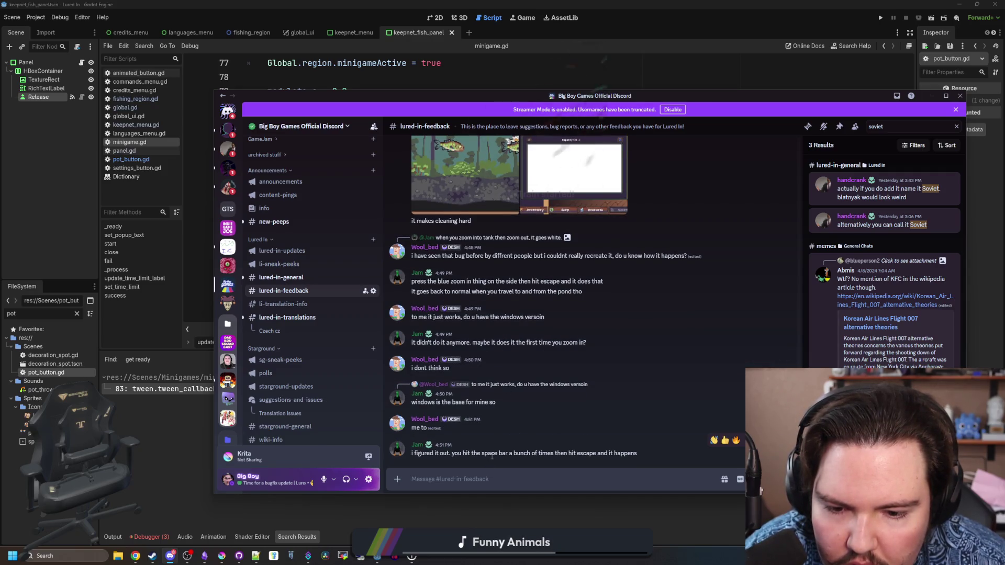
left_click_drag(492, 457, 625, 457)
left_click(625, 457)
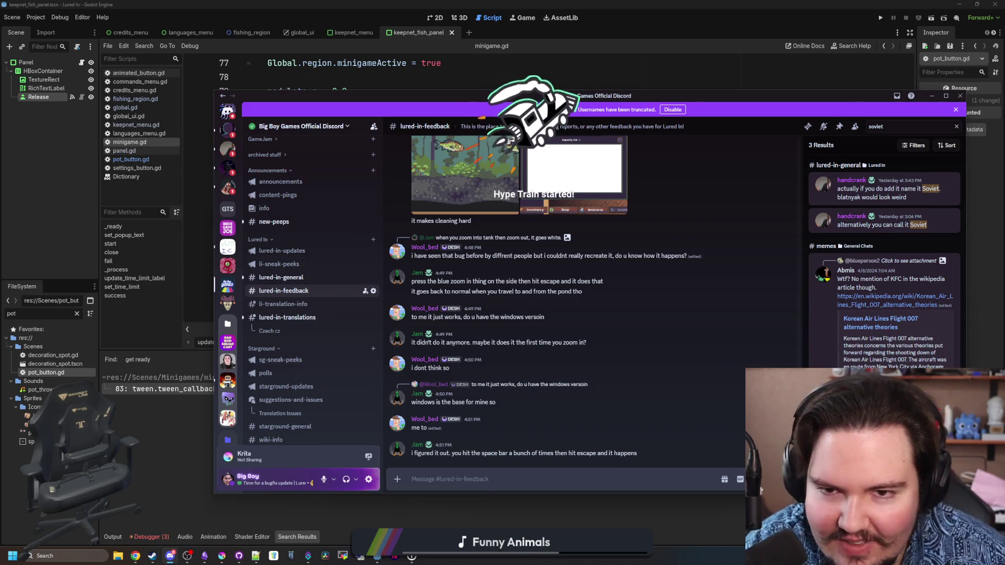
left_click(887, 24)
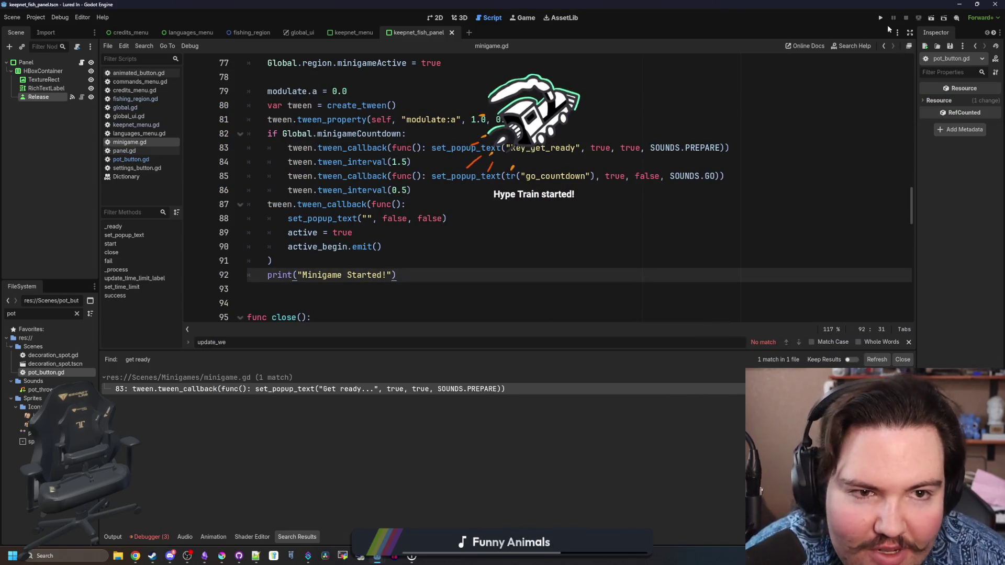
Run the game, expand Fish Tank 1 full-window and exit with Escape to trigger the tank_cursor.gd:91 error.
left_click(880, 19)
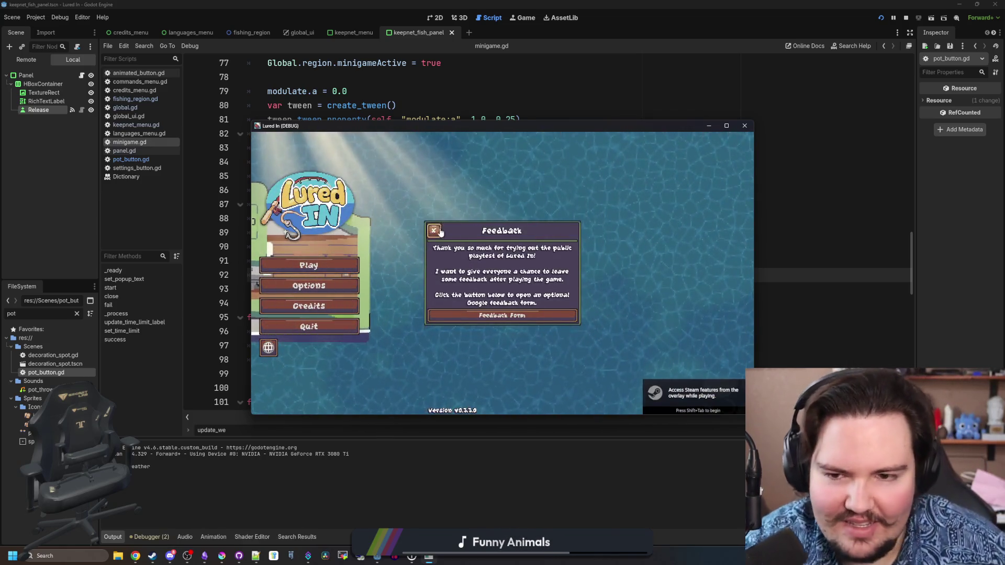
left_click(434, 230)
left_click(309, 266)
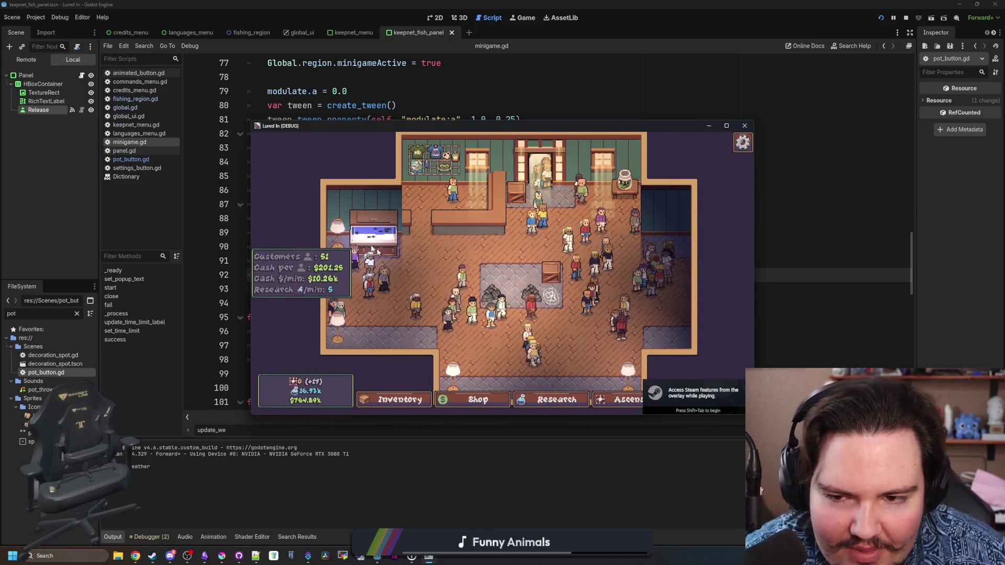
left_click(373, 246)
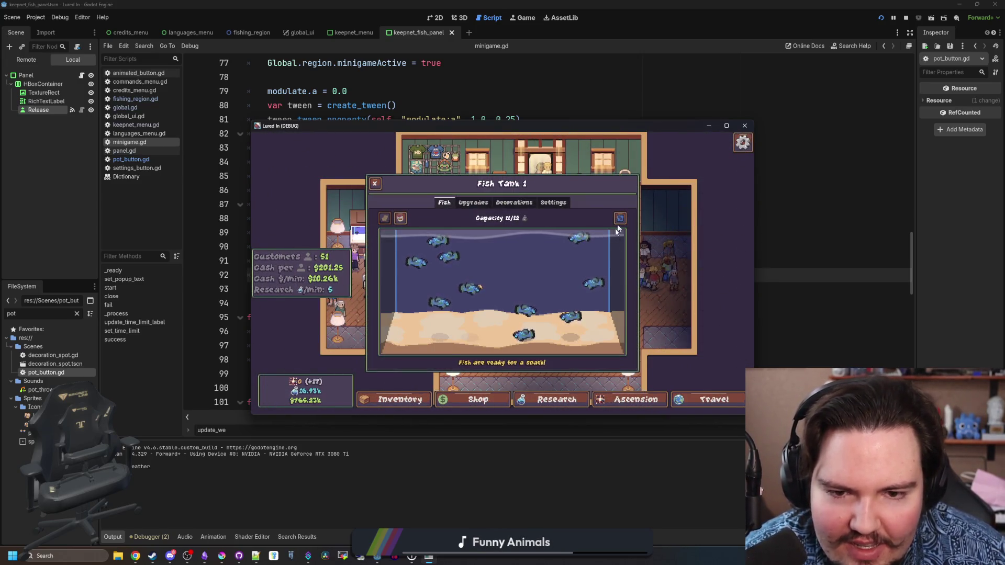
left_click(620, 218)
key("Escape")
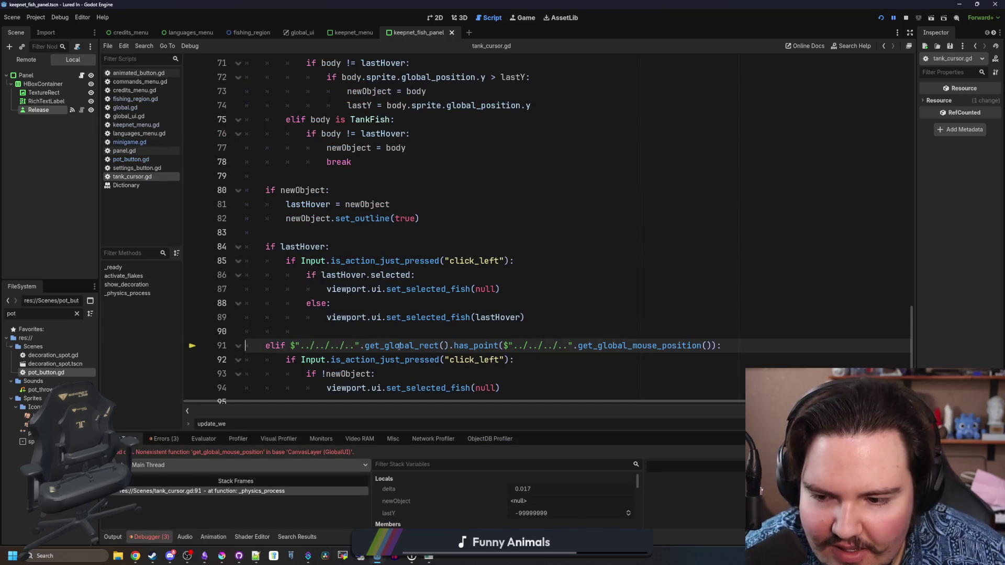
Stop and relaunch the game, then load the save past the Welcome Back! dialog.
left_click(418, 330)
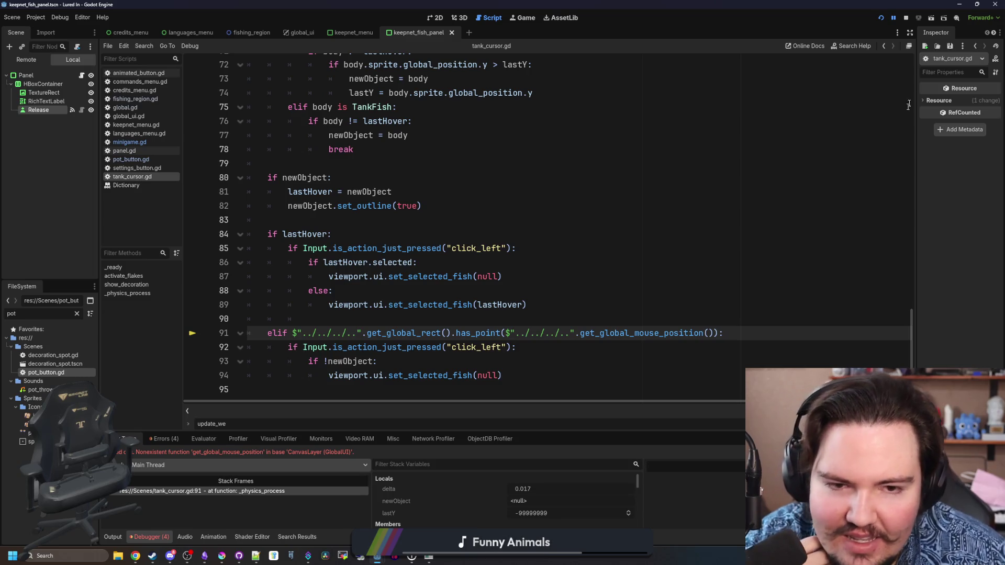
left_click(911, 19)
left_click(881, 20)
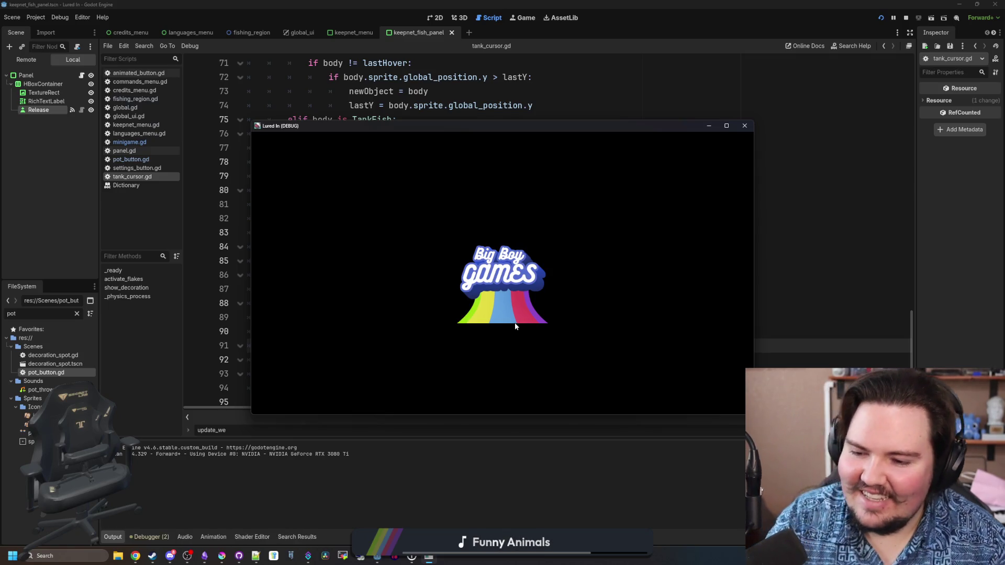
left_click(434, 231)
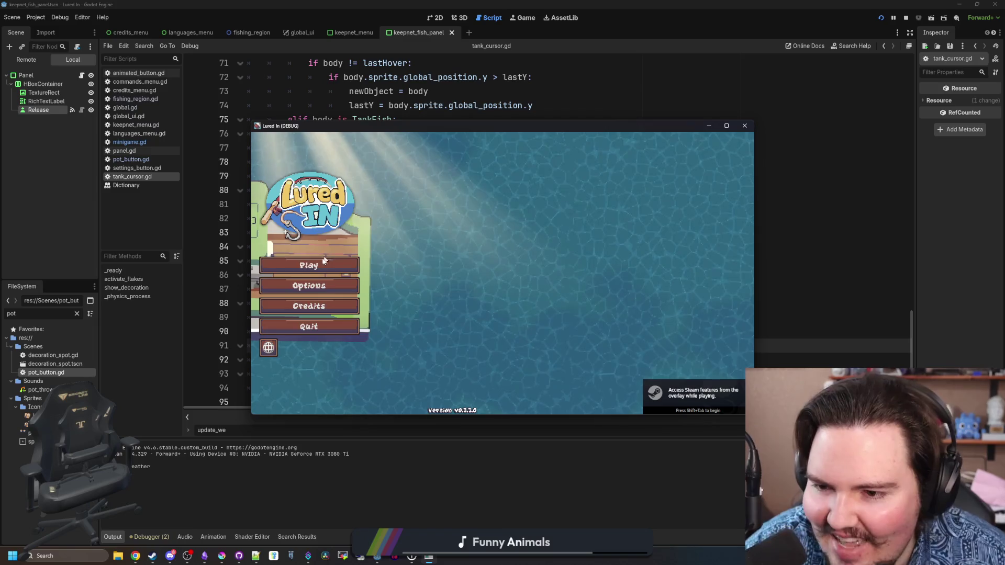
left_click(318, 267)
left_click(501, 307)
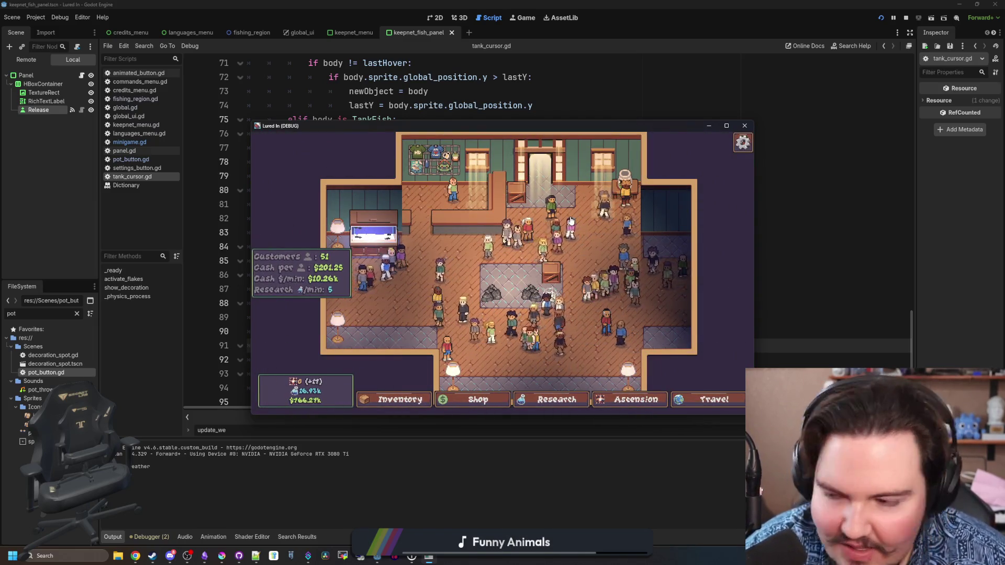
Expand Fish Tank 1 and exit again to reproduce the error, then stop the game and clear the file filter.
left_click(390, 236)
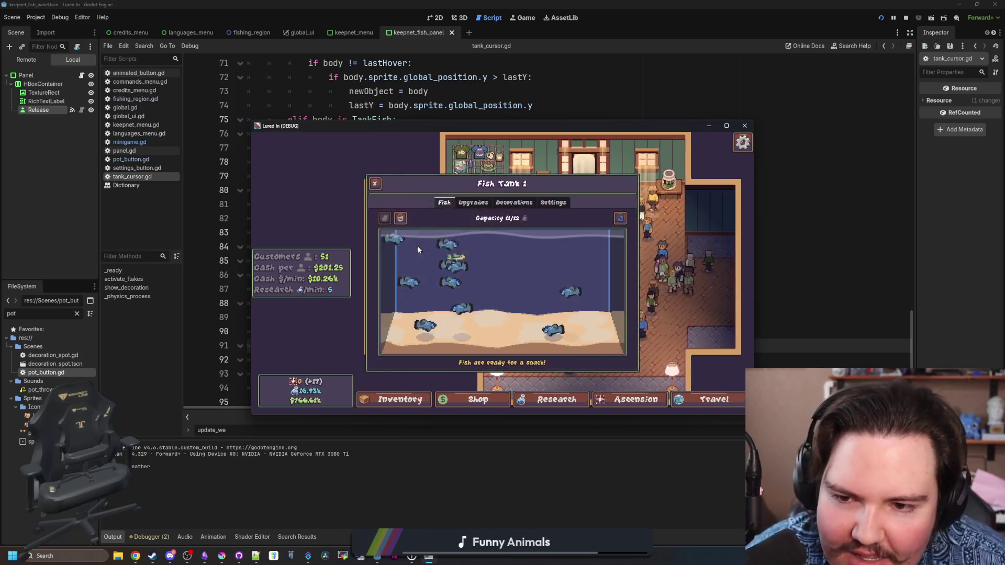
left_click(619, 219)
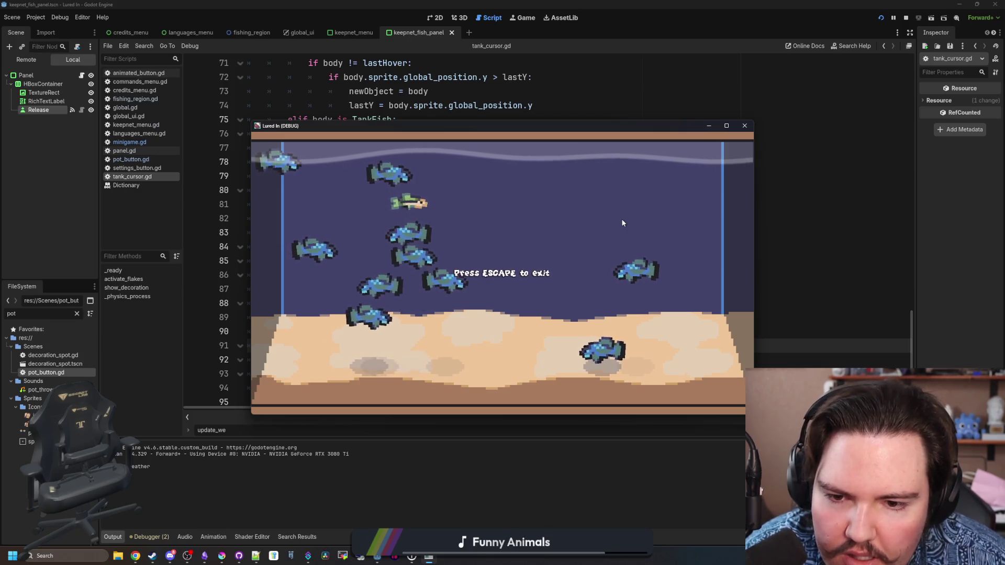
key("Escape")
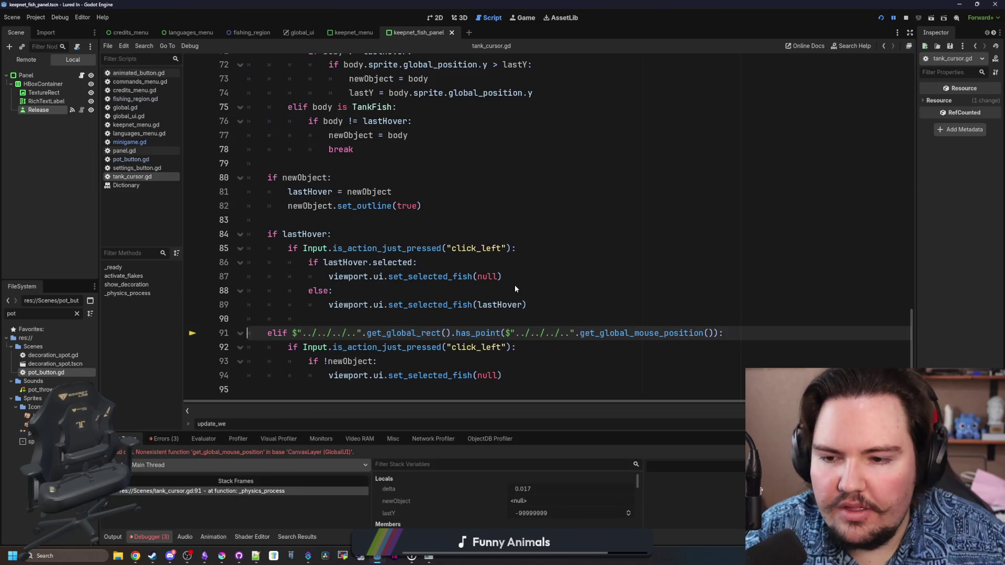
left_click(515, 288)
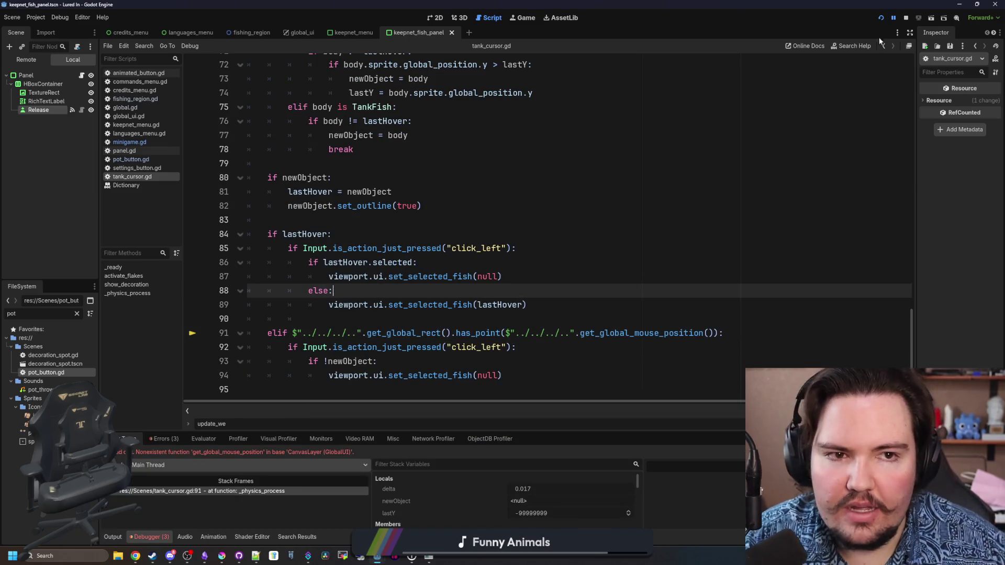
left_click(904, 19)
left_click(350, 219)
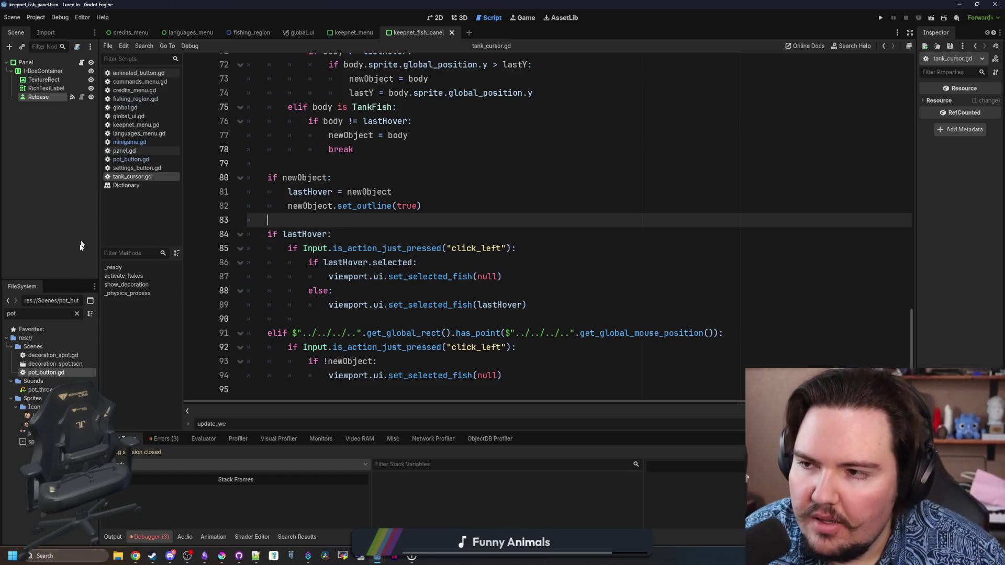
left_click(77, 313)
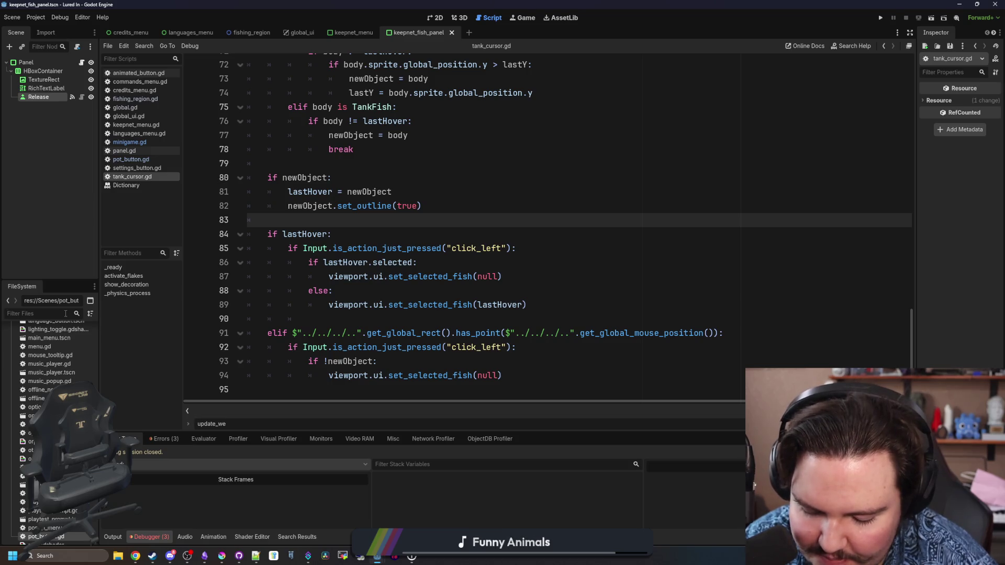
Filter FileSystem for 'tank_me' and open tank_menu.gd and the tank_menu scene in 2D.
type("tank_me")
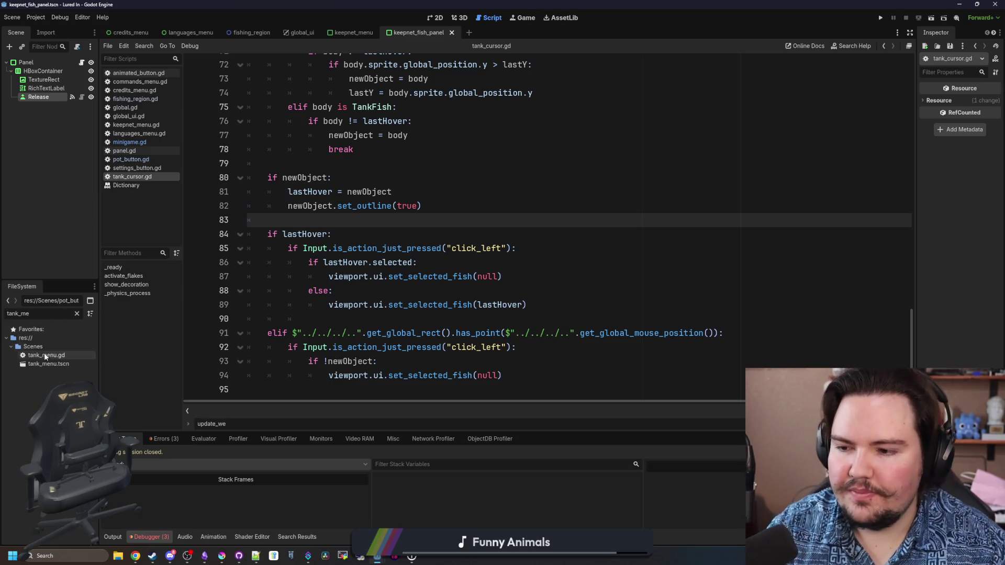
double_click(45, 355)
left_click(398, 314)
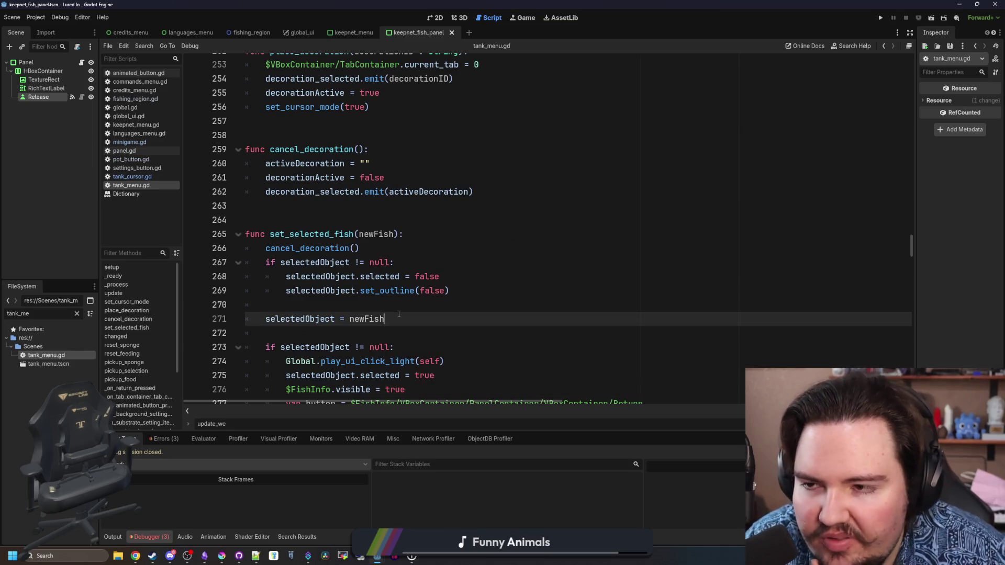
double_click(42, 361)
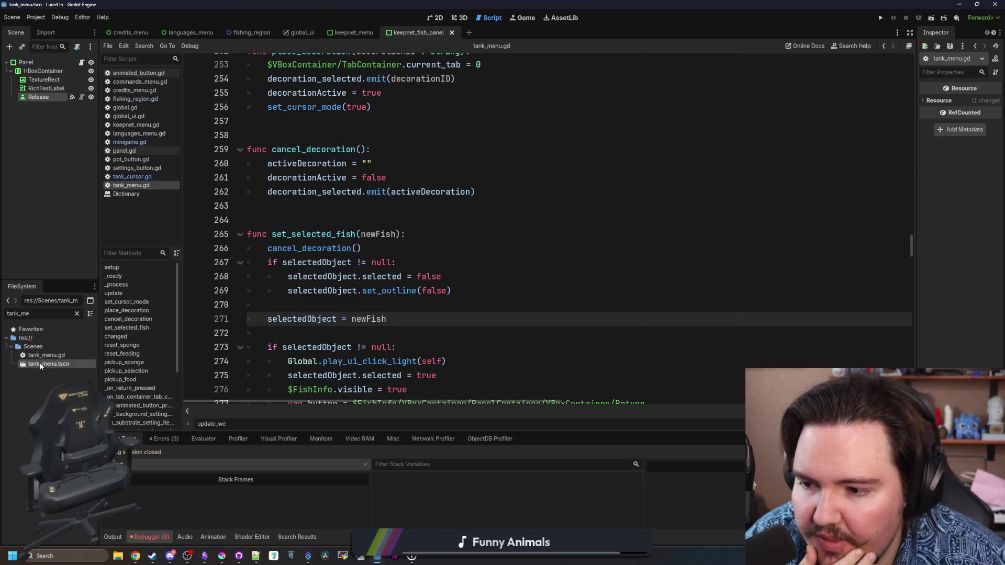
left_click(442, 18)
Enlarge the scene tree, select the Fullscreen button node and show its signal connections.
scroll(318, 240, "up", 4)
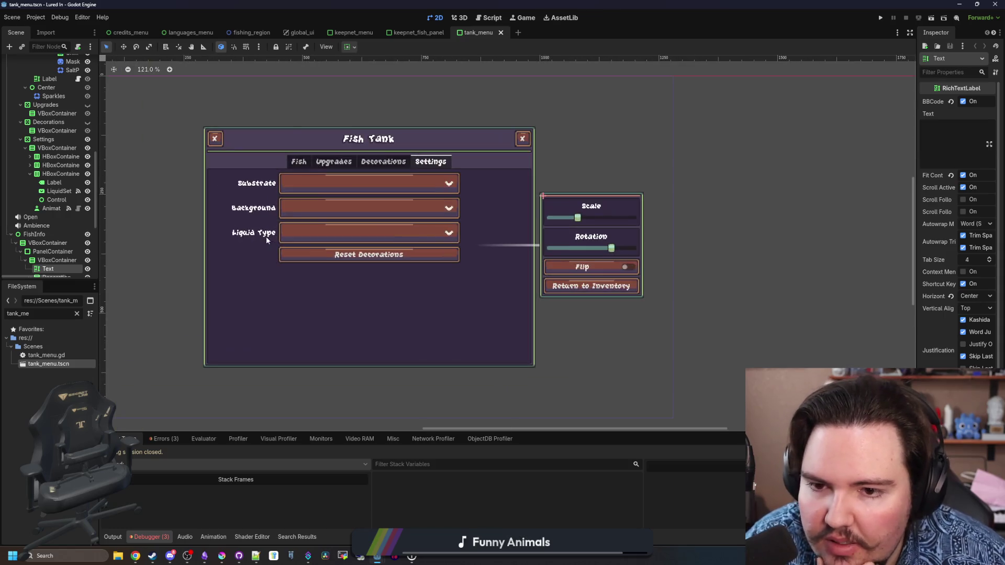
scroll(408, 193, "down", 1)
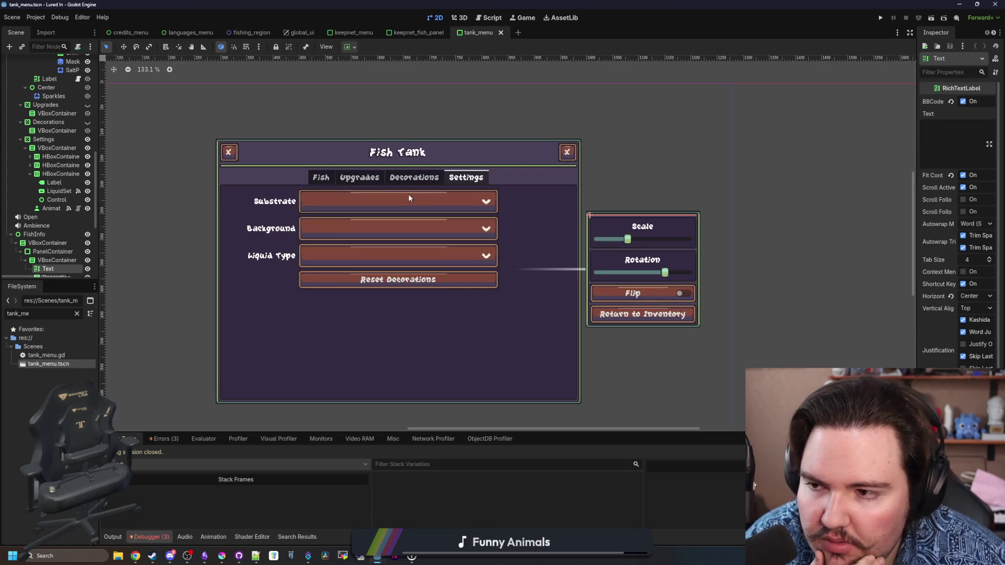
left_click_drag(102, 196, 253, 240)
left_click_drag(108, 281, 125, 448)
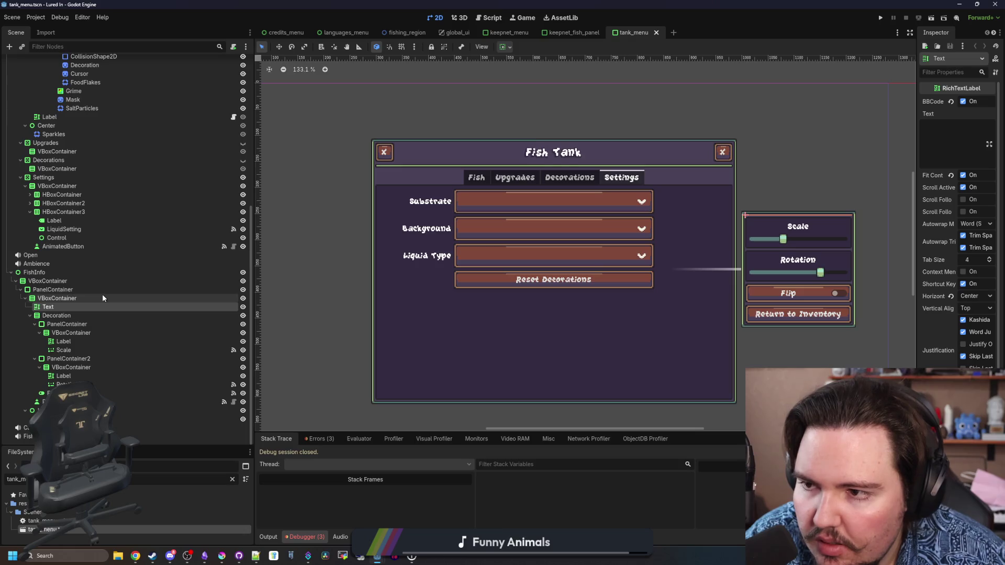
scroll(110, 220, "up", 10)
scroll(114, 167, "down", 4)
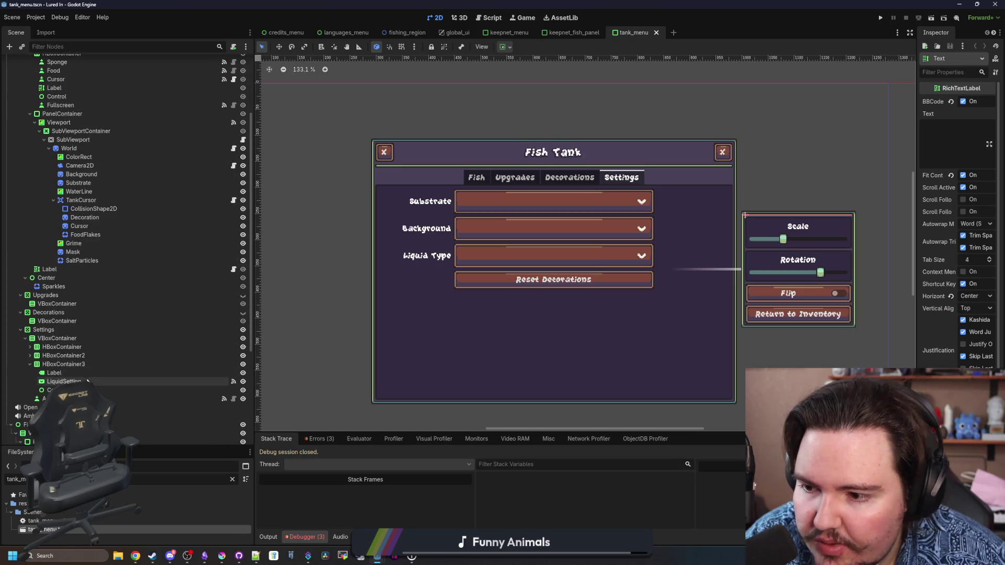
left_click(79, 398)
scroll(73, 236, "up", 4)
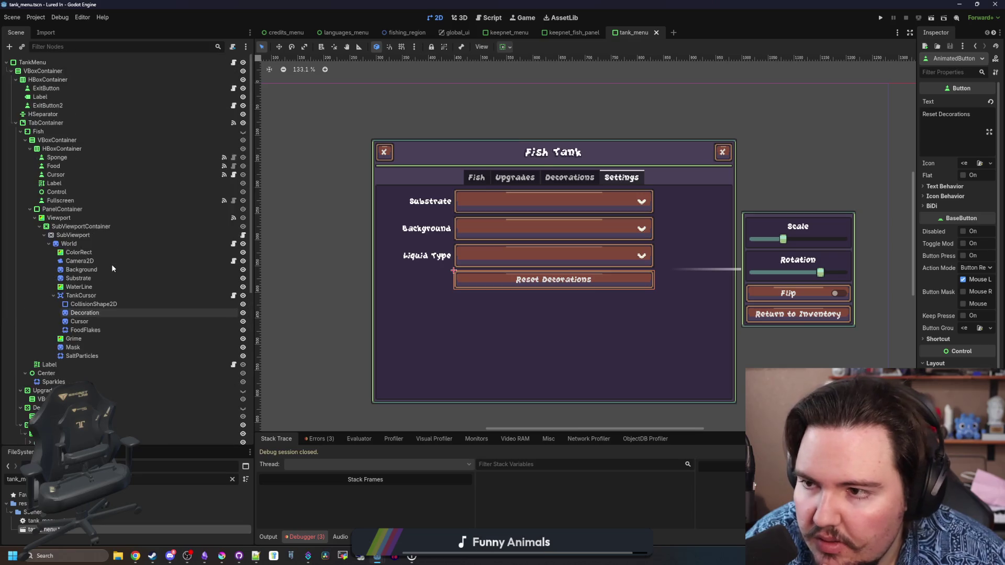
left_click(56, 200)
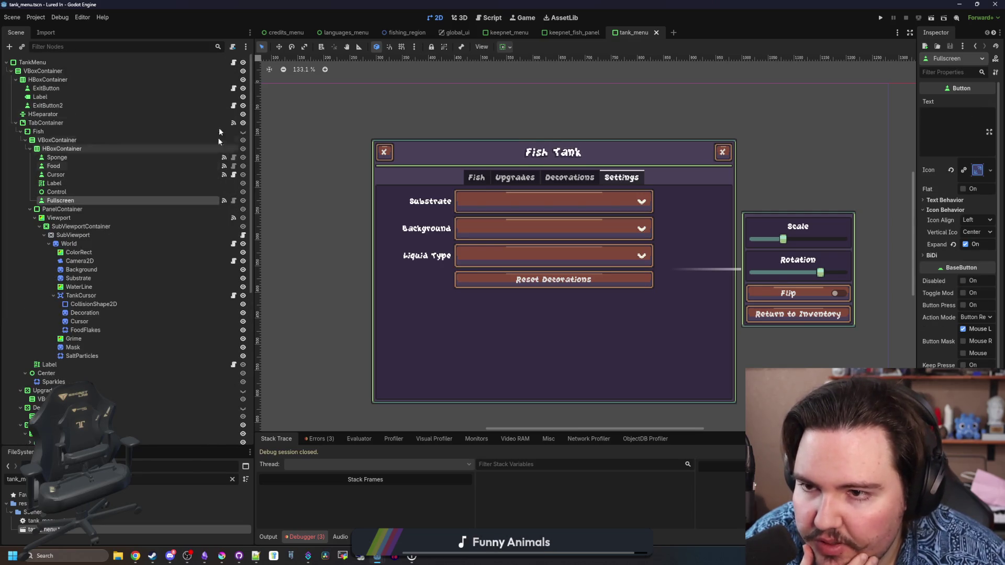
left_click(233, 62)
left_click(224, 201)
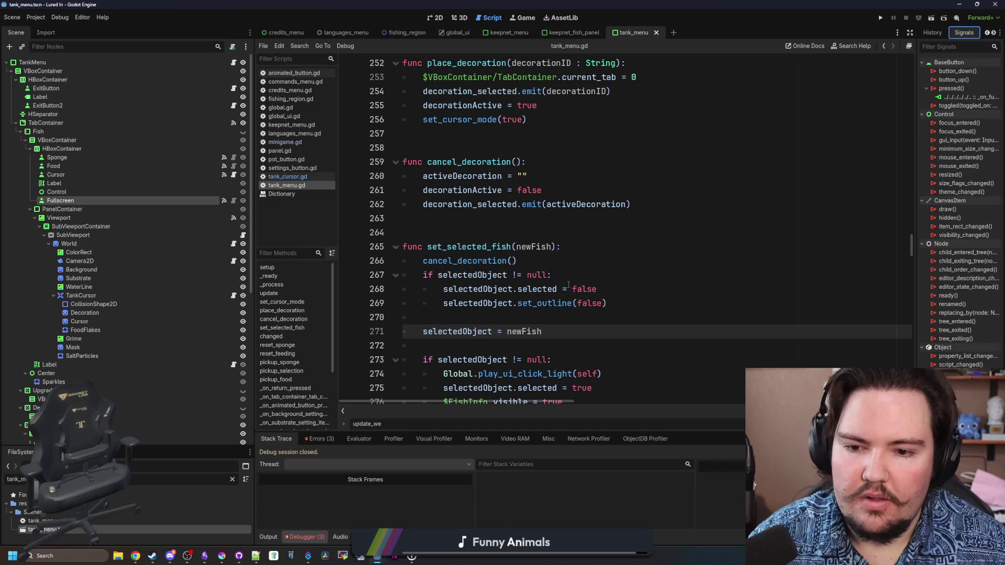
Jump to the pressed() handler, start a Global line, and inspect set_tank_viewport's null check.
right_click(959, 97)
left_click(952, 111)
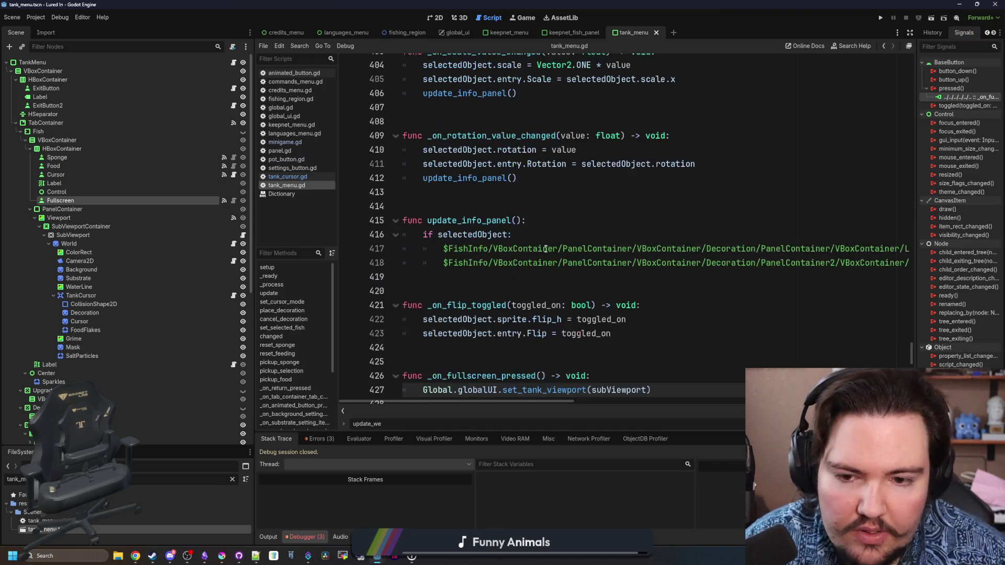
key("Return")
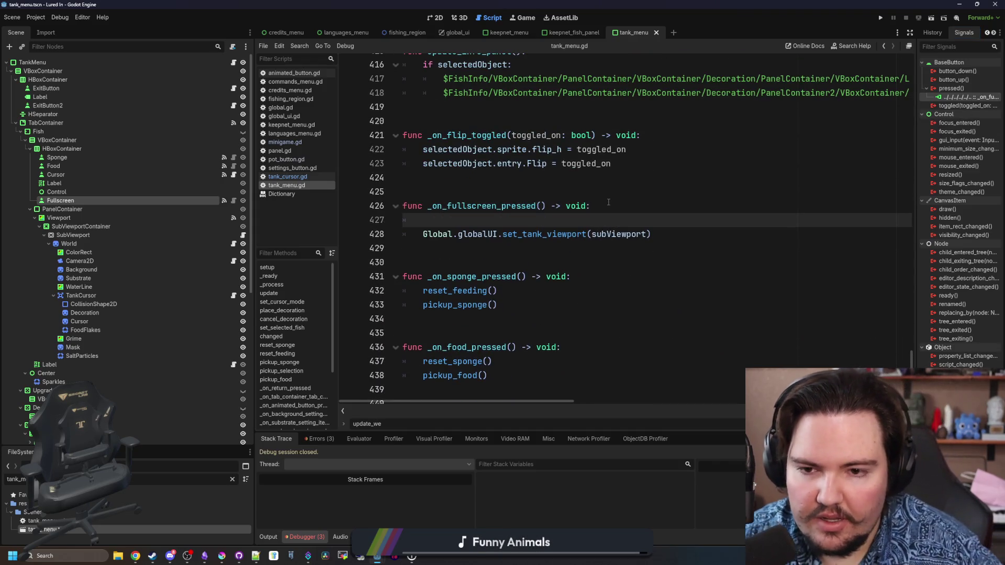
type("if Global.")
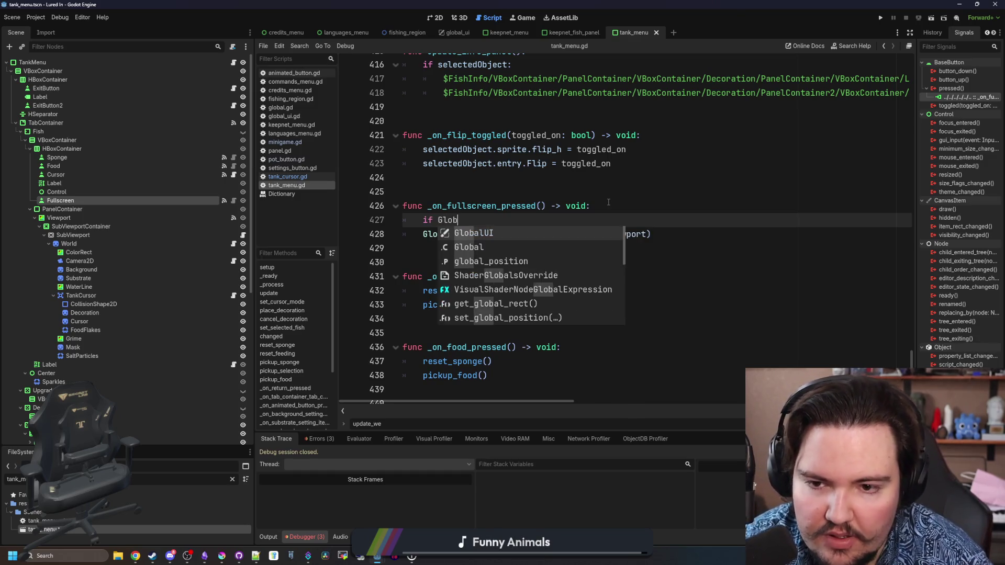
left_click(609, 202)
scroll(609, 201, "up", 1)
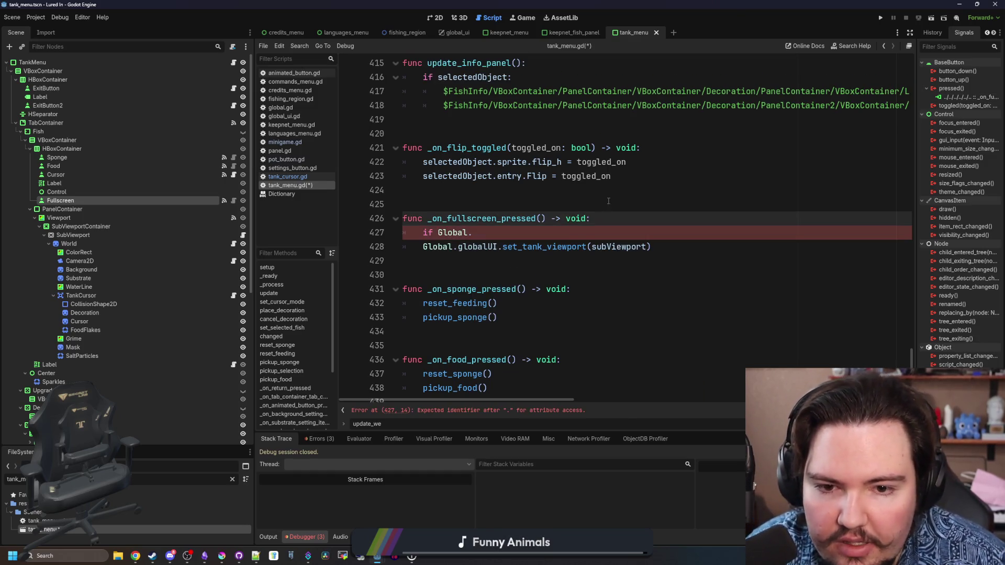
left_click(548, 246, "ctrl")
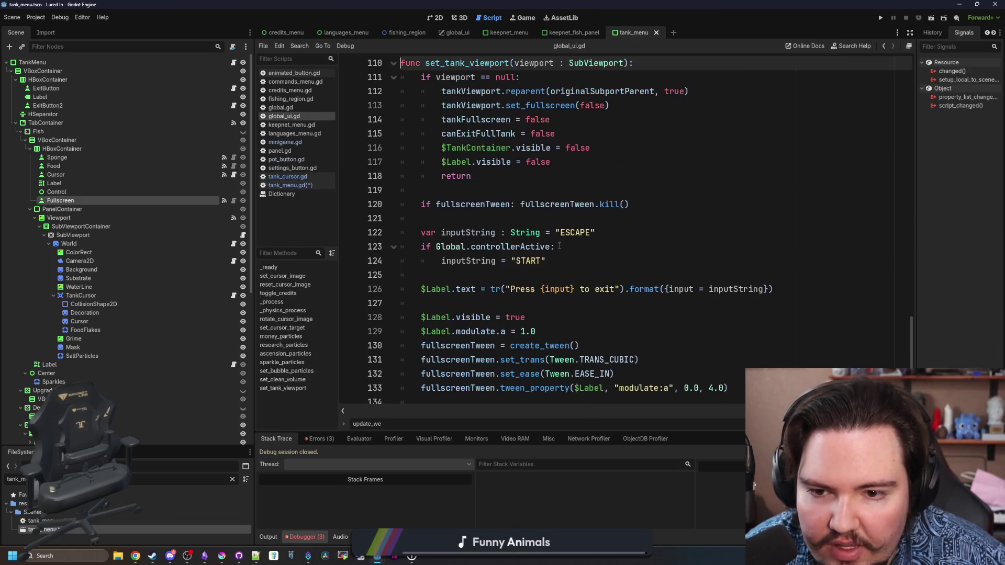
scroll(559, 246, "up", 2)
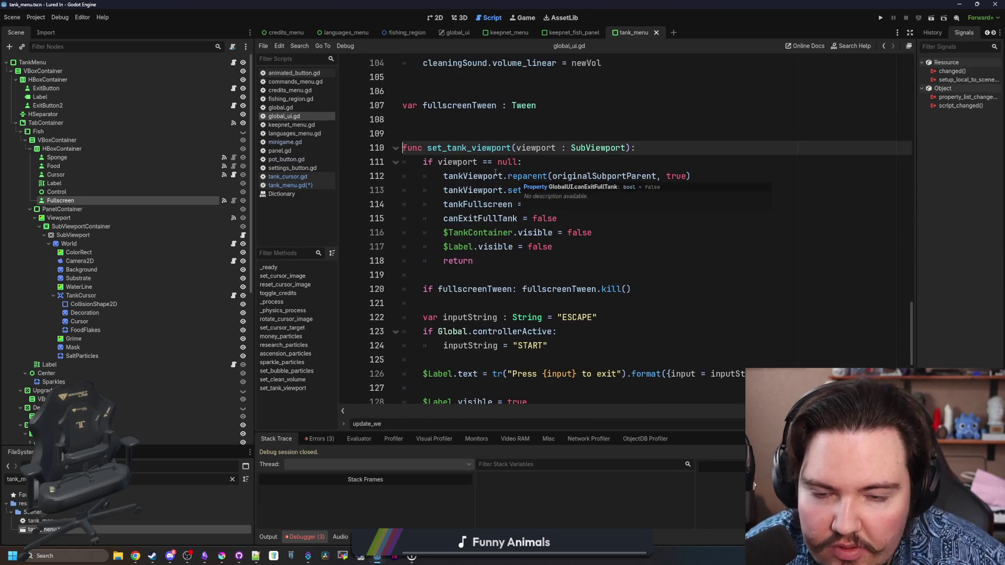
left_click(504, 163)
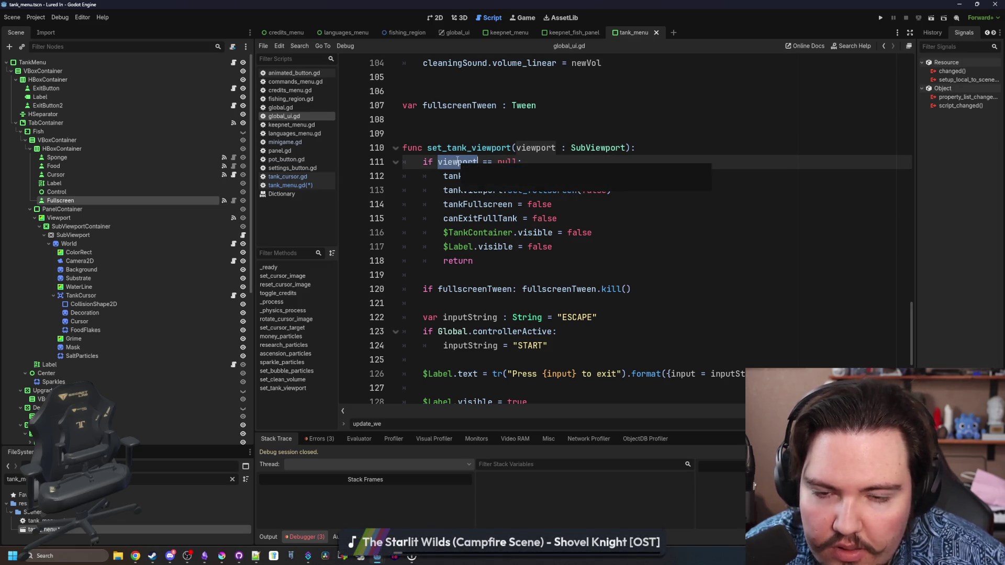
Add 'if !Global.globalUI.viewport:' on line 427 and indent the set_tank_viewport call under it.
left_click(291, 185)
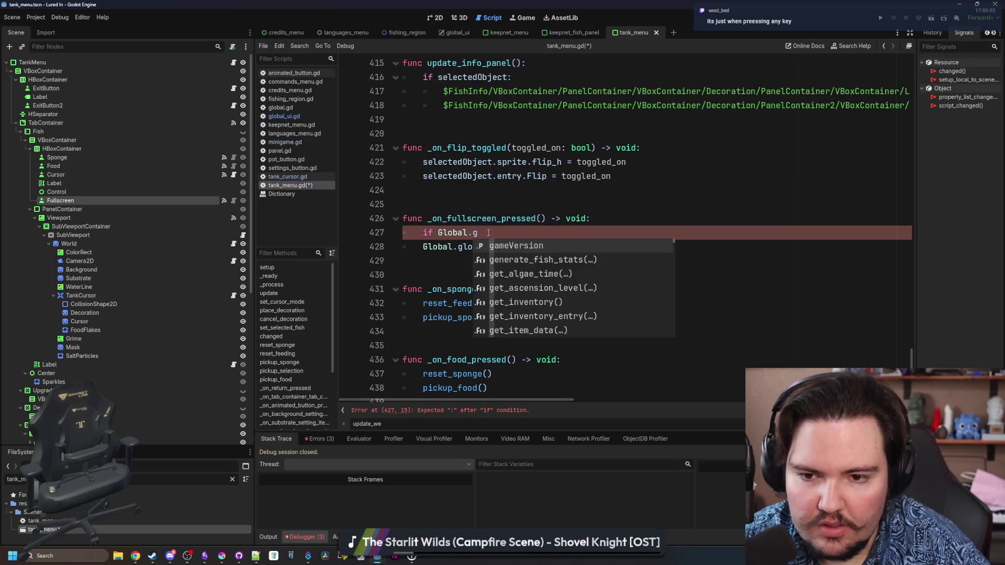
type("lo")
key("Return")
type(".v")
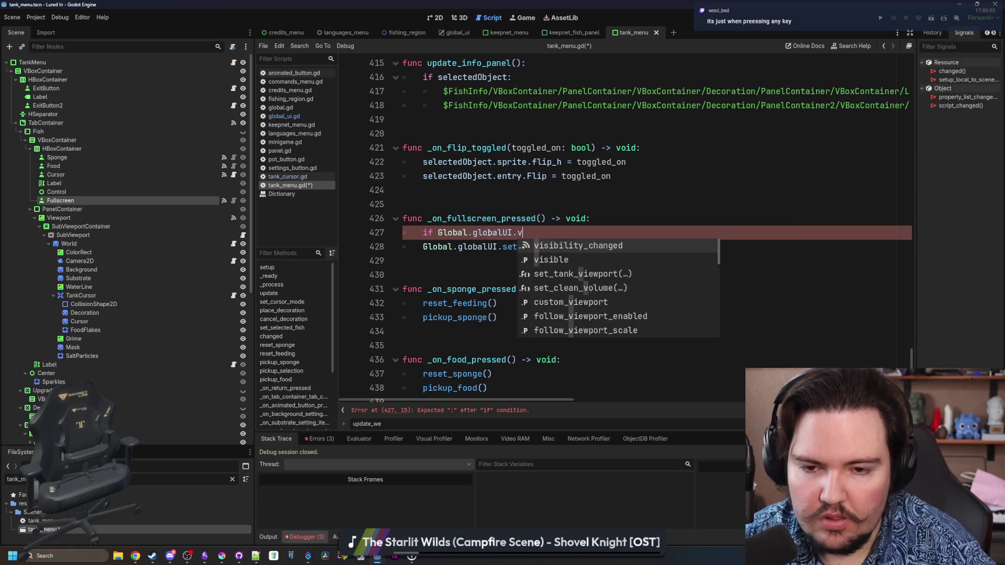
type("iewport:")
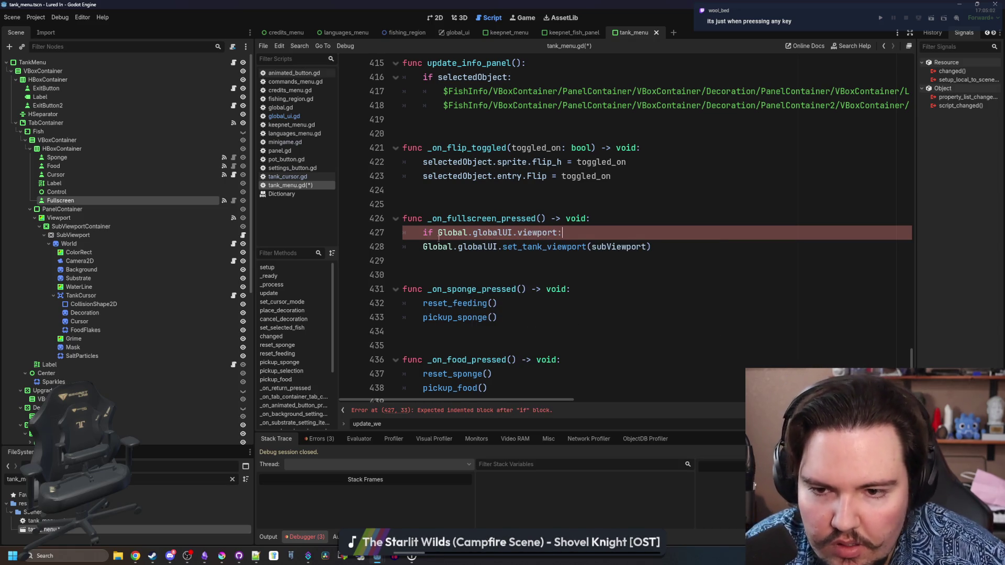
type("!")
left_click(425, 246)
key("Tab")
left_click(507, 201)
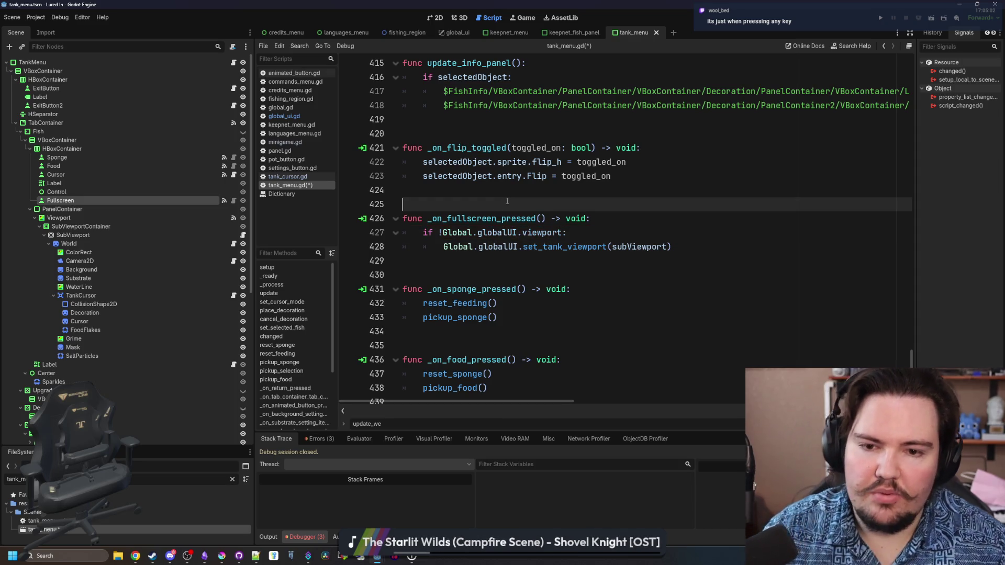
Save the script, run the game, dismiss the Feedback popup and browse the Languages grid.
key("ctrl+s")
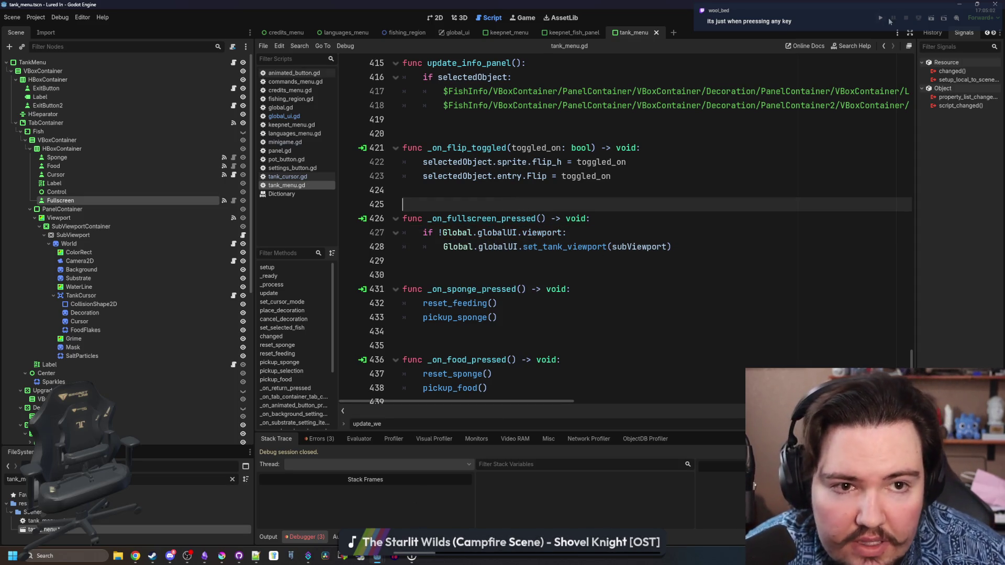
left_click(881, 18)
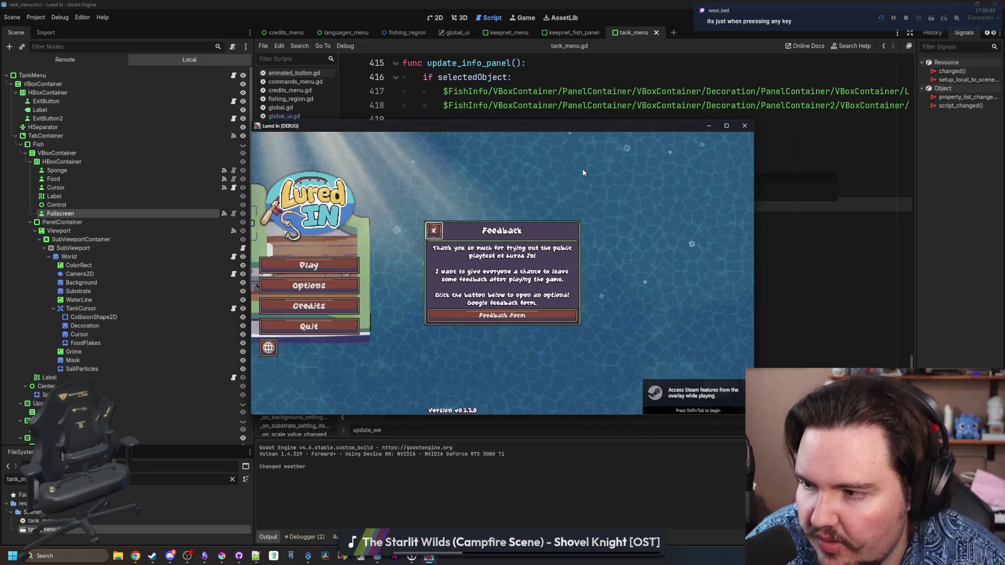
left_click(433, 230)
left_click(268, 347)
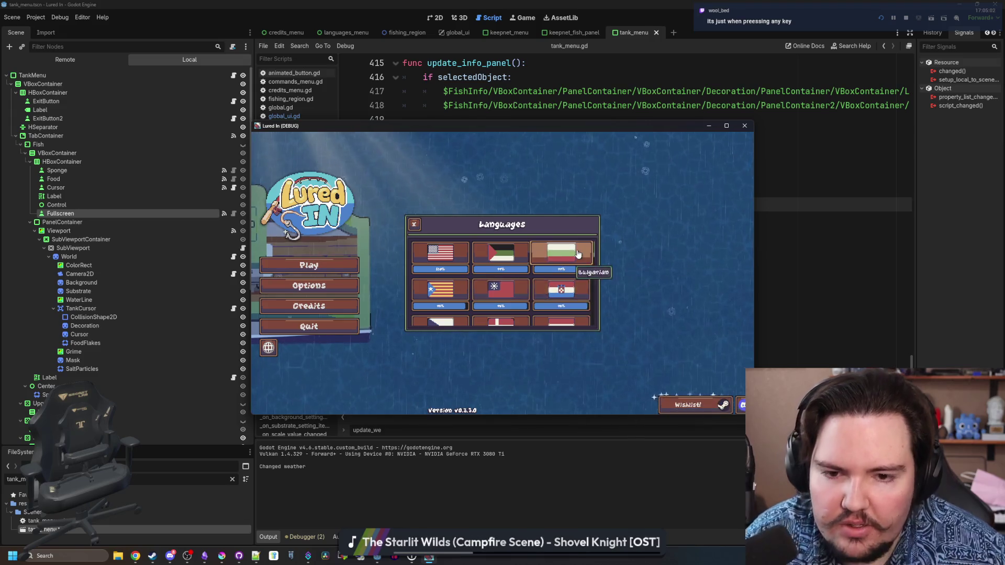
scroll(547, 272, "down", 2)
scroll(547, 272, "down", 5)
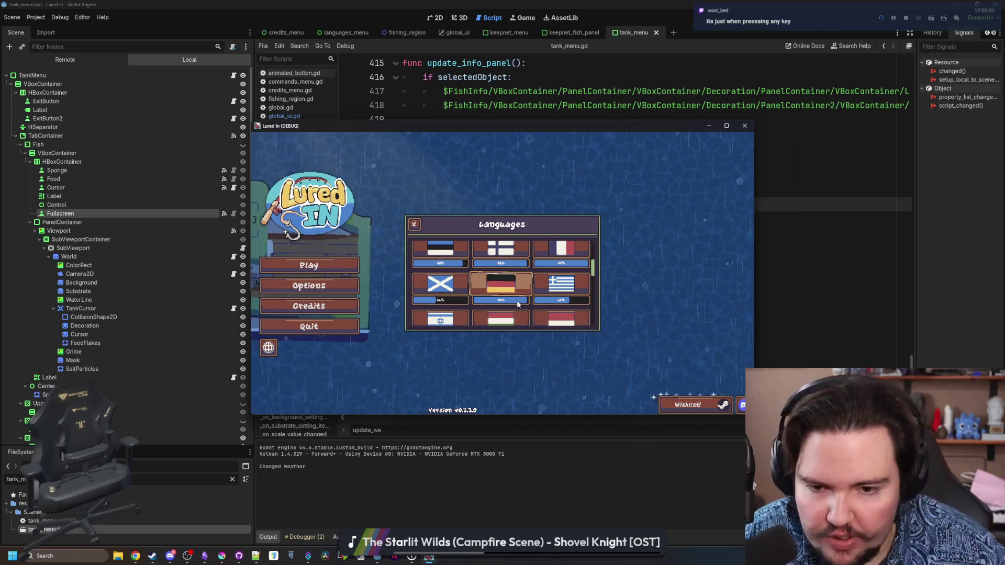
scroll(516, 301, "down", 3)
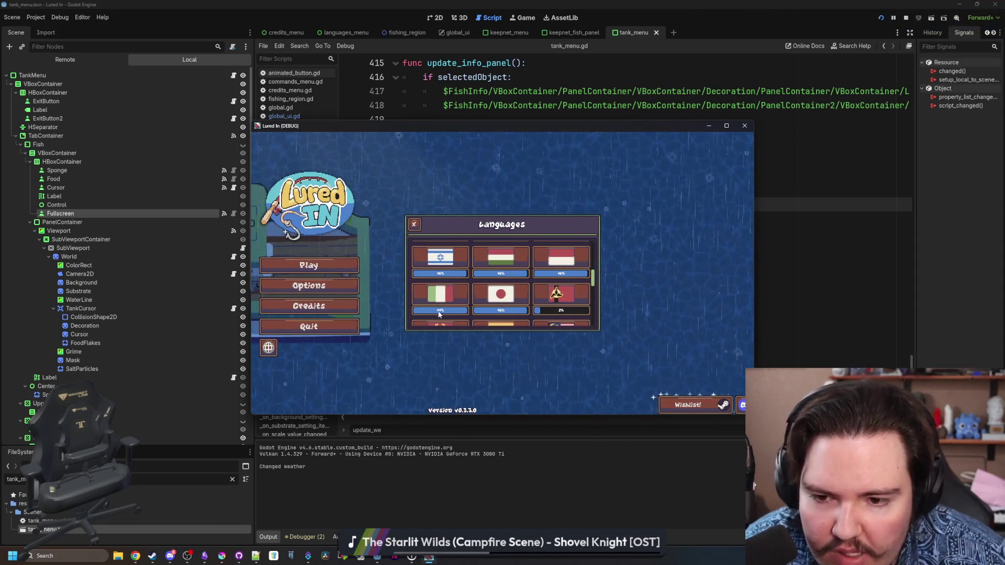
Start playing and switch Fish Tank 1 to fullscreen, hitting the line 427 viewport error.
left_click(413, 224)
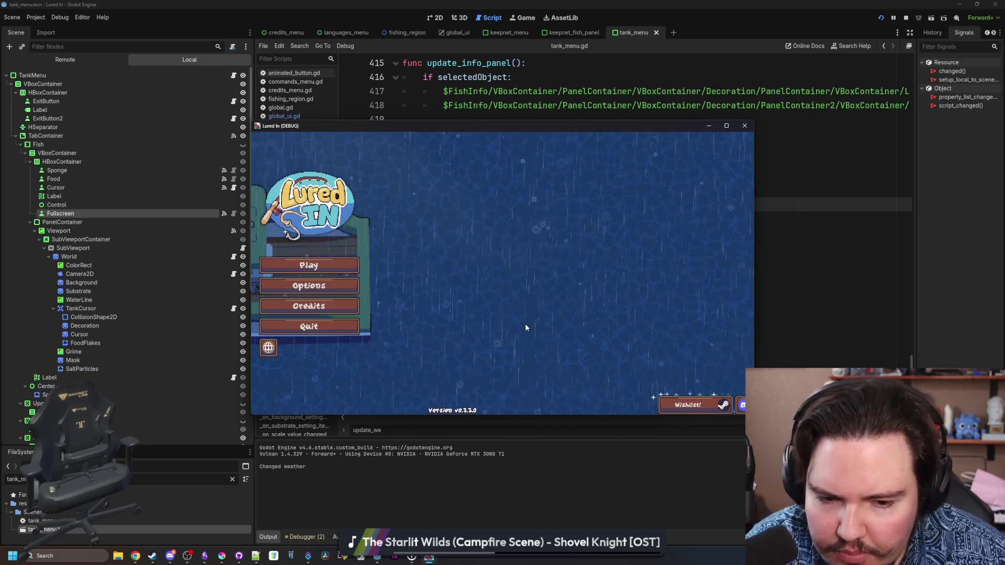
left_click(358, 273)
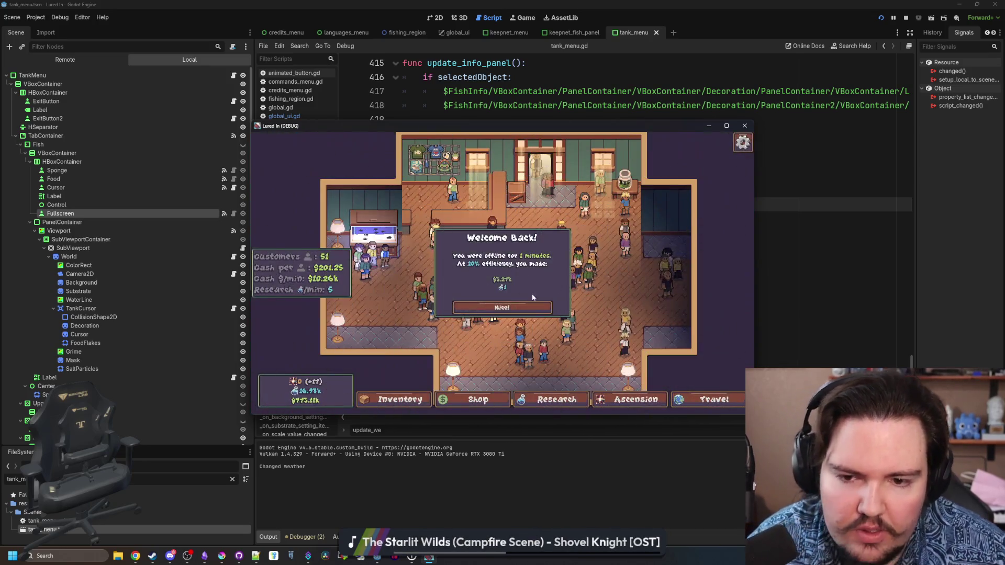
left_click(519, 266)
left_click(619, 217)
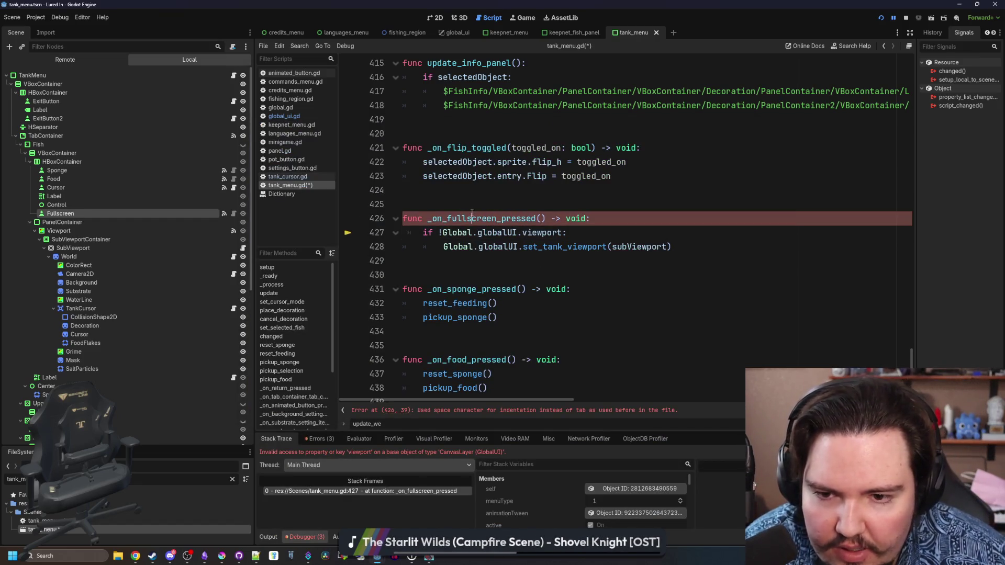
Look up the tankViewport variable declared in global_ui.gd.
left_click(512, 208)
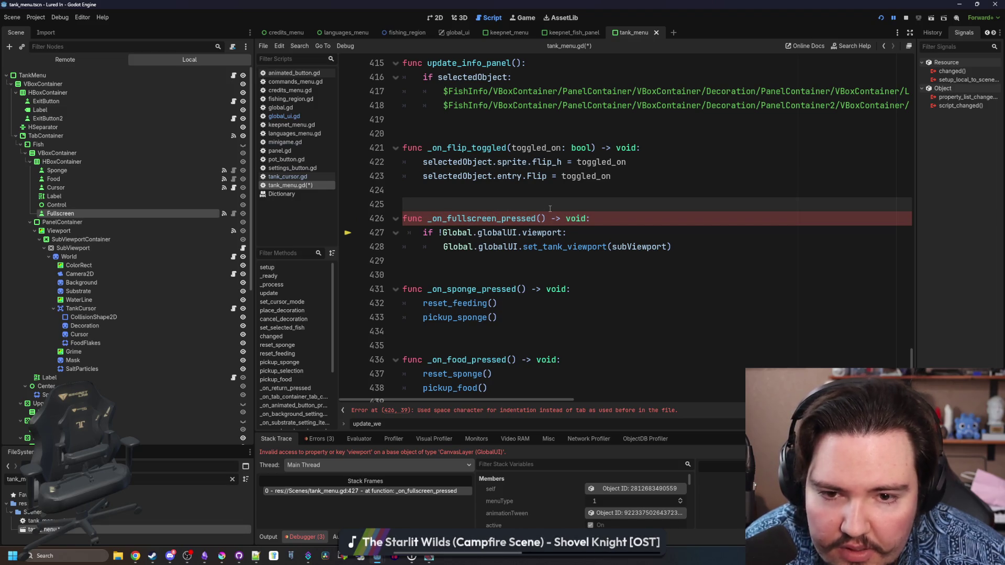
key("Down")
key("Down")
key("ctrl+s")
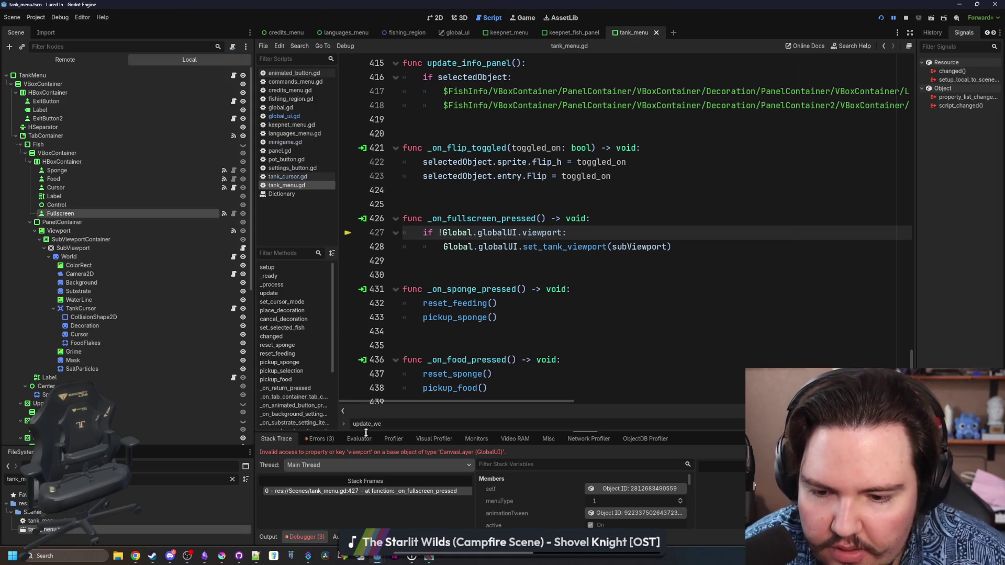
left_click(298, 120)
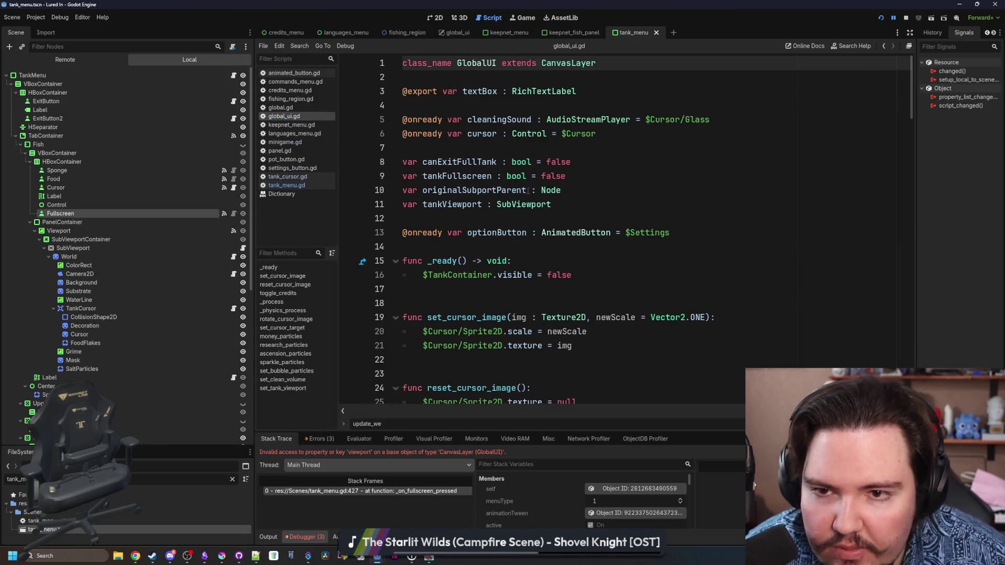
left_click(444, 212)
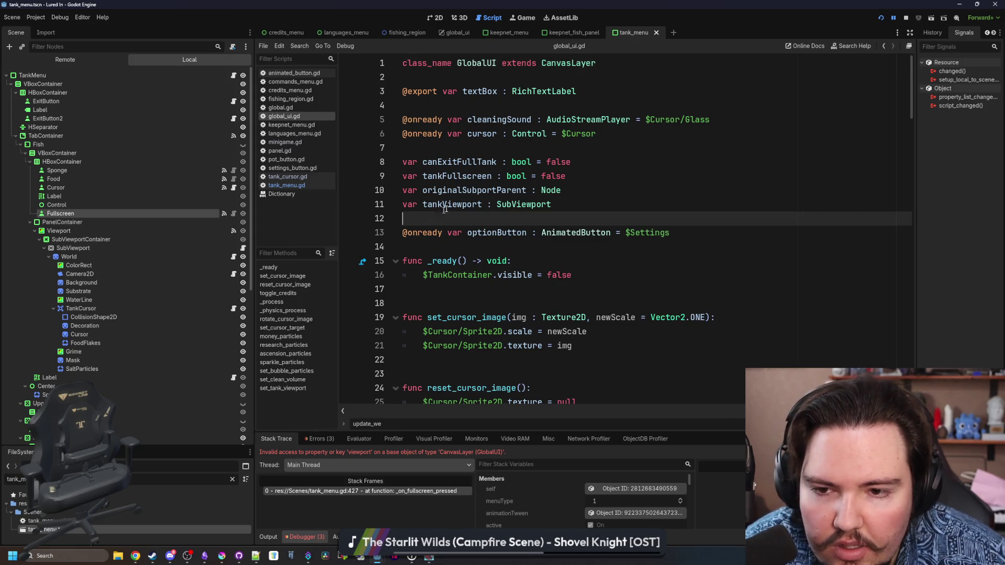
double_click(451, 204)
scroll(653, 264, "down", 7)
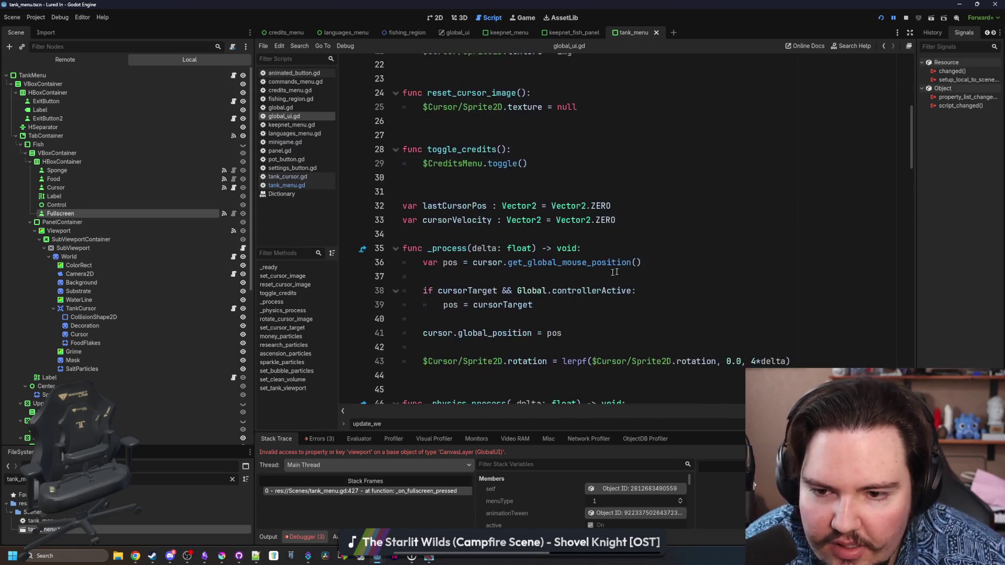
scroll(653, 263, "down", 6)
key("ctrl+f")
type("tank")
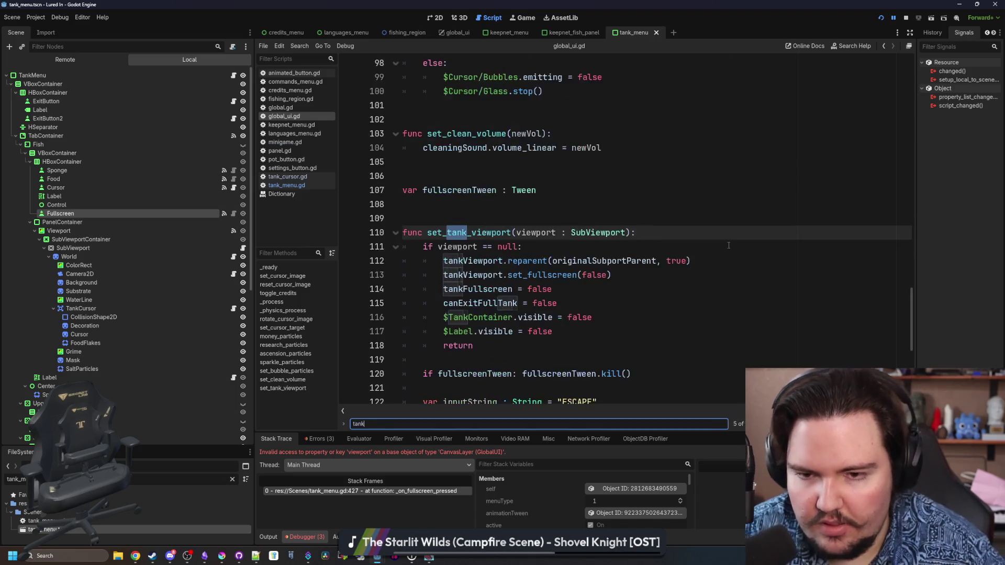
type("Viewport")
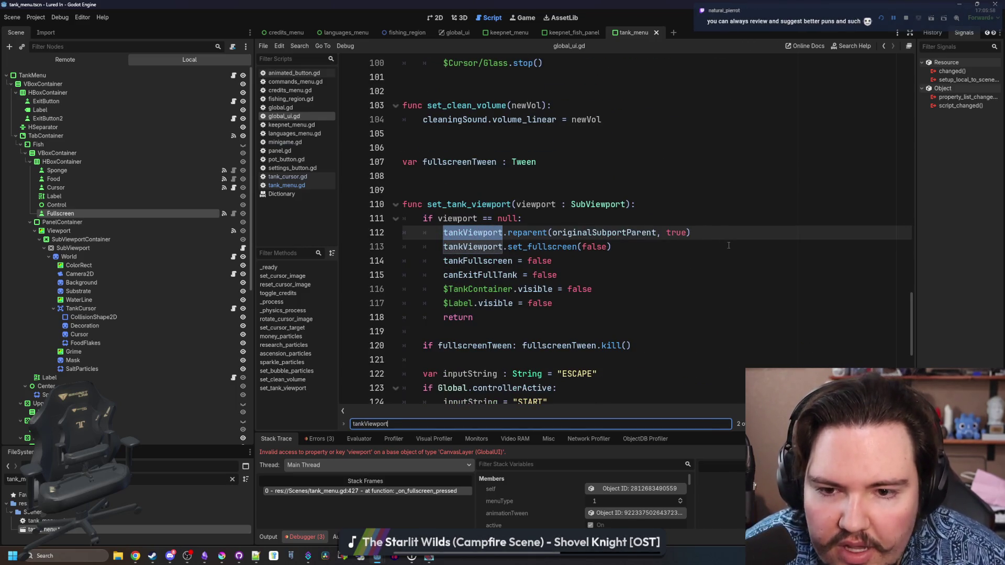
left_click(629, 245)
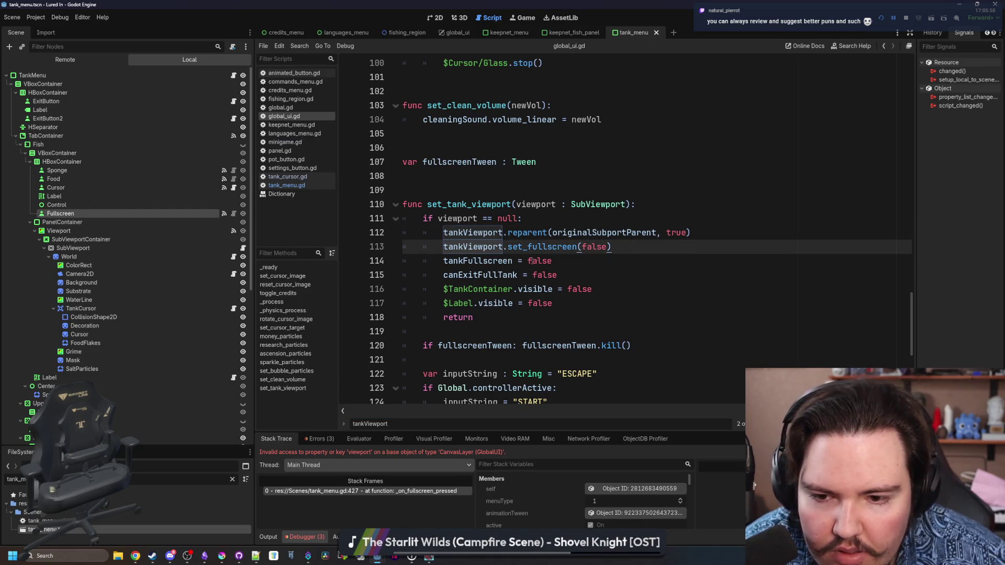
scroll(523, 272, "down", 2)
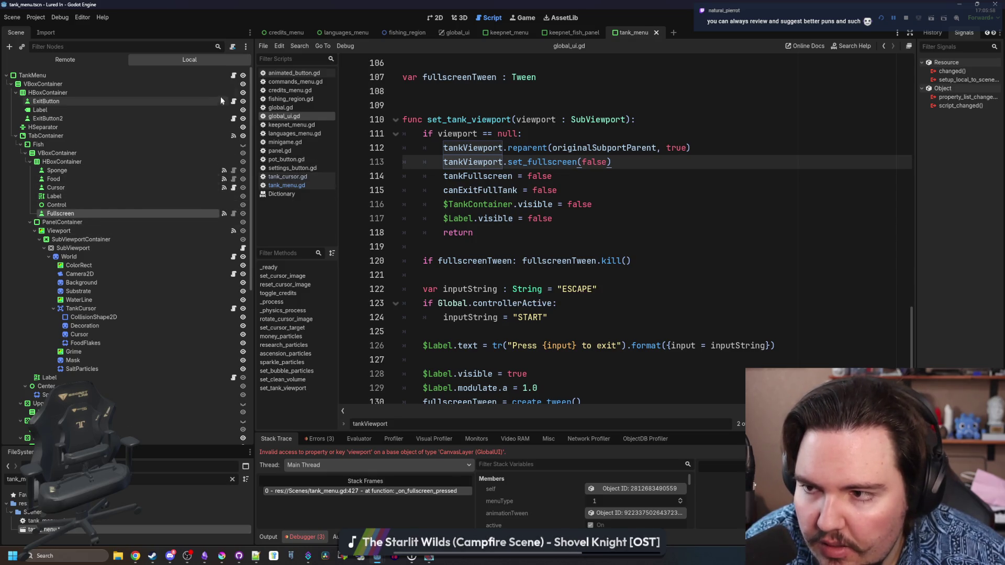
Change 'viewport' to 'tankViewport' on tank_menu.gd line 427, save, and retest fullscreen in the resumed game.
left_click(234, 75)
double_click(544, 232)
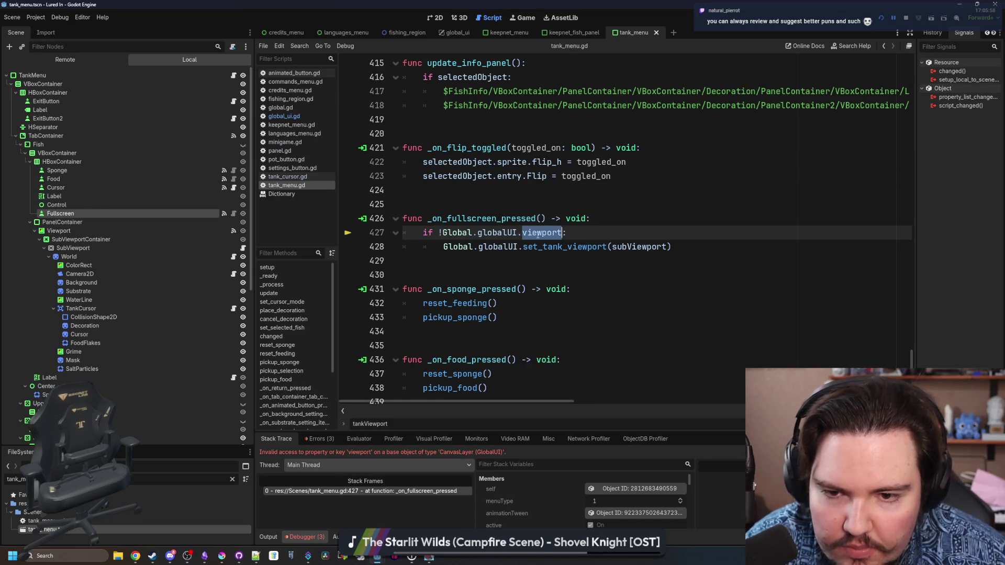
type("tankViewport")
key("ctrl+s")
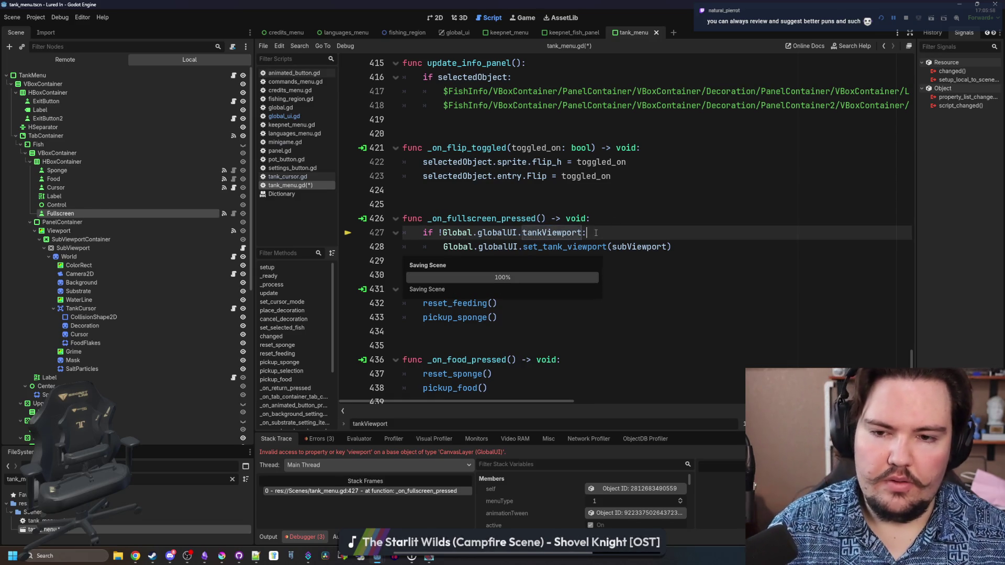
left_click(595, 219)
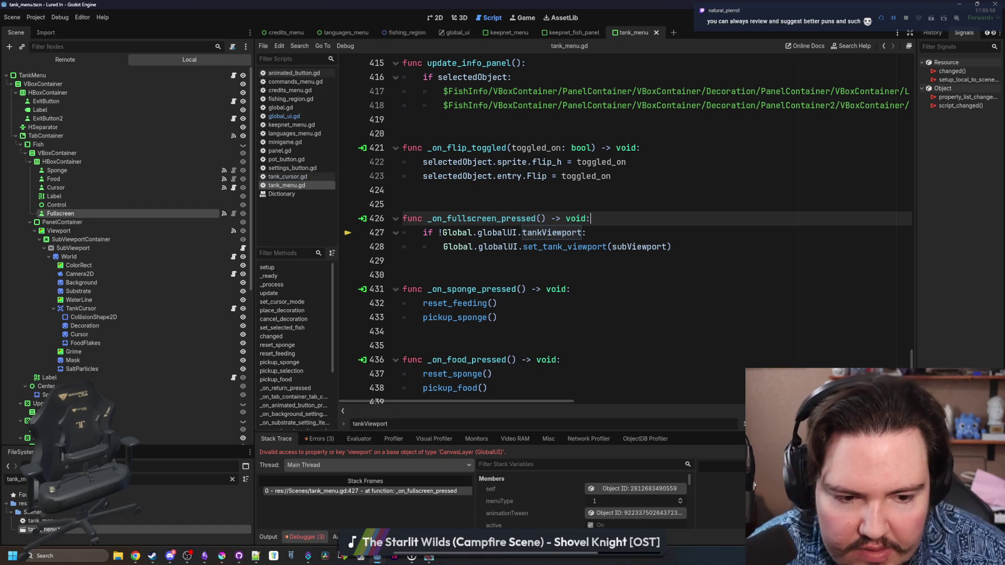
key("F12")
left_click(614, 214)
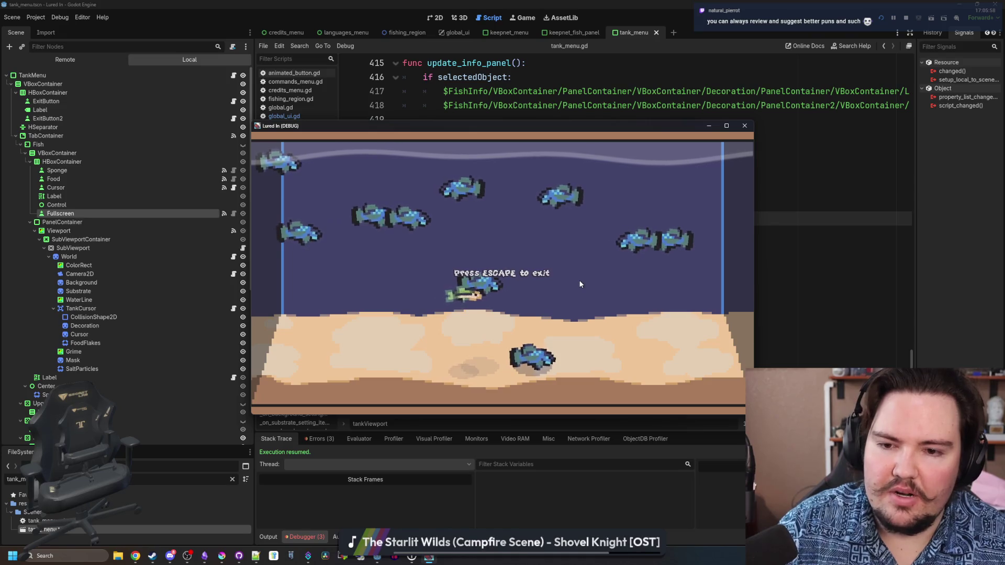
Leave fullscreen with Escape and toggle the tank fullscreen again to confirm it works.
key("Escape")
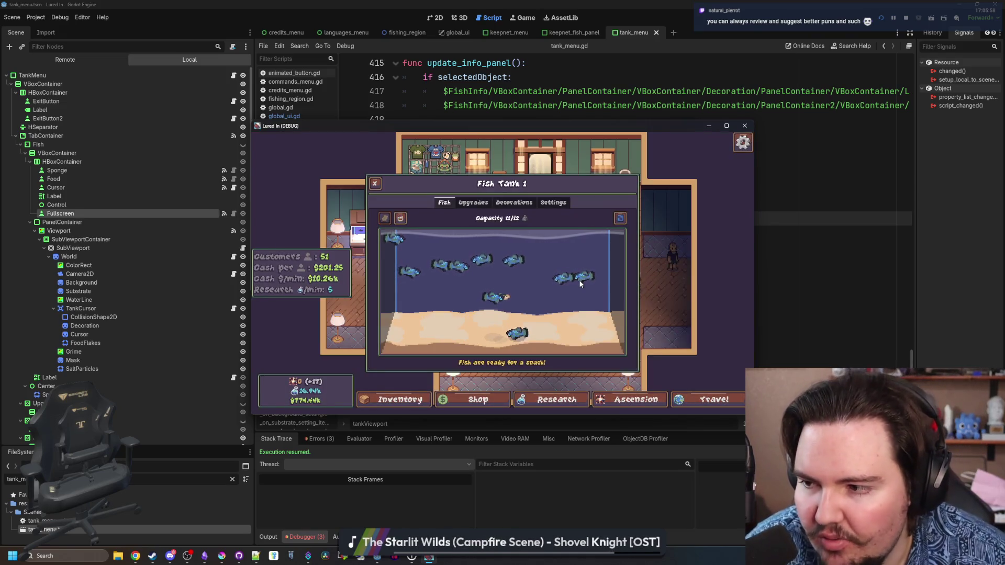
left_click(621, 218)
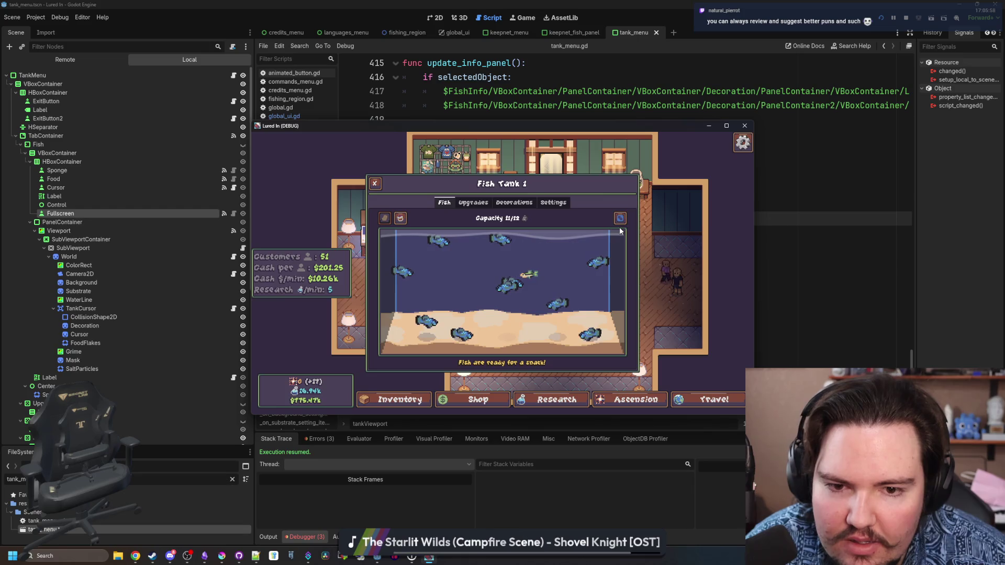
left_click(758, 234)
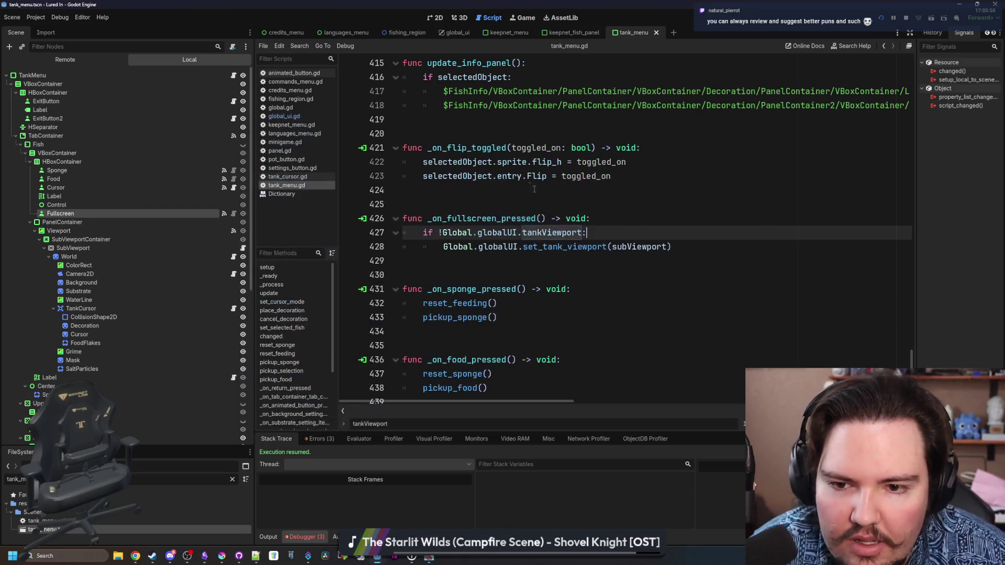
Jump from the set_tank_viewport call to its definition in global_ui.gd.
left_click(531, 177)
left_click(524, 204)
left_click(565, 246, "ctrl")
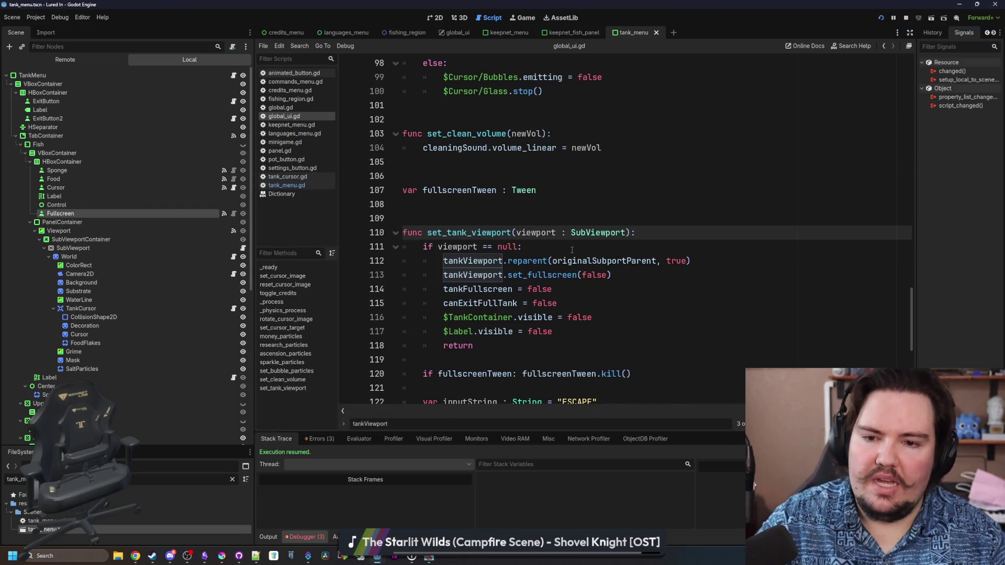
In set_tank_viewport, add a line setting tankViewport = null before the return.
scroll(572, 250, "down", 2)
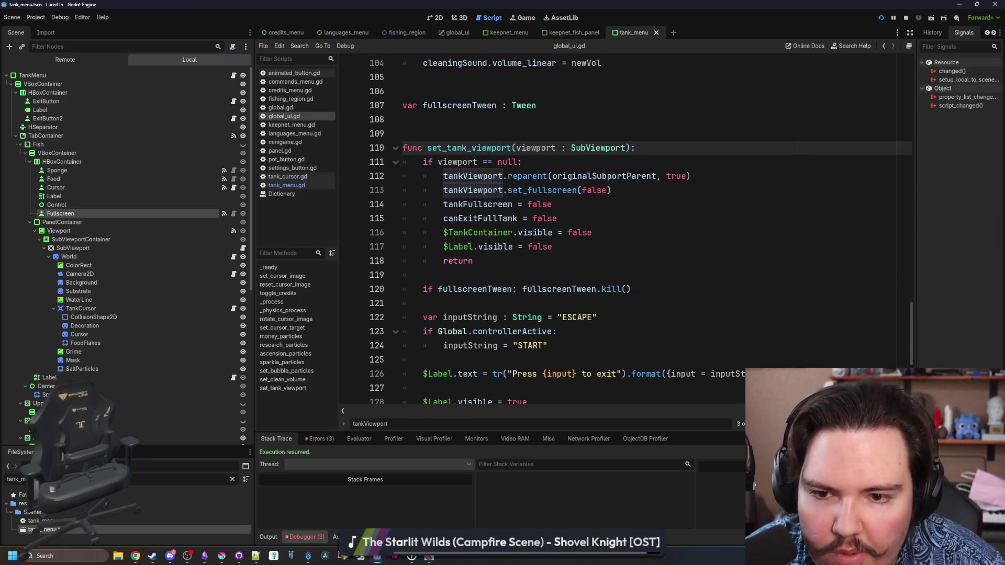
left_click(497, 261)
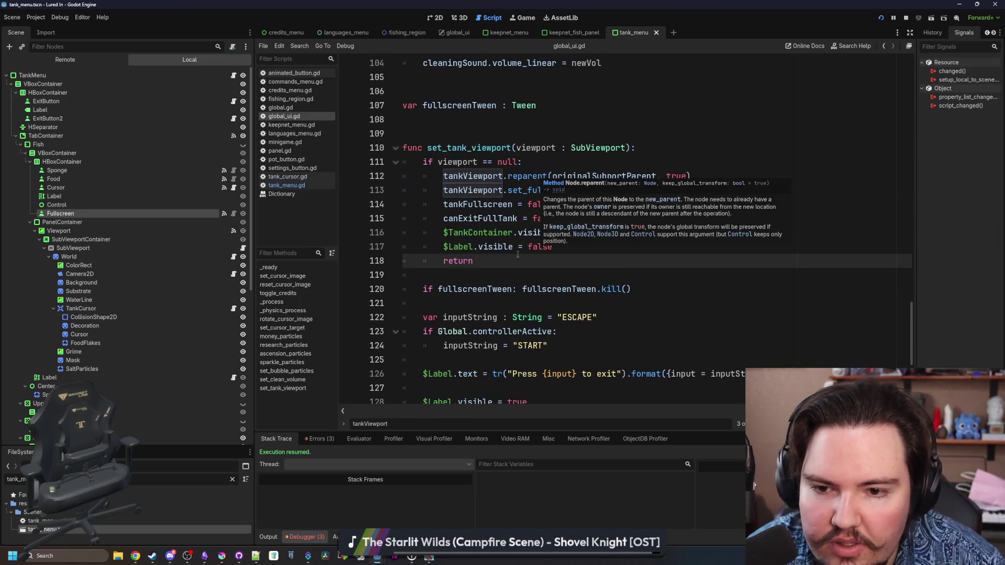
left_click(561, 166)
left_click(624, 191)
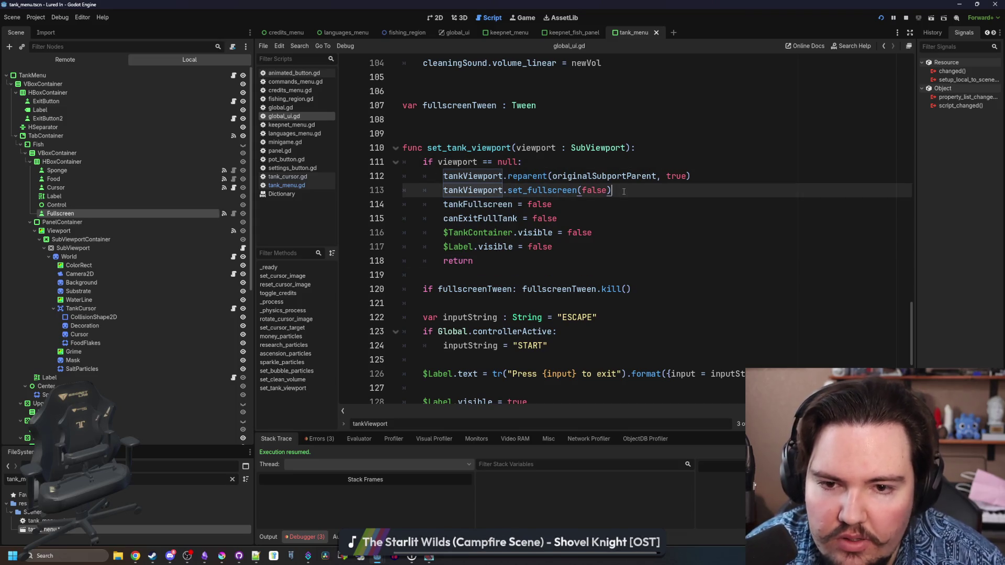
left_click(613, 218)
left_click(585, 247)
key("Return")
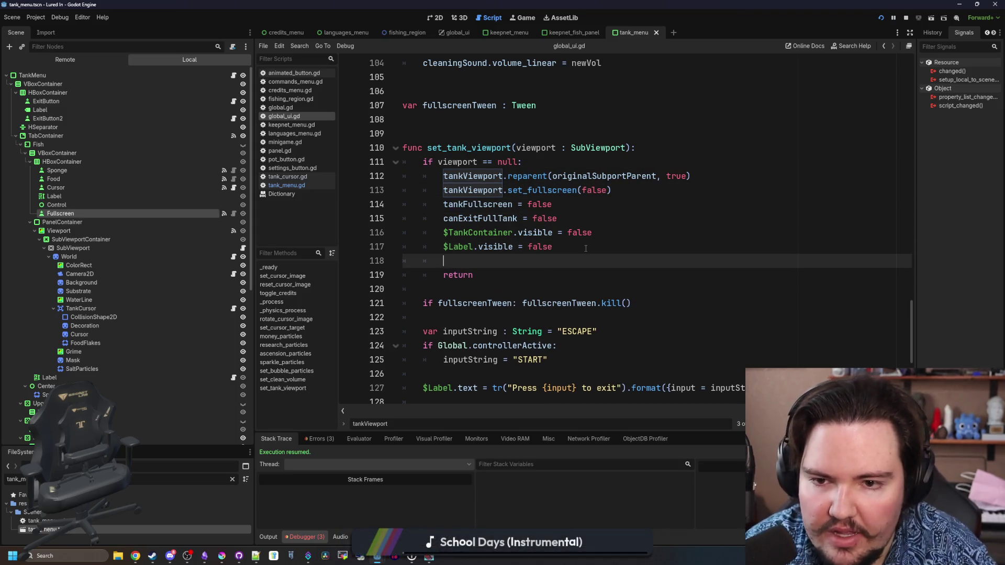
type("tankViewport = nu")
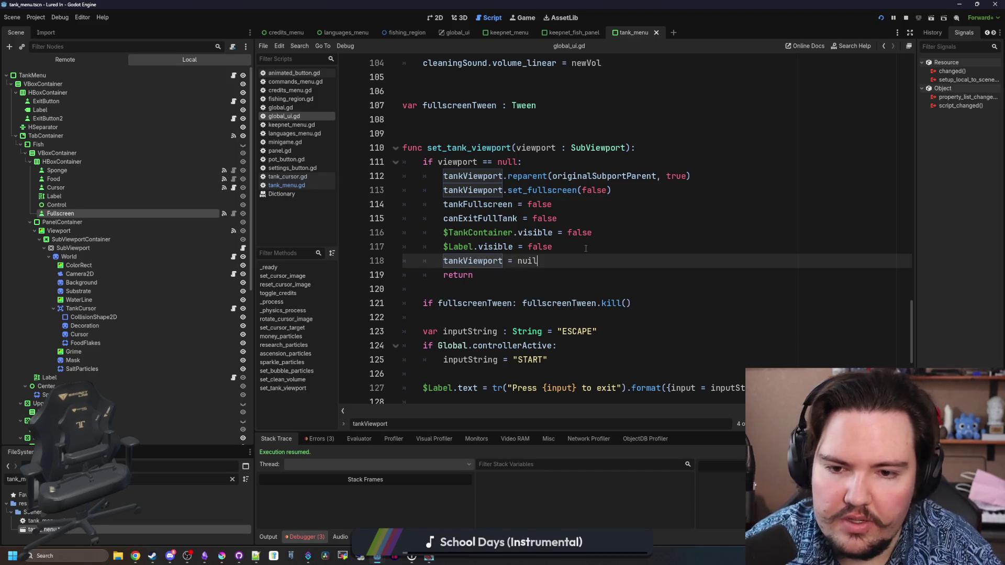
type("l")
key("Escape")
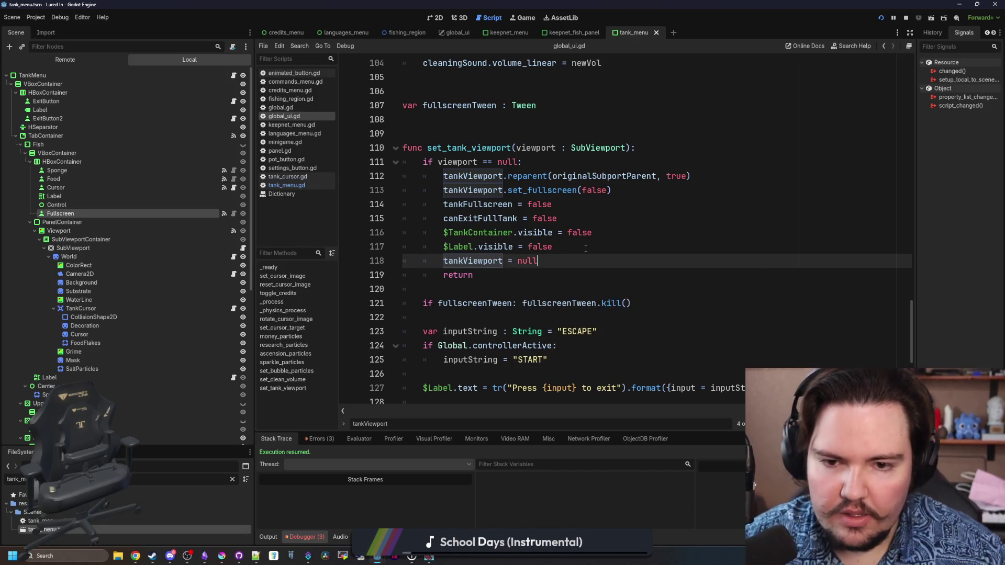
Run the game again, return to the title screen via the pause menu, and reopen Fish Tank 1.
key("F5")
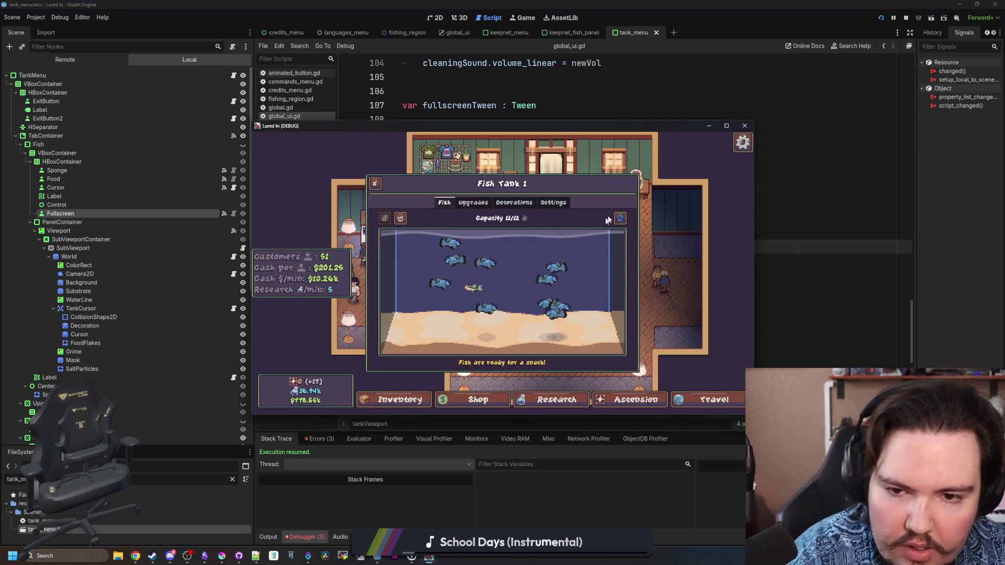
left_click(615, 223)
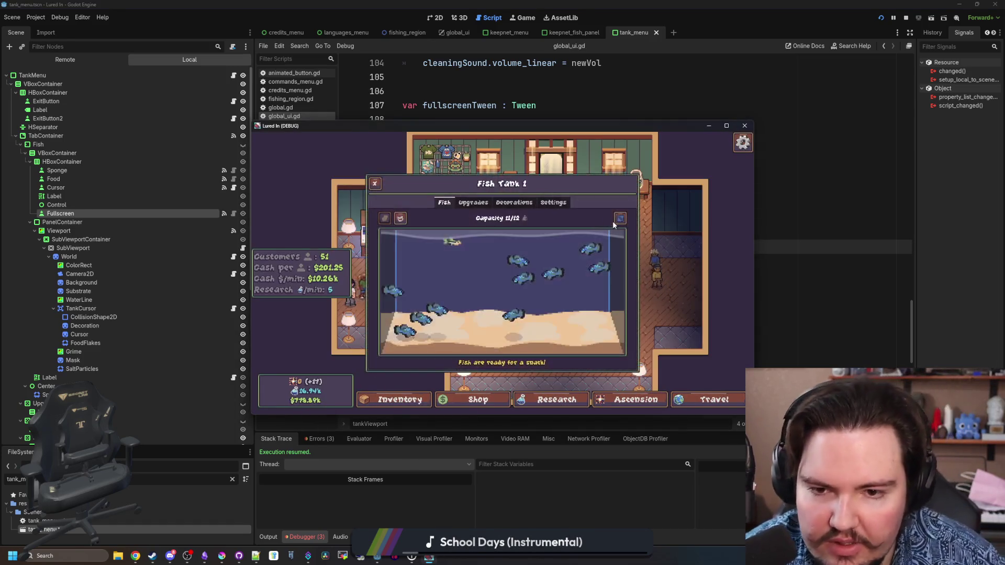
left_click(616, 222)
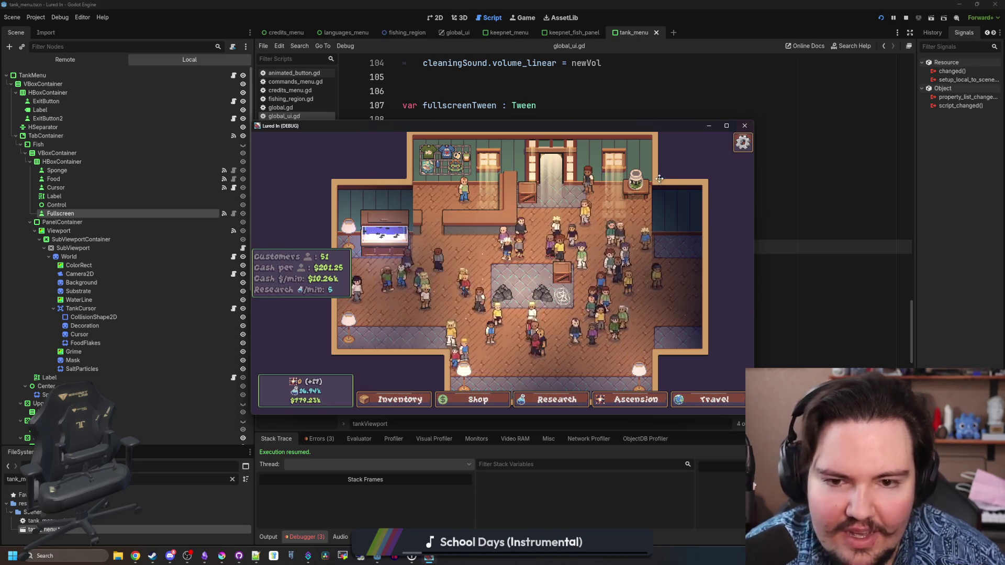
key("Escape")
left_click(497, 293)
left_click(312, 264)
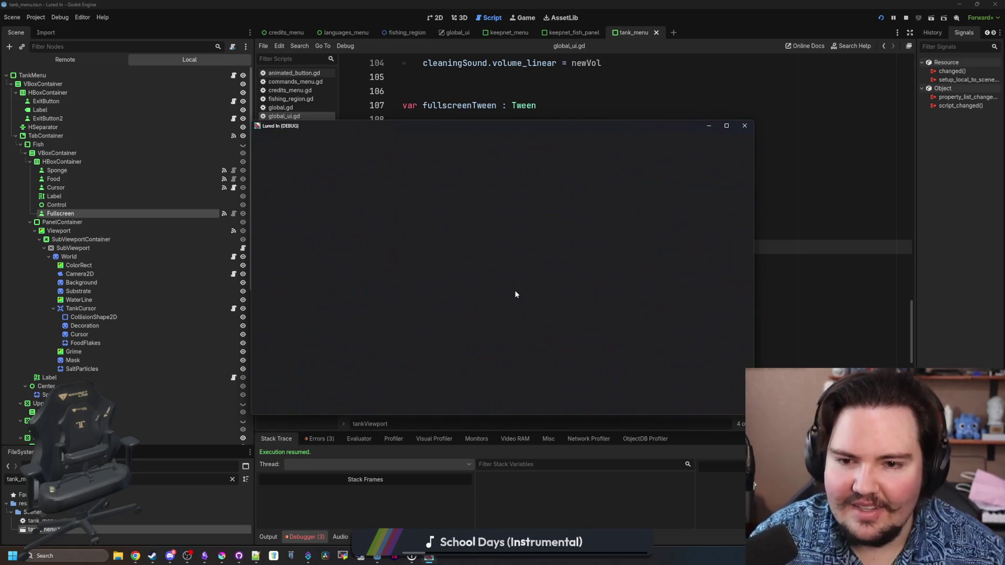
left_click(619, 221)
Rapidly toggle the tank fullscreen on and off, then stop the game with F8 and save the scene.
left_click(620, 223)
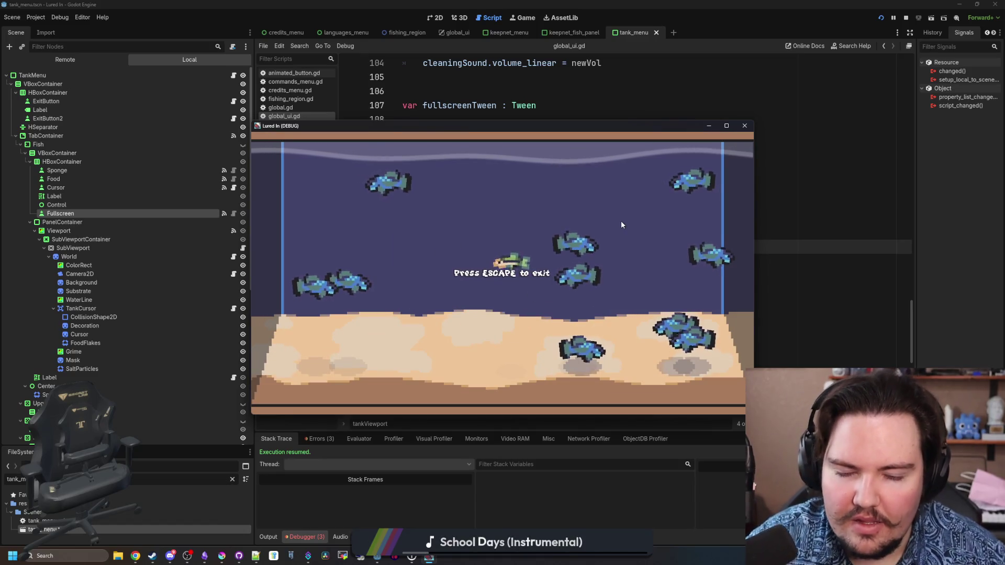
left_click(621, 225)
left_click(621, 224)
left_click(622, 225)
left_click(621, 225)
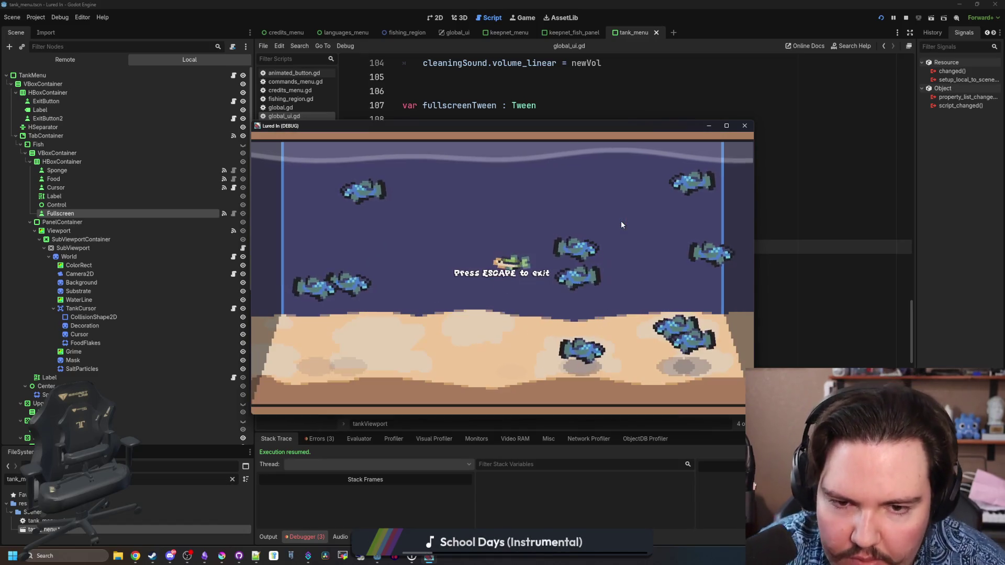
left_click(622, 225)
left_click(622, 225)
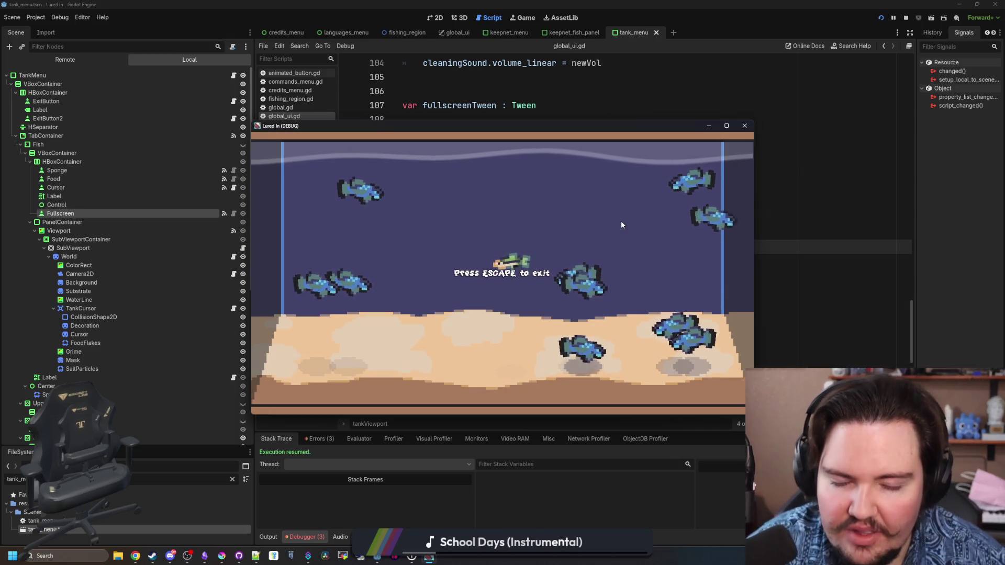
left_click(621, 222)
left_click(621, 222)
left_click(621, 223)
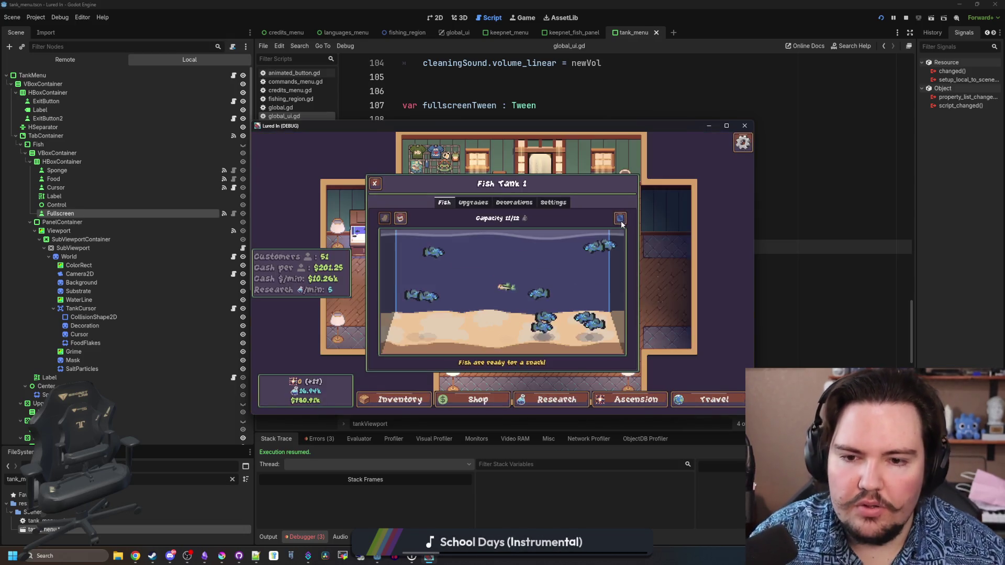
key("F8")
key("ctrl+s")
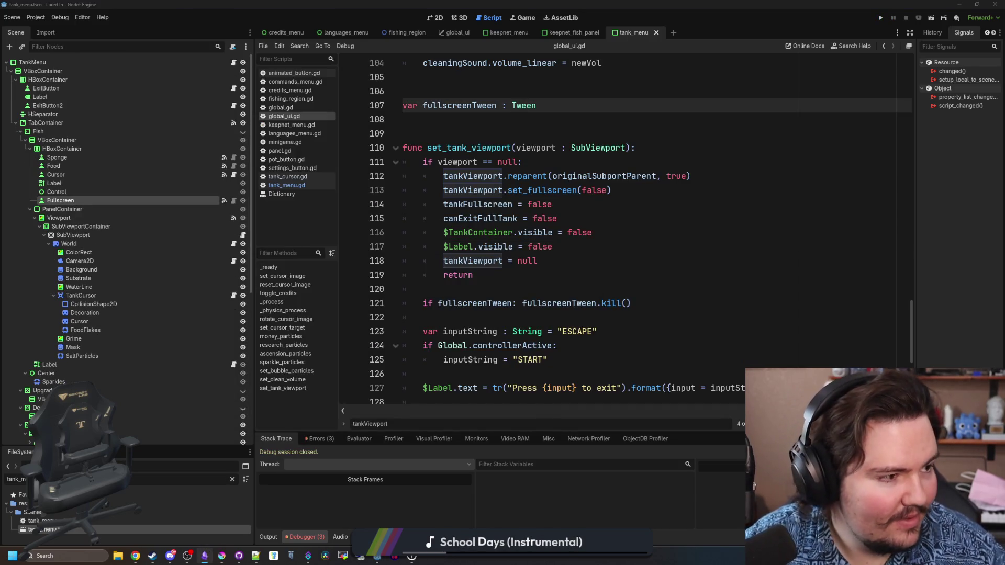
In Obsidian's Lured In notes, add a changelog entry about the spacebar menu bug fix.
left_click(411, 556)
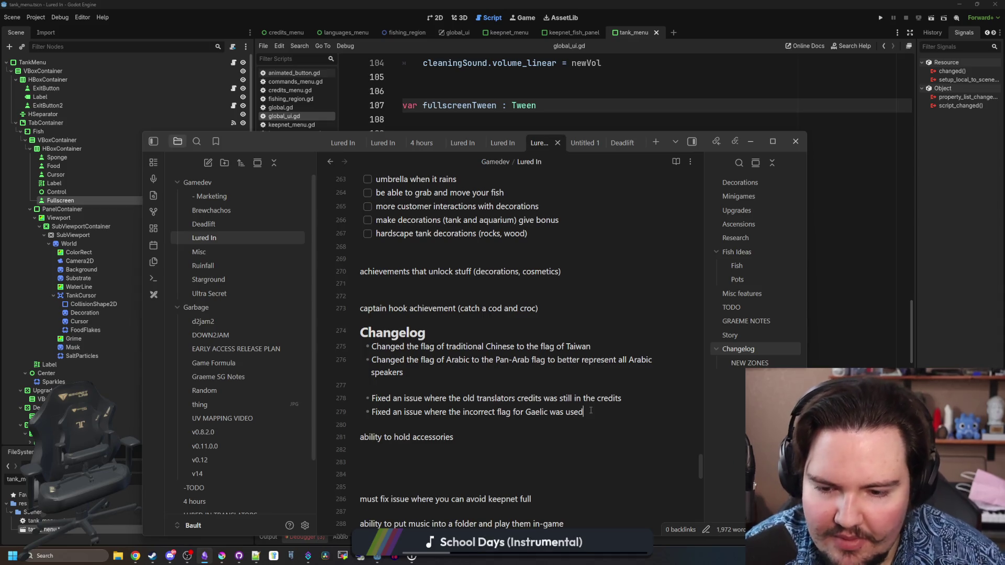
key("Return")
type("Fixed an issue whe")
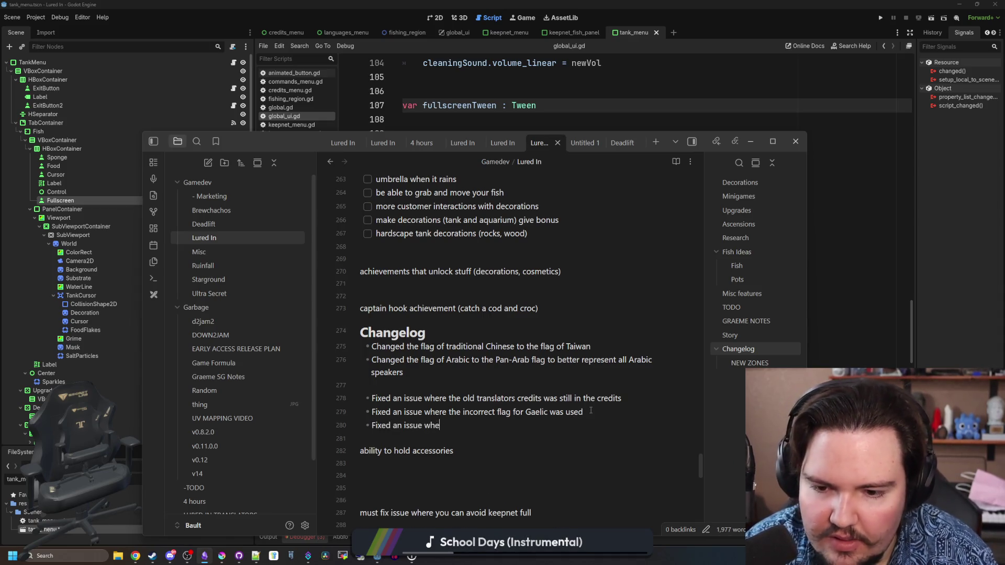
type("pacebar ins")
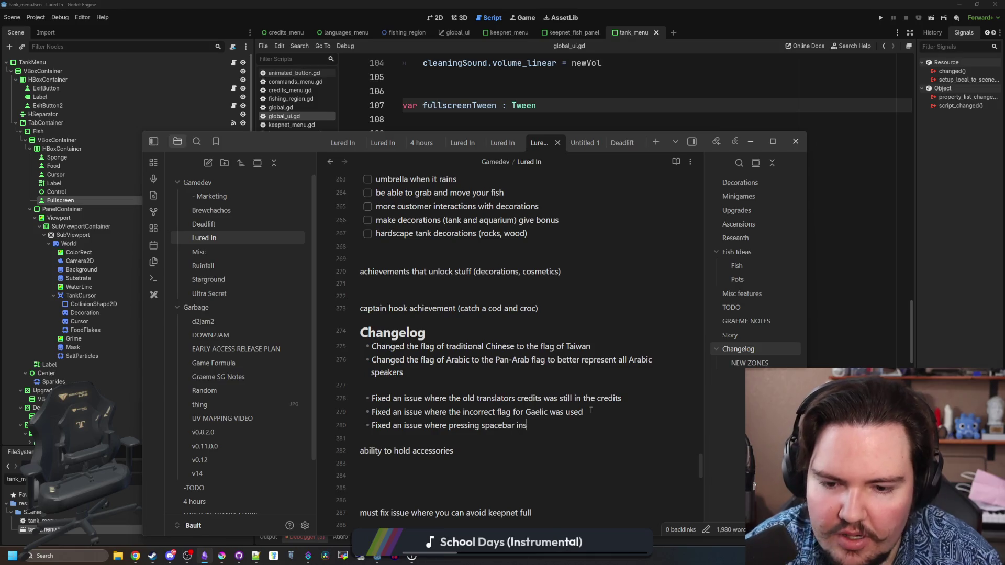
type("ide of the")
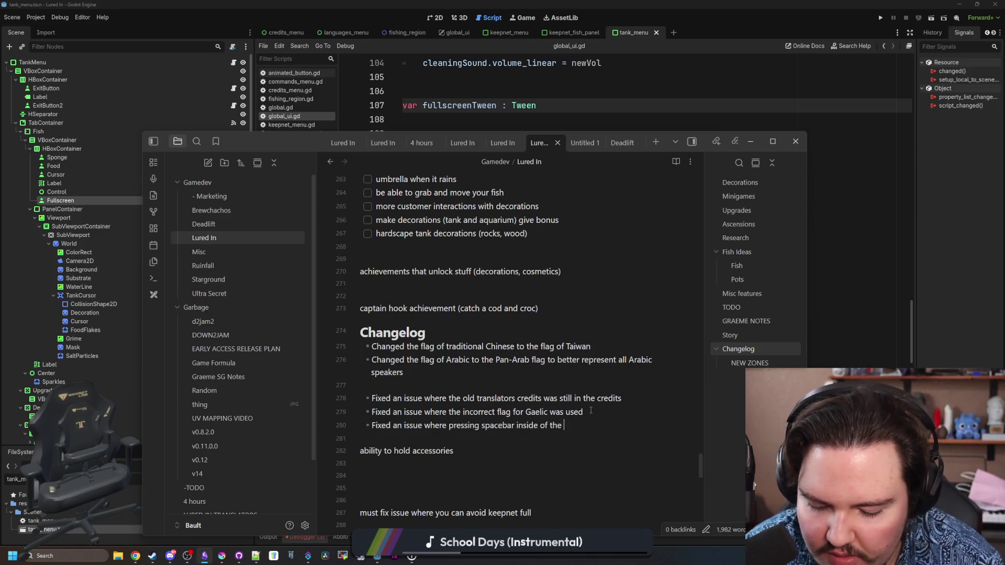
type("menu ")
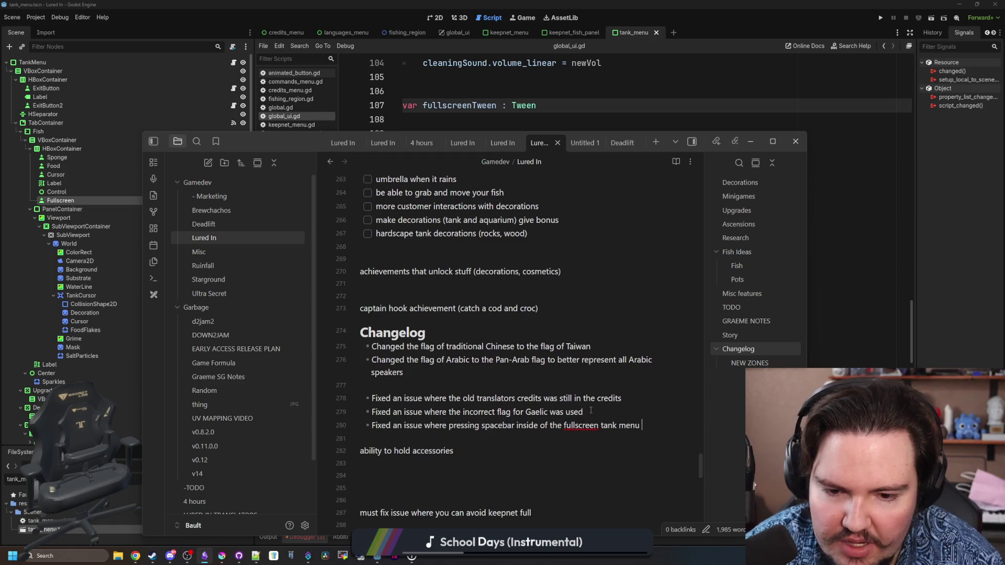
type("would cause the")
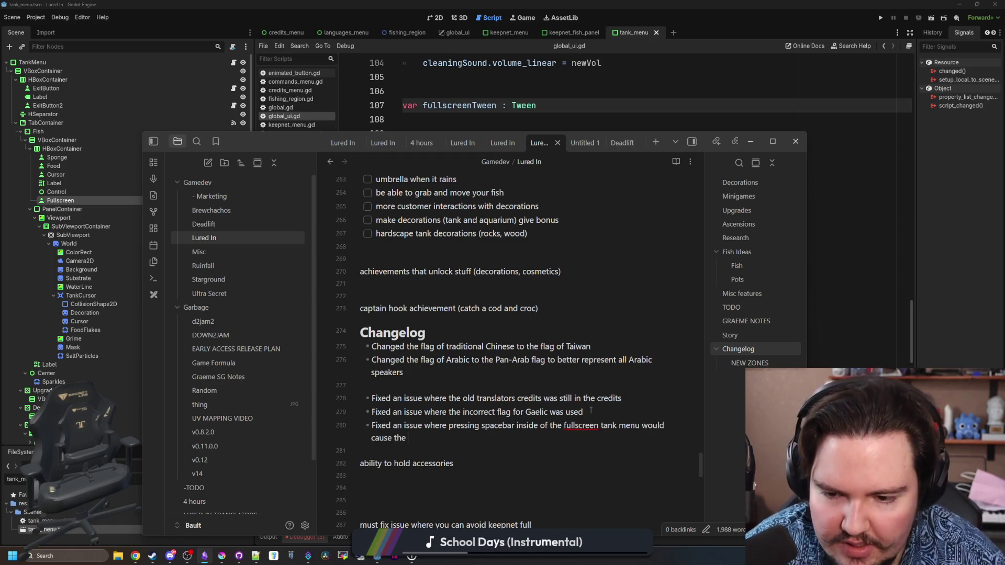
type("game to break and the tank to tur")
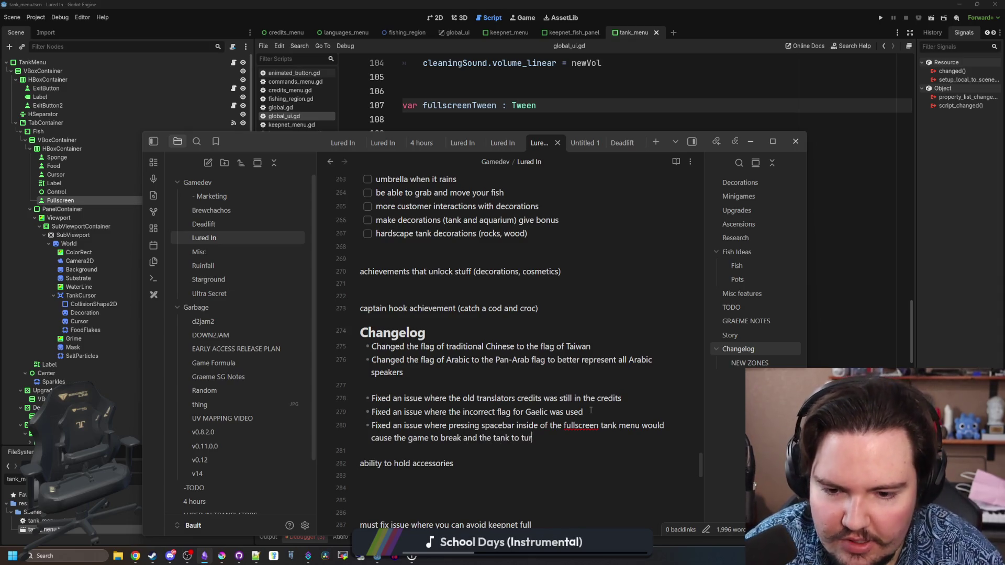
type("n white when you return")
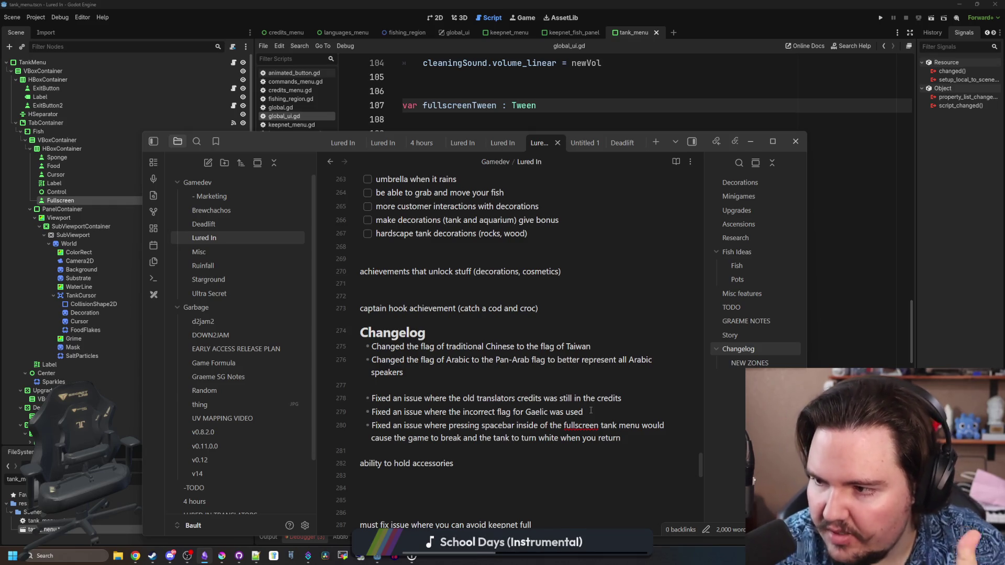
double_click(653, 425)
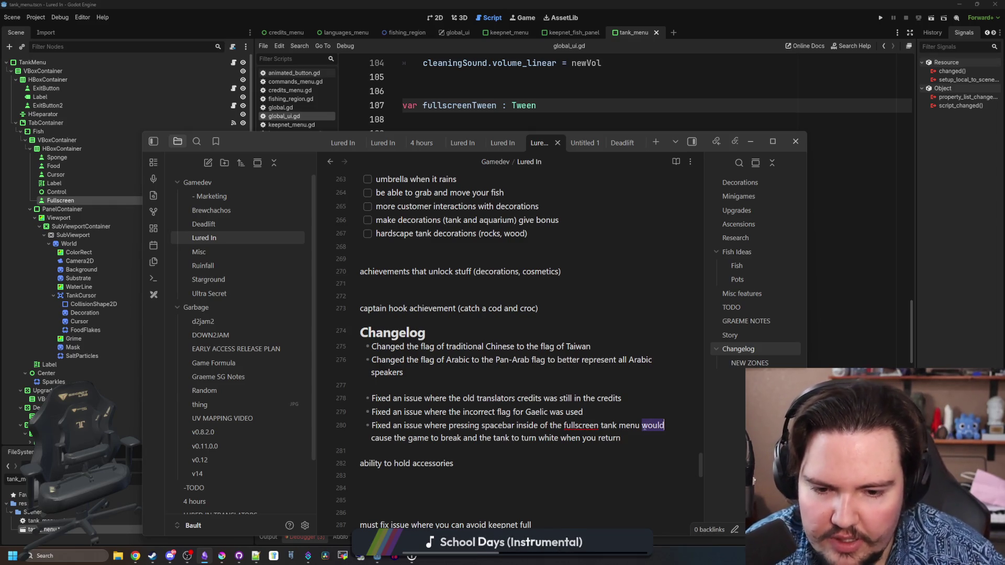
left_click(644, 432)
Add changelog entries for the keepnet weight-limit fix and a keepnet button to release fish into the water.
key("Return")
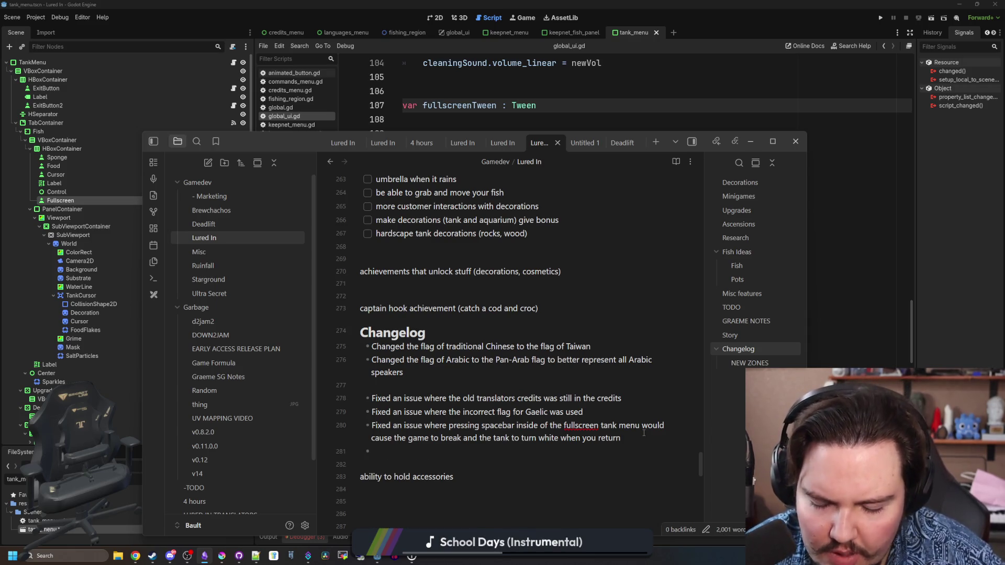
type("Fixed an issu")
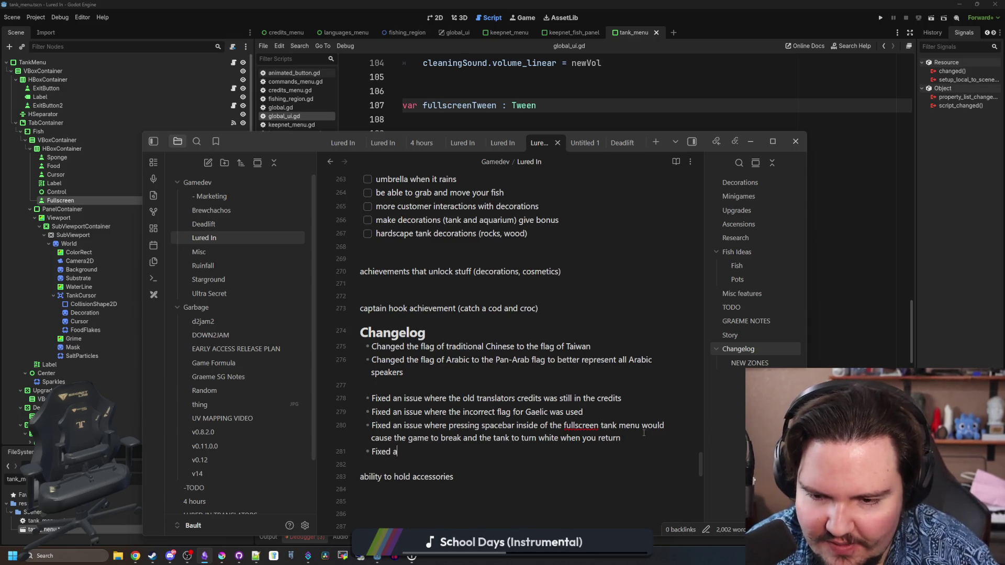
type("e where you ca")
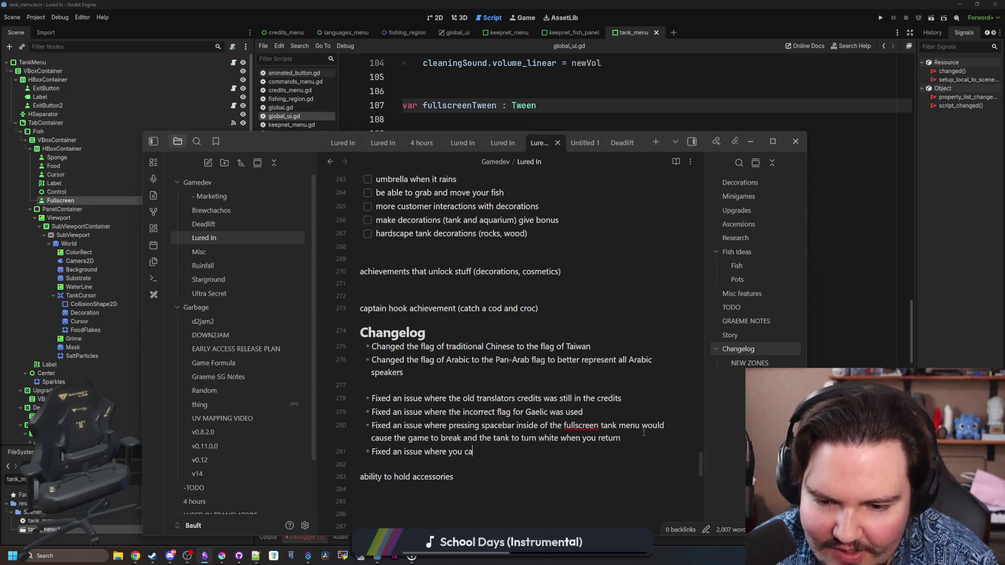
type("n just avoid the keep")
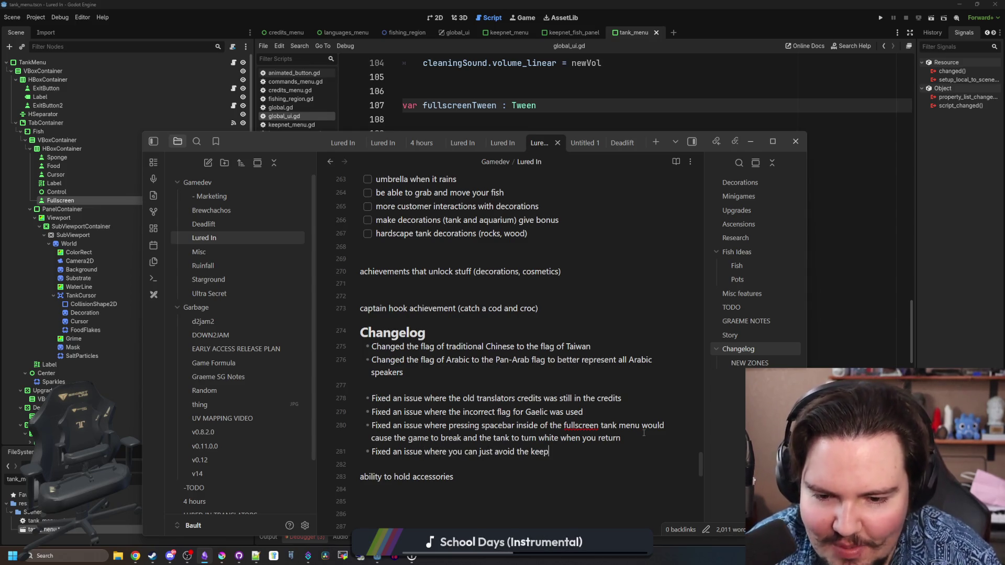
type("net weight limit by c")
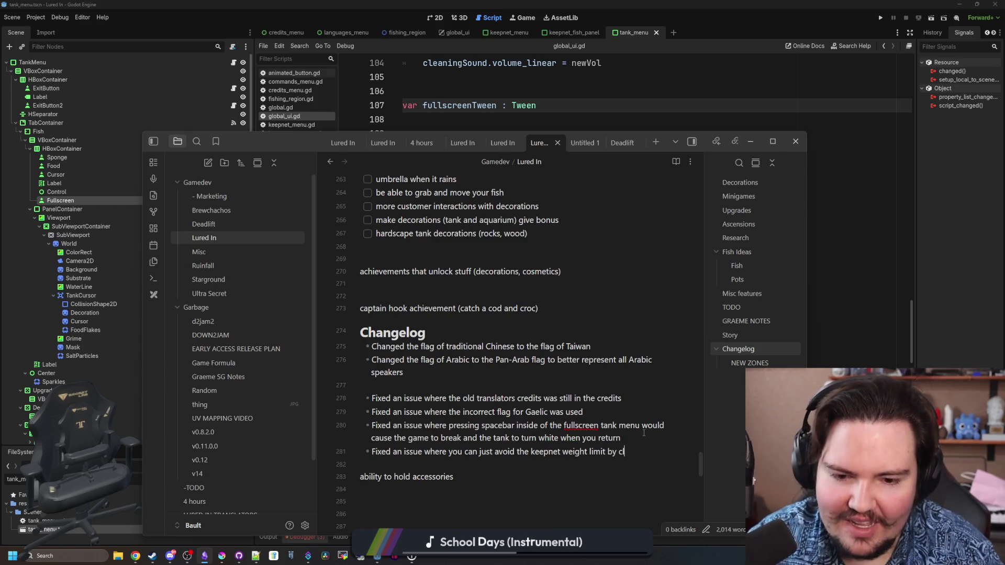
type("licking the keepnet b")
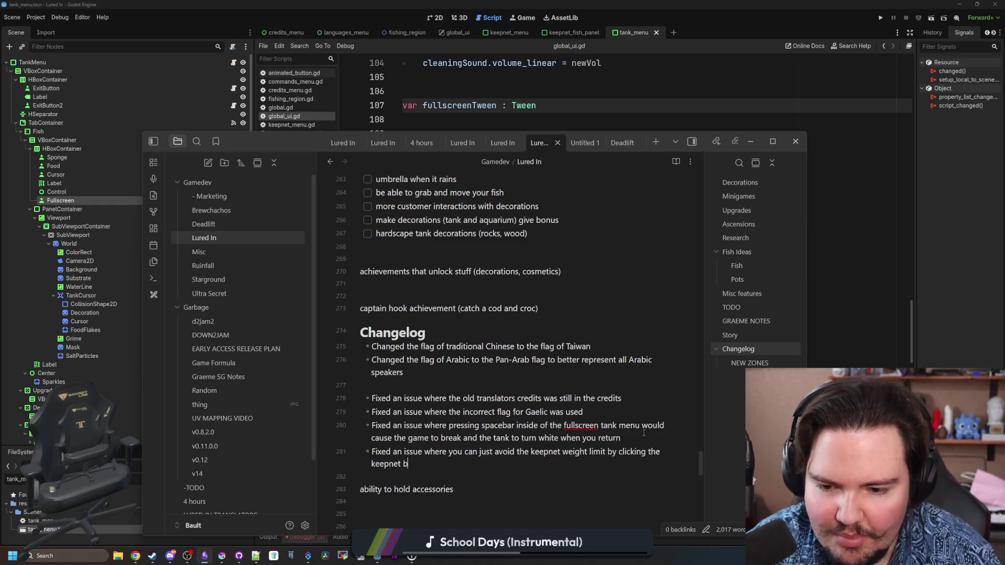
type("utton again")
left_click(472, 341)
key("Return")
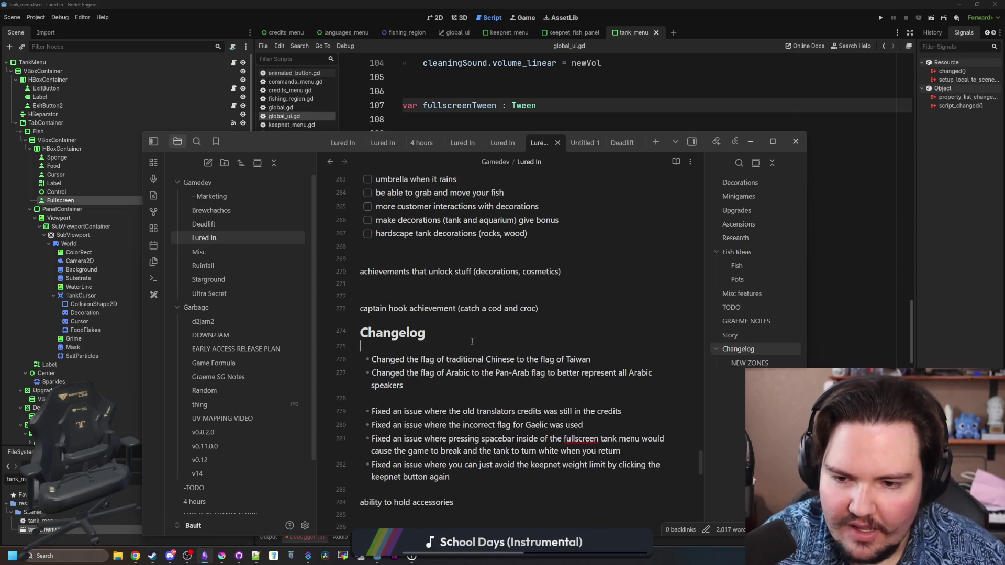
type("- ")
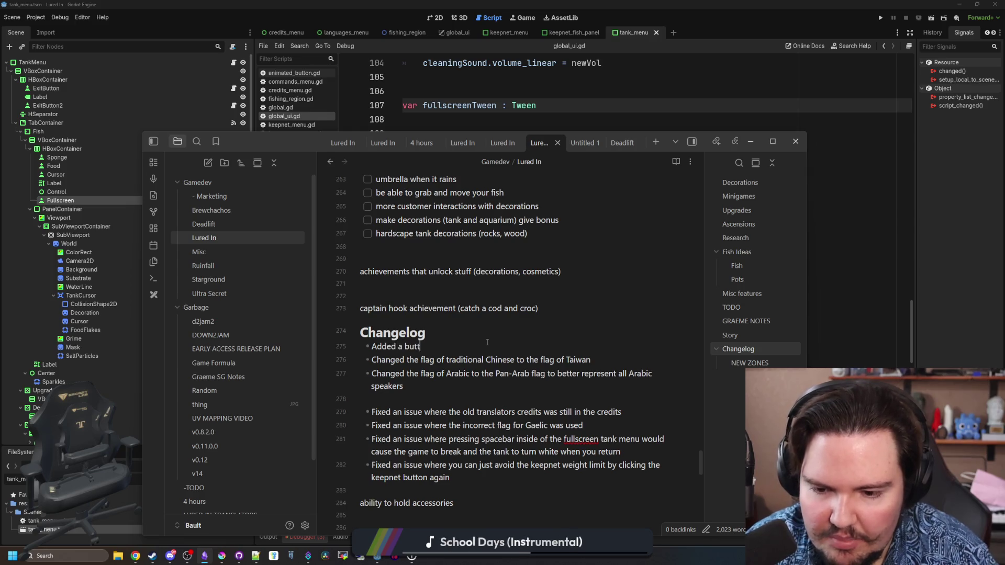
type("on to the keepne")
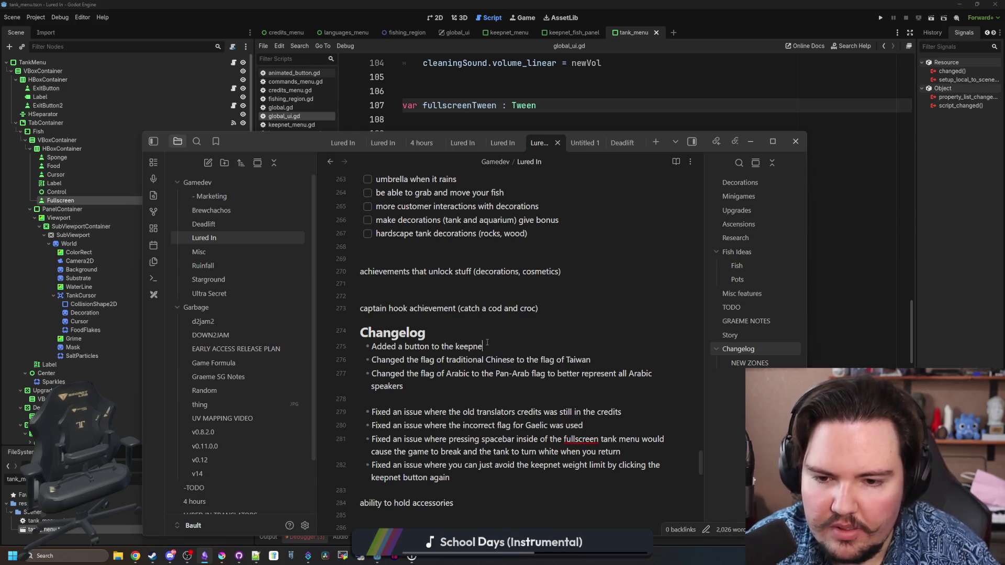
type("t menu so you can now release fish bac")
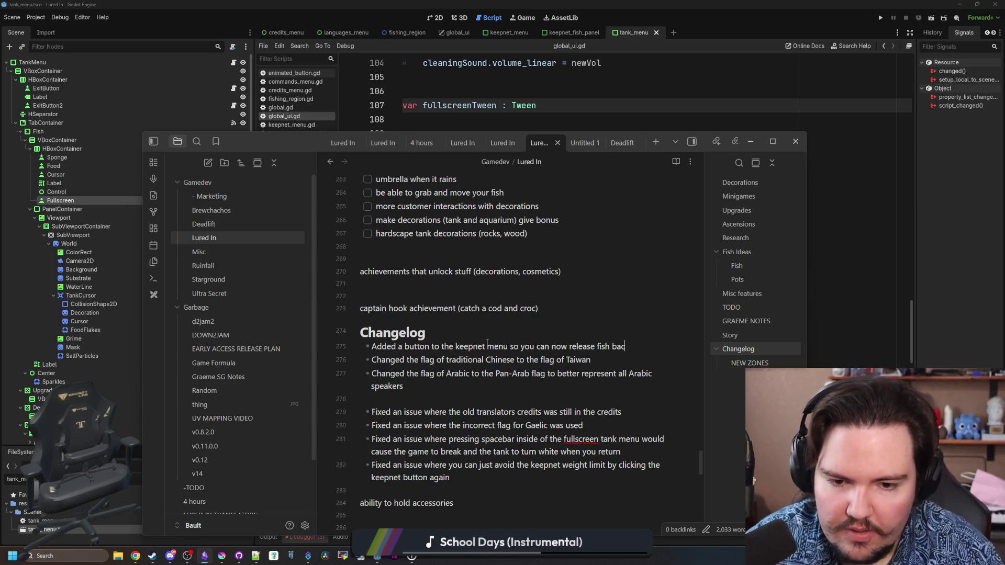
type("k into the water")
Add a changelog bullet about changing the layout of the keepnet menu.
key("Return")
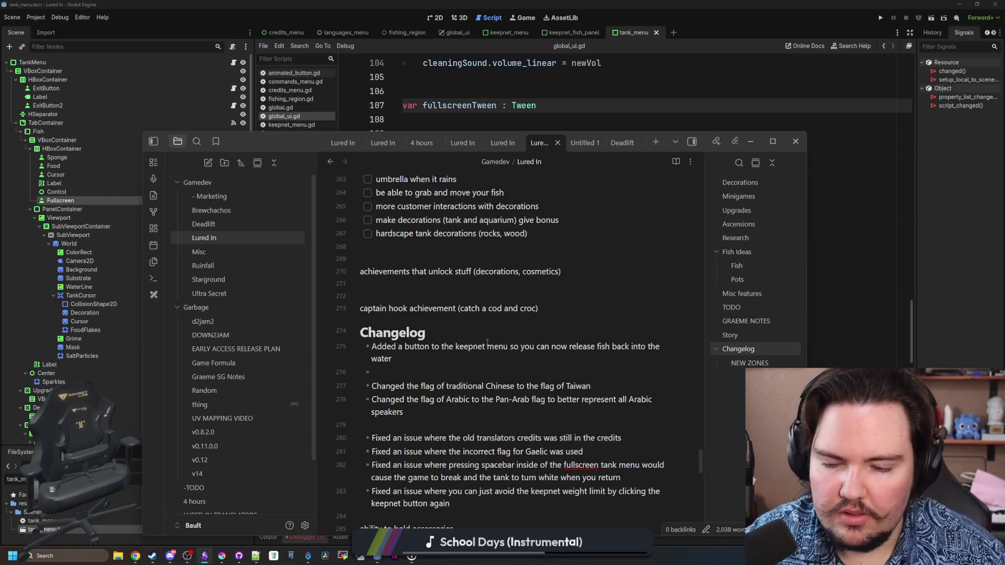
key("BackSpace")
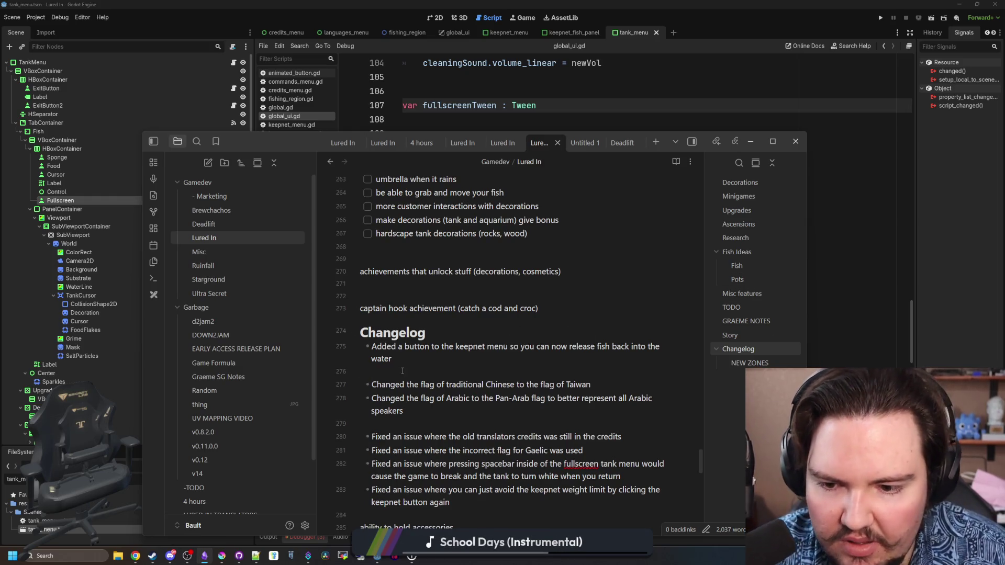
key("Return")
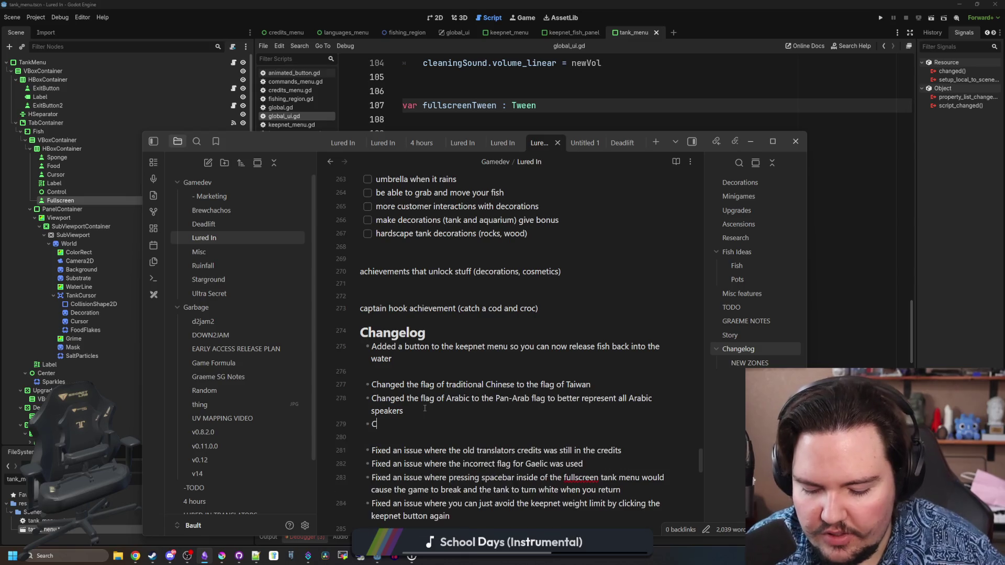
type("Changed the f")
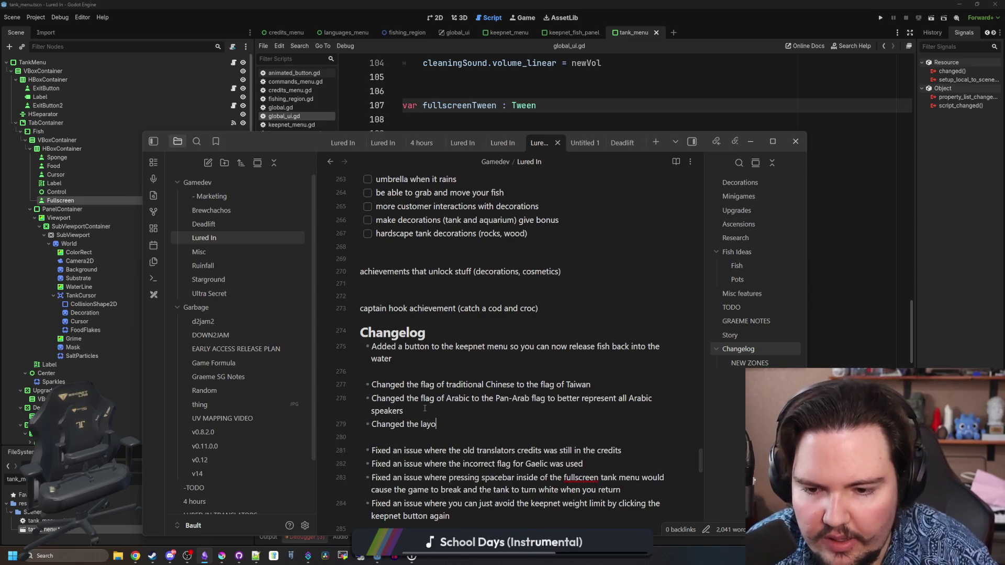
type("ut of the keepnet menu")
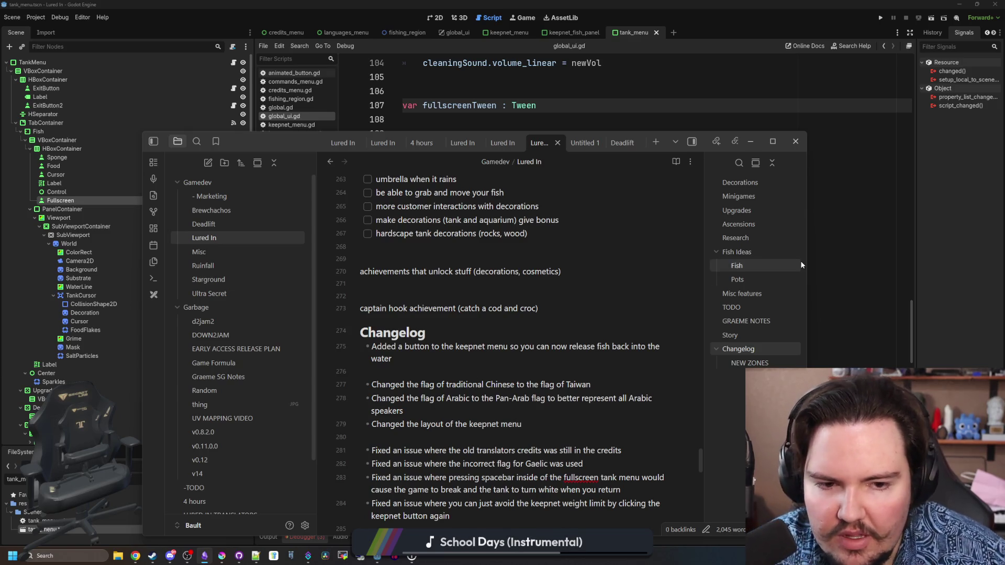
left_click(816, 248)
left_click(473, 288)
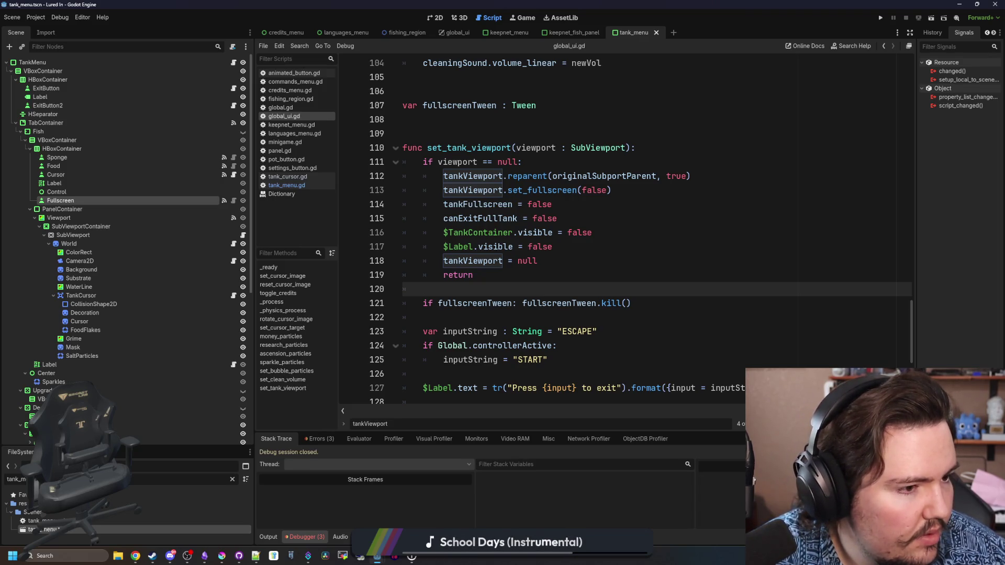
Open tutorial.gd through the 'tutorial' FileSystem filter, then filter the project files for 'grand'.
key("alt+Tab")
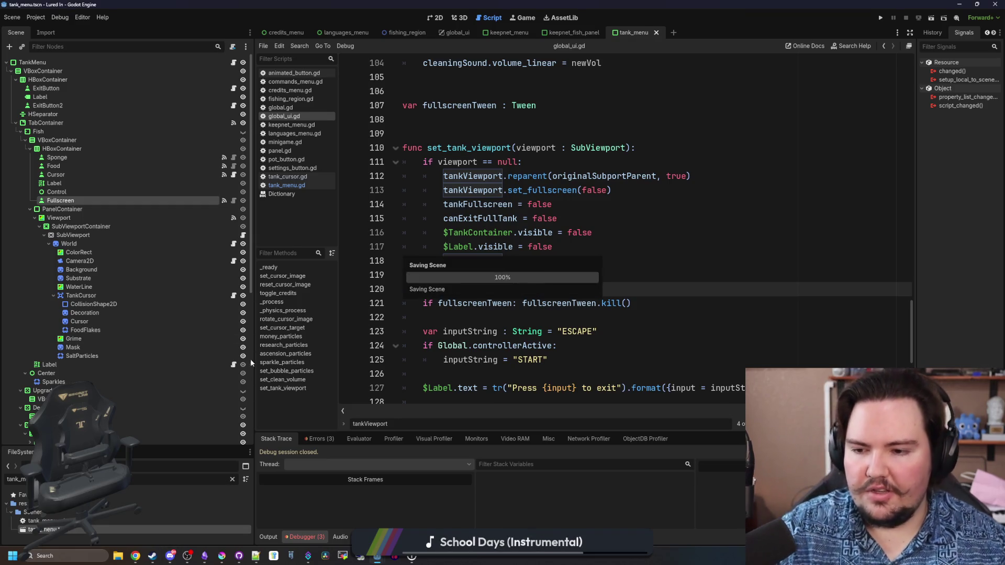
left_click(232, 479)
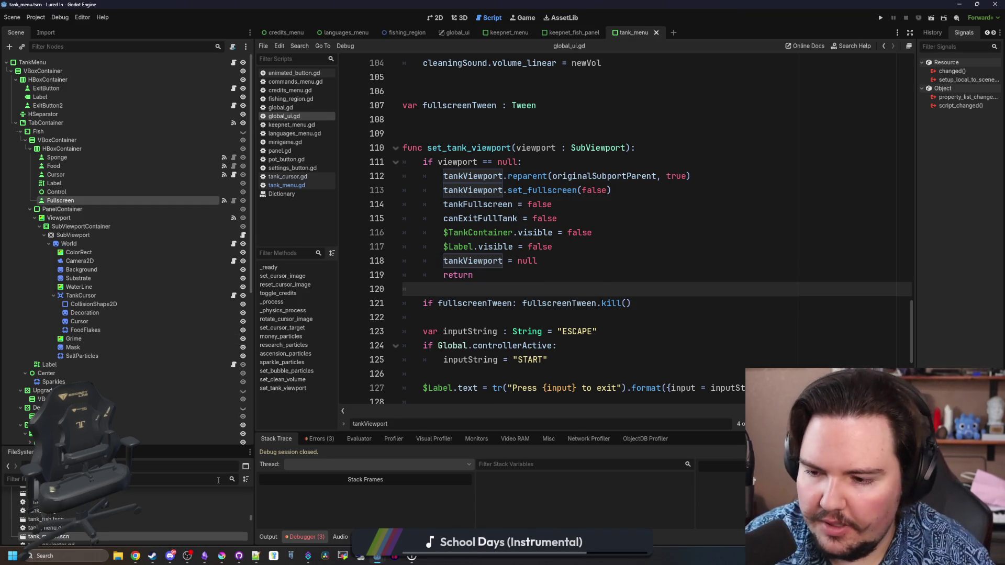
type("tutorial")
double_click(53, 523)
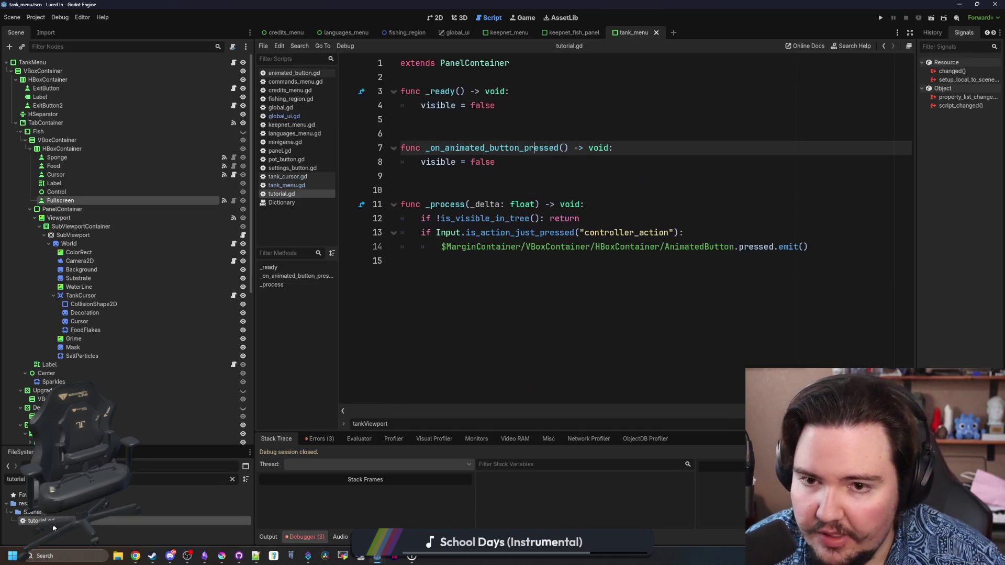
left_click(573, 191)
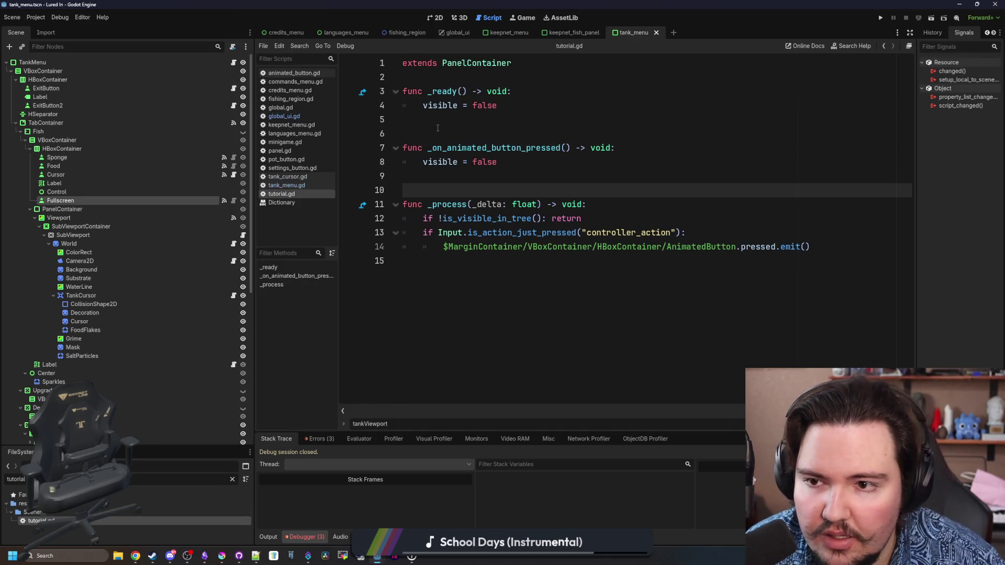
key("Up")
key("Up")
key("Up")
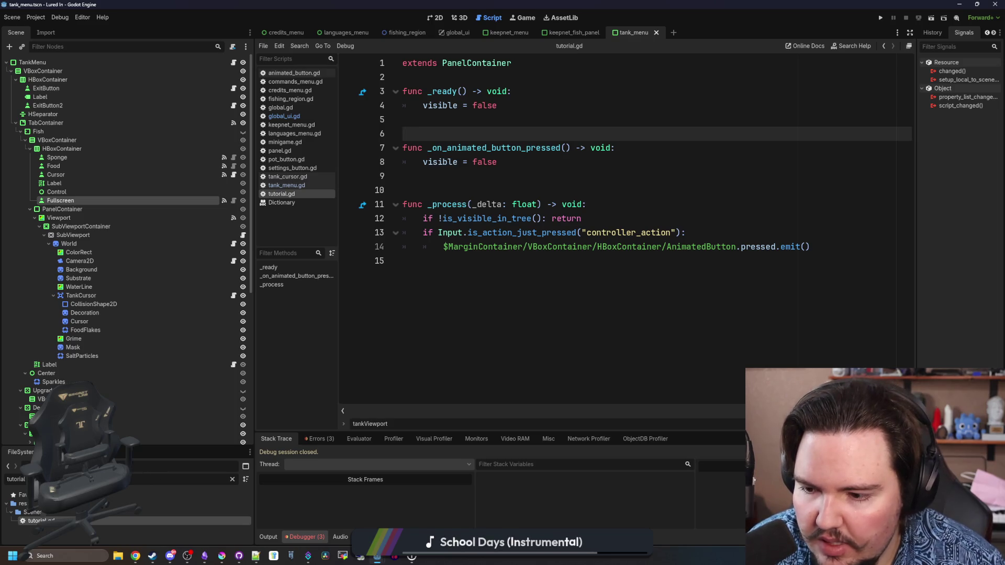
left_click(233, 480)
type("grand")
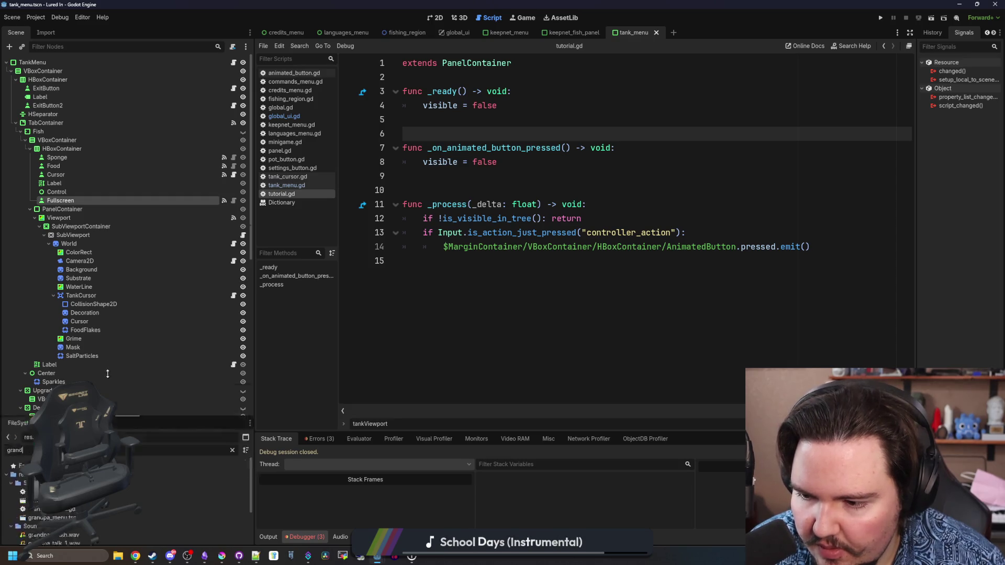
Open grandpa_menu.gd and comment out the old dialogue lines array (lines 6–13) with Ctrl+K.
left_click_drag(117, 447, 114, 287)
double_click(51, 368)
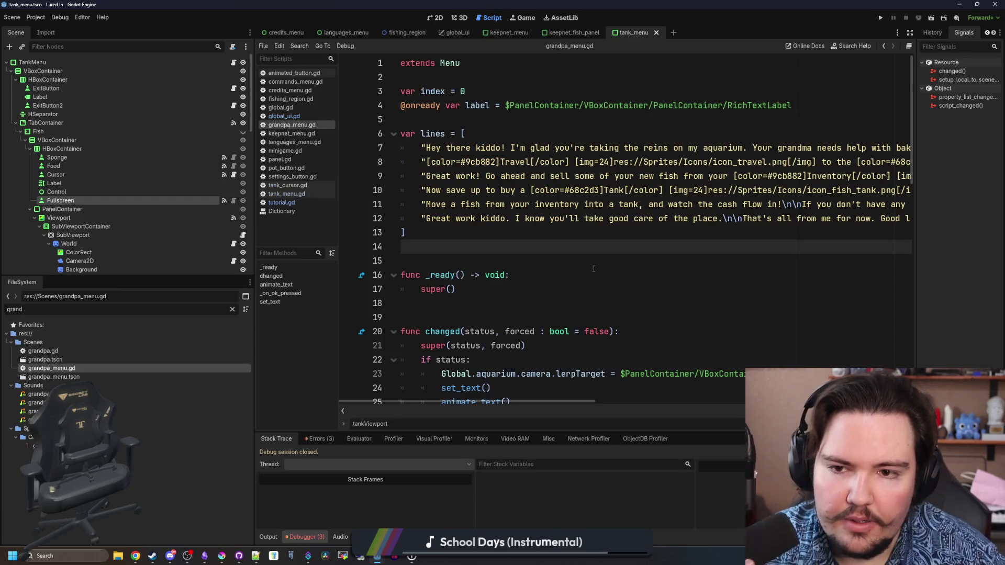
left_click_drag(442, 230, 378, 135)
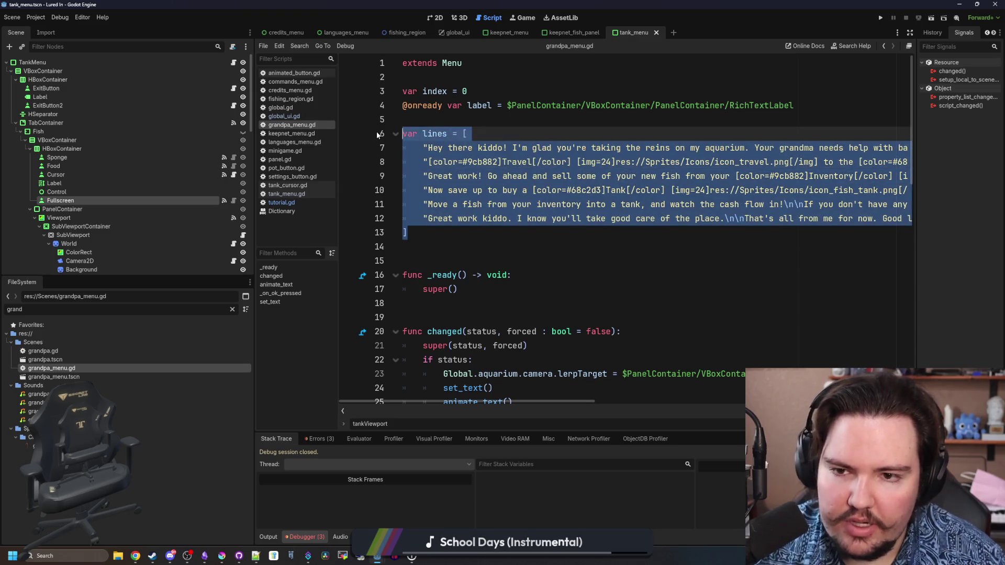
key("ctrl+k")
Write a new var lines array containing six empty string entries below the commented block.
left_click(436, 229)
key("Return")
type("var lines =")
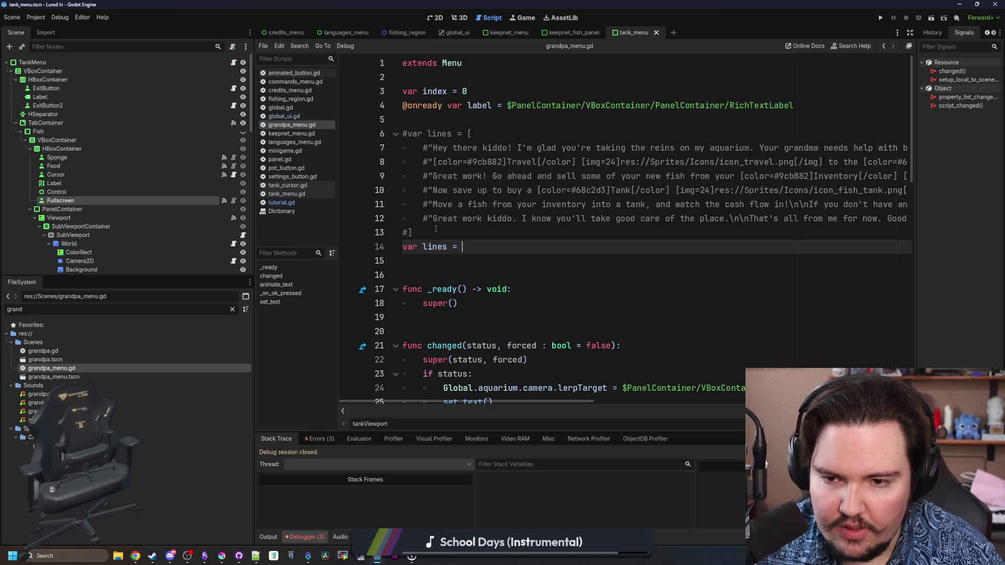
type("[")
key("Return")
type("\"")
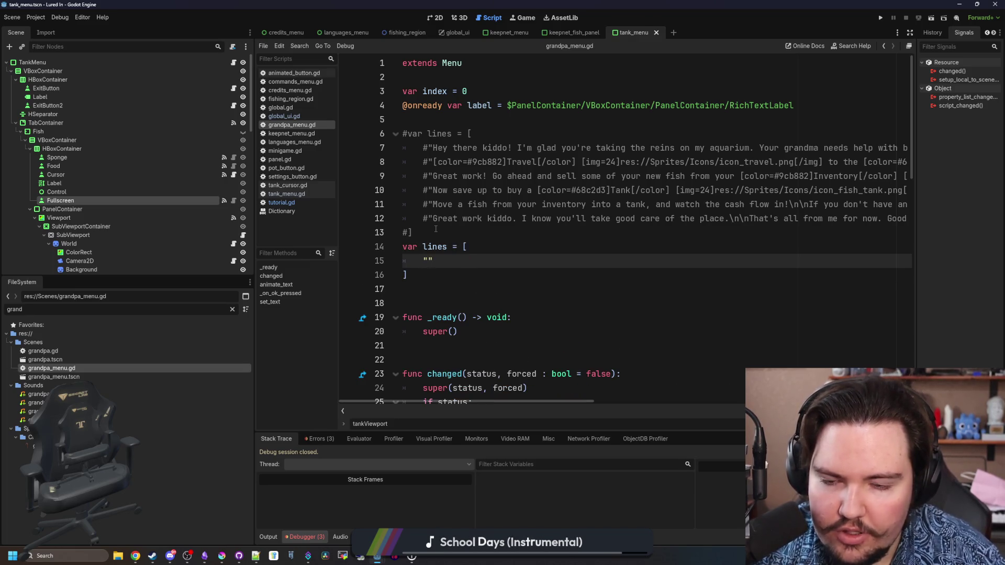
type("\"")
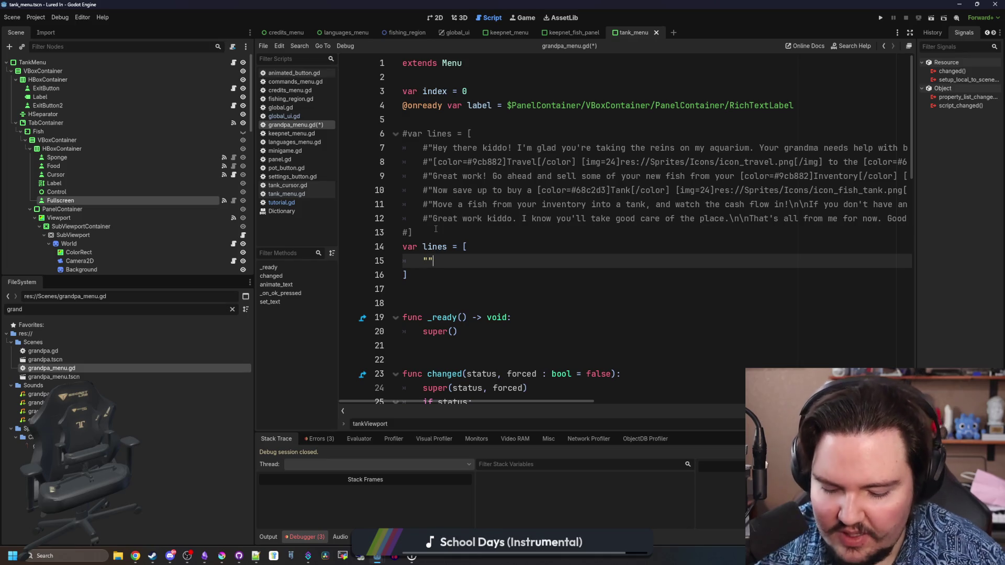
type(",")
key("Return")
key("Return")
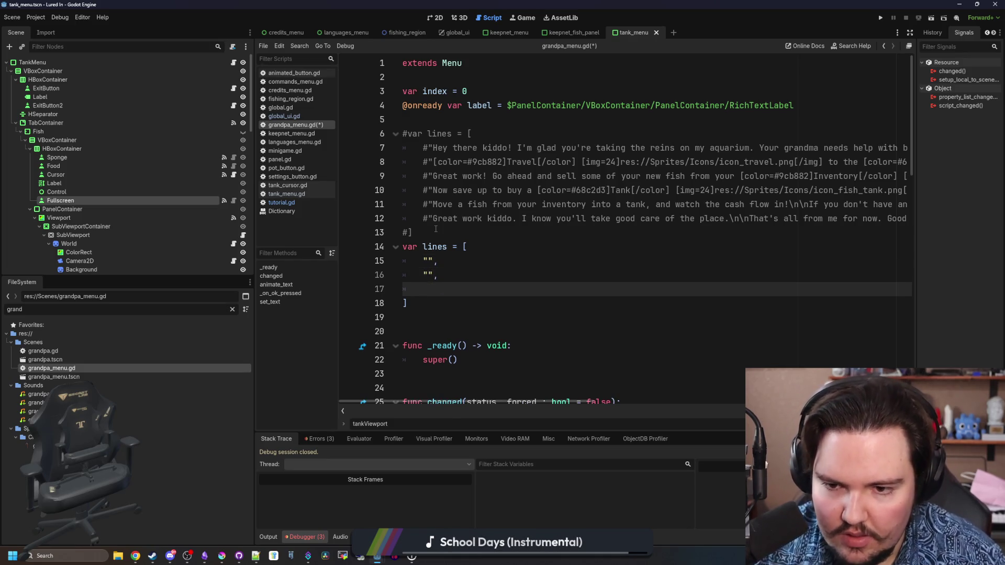
type("\",")
key("Return")
type("\",")
key("Return")
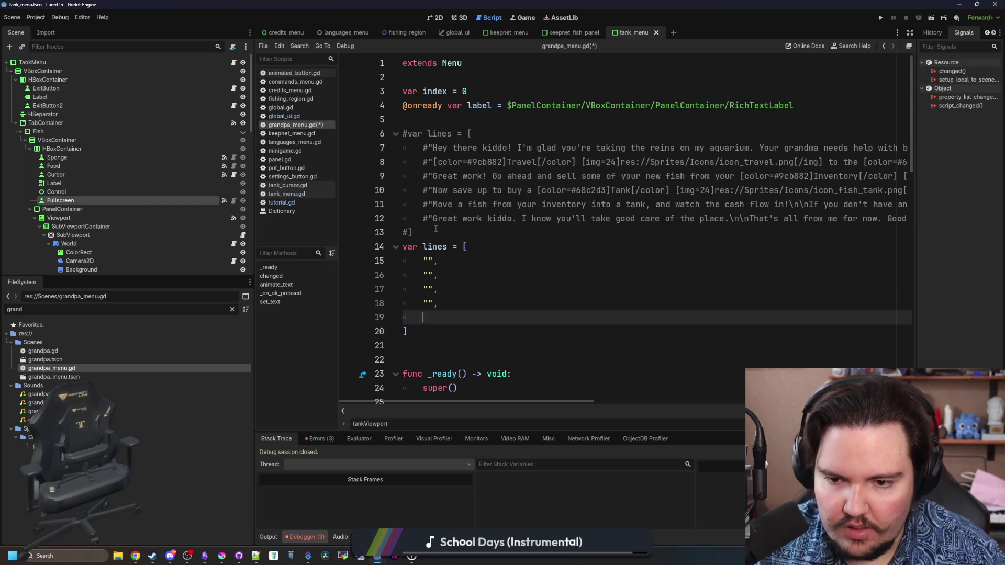
type("\"")
type(",")
key("Return")
type("\"\",")
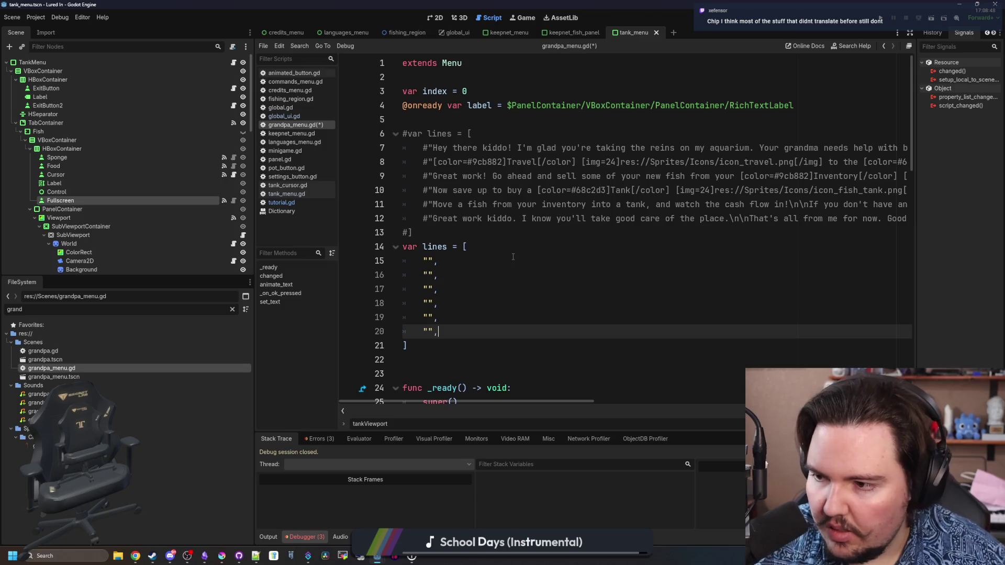
left_click(524, 251)
left_click(170, 556)
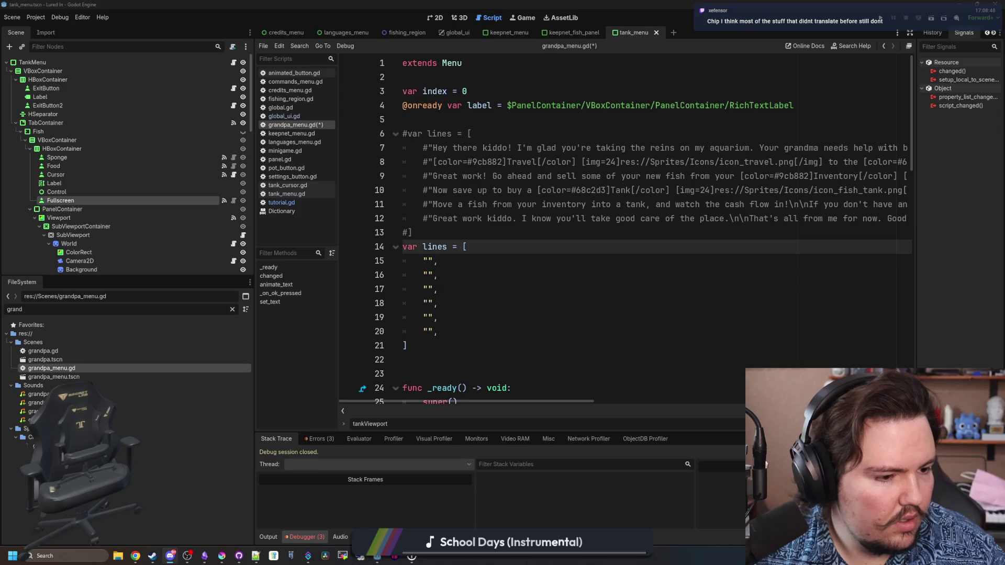
key("alt+Tab")
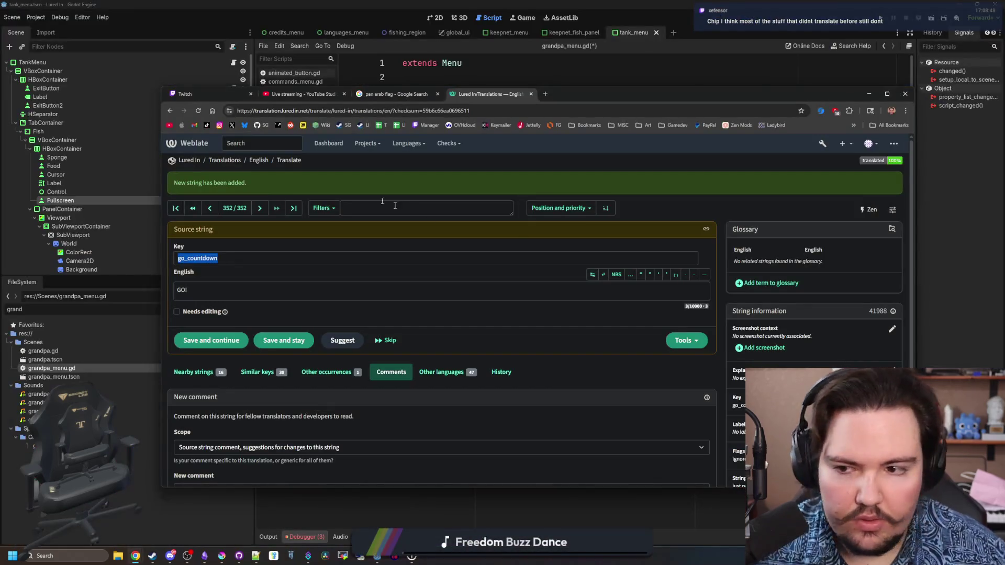
left_click(368, 206)
type("tutorial")
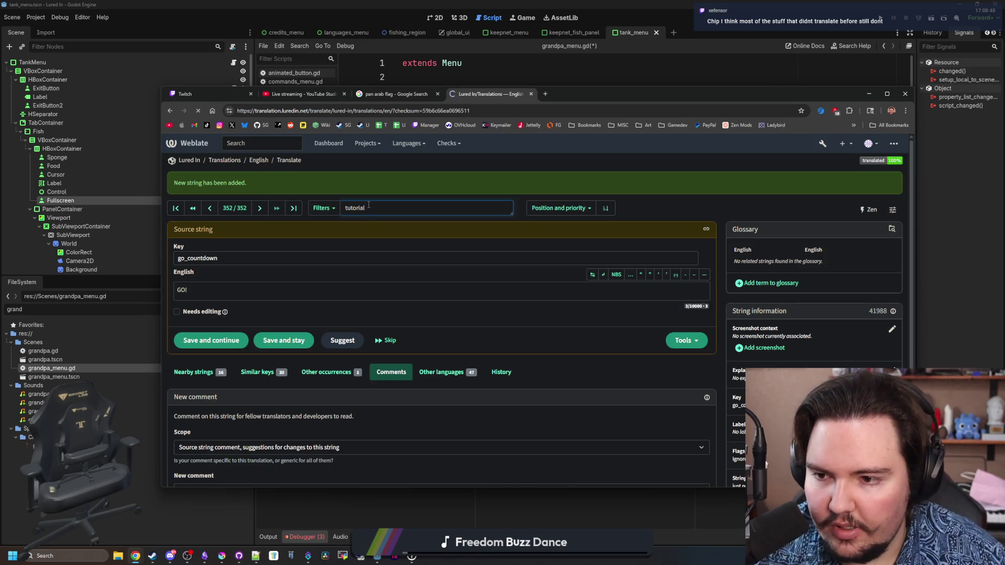
key("alt+Tab")
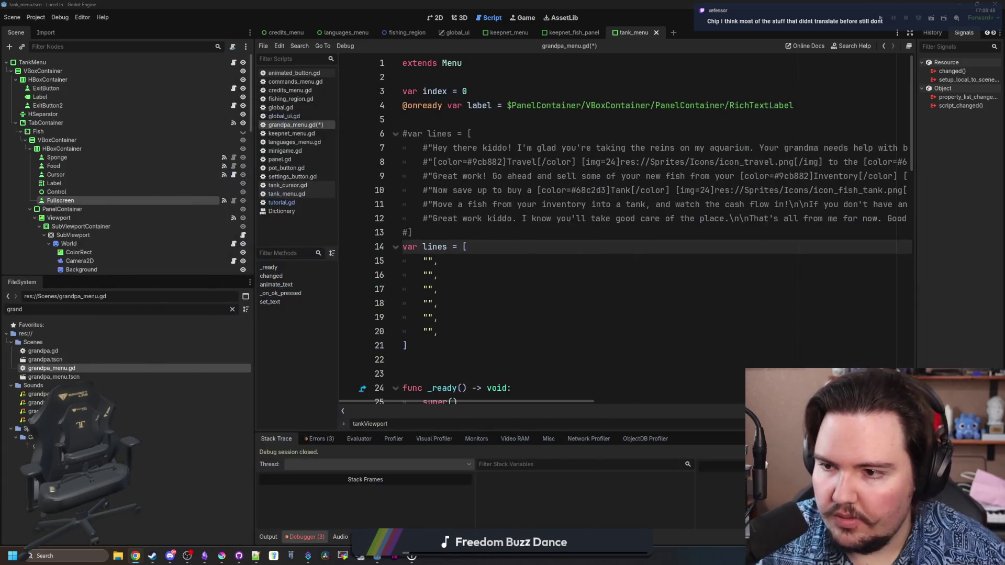
Fill the second array entry with KEY_TUTORIAL_TRAVEL after checking the key names.
left_click(428, 260)
type("KEY_TUTORIAL_INTRO")
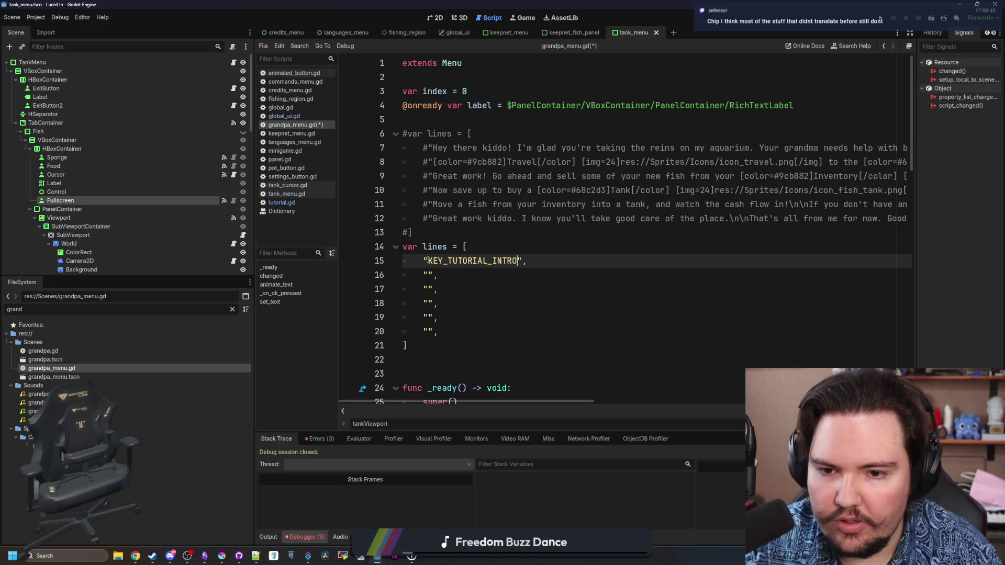
key("Down")
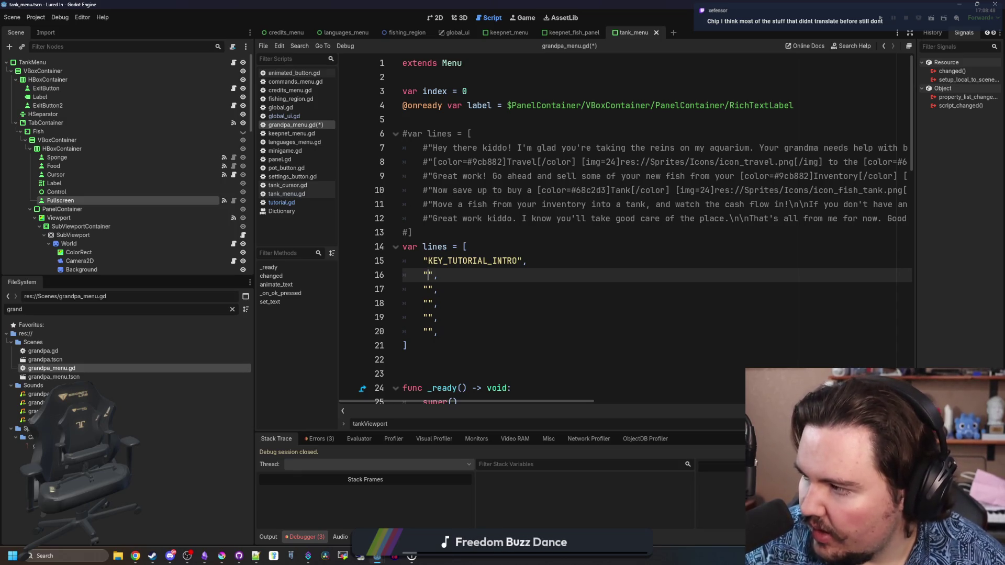
scroll(435, 274, "down", 14)
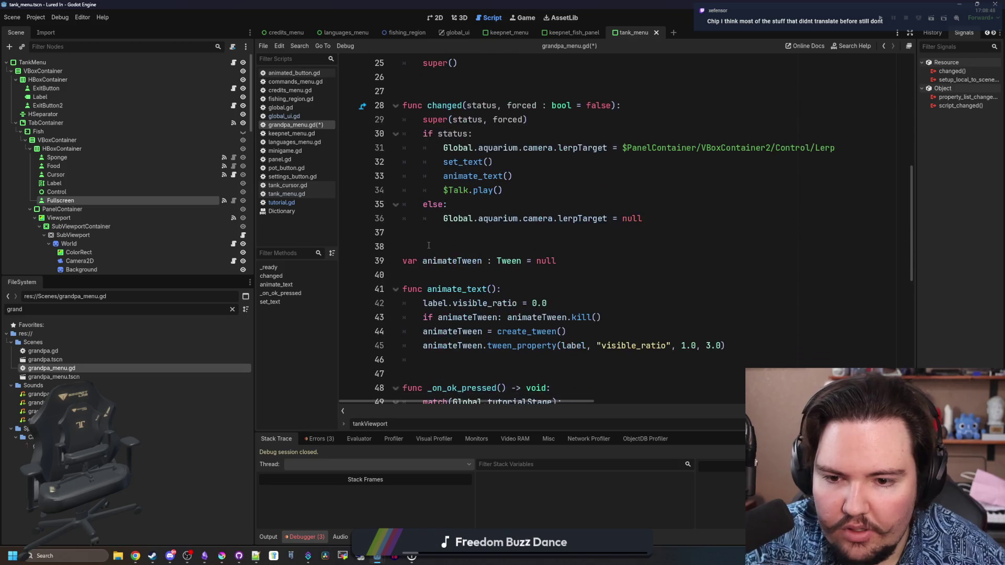
scroll(428, 245, "down", 3)
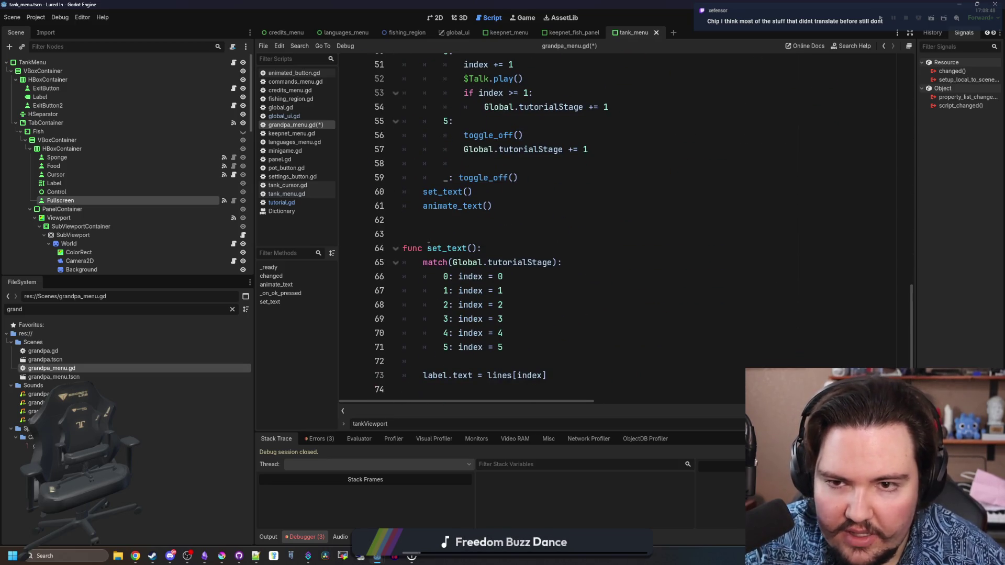
scroll(429, 246, "up", 2)
scroll(428, 246, "up", 14)
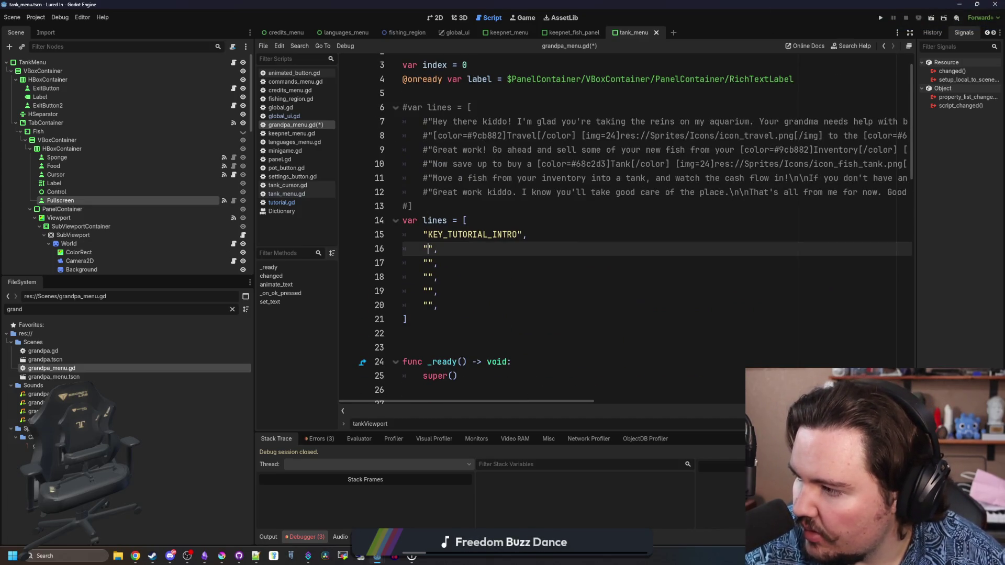
key("alt+Tab")
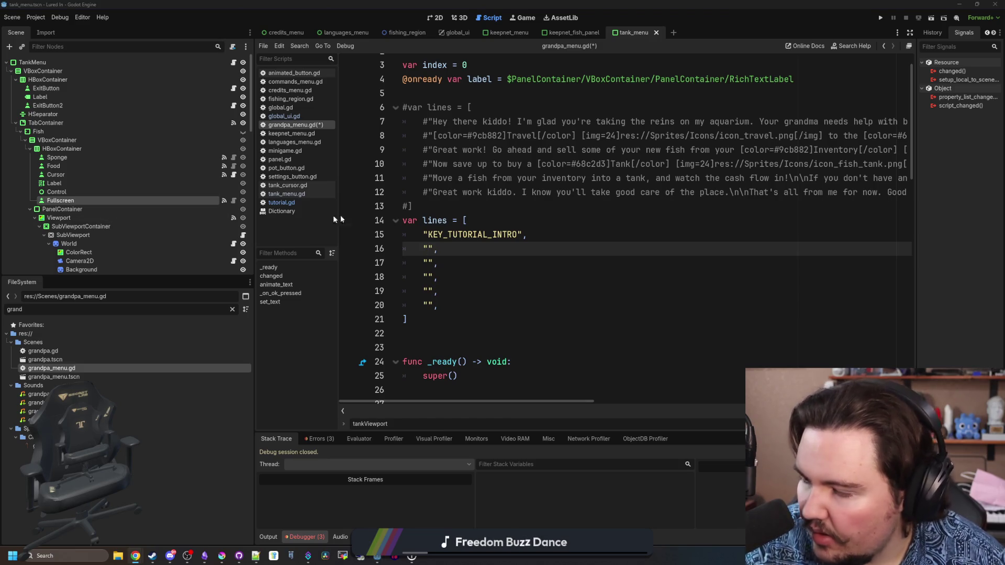
left_click(428, 250)
type("KEY_T")
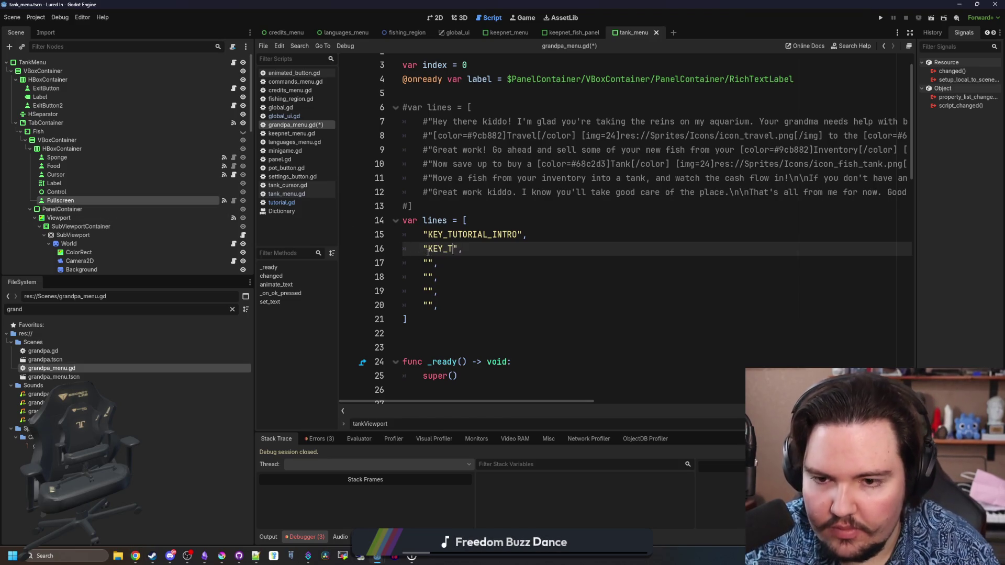
type("UTORIAL_TRAVEL")
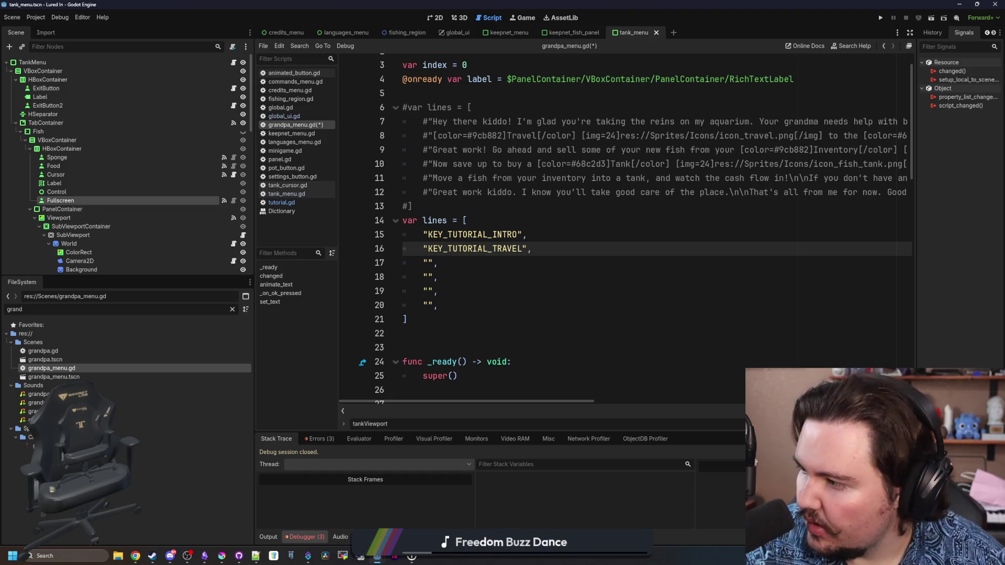
Fill the third and fourth entries with the KEY_TUTORIAL_SEL-prefixed key and KEY_TUTORIAL_TANK.
key("alt+Tab")
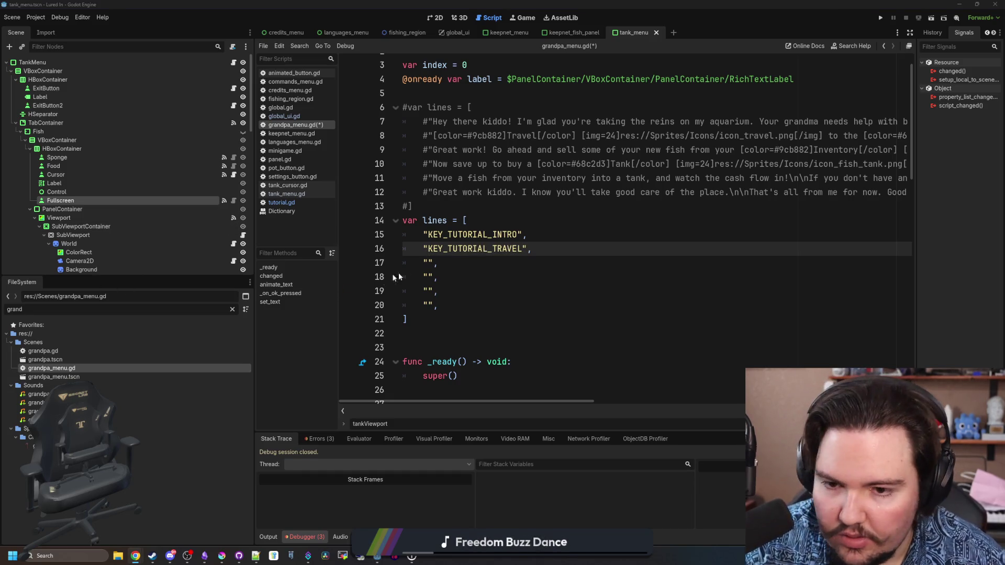
left_click(430, 263)
type("_TUTORIA")
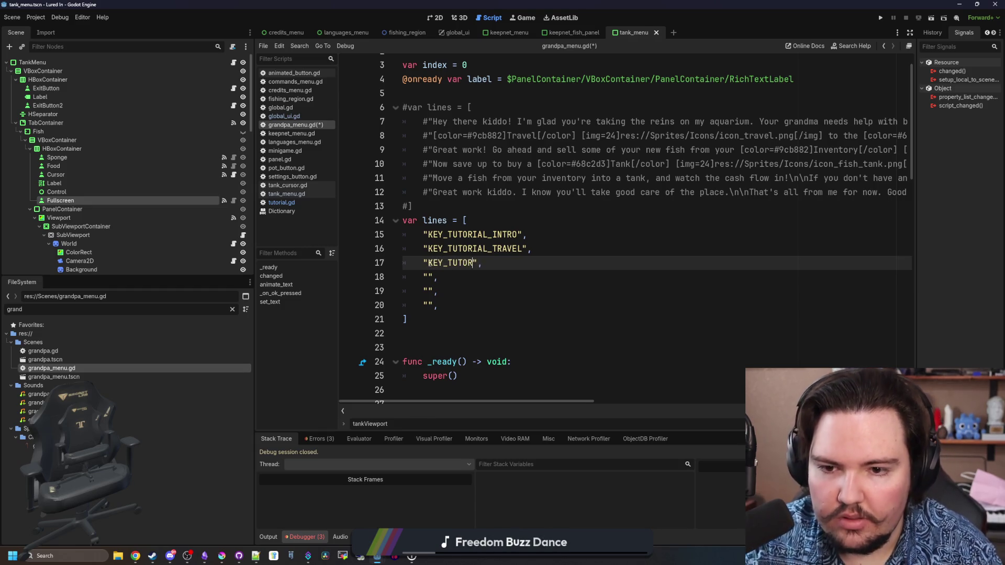
type("L_SELL")
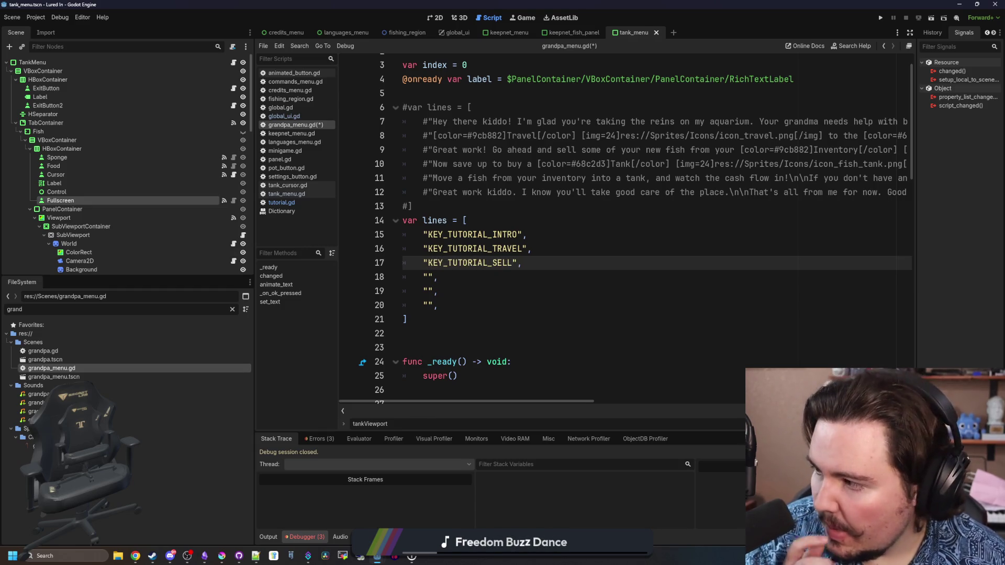
key("alt+Tab")
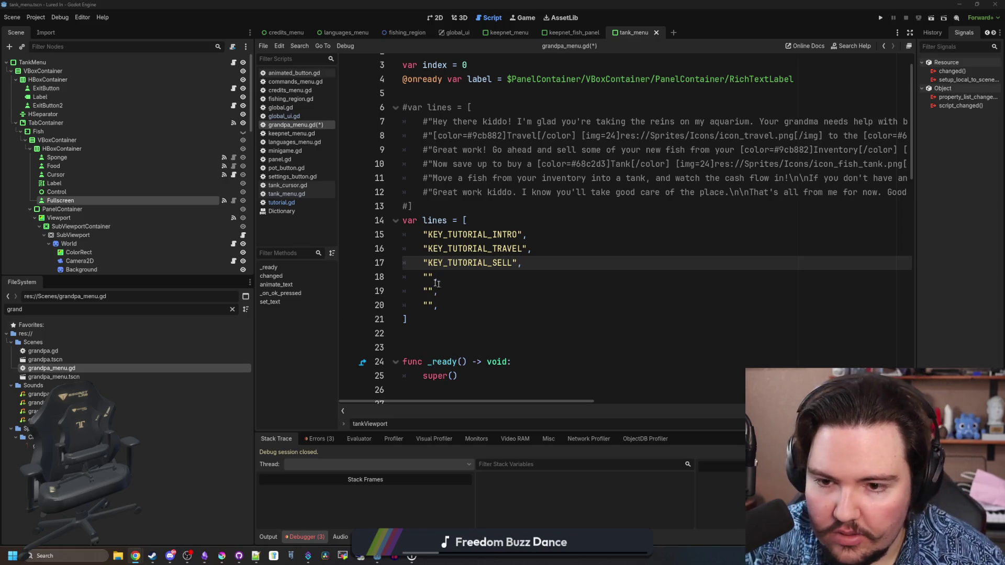
left_click(428, 277)
type("ORIAL_TANK")
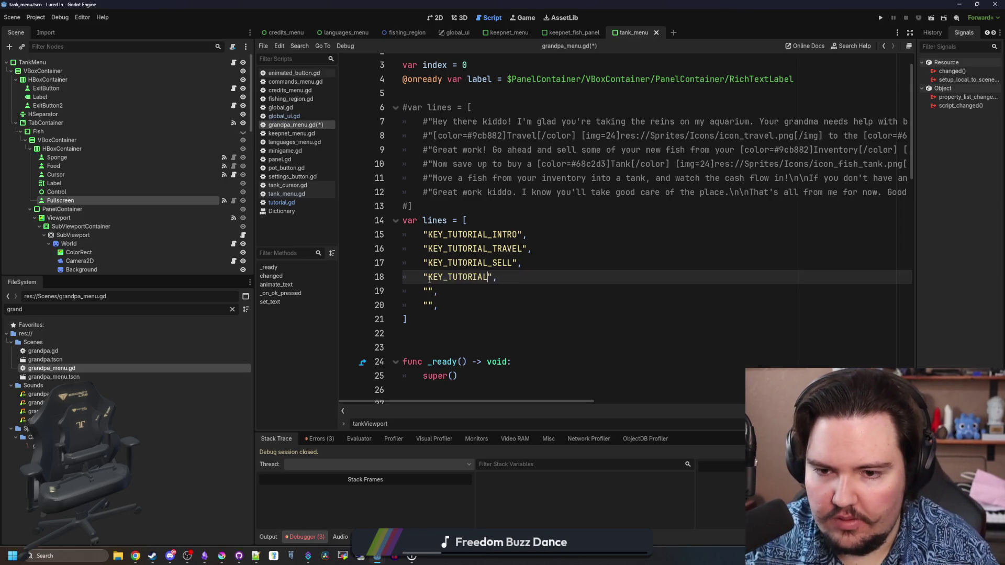
Fill lines 19 and 20 with KEY_TUTORIAL_MOVE and KEY_TUTORIAL_GOODBYE.
key("alt+Tab")
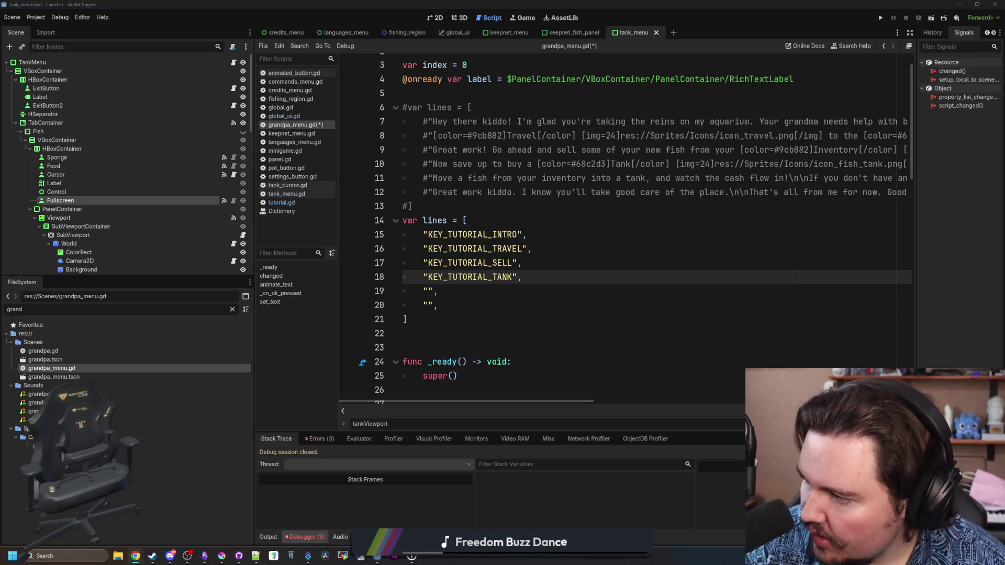
left_click(429, 291)
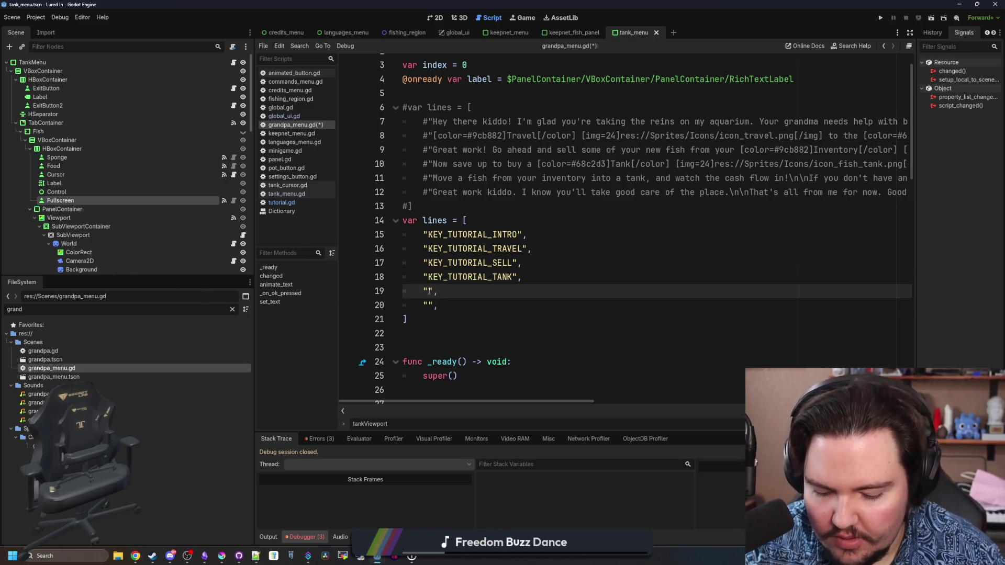
type("KEY_TUTORIAL_MOVE")
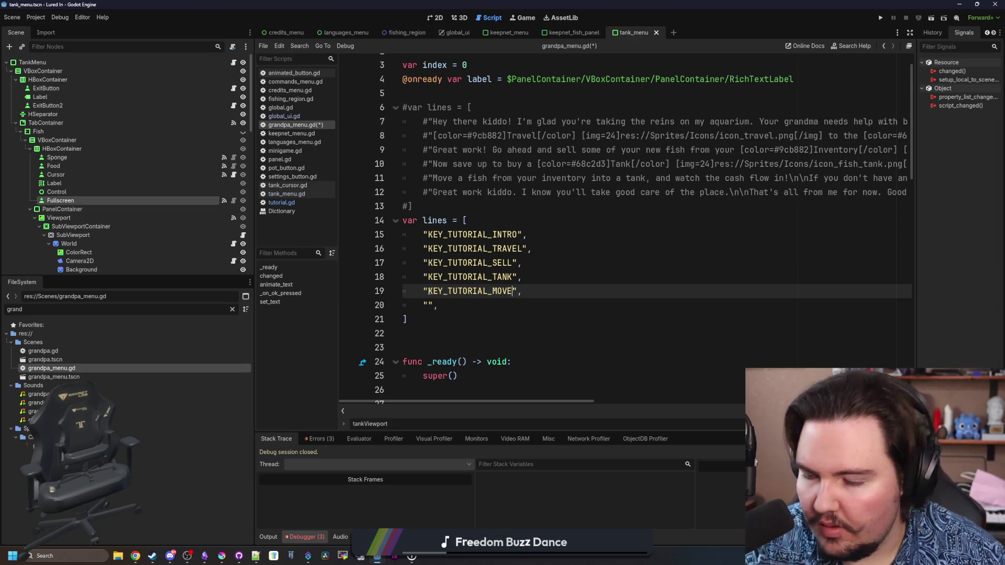
key("alt+Tab")
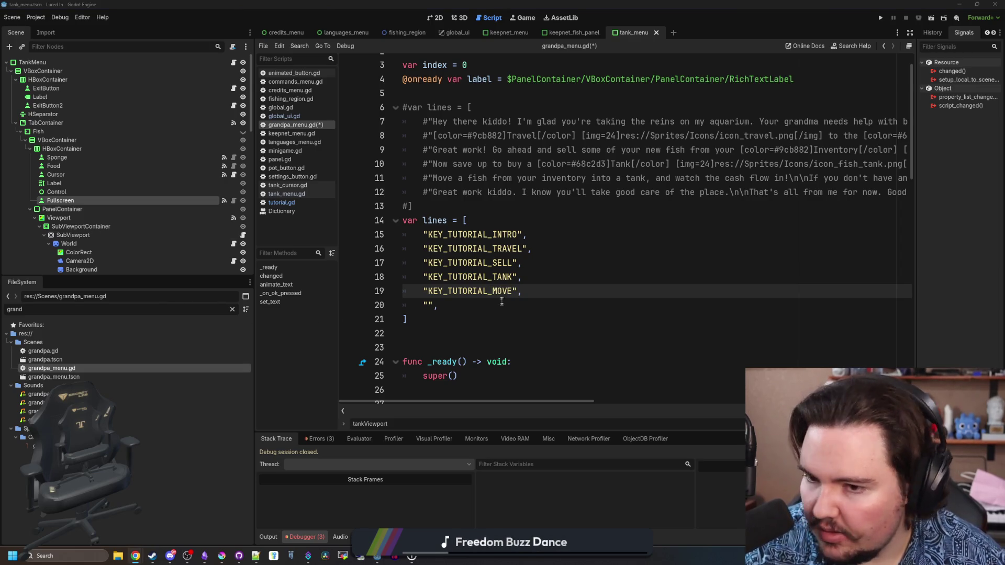
left_click(429, 306)
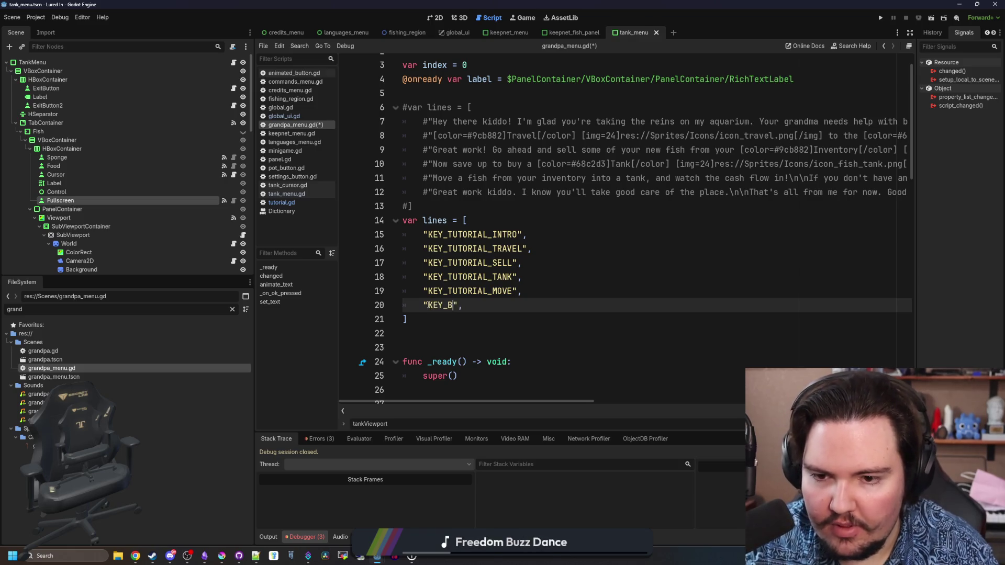
type("TUTORIAL_GOODBYE")
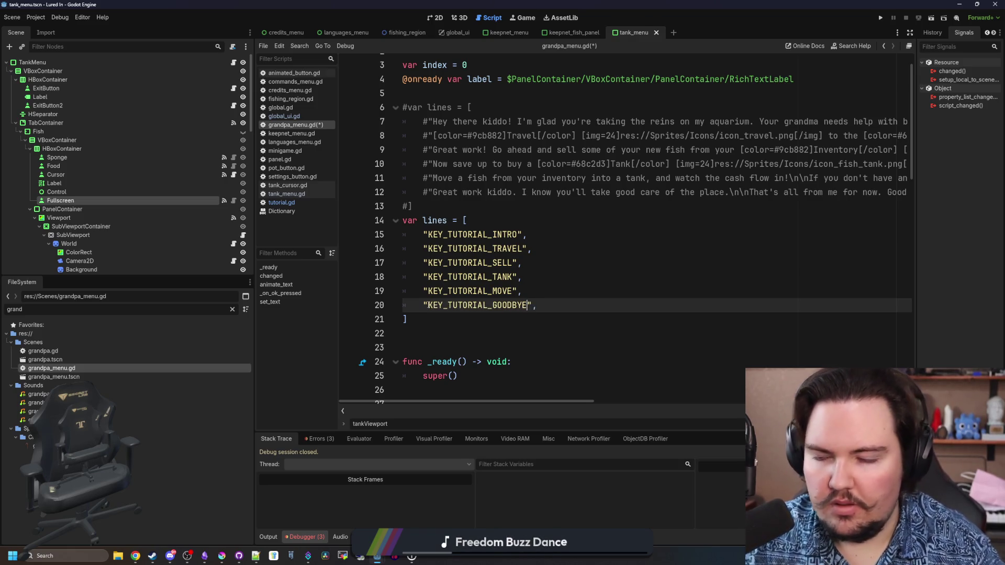
key("alt+Tab")
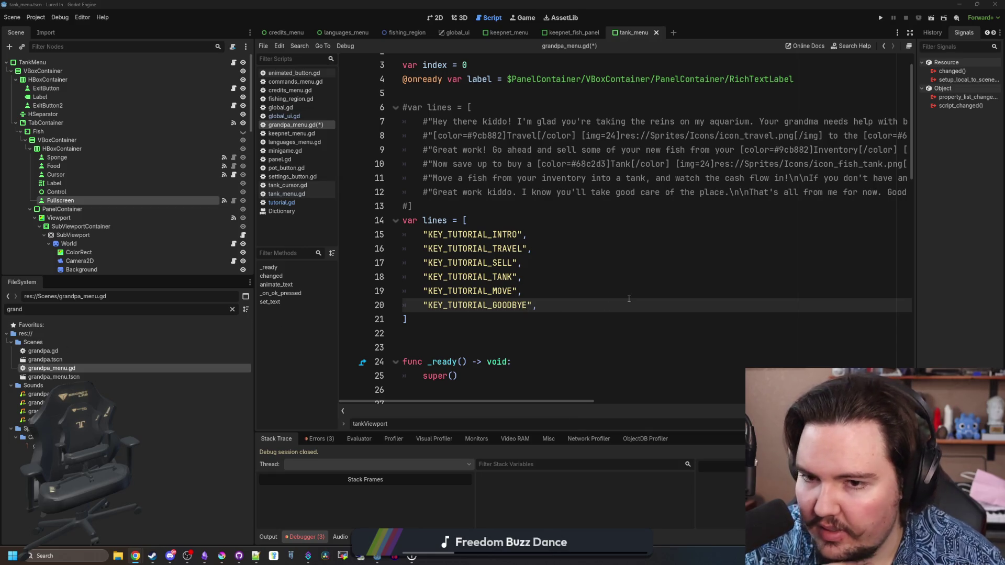
key("alt+Tab")
Review the new translation key lines and save grandpa_menu.gd.
left_click(605, 323)
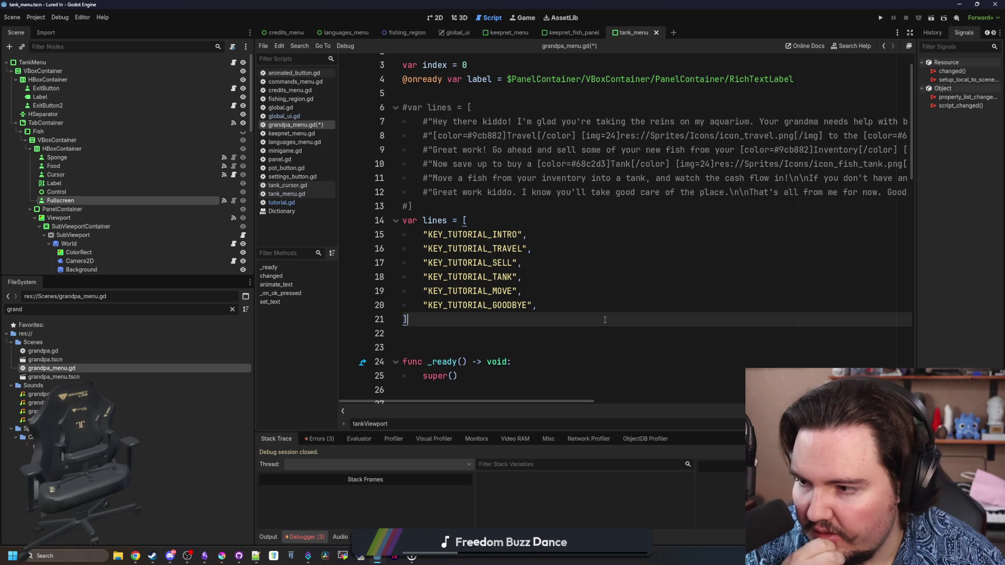
left_click(570, 291)
left_click(570, 305)
left_click(533, 323)
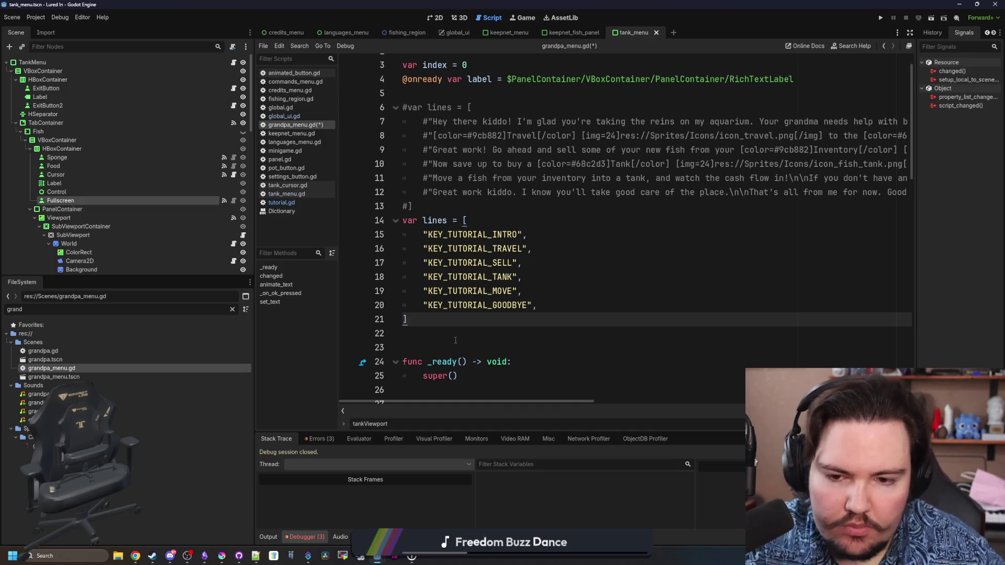
key("ctrl+s")
left_click(469, 207)
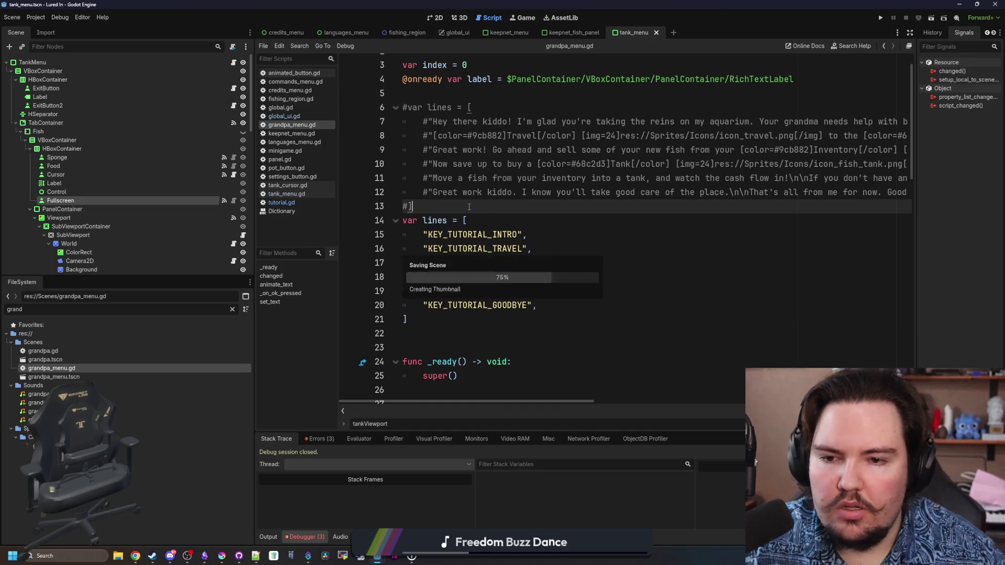
Switch to the 2D view and open the grandpa_menu.tscn scene.
scroll(469, 207, "up", 1)
scroll(469, 207, "down", 3)
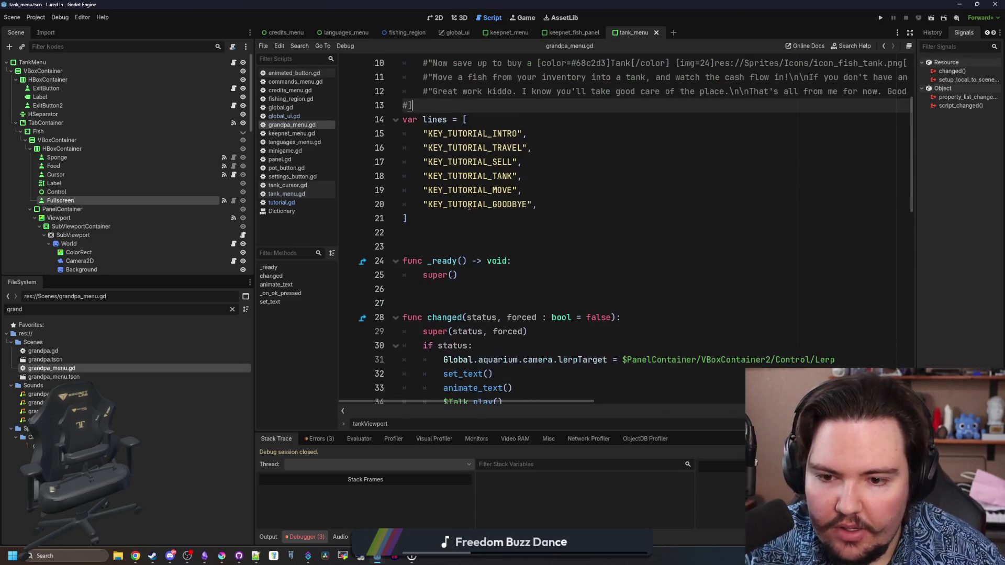
scroll(469, 206, "up", 3)
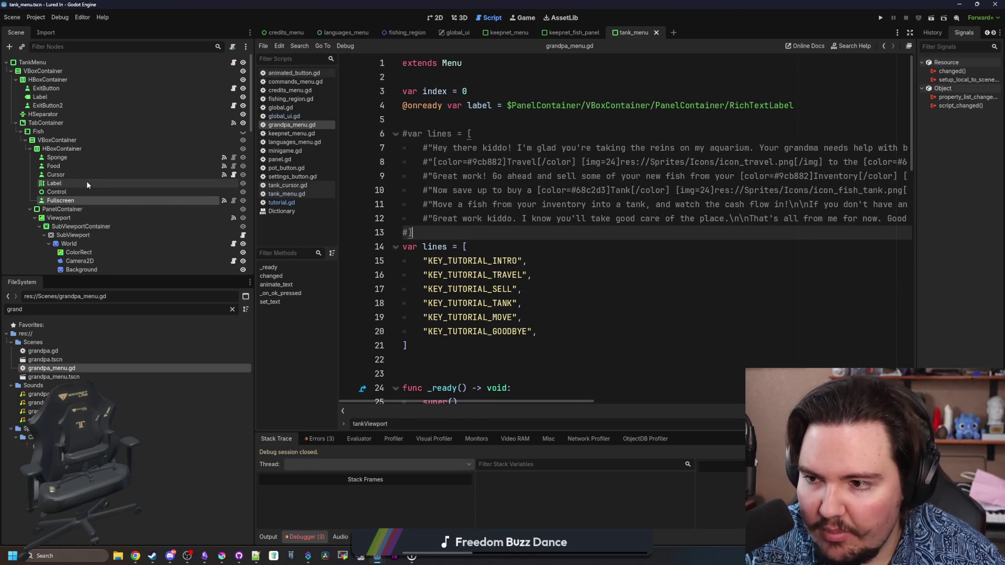
left_click(86, 181)
left_click(438, 19)
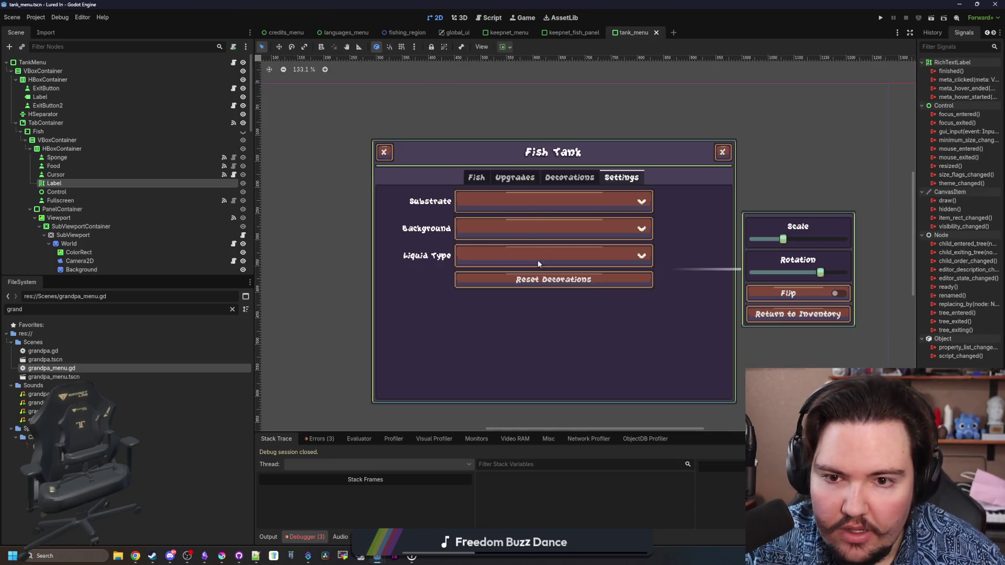
double_click(80, 375)
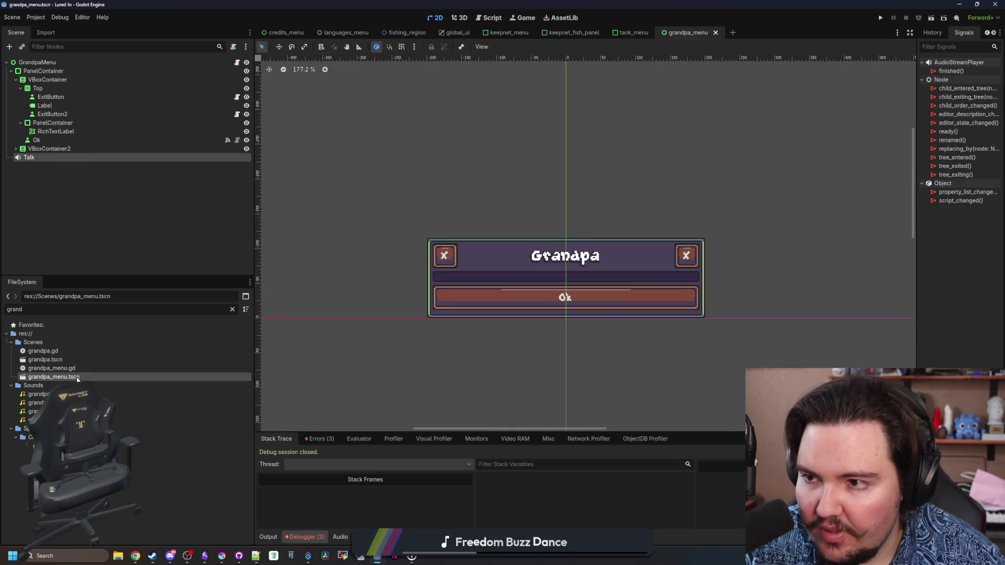
Save the scene and run the project in a debug window.
left_click(72, 106)
key("ctrl+s")
scroll(588, 259, "up", 3)
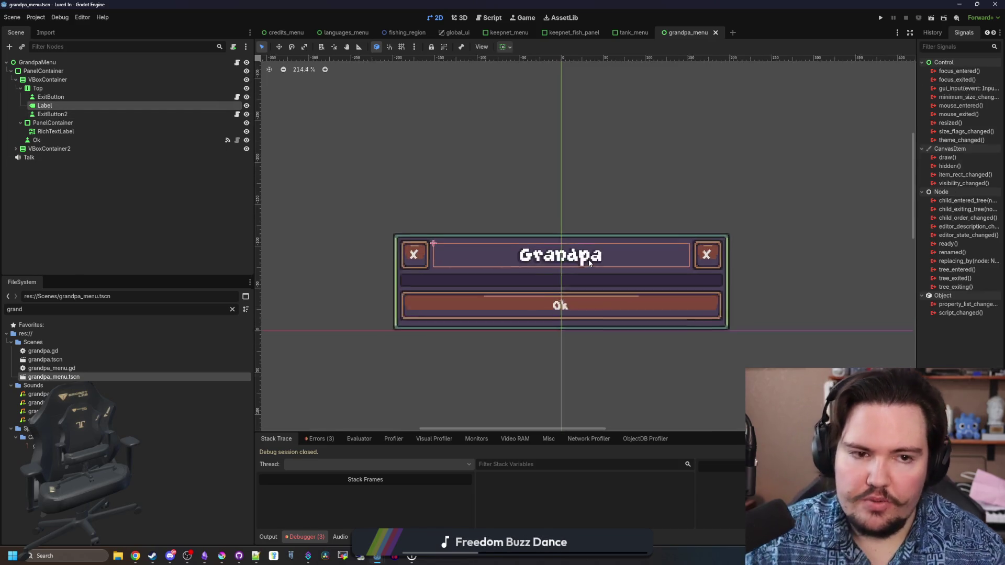
left_click(881, 18)
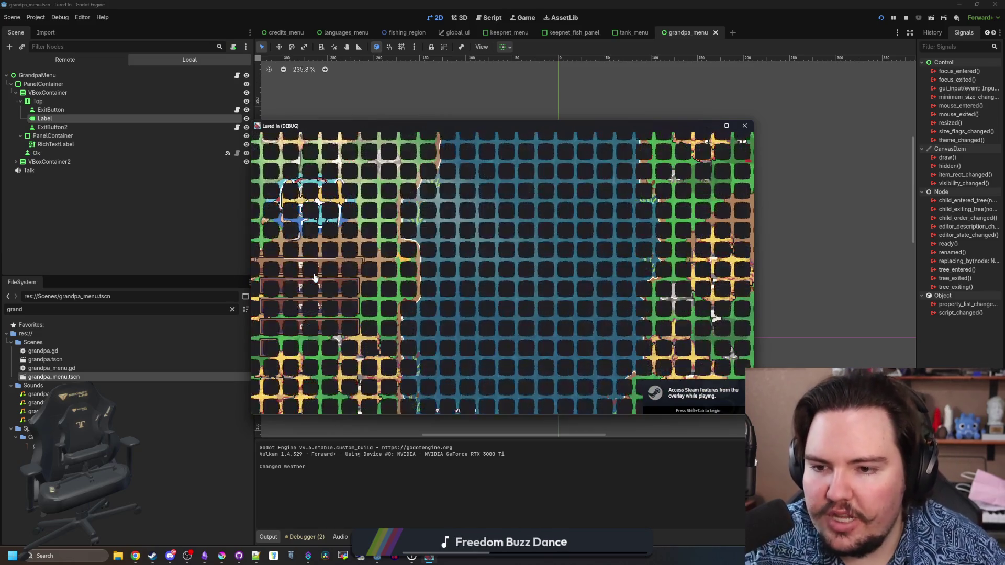
Browse the game's inventory, Fishpedia, shop and research tree.
left_click(402, 406)
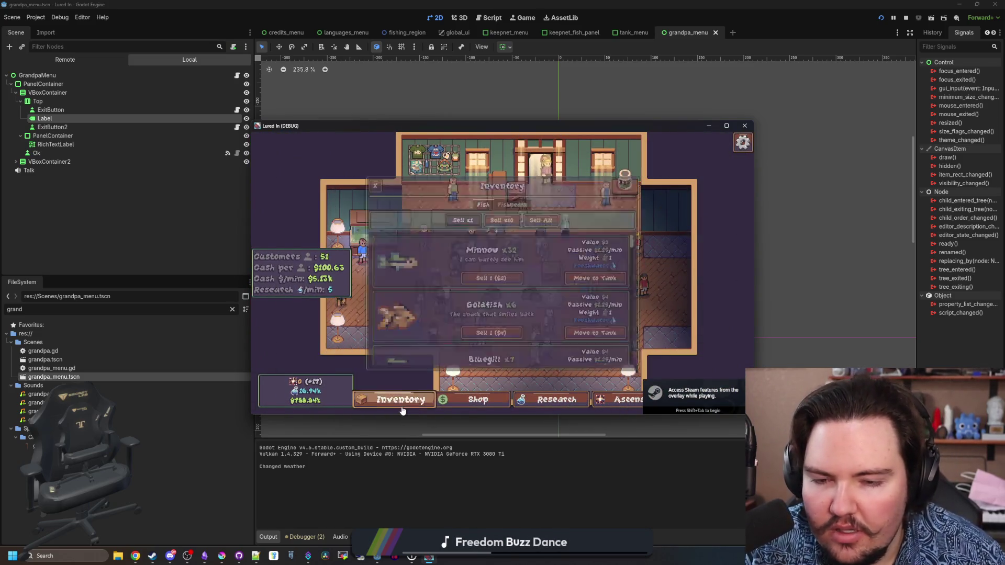
left_click(512, 204)
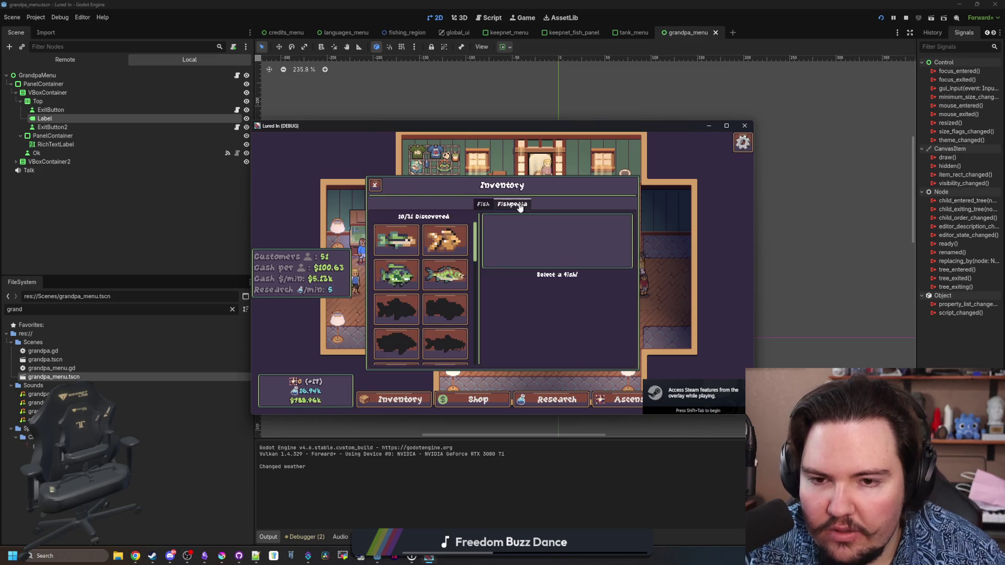
left_click(491, 401)
left_click(556, 400)
scroll(482, 306, "up", 2)
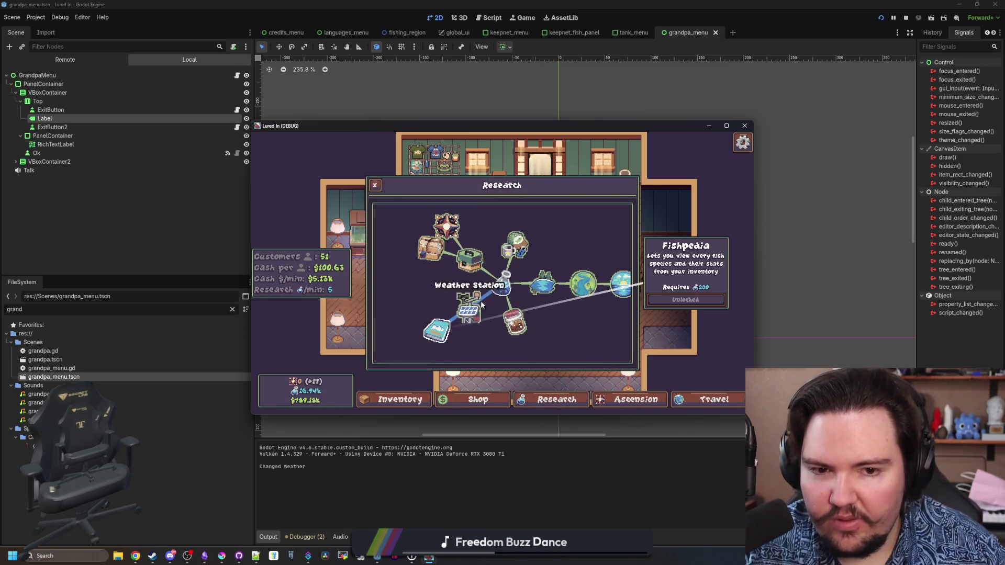
key("Escape")
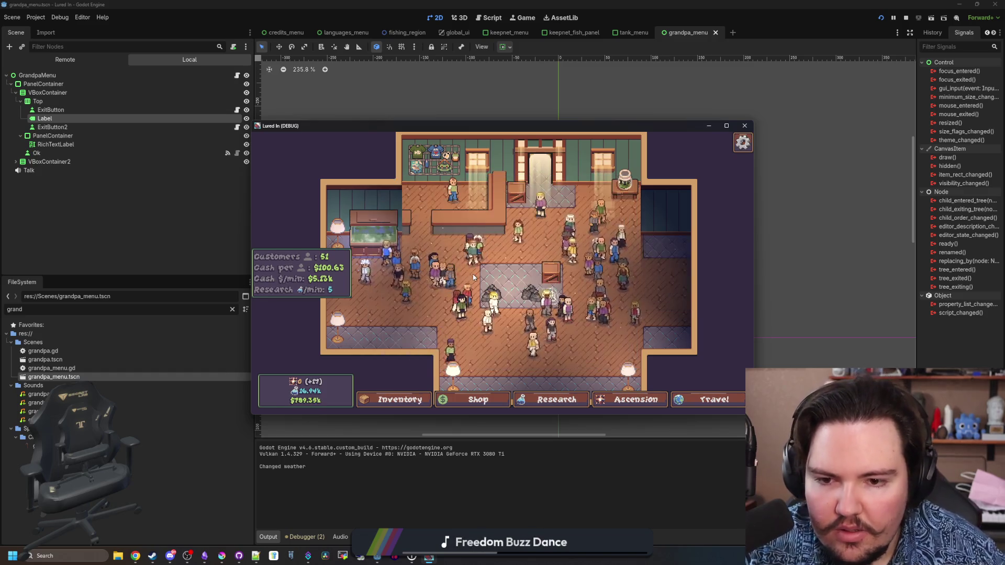
Run the 'tutorial' command, step through Grandpa's messages, and reach the language choices.
key("grave")
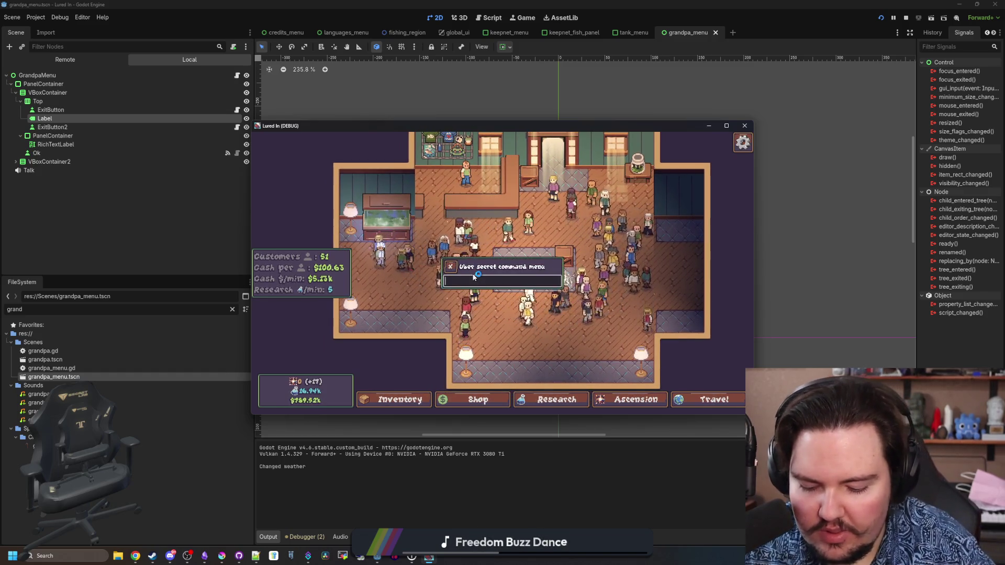
type("tutorial")
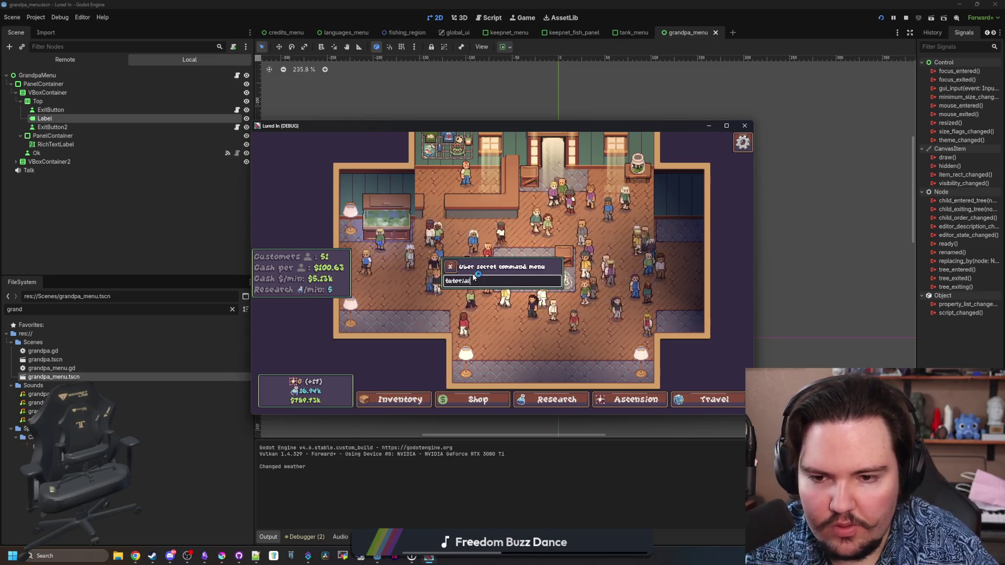
key("Return")
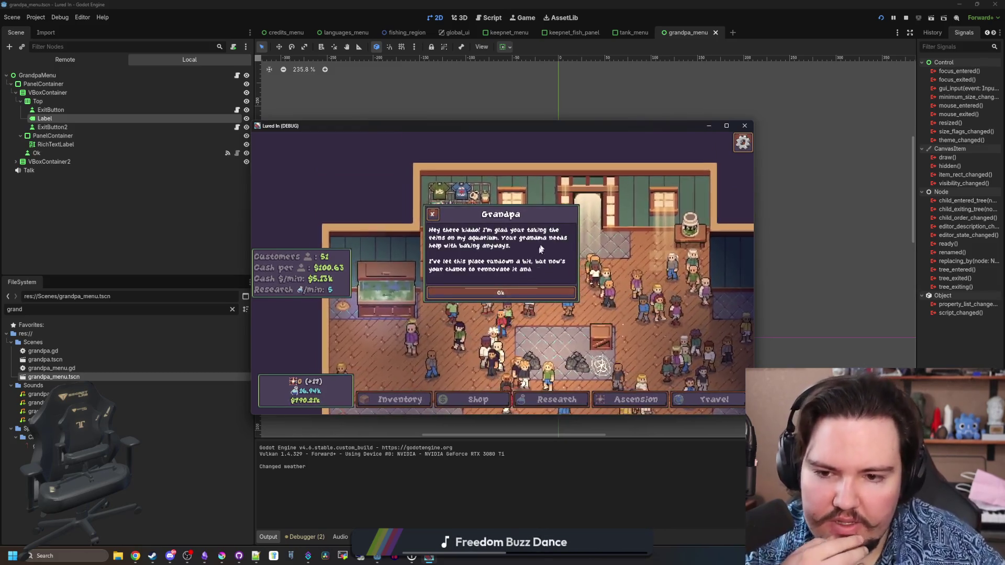
left_click(500, 291)
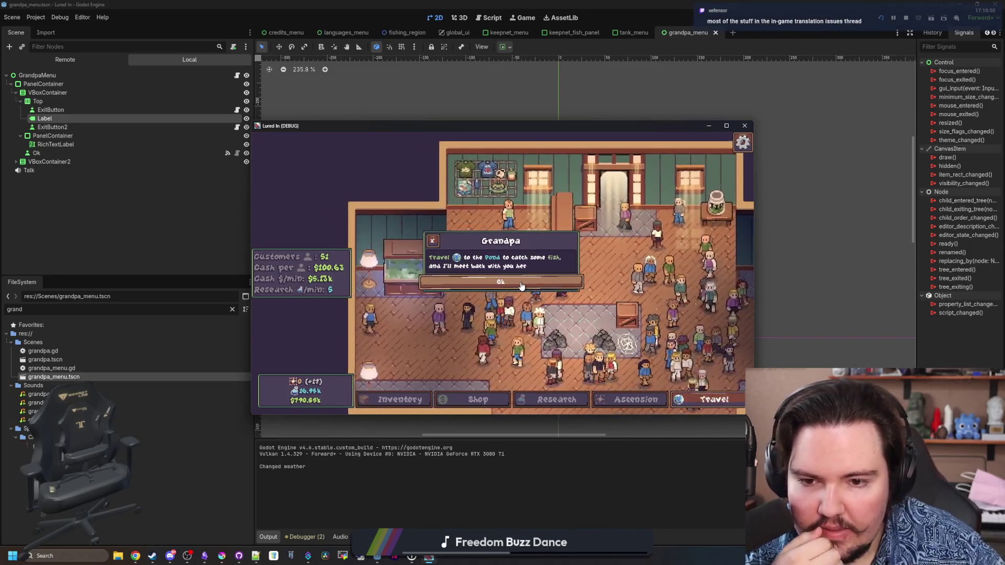
left_click(521, 285)
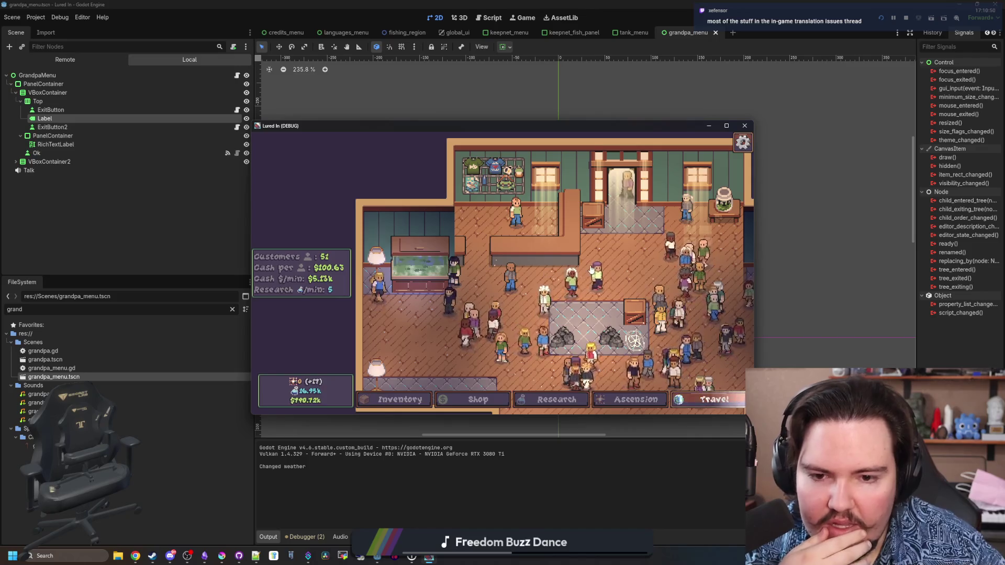
key("Escape")
left_click(494, 337)
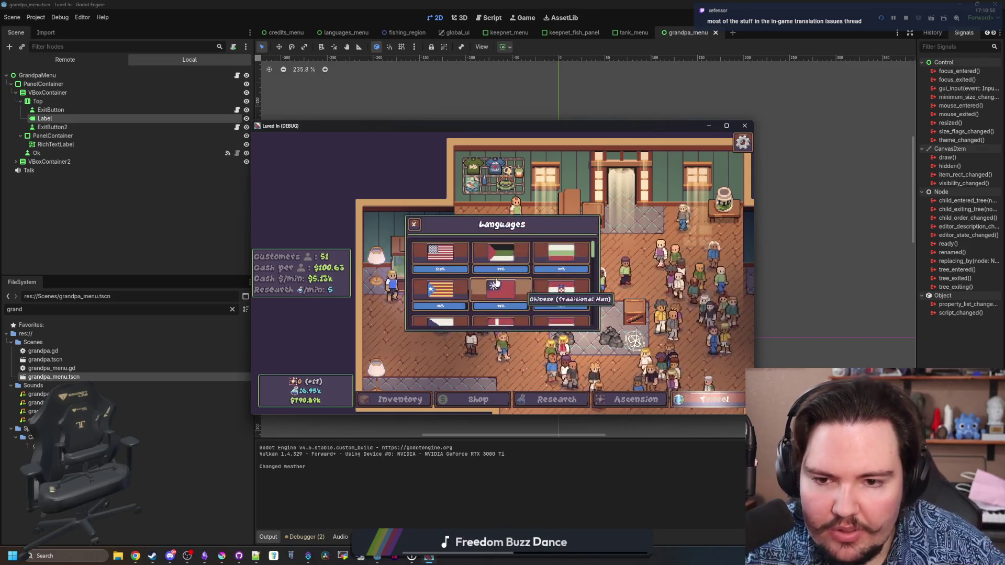
Switch the game language to Arabic, then to Croatian.
left_click(501, 253)
key("Escape")
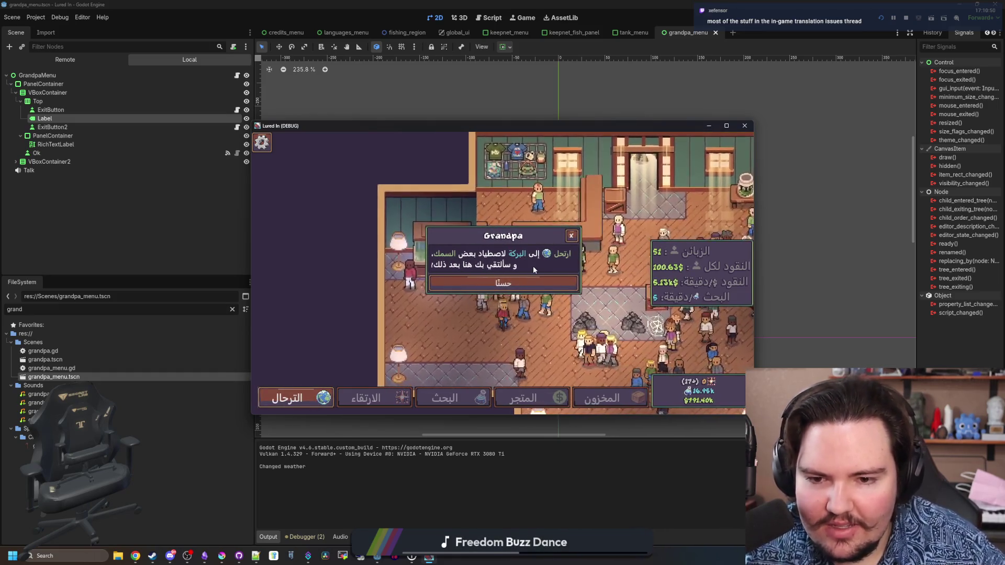
key("Escape")
key("Escape")
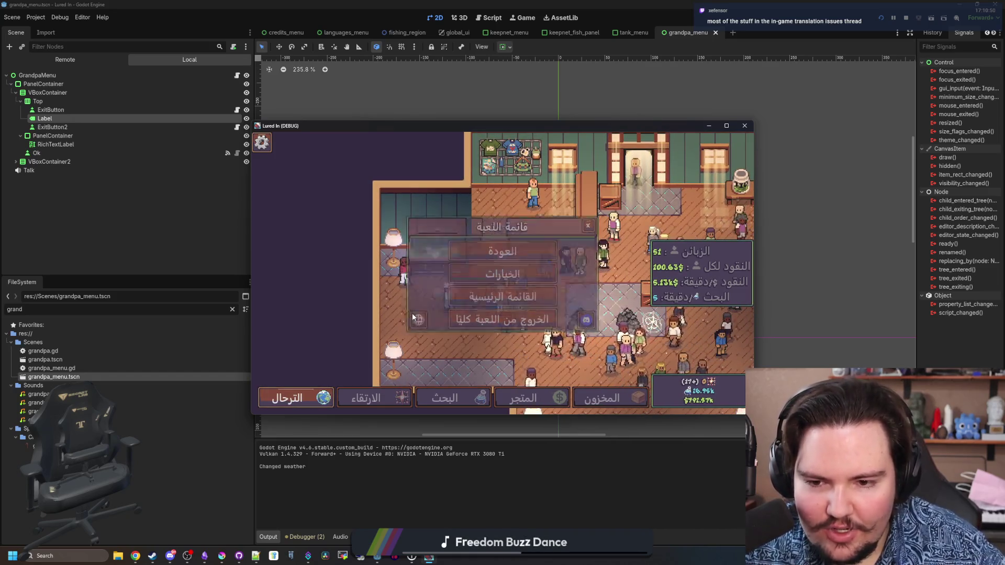
left_click(417, 319)
left_click(498, 295)
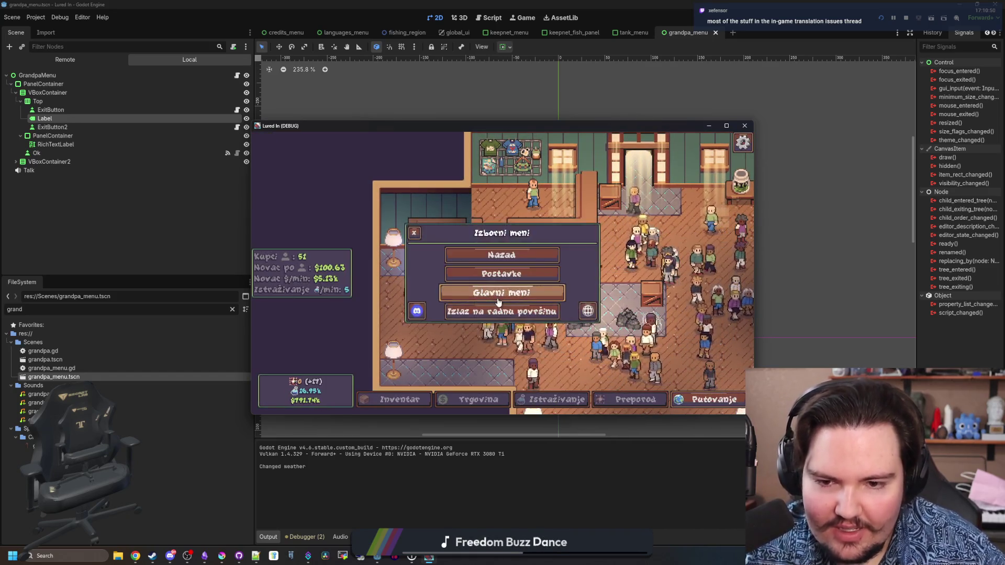
key("Escape")
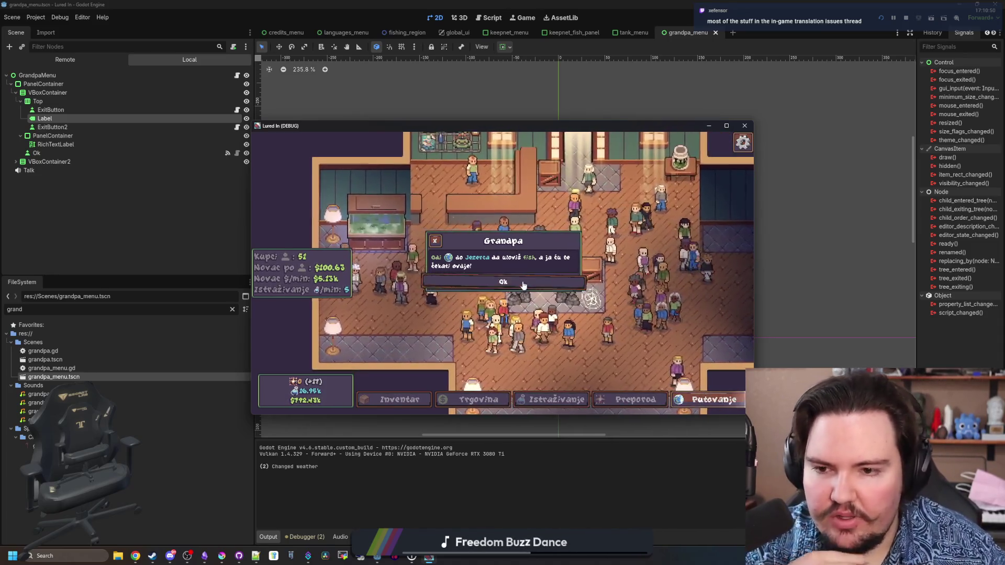
Rerun the tutorial with the 'tutor' command to see Croatian dialogue, then bring up the bug notes.
left_click(523, 282)
key("grave")
type("tutor")
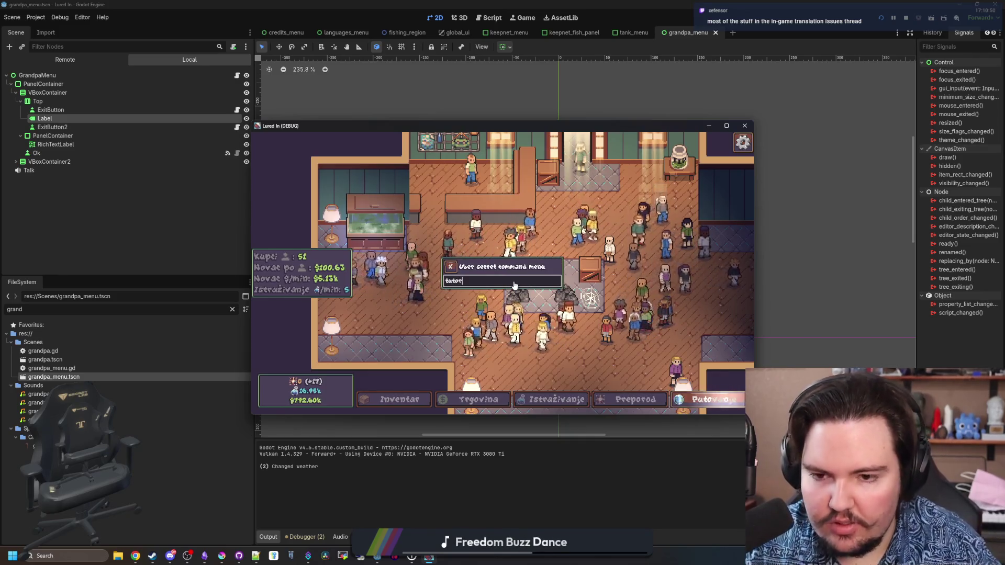
key("Return")
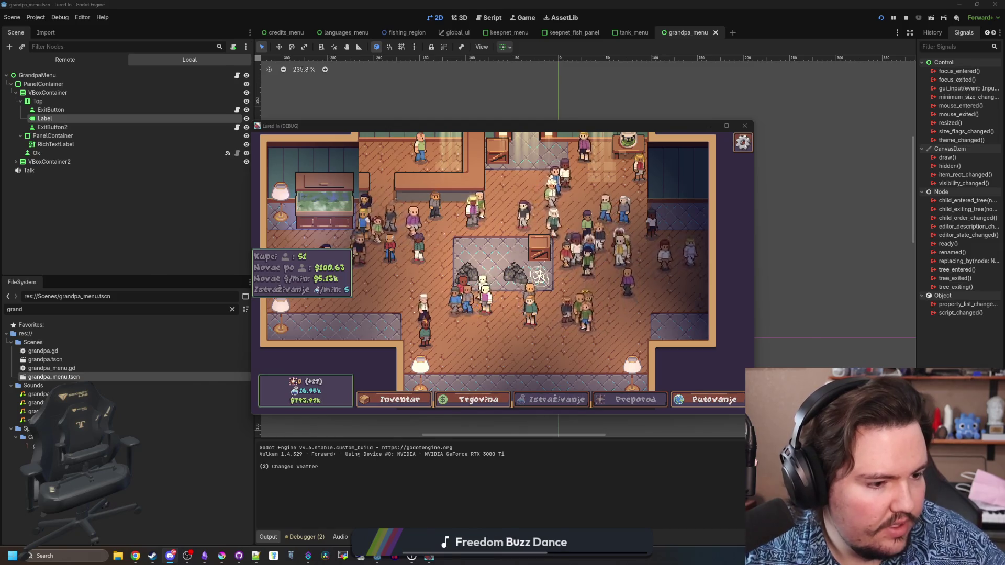
key("alt+Tab")
key("alt+Tab")
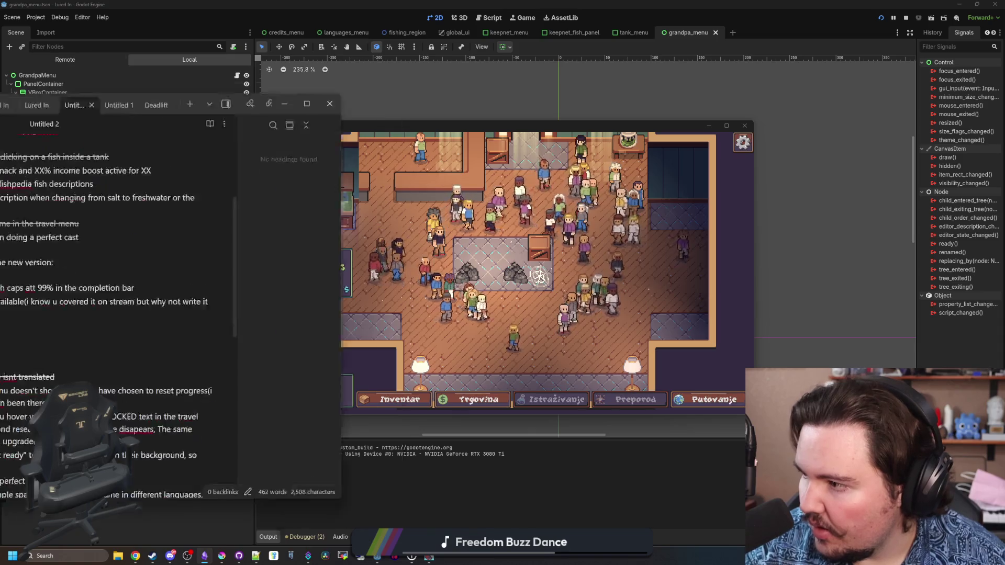
Delete the 99% completion bar bug line from the Untitled 2 list.
key("alt+Tab")
left_click_drag(677, 313, 464, 313)
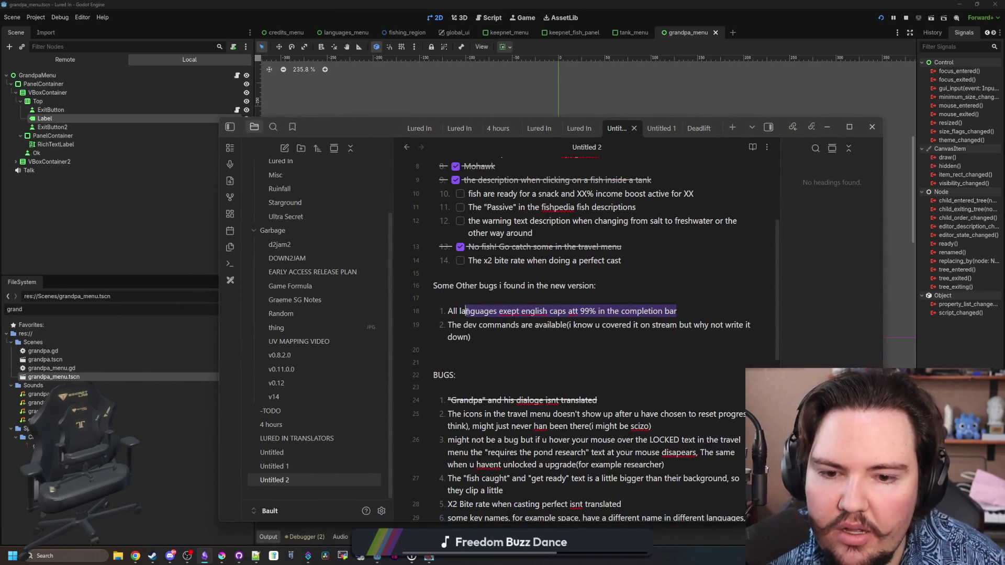
left_click(622, 344)
scroll(622, 345, "up", 2)
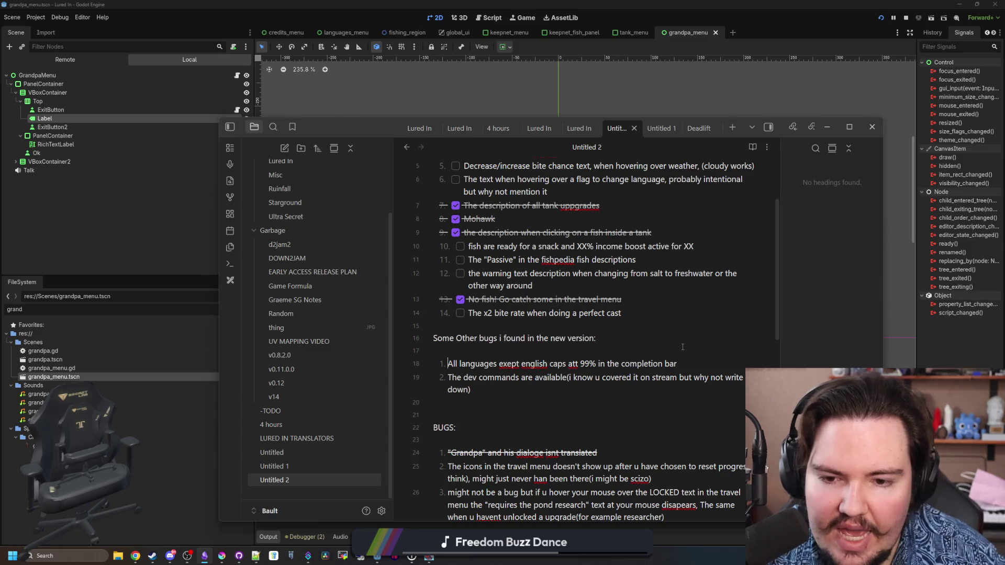
left_click_drag(691, 360, 418, 352)
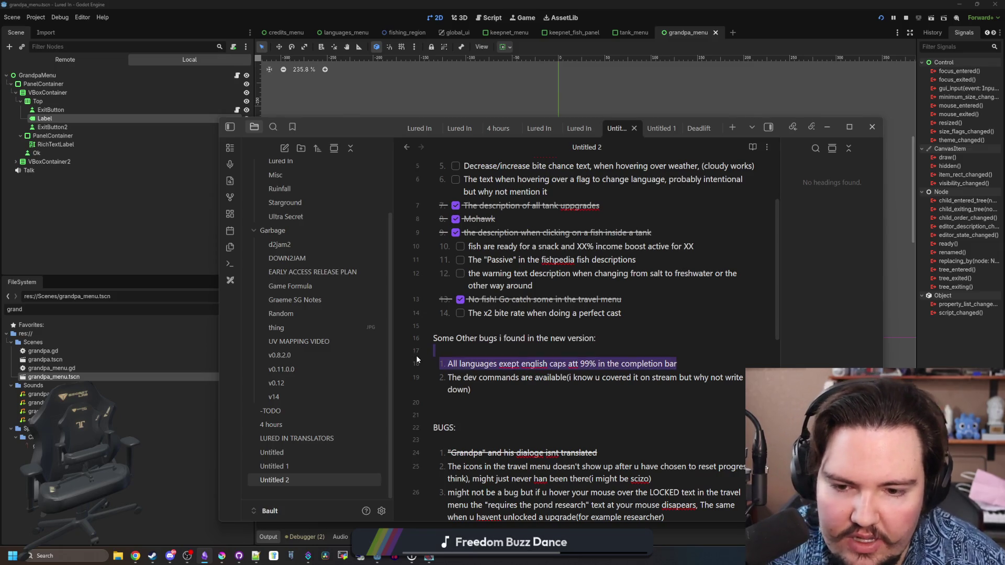
key("BackSpace")
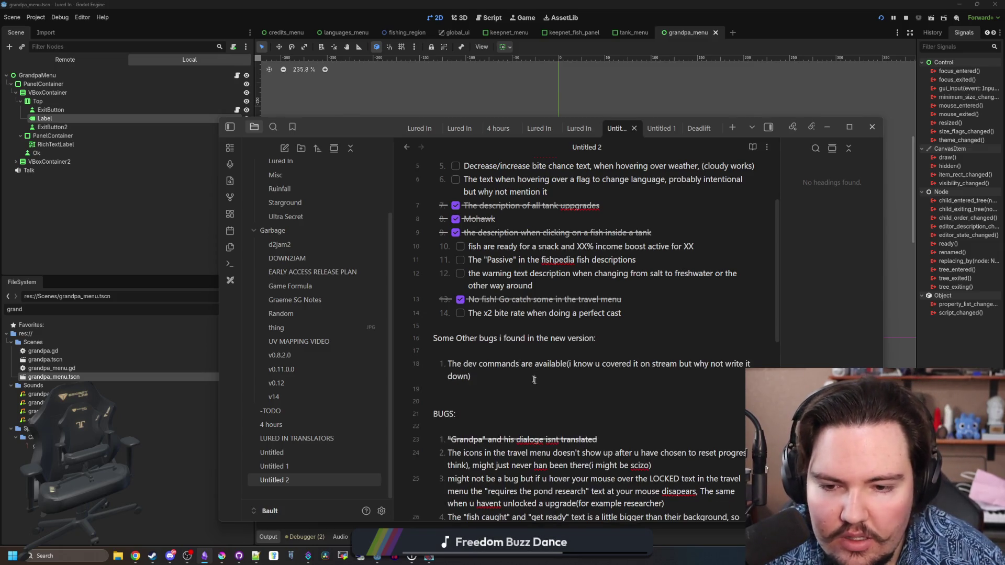
Tick off the 'Wait, go and failed particles' and 'or' items, then return to Godot.
scroll(535, 382, "up", 4)
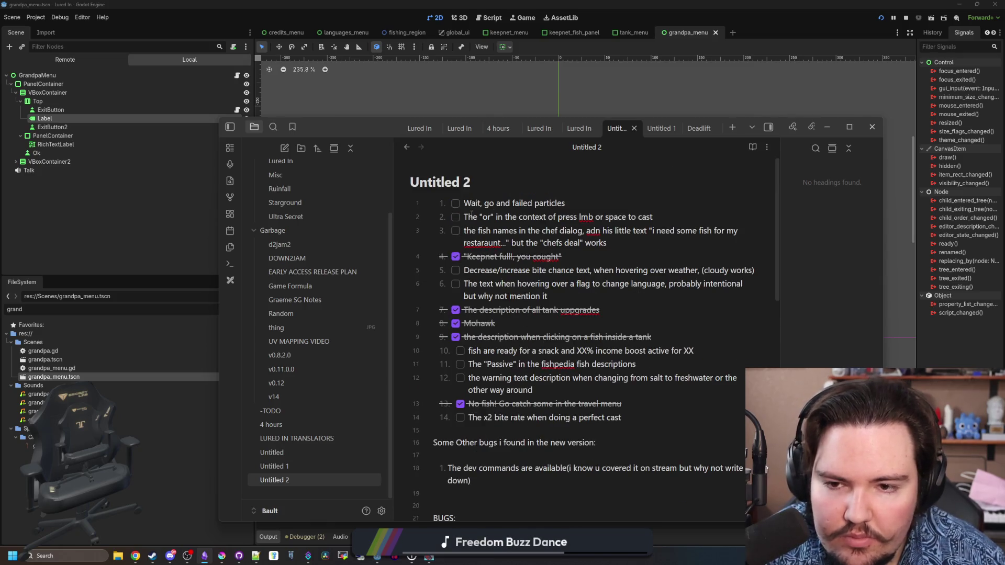
left_click(457, 206)
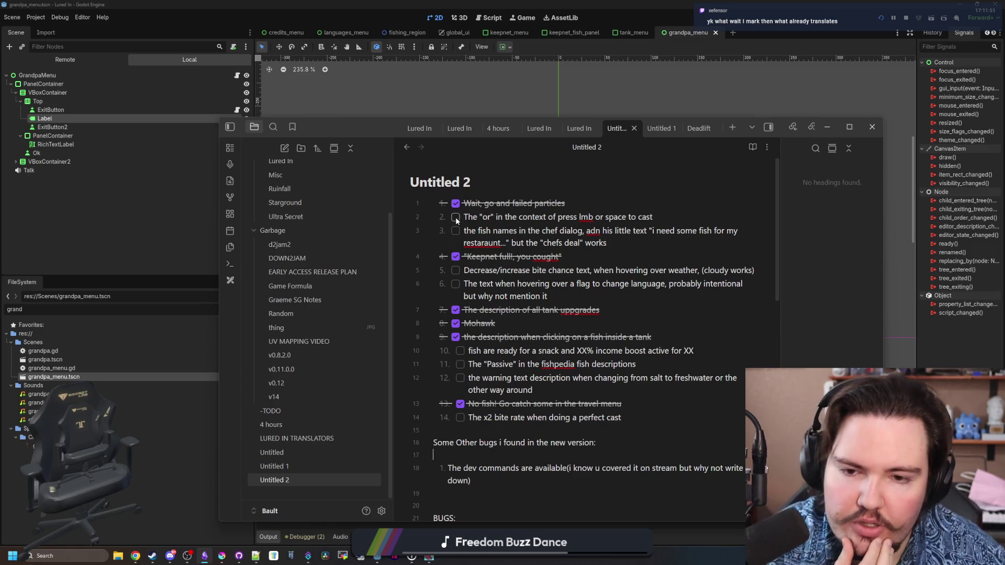
left_click(456, 217)
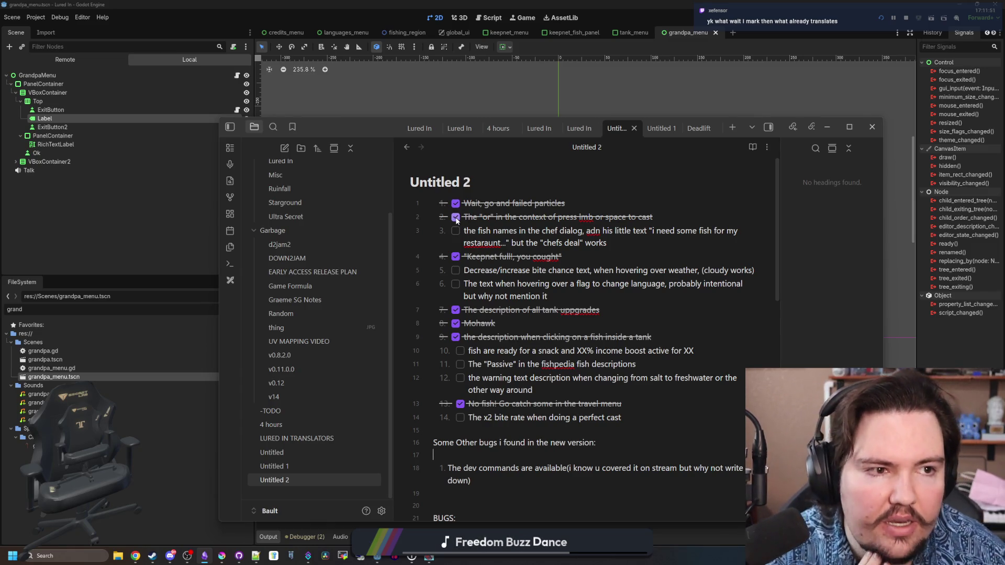
key("alt+Tab")
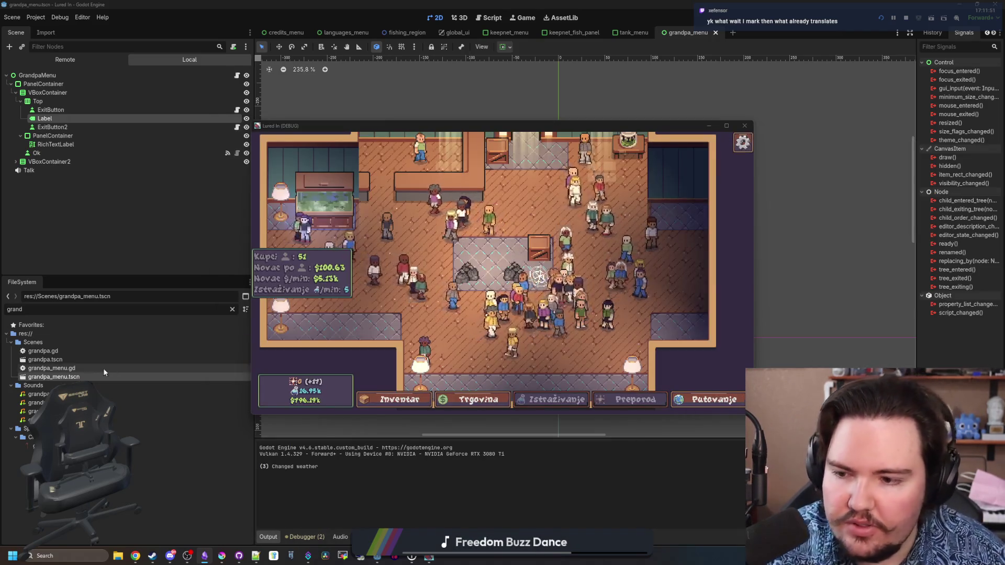
Stop the game, open grandpa.gd, and search the whole project for 'or'.
key("F5")
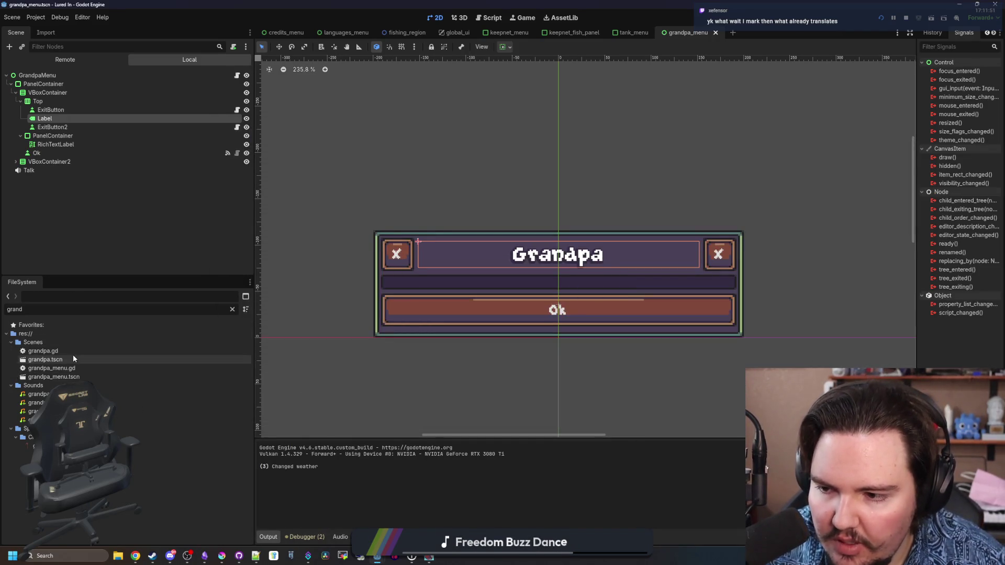
double_click(68, 350)
left_click(644, 272)
key("ctrl+shift+f")
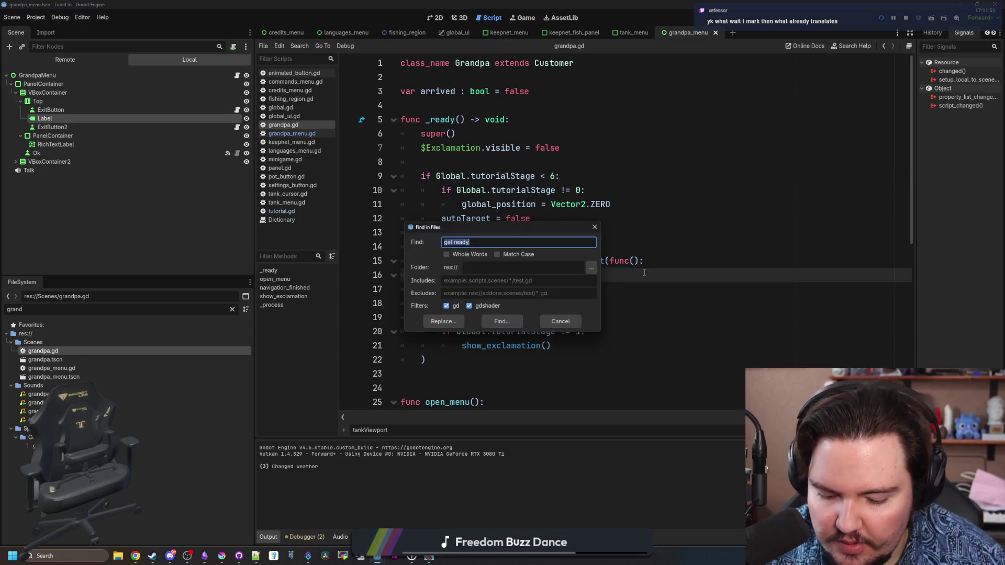
type("or")
key("Return")
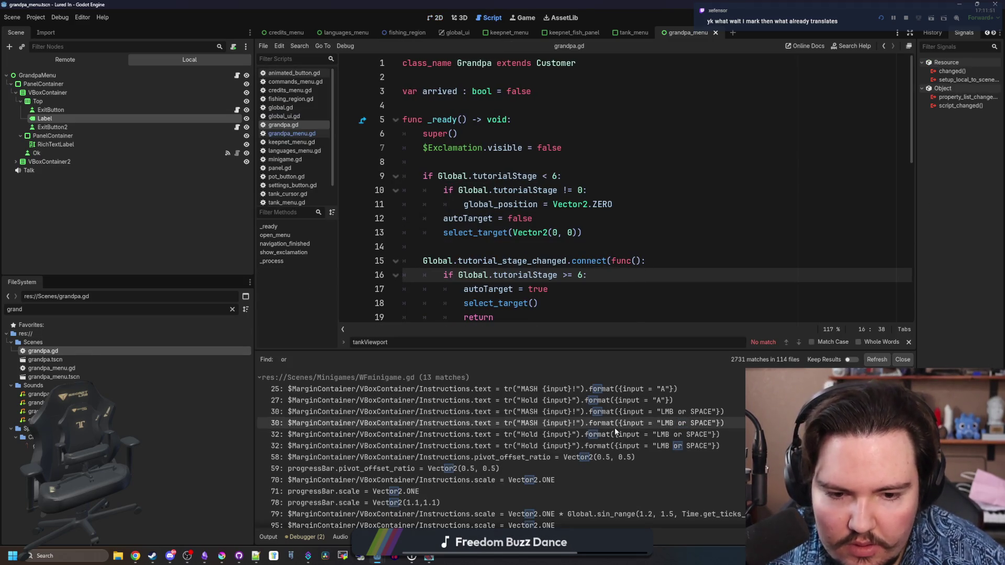
scroll(617, 426, "down", 5)
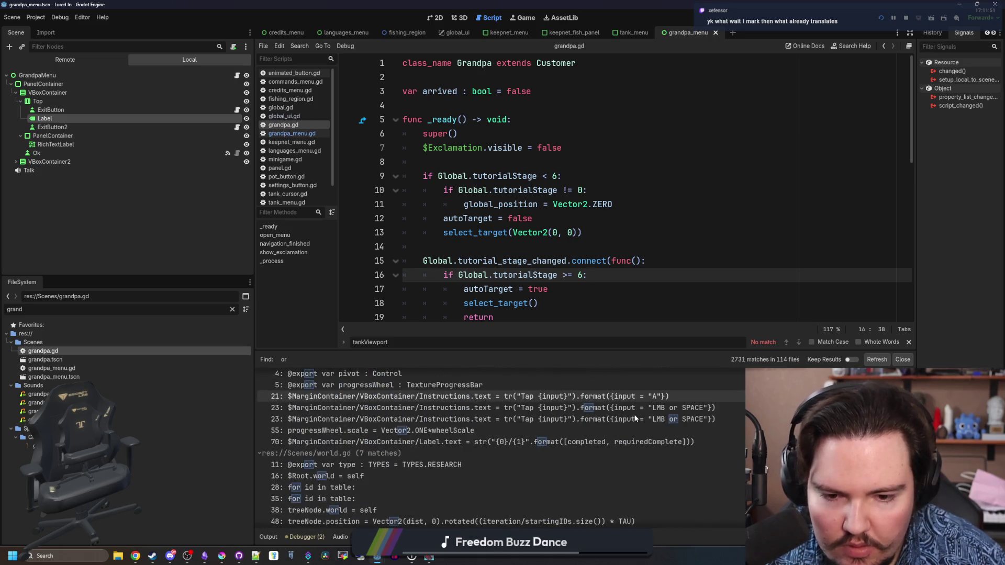
scroll(635, 418, "down", 15)
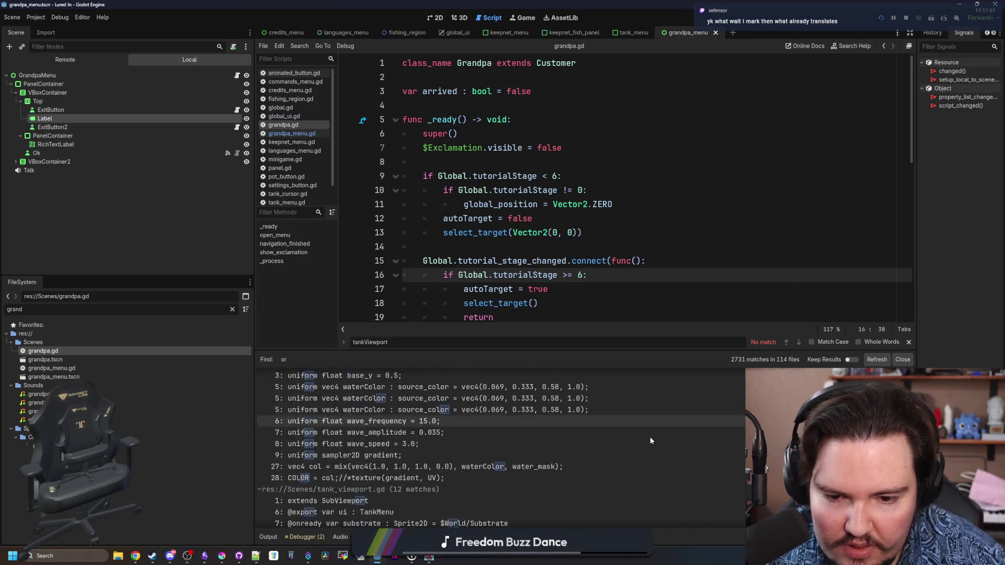
scroll(651, 440, "down", 15)
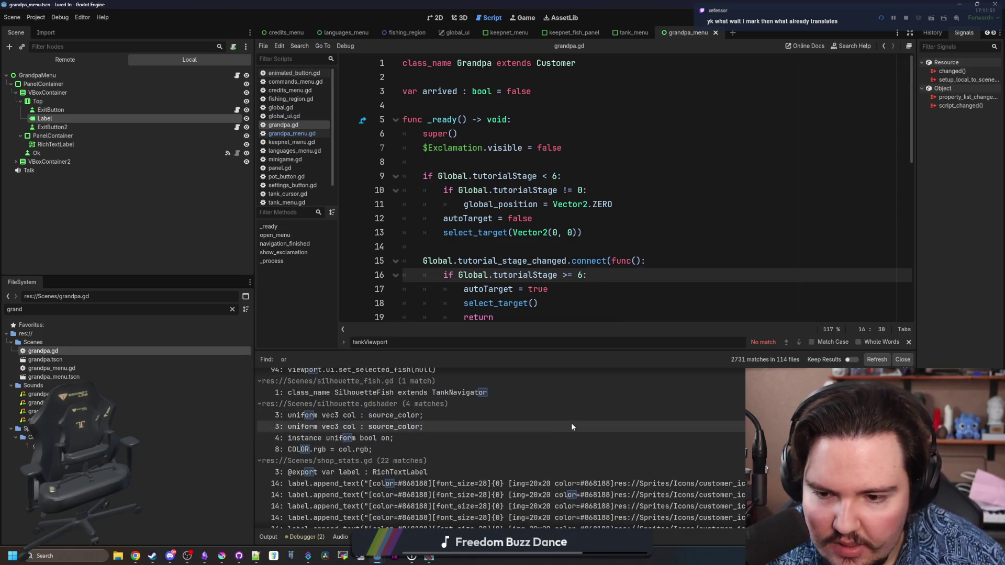
scroll(572, 427, "down", 15)
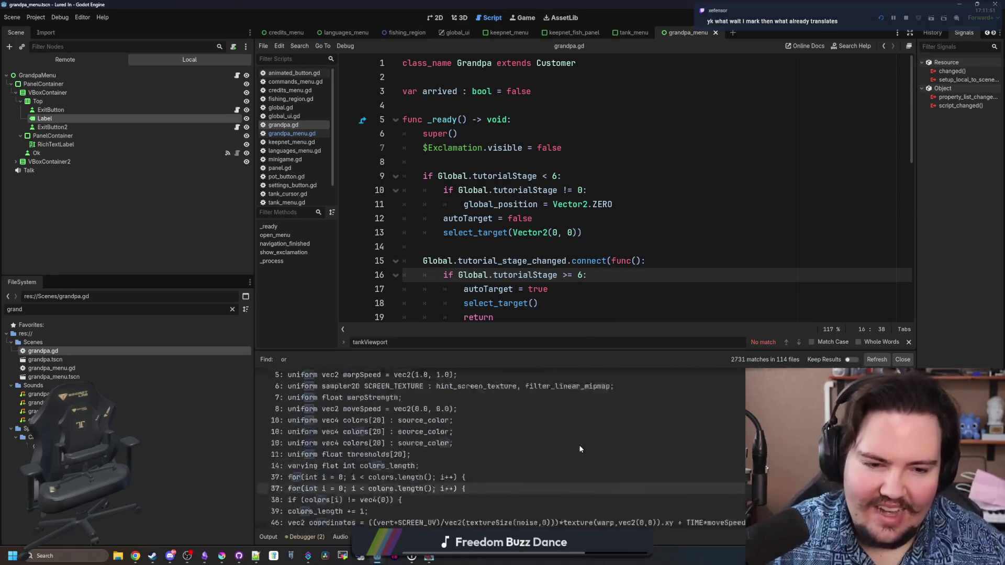
scroll(580, 438, "down", 5)
Rerun the 'or' search with Whole Words and open the WFminigame.gd line 30 match.
left_click(606, 190)
key("ctrl+shift+f")
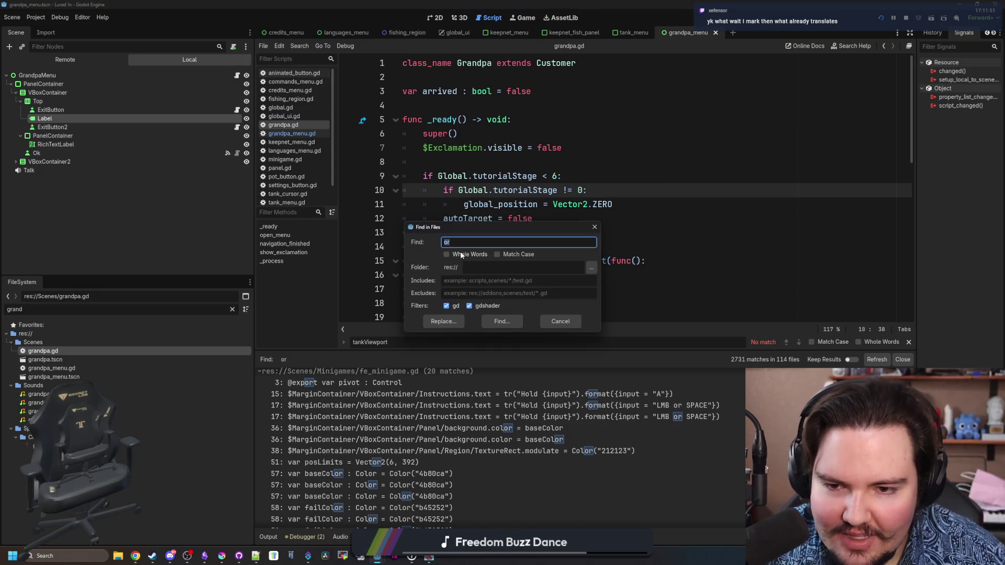
left_click(461, 255)
left_click(504, 325)
scroll(582, 406, "down", 2)
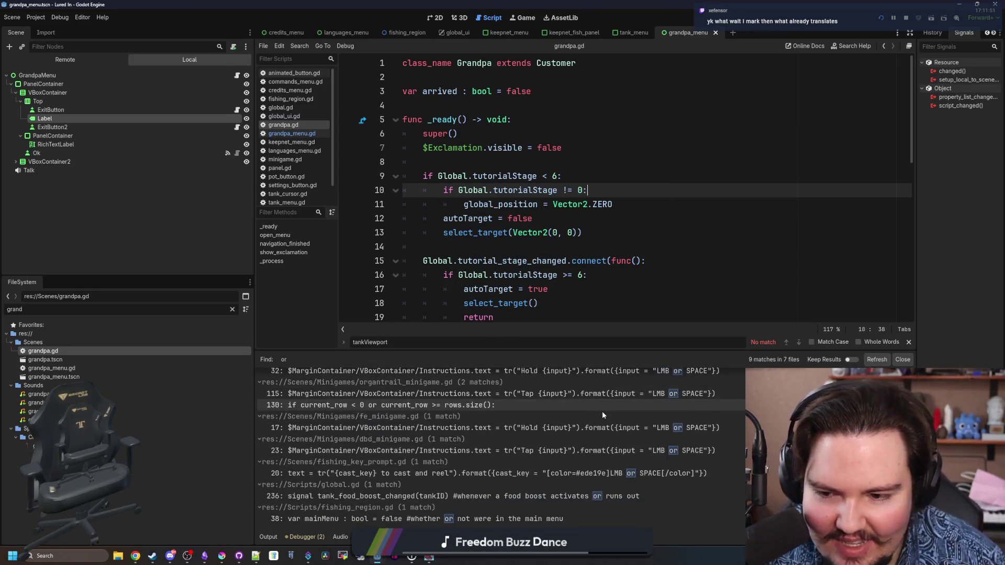
scroll(602, 415, "up", 2)
left_click(651, 388)
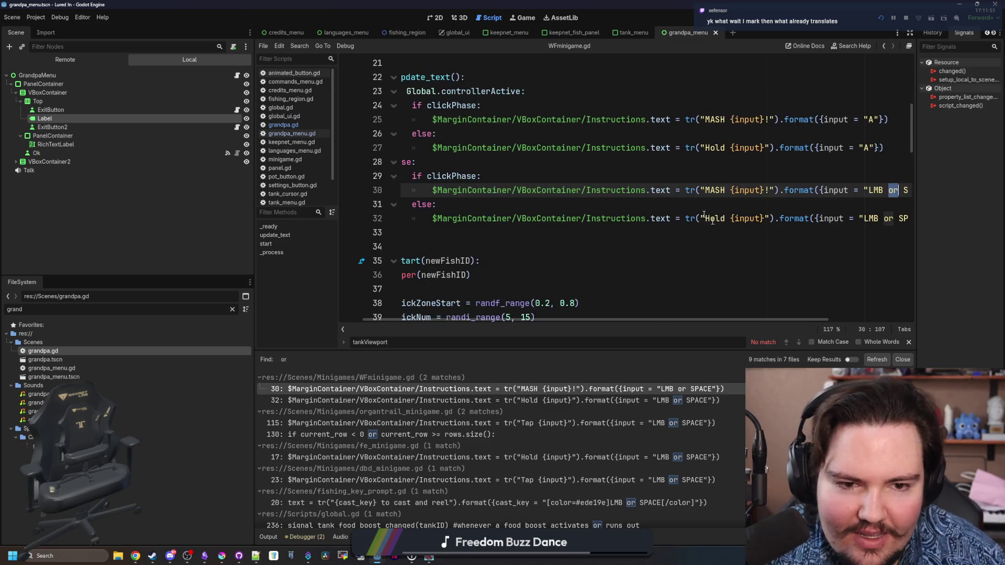
Make the WFminigame.gd prompts use 'LMB %s SPACE' with tr("or") and save.
scroll(712, 219, "right", 3)
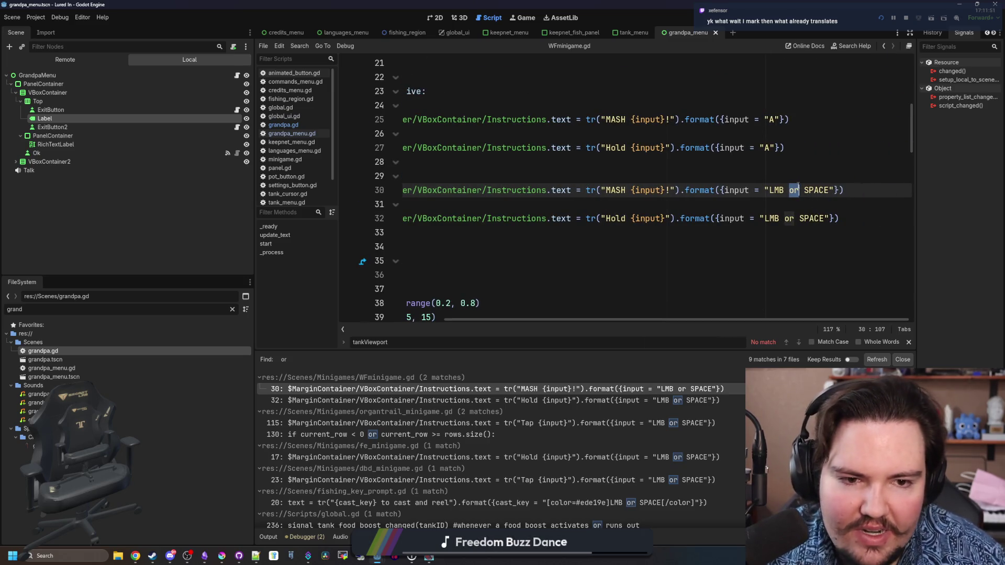
key("BackSpace")
key("BackSpace")
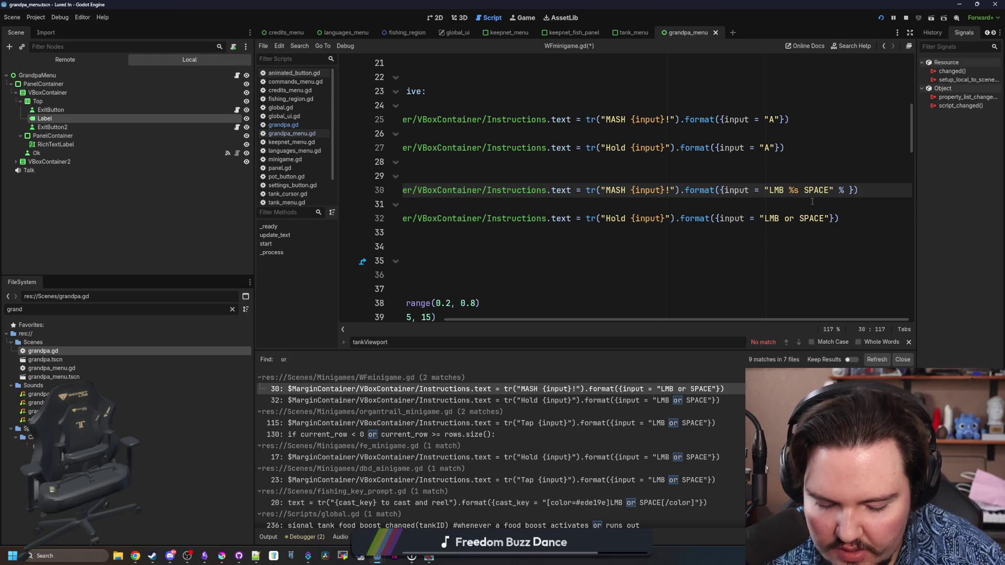
key("BackSpace")
key("BackSpace")
key("BackSpace")
type("tr(\"o")
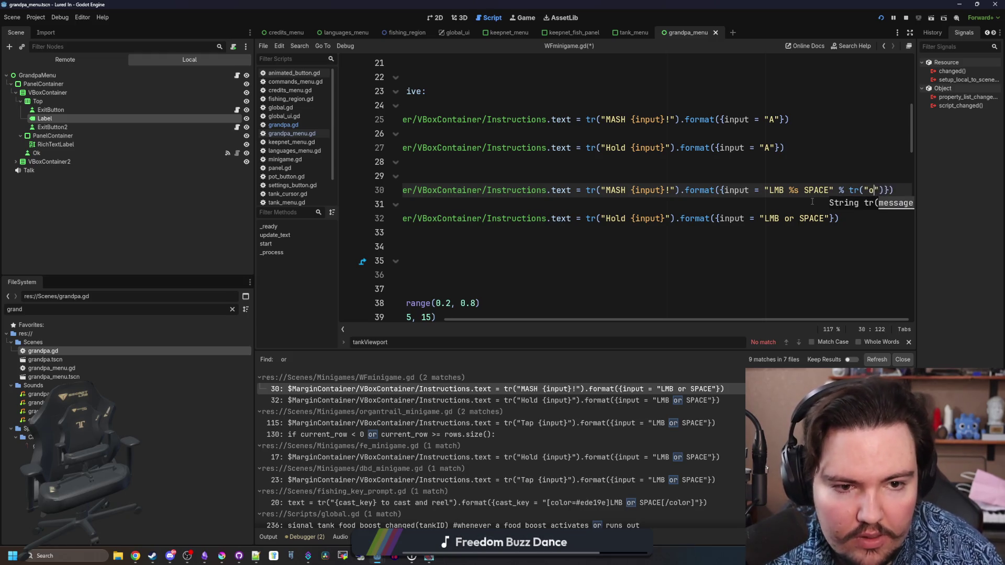
type("or")
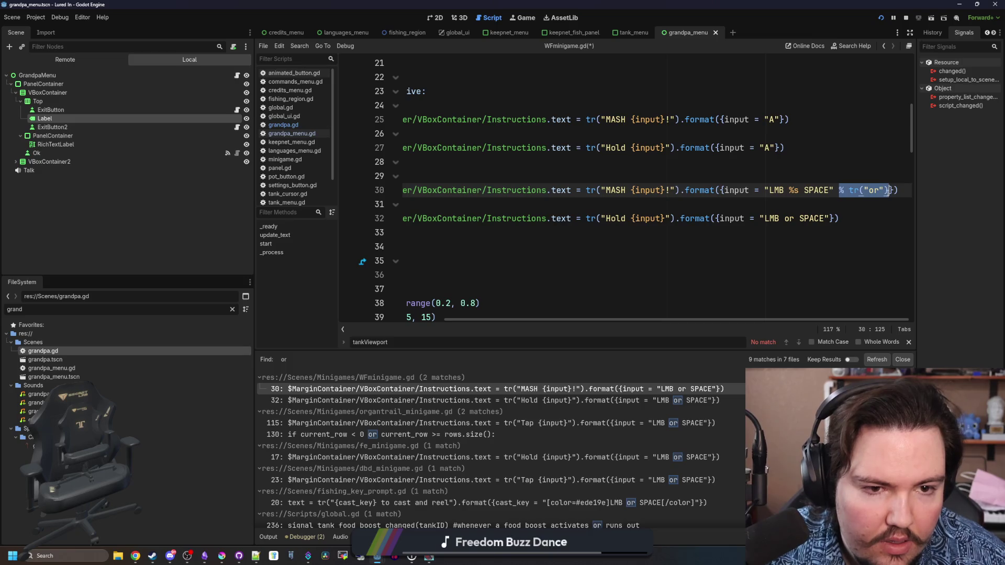
left_click(829, 220)
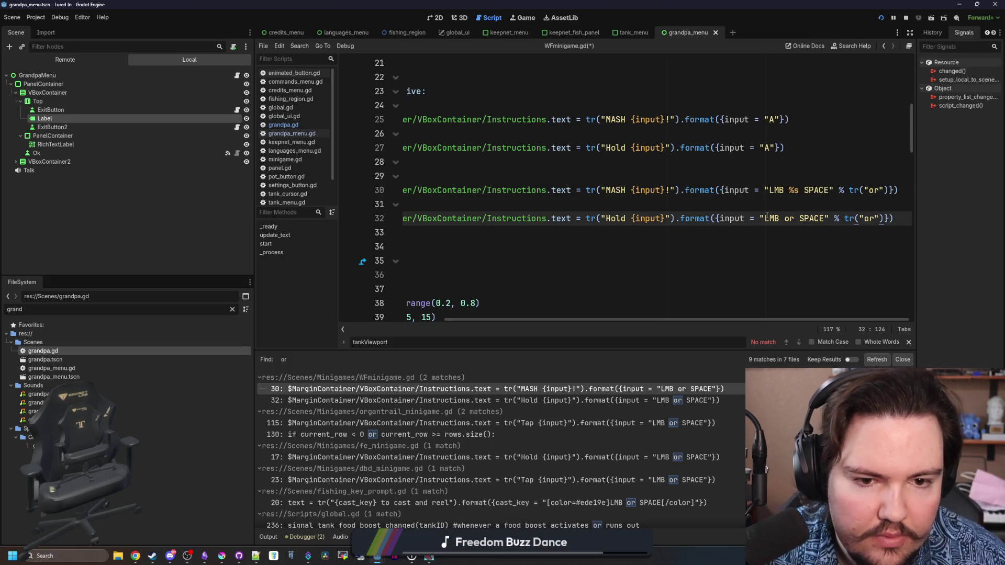
type("%s")
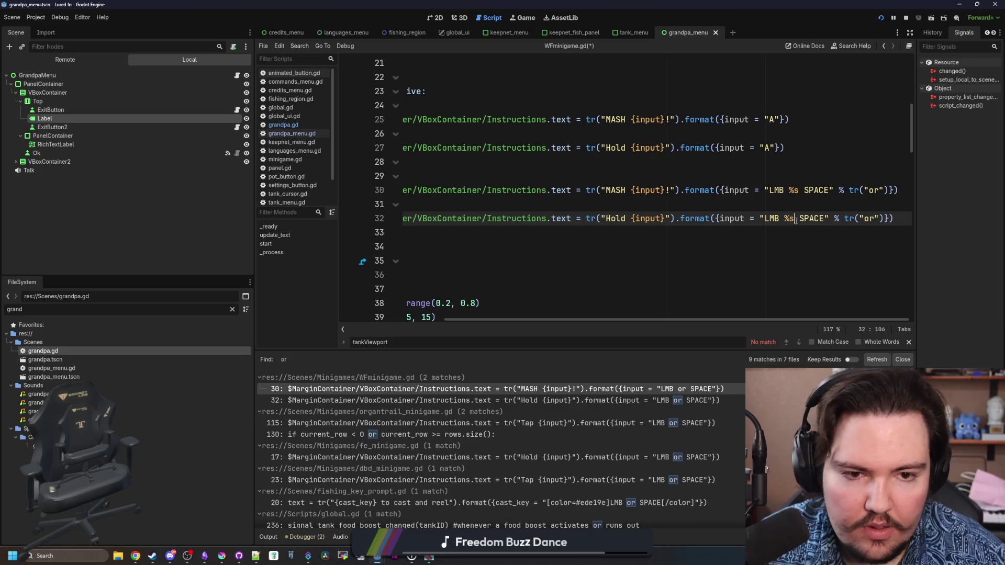
key("Up")
key("ctrl+s")
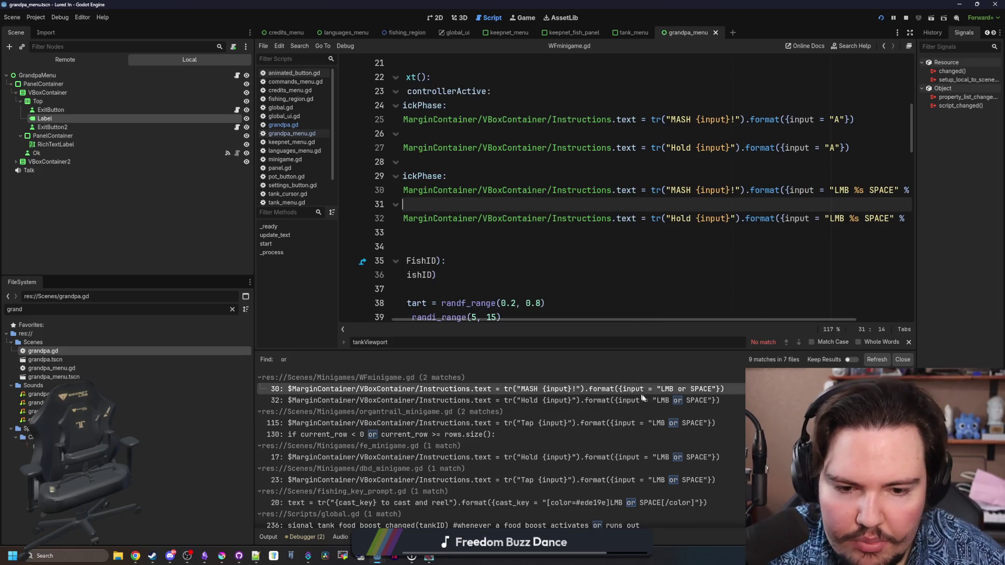
Add % tr("or") to the organtrail_minigame.gd line 115 prompt, save, and rerun the 'or' search.
left_click(659, 423)
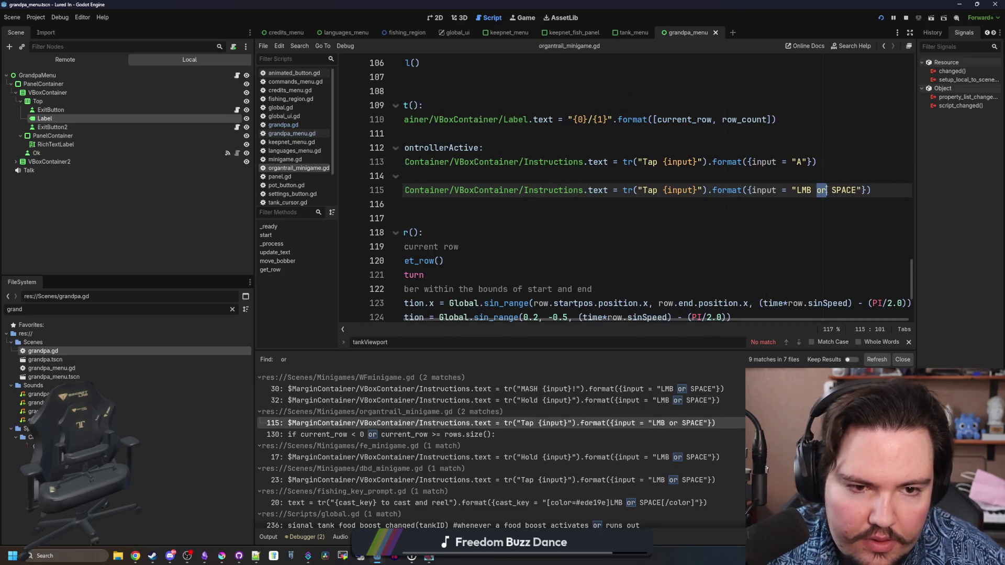
left_click(695, 404)
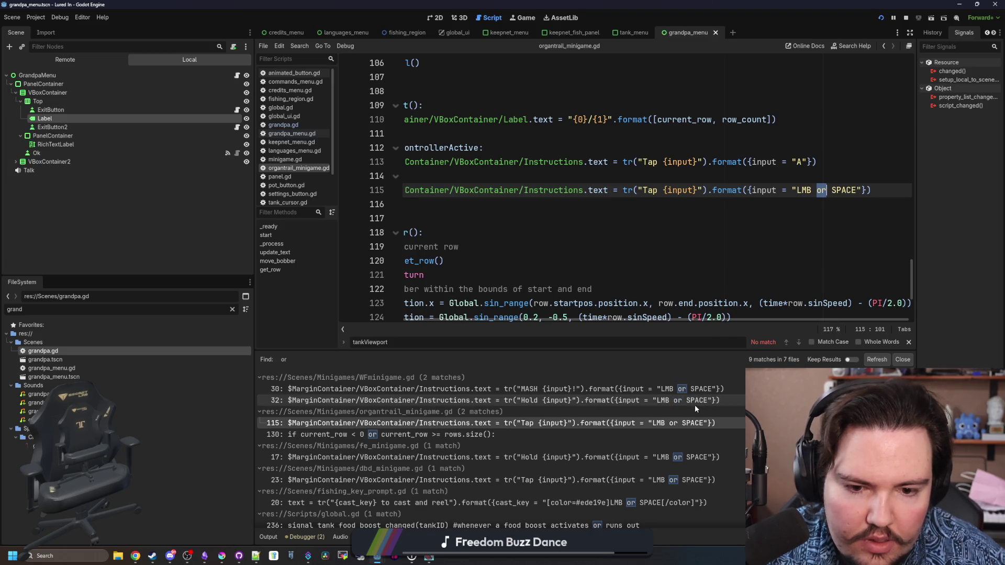
left_click(686, 434)
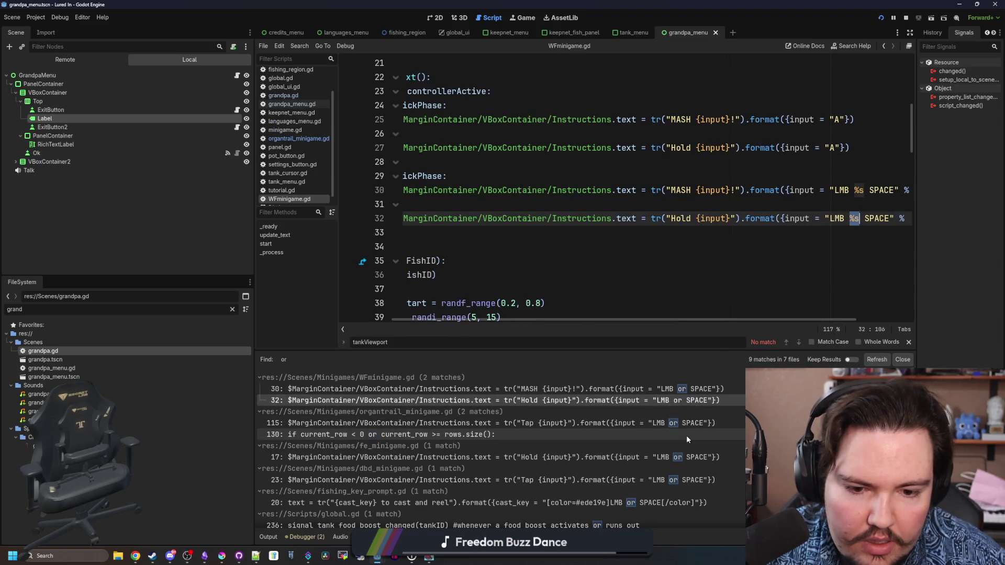
scroll(732, 286, "up", 3)
left_click(829, 233)
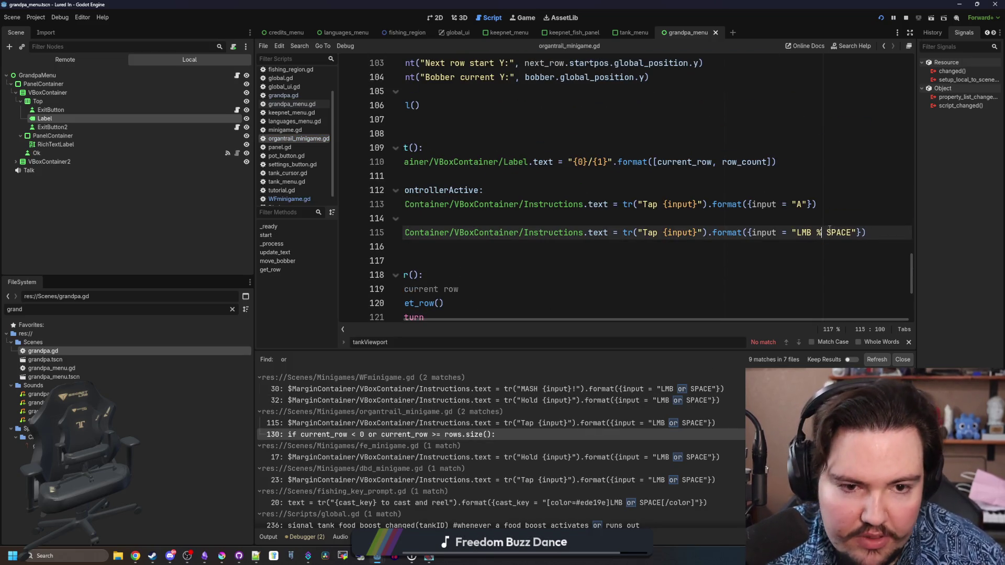
type("% tr(\"or\")")
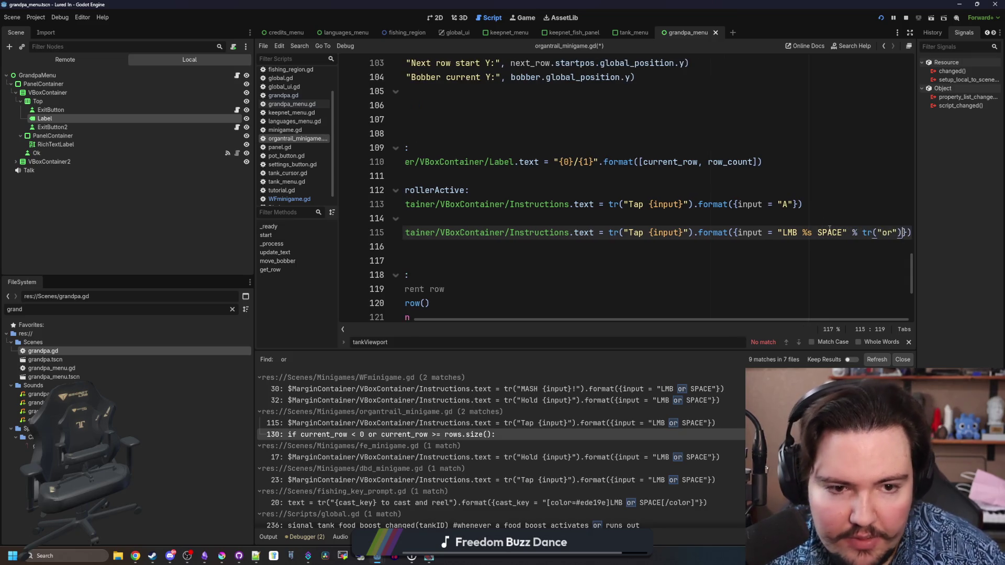
left_click(671, 245)
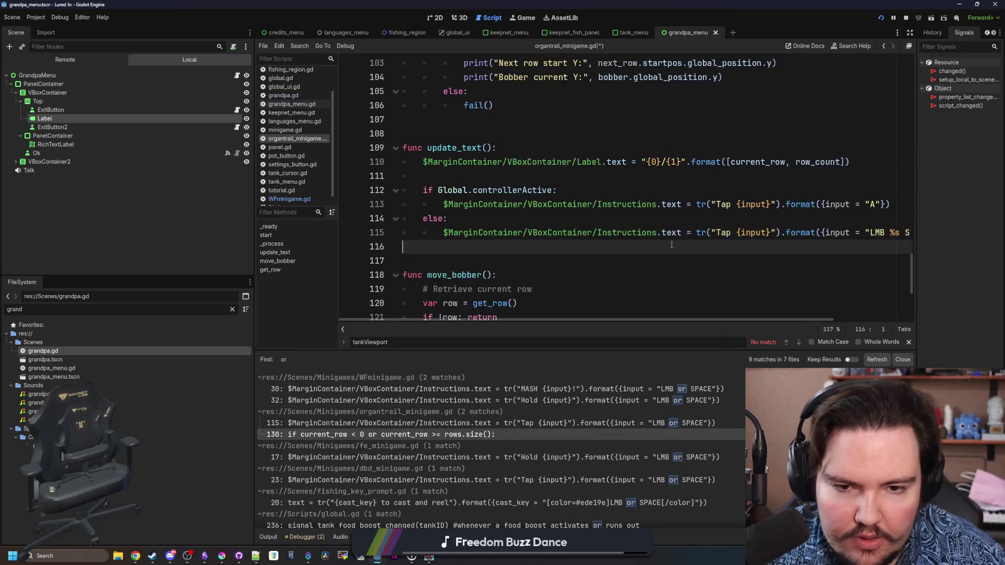
key("ctrl+s")
key("ctrl+shift+f")
key("Return")
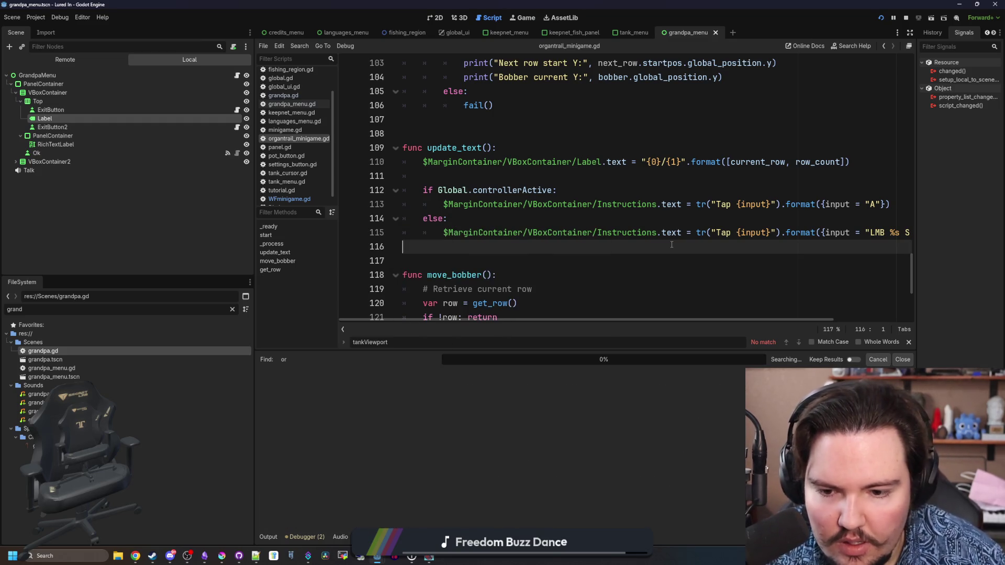
key("Down")
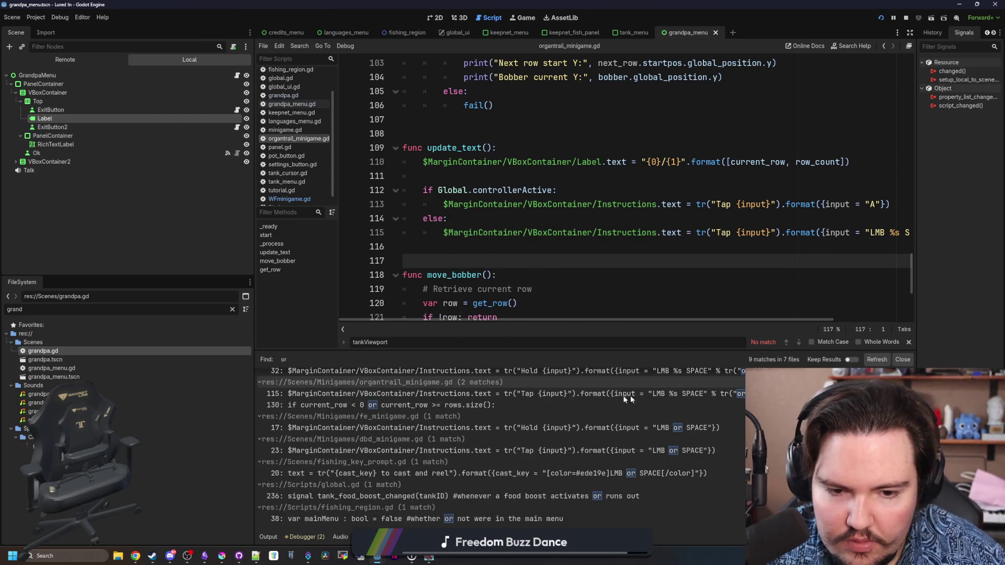
Append % tr("or") to the fe_minigame line 17 and dbd_minigame line 23 prompts.
left_click(700, 390)
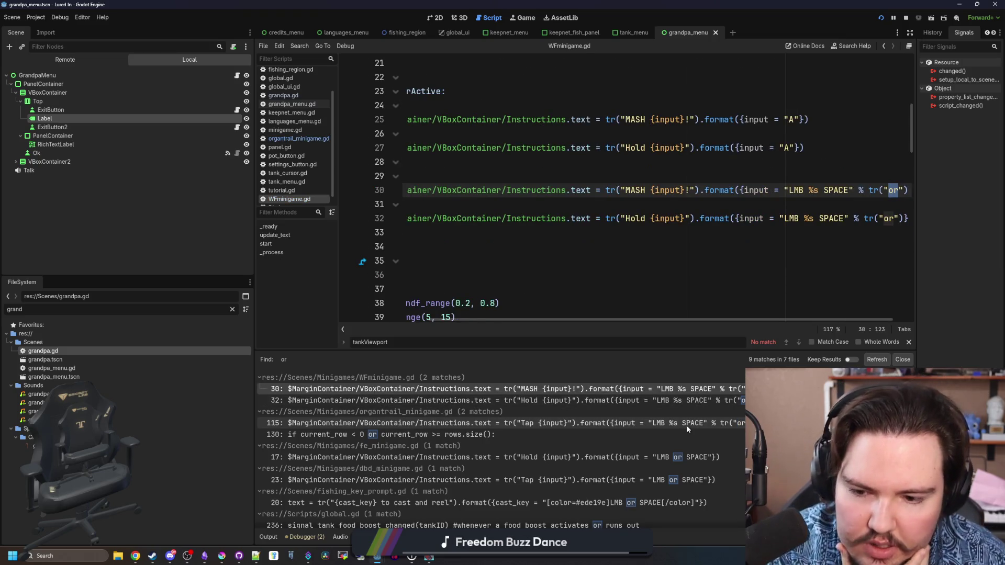
left_click(424, 435)
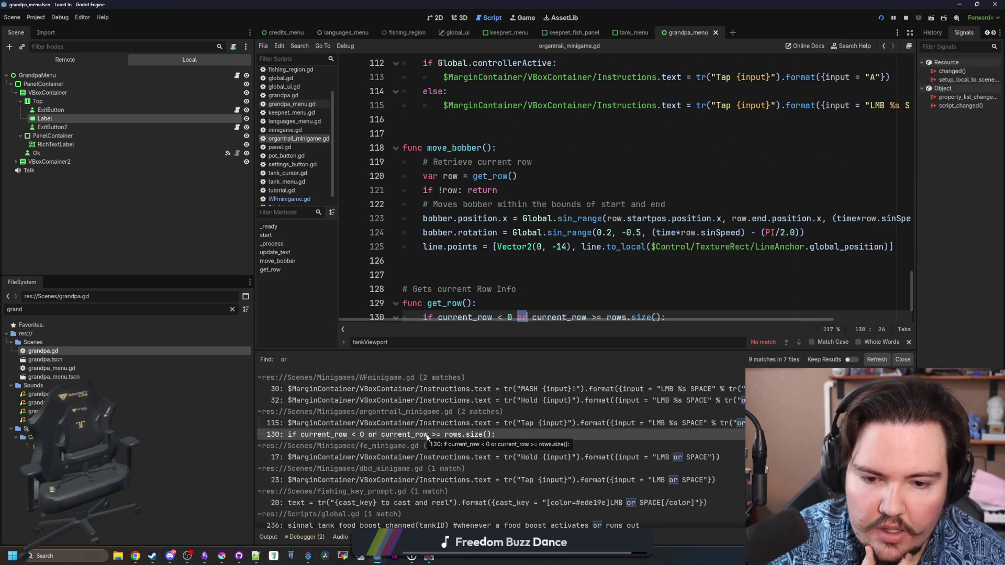
left_click(662, 455)
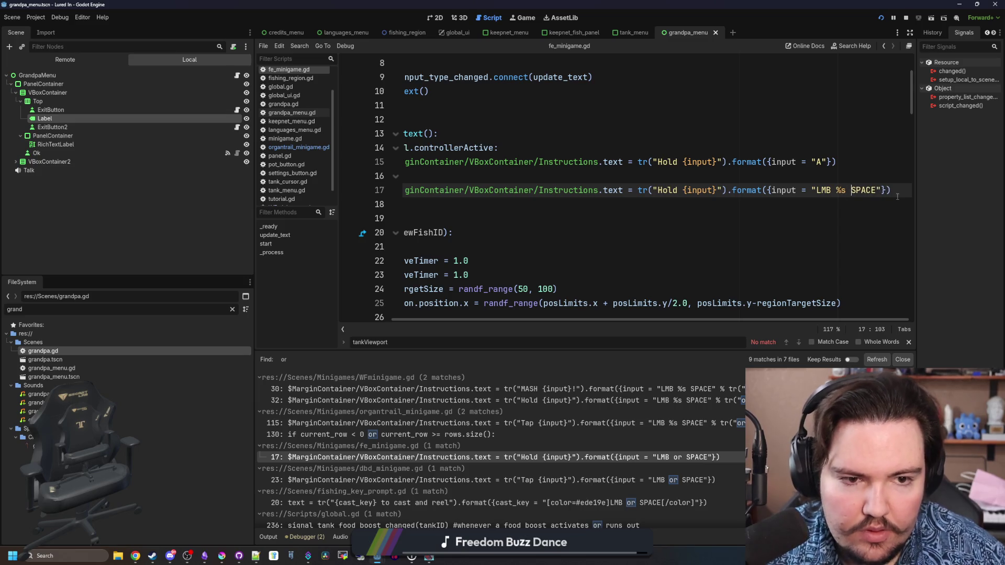
type("% tr(\"or\")")
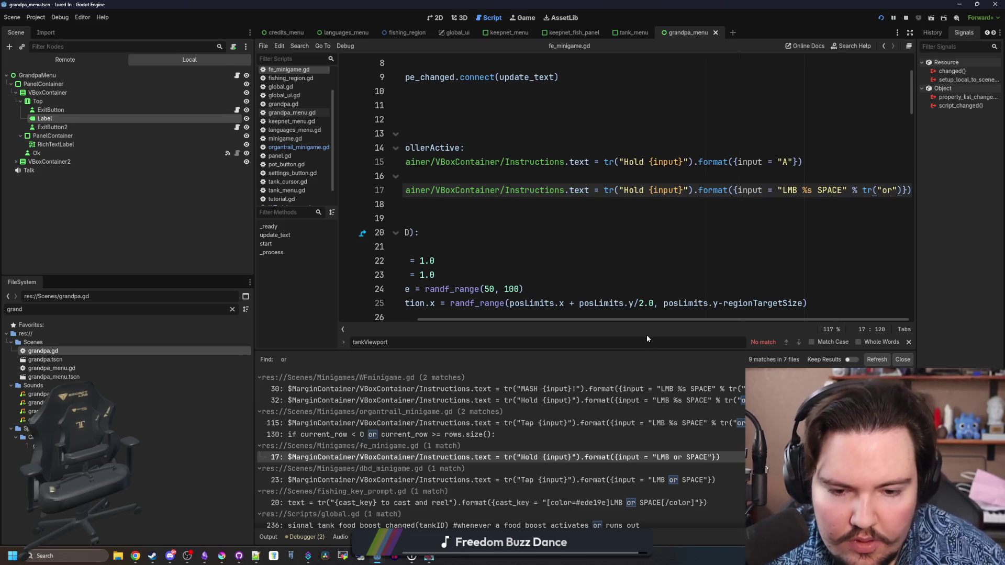
left_click(664, 479)
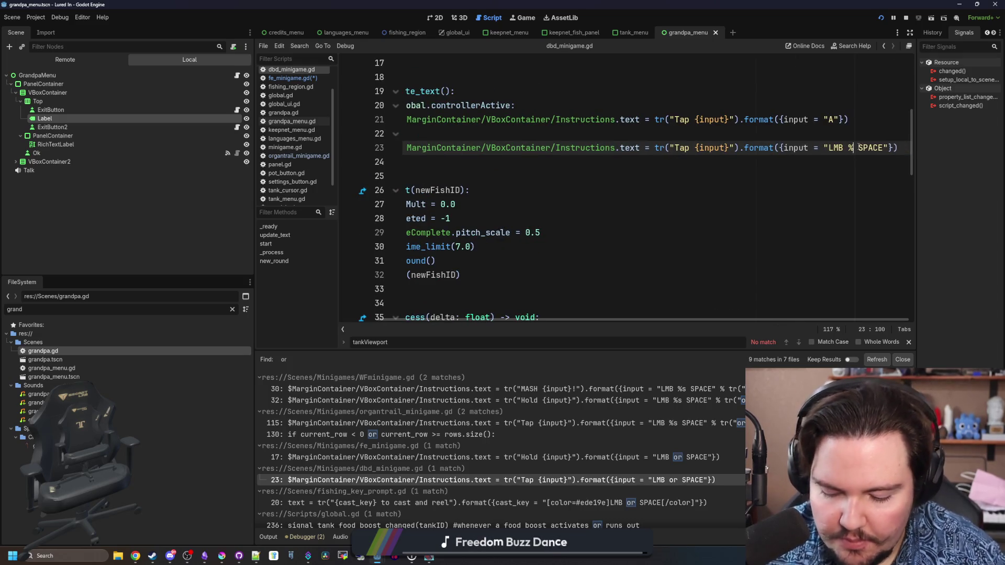
type("% tr(\"or\")")
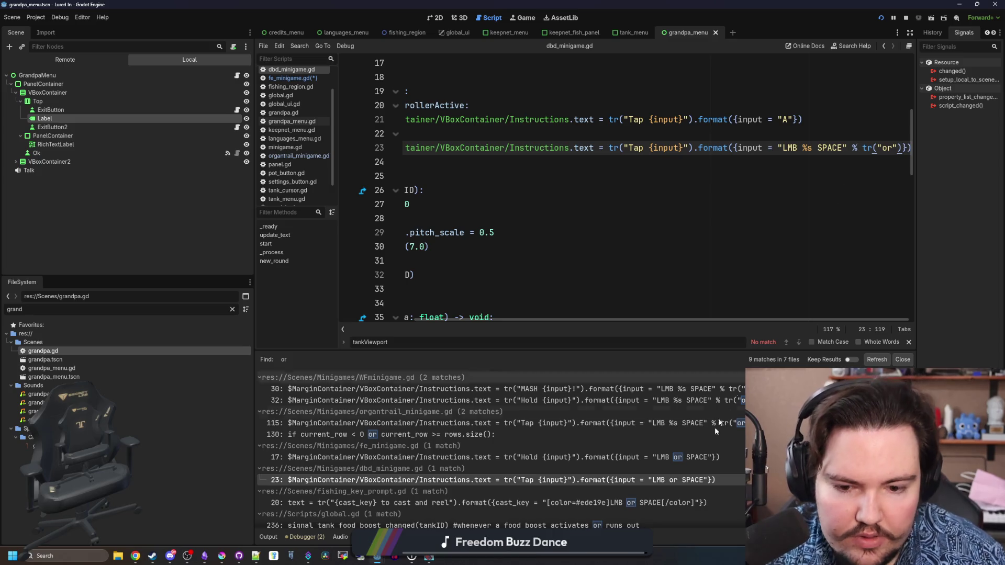
Change the fishing_key_prompt line 20 prompt to 'LMB %s SPACE' % tr("or") and save all.
left_click(677, 502)
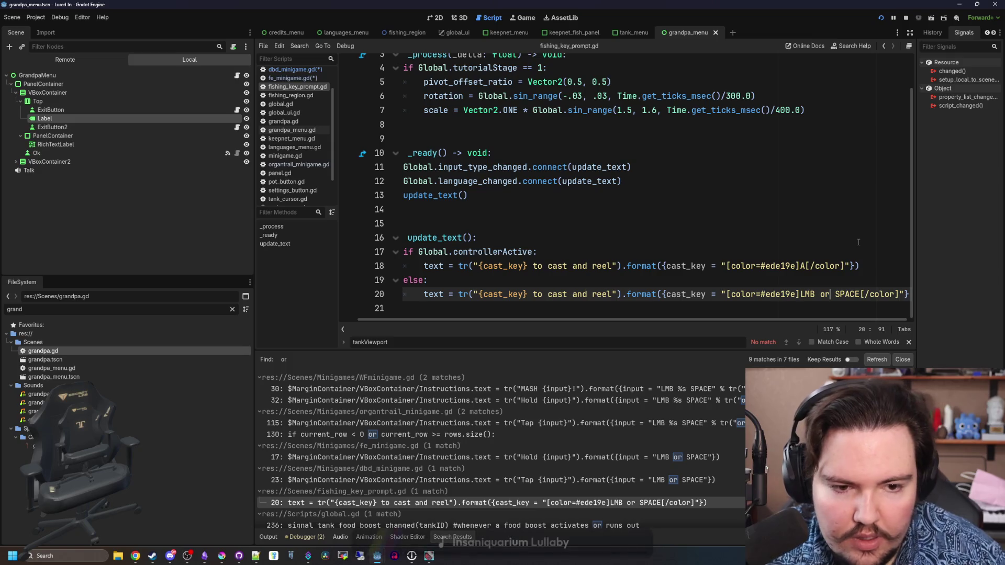
type("%s")
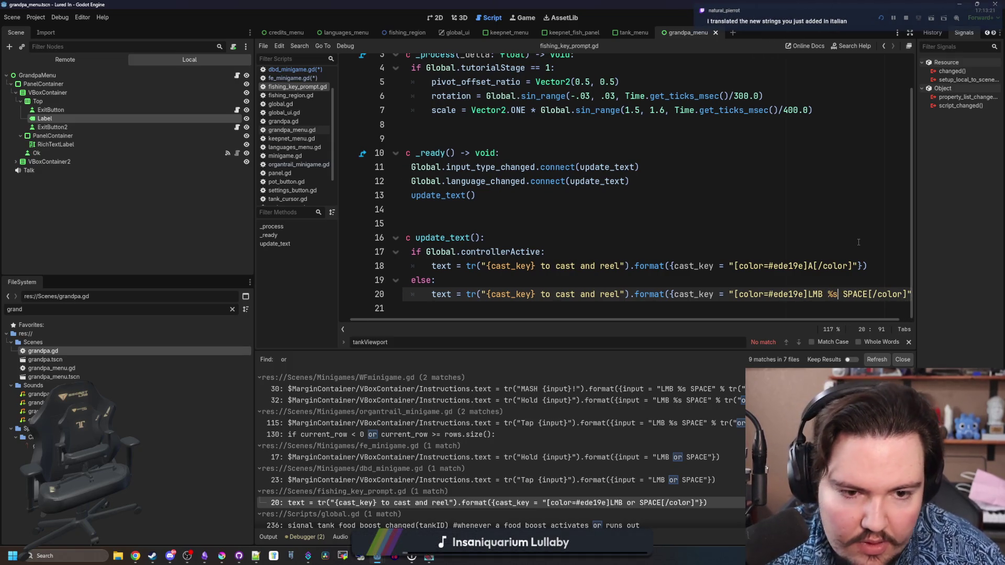
key("End")
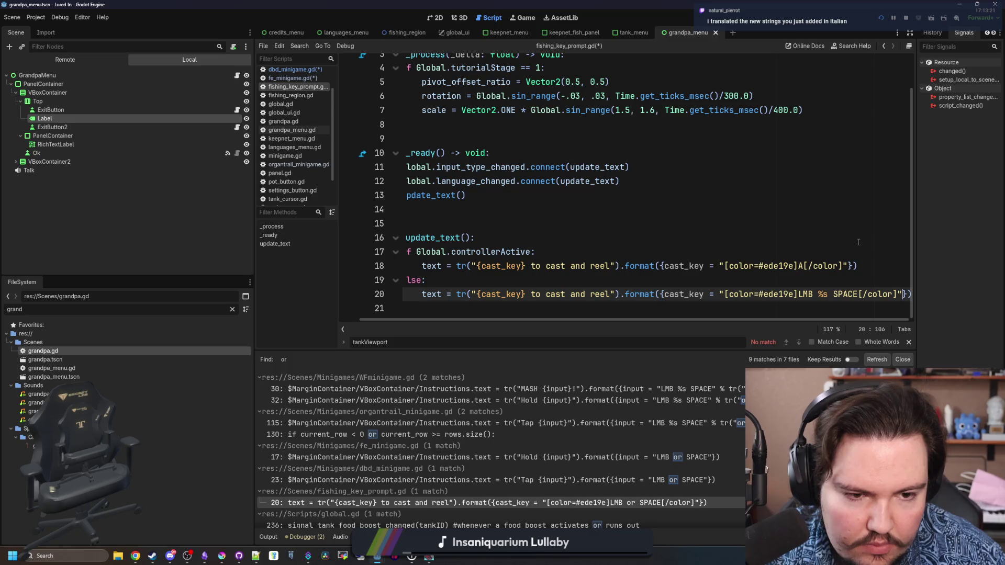
type("% tr(\"or\")")
left_click(858, 242)
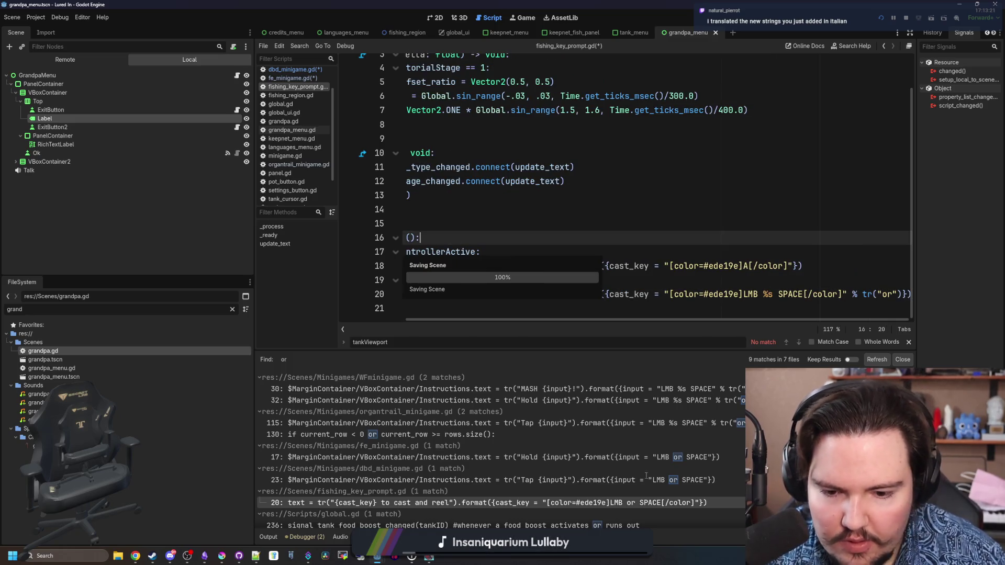
key("ctrl+s")
Refresh the 'or' search results and go back over the fishing key prompt script.
scroll(563, 491, "down", 1)
key("Up")
key("Up")
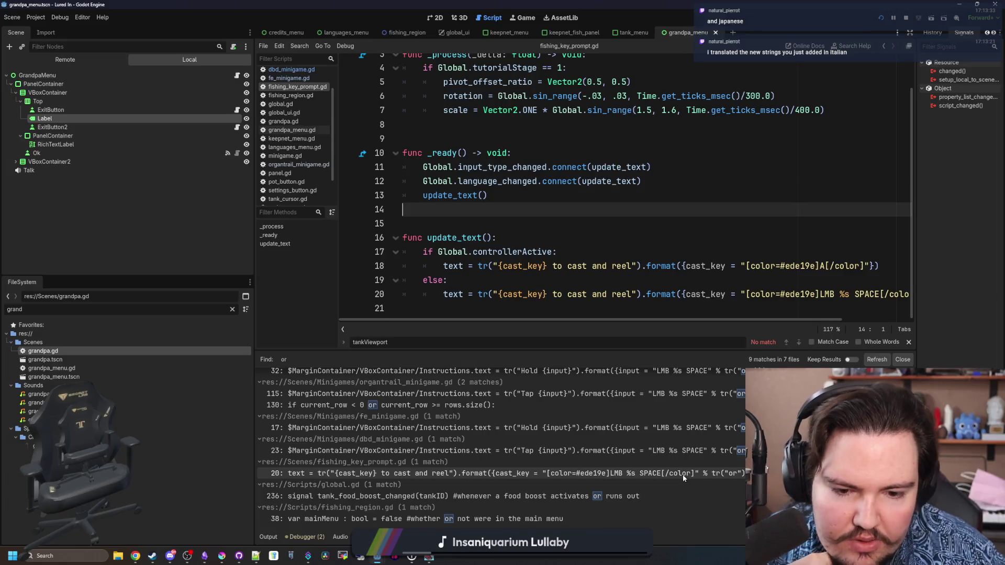
scroll(683, 478, "up", 1)
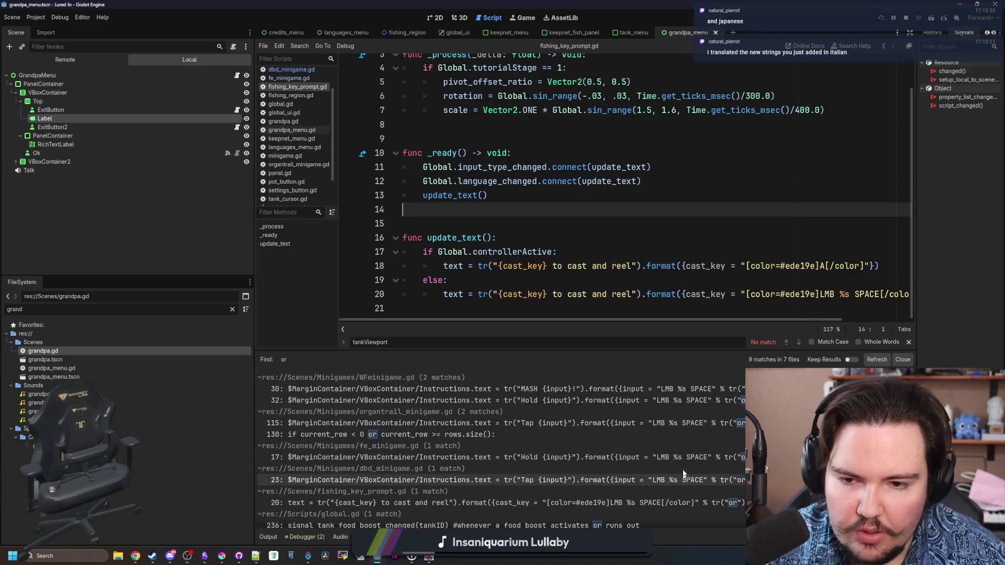
left_click(585, 225)
left_click(580, 207)
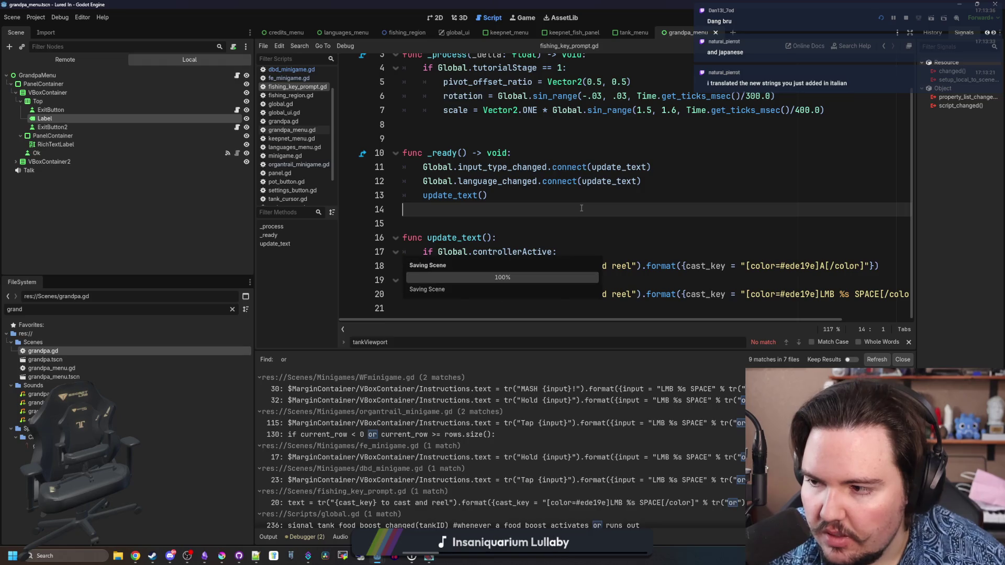
left_click(521, 218)
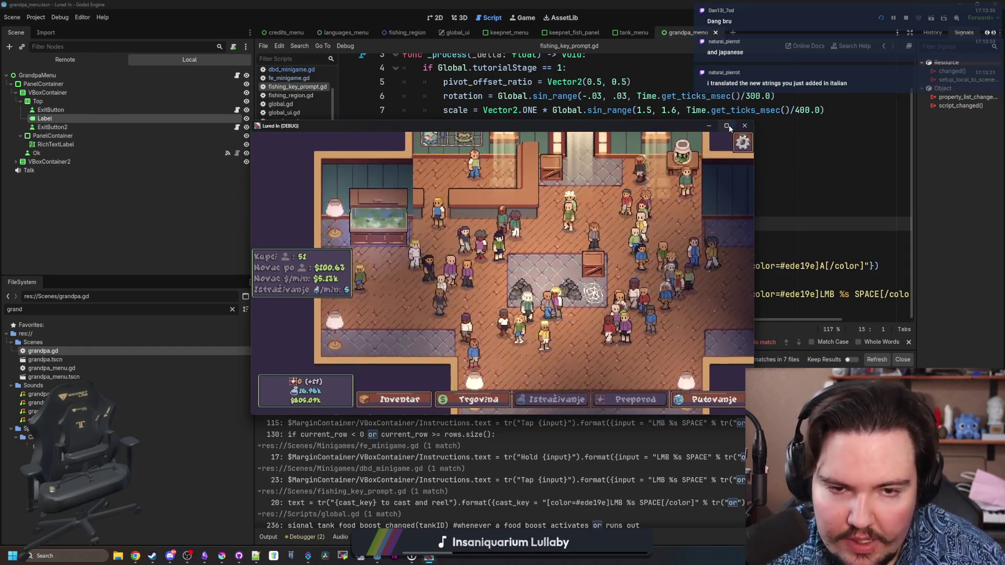
Maximize the game, travel to the free lake to view the casting prompt, and return.
left_click(726, 126)
key("Escape")
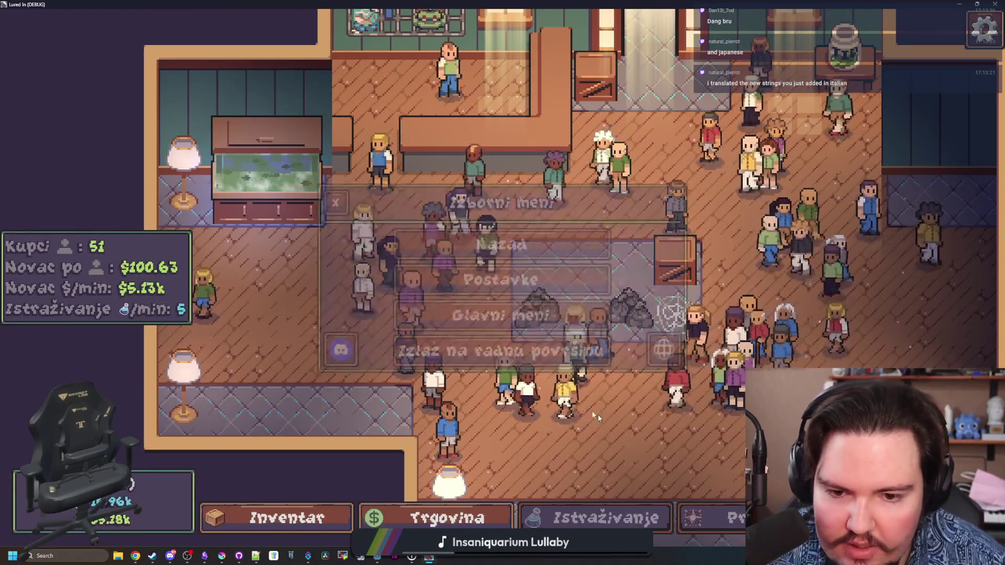
key("Escape")
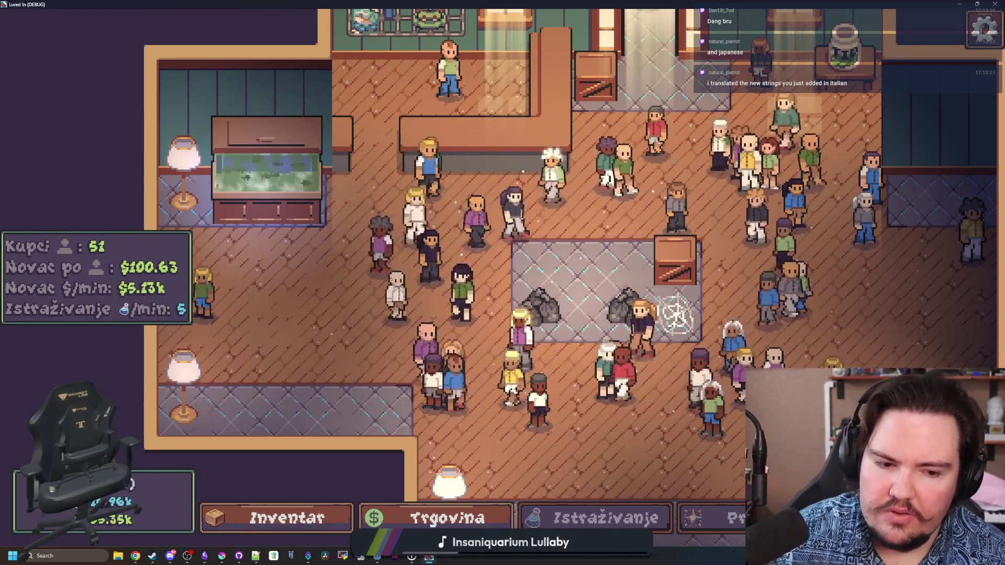
left_click(785, 518)
left_click(666, 175)
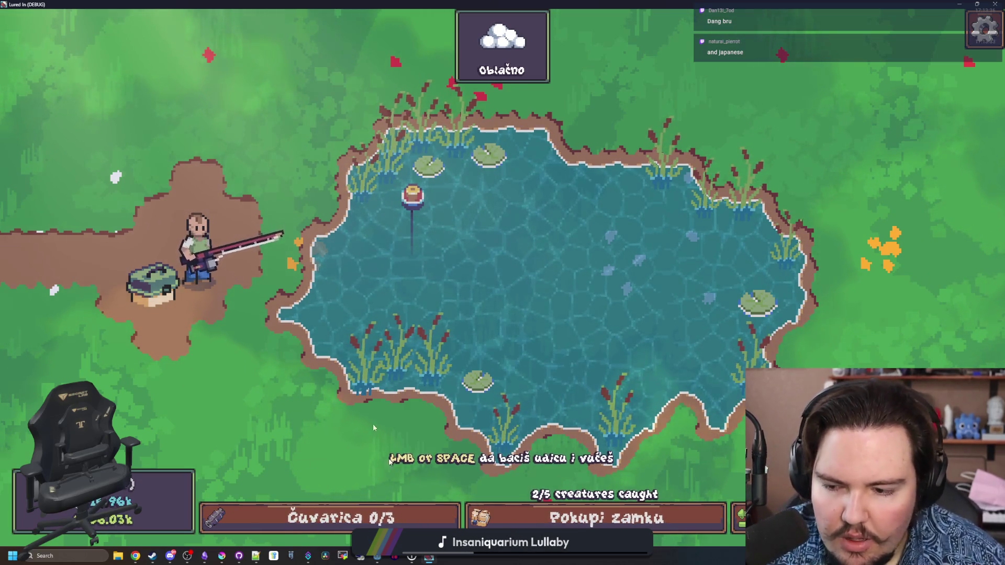
key("Escape")
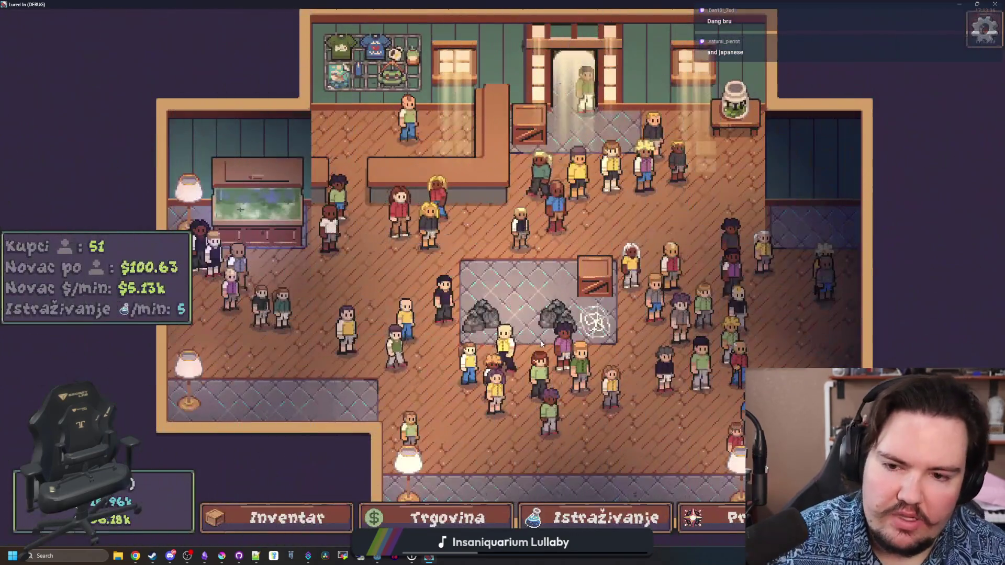
Switch the game language back to English and bring up the bug notes.
key("Escape")
left_click(663, 348)
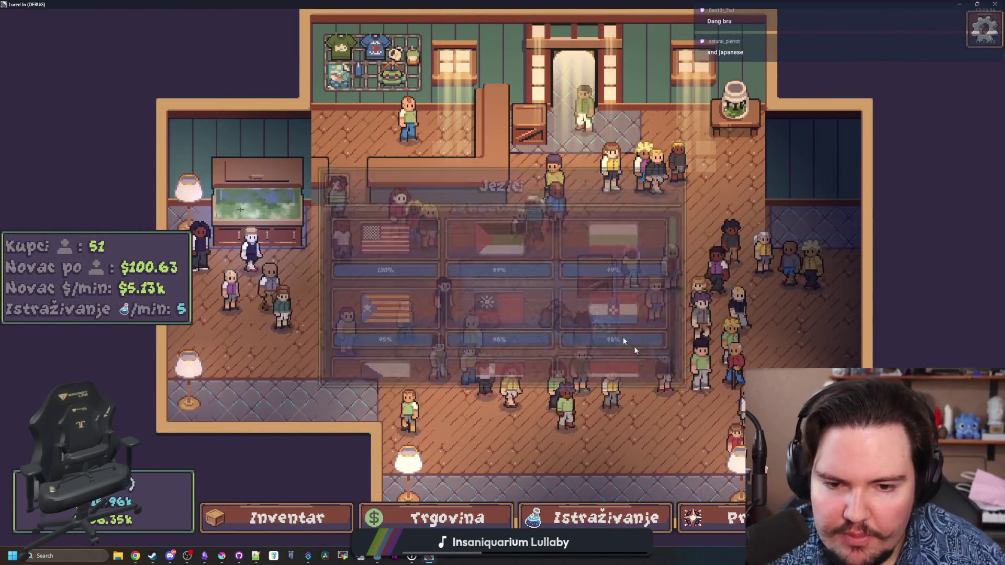
left_click(401, 248)
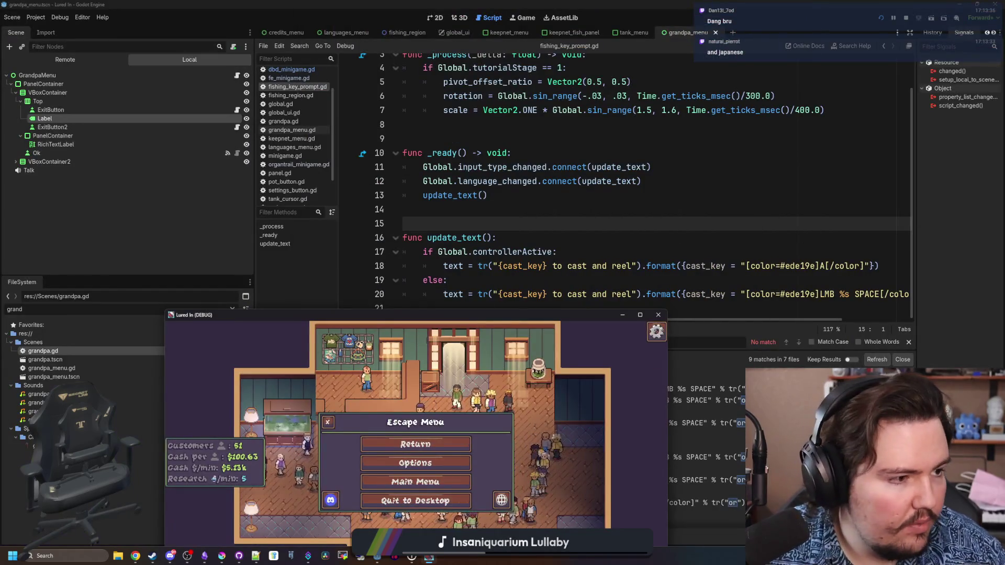
key("alt+Tab")
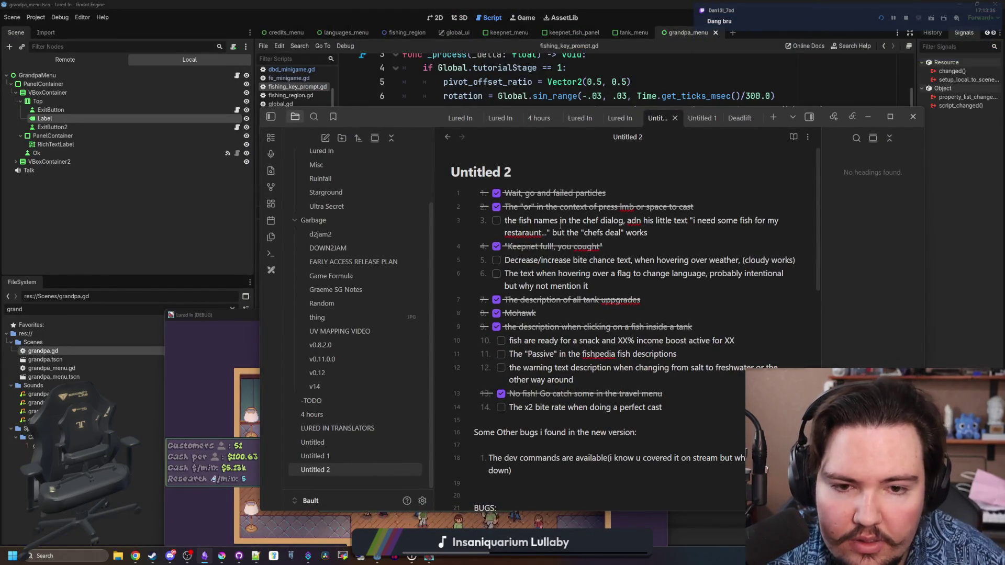
Tick off item 3, the chef dialog fish names bug, and select the flag-hover language text item.
left_click(496, 220)
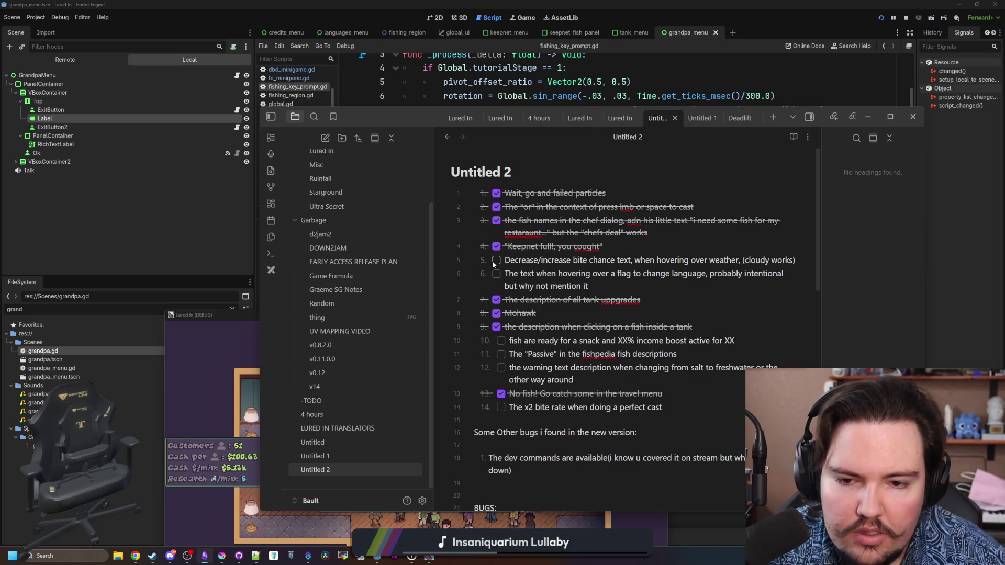
left_click_drag(511, 261, 580, 278)
left_click(580, 277)
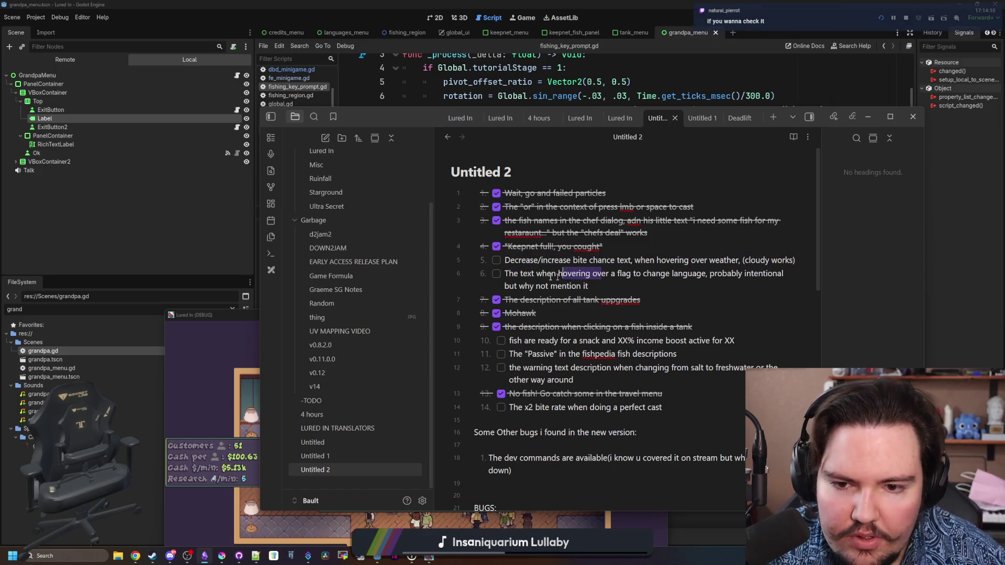
left_click_drag(589, 285, 516, 276)
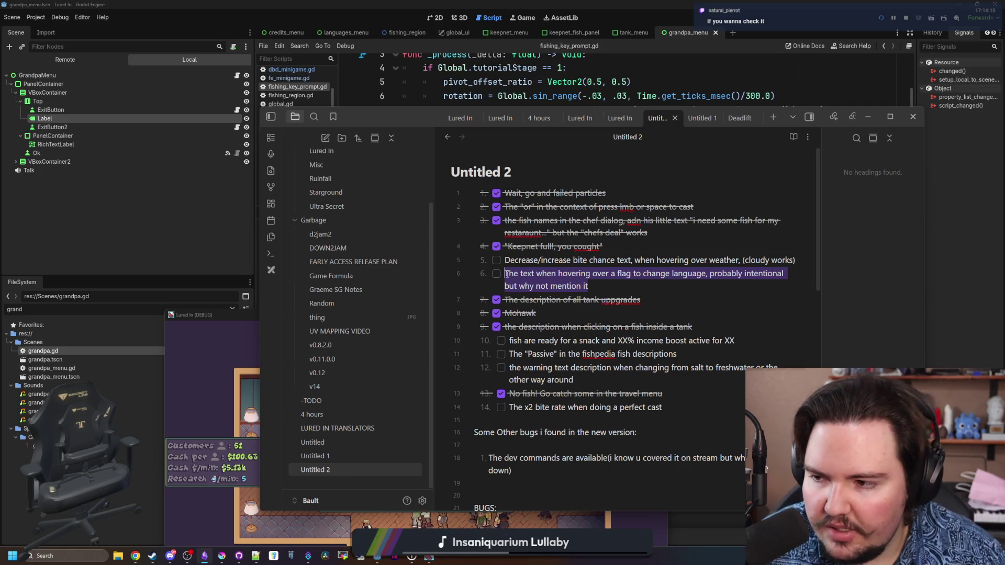
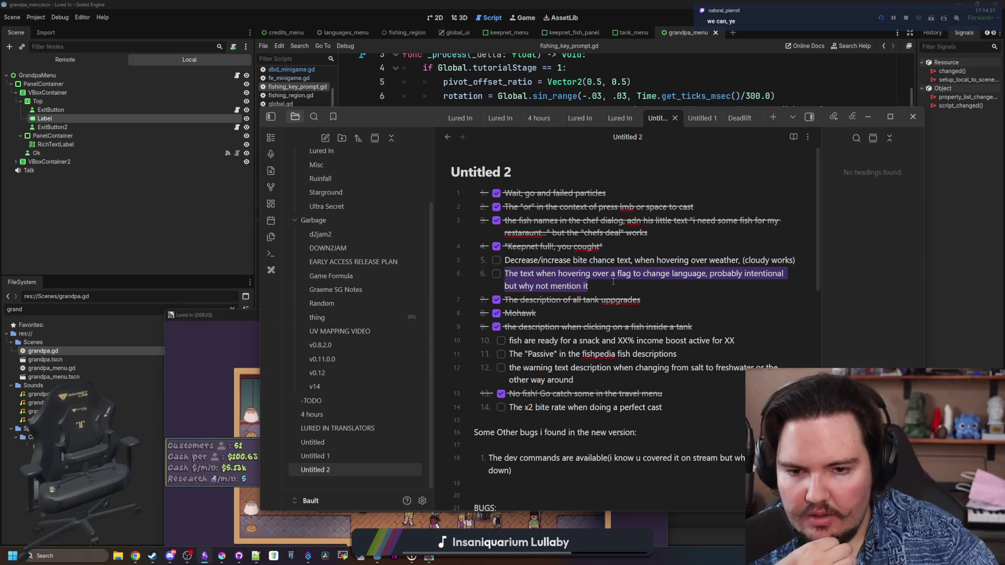
Scroll through the game's Languages flags from the Escape Menu, then open the fish inventory via the command menu.
left_click(199, 354)
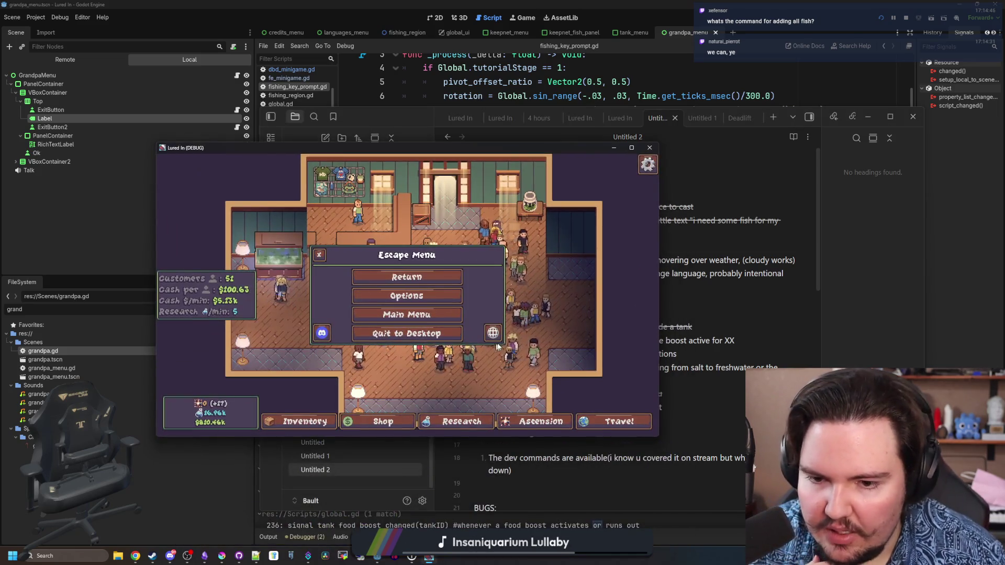
left_click(492, 333)
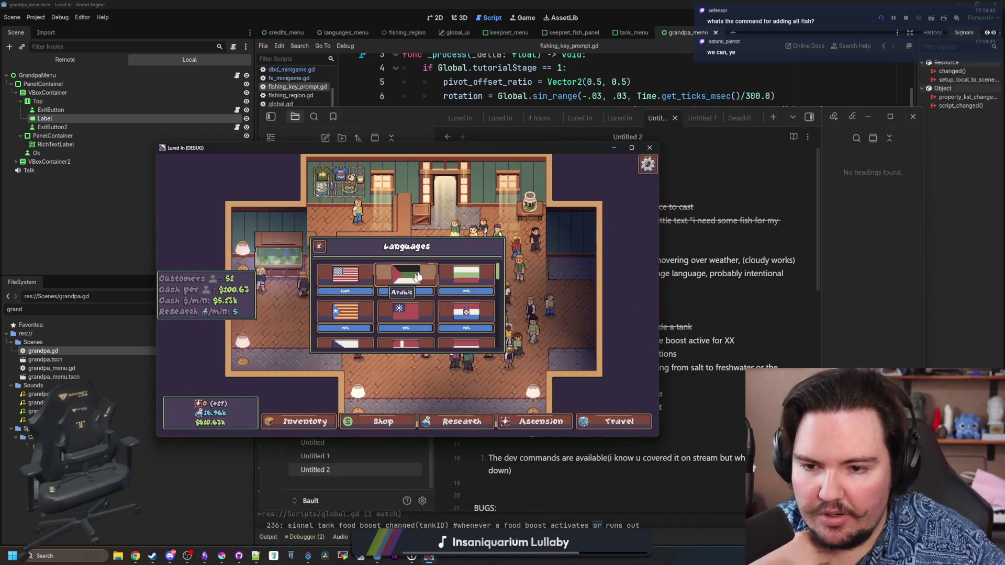
scroll(395, 311, "down", 2)
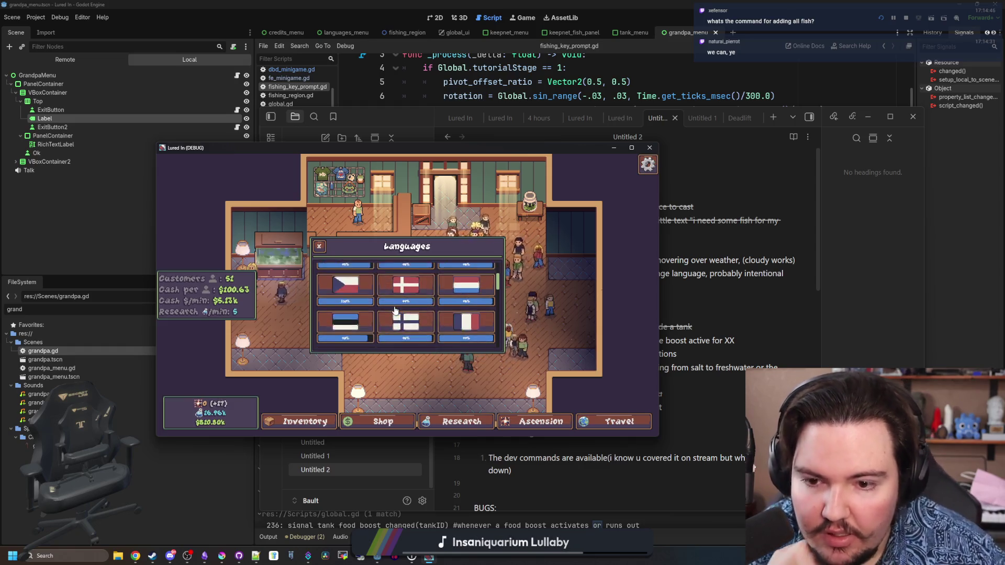
scroll(395, 311, "down", 5)
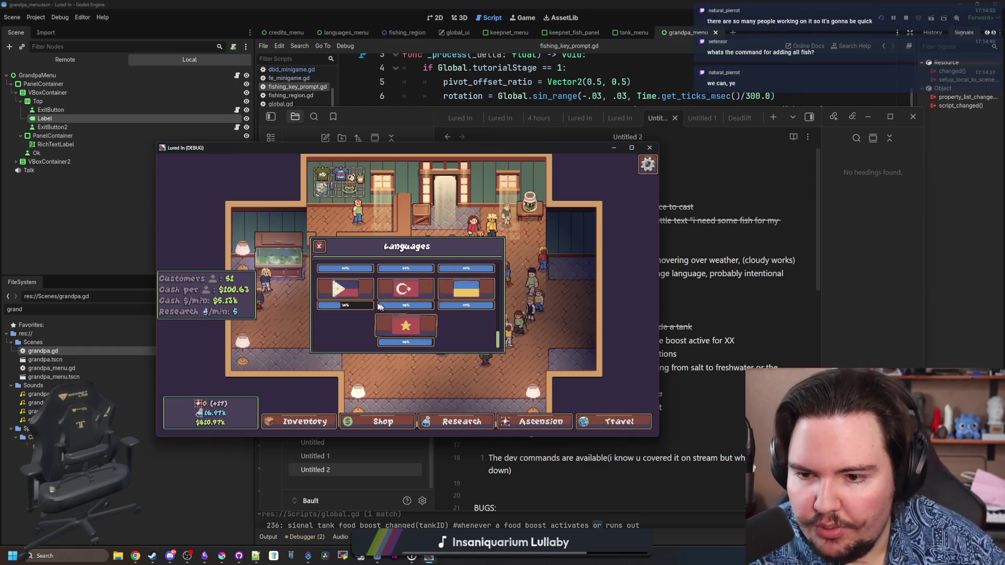
scroll(367, 308, "up", 2)
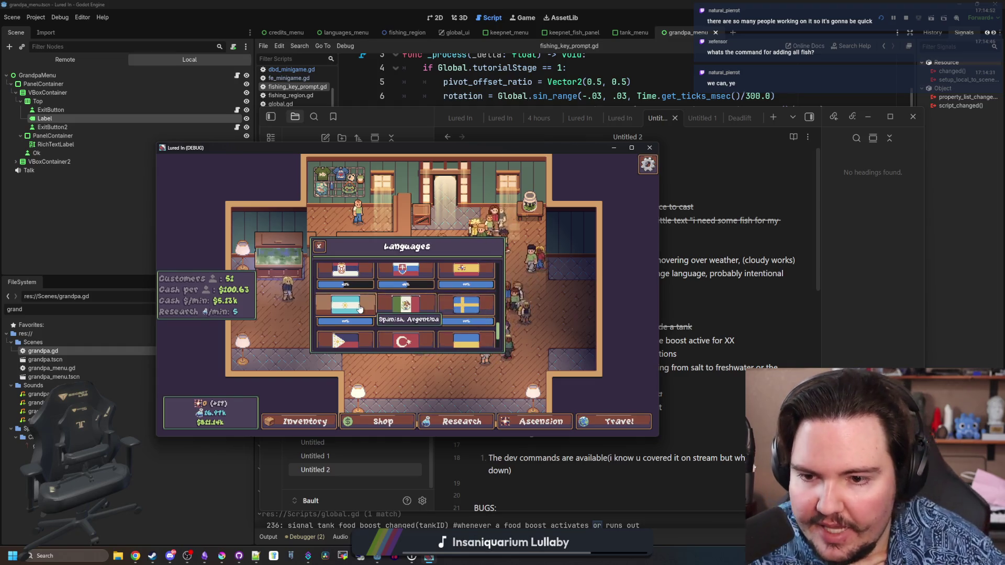
scroll(359, 308, "up", 8)
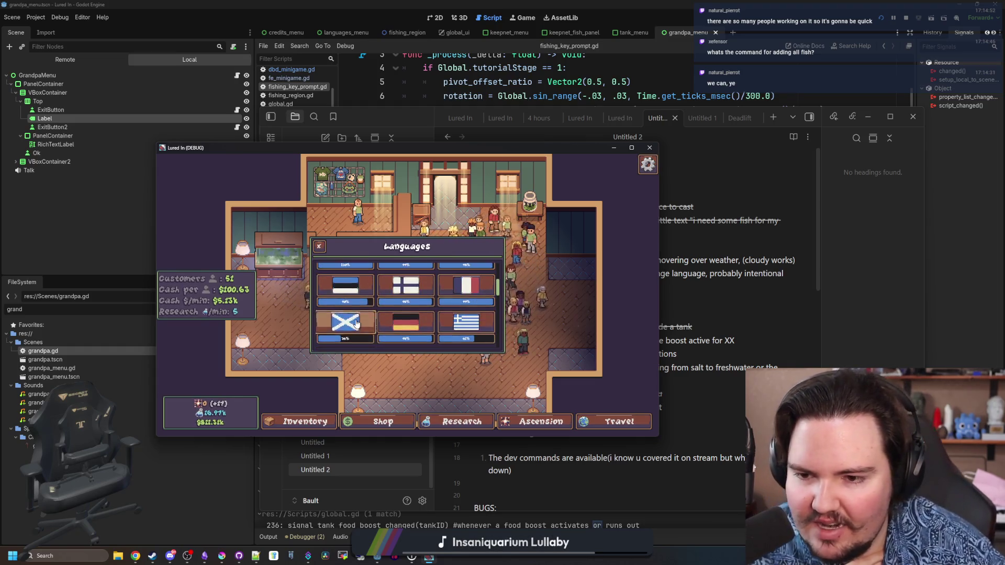
scroll(356, 323, "up", 5)
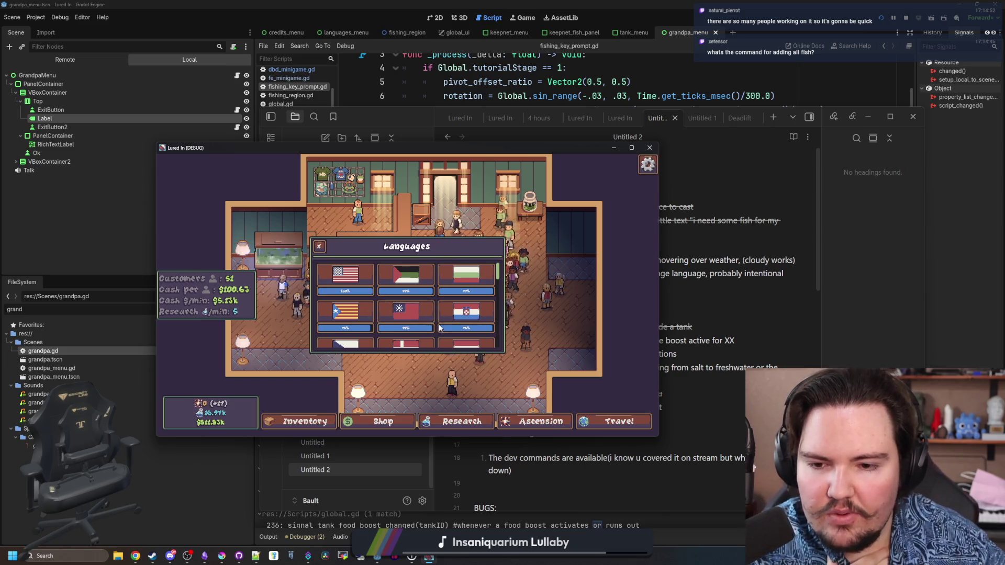
scroll(414, 306, "down", 2)
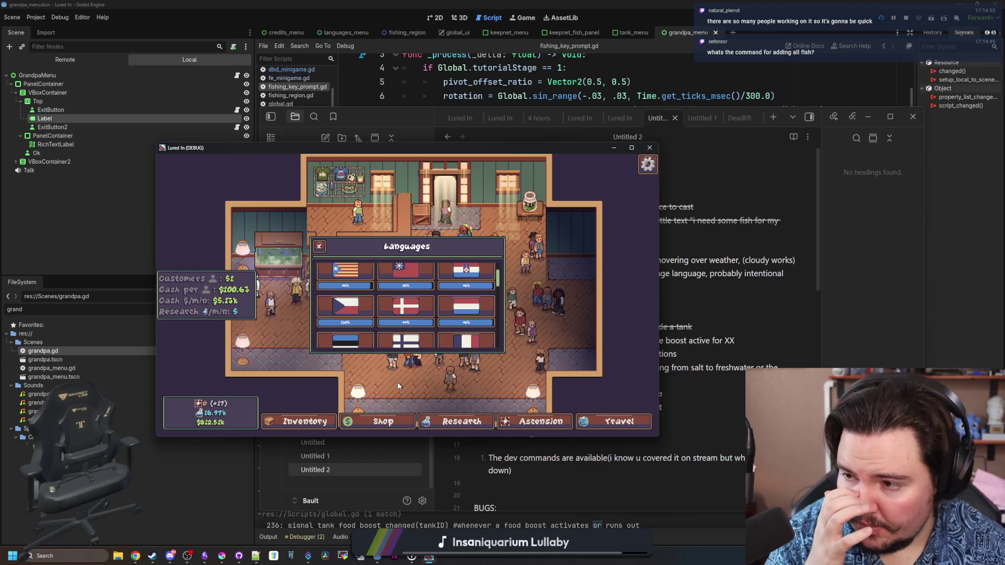
key("grave")
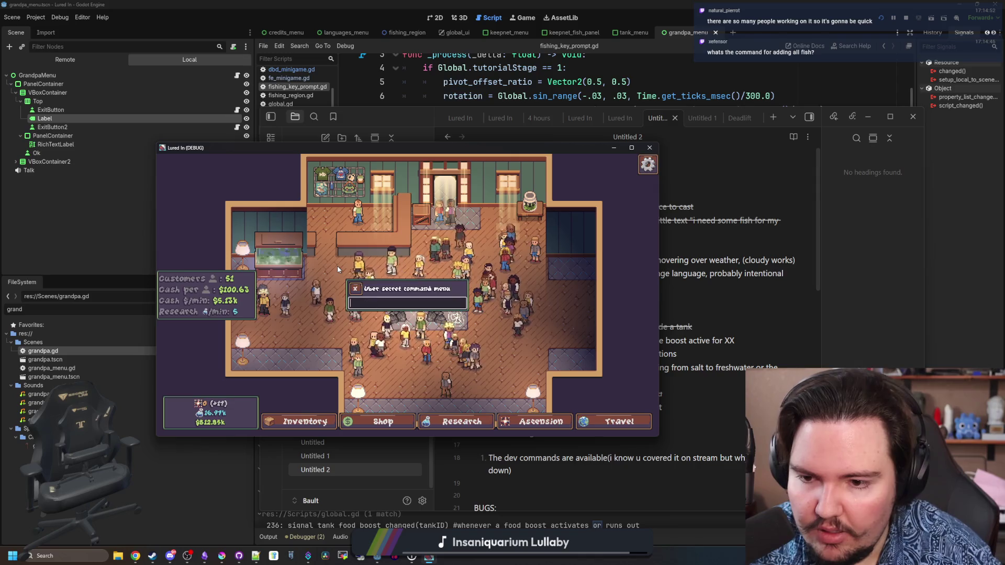
left_click(305, 421)
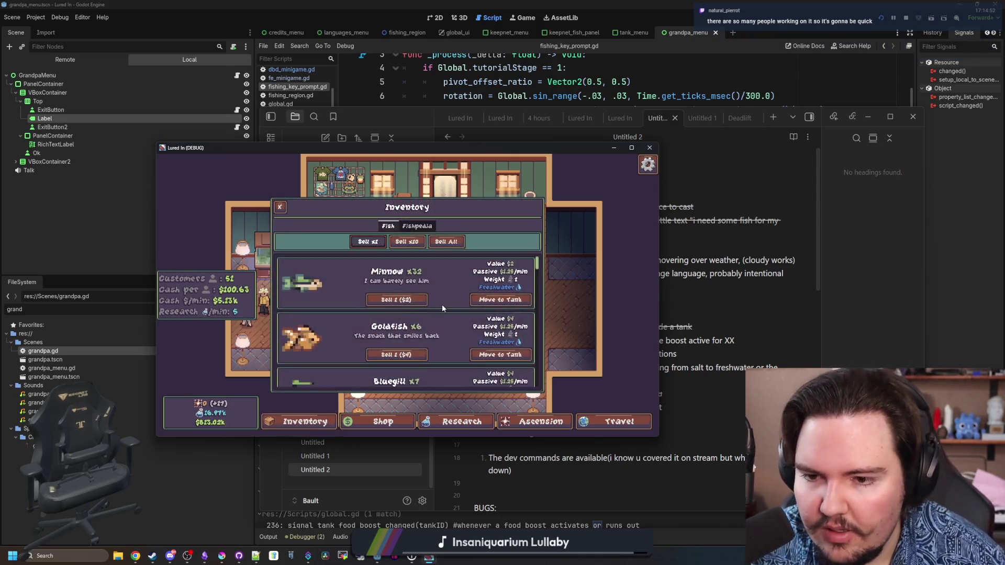
Scroll the owned fish list showing 32 Minnows, 6 Goldfish and 7 Bluegill.
scroll(442, 303, "up", 6)
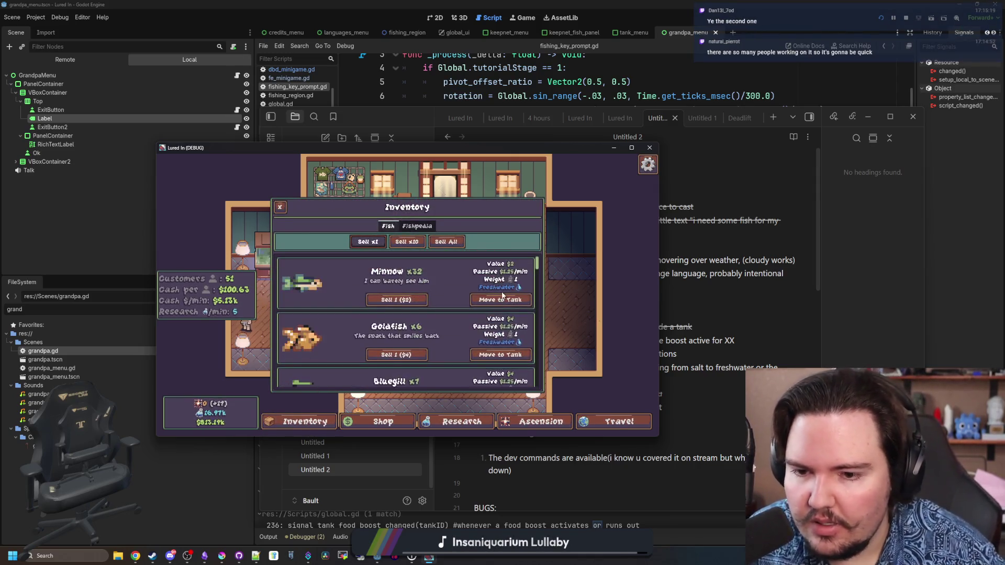
scroll(438, 327, "down", 5)
scroll(471, 272, "up", 10)
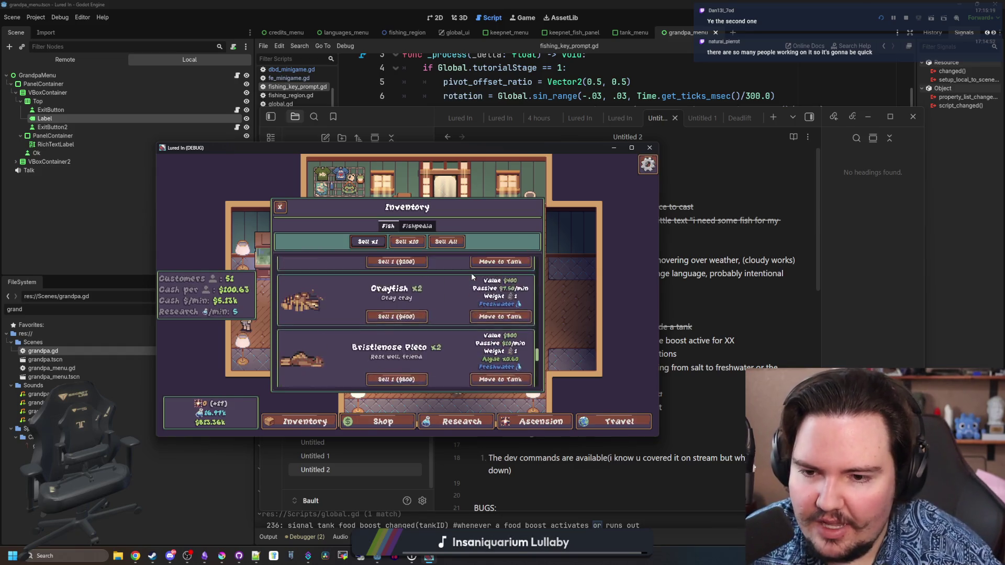
scroll(471, 272, "up", 5)
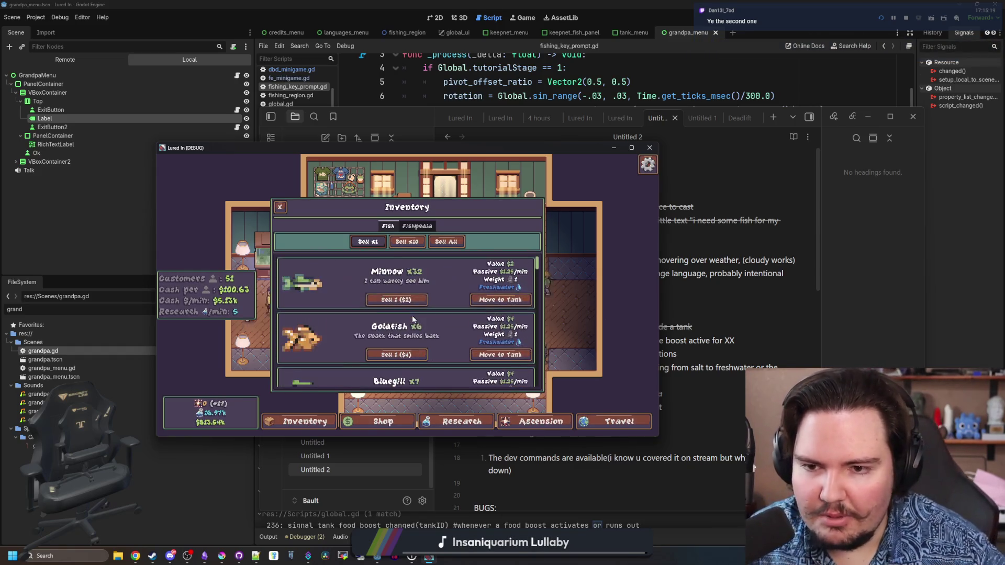
Browse the Fishpedia collection, return to the Fish tab and close the inventory.
left_click(409, 226)
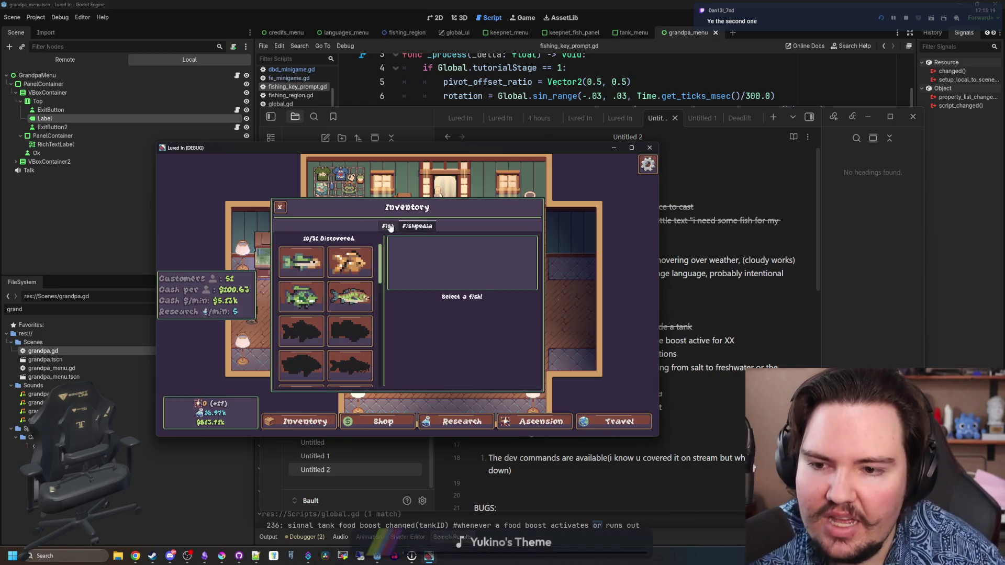
scroll(356, 304, "down", 8)
scroll(356, 303, "up", 5)
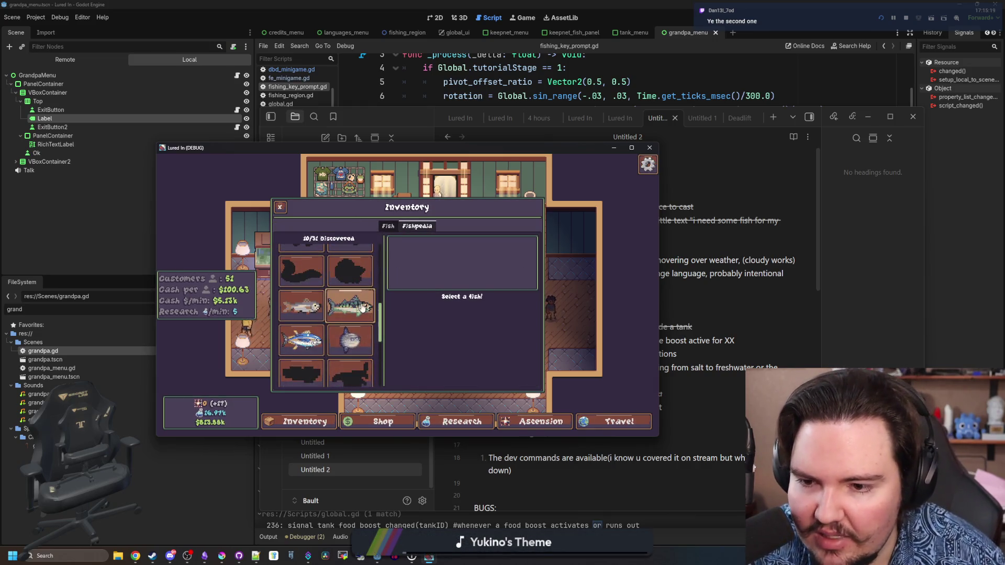
left_click(390, 226)
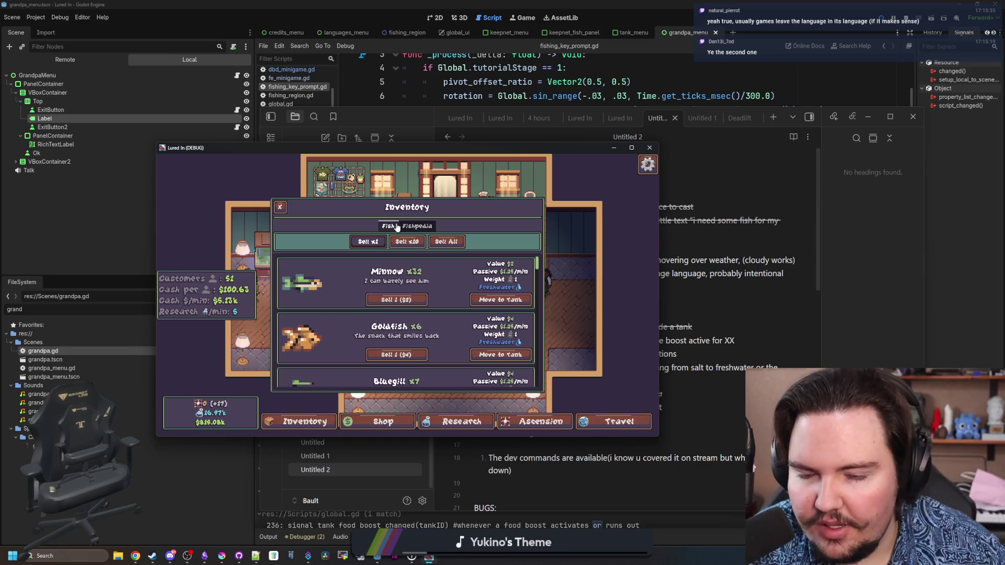
left_click(319, 421)
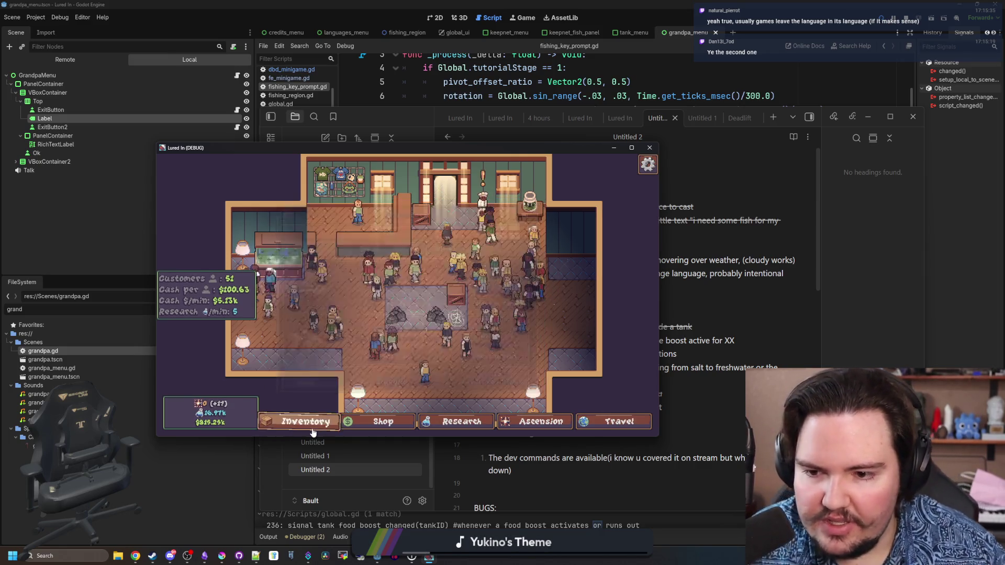
Reopen the Languages flags from the pause menu and scroll through them, then switch to Obsidian.
left_click(319, 421)
key("Escape")
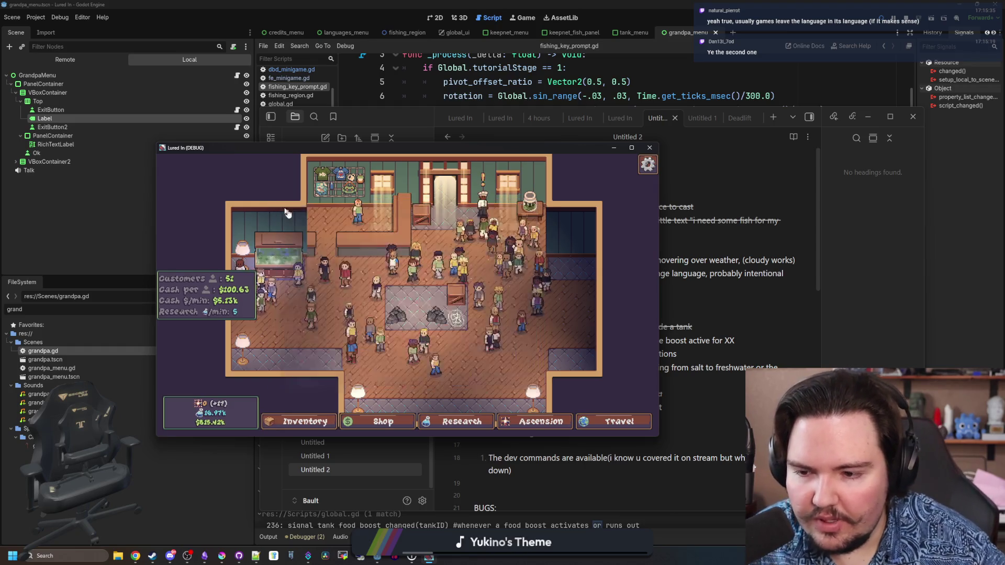
key("Escape")
left_click(493, 333)
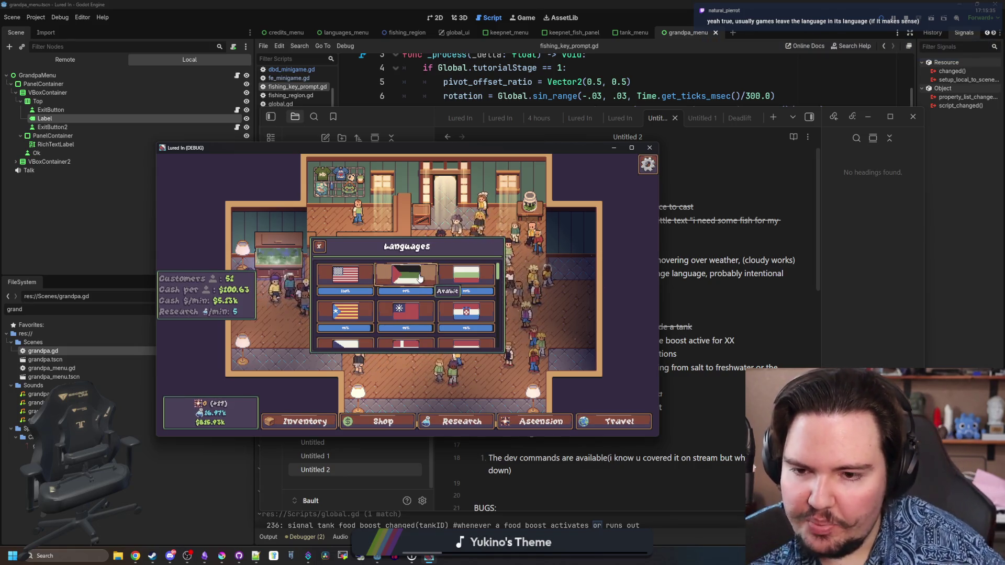
scroll(436, 276, "down", 5)
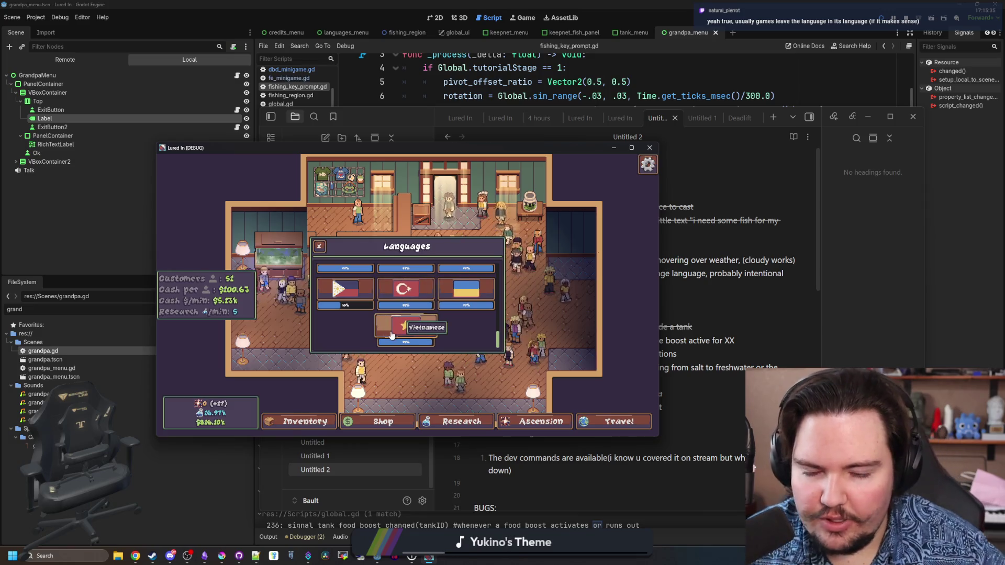
scroll(469, 303, "up", 2)
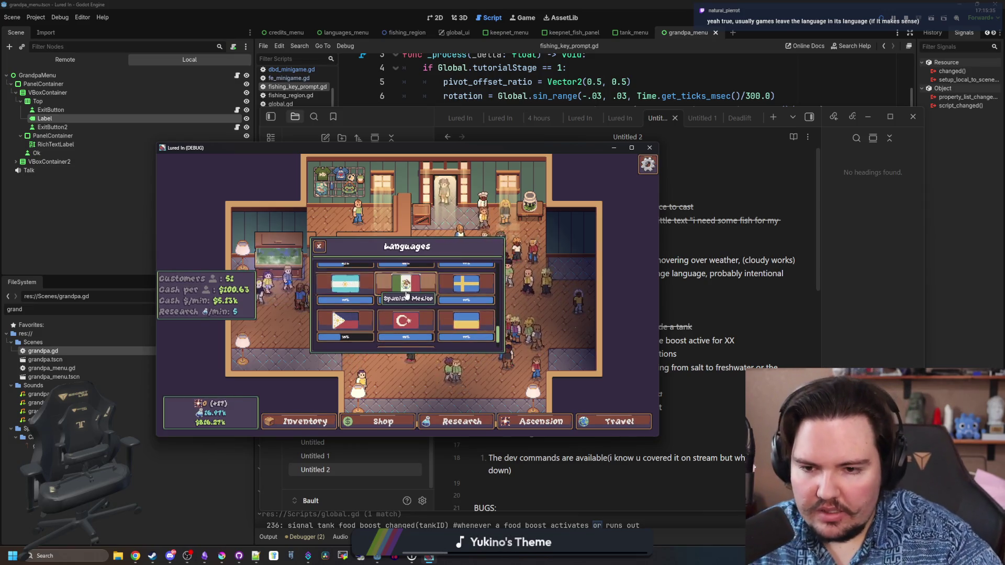
scroll(492, 289, "up", 2)
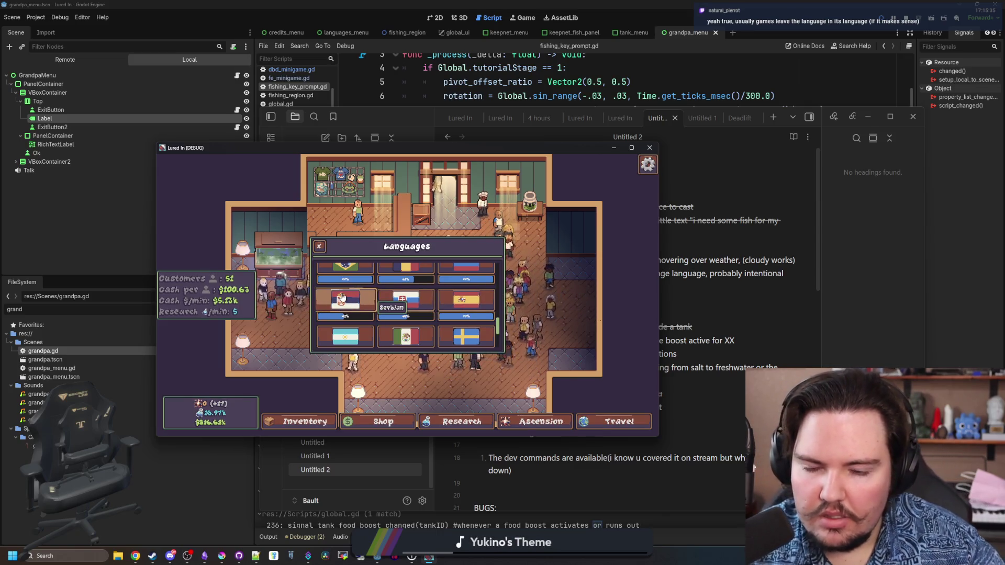
scroll(346, 298, "up", 2)
scroll(470, 312, "up", 2)
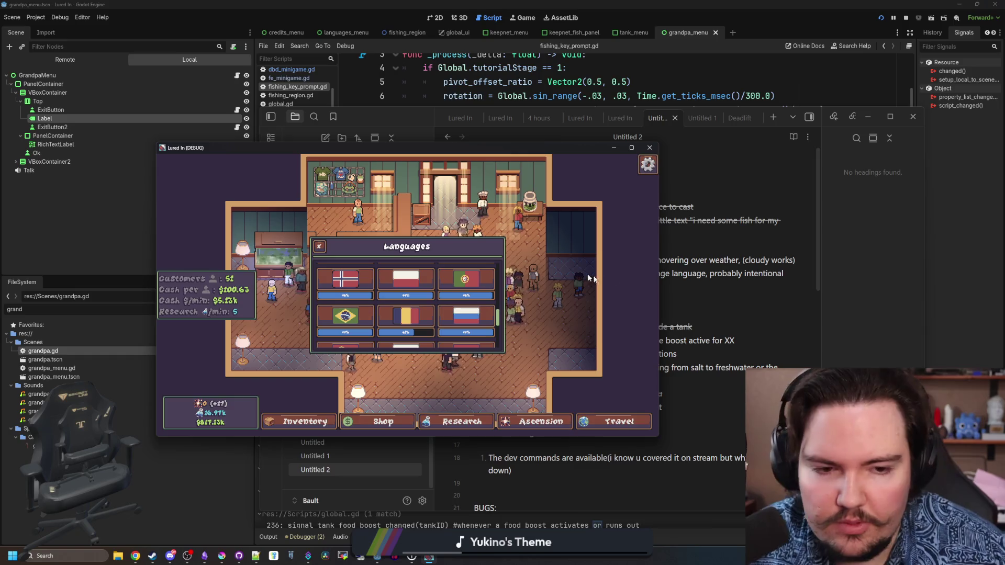
left_click(206, 555)
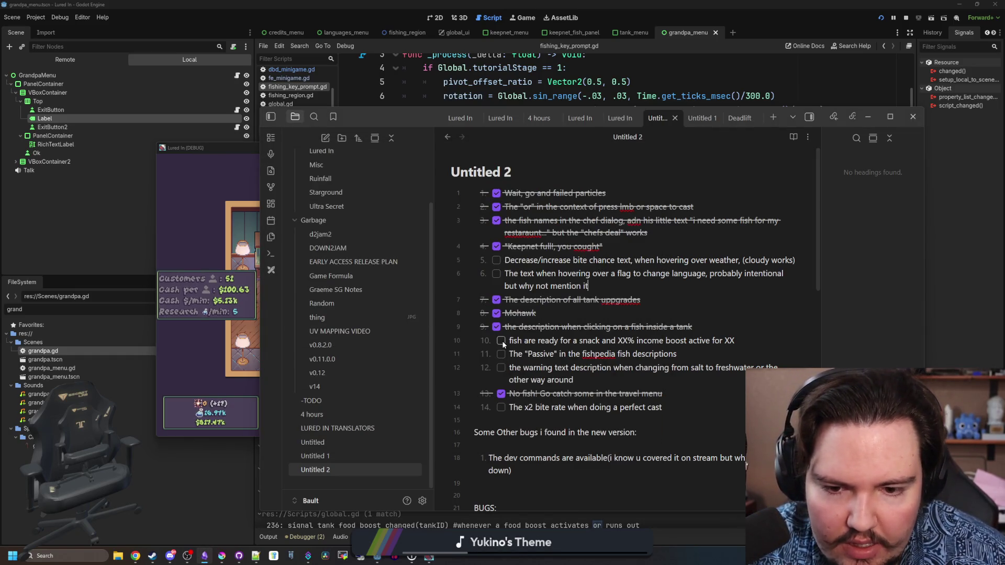
Tick off item 11 about 'Passive' Fishpedia text, then bring up the game's escape menu.
scroll(538, 440, "down", 2)
scroll(521, 414, "up", 2)
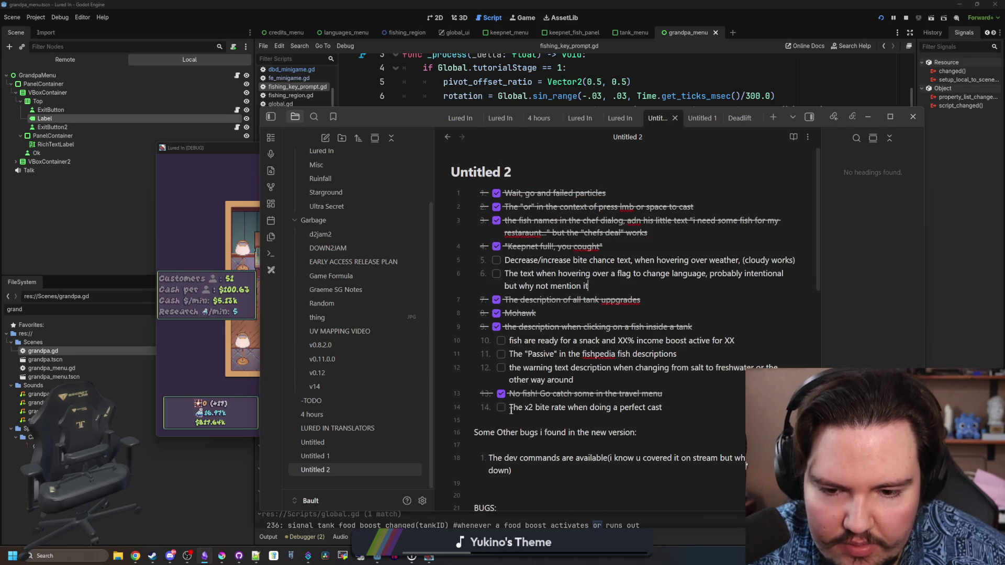
left_click(501, 354)
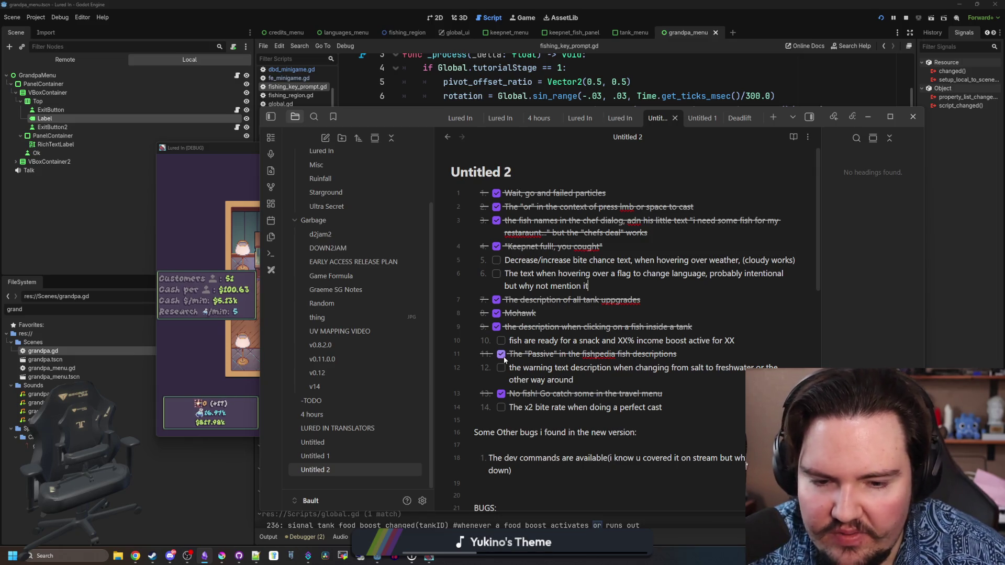
left_click(199, 207)
key("Escape")
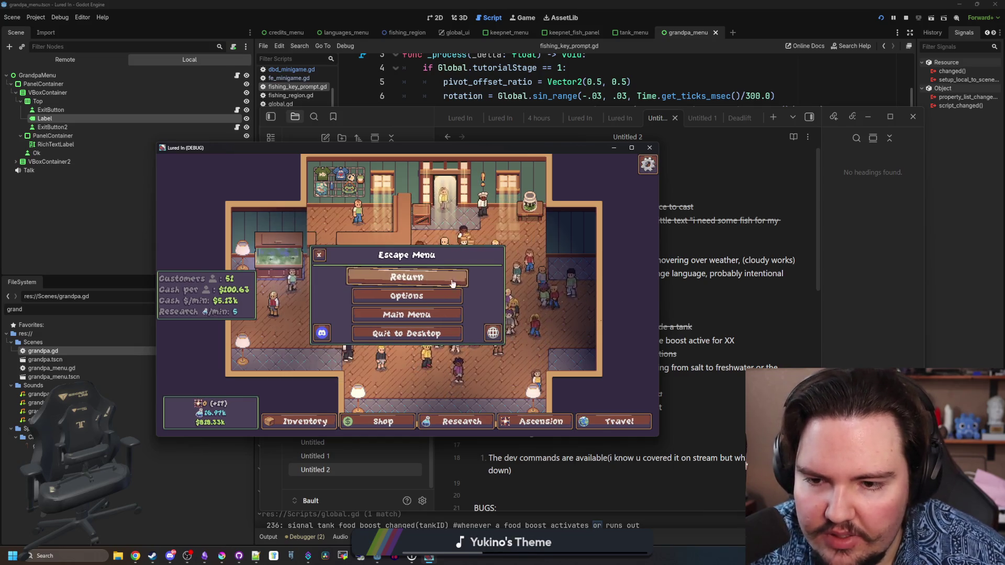
Open the Fishpedia and view the Goldfish, Carp and Minnow entries.
key("Escape")
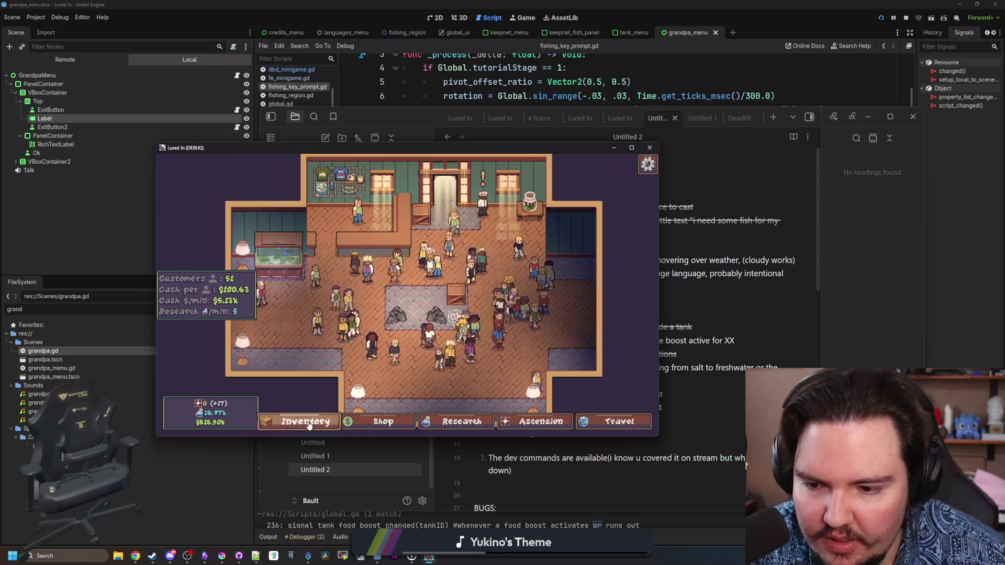
left_click(298, 421)
left_click(417, 226)
left_click(338, 271)
left_click(301, 296)
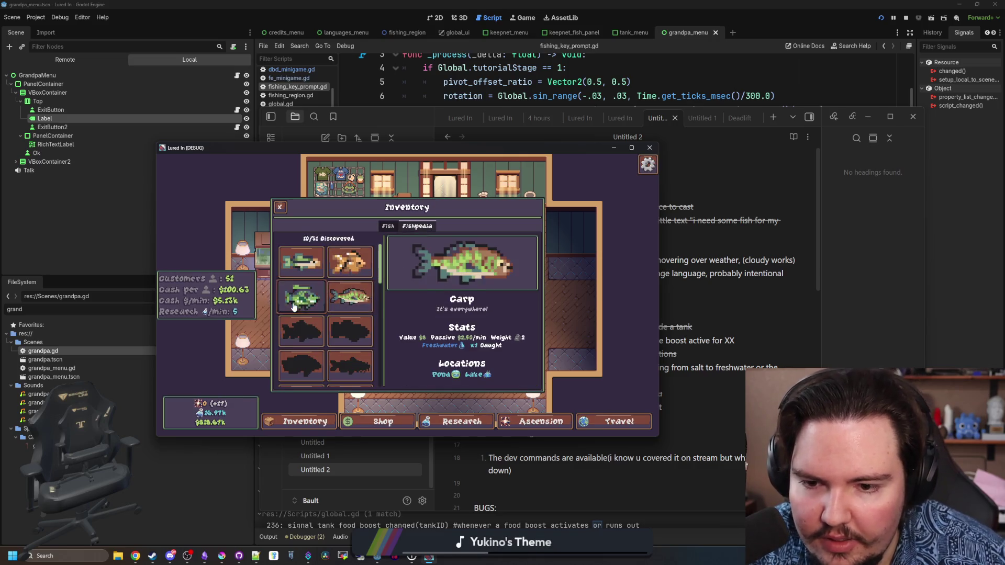
left_click(302, 261)
Switch the game language to Polish from the pause menu's language list.
key("Escape")
key("Escape")
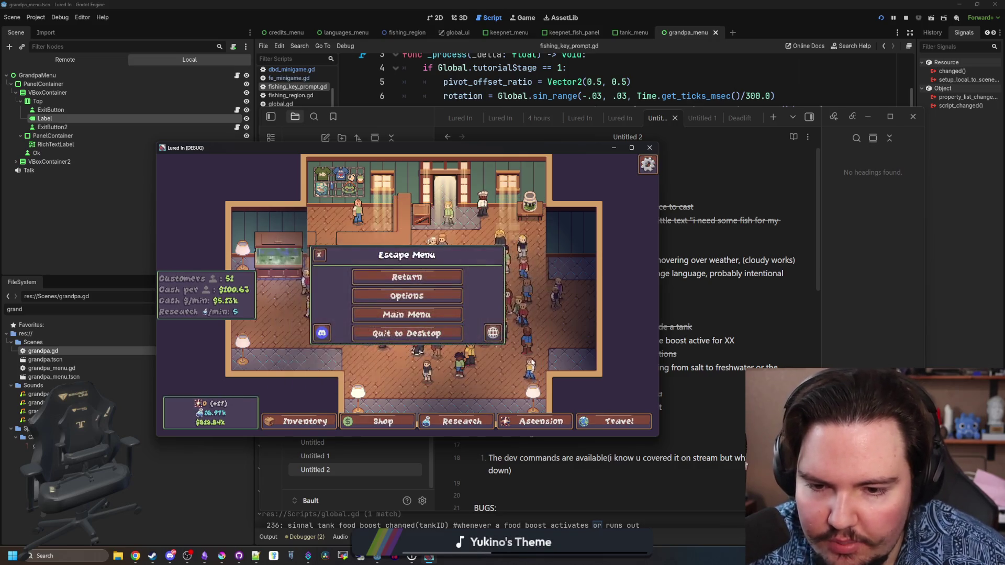
left_click(407, 309)
left_click(402, 281)
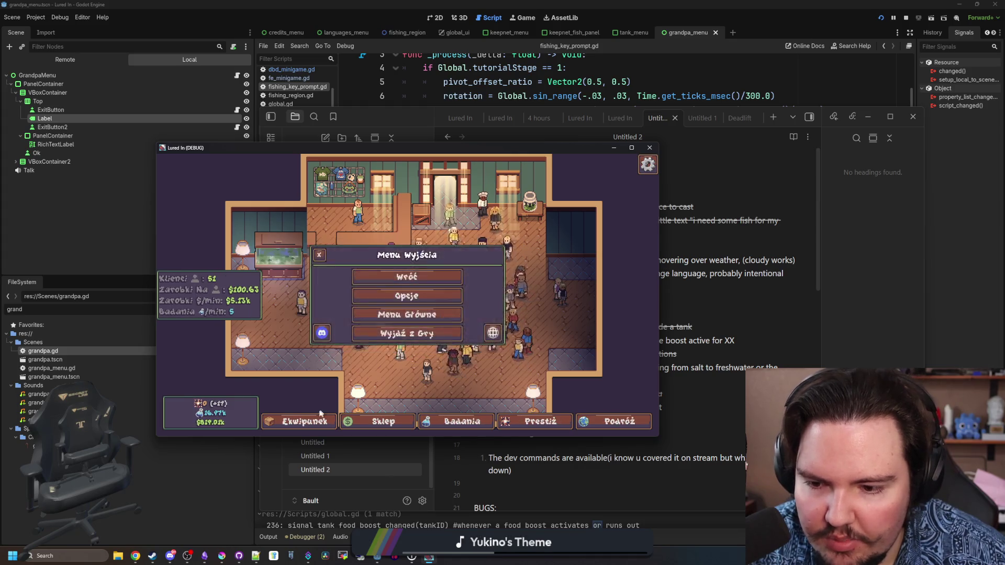
key("Escape")
Check the Polish Rybopedia entries for Karp, goldfish and the first fish, then close the debug game.
left_click(301, 421)
left_click(418, 226)
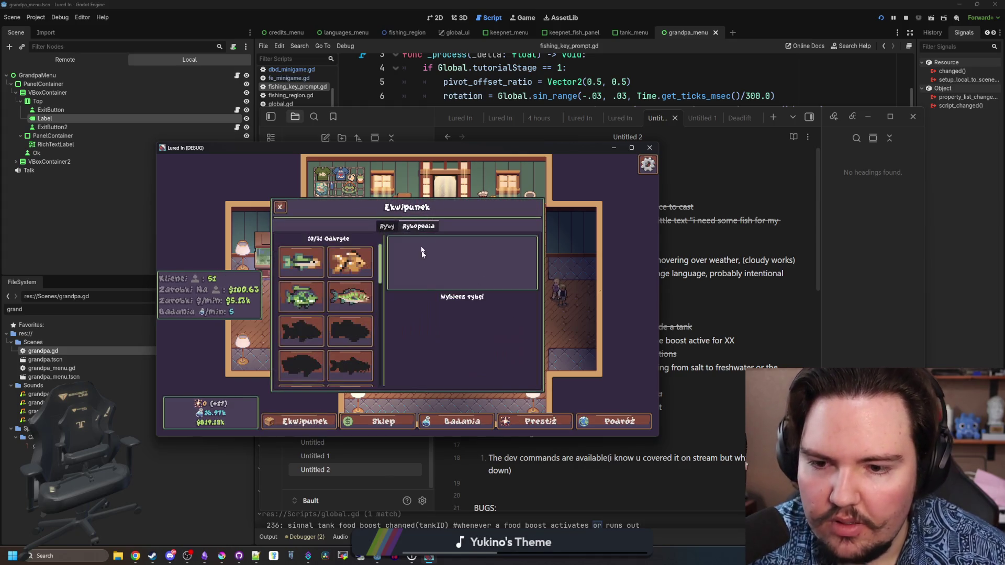
left_click(349, 296)
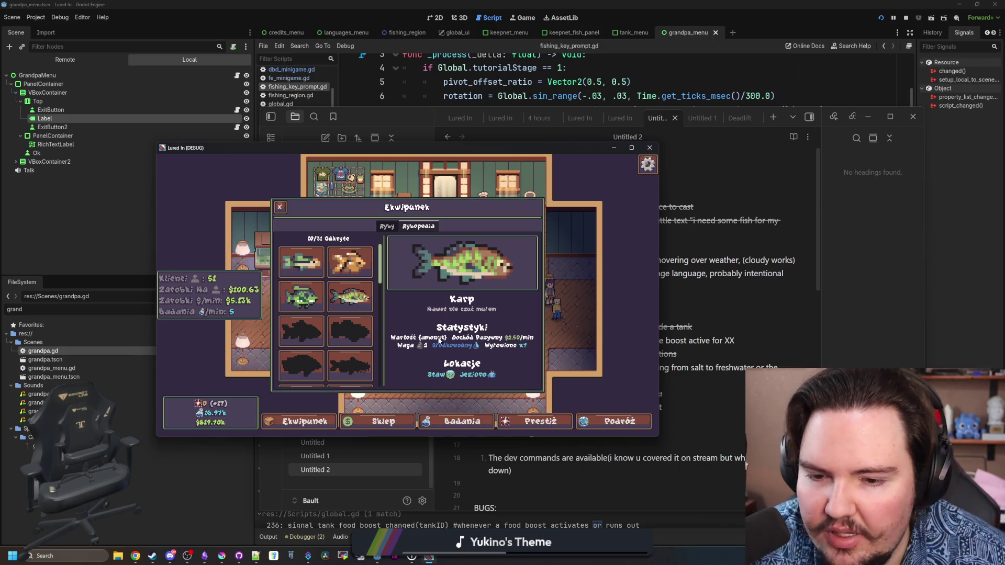
left_click(331, 267)
left_click(300, 296)
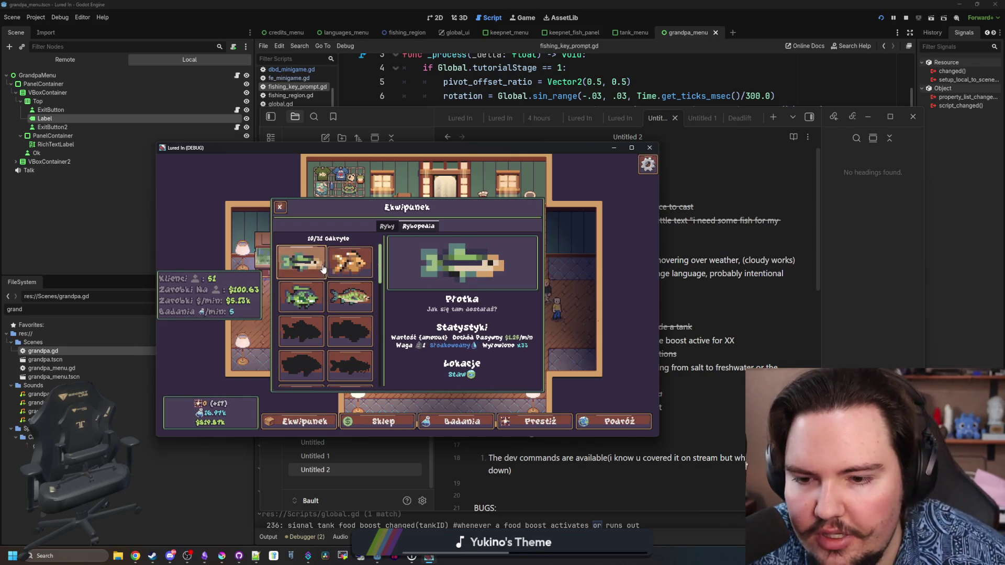
left_click(349, 297)
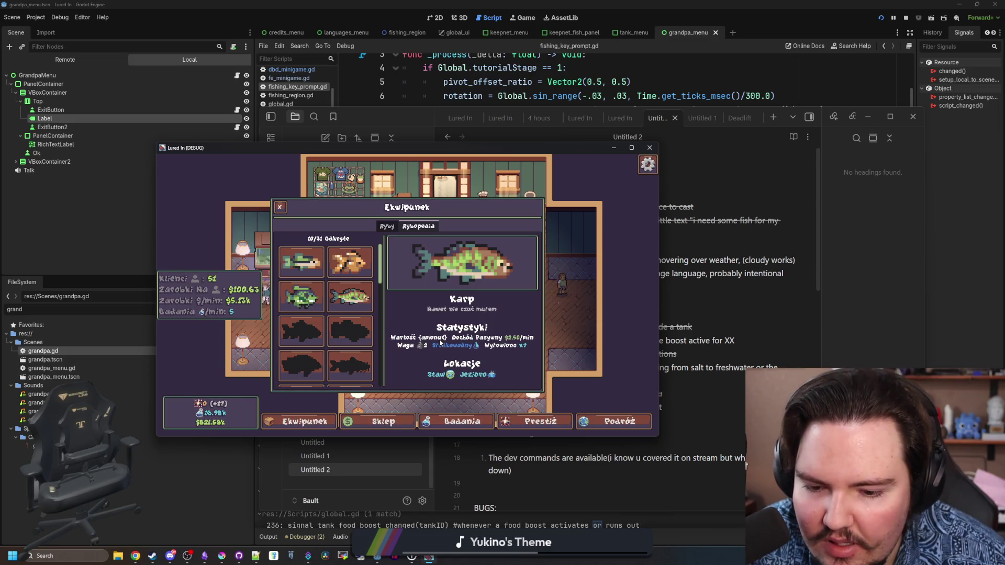
left_click(650, 148)
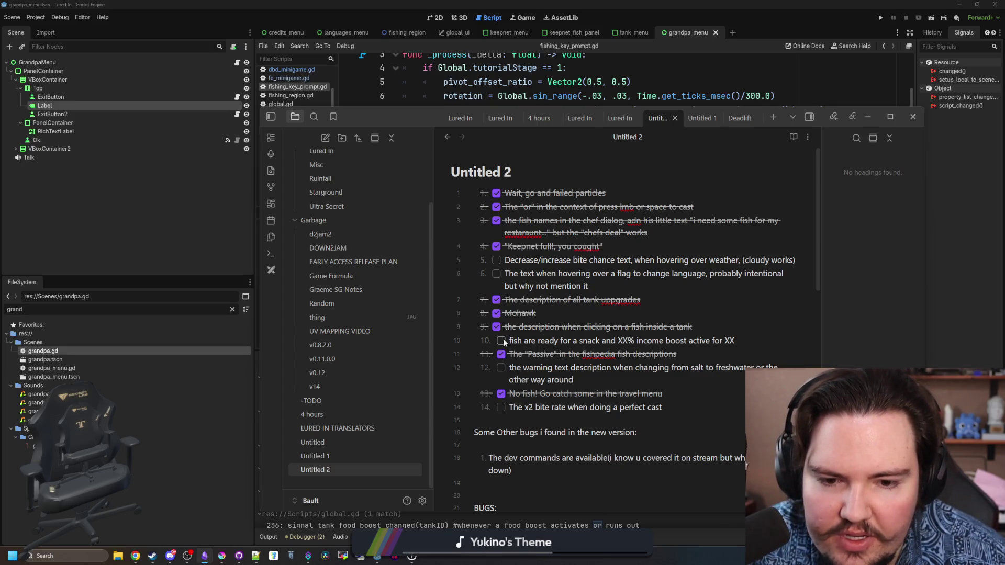
Bring the Godot editor with fishing_key_prompt.gd in front of Obsidian.
left_click(367, 105)
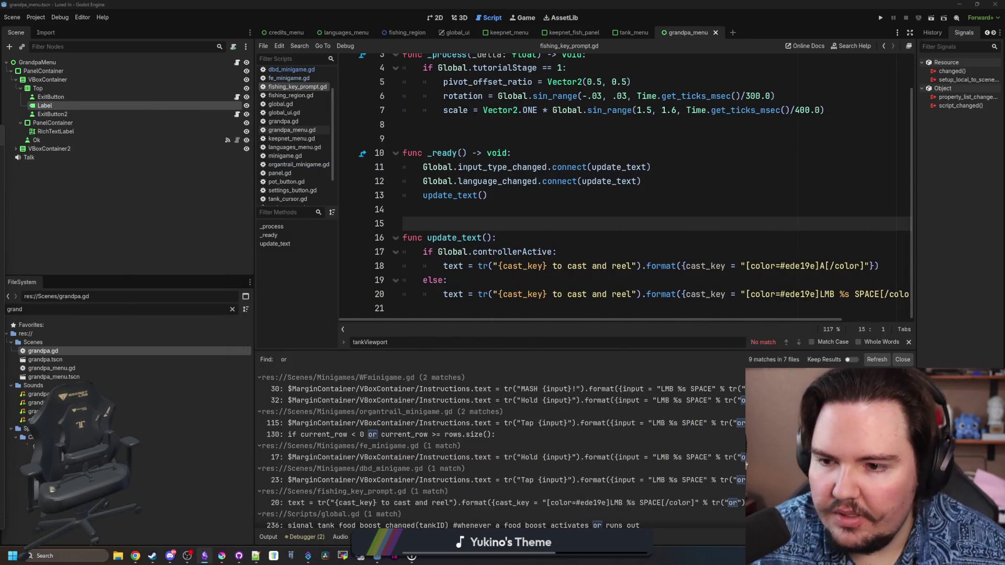
Search all project files for 'for' and open the snack message match in label.gd.
key("ctrl+shift+f")
type("Fish are ready")
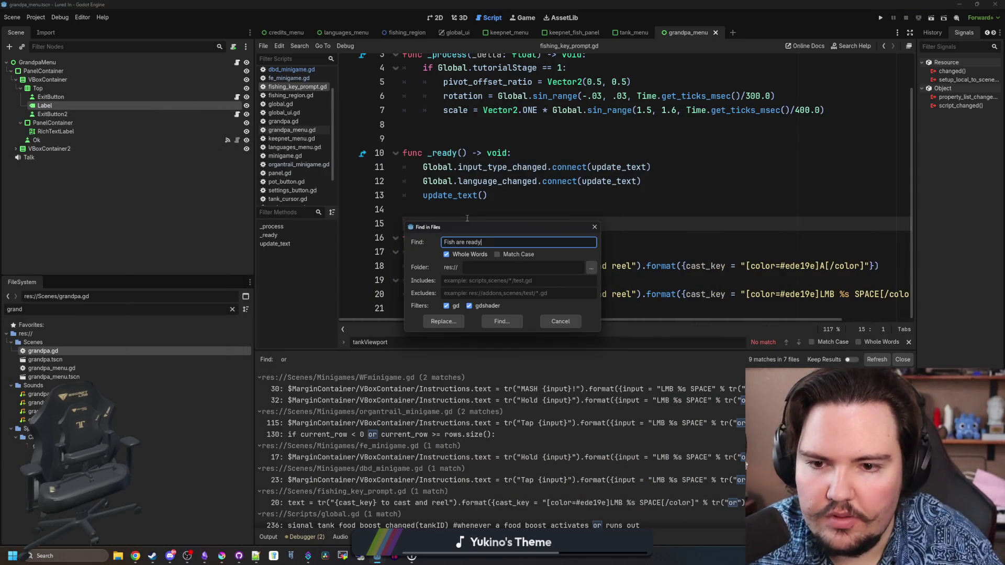
type("for")
key("Return")
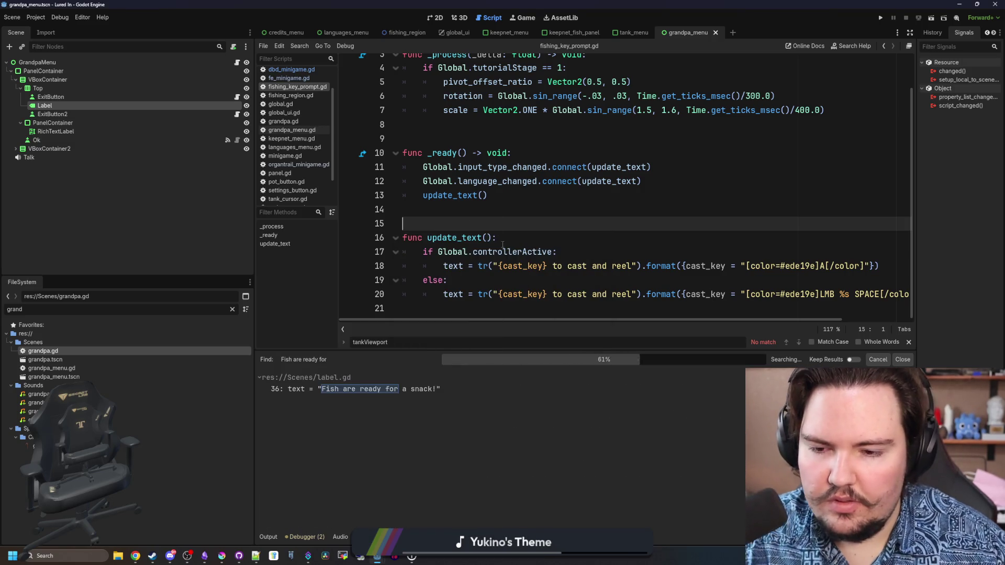
left_click(424, 389)
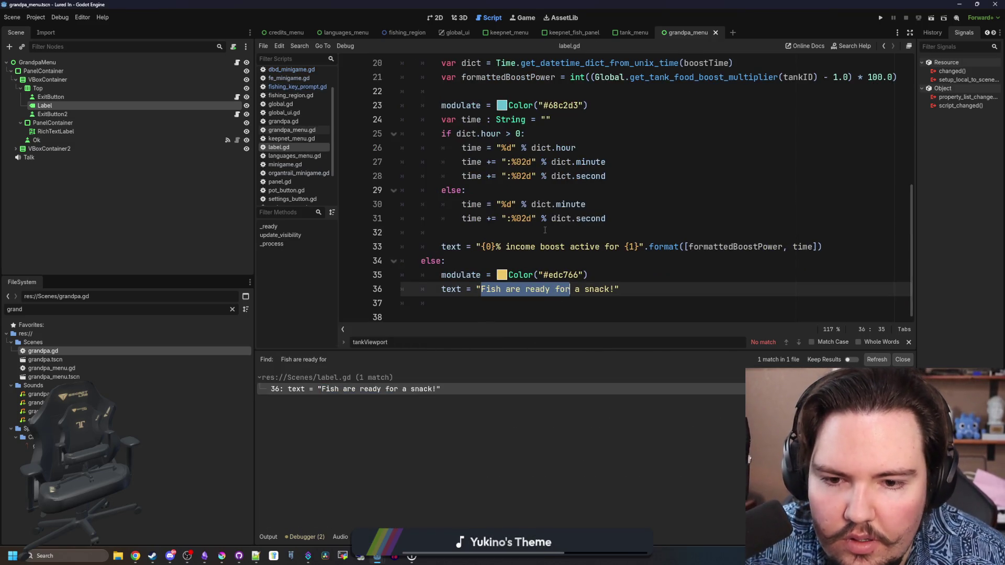
Select the snack message text in label.gd, then bring up the browser.
left_click(569, 264)
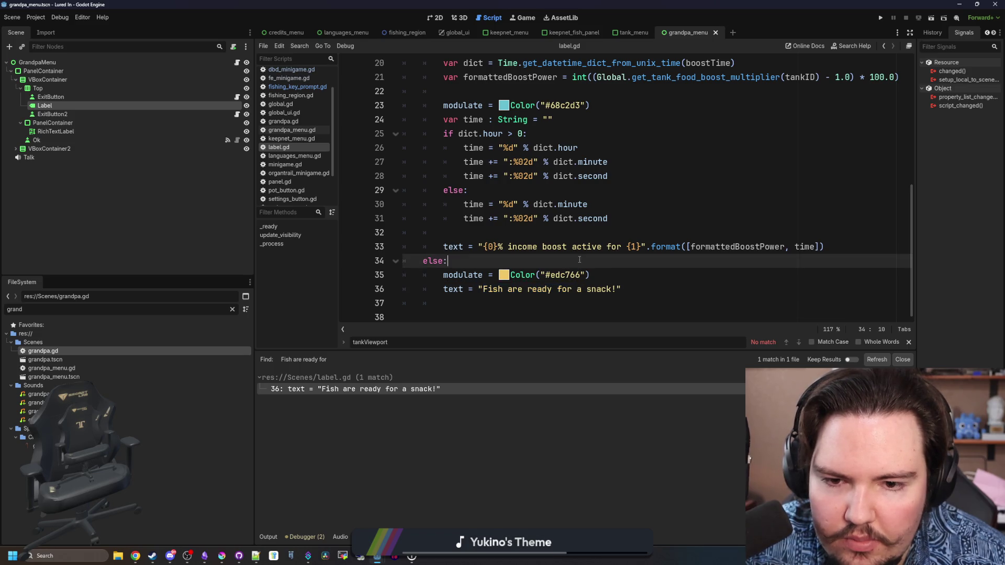
key("ctrl+space")
key("Escape")
left_click_drag(593, 247, 832, 249)
left_click(841, 251)
left_click(590, 238)
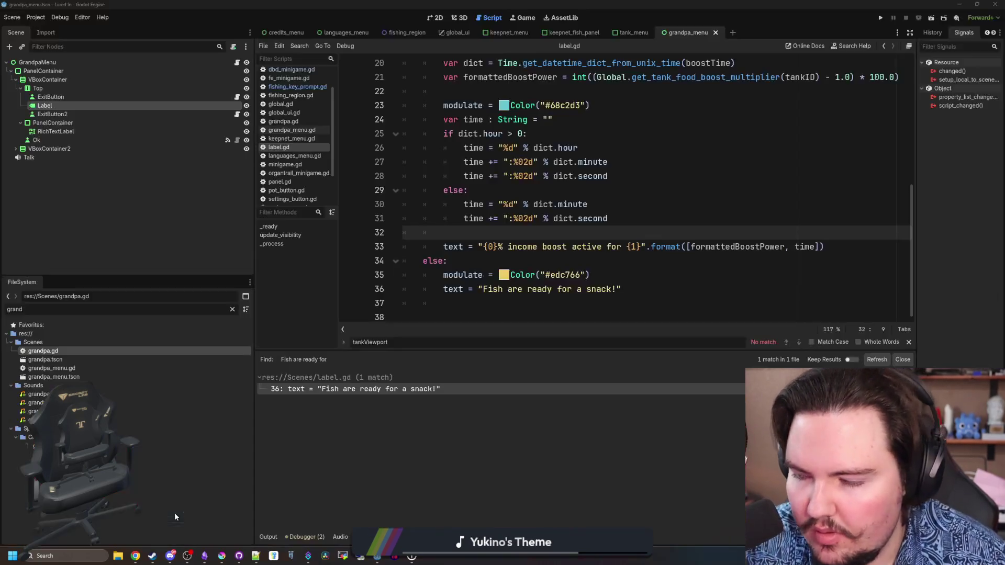
left_click(135, 555)
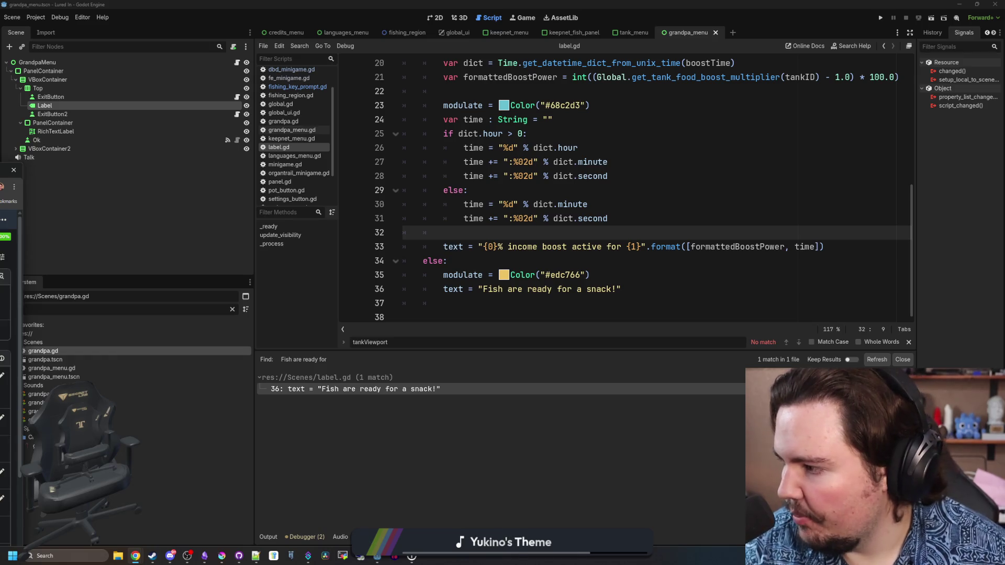
Replace the line 36 'Fish are ready for a snack!' string with key_fish_snack.
left_click(576, 246)
left_click_drag(617, 289, 486, 289)
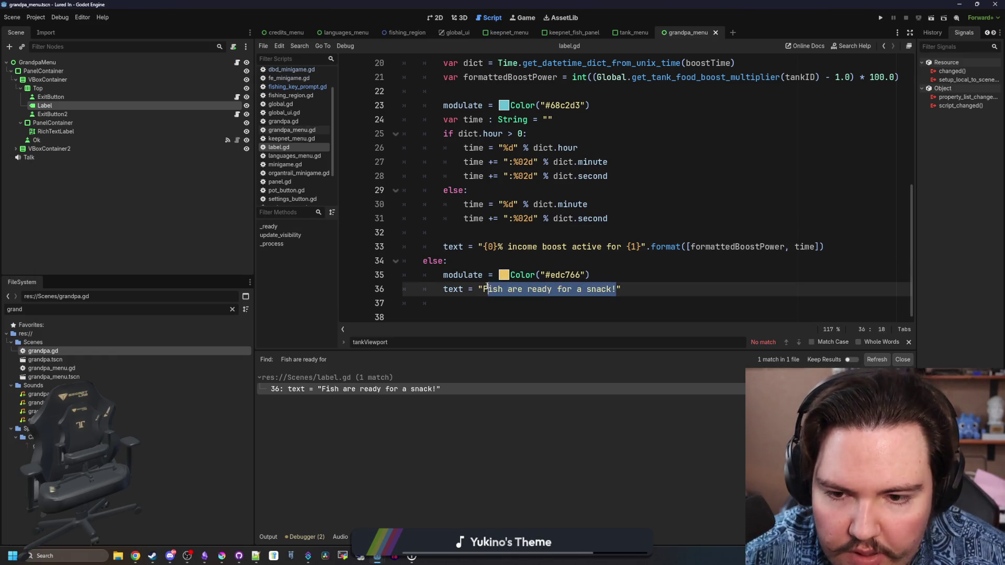
type("key_fish_snack")
key("BackSpace")
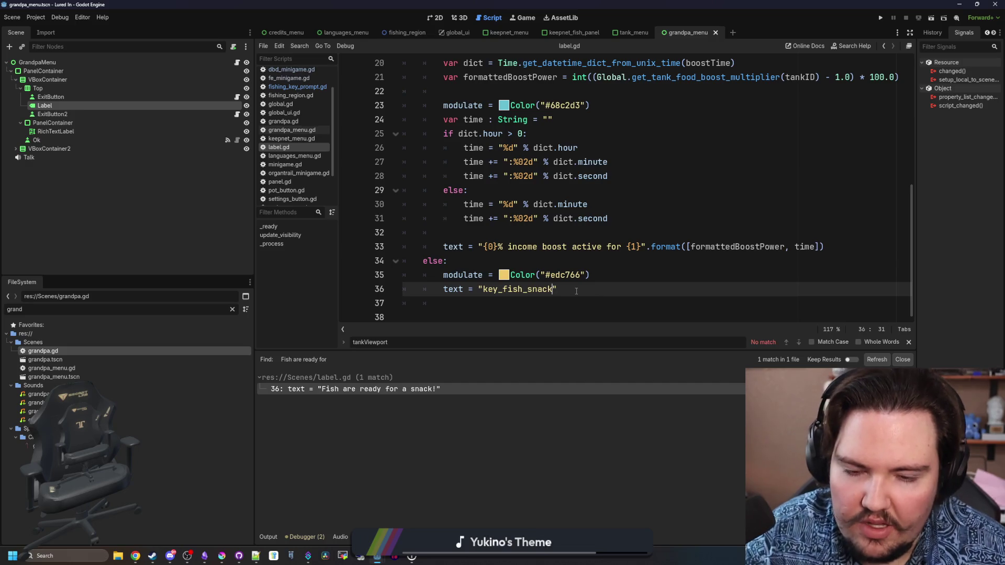
left_click(557, 265)
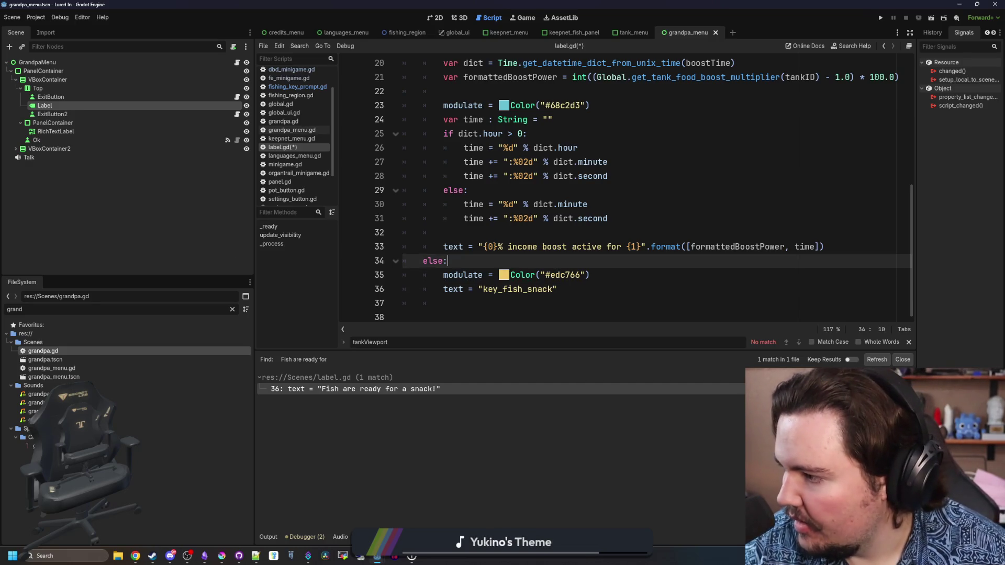
key("alt+Tab")
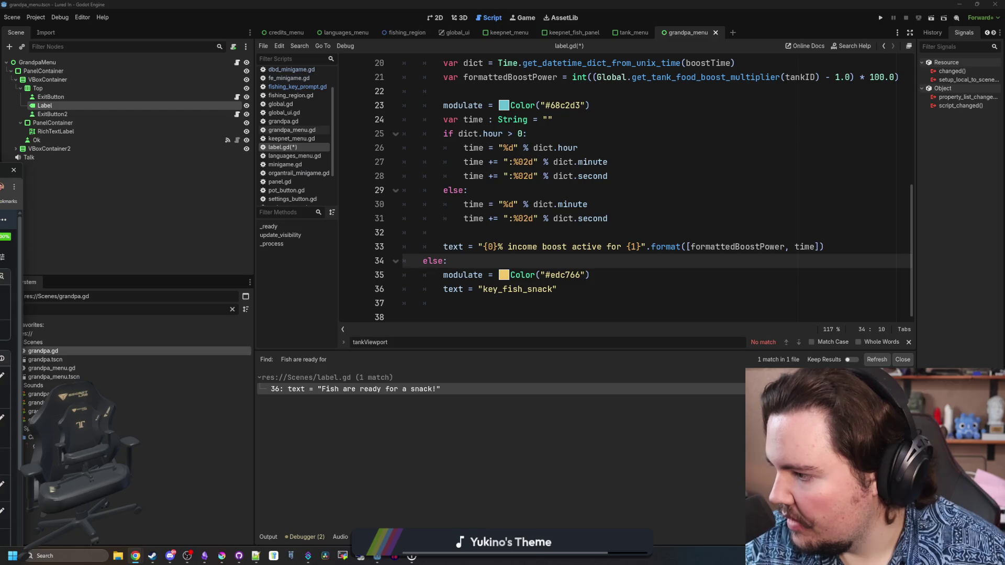
Insert a new placeholder-based income boost string line above the old one.
left_click(485, 244)
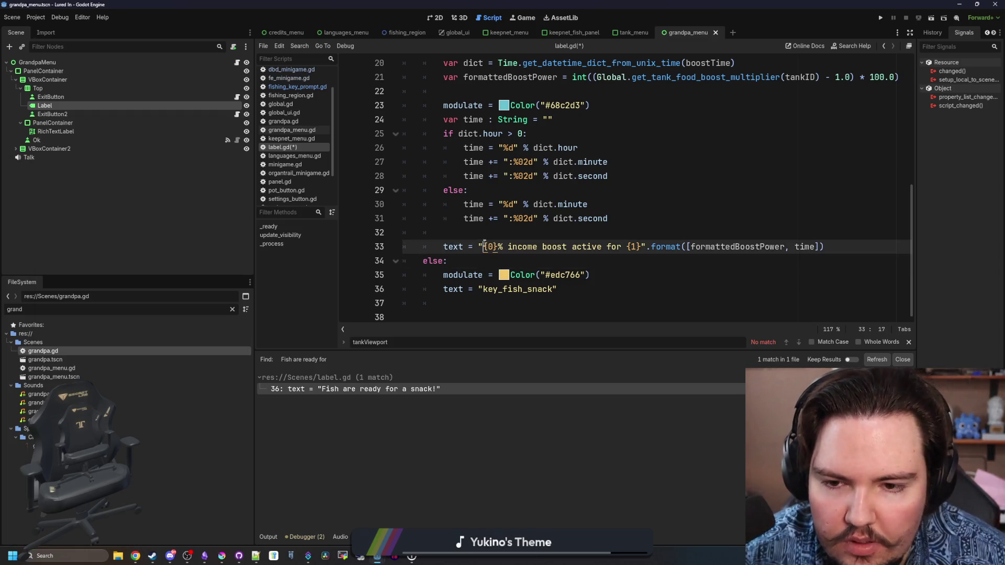
left_click(486, 234)
key("Return")
type("text =")
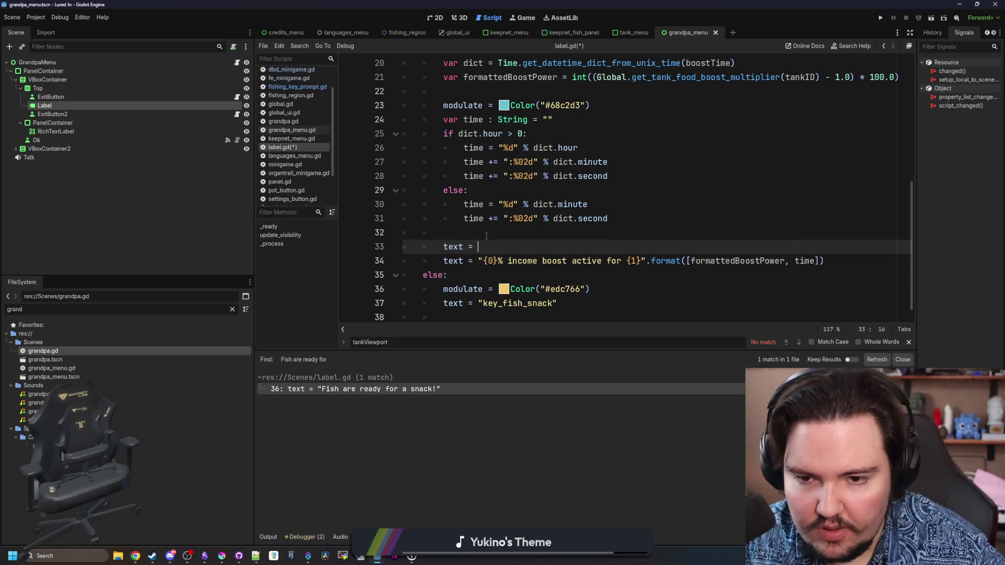
type("\"")
type("{percent} income boost active for {timestamp}")
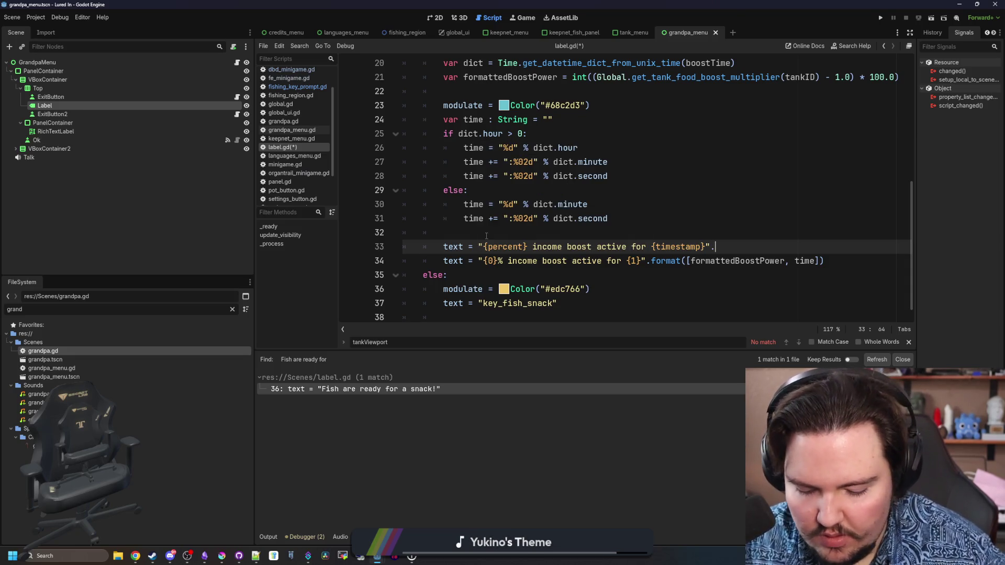
type("()")
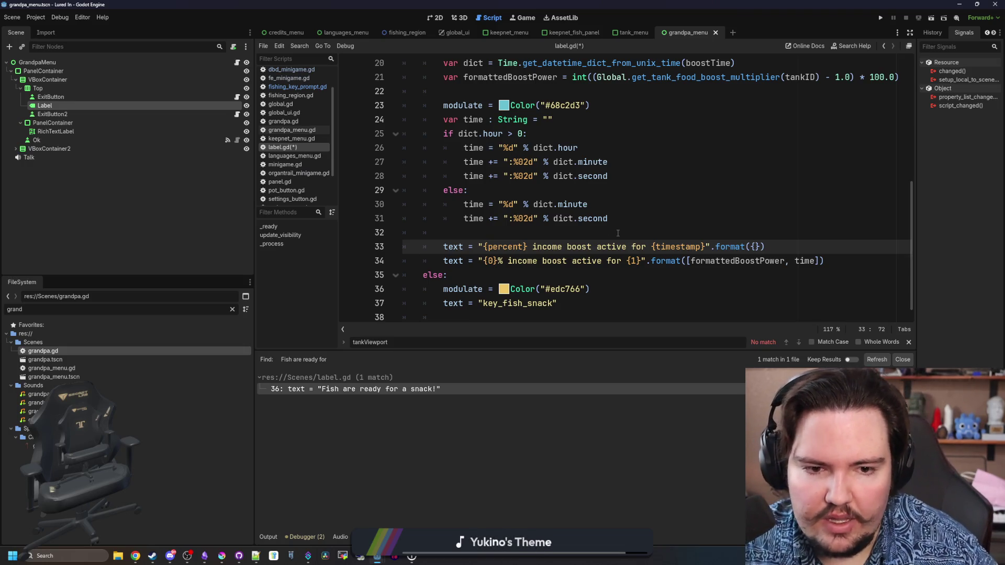
Move formattedBoostPower from line 34 into the new format call's braces.
double_click(723, 261)
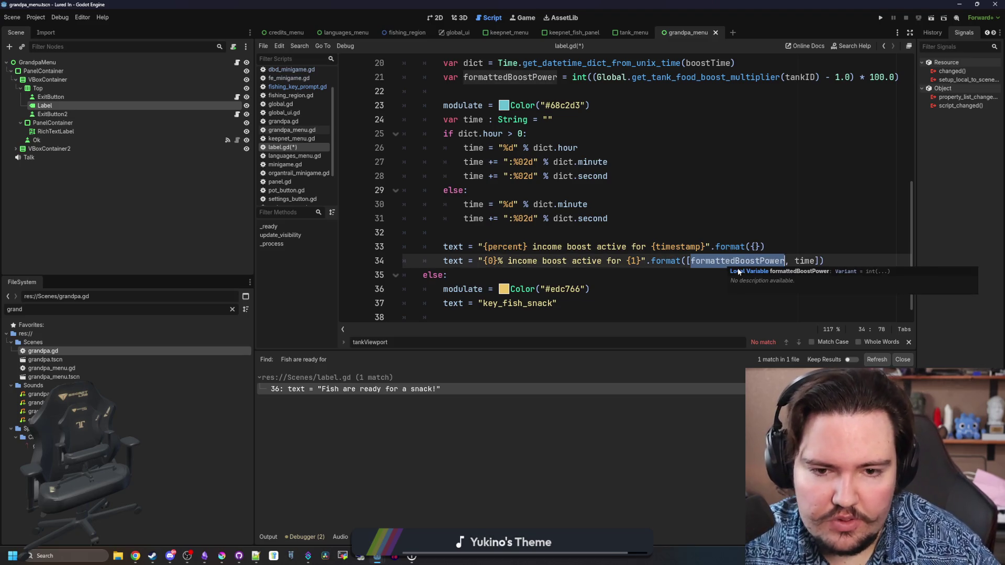
key("ctrl+x")
key("Up")
key("End")
key("Left")
key("Left")
key("ctrl+v")
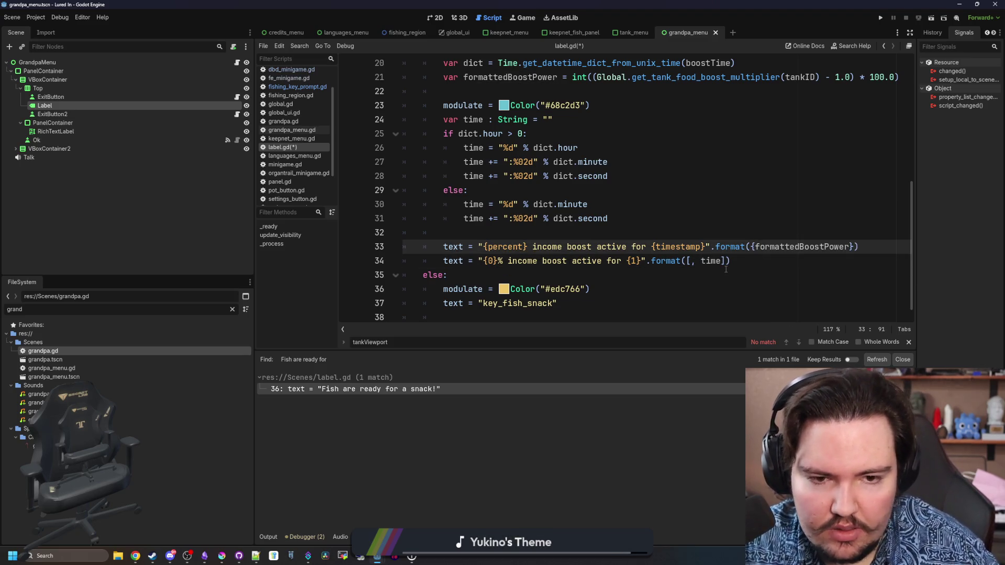
Fill the format placeholders with percent = formattedBoostPower + "%" and timestamp = time.
left_click(759, 247)
type("percent =")
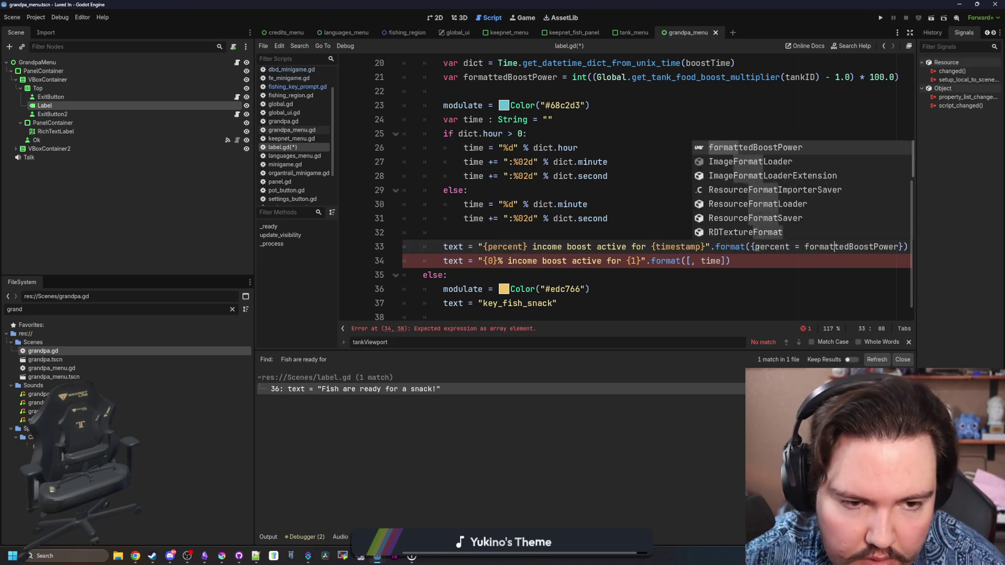
key("Return")
type("+ \"")
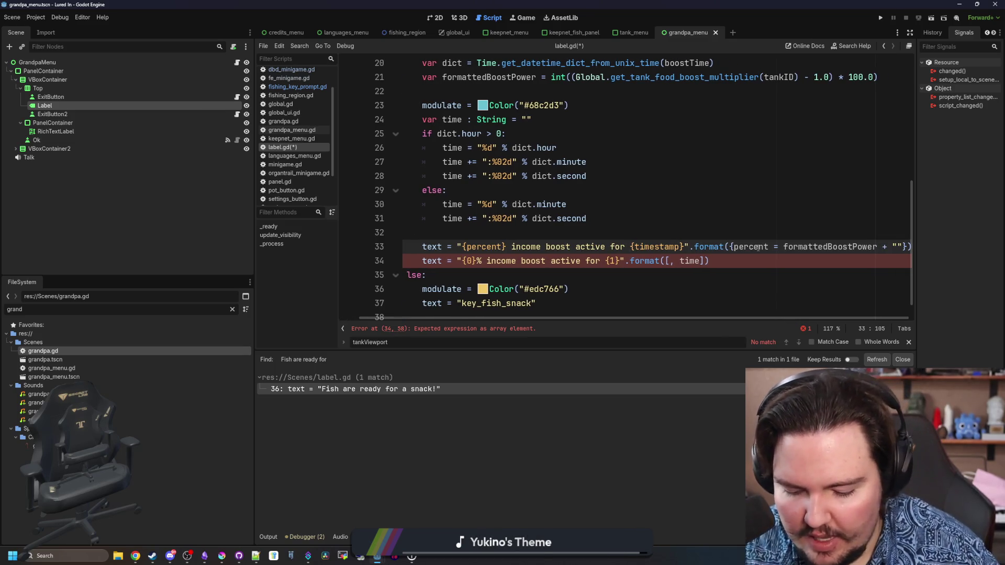
type("%\", ")
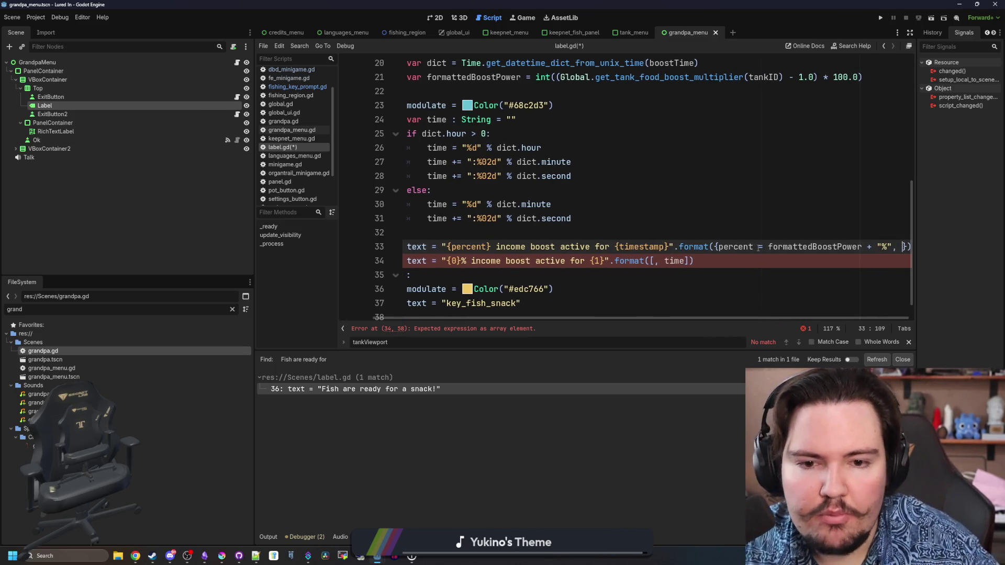
type("to,esta")
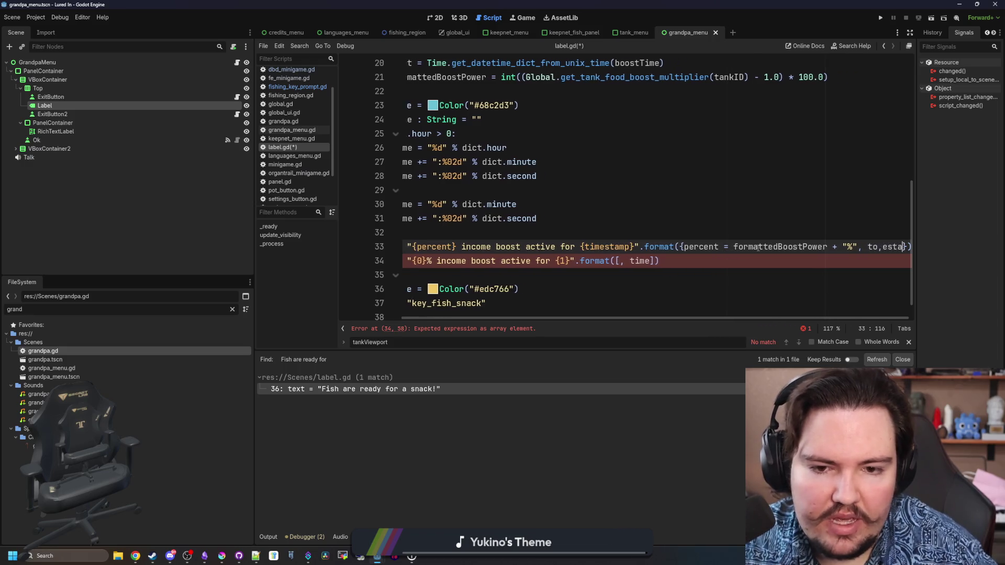
key("BackSpace")
key("BackSpace")
key("BackSpace")
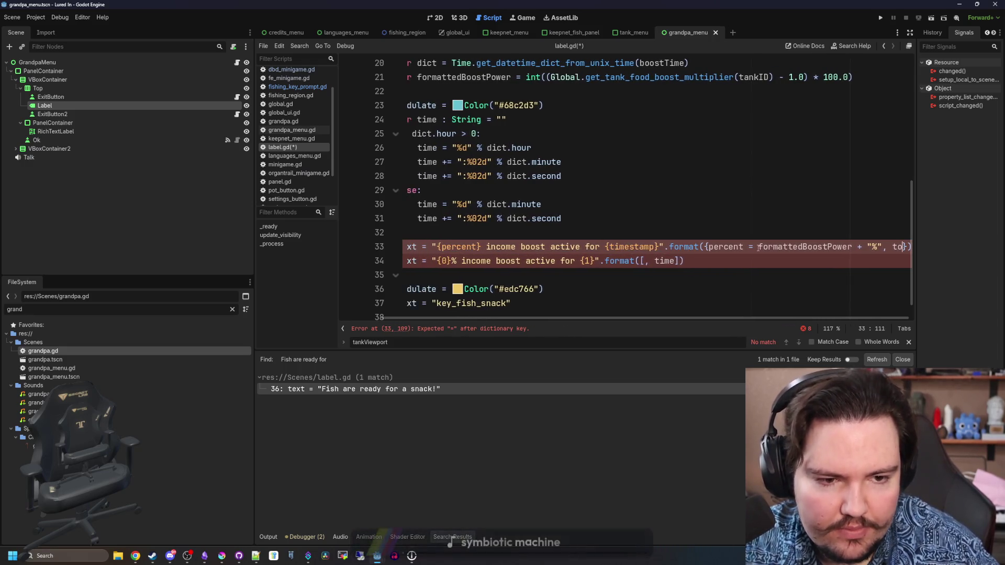
type("timestamp")
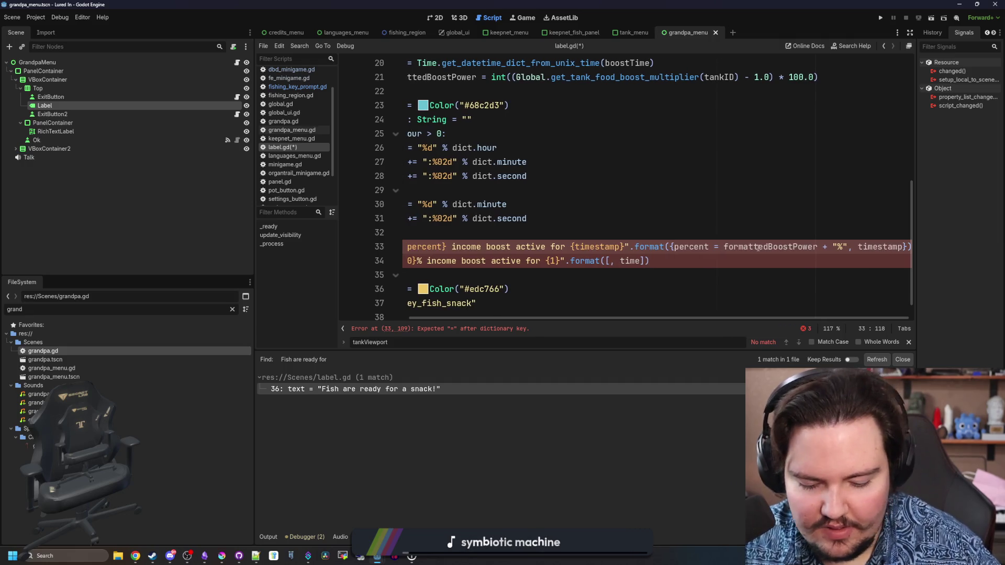
type(" = time")
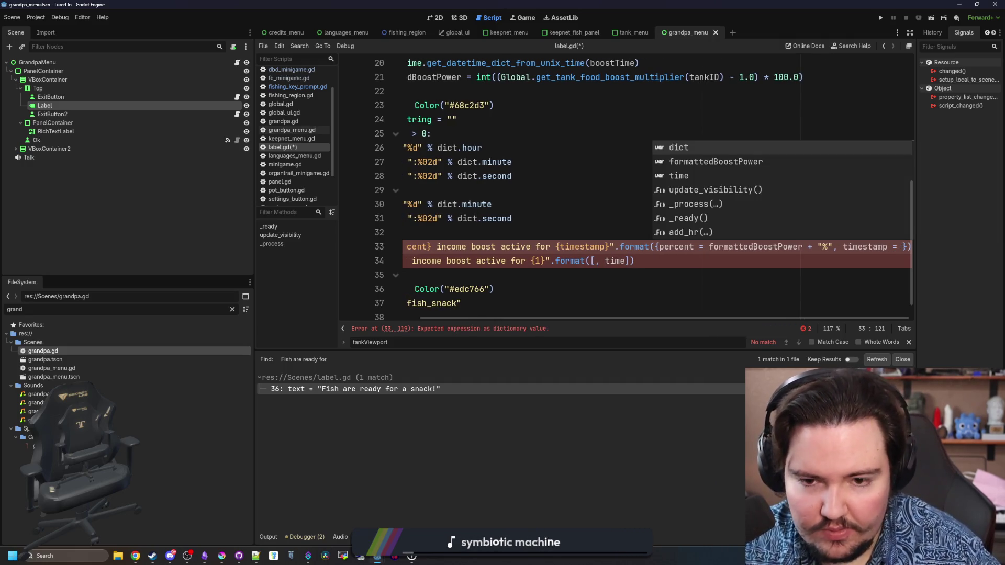
scroll(481, 286, "left", 5)
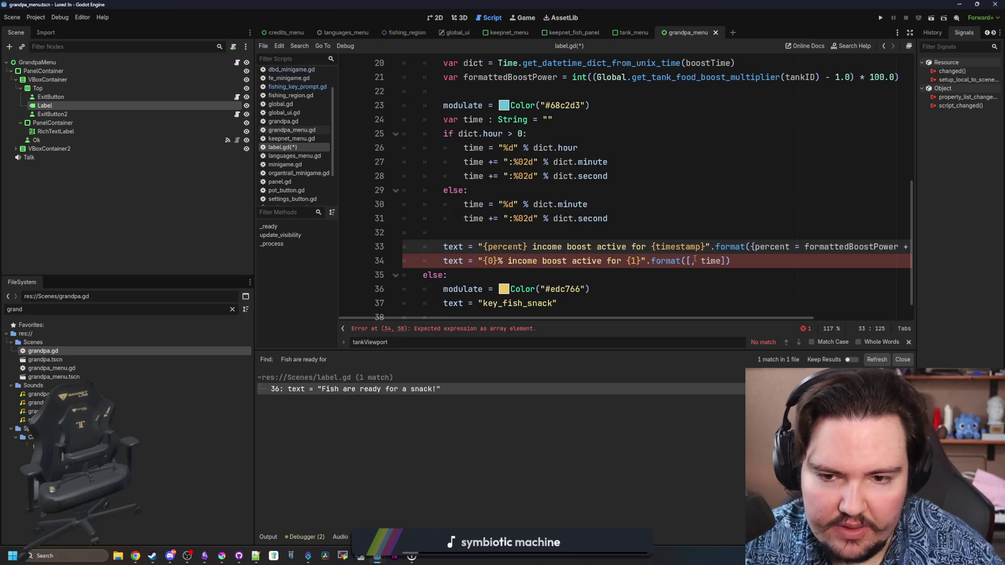
Delete duplicate line 34, wrap the line 33 income boost string in tr(), and save label.gd.
mouse_move(731, 261)
left_mouse_down()
mouse_move(445, 275)
mouse_move(408, 246)
mouse_move(296, 267)
left_mouse_up()
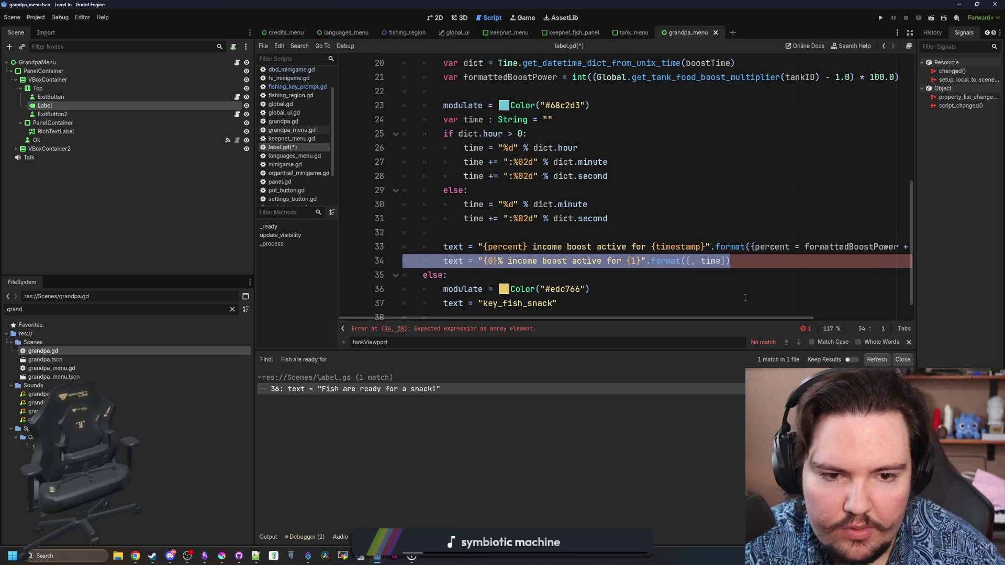
key("BackSpace")
key("BackSpace")
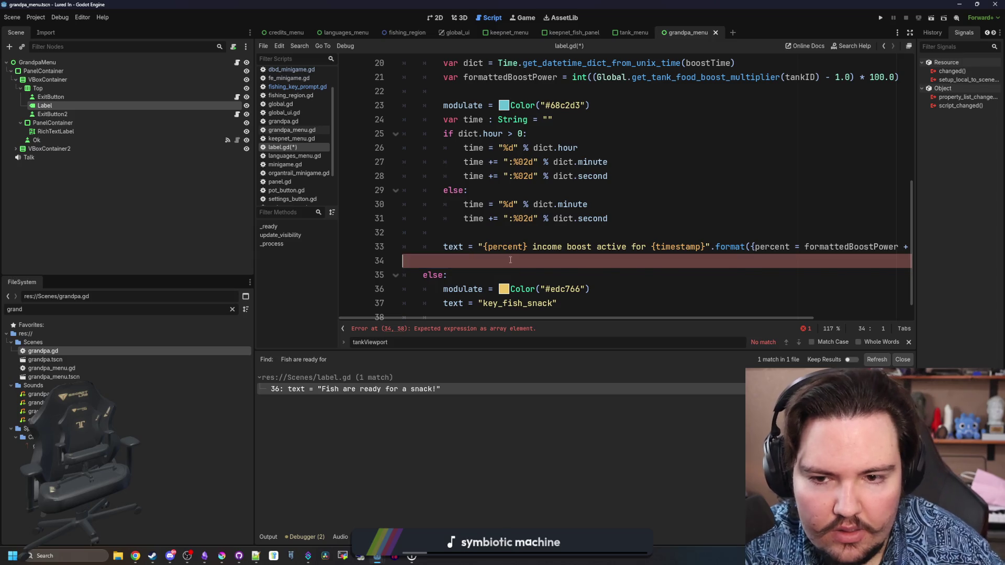
scroll(515, 243, "left", 5)
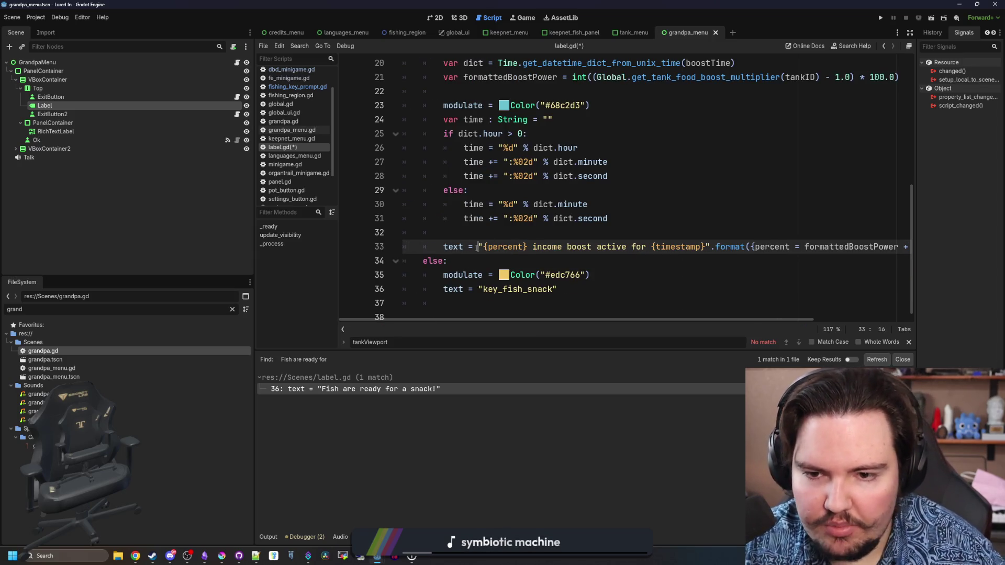
type("tr(")
key("Right")
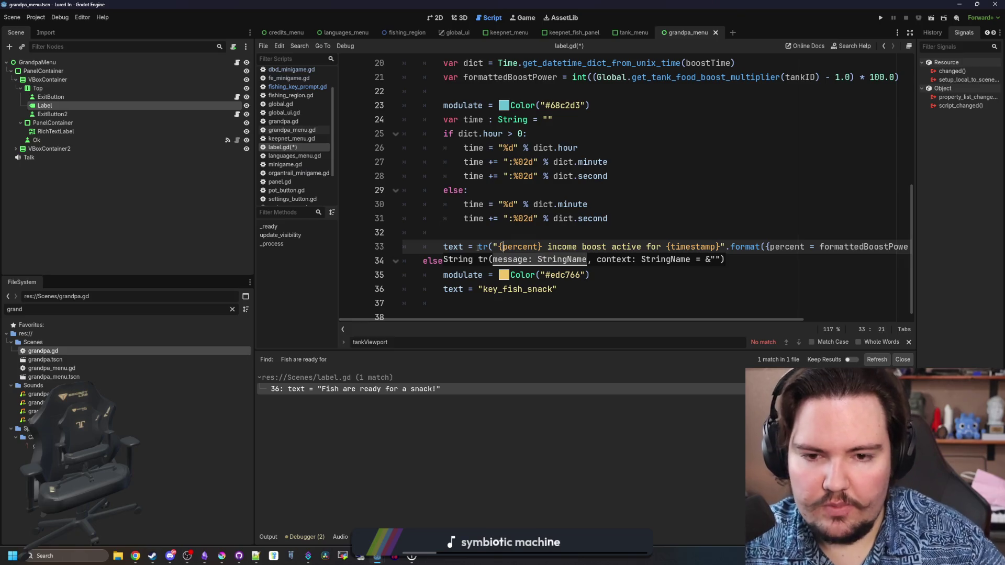
key("Right")
key("Right")
key("Right")
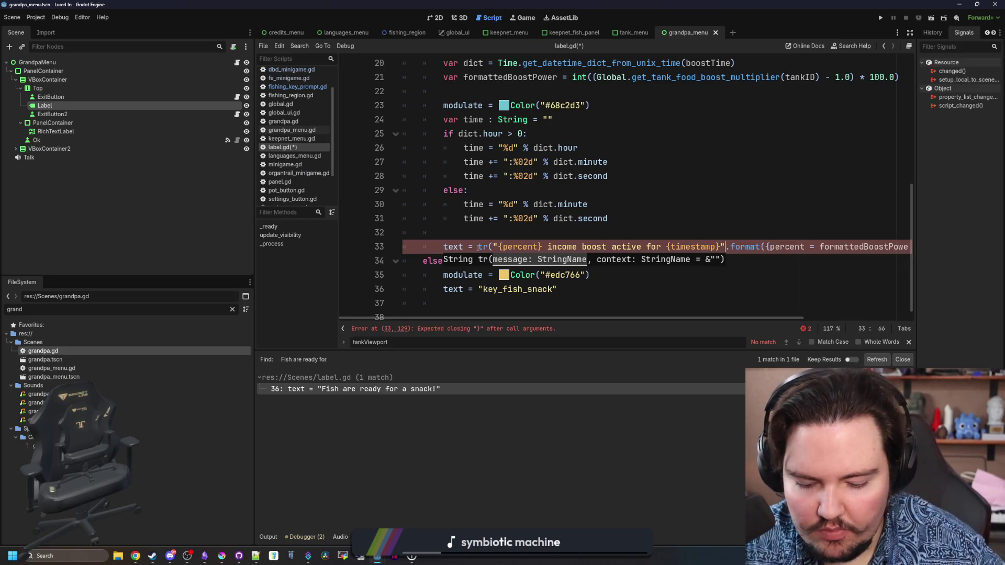
type(")")
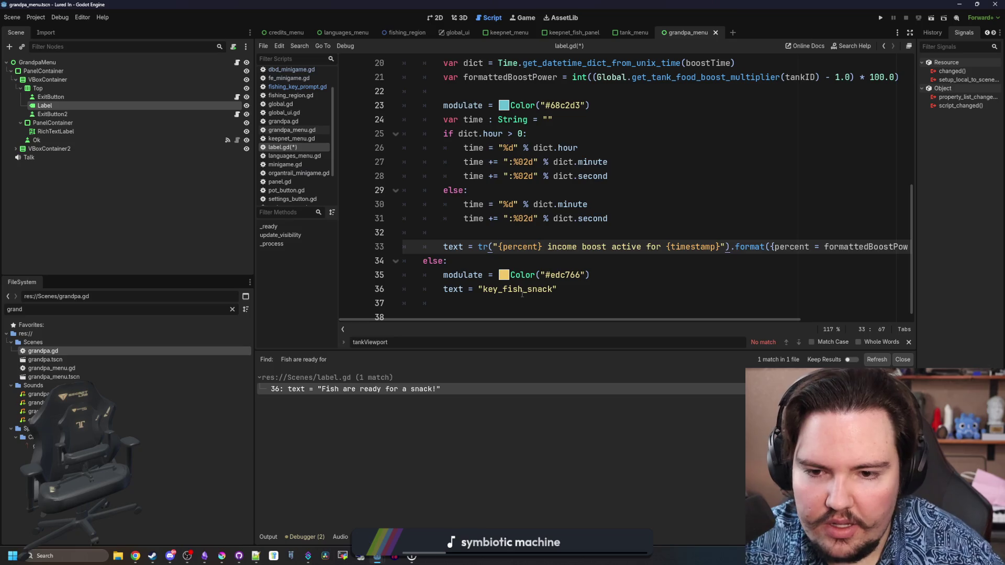
left_click(524, 291)
key("Up")
key("Up")
key("ctrl+s")
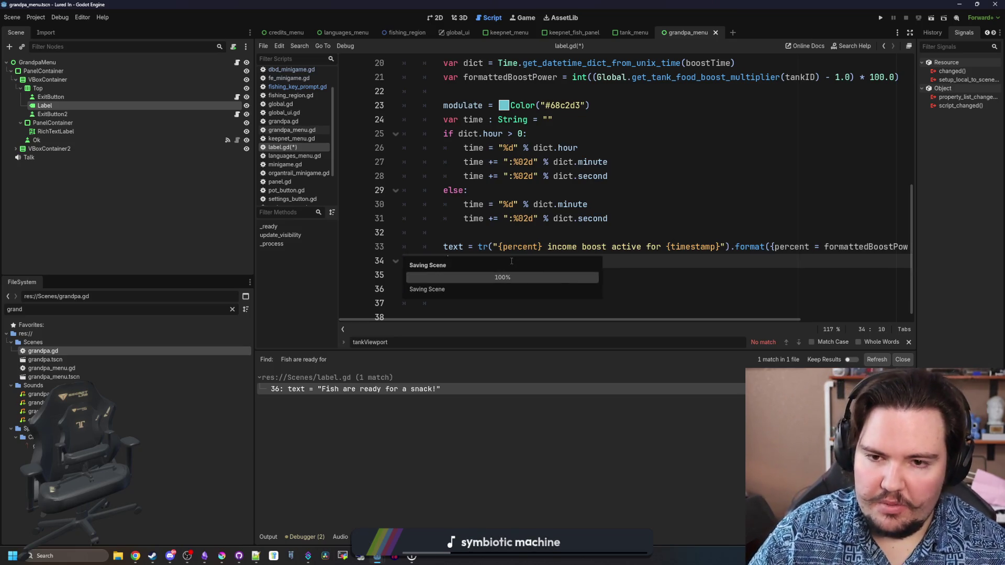
Alt-tab through the browser and Godot to reach the Obsidian 'Untitled 2' checklist.
key("alt+Tab")
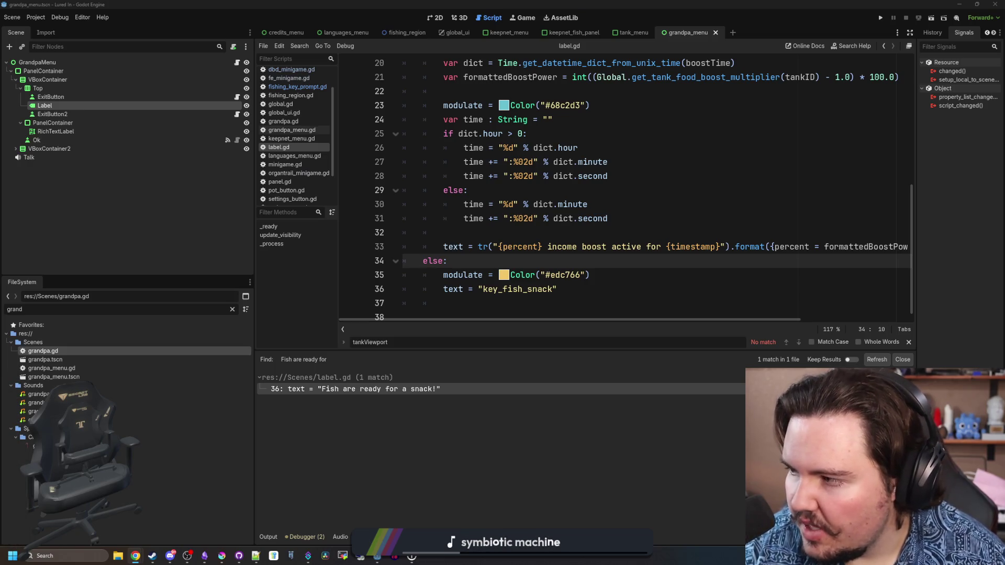
key("alt+Tab")
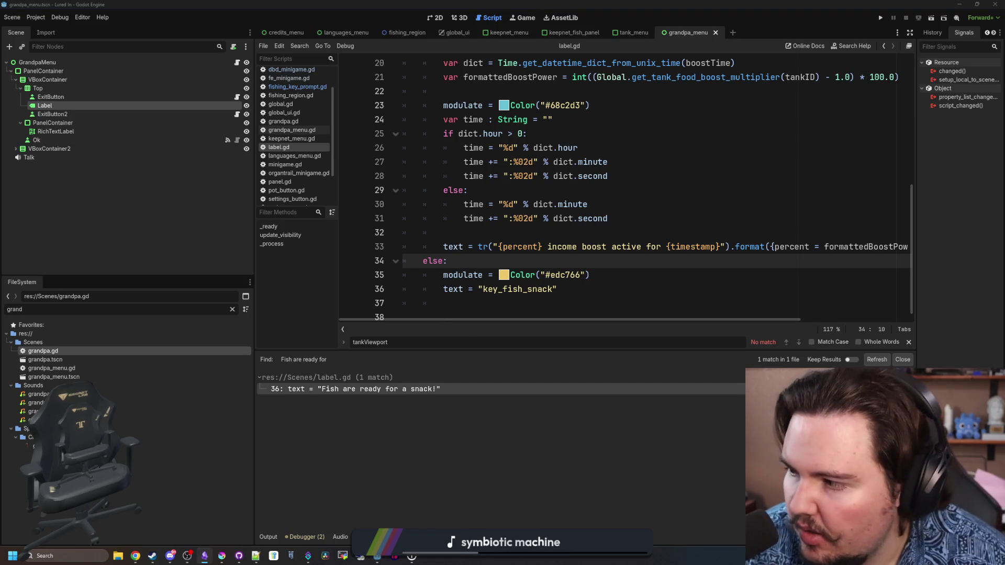
key("alt+Tab")
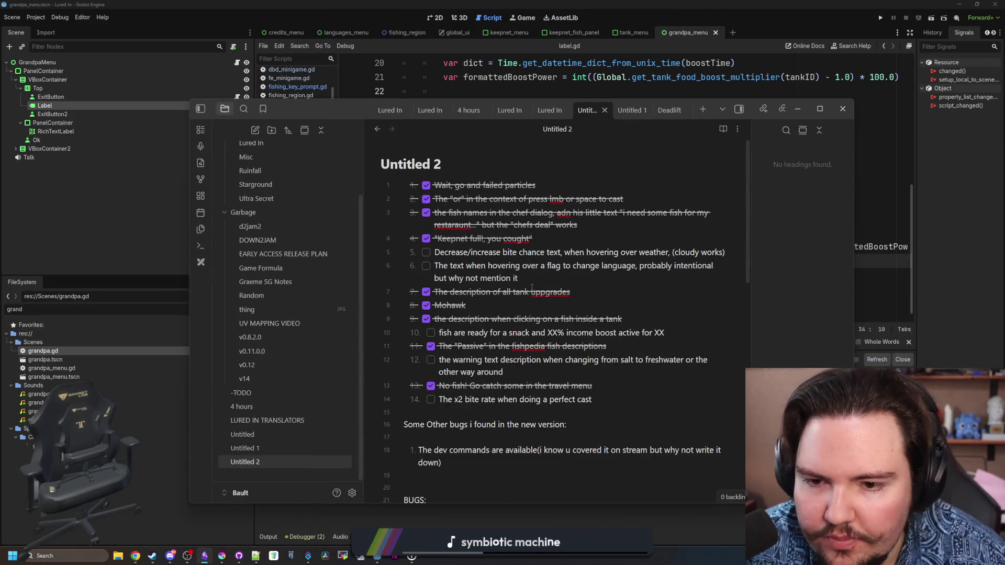
Tick off the fish-snack income boost and salt-to-freshwater warning items, then move Obsidian to the other monitor.
left_click(430, 333)
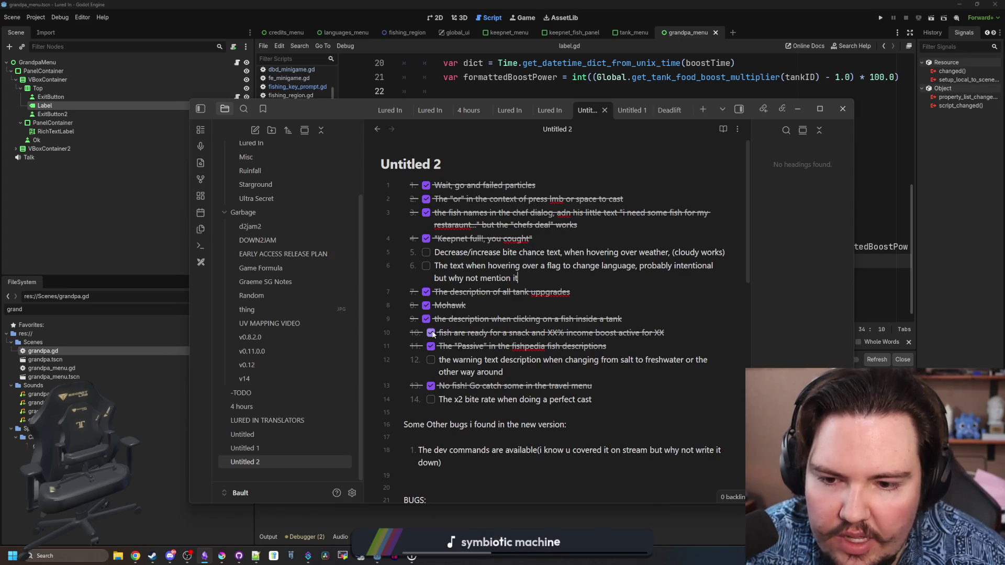
left_click(430, 360)
left_click_drag(327, 110, 302, 92)
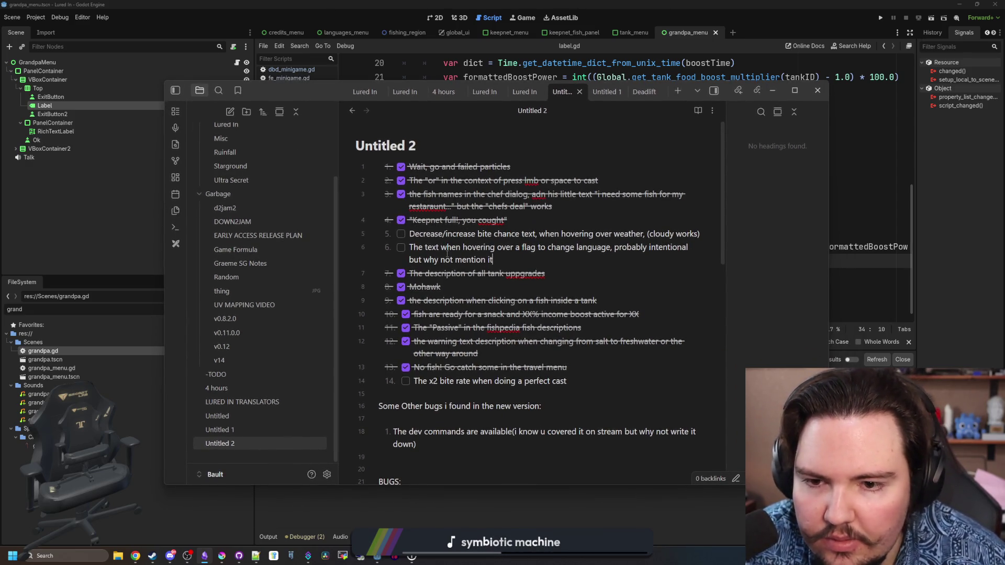
left_click_drag(478, 235, 696, 236)
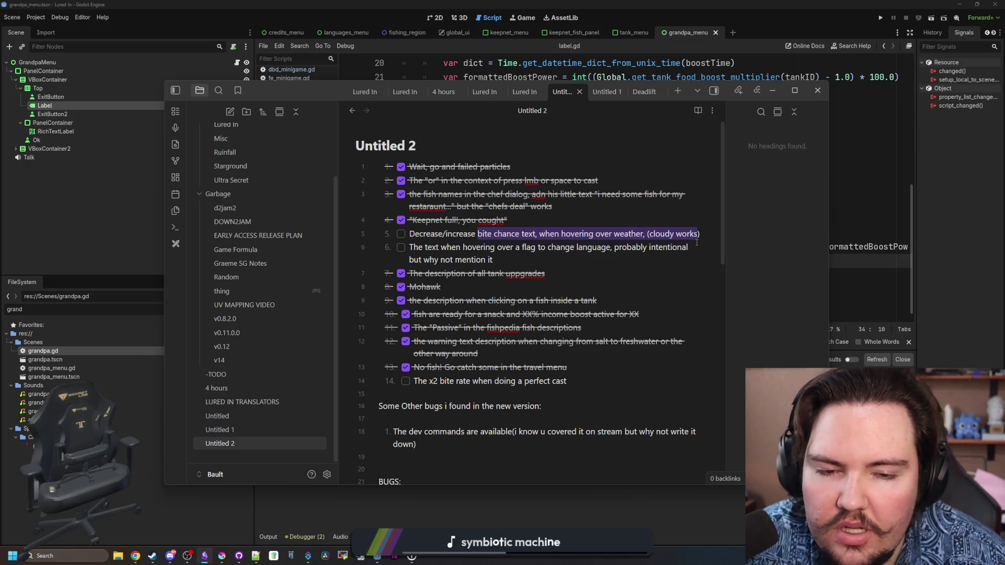
left_click(686, 238)
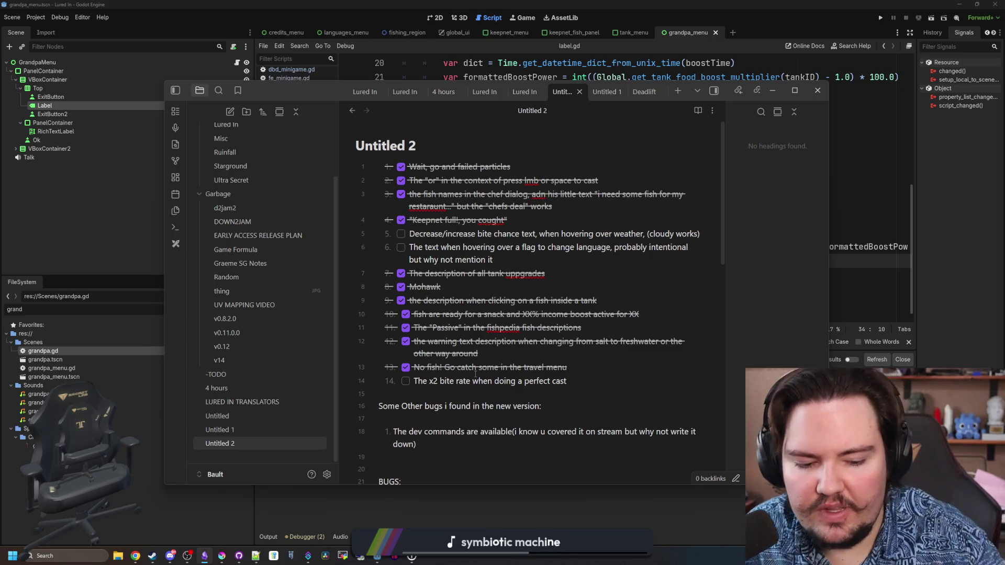
mouse_move(279, 101)
left_mouse_down()
mouse_move(471, 303)
mouse_move(1004, 258)
left_mouse_up()
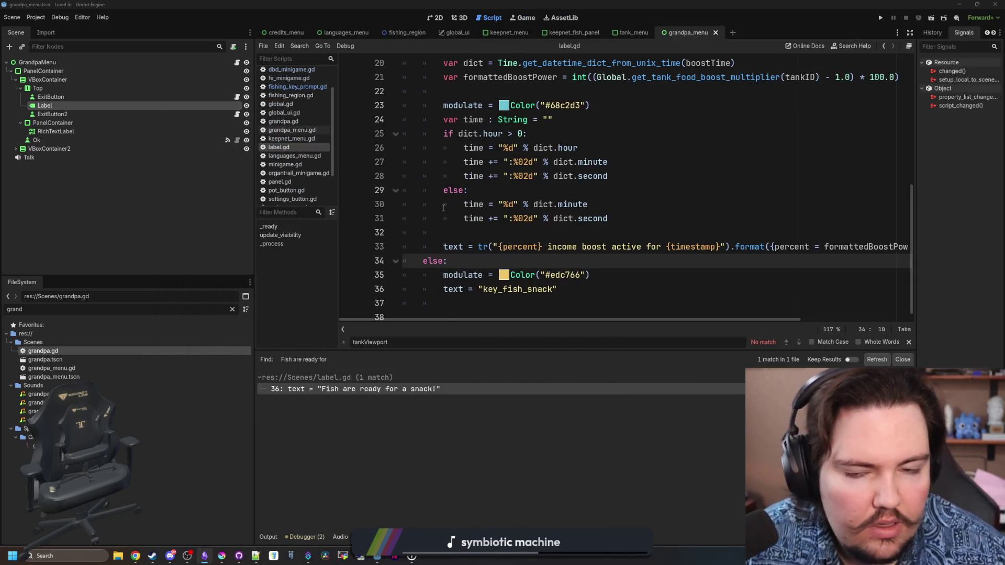
Save the current scene and open fishing_region.tscn by filtering FileSystem for 'region'.
left_click(506, 190)
key("ctrl+s")
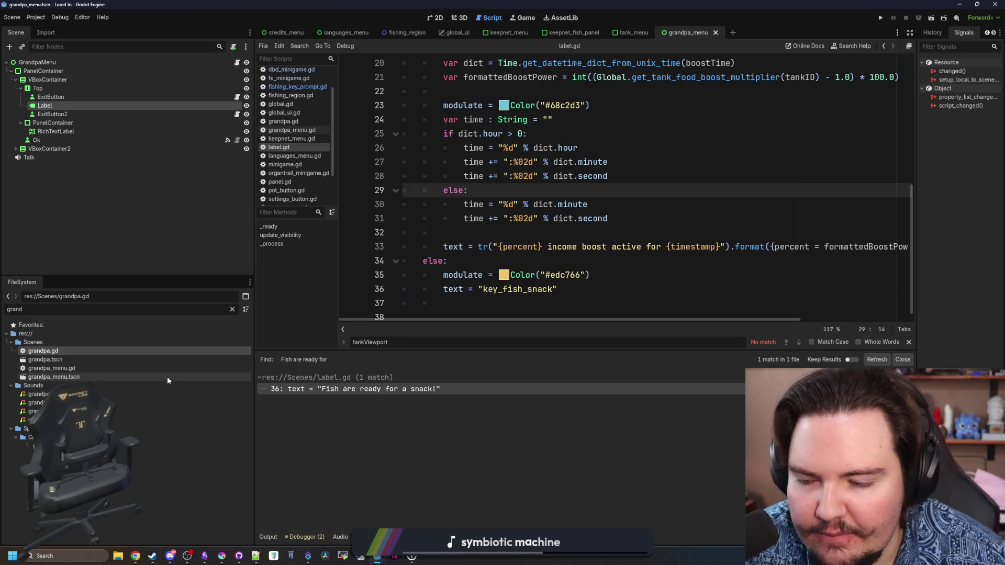
left_click(231, 310)
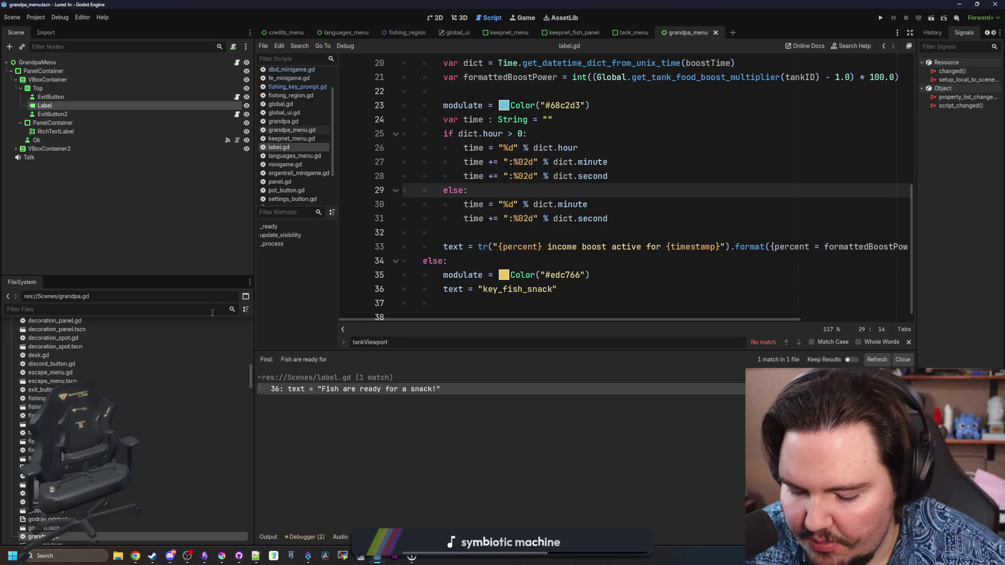
type("region")
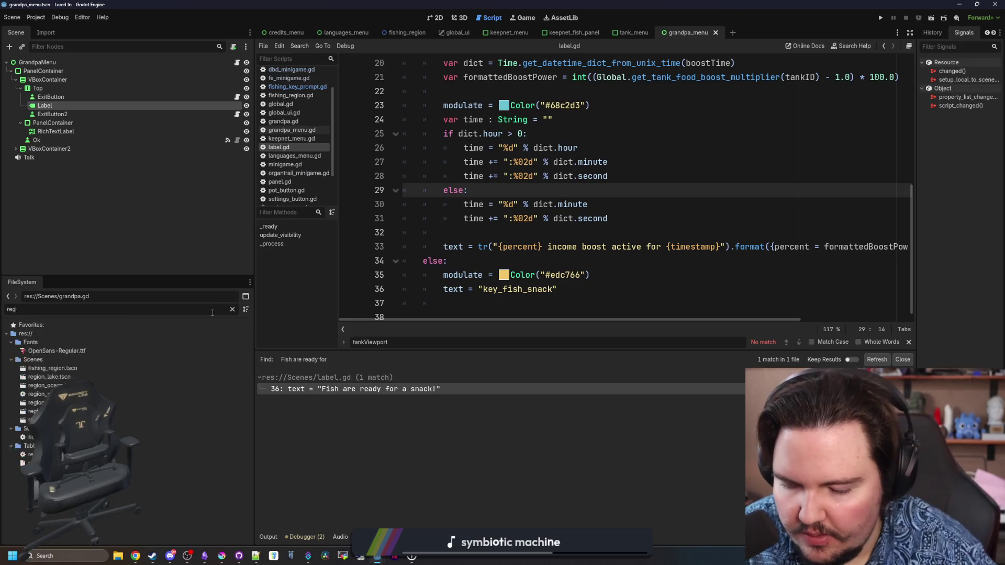
left_click(105, 353)
double_click(104, 351)
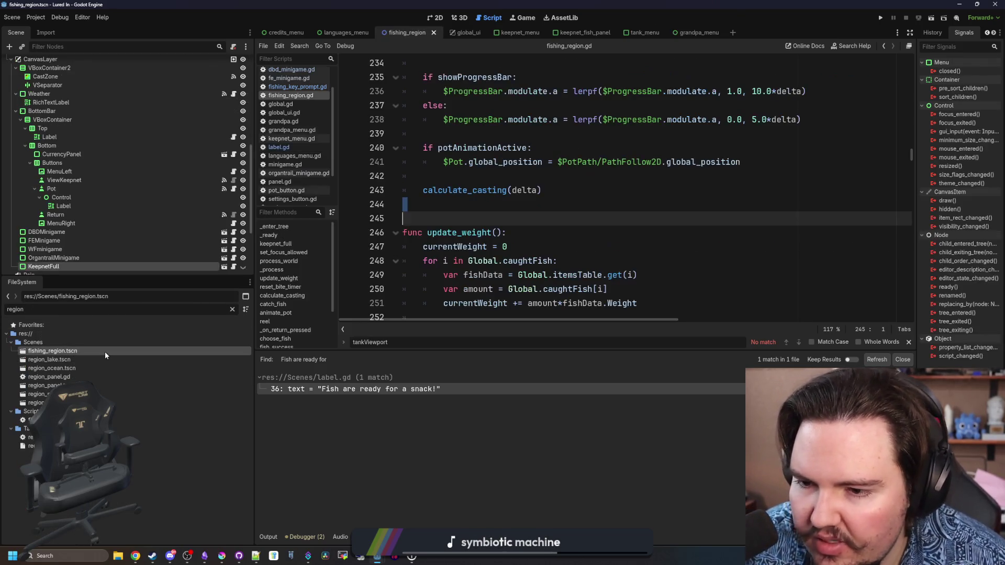
Select the '2x Bite Rate!' label in the 2D view and highlight its Text property in the Inspector.
left_click(434, 17)
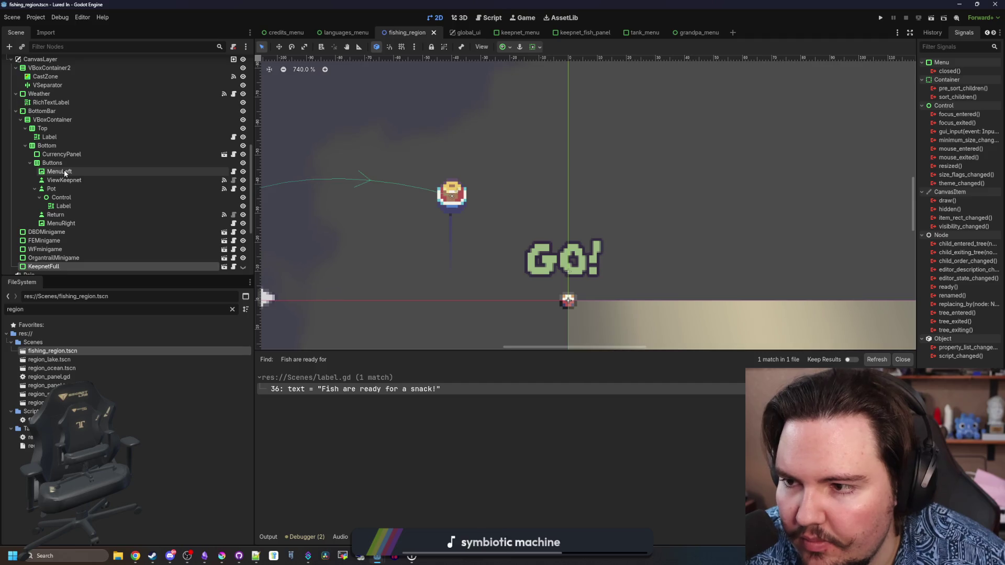
scroll(376, 158, "down", 4)
left_click(377, 155)
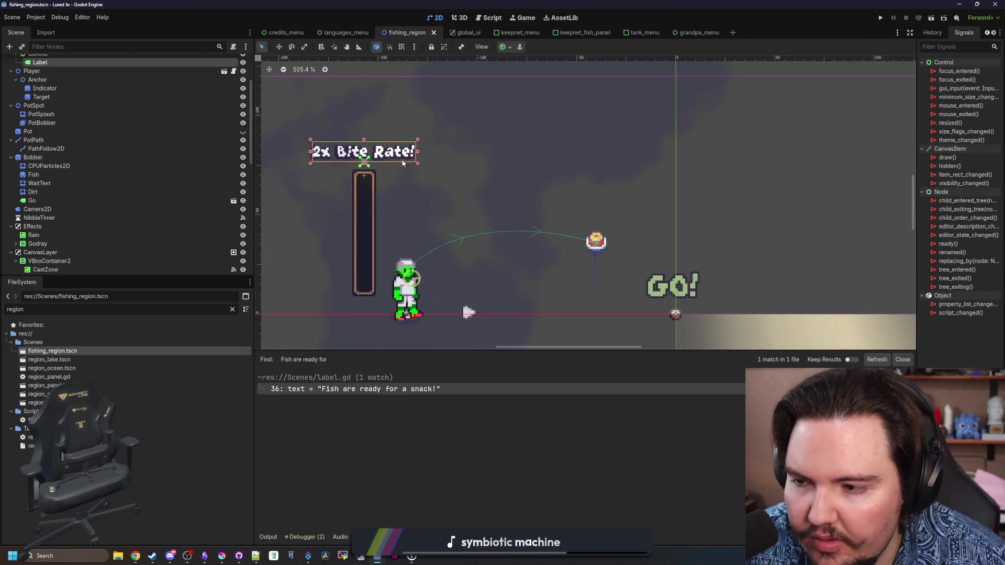
left_click(932, 33)
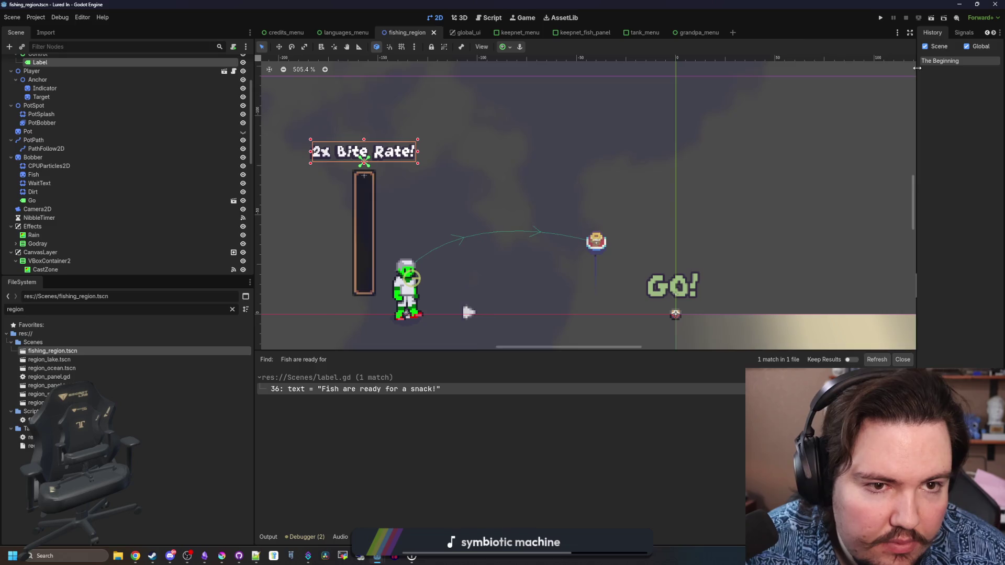
left_click_drag(916, 67, 801, 63)
left_click(820, 33)
triple_click(871, 111)
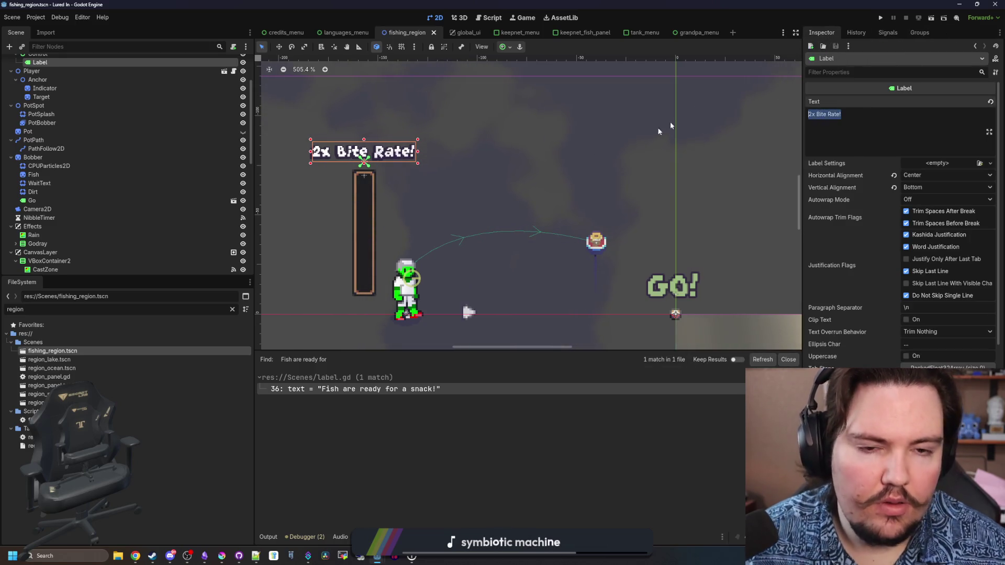
mouse_move(152, 555)
left_click(170, 521)
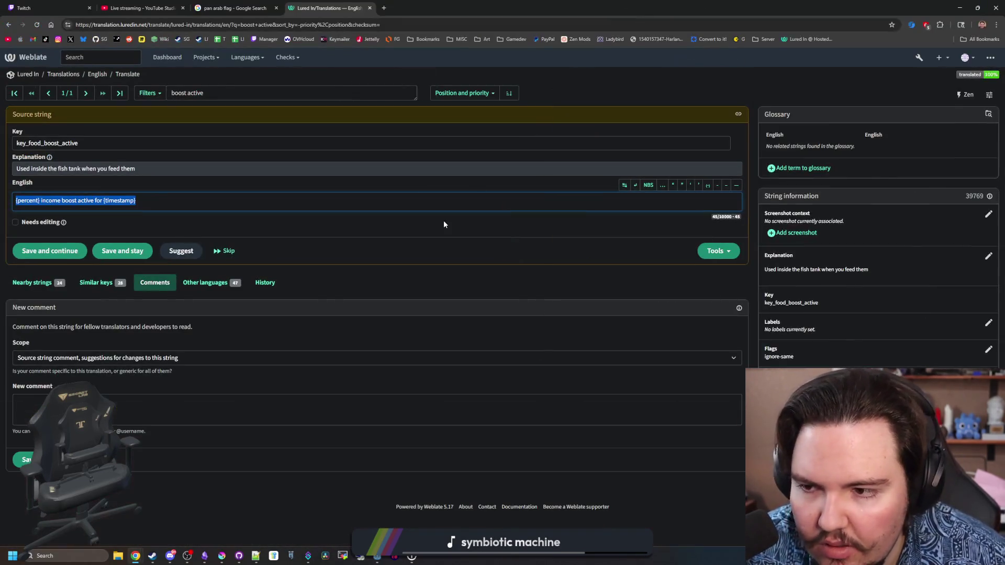
Open Weblate's form for adding a new string to the English translation.
left_click(98, 75)
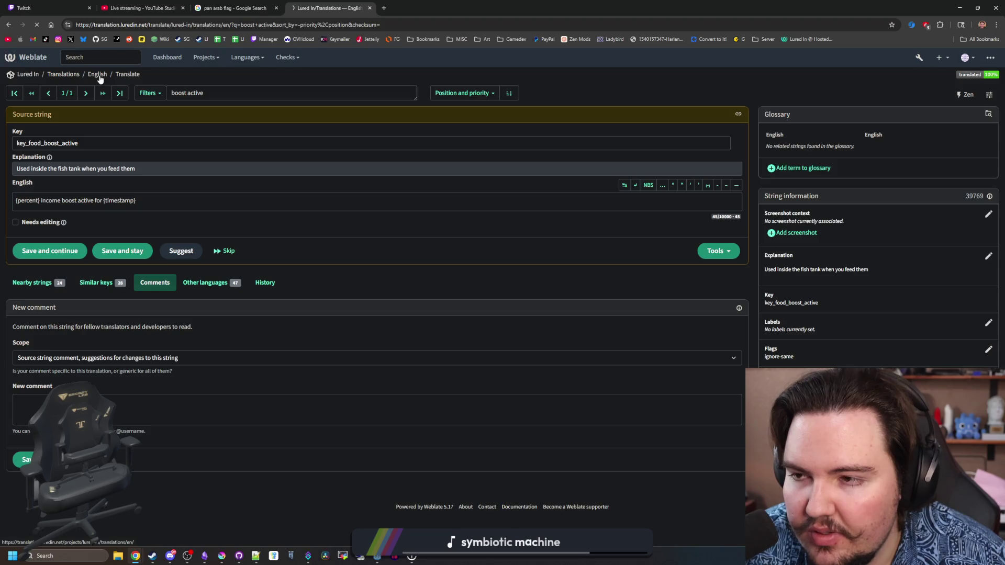
left_click(212, 94)
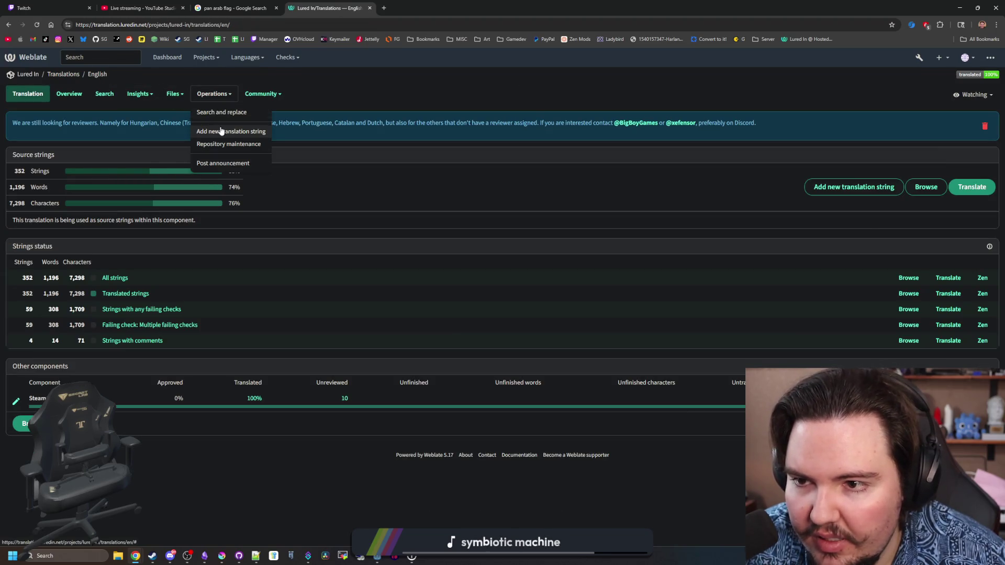
left_click(238, 130)
left_click(84, 208)
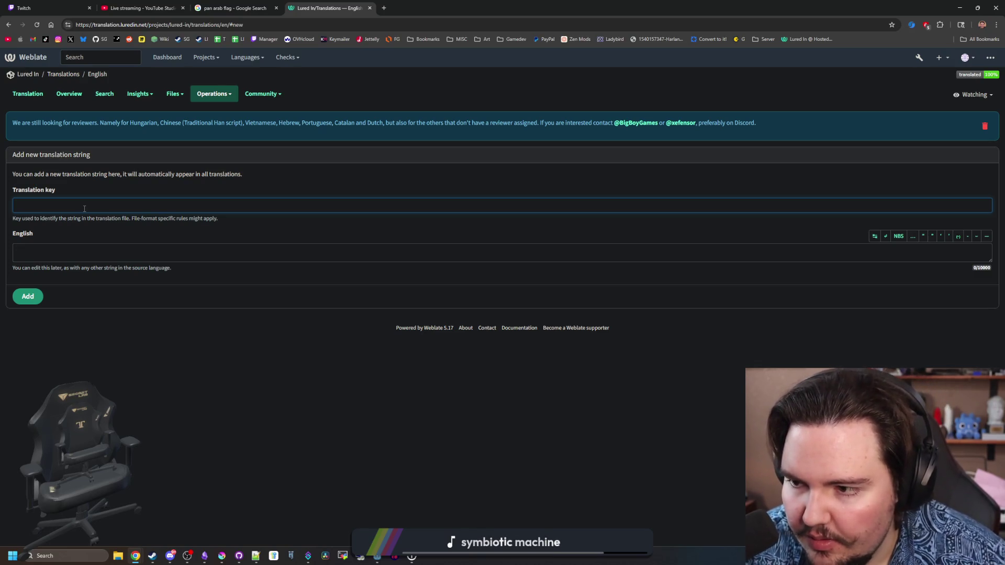
Add a string keyed '{multiplier} Bite Rate!' with identical English source text.
type("multiplier")
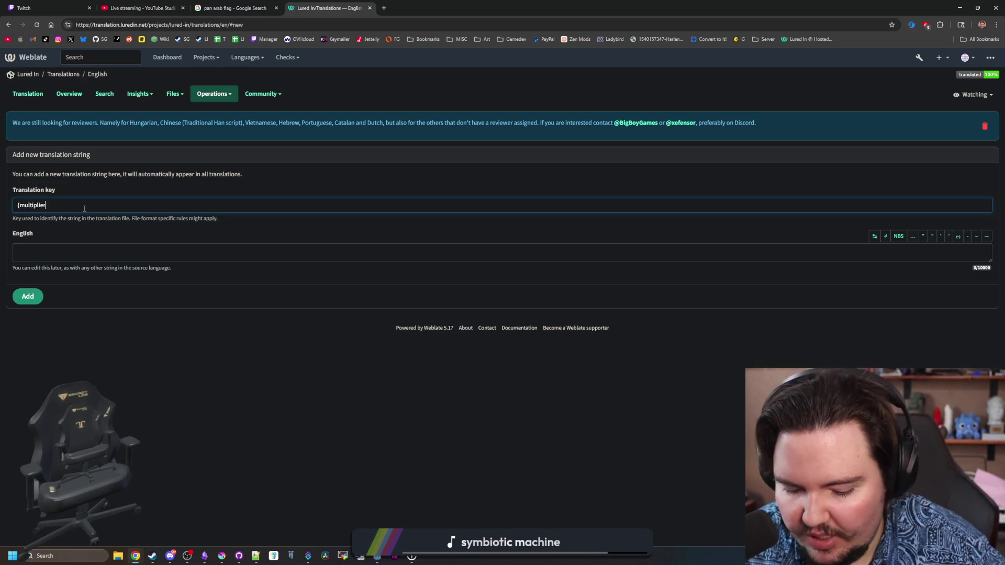
type("} bite rate!")
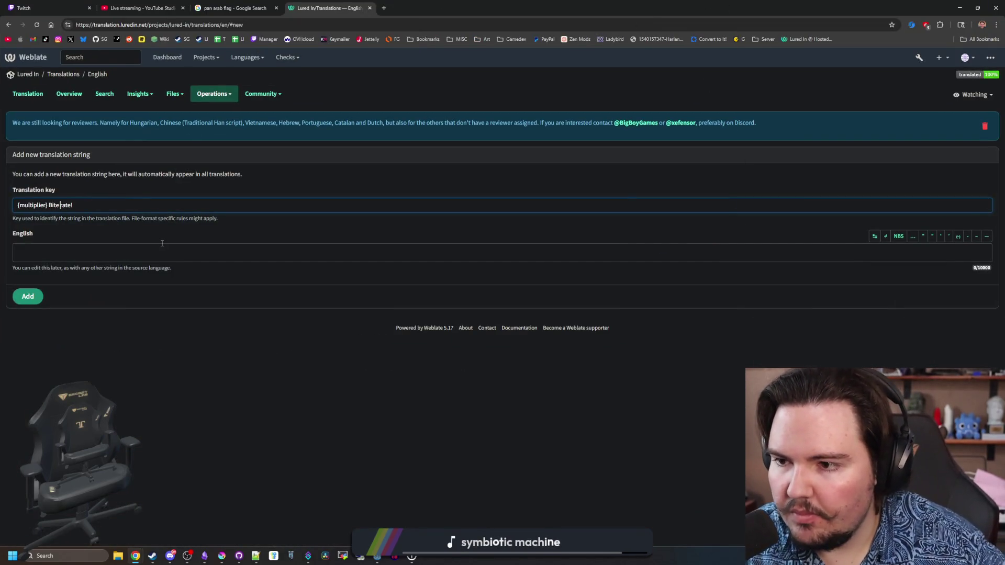
key("Delete")
type("R")
key("ctrl+a")
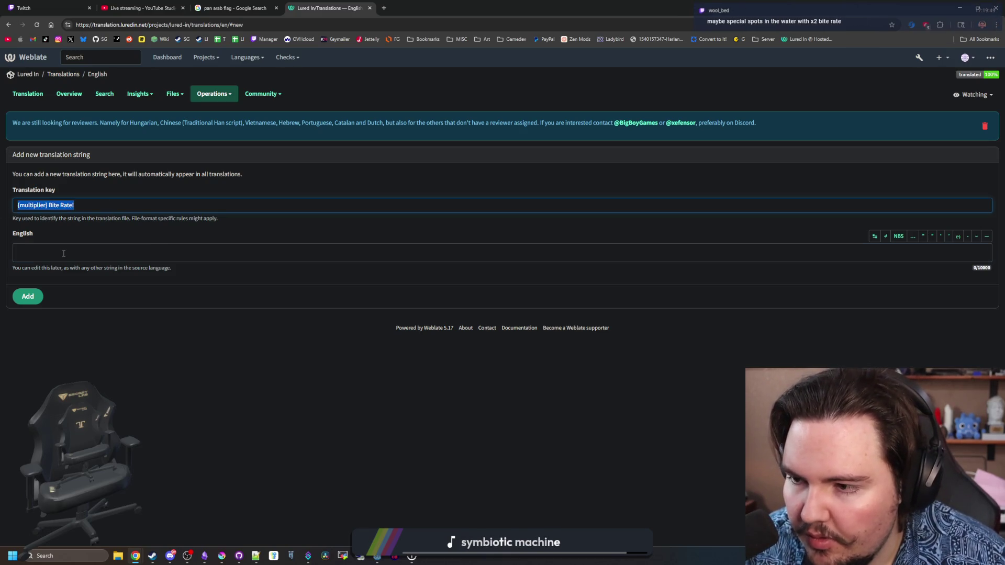
key("ctrl+c")
left_click(64, 253)
key("ctrl+v")
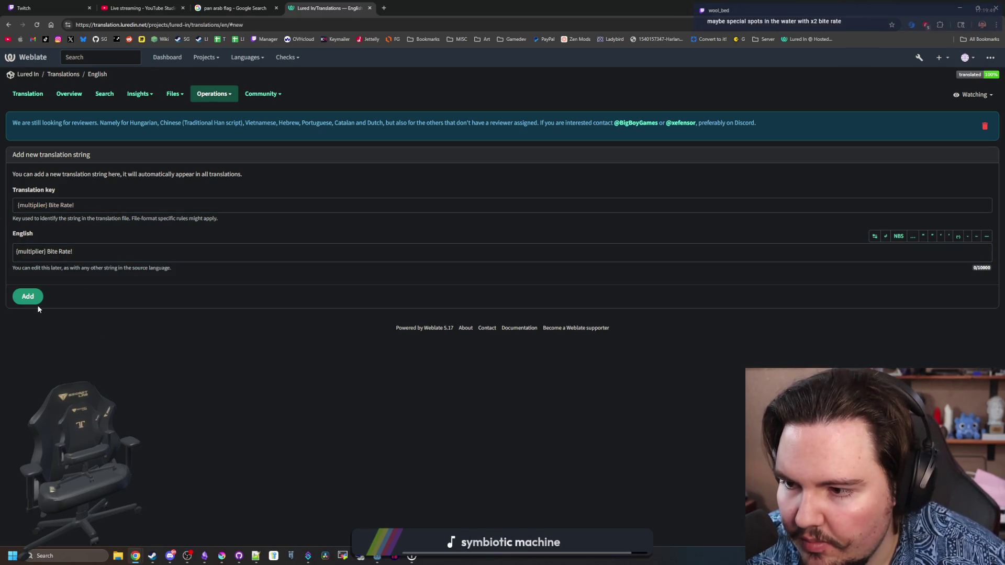
left_click(33, 301)
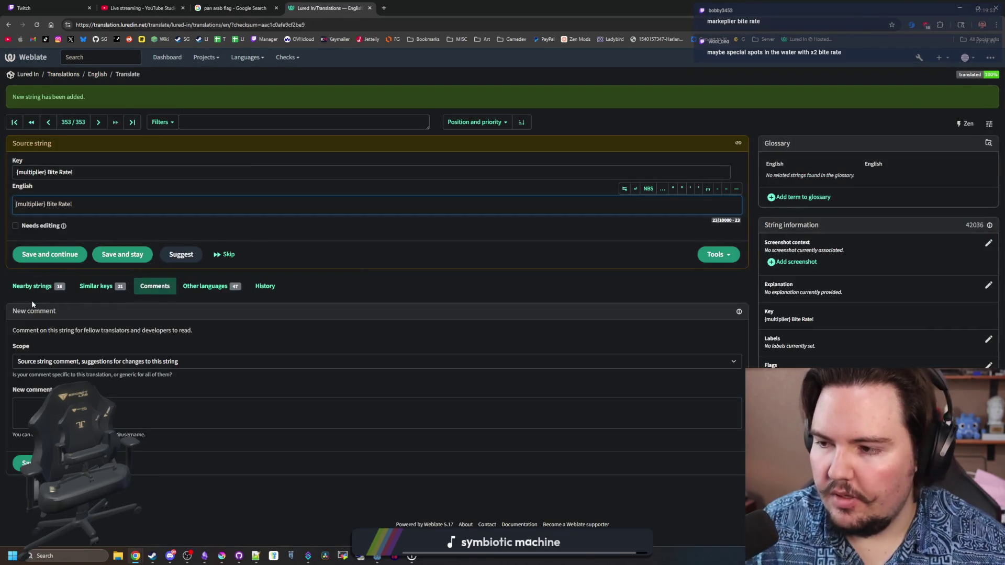
left_click(987, 283)
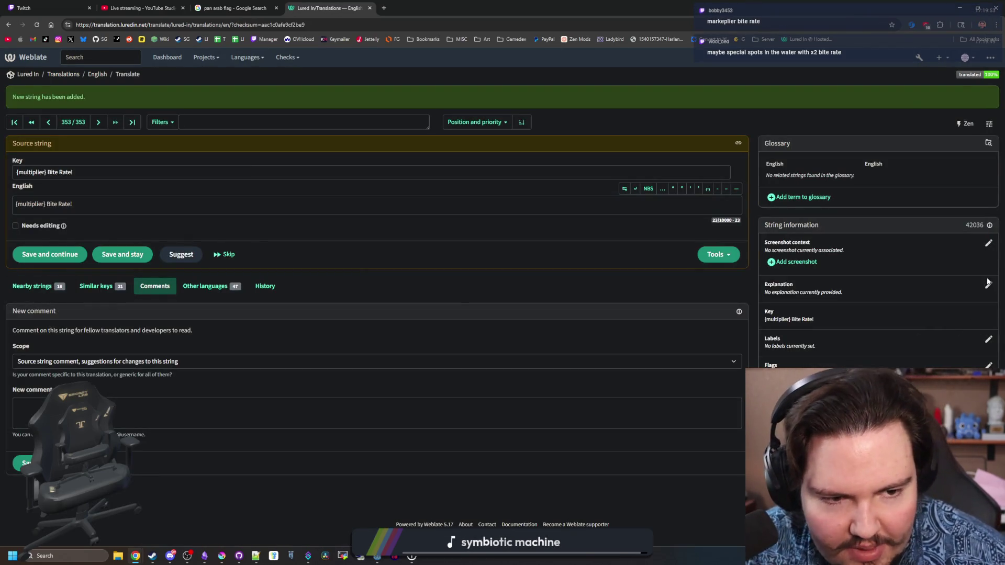
Give the string the explanation 'Used as text that appears when getting a perfect cast'.
left_click(988, 286)
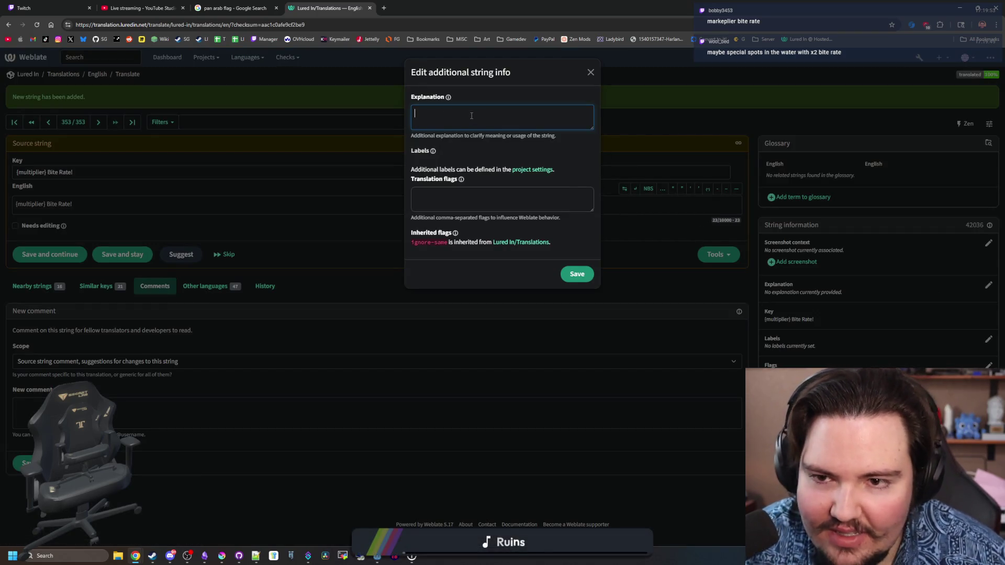
type("D")
key("BackSpace")
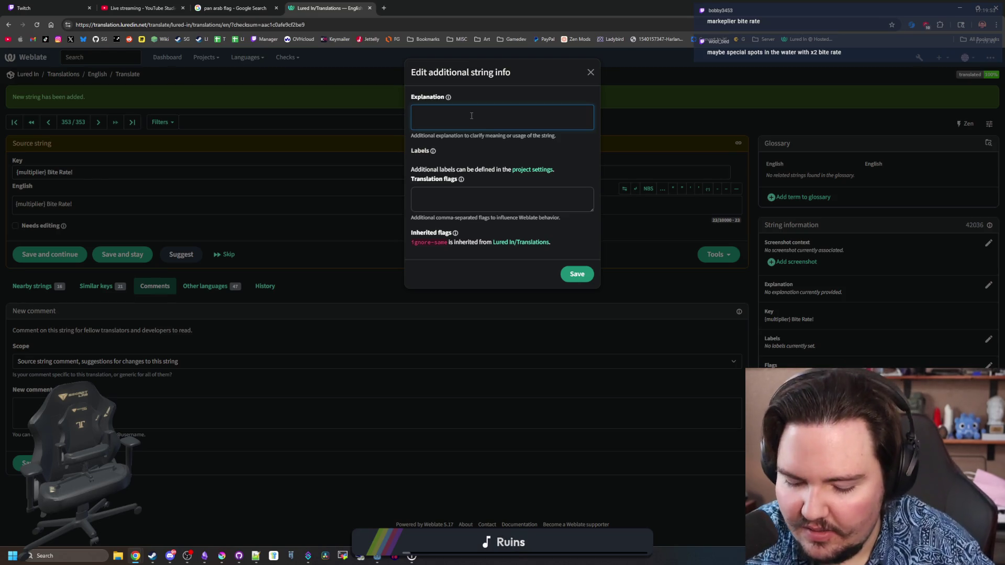
type("Used")
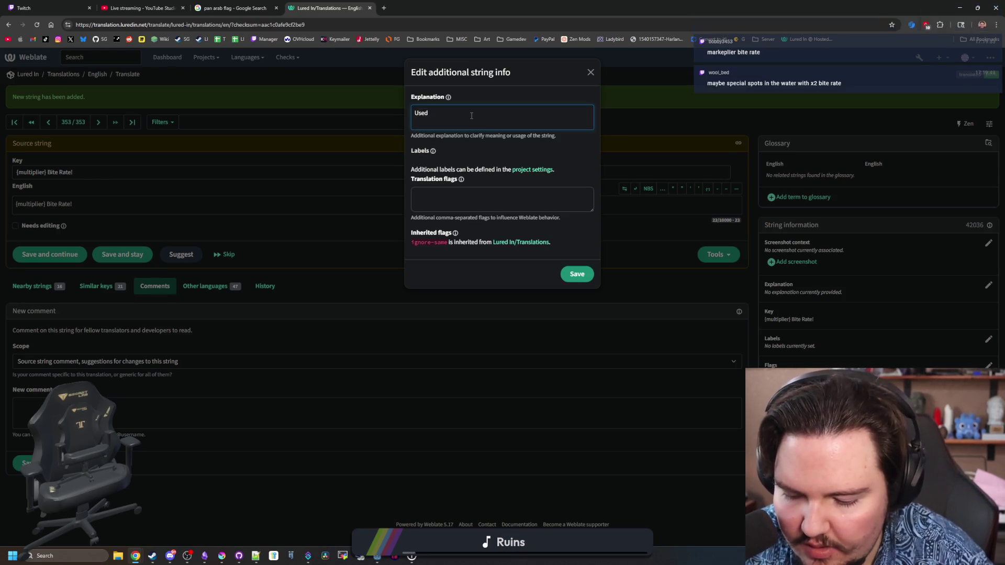
type(" as text that")
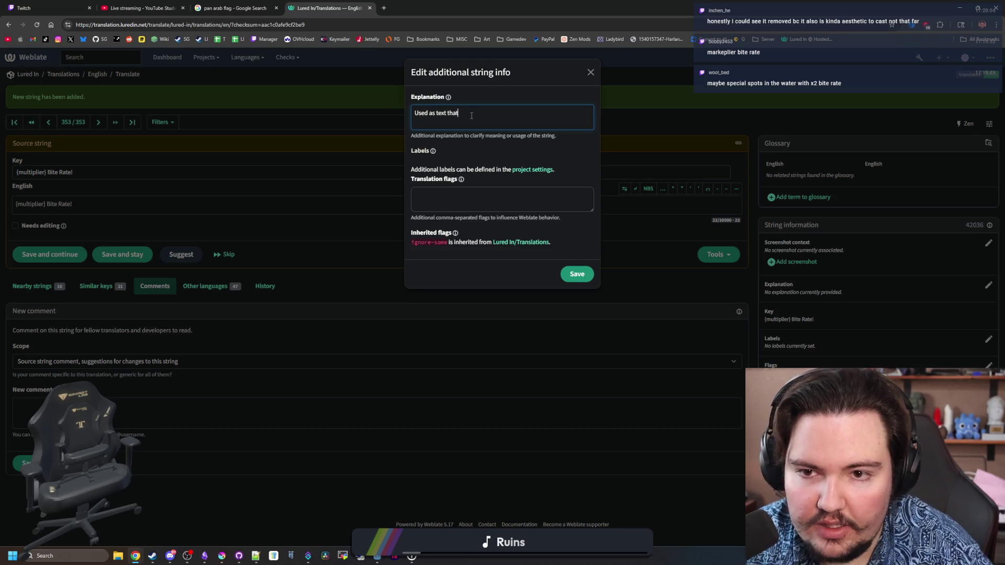
type(" appears when ")
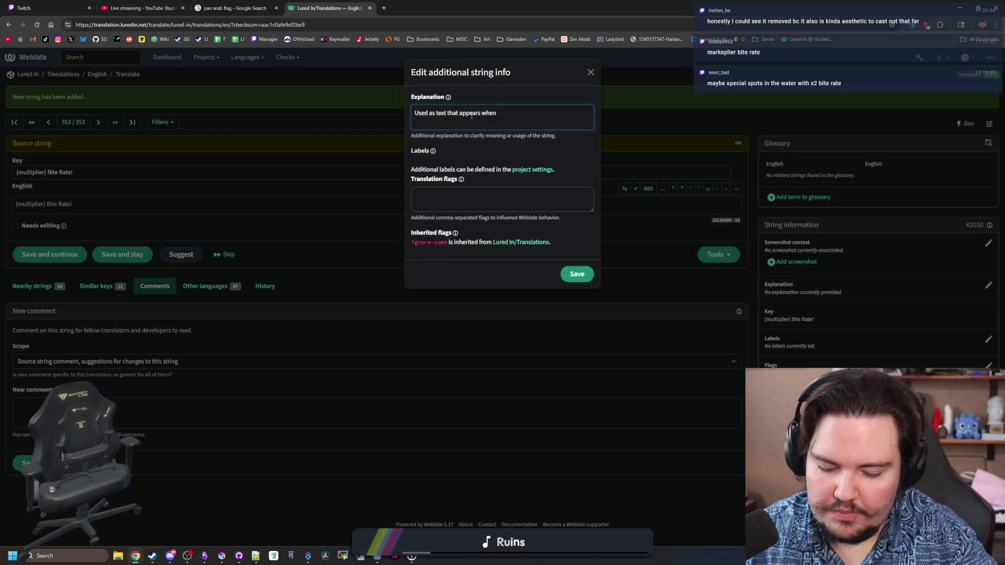
type("getting a perfect c")
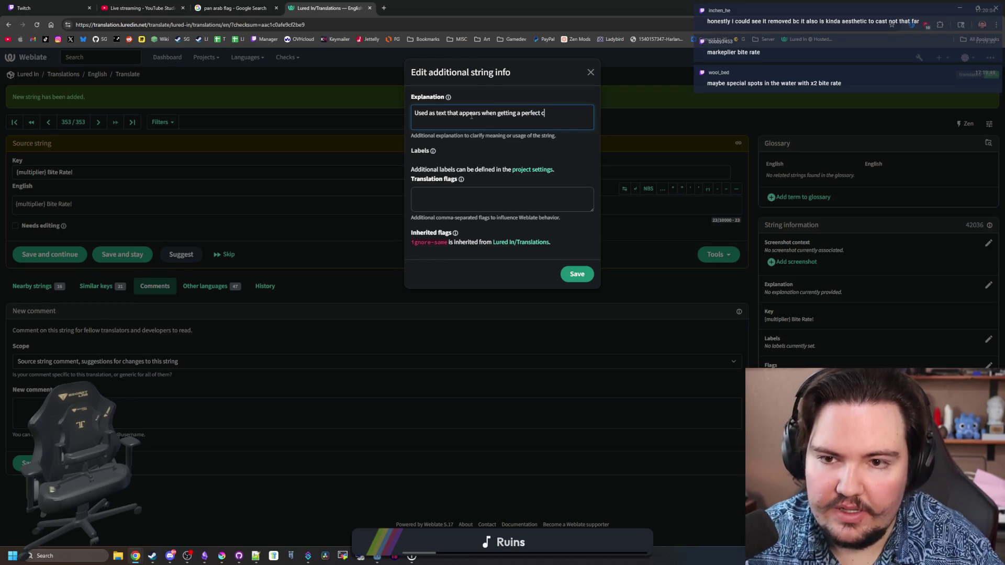
type("ast")
left_click(577, 275)
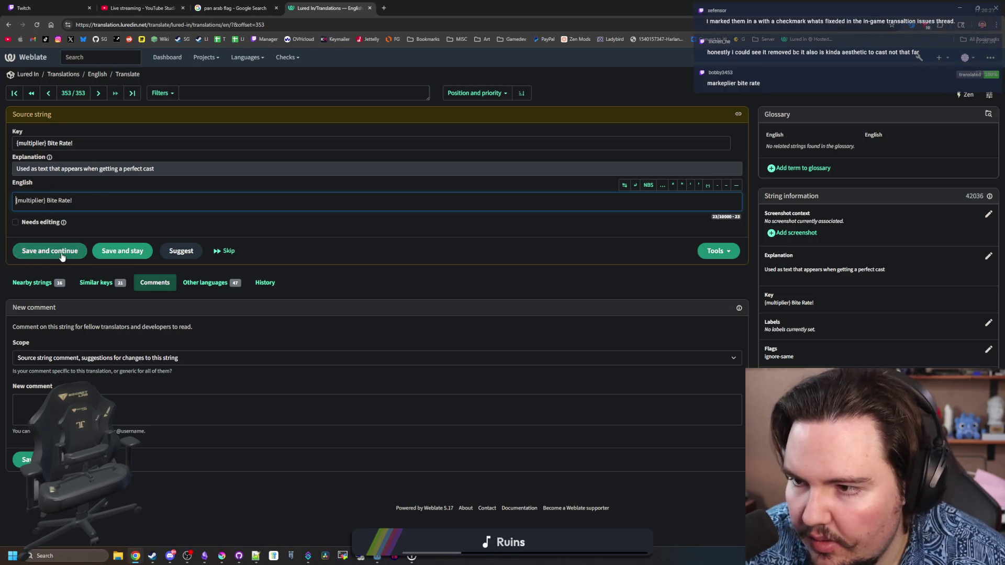
left_click(403, 284)
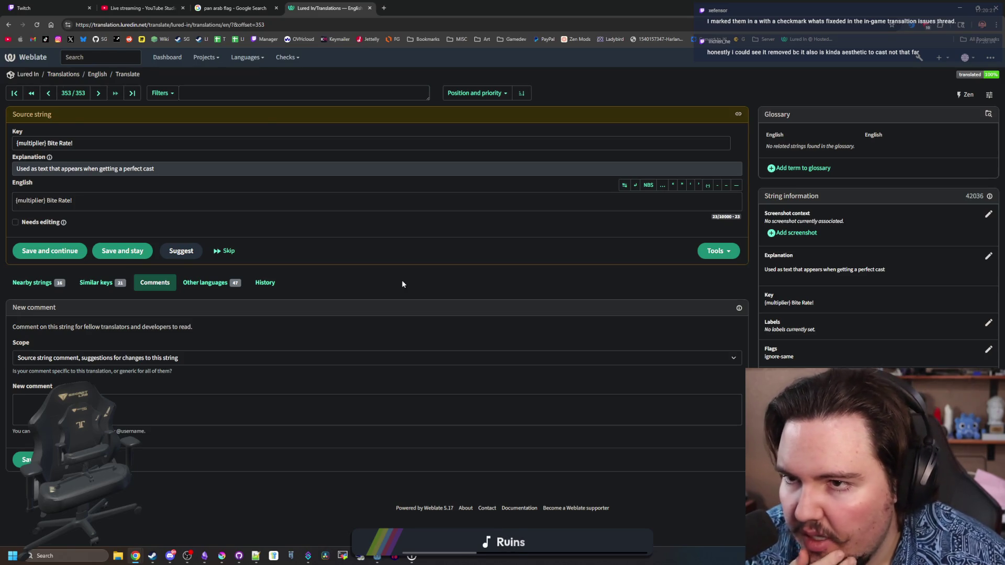
Close the flag search page and tick off item 14, the x2 bite rate bug, in Obsidian.
left_click(276, 8)
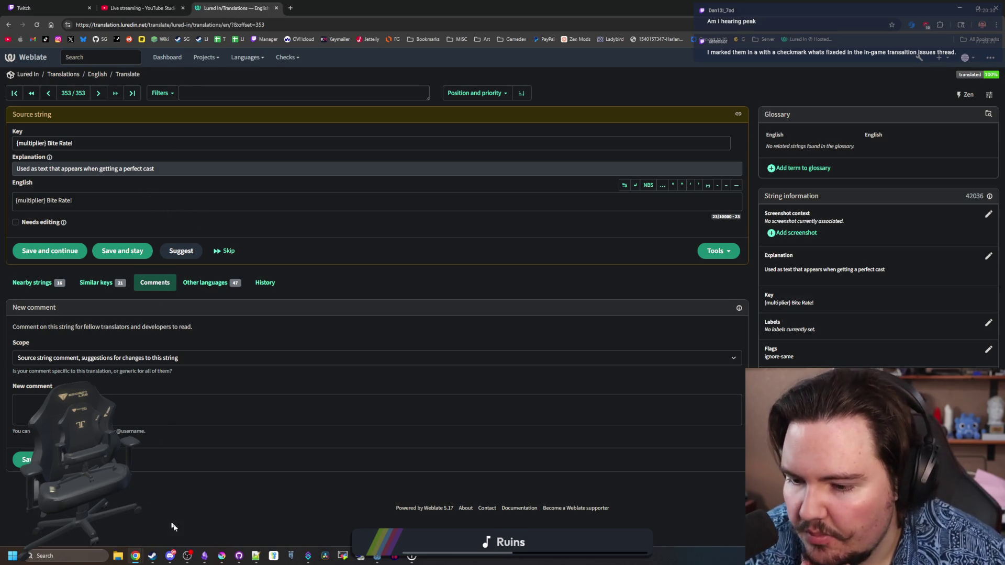
left_click(205, 555)
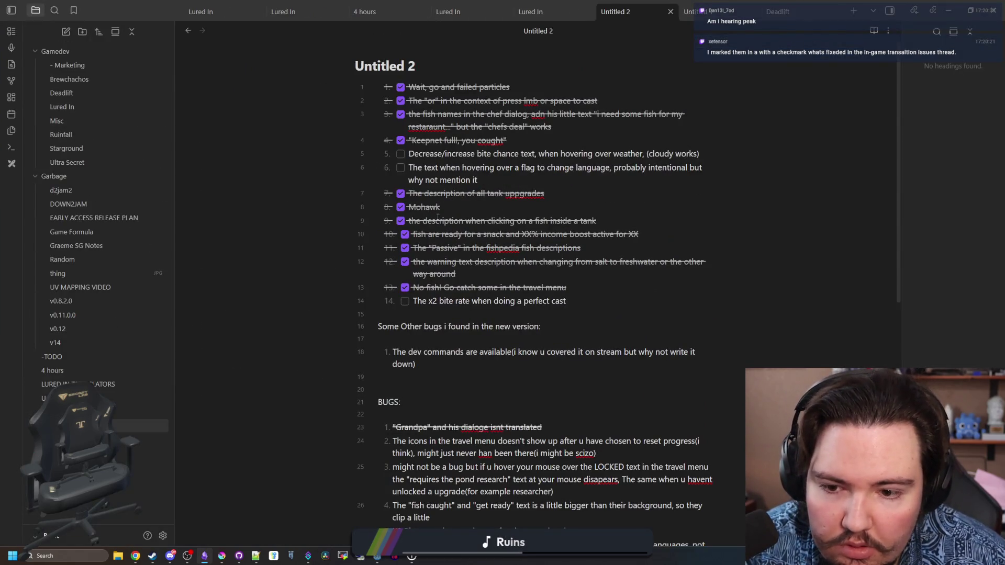
left_click(401, 302)
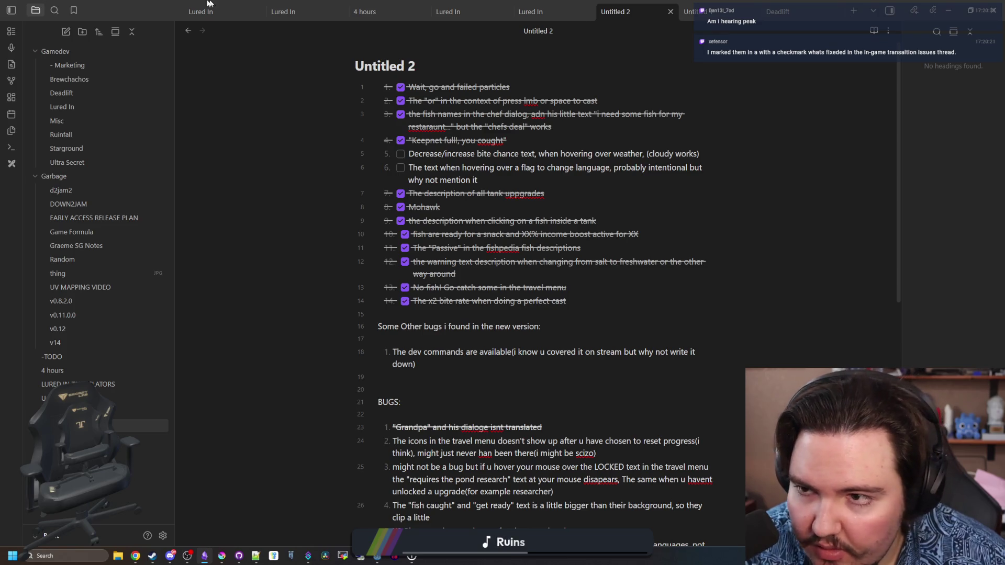
key("alt+Tab")
key("alt+Tab")
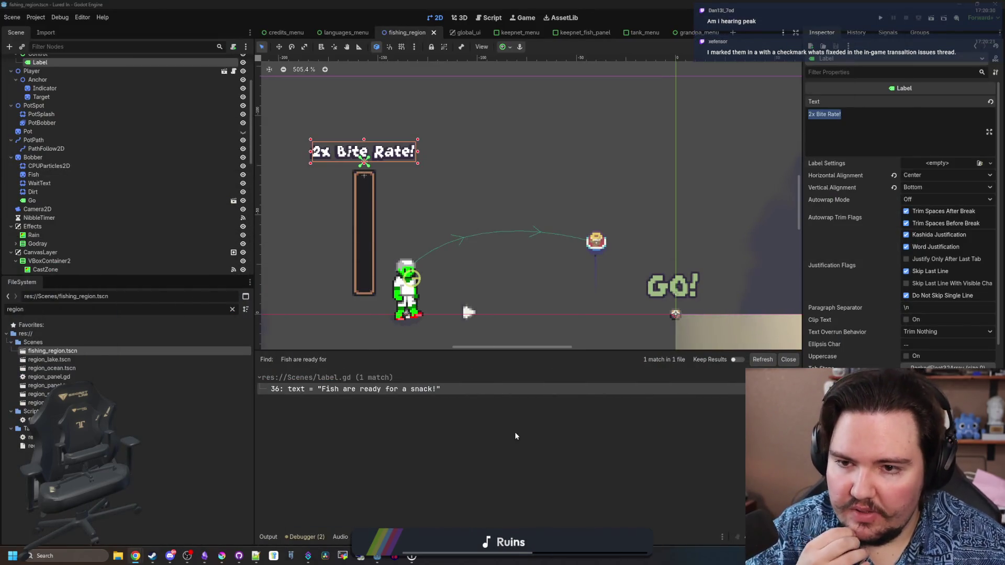
Attach a new script named bite_rate_label.gd to the Label node.
scroll(365, 158, "up", 3)
left_click_drag(304, 134, 339, 176)
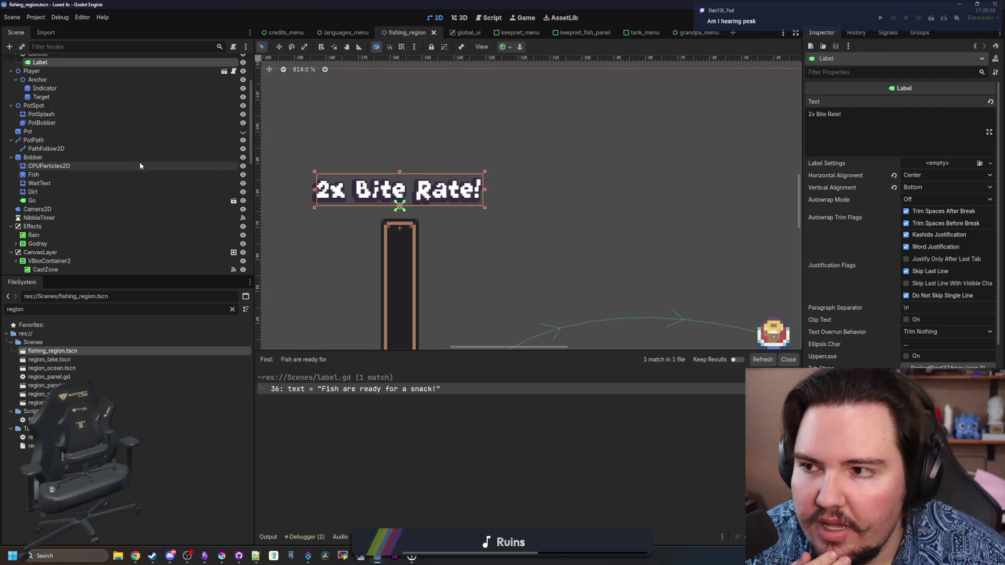
scroll(216, 116, "up", 2)
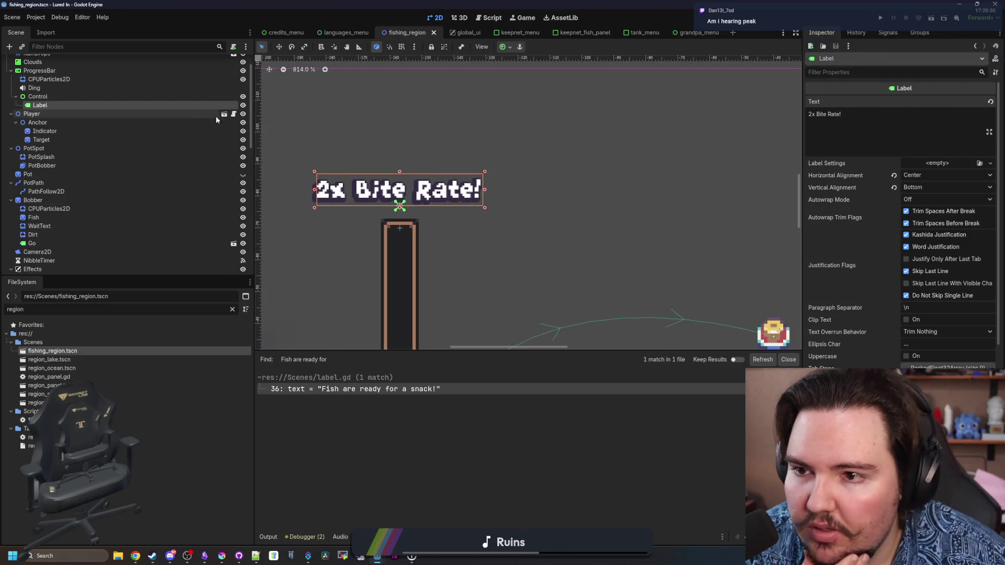
left_click(233, 47)
left_click(476, 343)
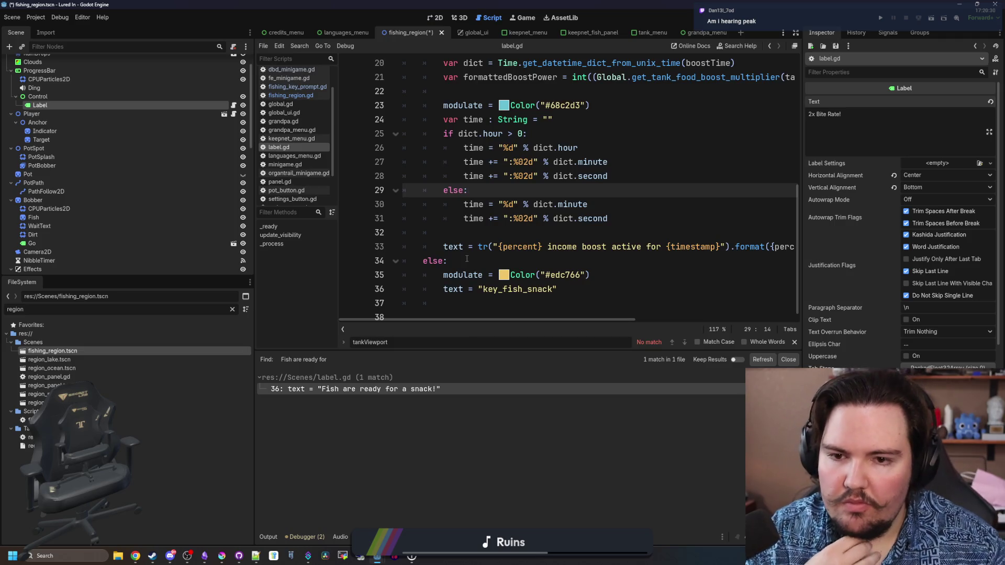
left_click(233, 47)
type("bite_rate_l")
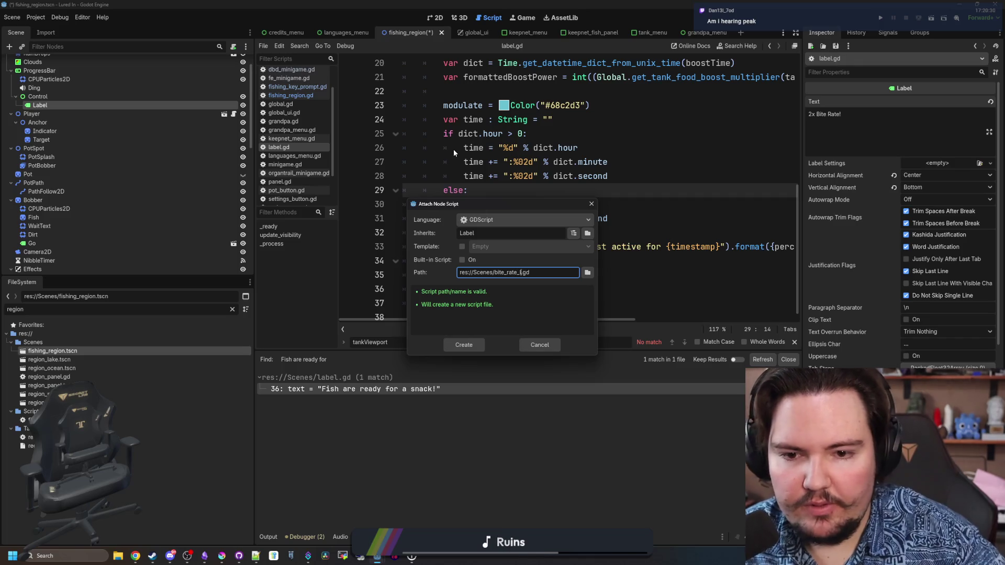
type("abel")
key("Return")
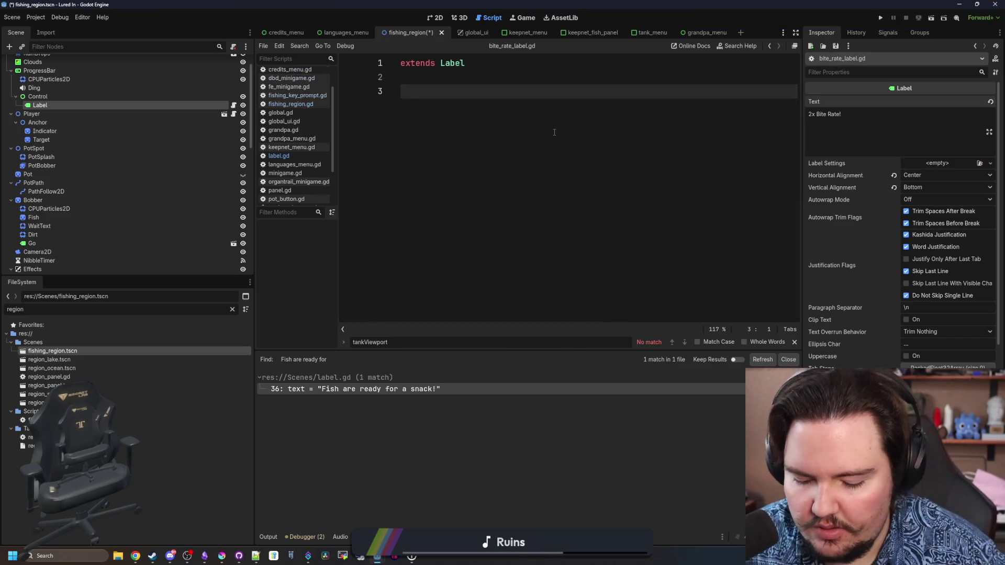
Add a _ready function connecting Global.language_changed to update, and start an update() function.
type("func _re")
key("Return")
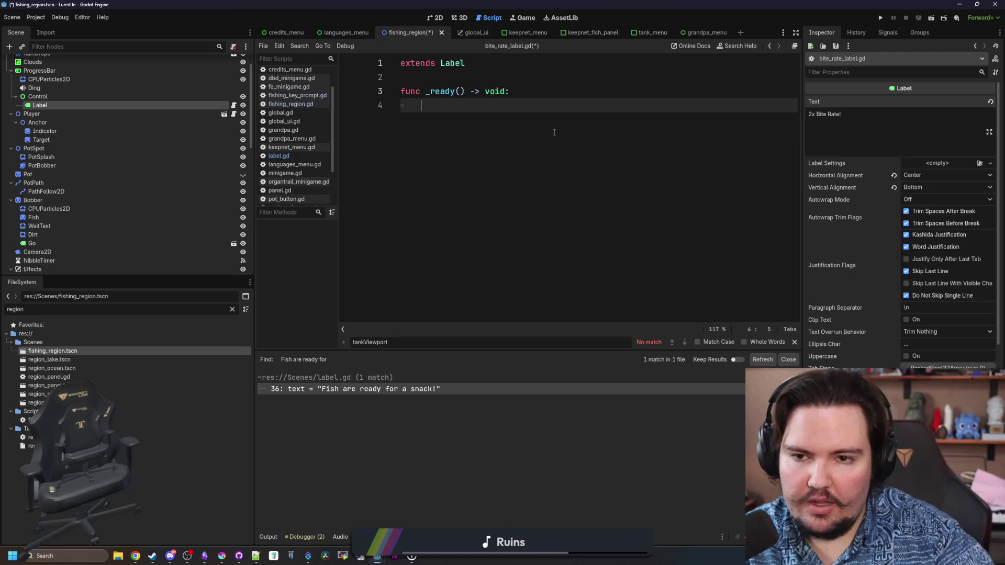
type("Global.")
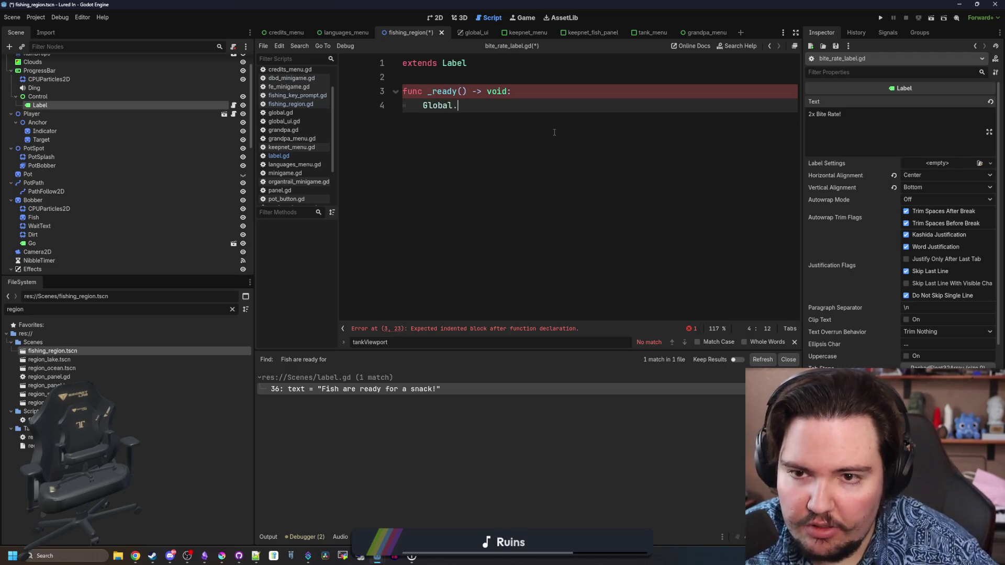
type("langu")
key("Return")
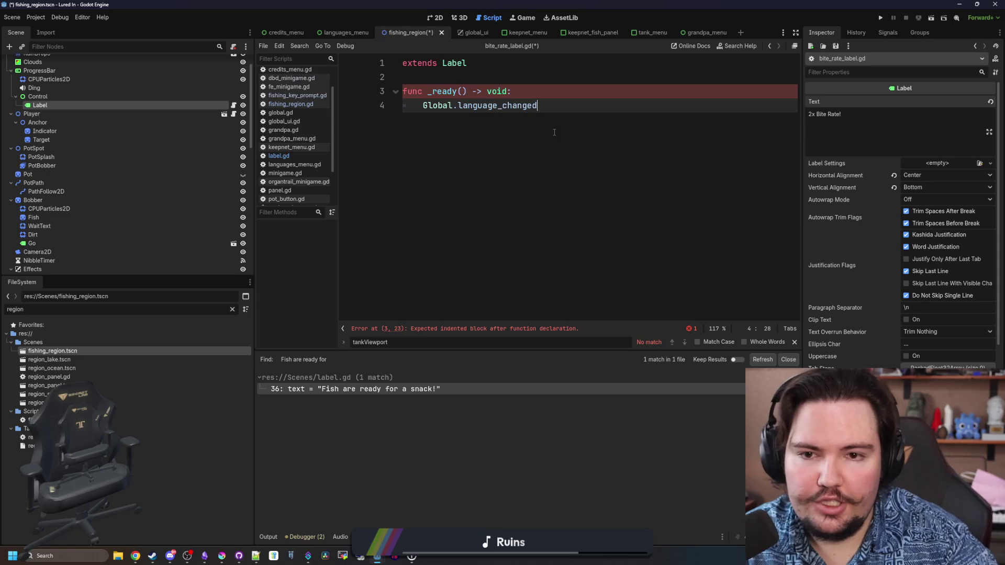
type("connect(update)")
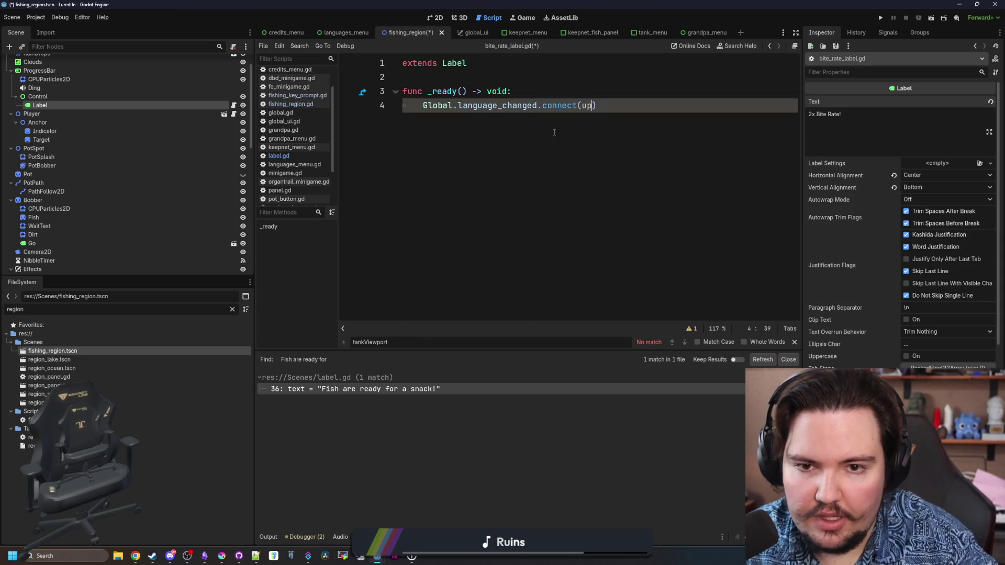
key("Return")
key("Return")
key("Return")
key("BackSpace")
type("func u")
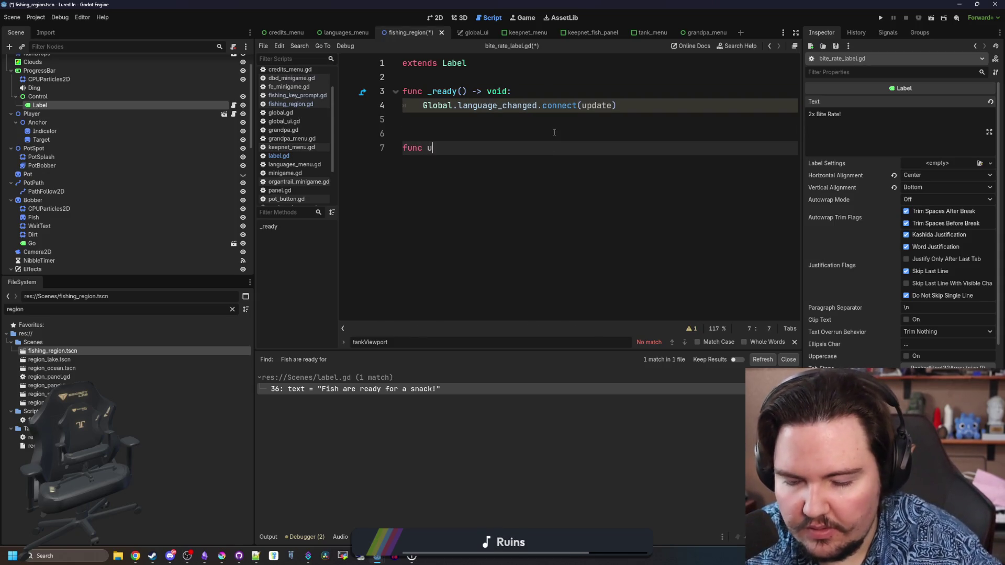
type("pdate():")
key("Return")
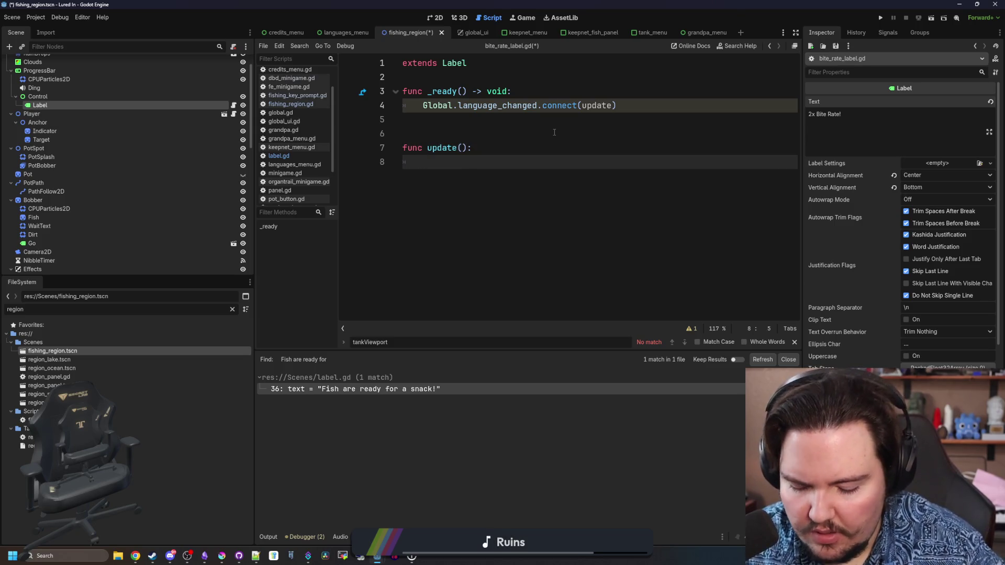
In update(), set text to tr("{multiplier} Bite Rate!").format(...).
type("text = \"\".foin")
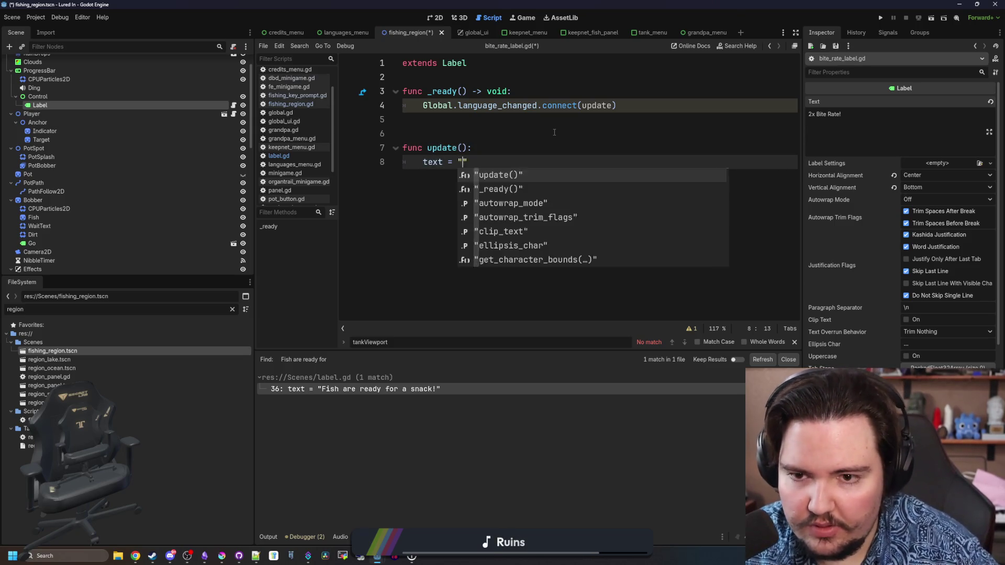
type("(")
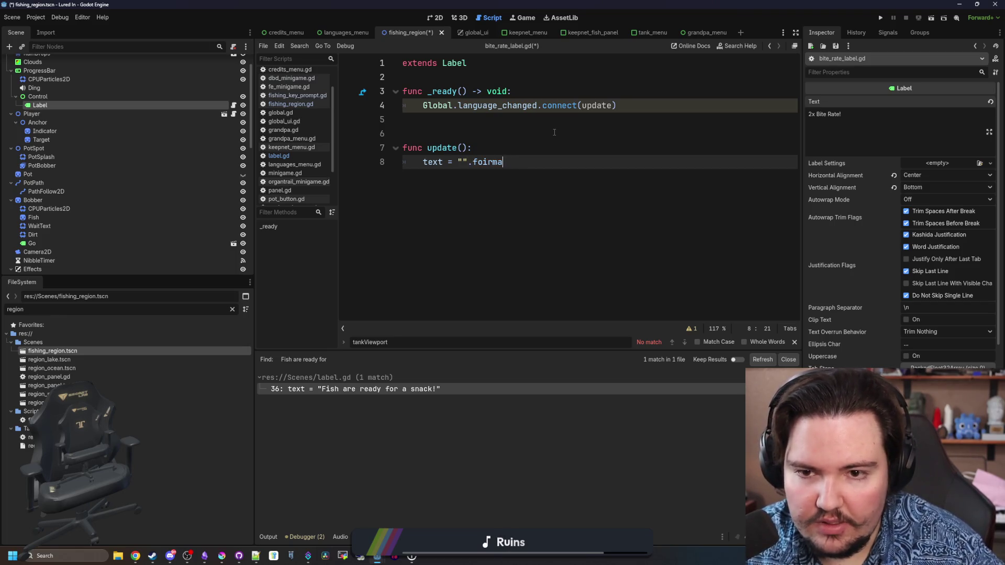
key("BackSpace")
key("BackSpace")
key("BackSpace")
type("rmat({")
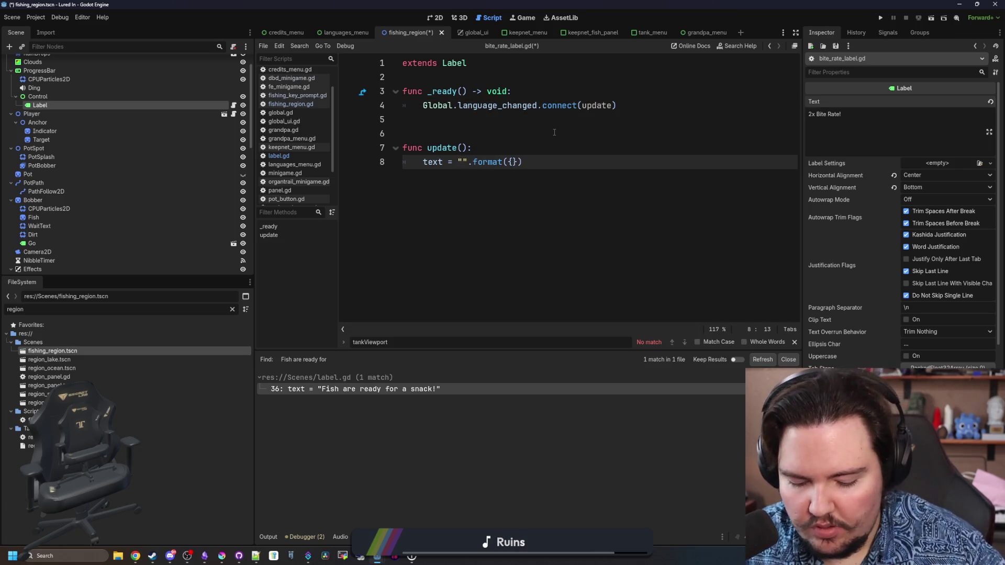
type("{multiplier} ")
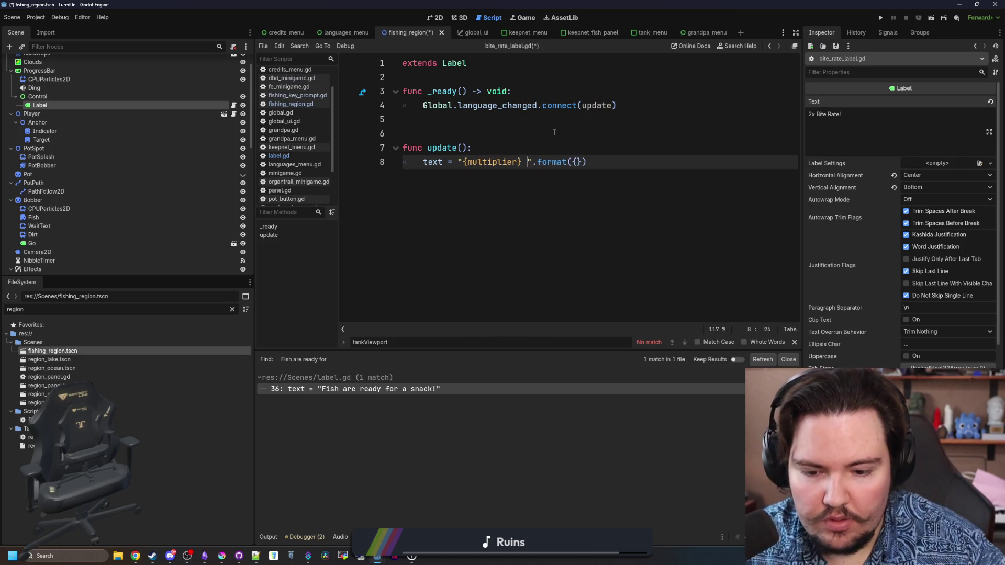
type("Bite Rate!")
key("Left")
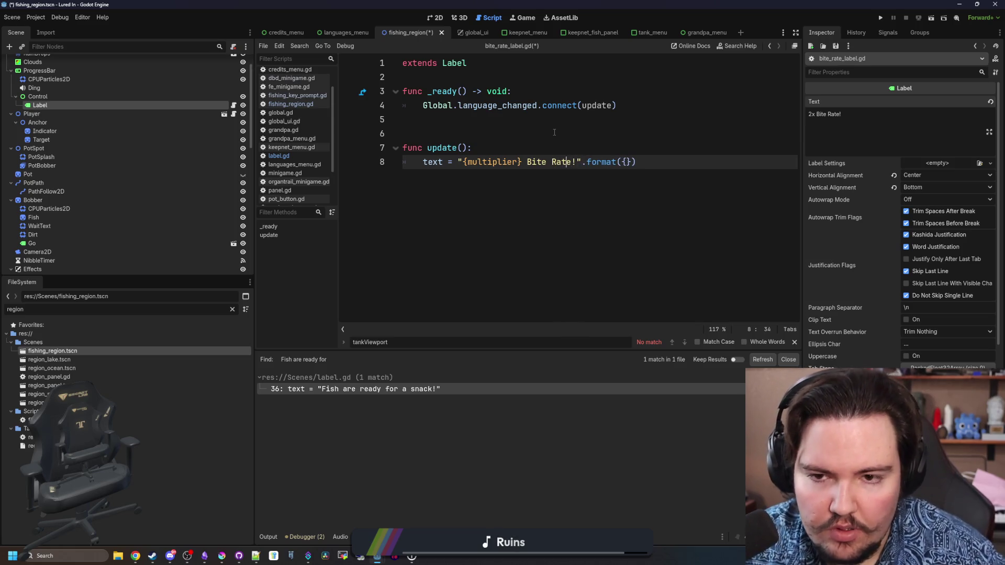
key("Left")
type("tr(")
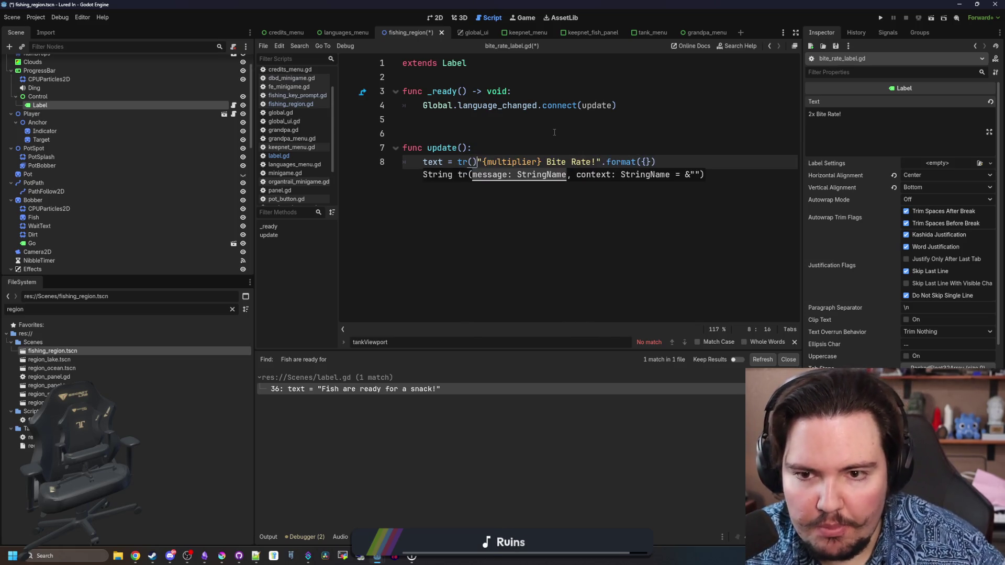
key("Right")
key("Right")
key("Right")
key("Right")
key("Right")
key("Right")
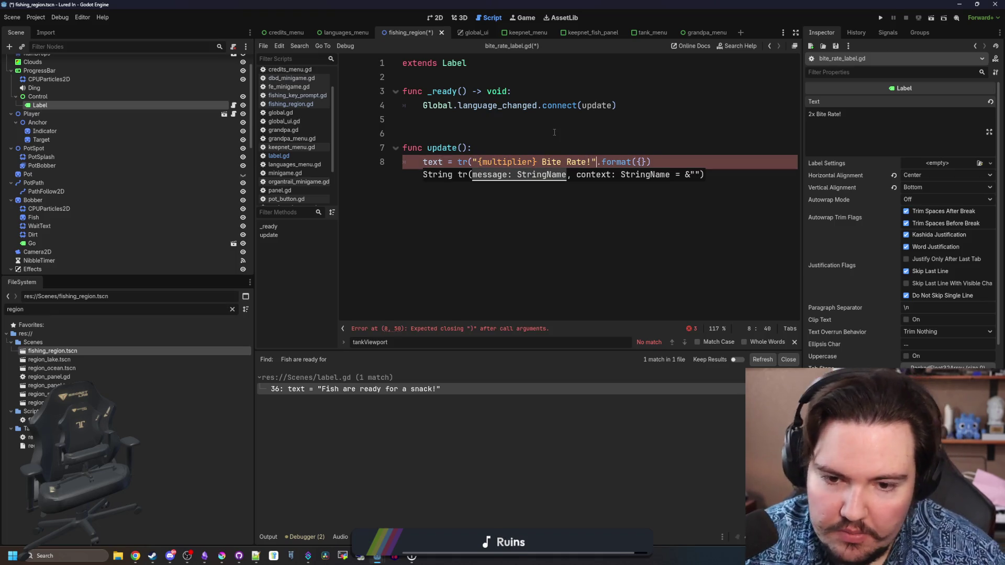
type(")")
key("Right")
key("Right")
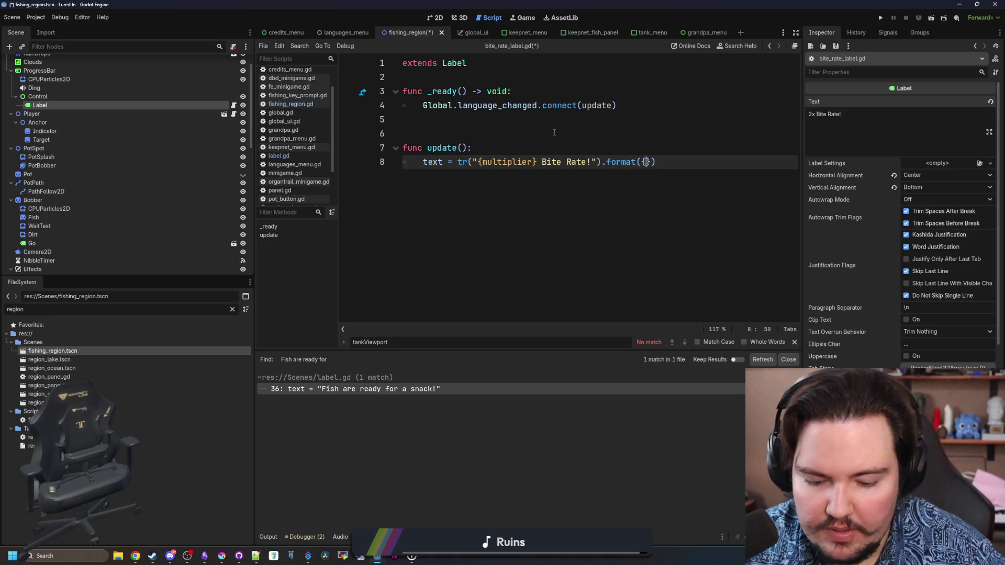
Fill the format dictionary with multiplier = "2x" and save the script.
type("multipl")
key("Return")
type("= ")
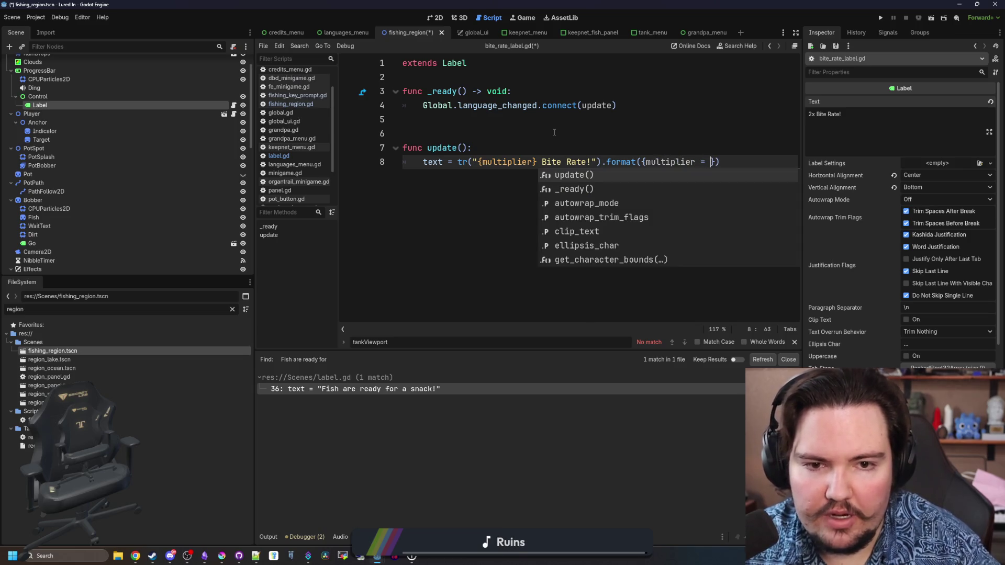
type("\"2X")
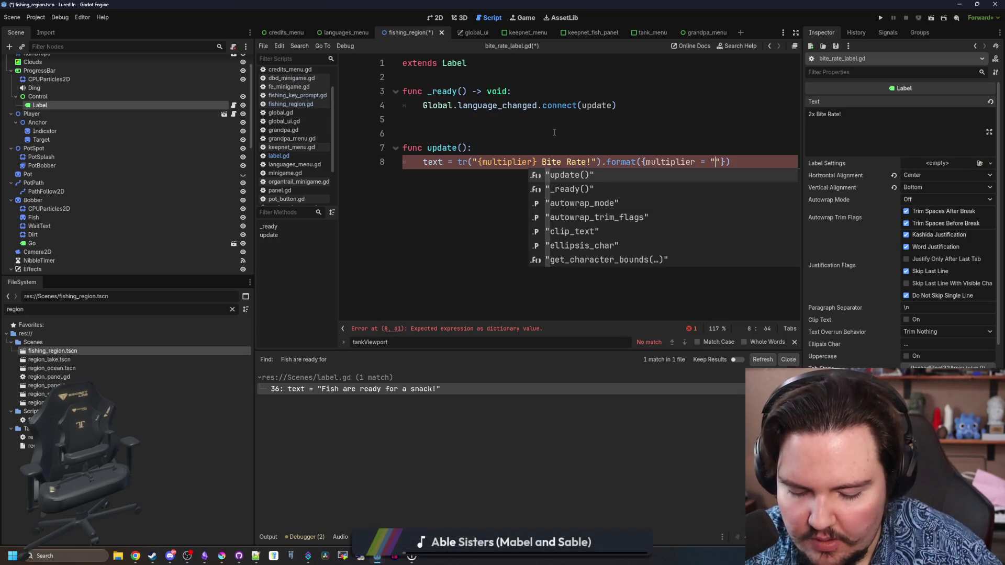
key("BackSpace")
type("x")
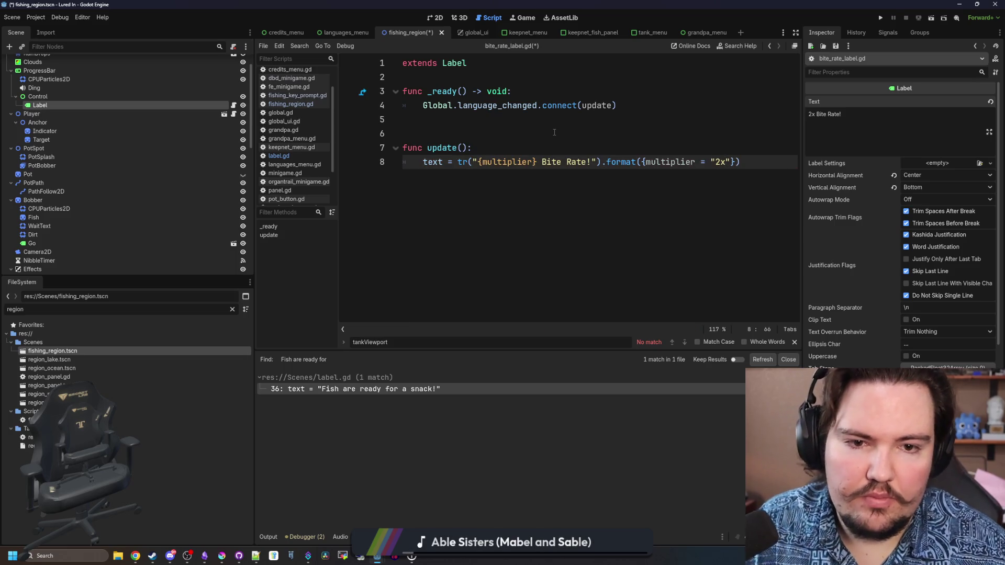
key("Up")
key("Up")
key("Down")
key("ctrl+s")
left_click(439, 133)
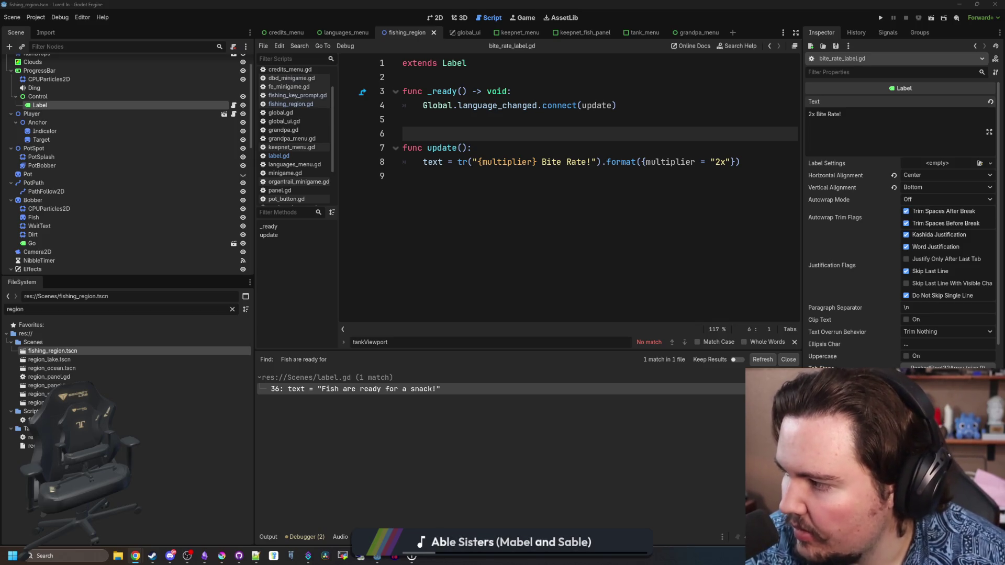
left_click(587, 202)
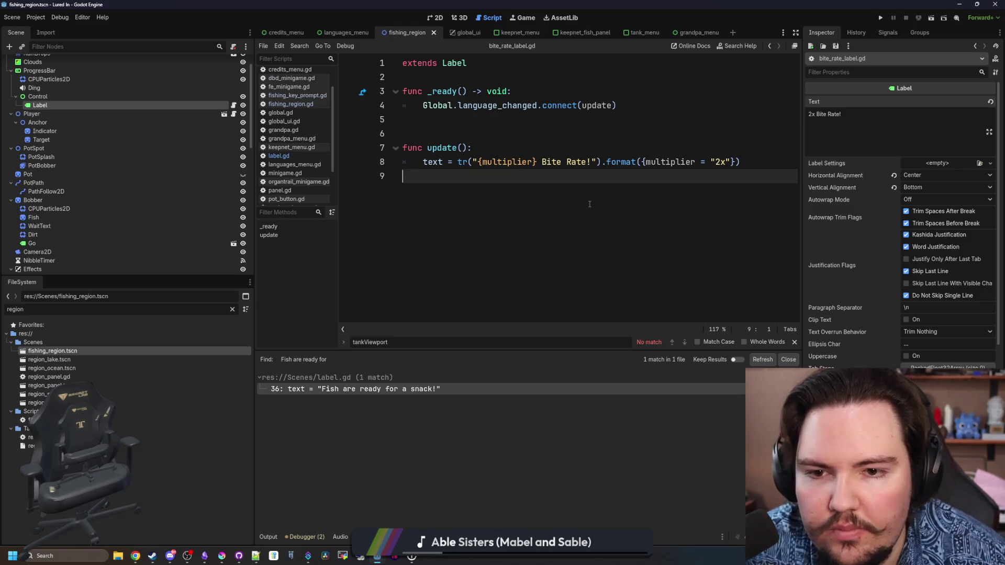
key("alt+Tab")
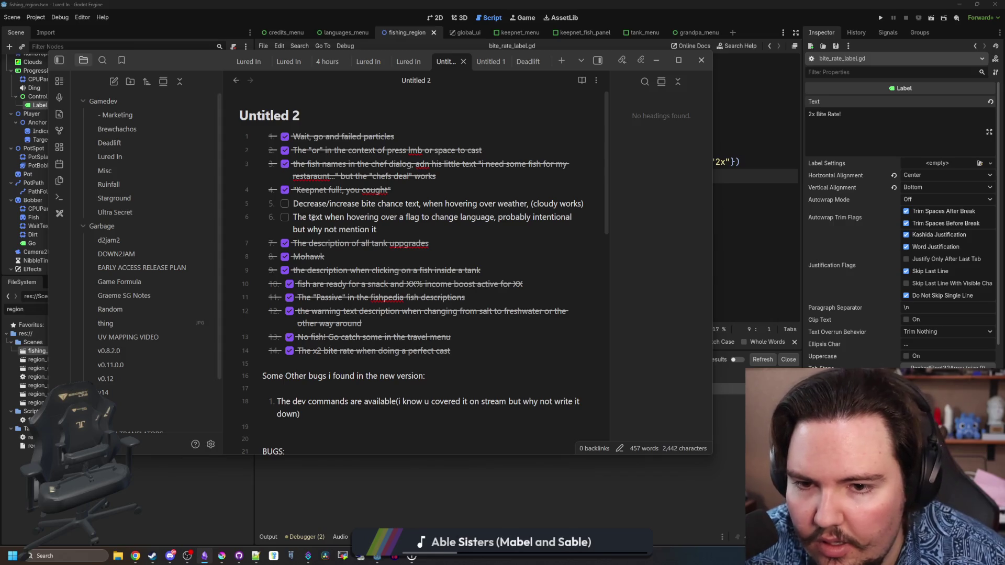
Delete the flag-hover text item from the bug list.
triple_click(398, 232)
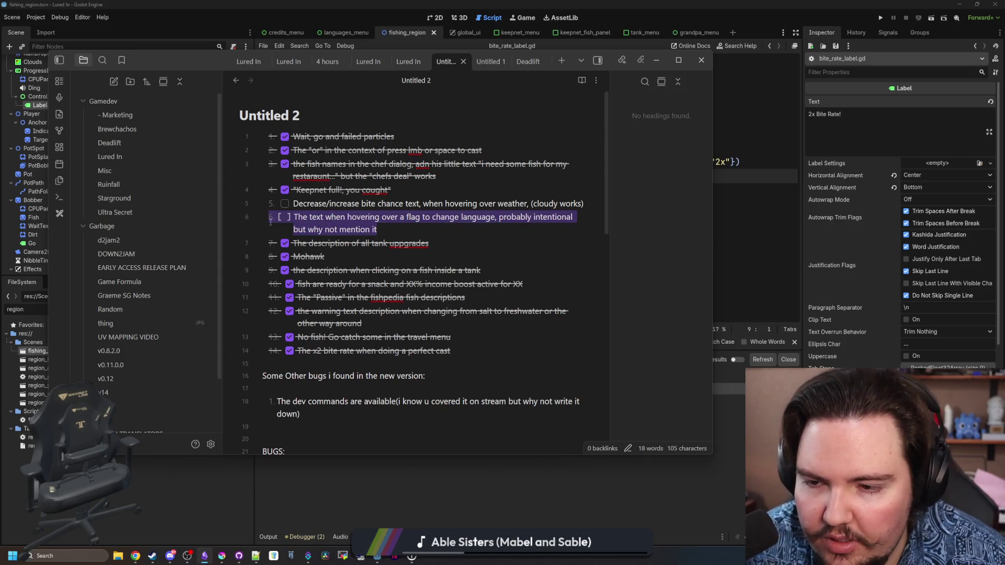
key("BackSpace")
key("Down")
key("Down")
key("ctrl+shift+End")
key("BackSpace")
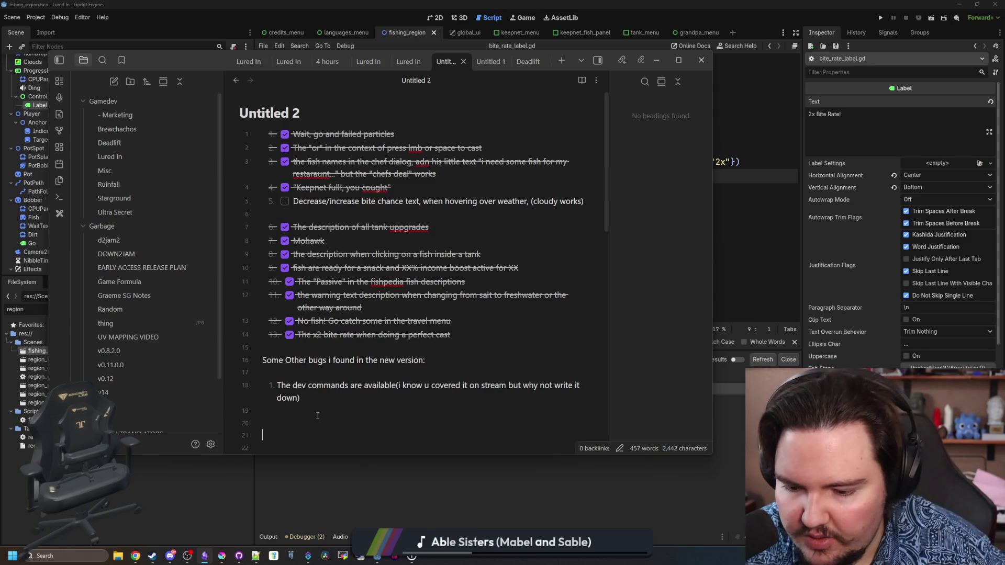
Add the note 'replace all flag tooltips with proper translated names' to the bug list.
type("replace all flag ")
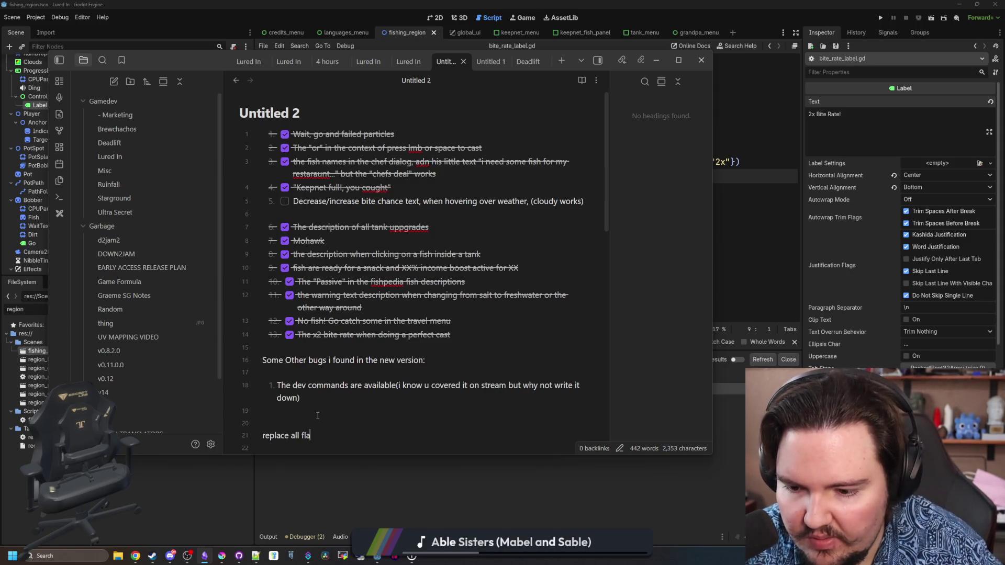
type("tooltips ")
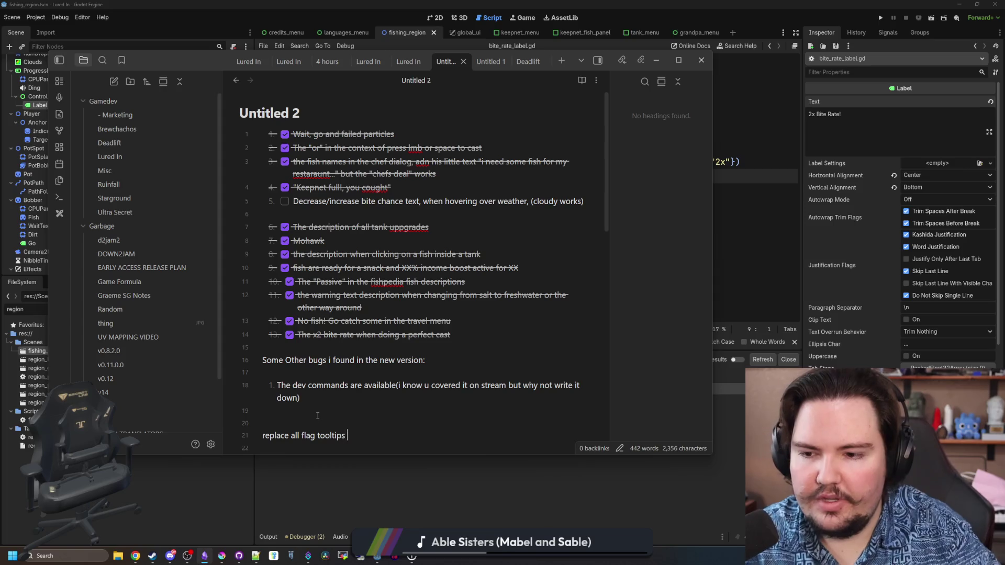
type("with proper translated")
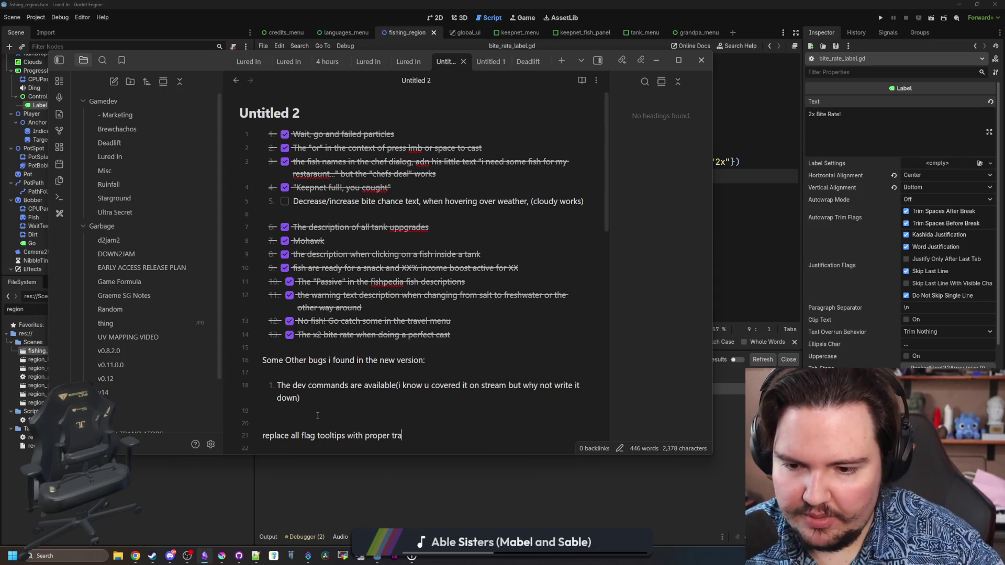
type(" names")
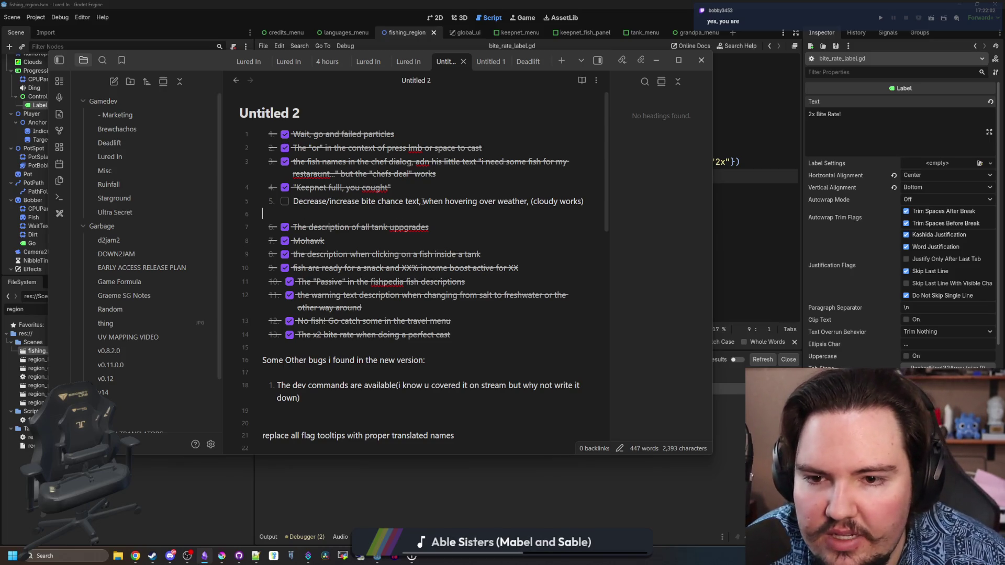
key("alt+Tab")
key("ctrl+s")
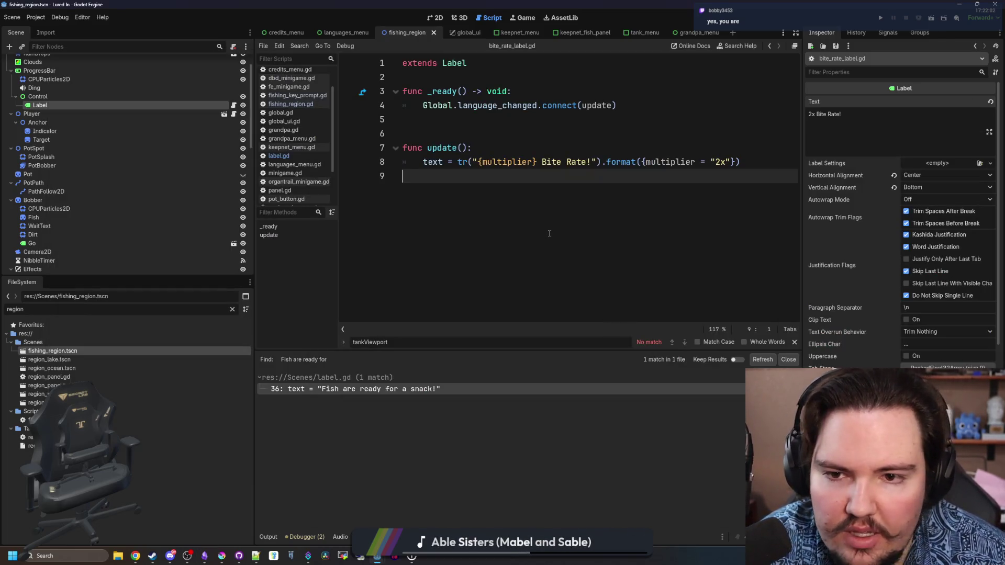
Open weather.gd by filtering the FileSystem for 'weather'.
left_click(232, 309)
type("weather")
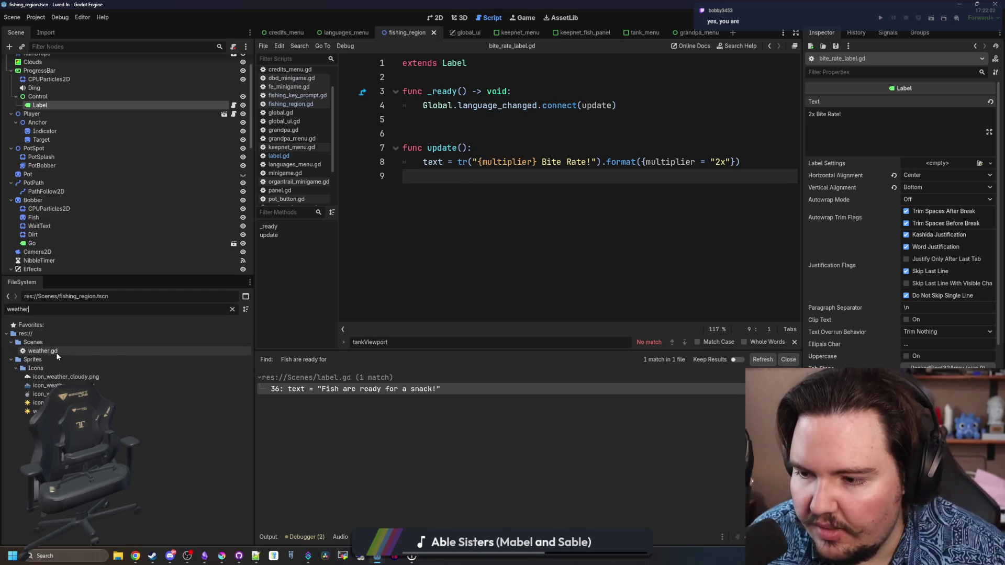
double_click(56, 353)
left_click(563, 183)
key("ctrl+s")
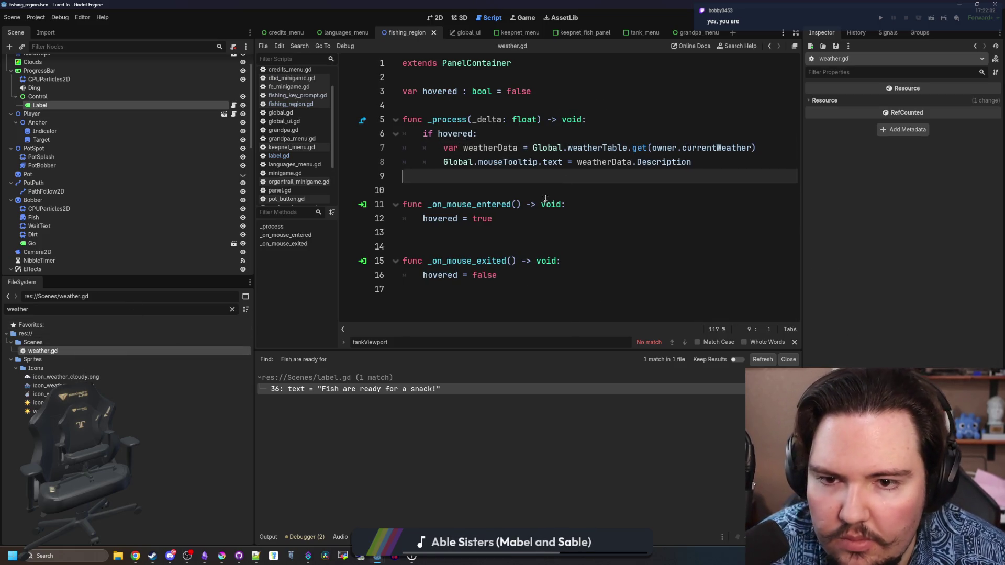
Wrap weatherData.Description in Global.fill_description(owner.currentWeather, …) and jump to that function's definition.
left_click(576, 162)
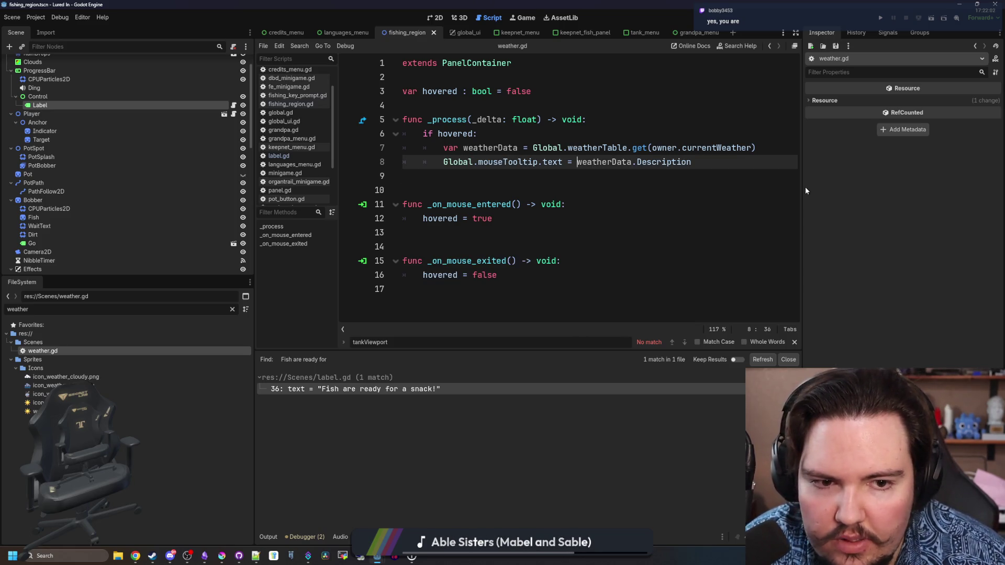
left_click_drag(802, 188, 916, 188)
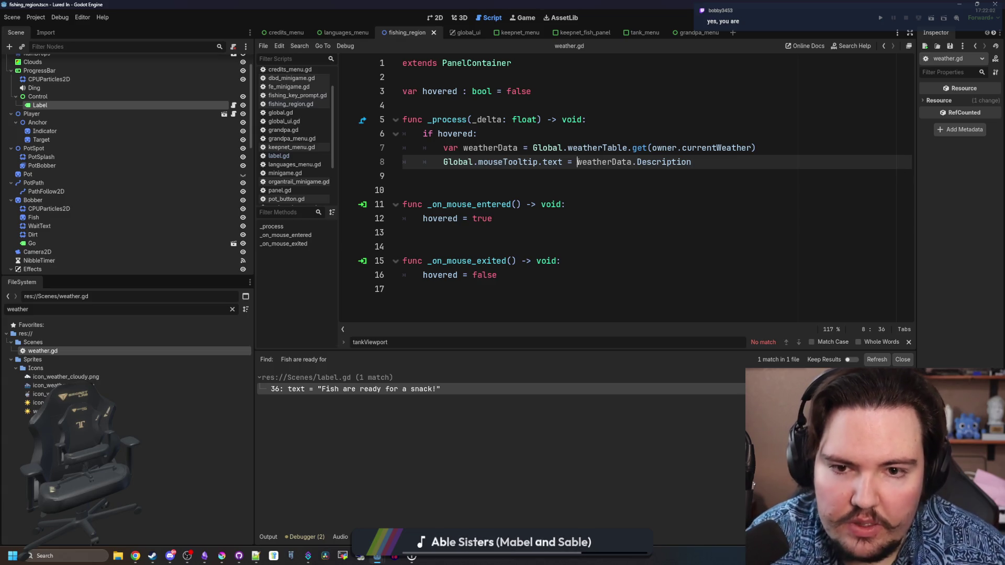
type("Global.")
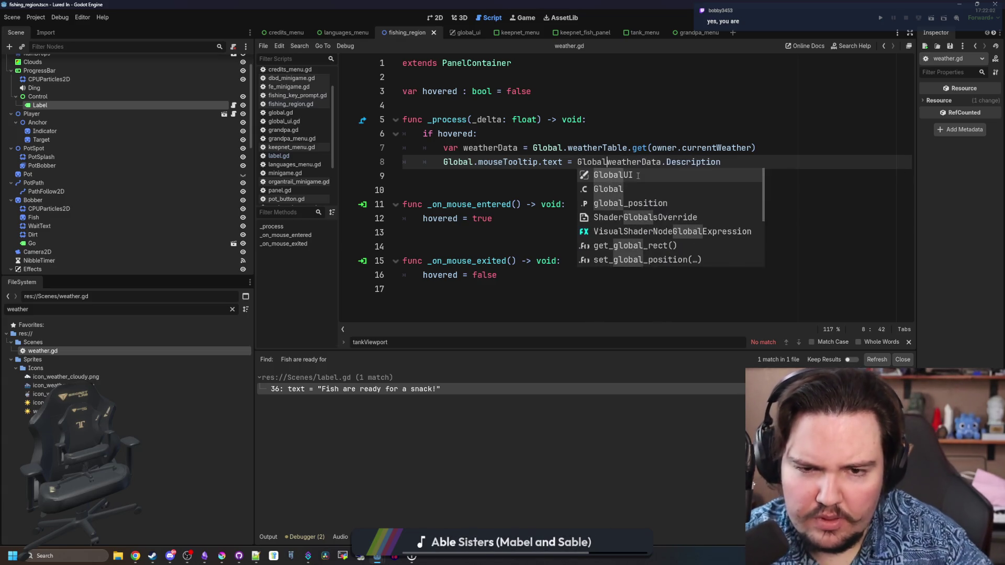
type("fill_des")
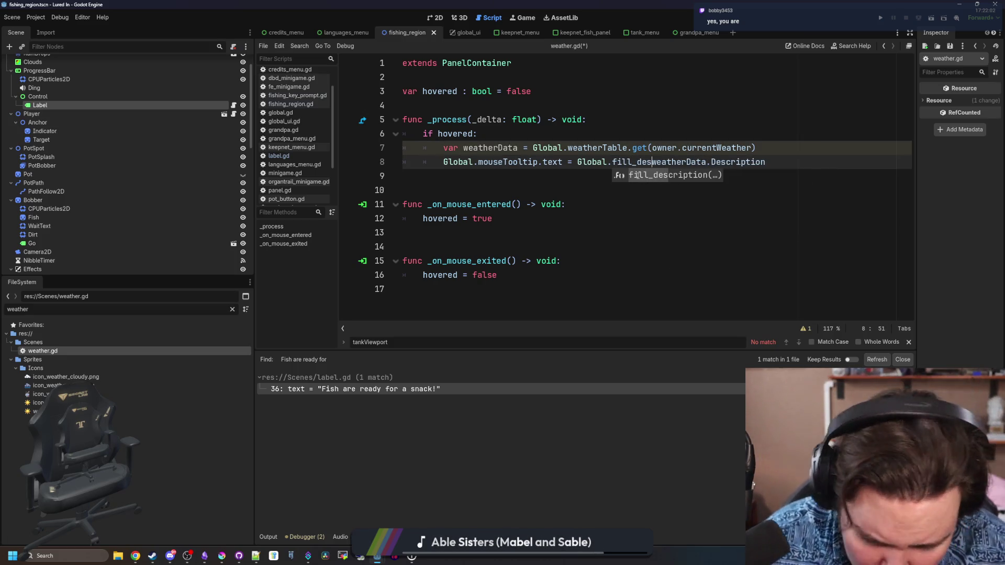
type("cription(")
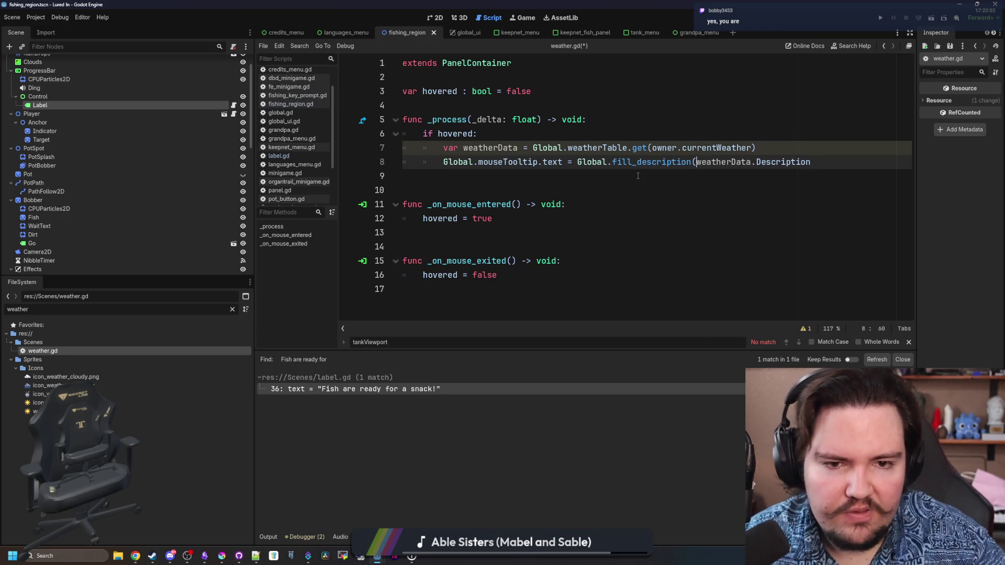
left_click(814, 163)
type(")")
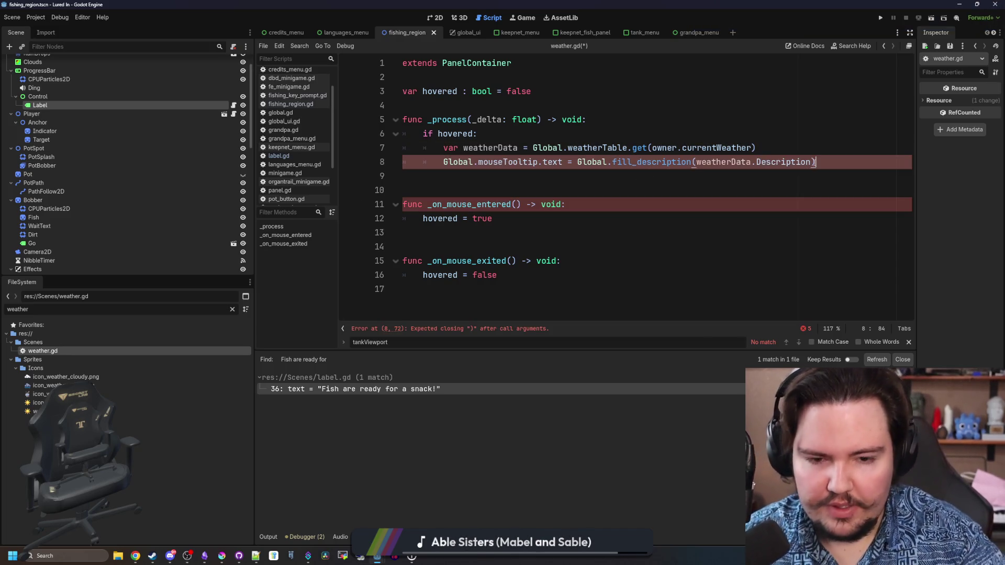
key("BackSpace")
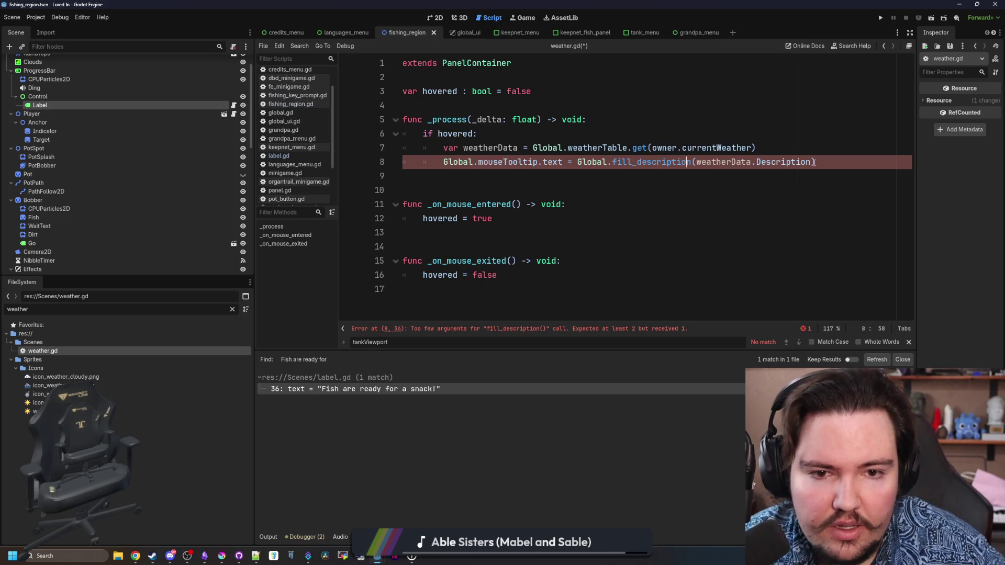
type("owner.currentWe")
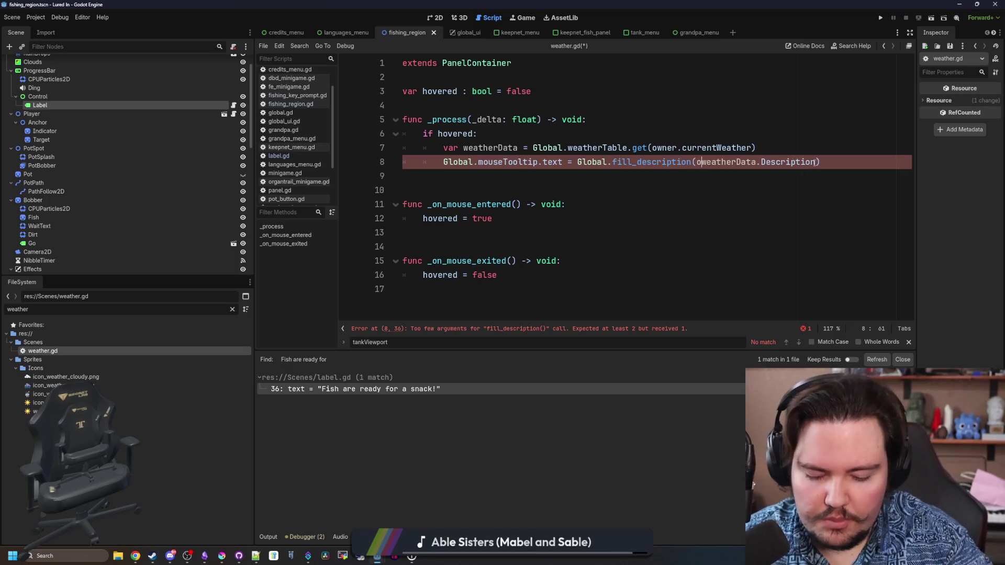
type("ather, w")
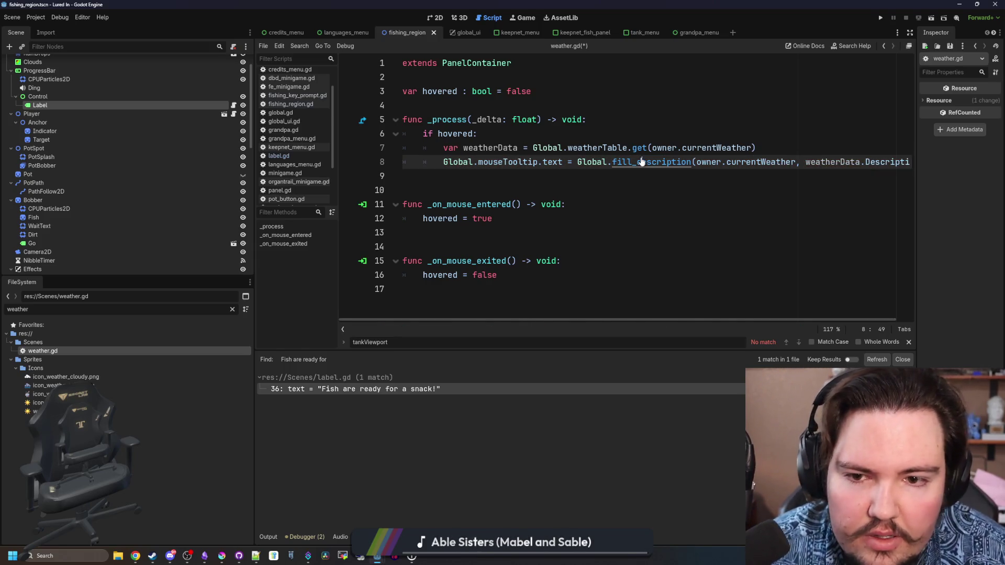
left_click(641, 162, "ctrl")
left_click(554, 175)
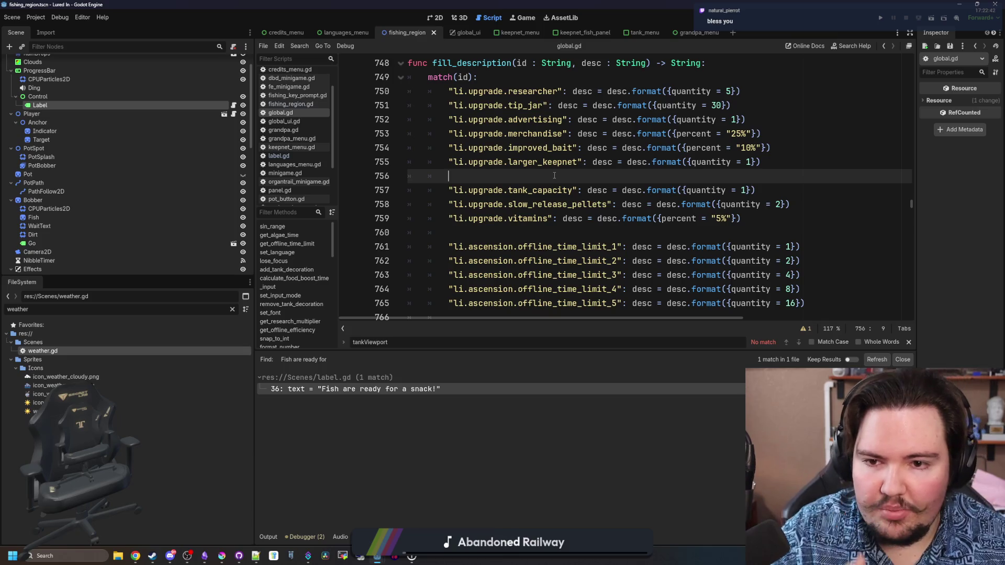
Add a "li.weather.sunny": desc = desc.format({}) case to fill_description's match block.
key("Return")
key("Return")
key("Up")
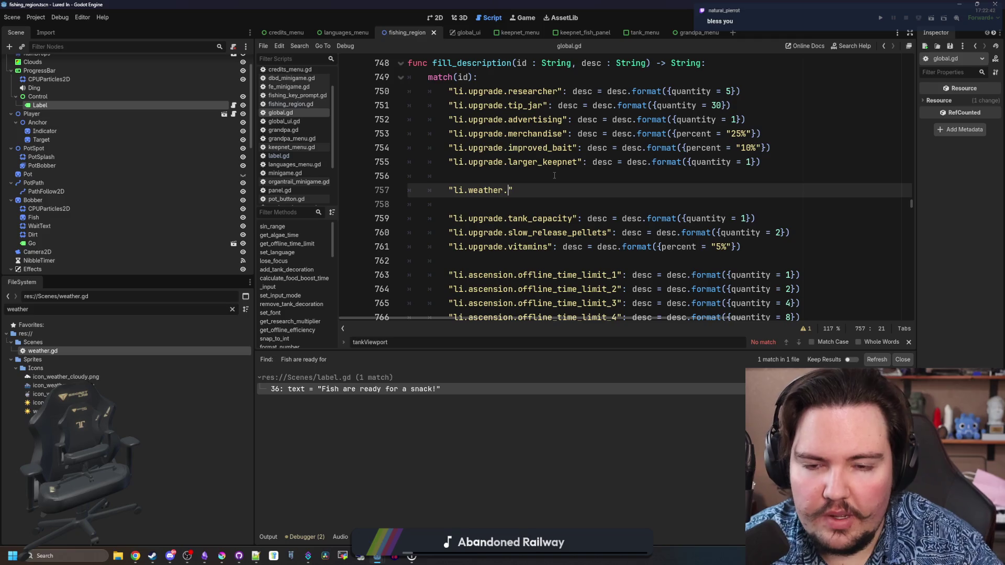
type("sunny\": de")
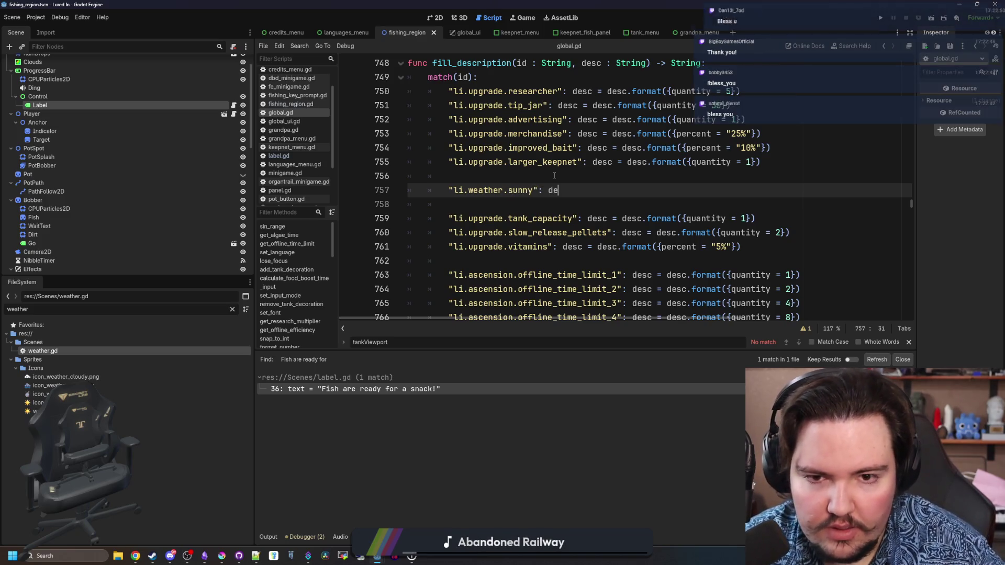
type("sc = desc")
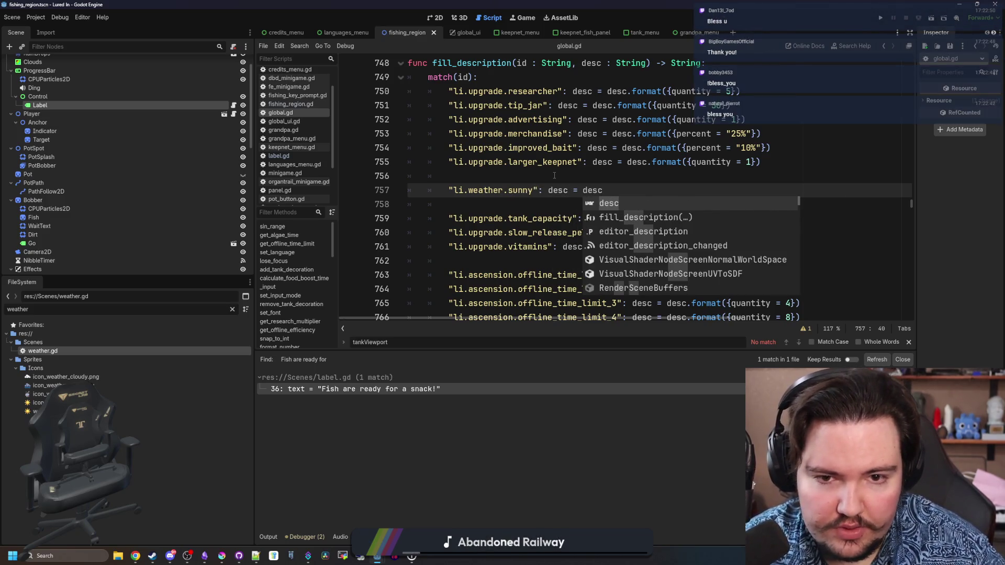
type(".format()")
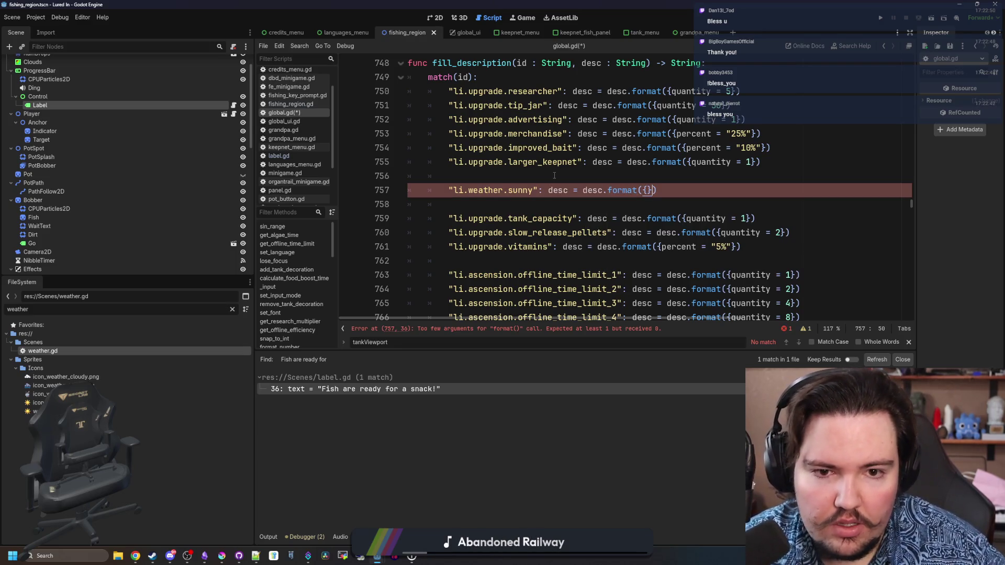
key("Left")
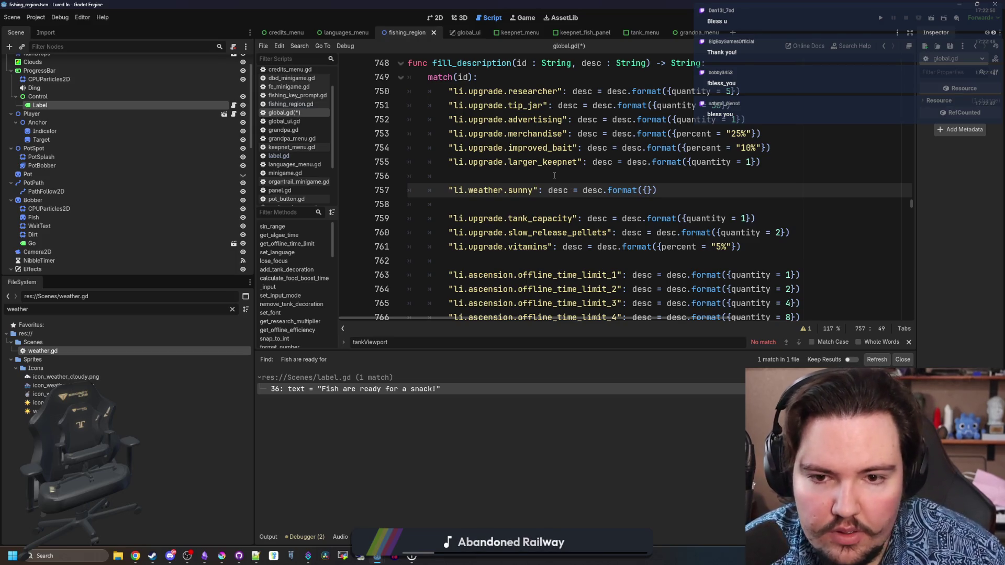
scroll(554, 175, "down", 3)
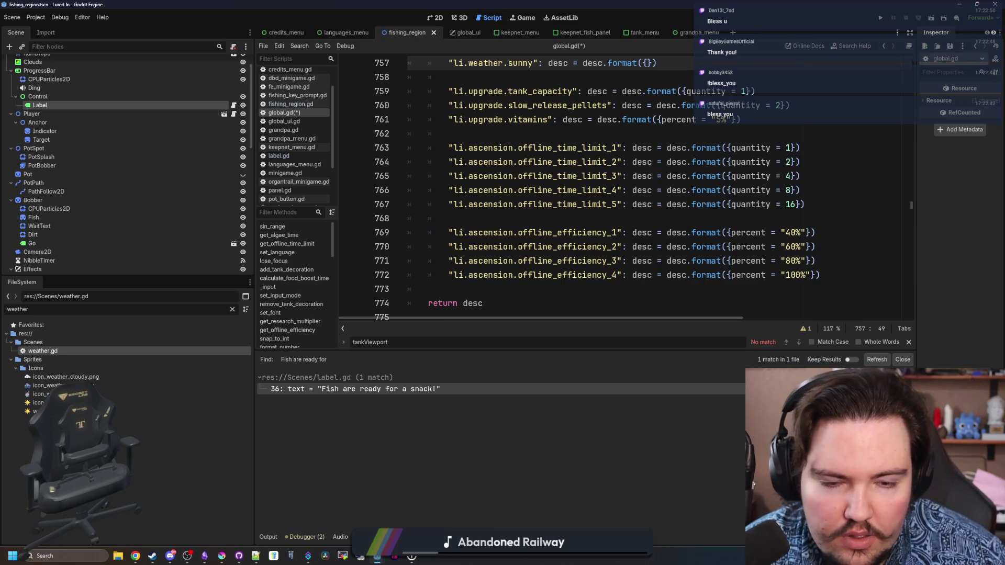
scroll(623, 190, "up", 4)
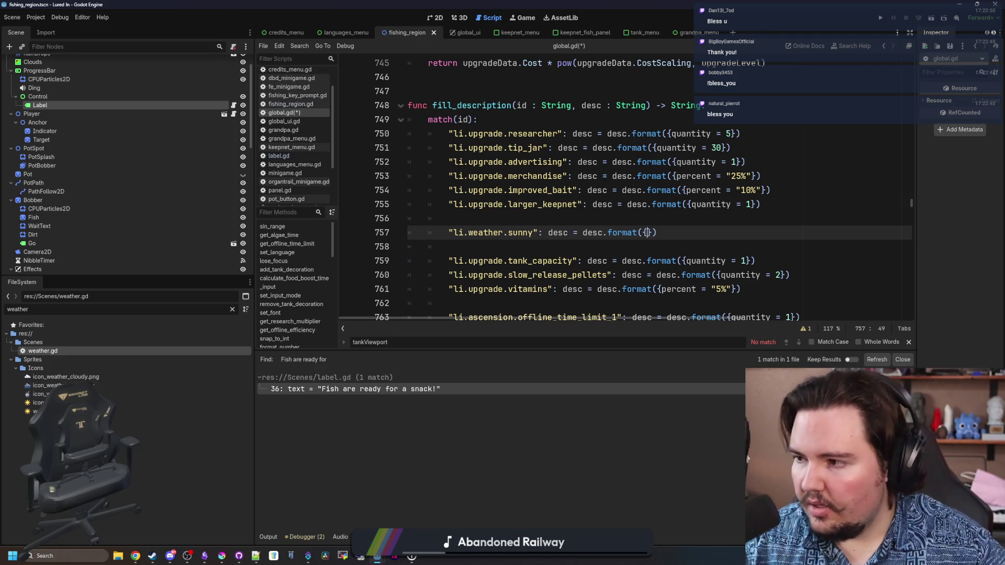
left_click(135, 555)
left_click(357, 204)
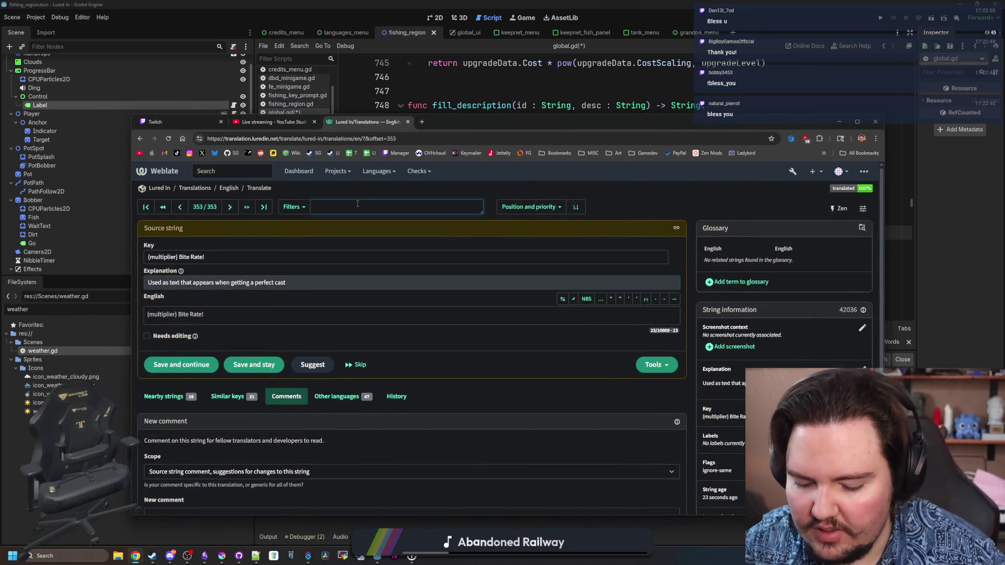
Search Weblate for 'increases' and step through the matches to the bite chance string.
type("inceases")
key("Return")
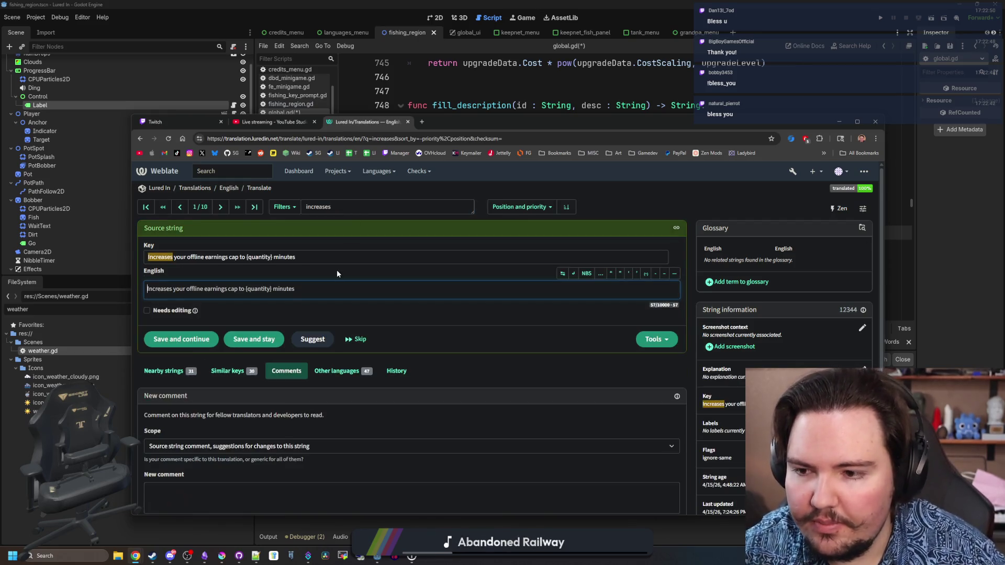
left_click(220, 206)
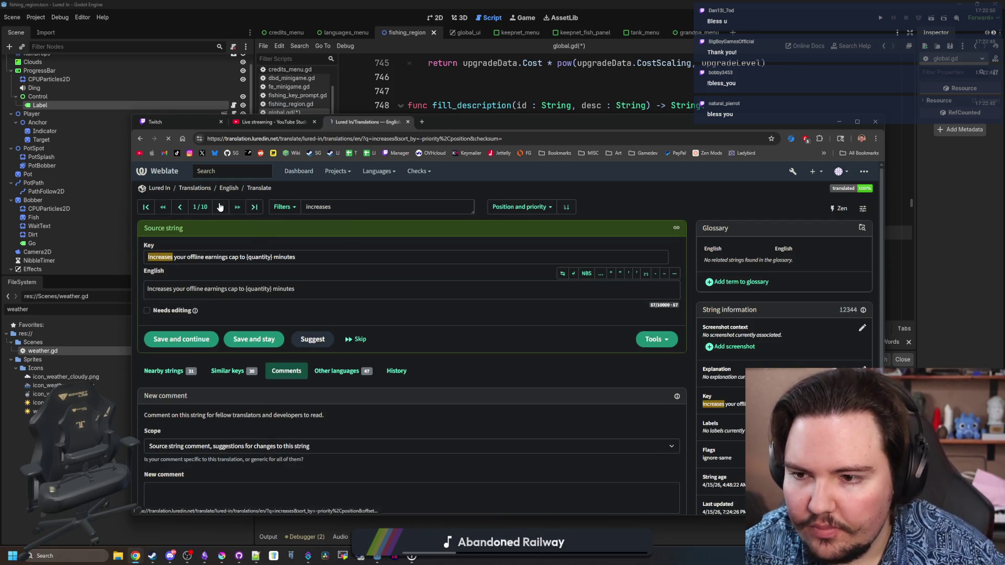
left_click(219, 207)
left_click(219, 207)
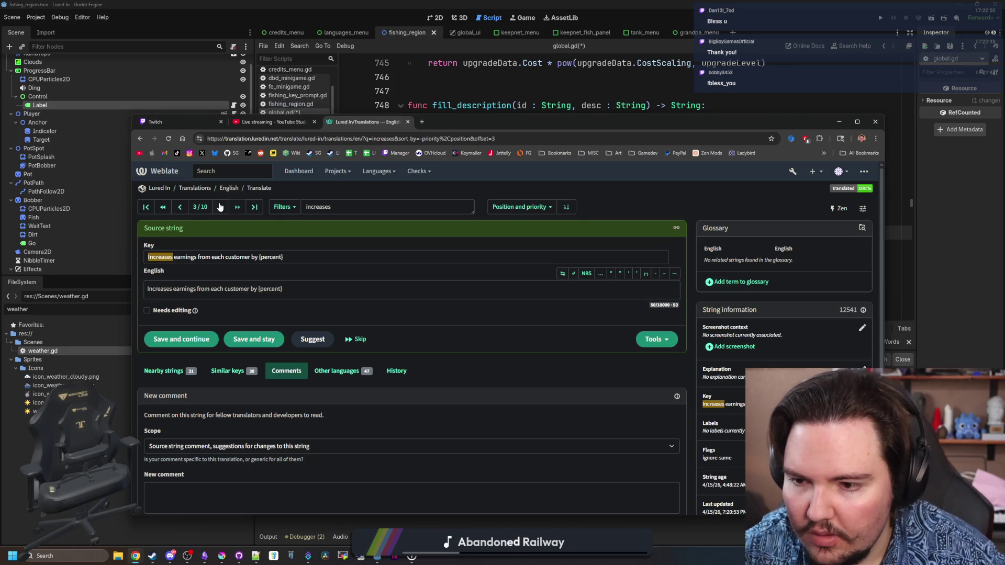
left_click(220, 206)
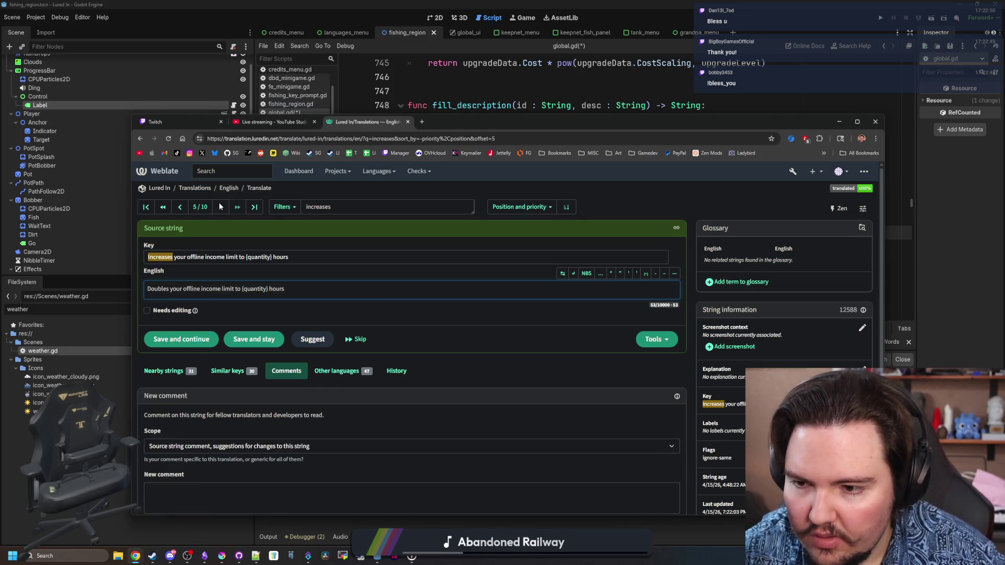
left_click(219, 206)
left_click(219, 206)
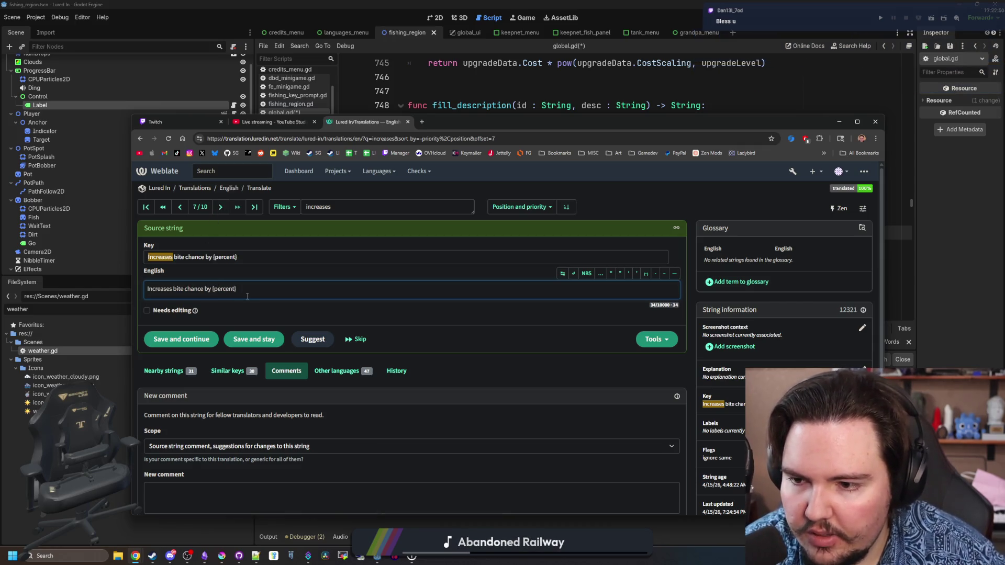
key("alt+Tab")
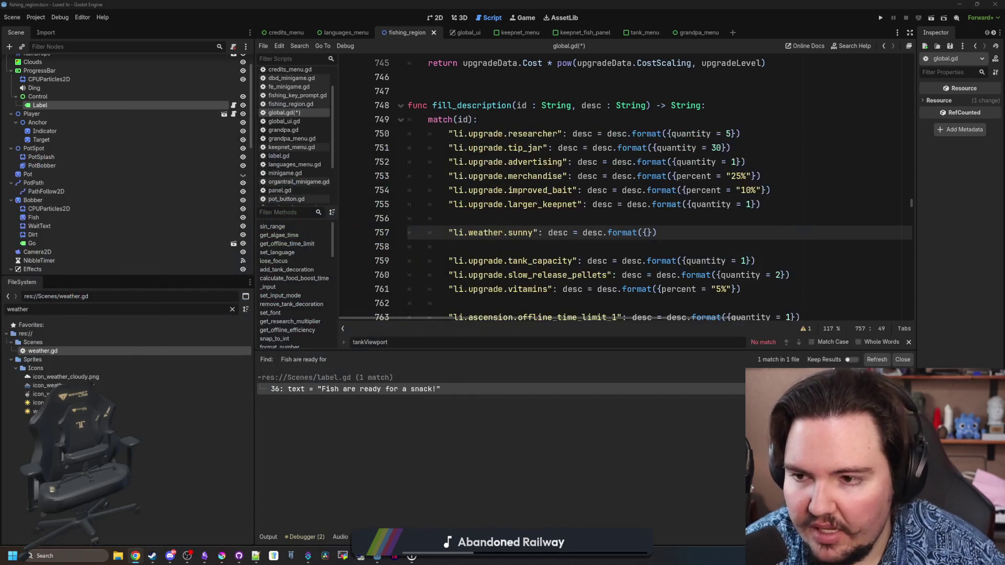
Fill the sunny case's format dictionary with percent = "100%" and save.
key("Up")
key("Up")
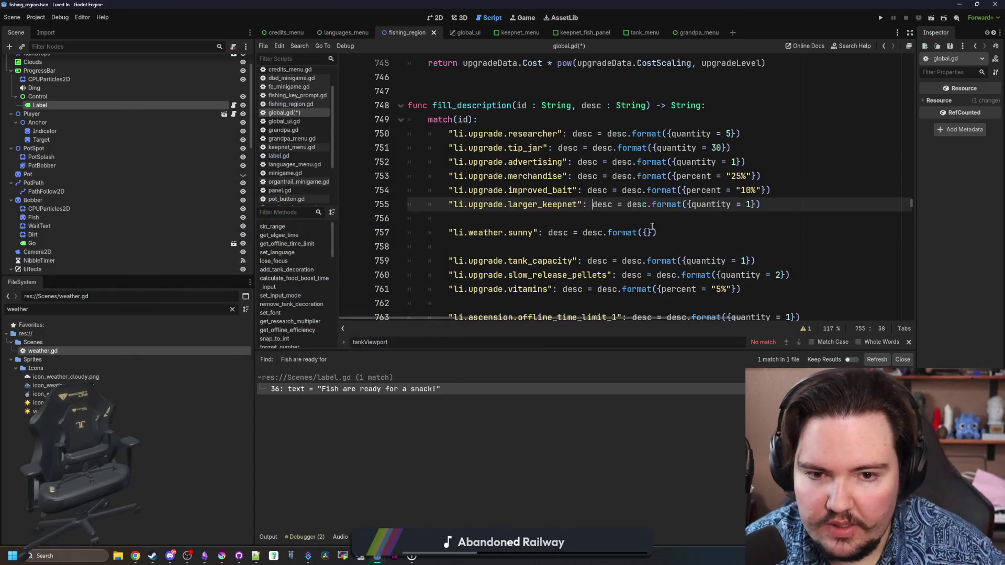
left_click(648, 232)
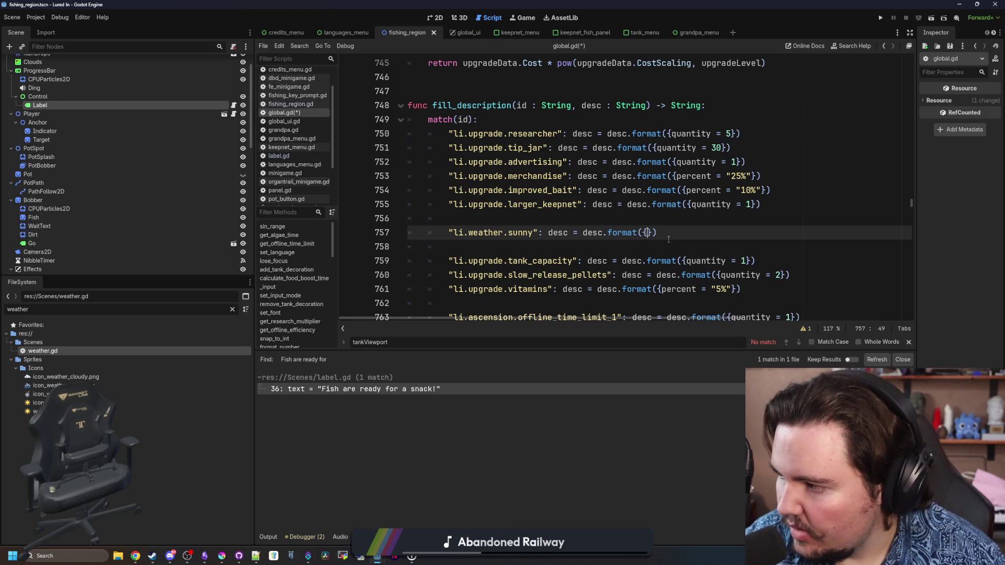
type("percent")
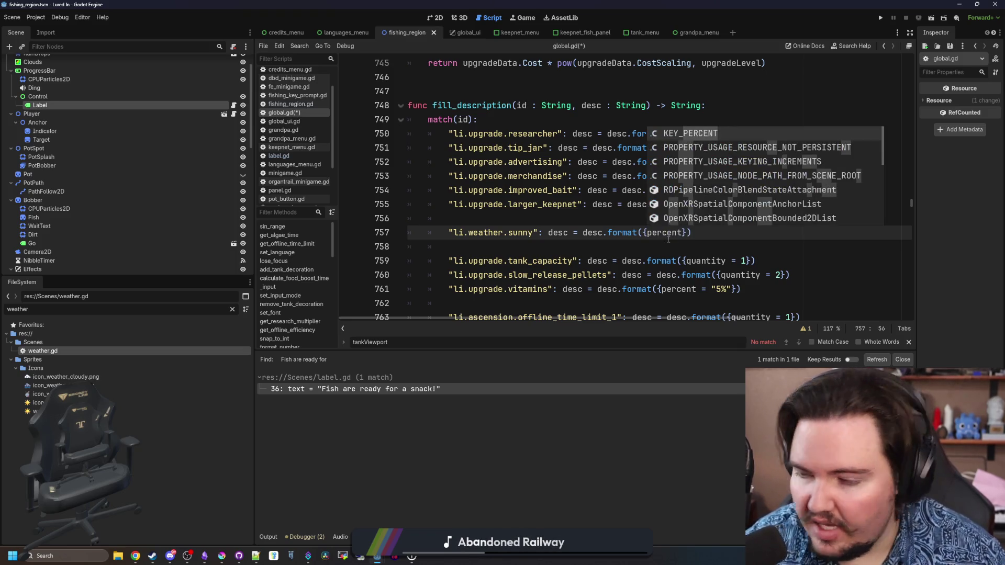
type(" =")
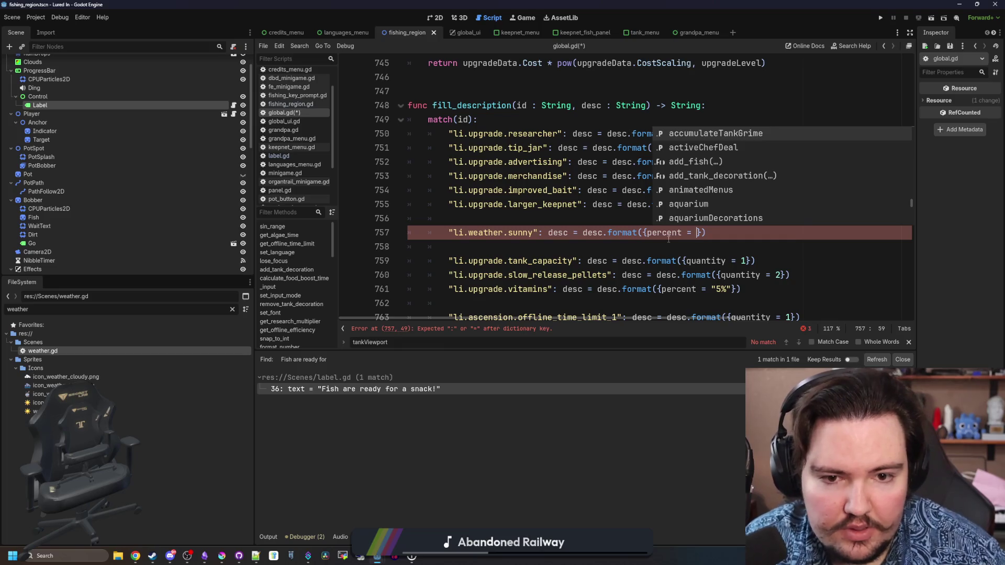
left_click(703, 247)
left_click(697, 236)
type("\"\"")
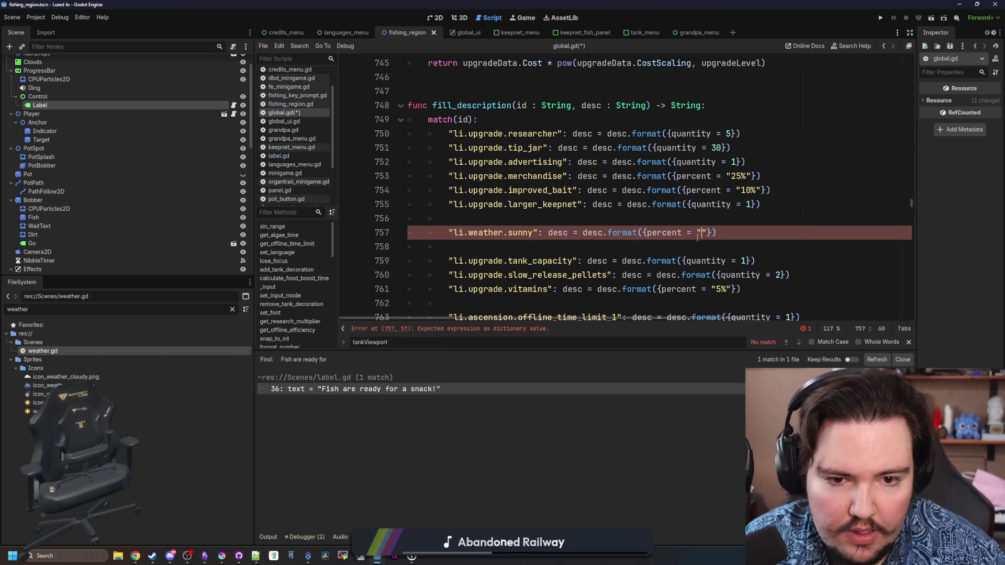
left_click(614, 222)
left_click(701, 233)
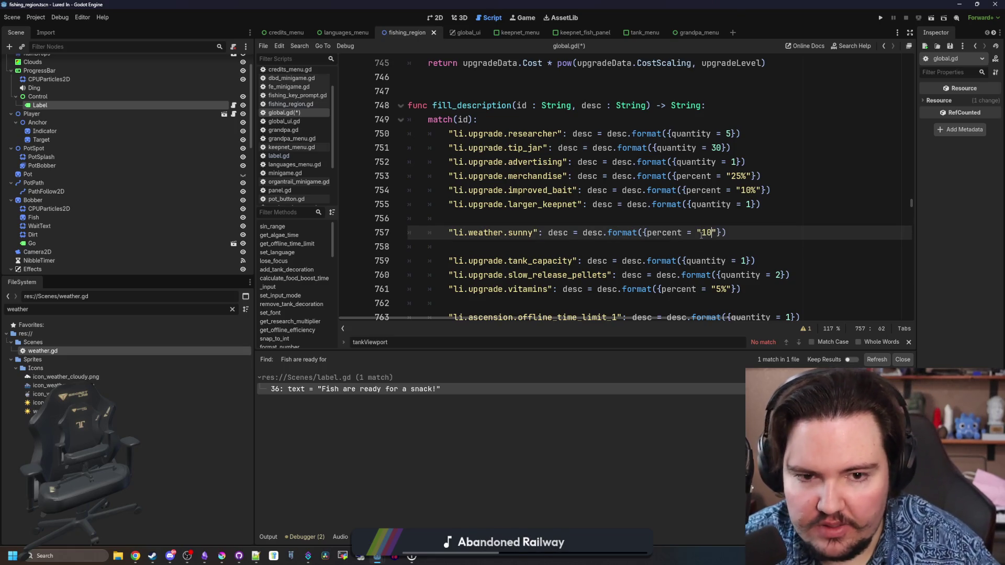
key("Up")
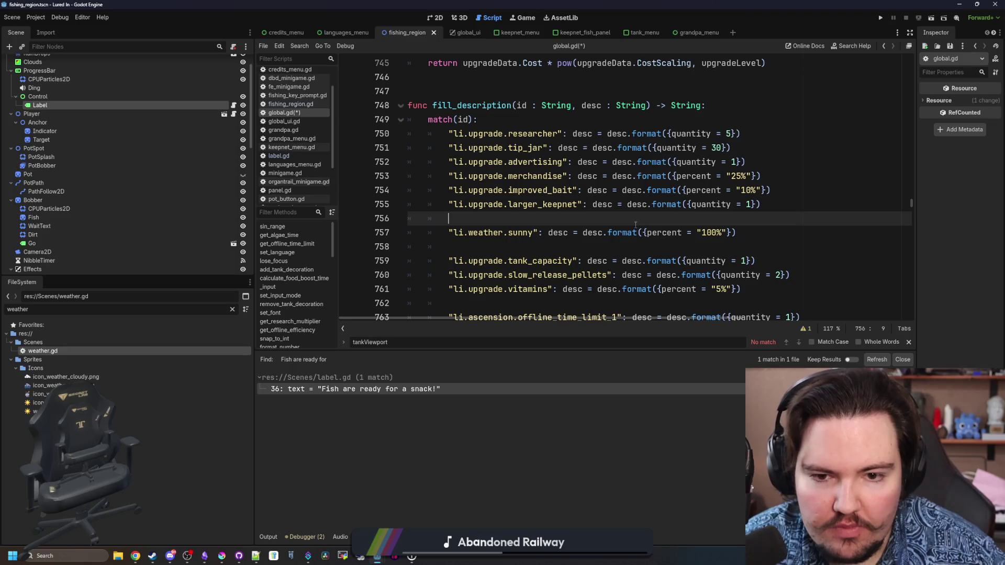
key("ctrl+s")
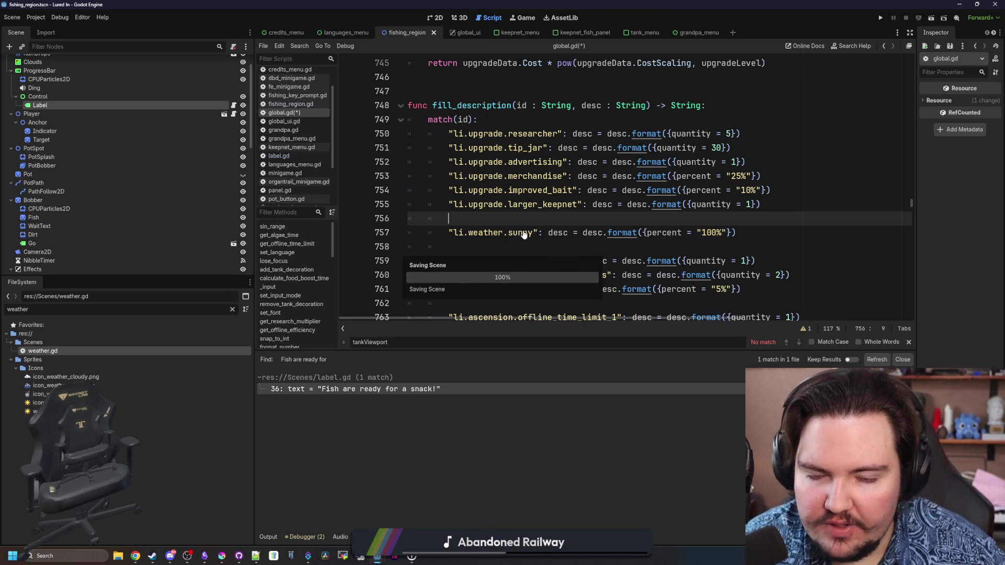
Rename that case to li.weather.rainy, duplicate it below as li.weather.sunny, and save.
double_click(520, 232)
type("rainy")
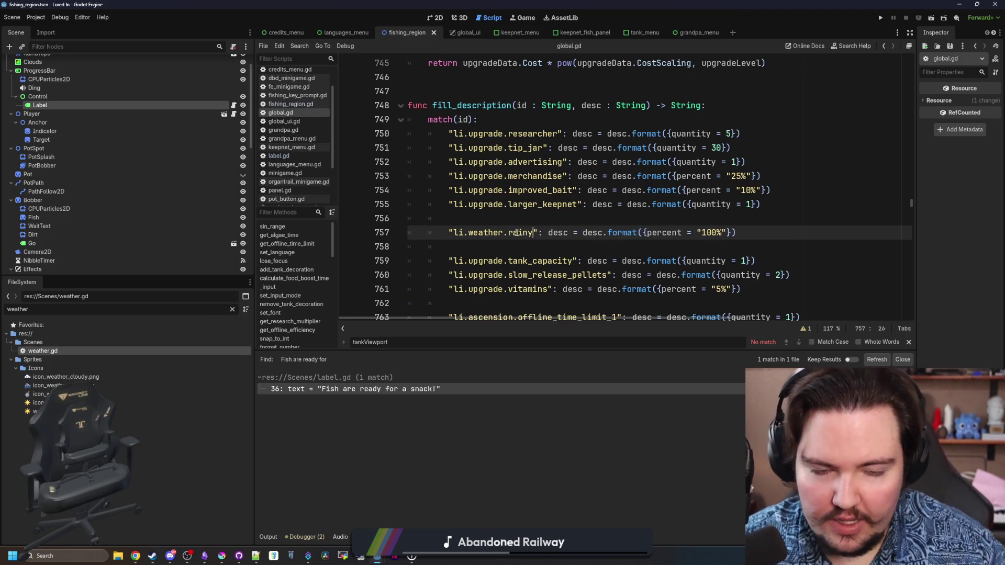
mouse_move(754, 225)
left_mouse_down()
mouse_move(427, 232)
mouse_move(449, 233)
left_mouse_up()
key("ctrl+v")
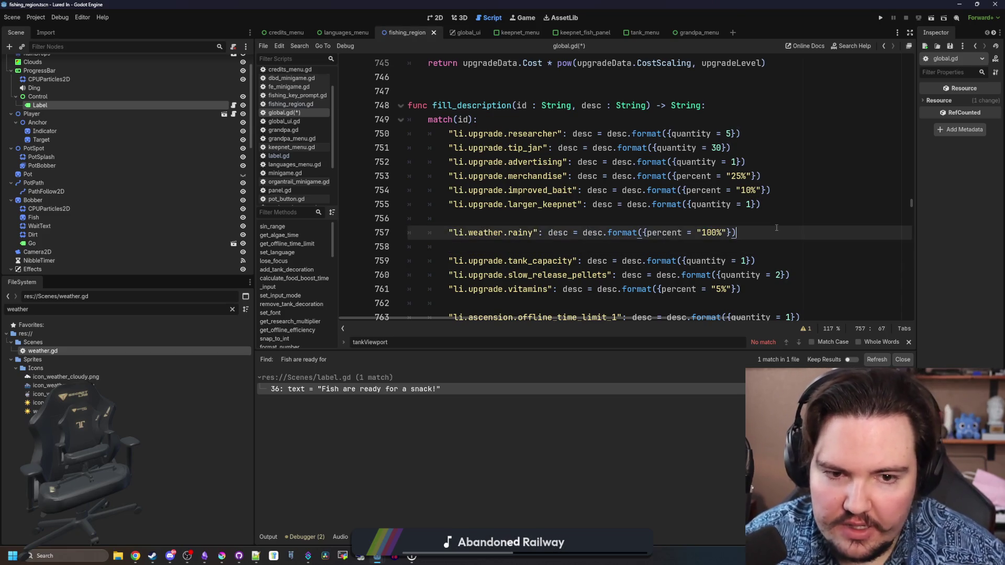
key("Return")
key("Return")
left_click_drag(737, 234, 499, 242)
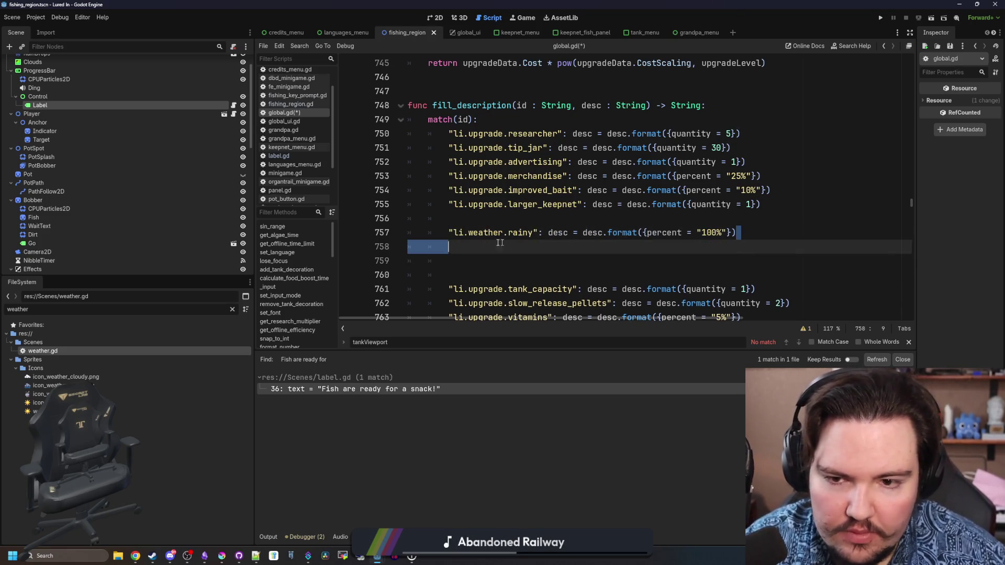
type("\"li.weather.rainy\": desc = desc.format({percent = \"100%\"})")
double_click(521, 246)
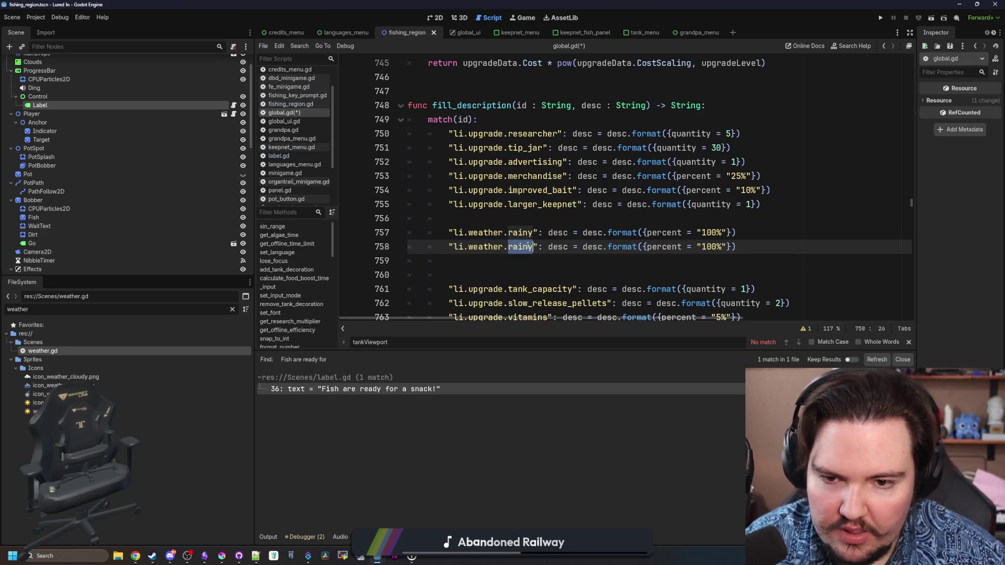
type("sunny")
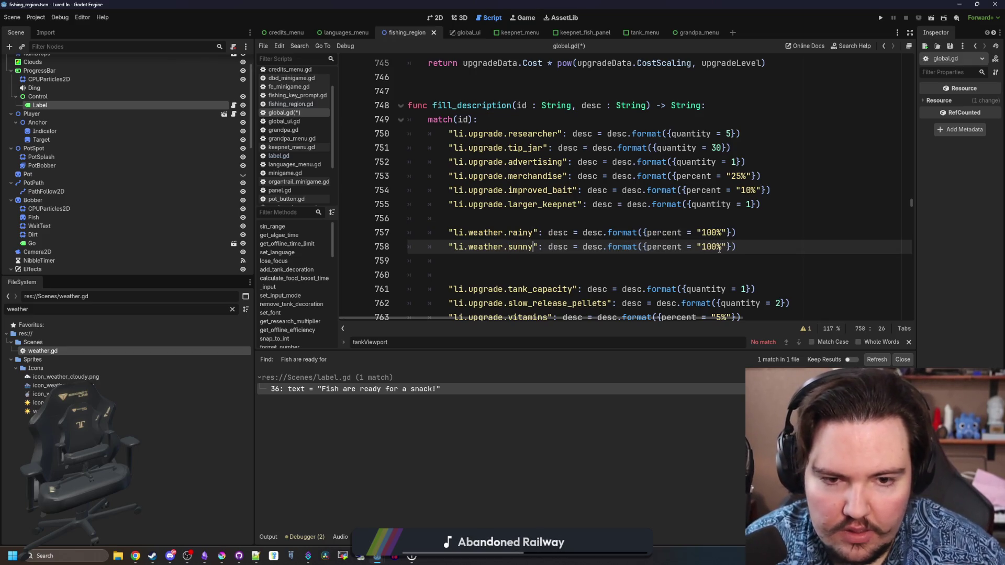
key("Down")
key("ctrl+s")
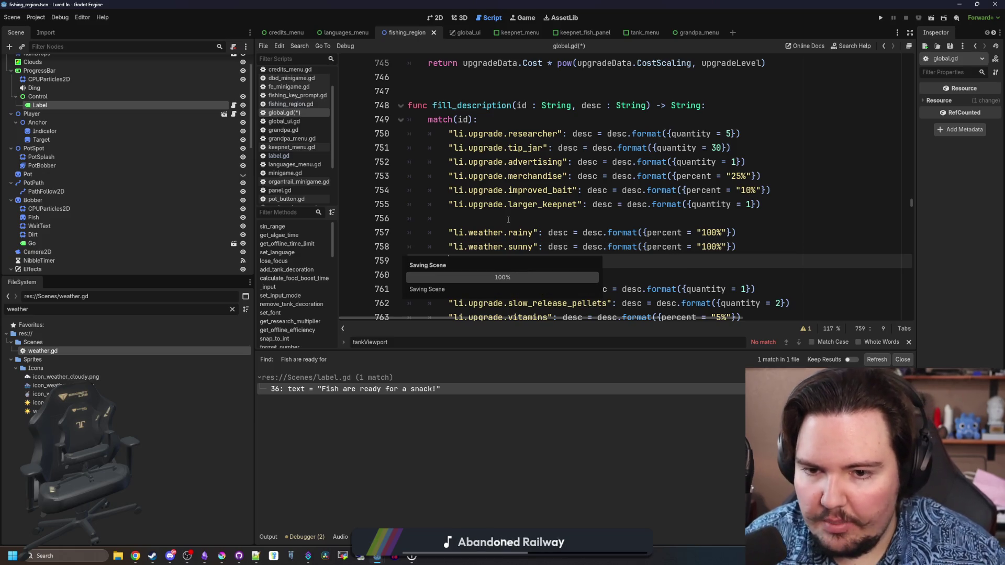
key("Delete")
left_click(489, 222)
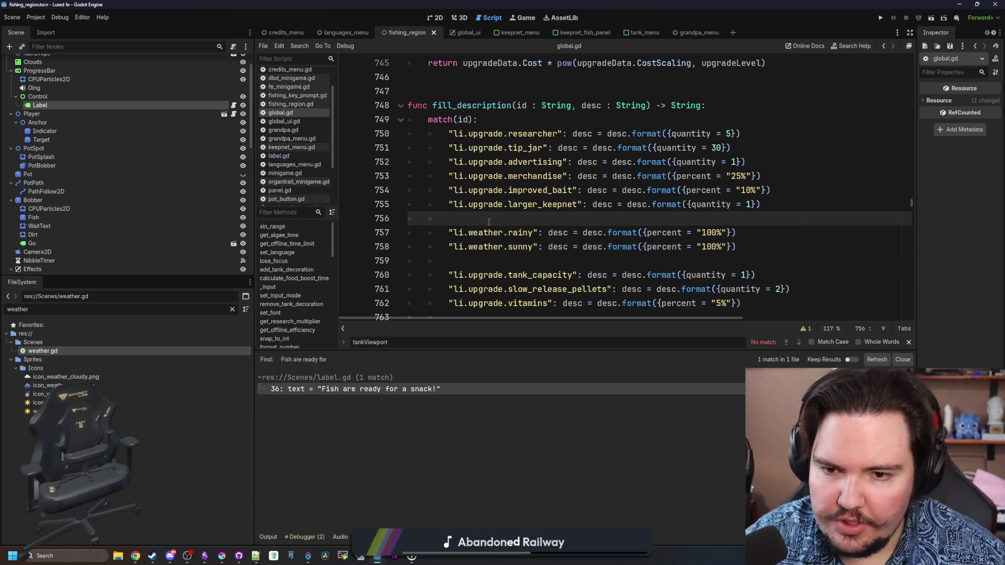
key("ctrl+shift+f")
Close the file search, save the project and return to global.gd.
type("global")
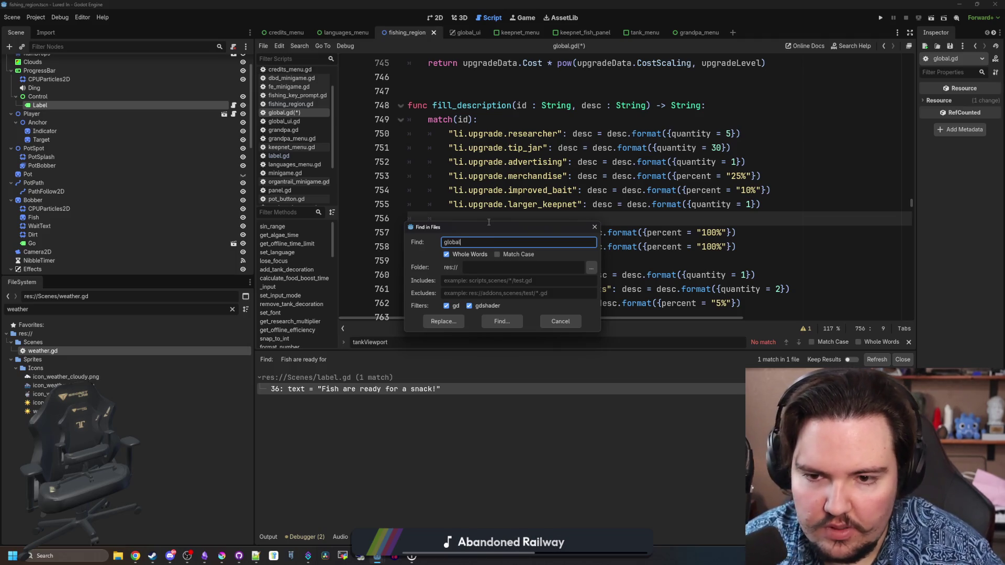
key("Escape")
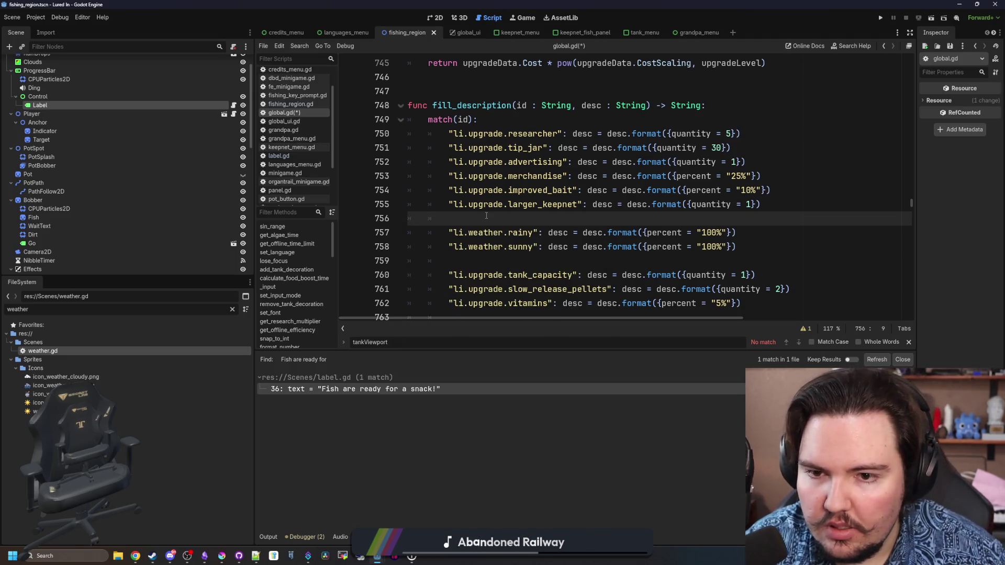
key("ctrl+s")
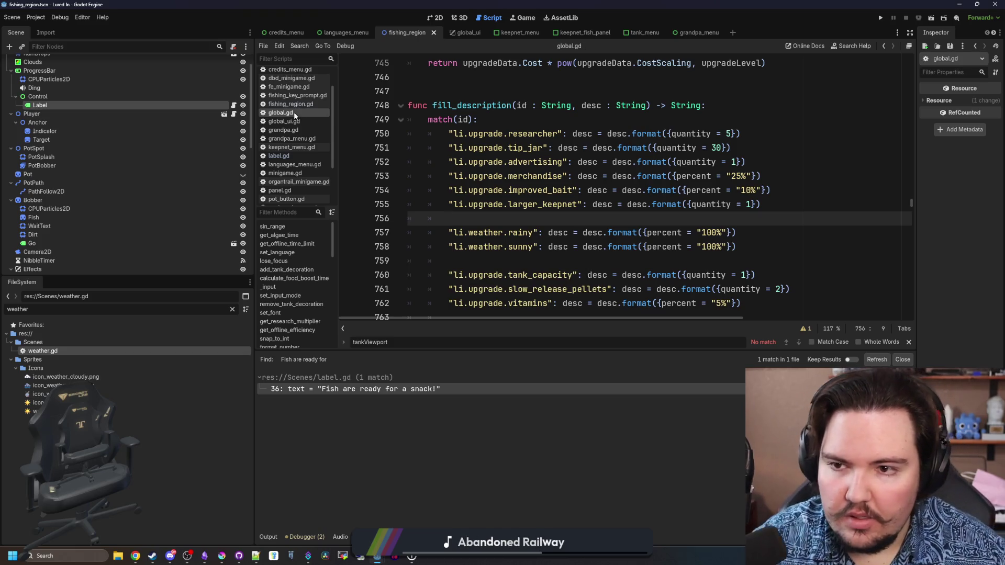
left_click(533, 110)
Search global.gd for 'weather' to reach the weatherTable definition.
key("ctrl+f")
type("weather")
key("Return")
key("Return")
key("Return")
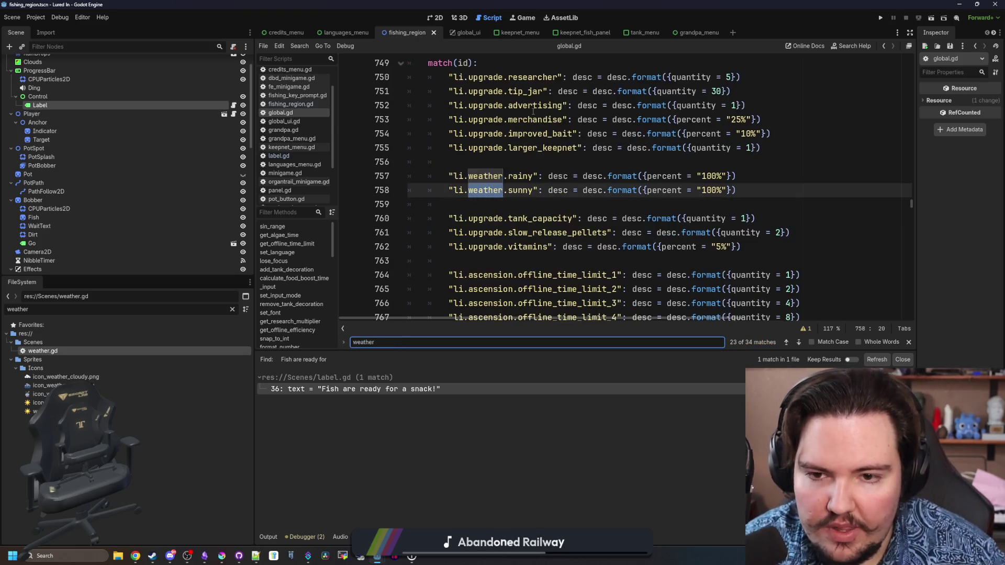
key("Return")
key("Return")
key("Return")
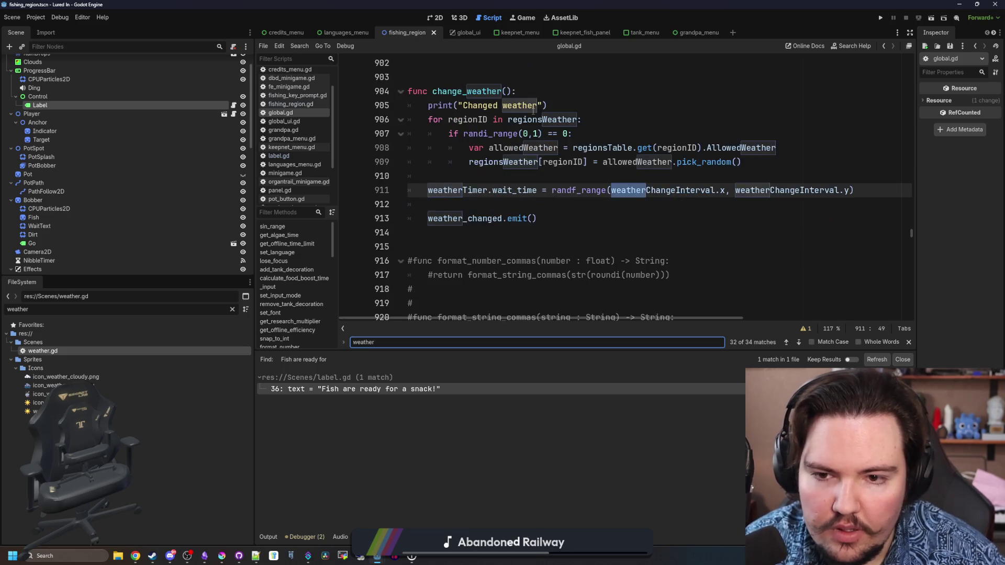
scroll(575, 188, "down", 2)
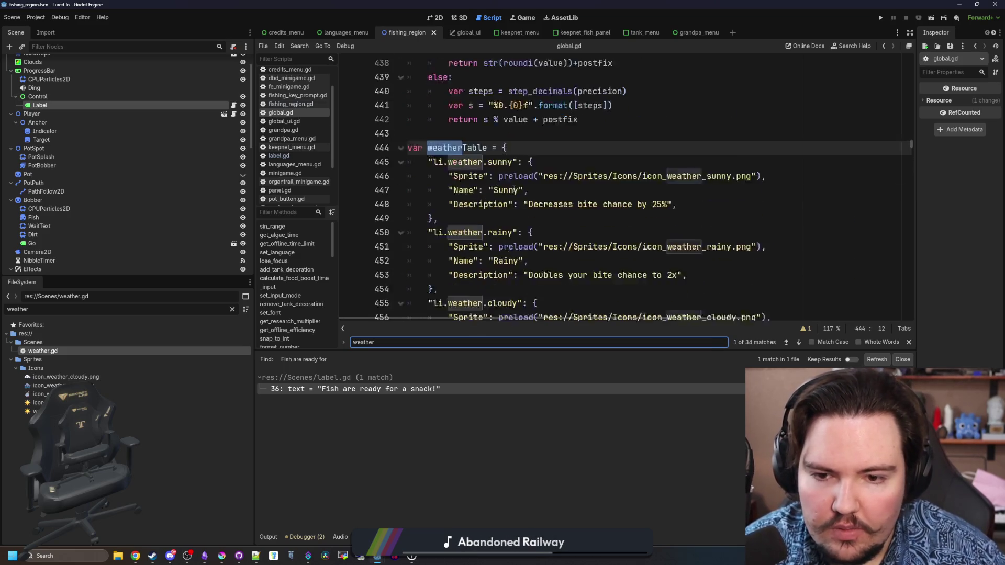
left_click(655, 179)
Put {percent} in Sunny's description, make Rainy read 'Increases bite chance by {percent}', and save.
left_click(667, 162)
type("{")
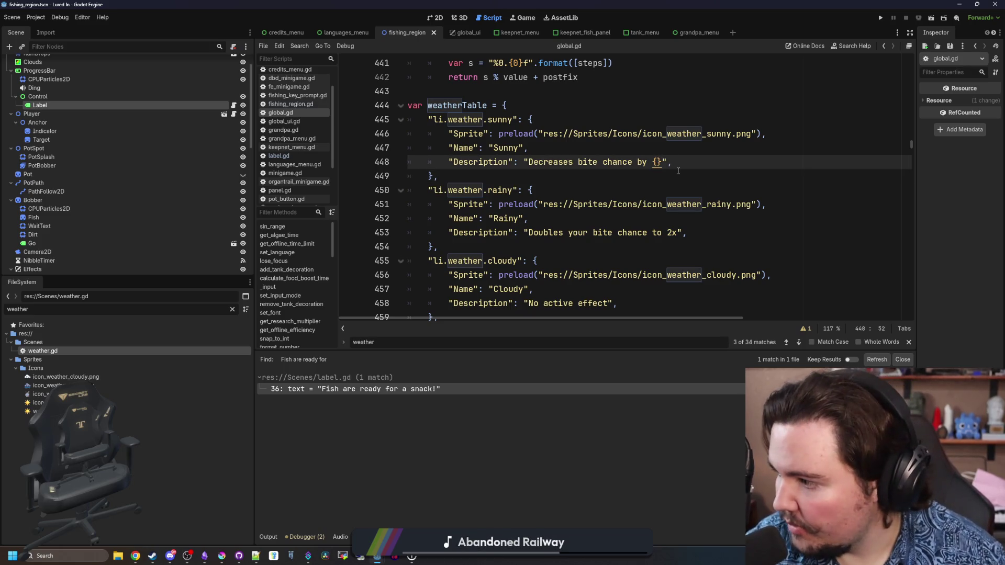
type("percent")
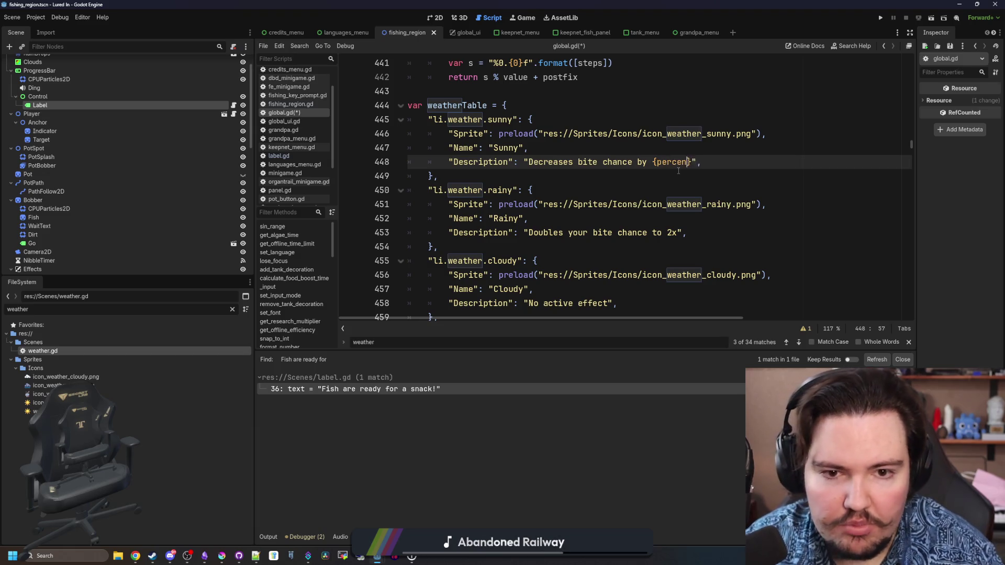
double_click(547, 233)
type("Increases")
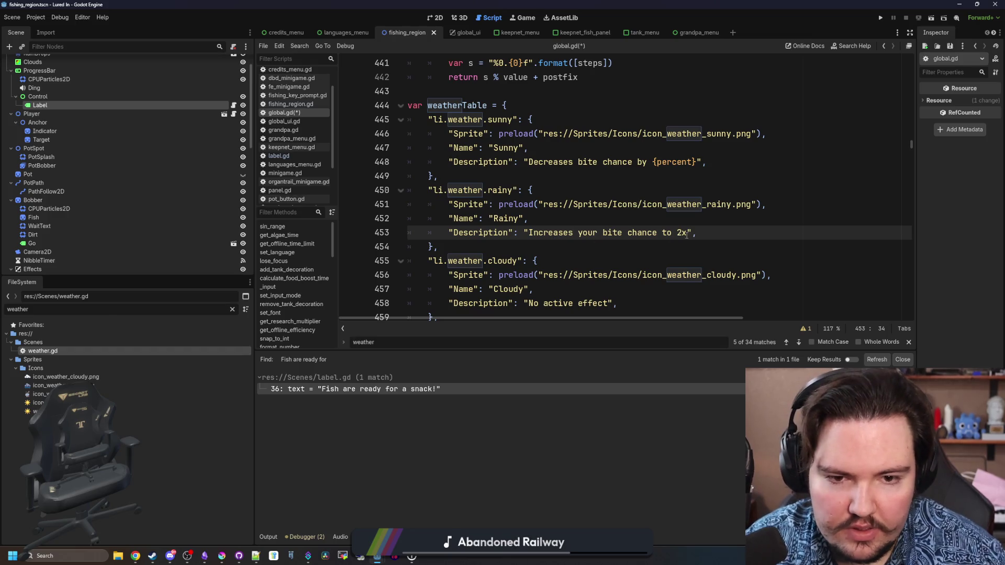
left_click_drag(687, 235, 577, 233)
type("bite ")
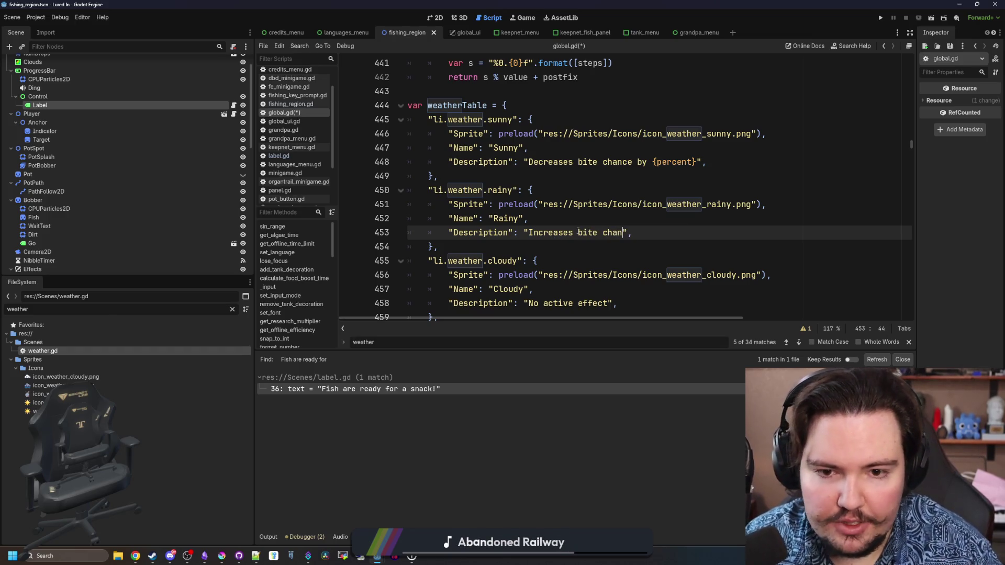
type("ercent")
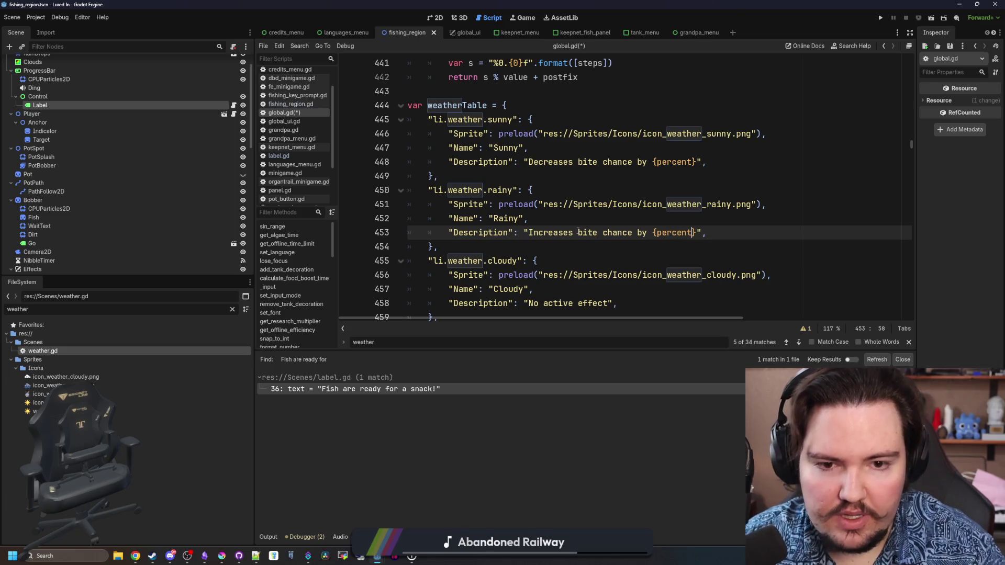
left_click(622, 223)
key("ctrl+s")
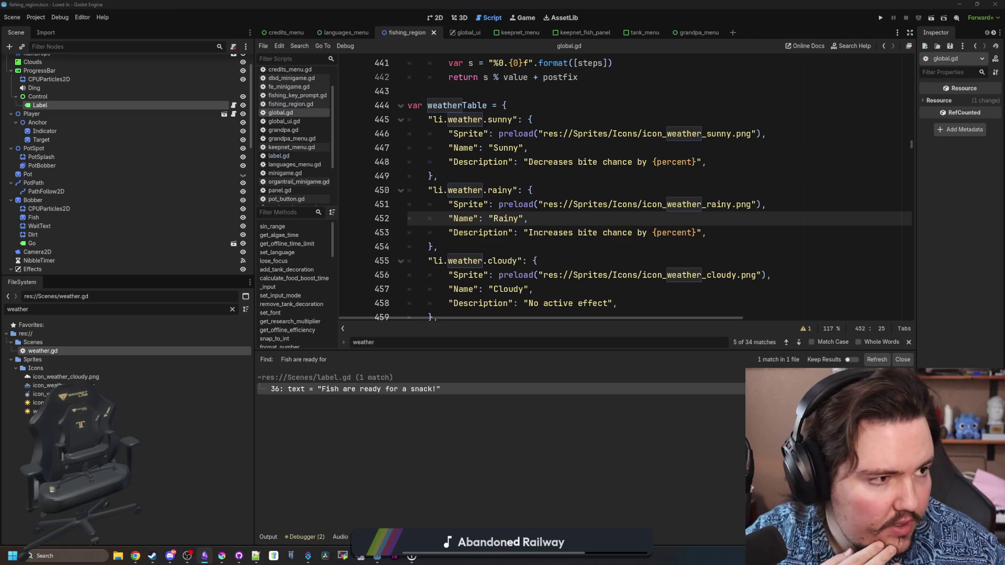
Tick off item 5 in the bug-list notes and return to the rainy weather entry.
key("alt+Tab")
left_click(419, 259)
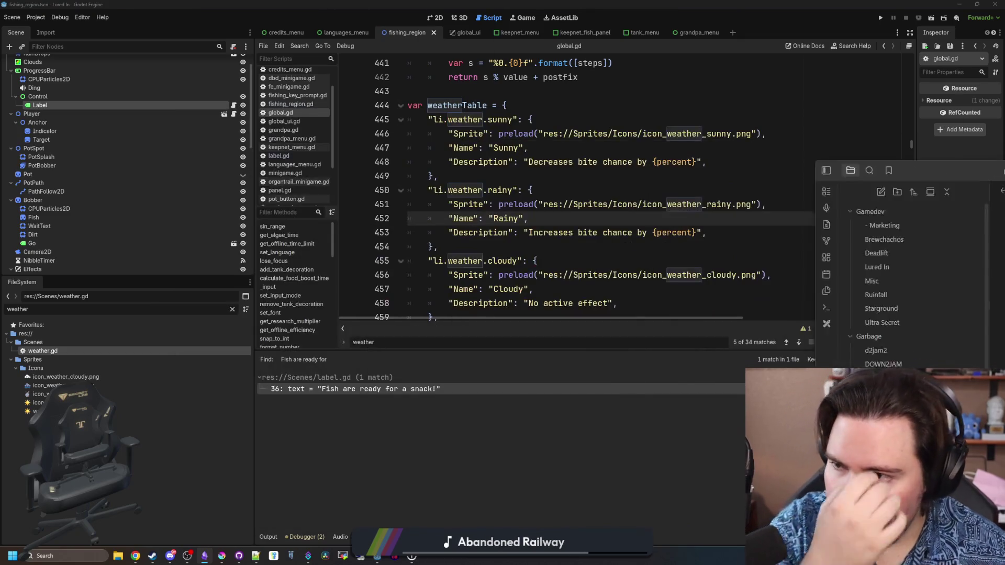
key("alt+Tab")
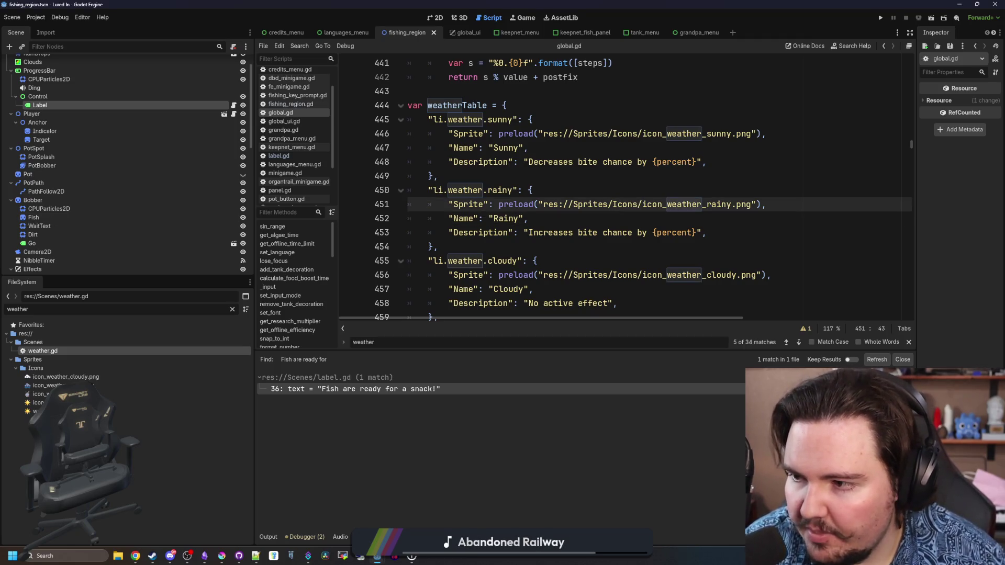
left_click(610, 187)
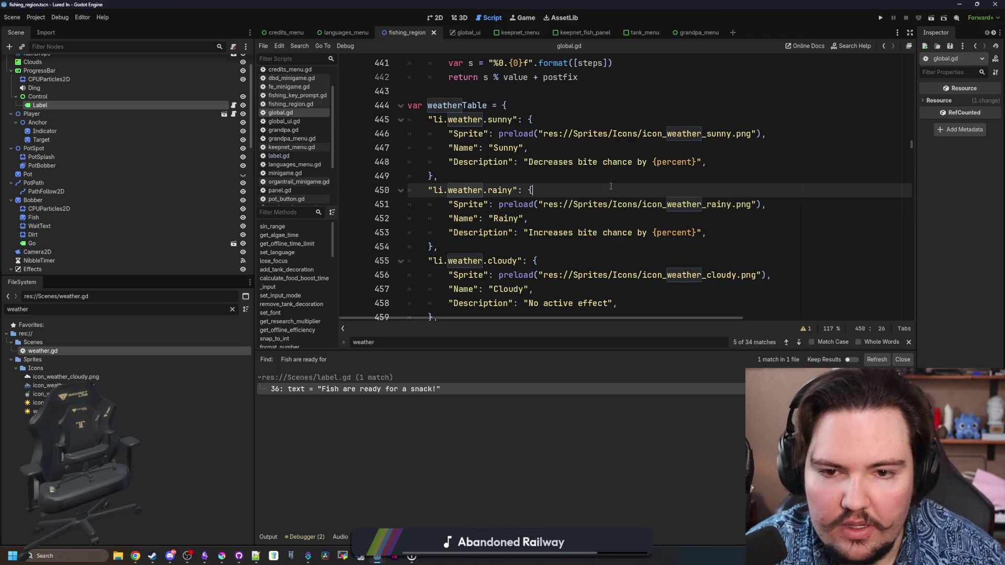
Run the game and get past the feedback notice, main menu and welcome-back summary.
left_click(881, 18)
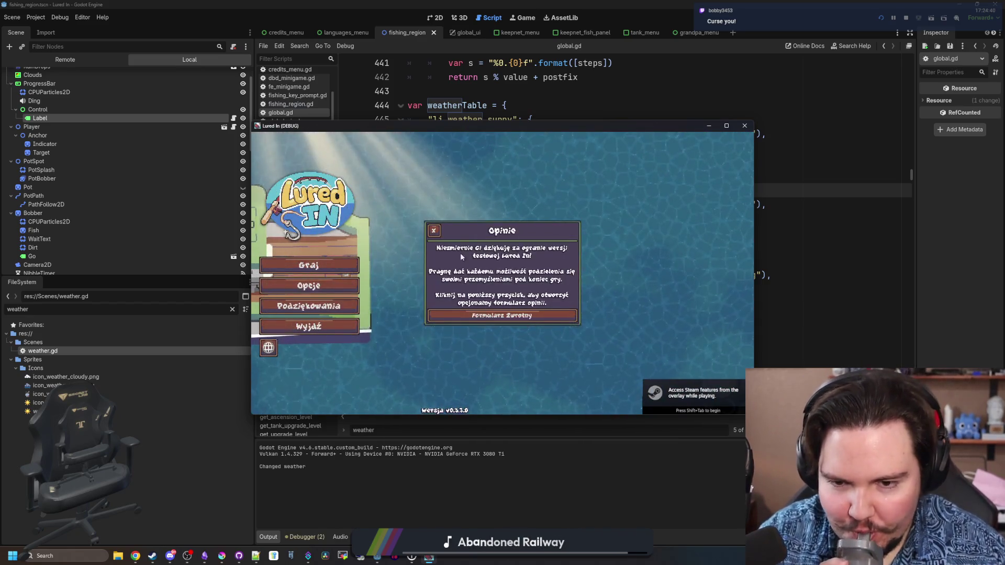
left_click(338, 265)
left_click(337, 266)
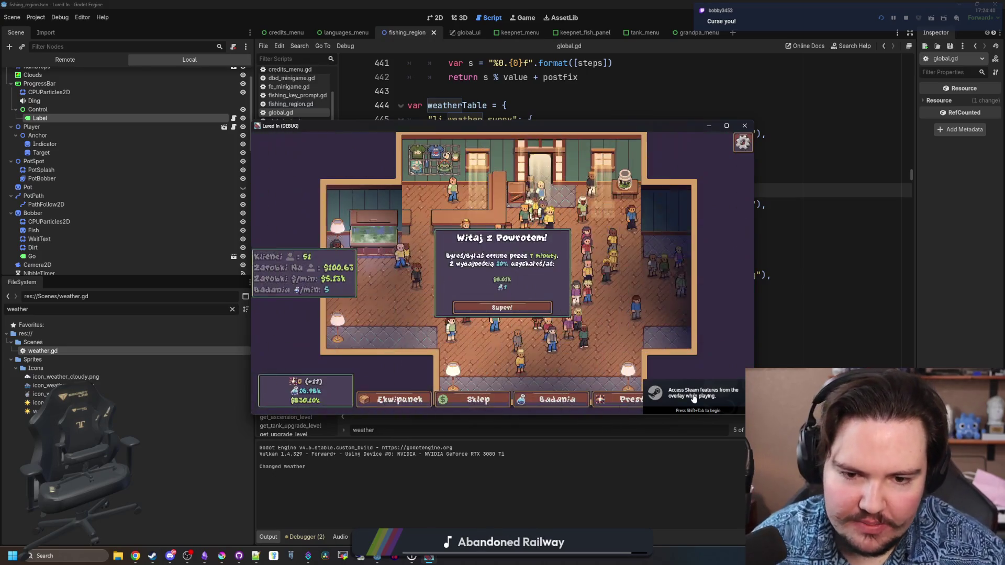
left_click(500, 307)
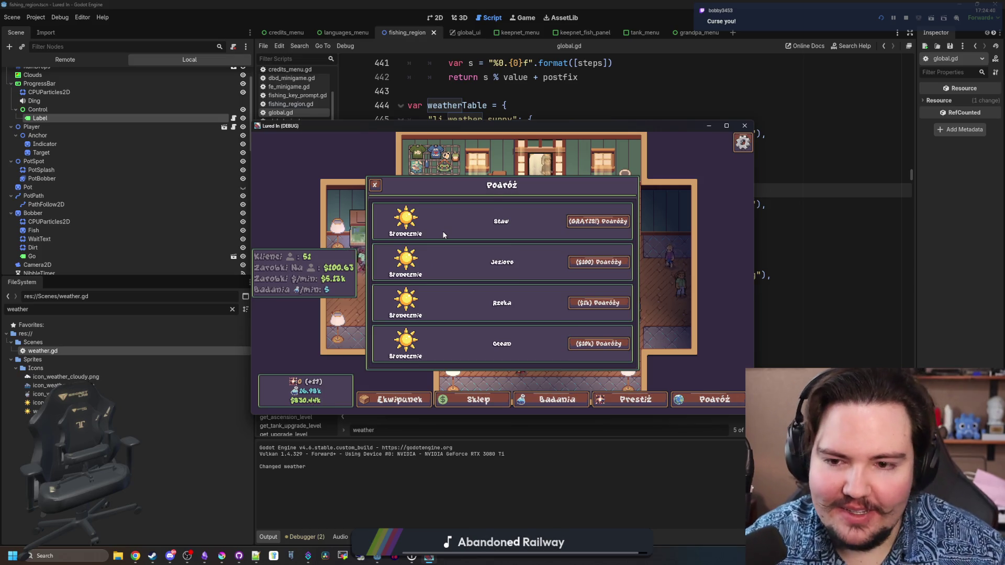
Use the secret console to run 'weather rainy' and then 'weather sunny'.
key("grave")
type("weather rainy")
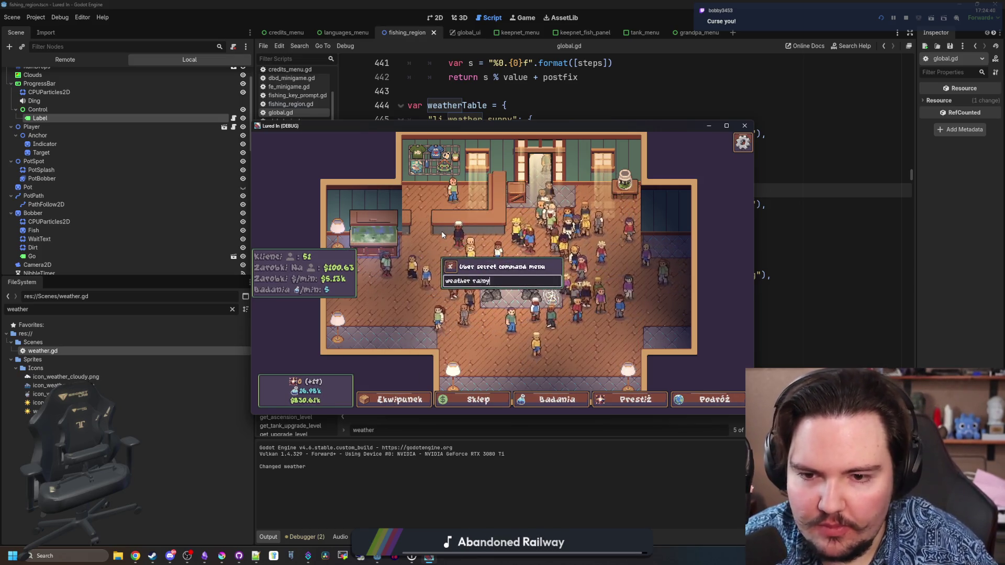
key("Return")
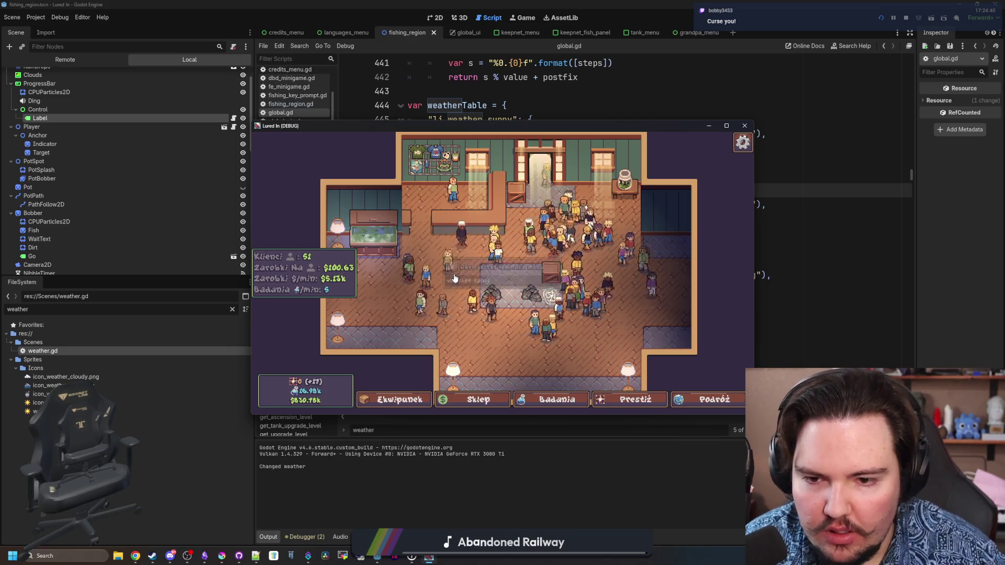
key("grave")
type("weather rain")
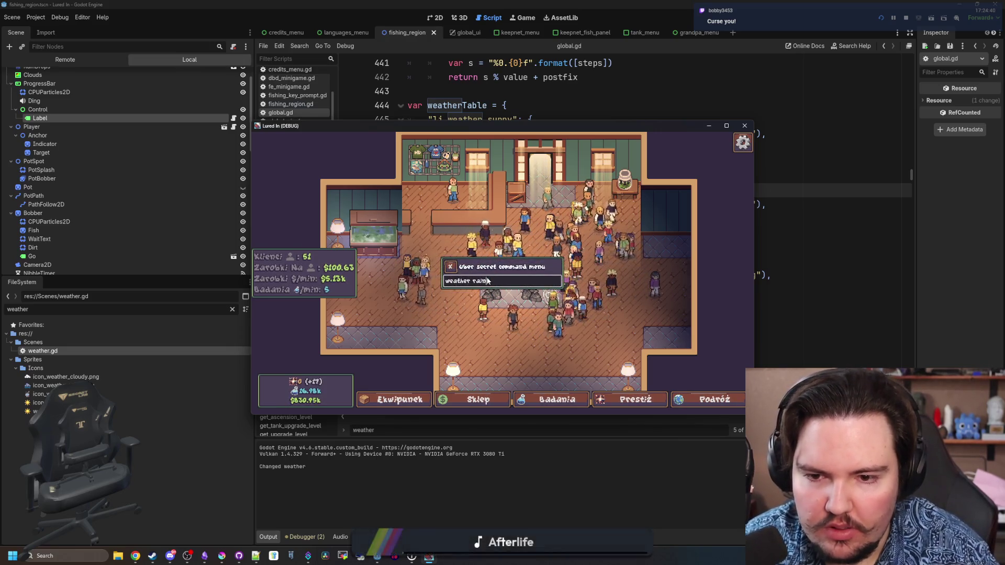
type("sunny")
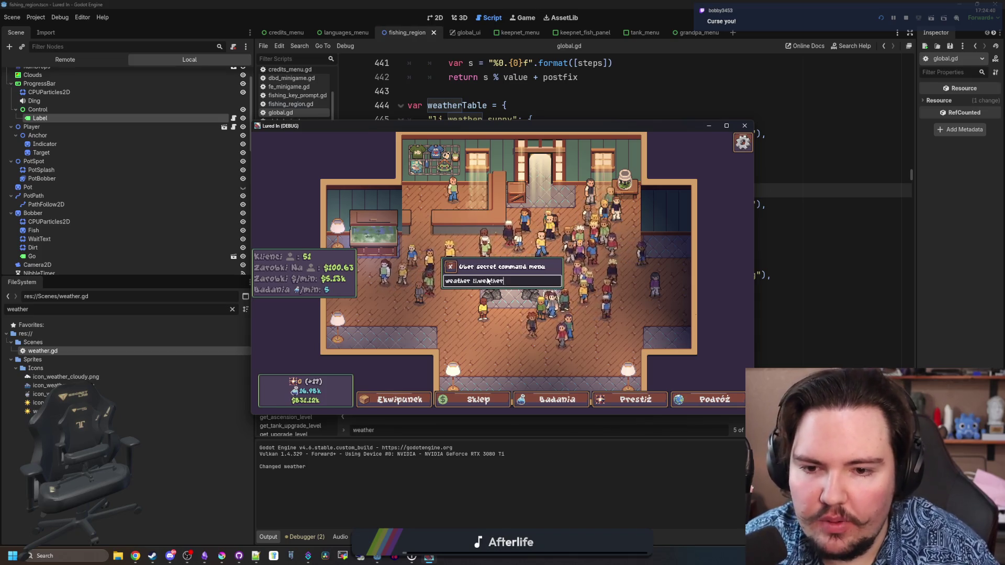
key("Return")
Travel to the Jezioro lake and open the command console there.
left_click(714, 400)
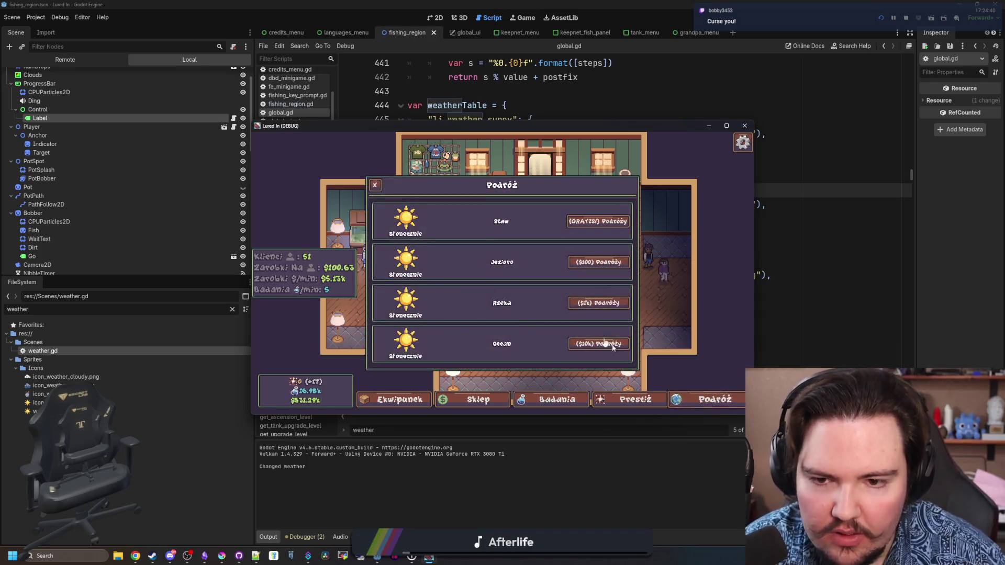
left_click(614, 270)
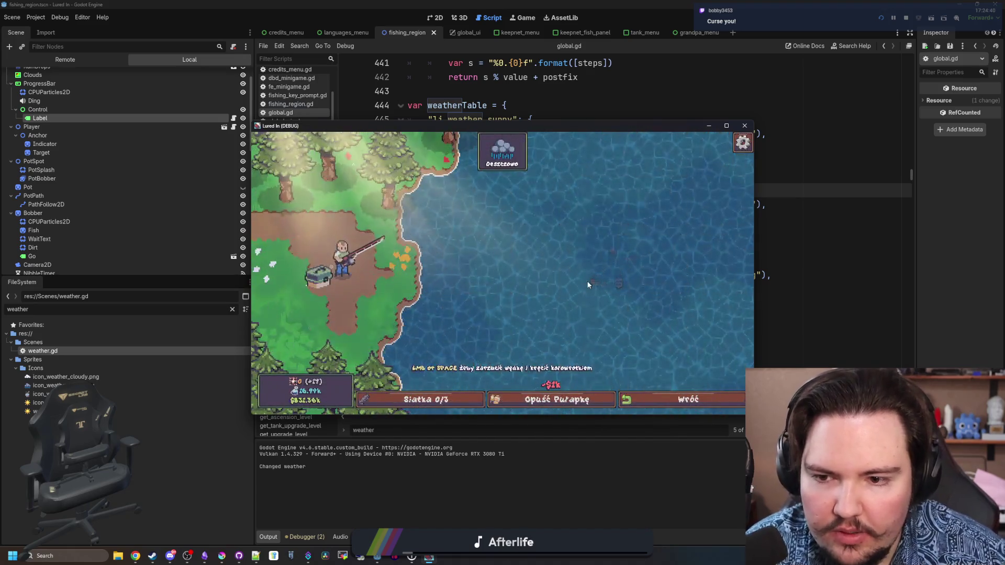
key("grave")
key("grave")
Switch the game language to Bulgarian, then move the game window aside to open weather.gd.
mouse_move(497, 149)
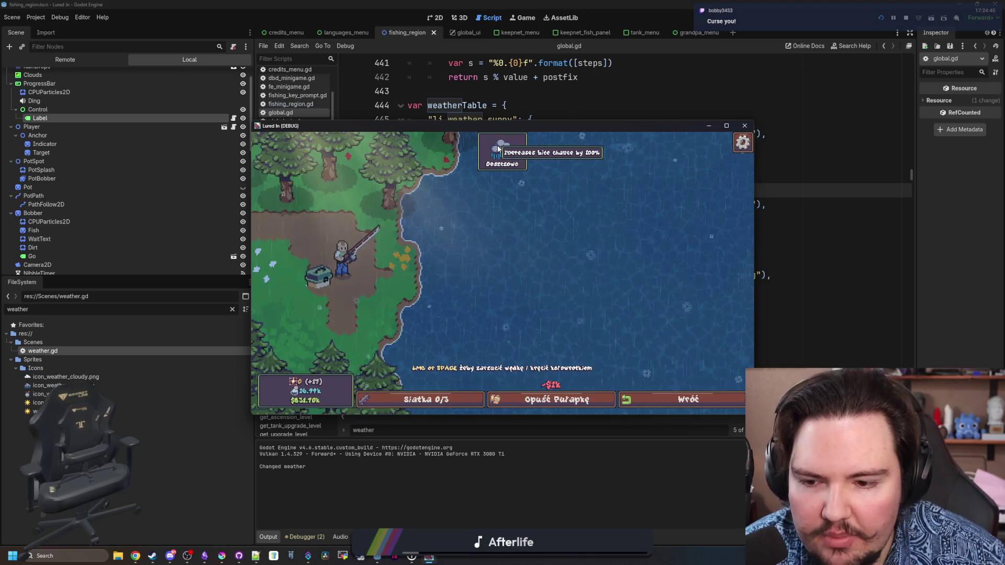
key("Escape")
left_click(588, 311)
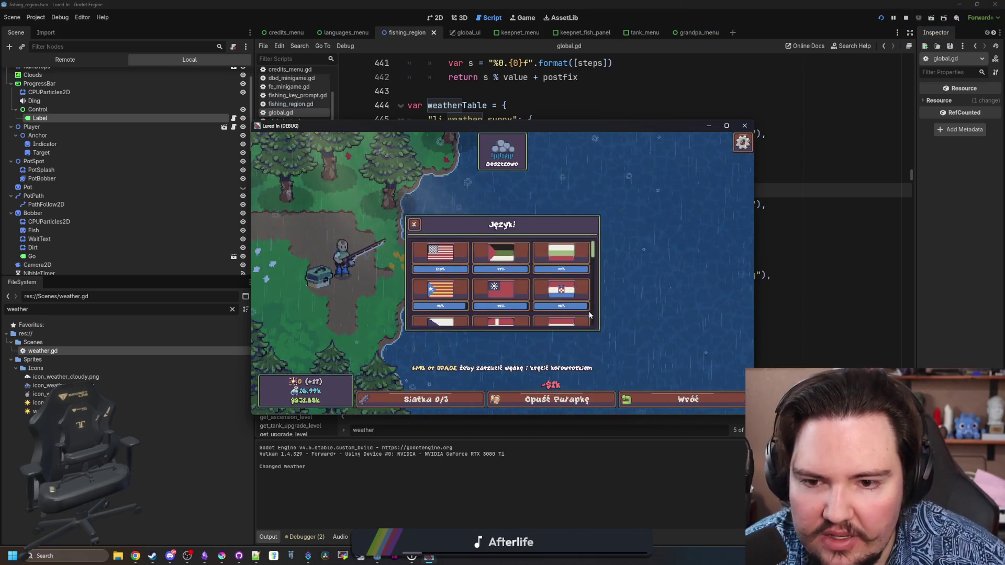
left_click(561, 252)
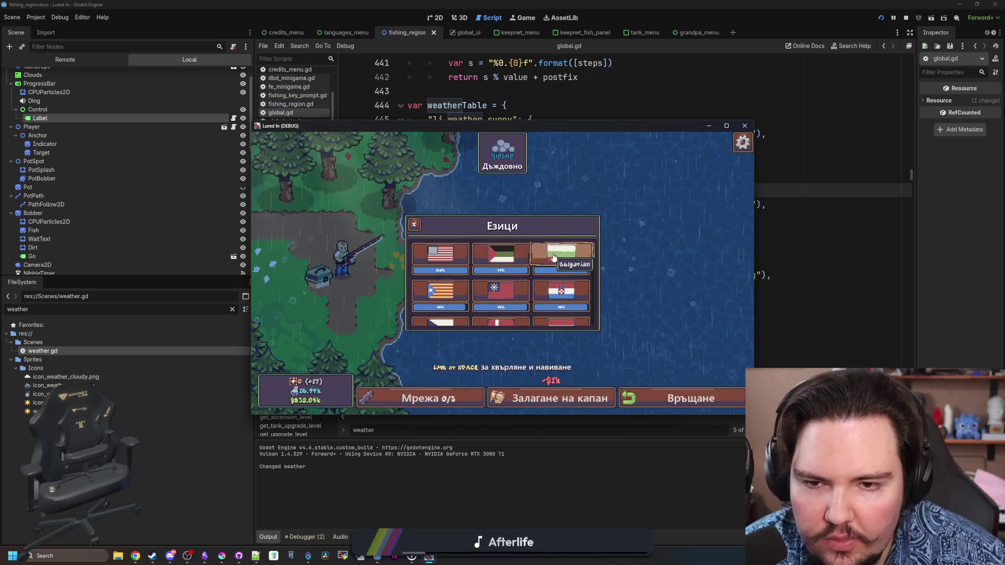
key("Escape")
key("Escape")
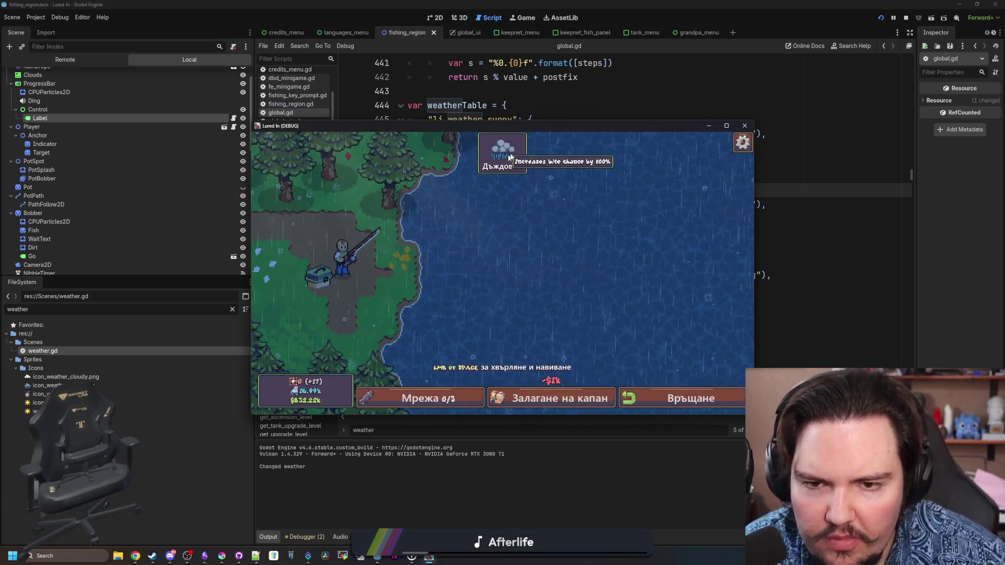
mouse_move(471, 126)
left_mouse_down()
mouse_move(121, 168)
mouse_move(0, 167)
left_mouse_up()
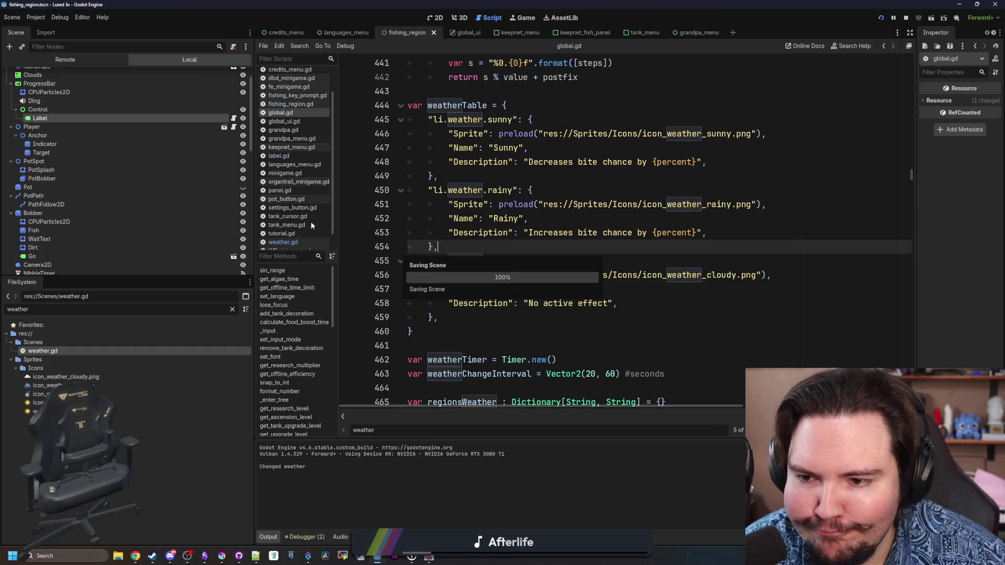
left_click(289, 243)
Look through bite_rate_label.gd, then filter the FileSystem for weather and open weather.gd.
left_click(471, 190)
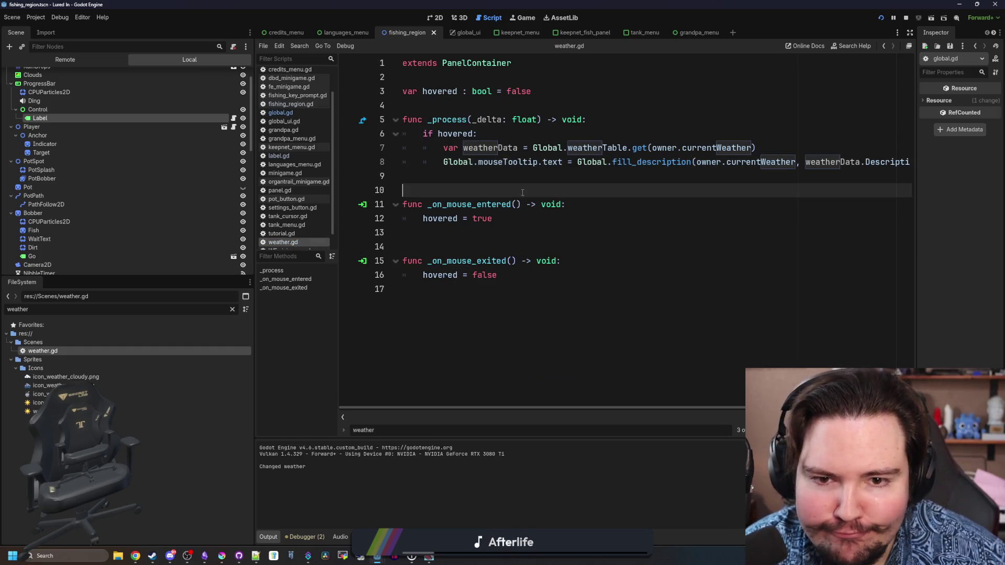
left_click(233, 118)
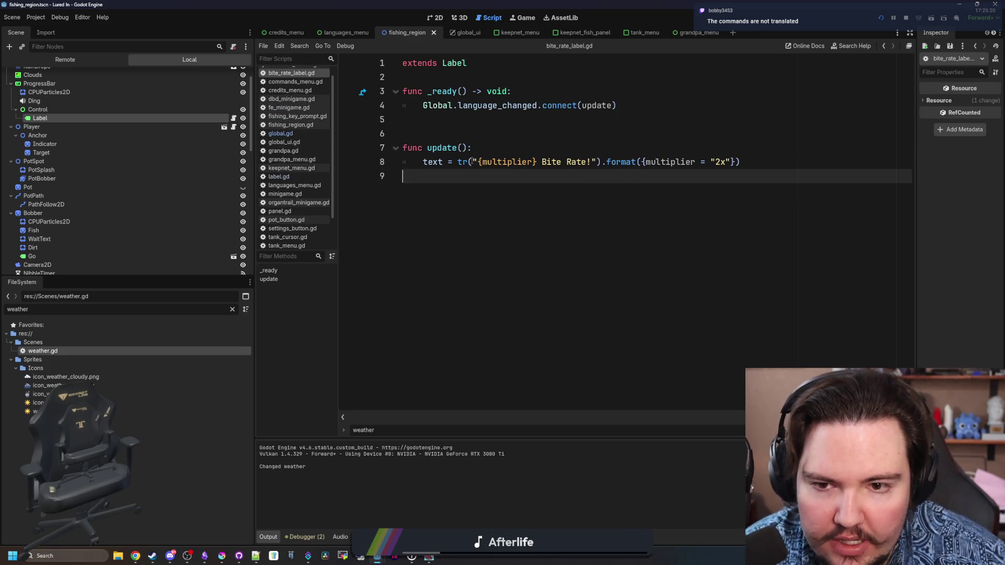
left_click(573, 150)
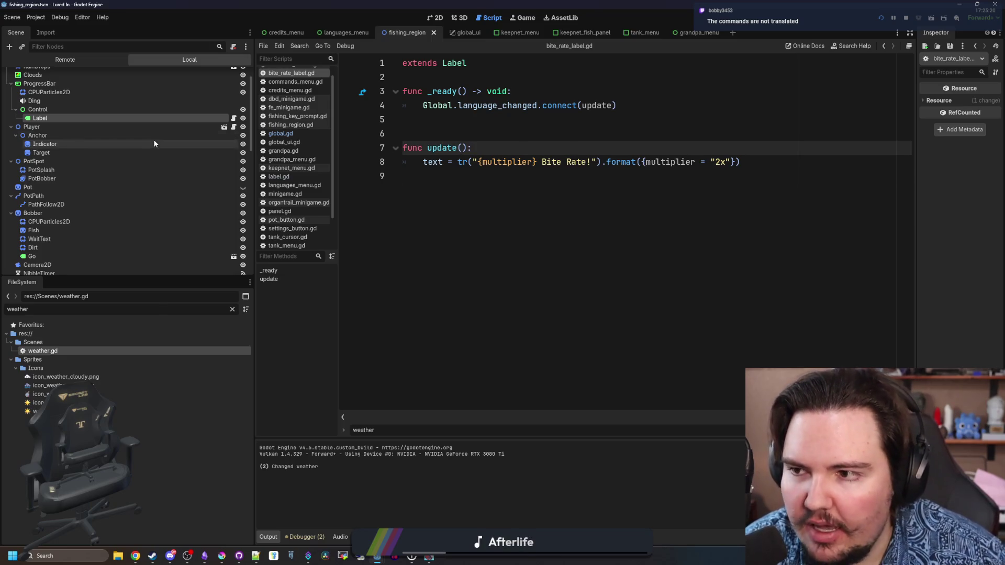
scroll(217, 157, "up", 2)
left_click(229, 309)
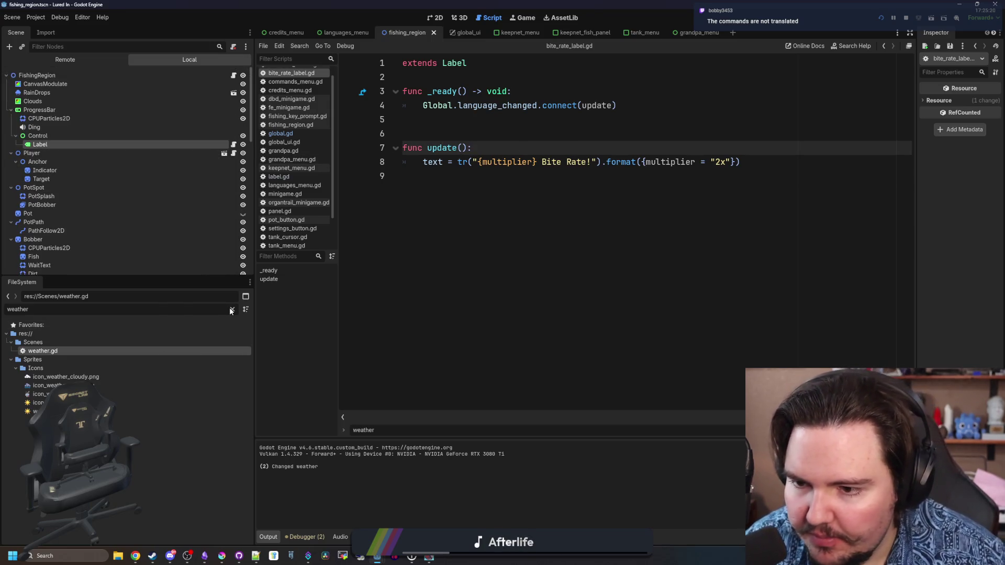
key("BackSpace")
key("BackSpace")
type("er")
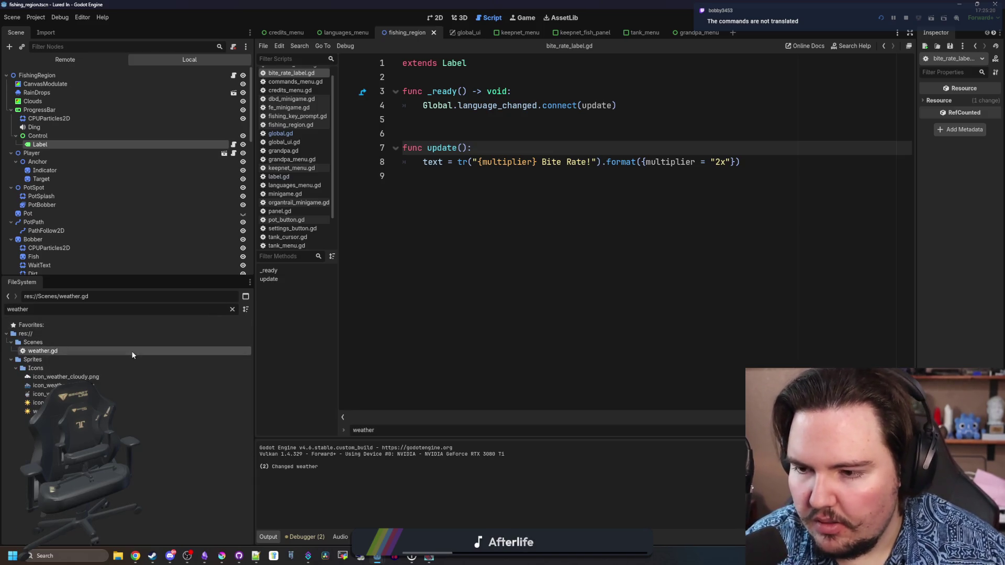
double_click(132, 351)
Wrap weatherData.Description on line 8 in tr(), then save and run the game.
left_click(805, 162)
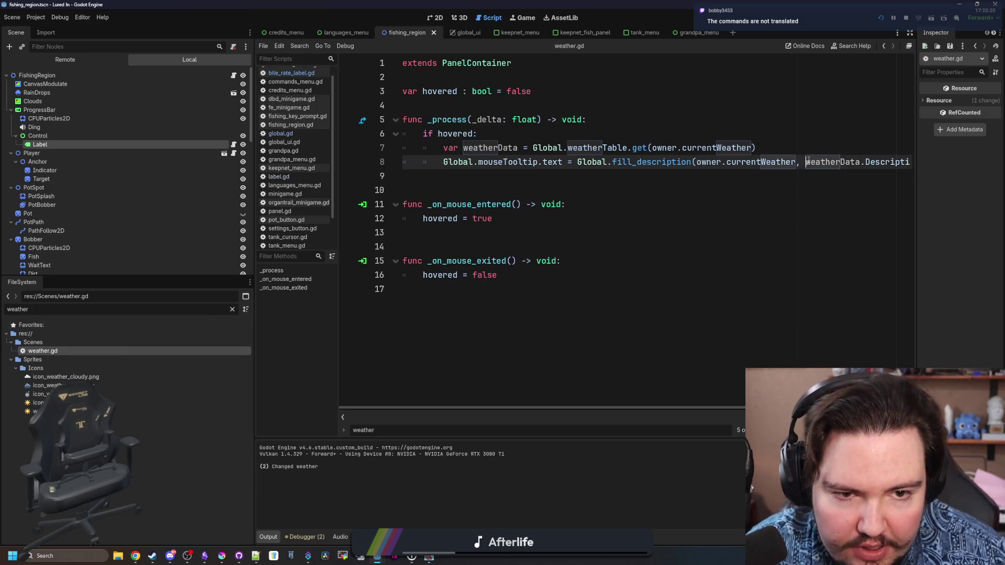
type("tr(")
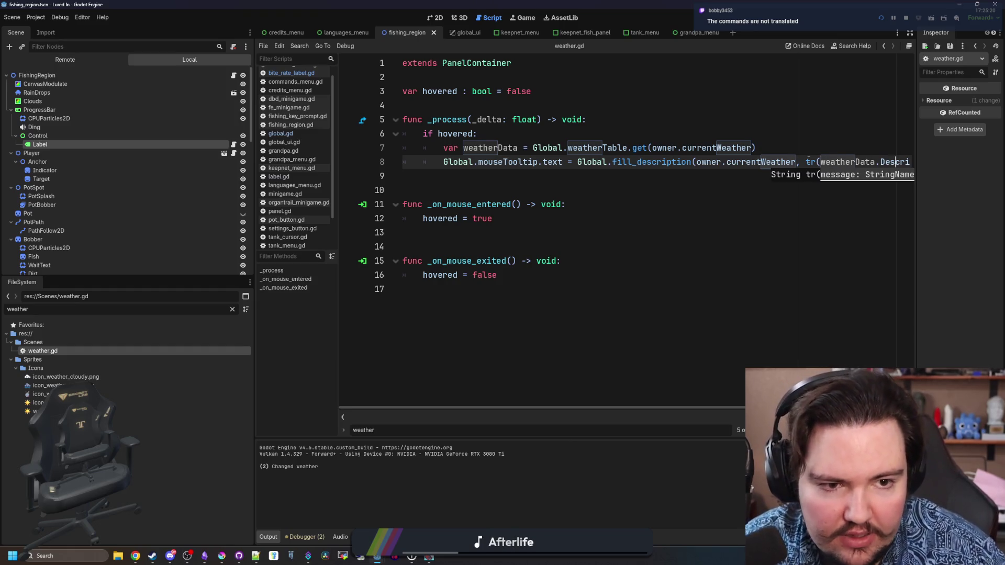
key("End")
type(")")
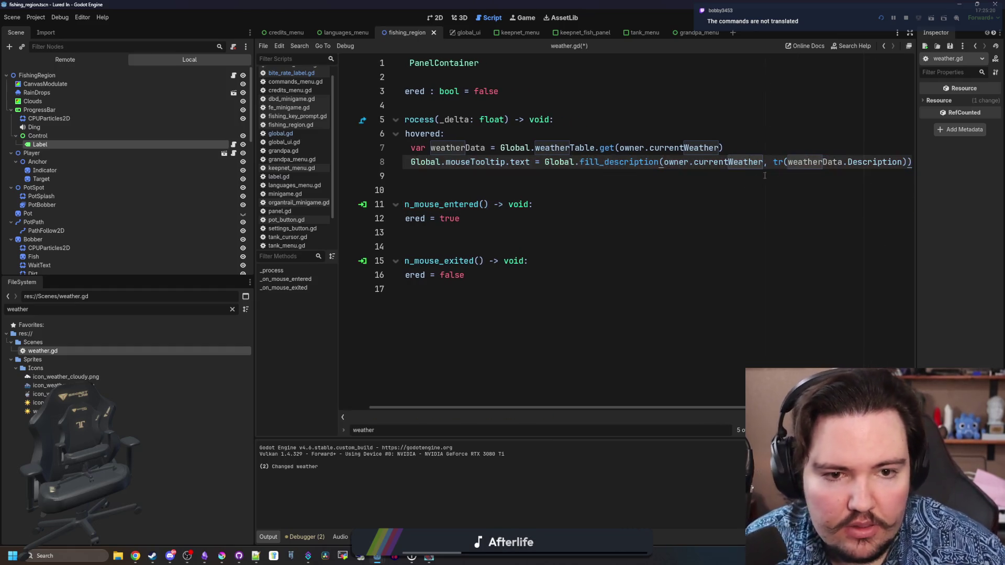
key("F5")
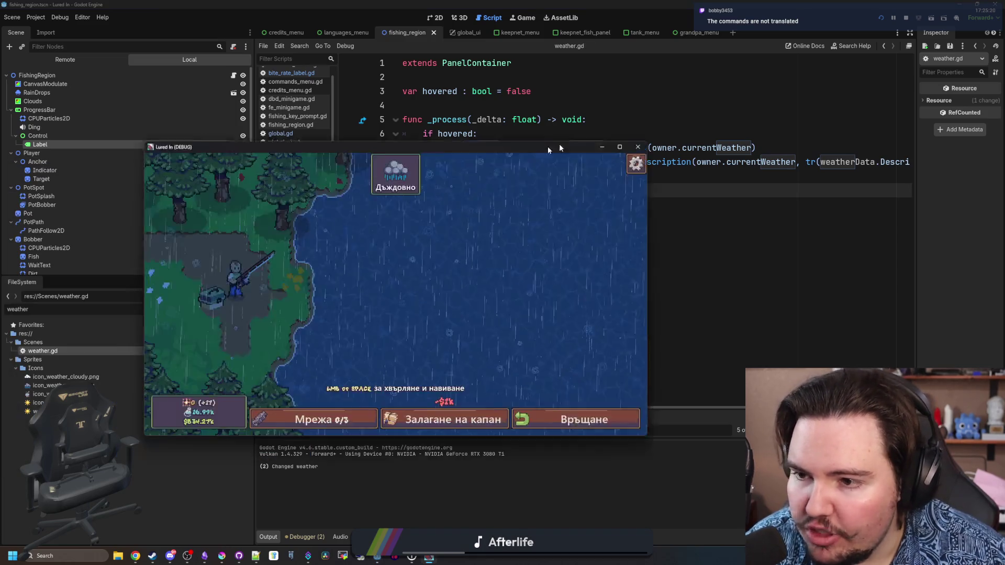
Confirm the rain tooltip appears in Bulgarian, then cast the line into the water twice.
left_click_drag(559, 147, 588, 140)
mouse_move(434, 170)
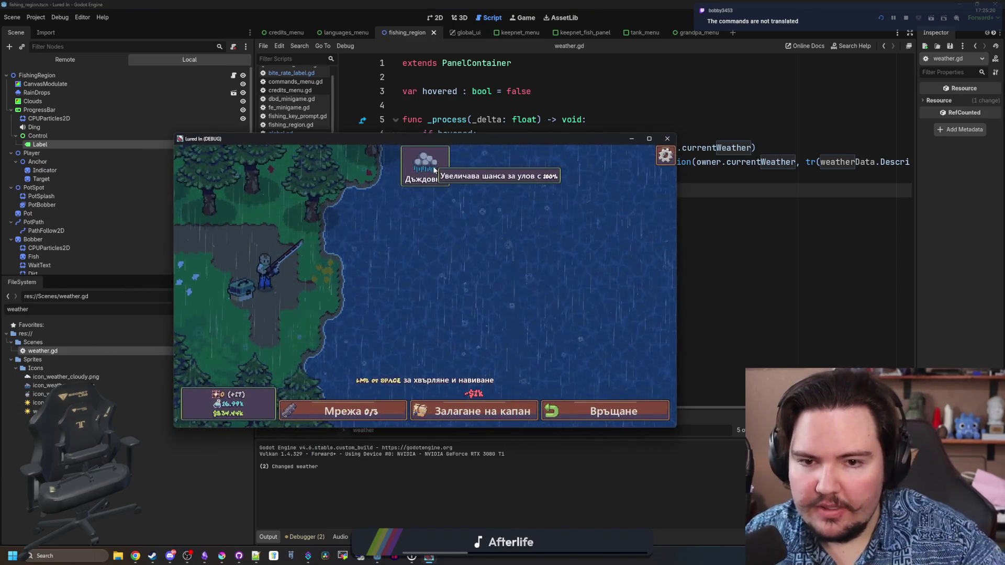
left_click(450, 245)
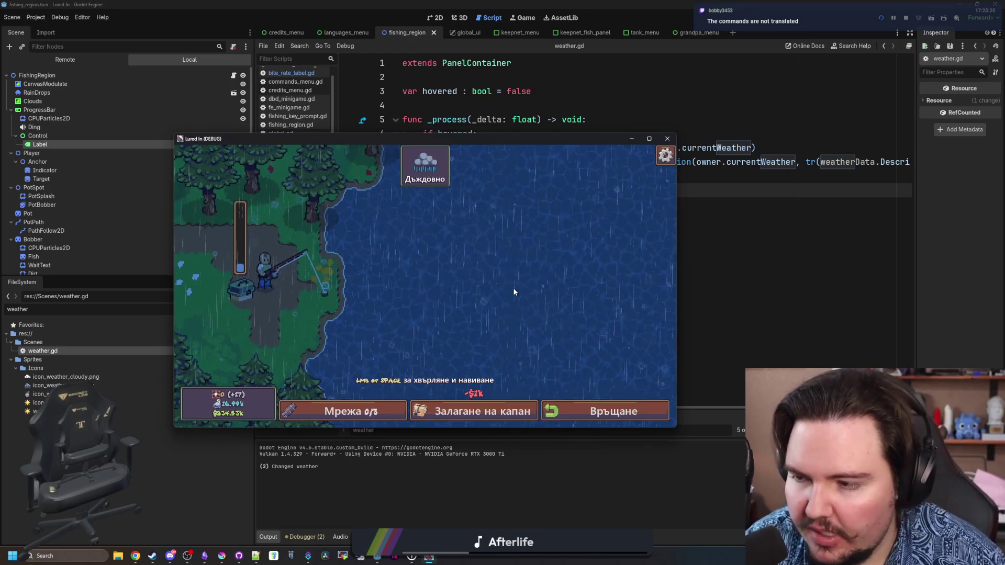
left_click(466, 247)
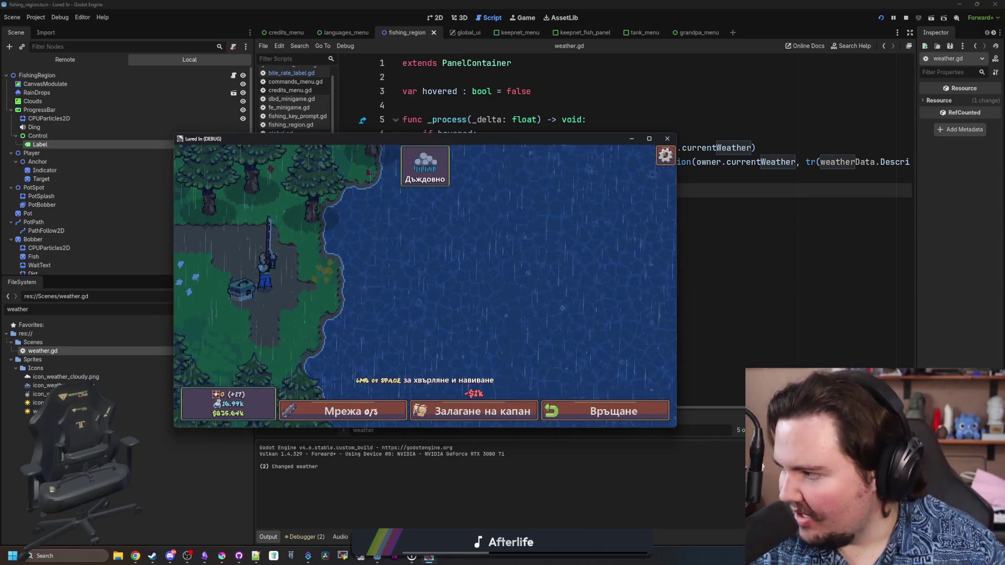
left_click(410, 256)
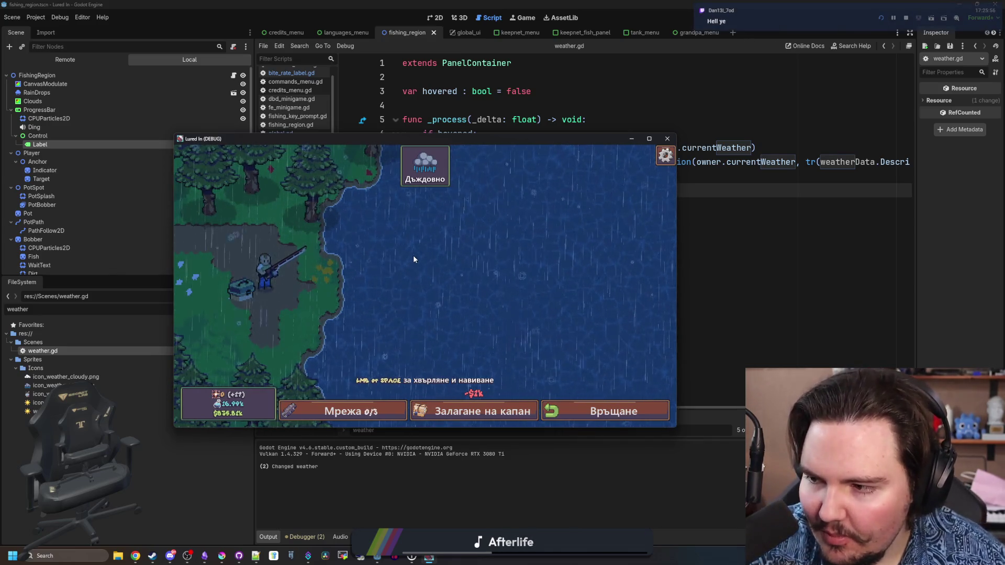
Switch to the bug-list notes and select the finished struck-through entries.
left_click(785, 408)
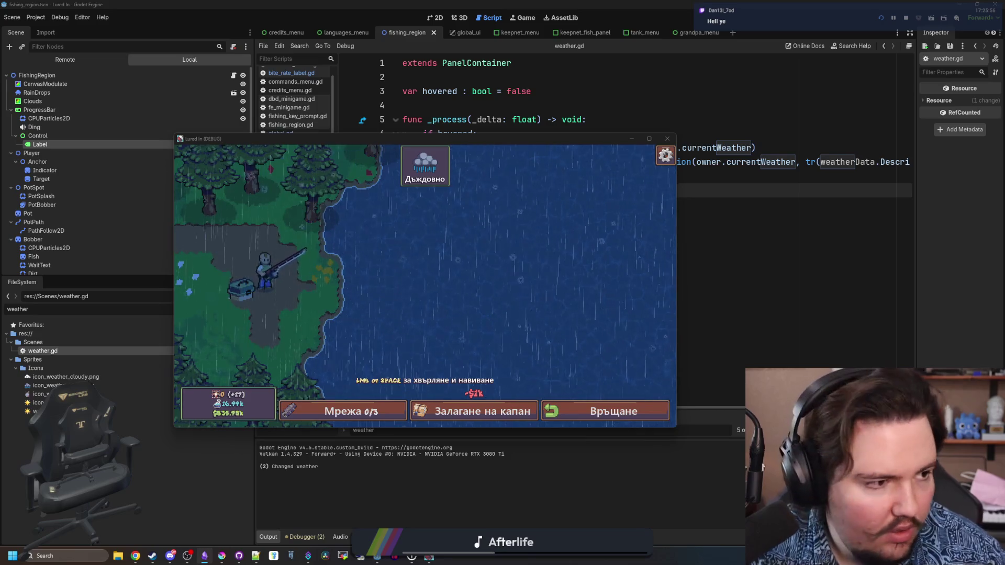
key("alt+Tab")
mouse_move(556, 375)
left_mouse_down()
mouse_move(356, 251)
mouse_move(309, 178)
left_mouse_up()
Delete the finished entries and 'Some Other bugs' heading, adding the note 'help command for commands'.
key("BackSpace")
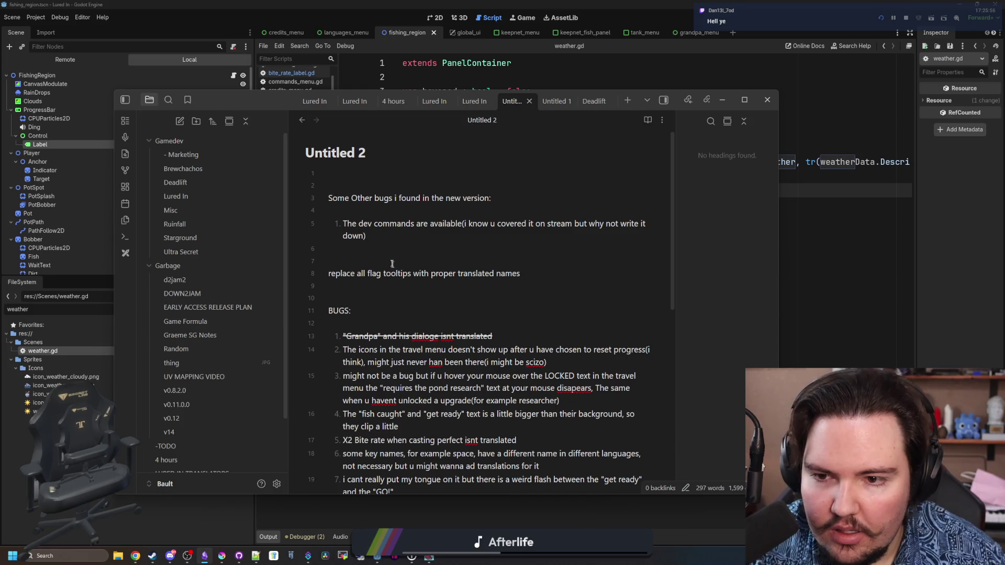
left_click_drag(504, 197, 328, 174)
key("BackSpace")
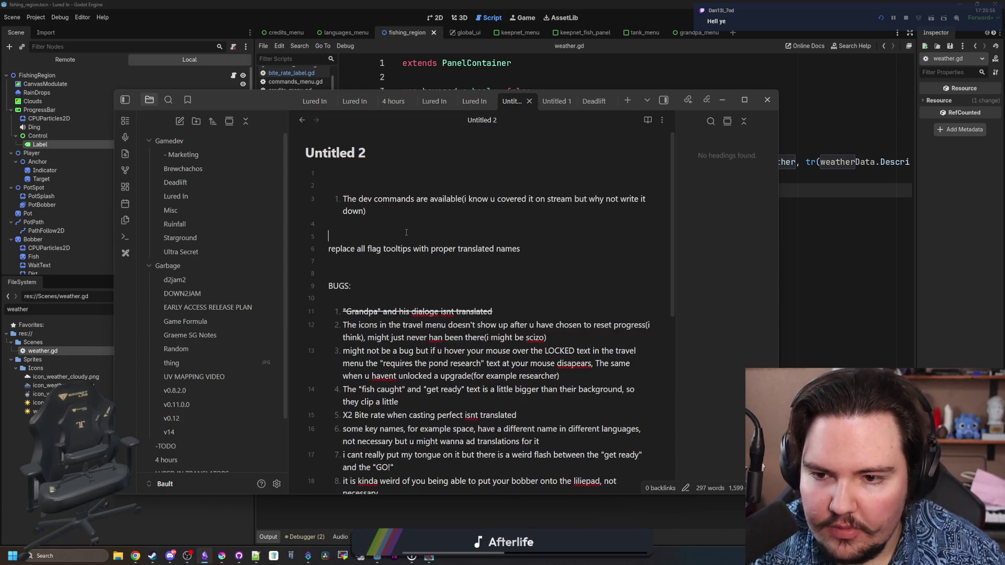
type("help command ")
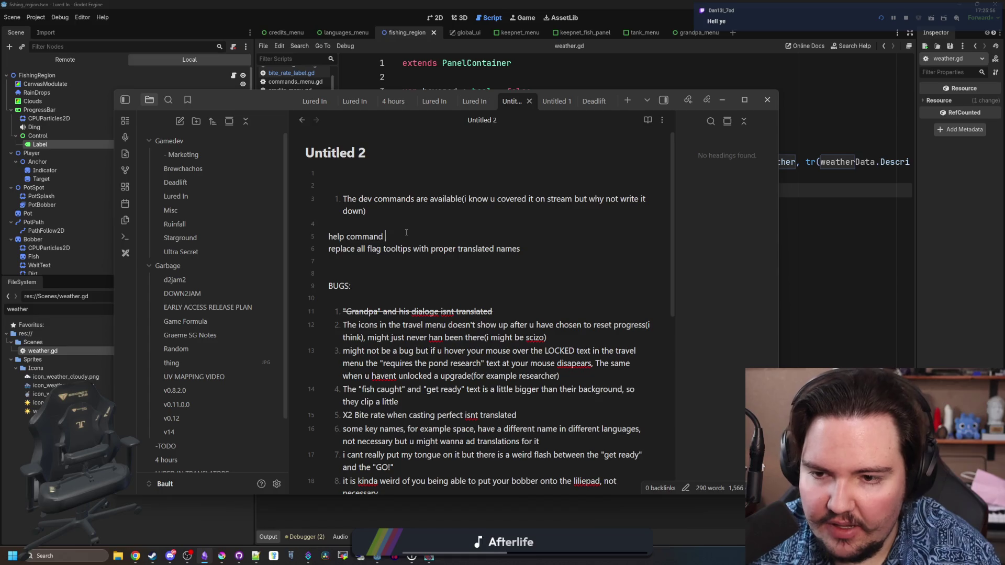
type("for commands")
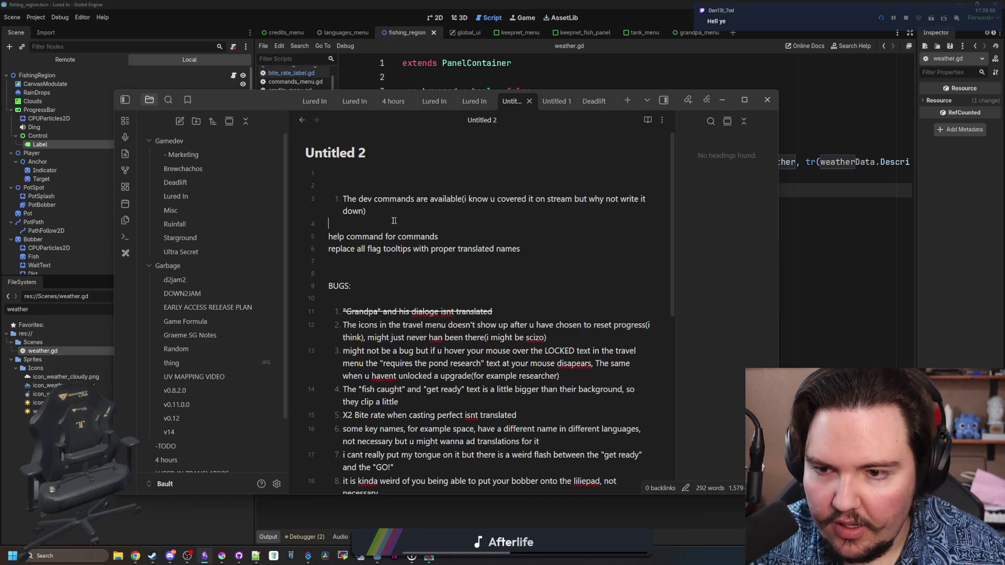
left_click_drag(398, 215, 335, 197)
key("BackSpace")
Turn the BUGS list items into checkboxes.
scroll(419, 364, "down", 2)
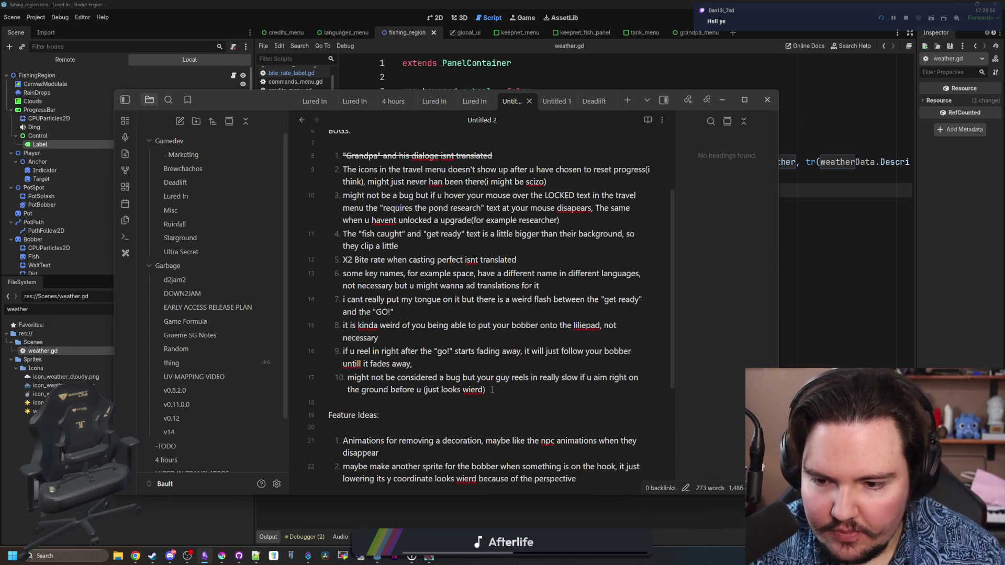
left_click_drag(492, 389, 330, 156)
scroll(325, 260, "up", 2)
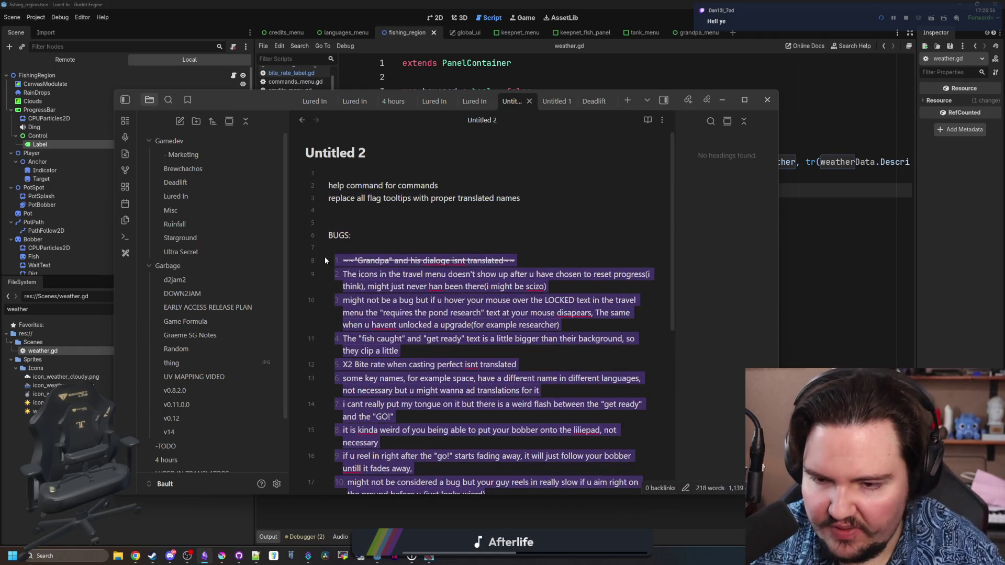
key("ctrl+l")
left_click(404, 248)
Tick the Grandpa dialogue and travel menu icons bugs as done.
scroll(404, 248, "down", 1)
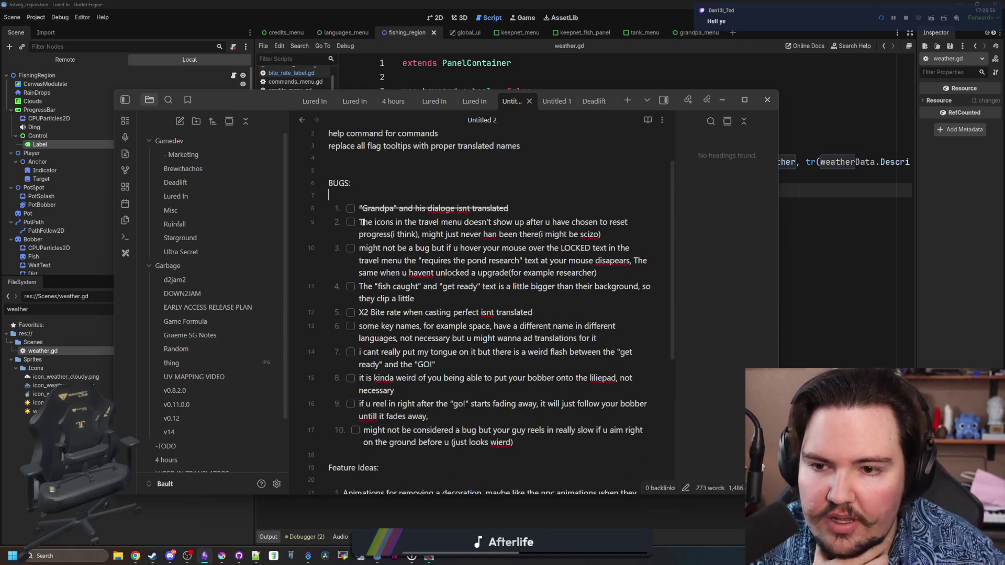
left_click(351, 208)
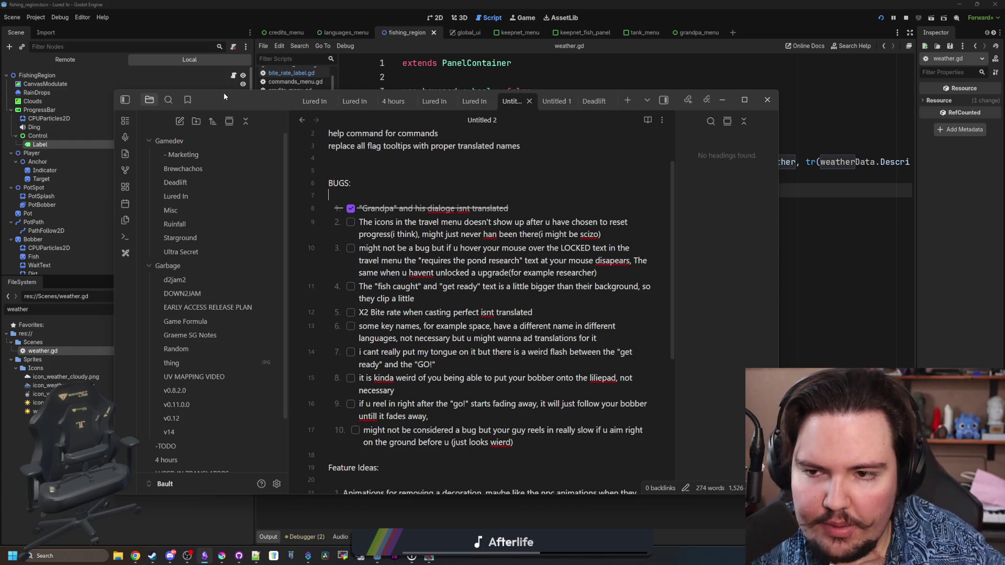
left_click_drag(221, 95, 239, 83)
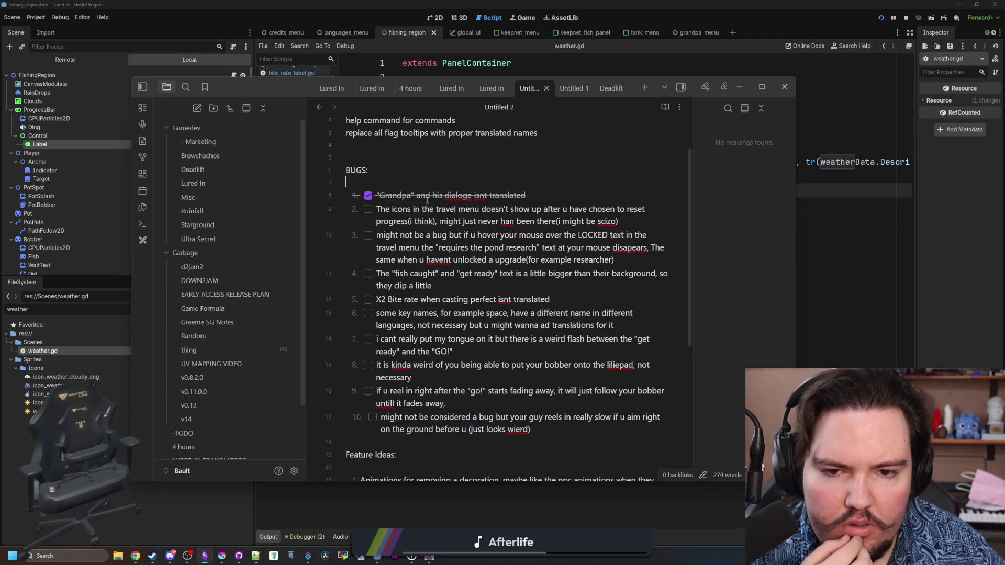
left_click(368, 209)
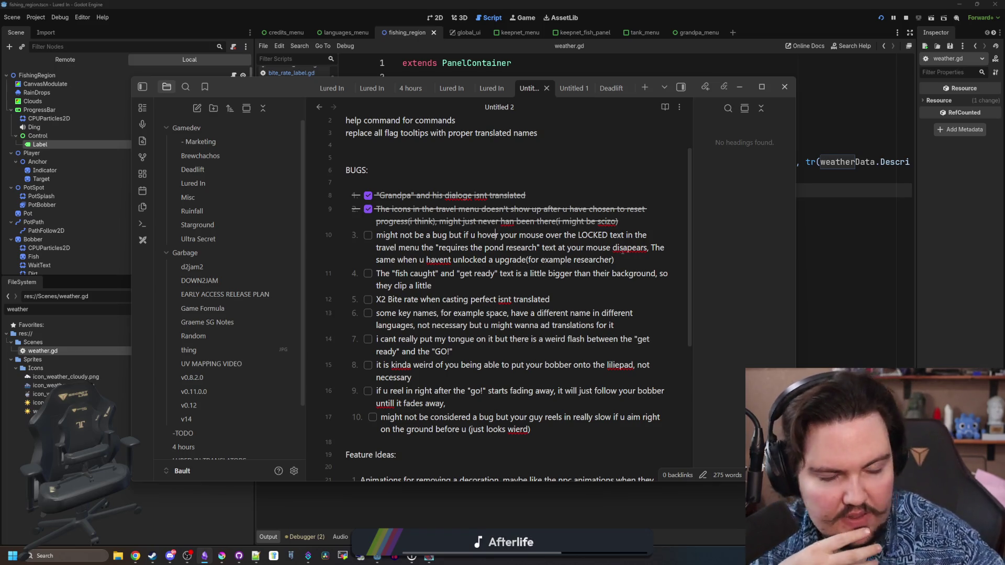
key("alt+Tab")
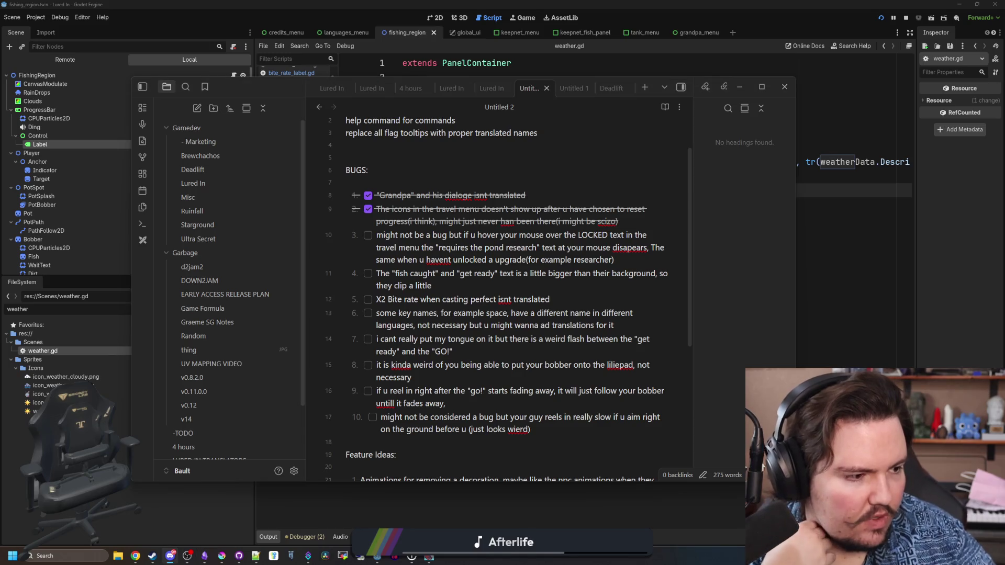
left_click(421, 236)
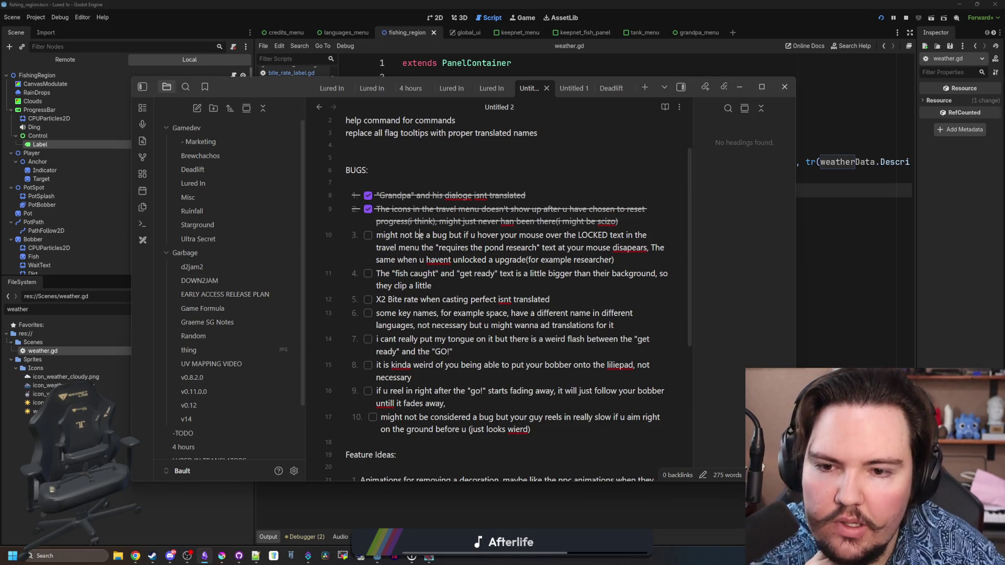
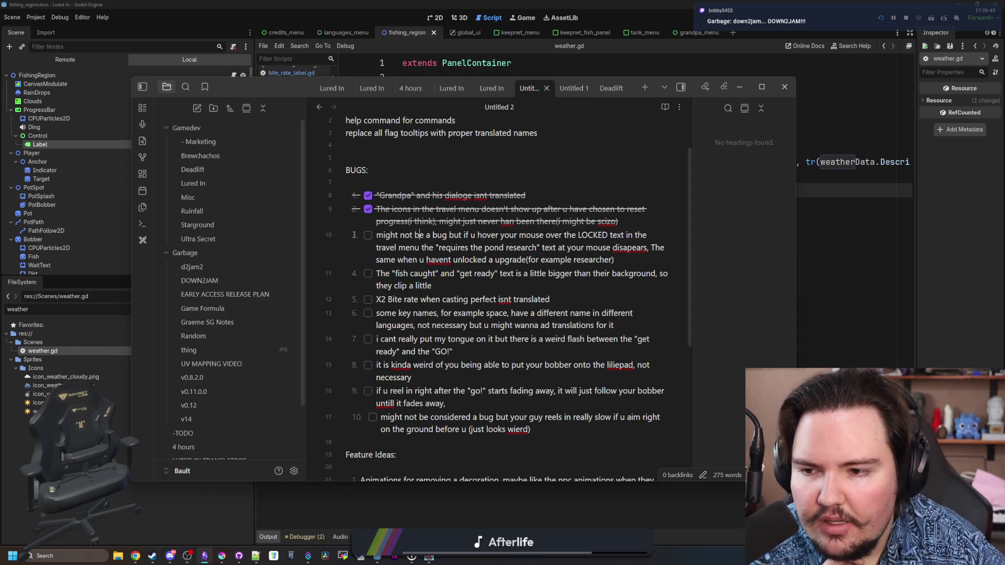
Move the LOCKED-text travel menu bug text near the top of the list as an unchecked task.
scroll(366, 240, "up", 2)
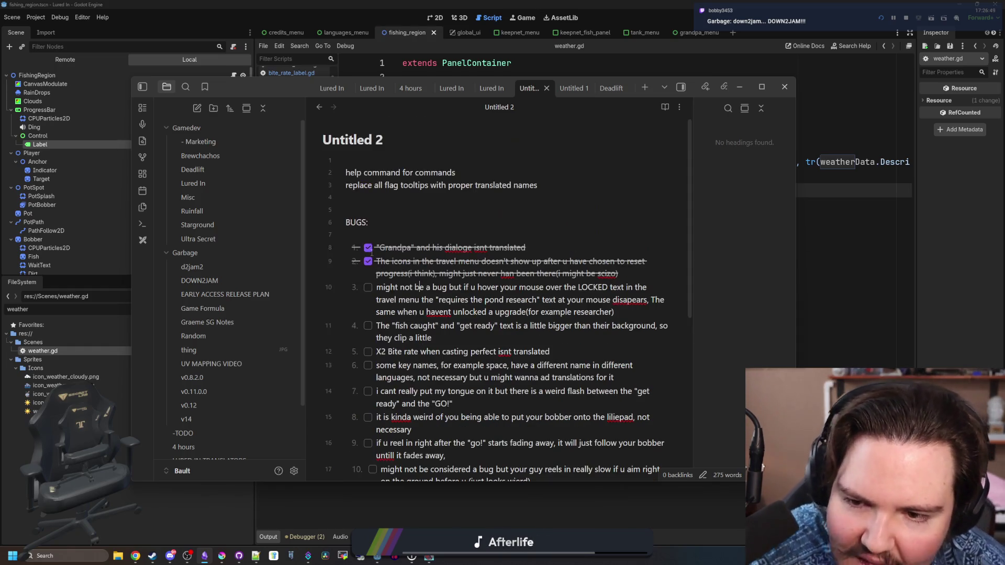
left_click_drag(628, 313, 376, 287)
key("ctrl+c")
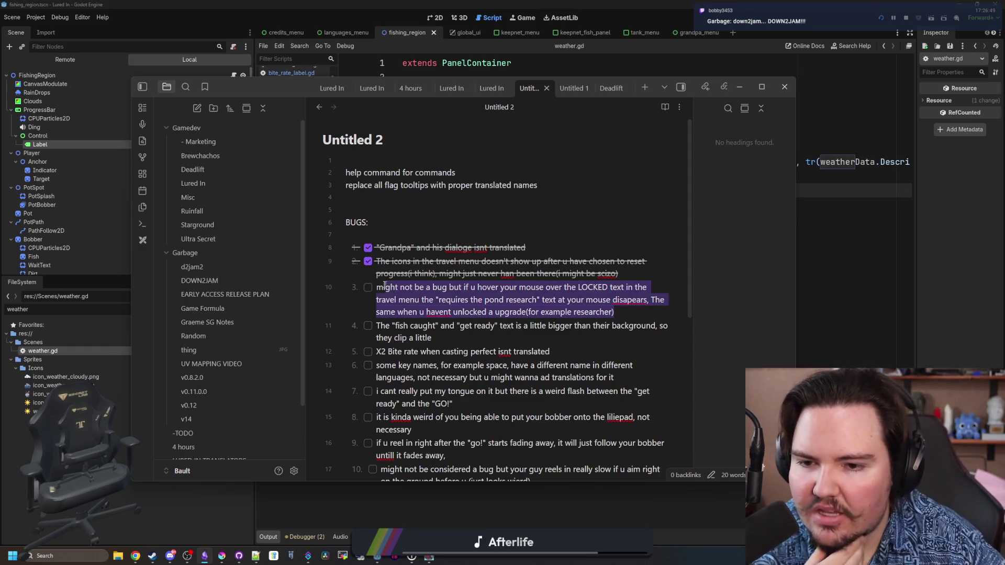
key("BackSpace")
left_click(371, 197)
key("ctrl+v")
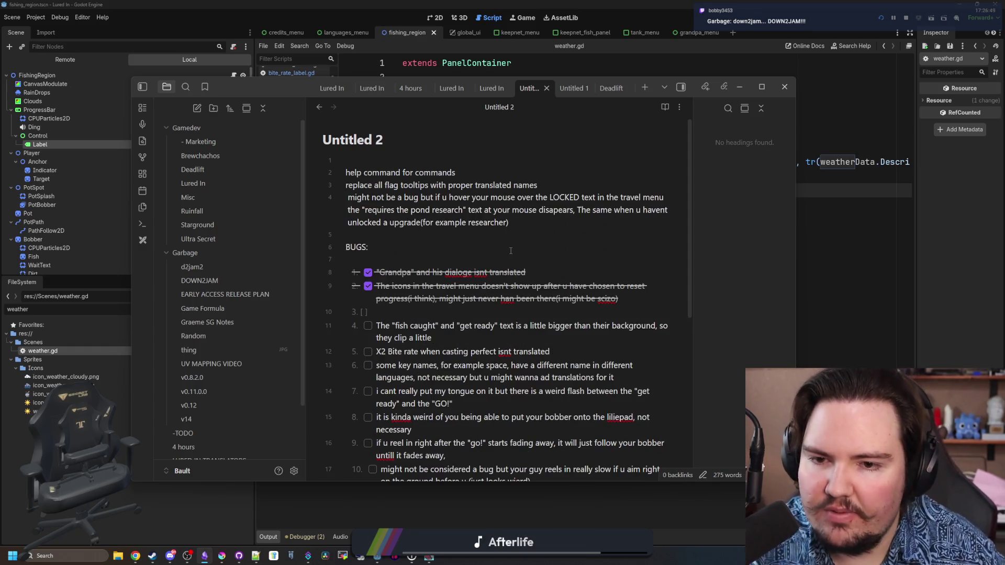
key("Return")
left_click(348, 197)
key("Return")
left_click_drag(510, 234, 295, 210)
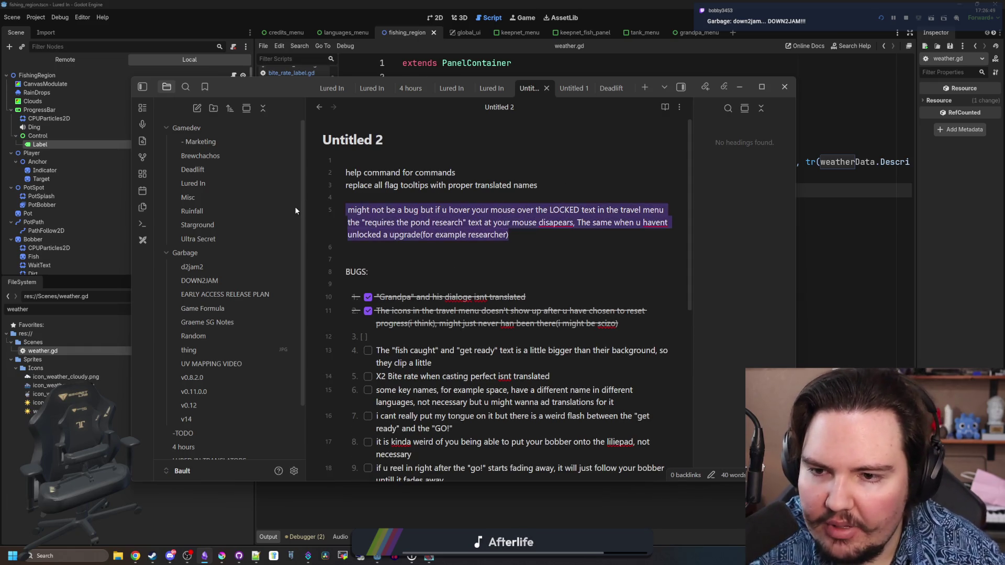
key("ctrl+l")
Turn the help command and flag tooltip lines into unchecked tasks and remove the blank line below.
left_click(395, 203)
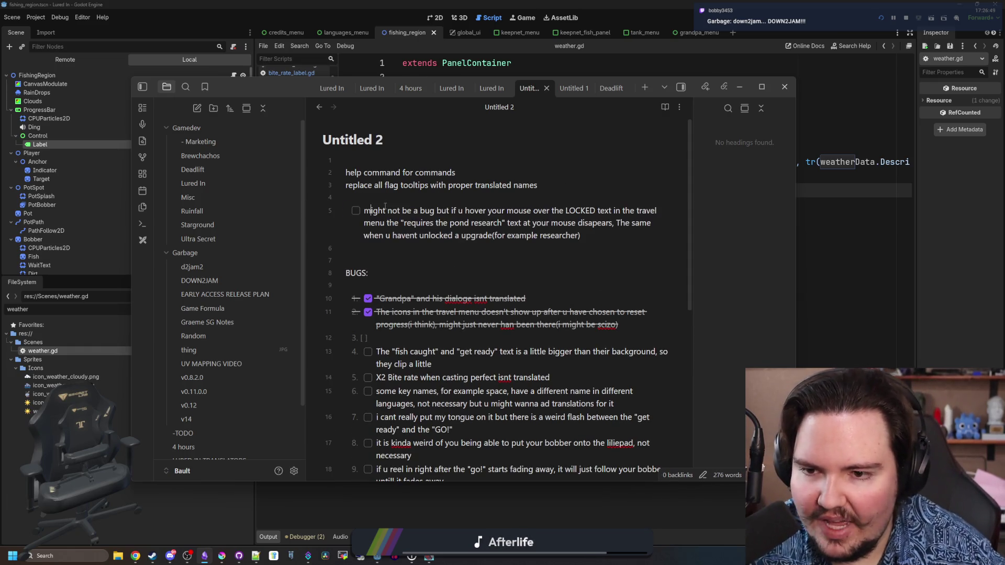
left_click_drag(541, 186, 326, 168)
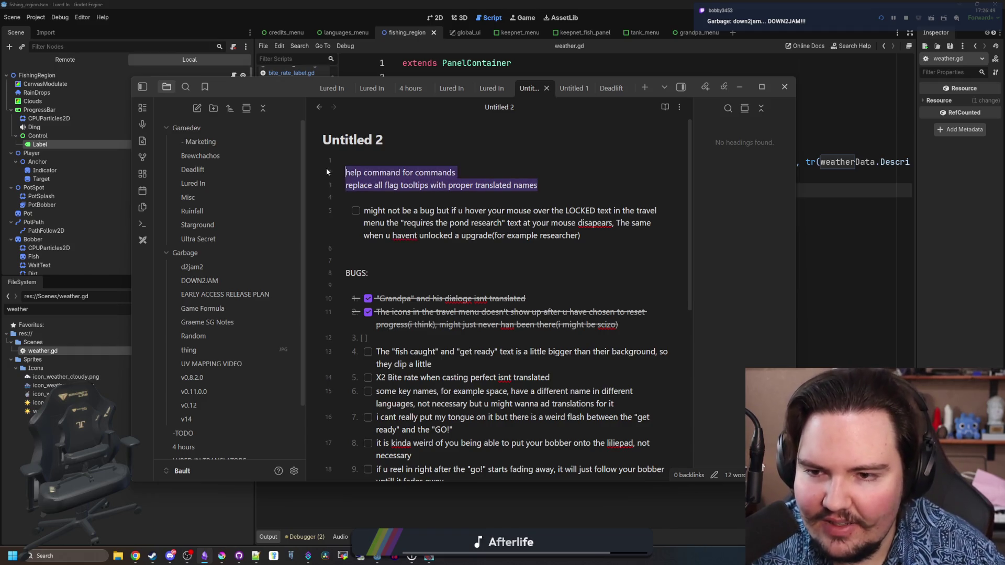
key("ctrl+l")
key("Right")
key("Delete")
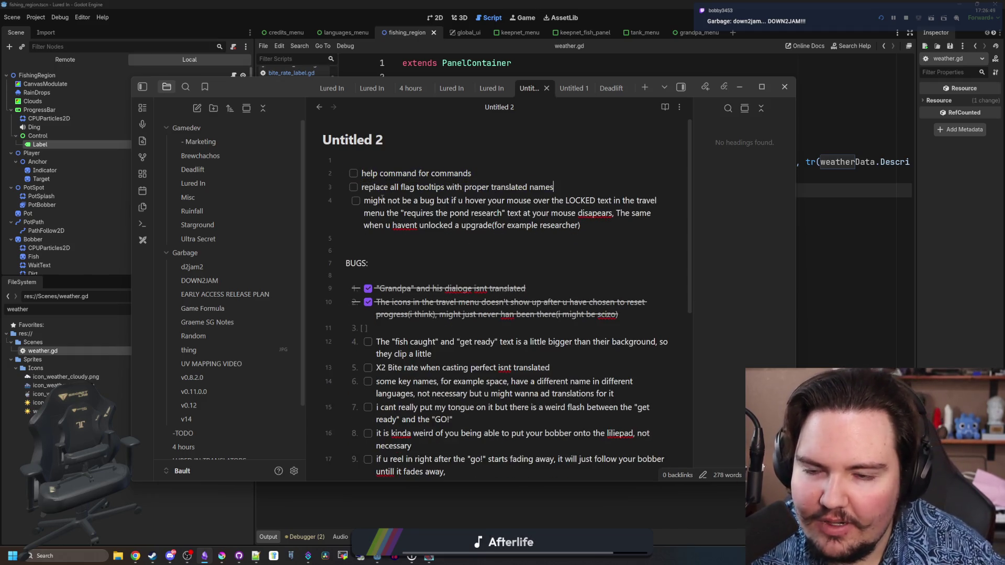
Tidy the travel menu task so it stays a separate unchecked task, then put the notes away.
left_click(357, 214)
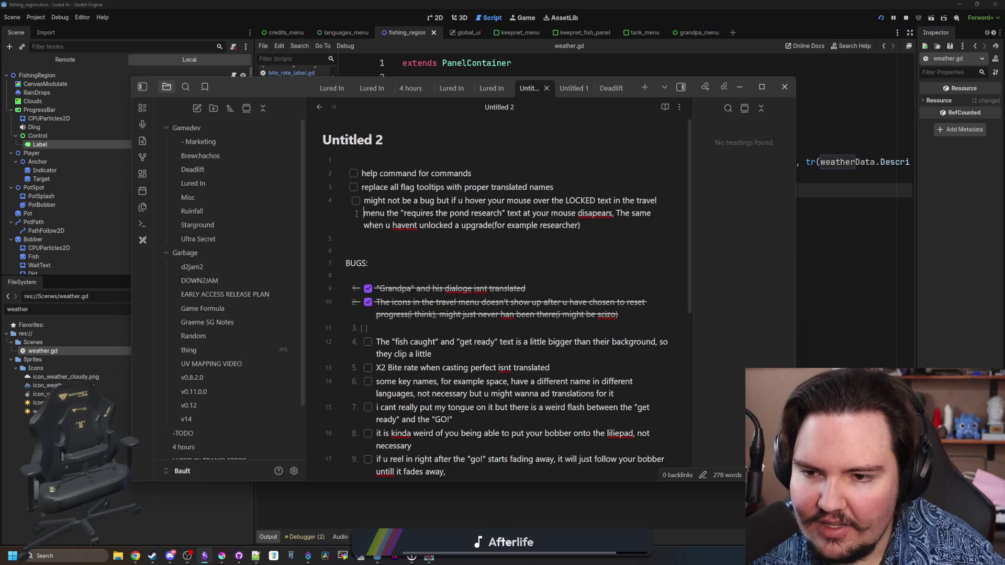
key("BackSpace")
key("Up")
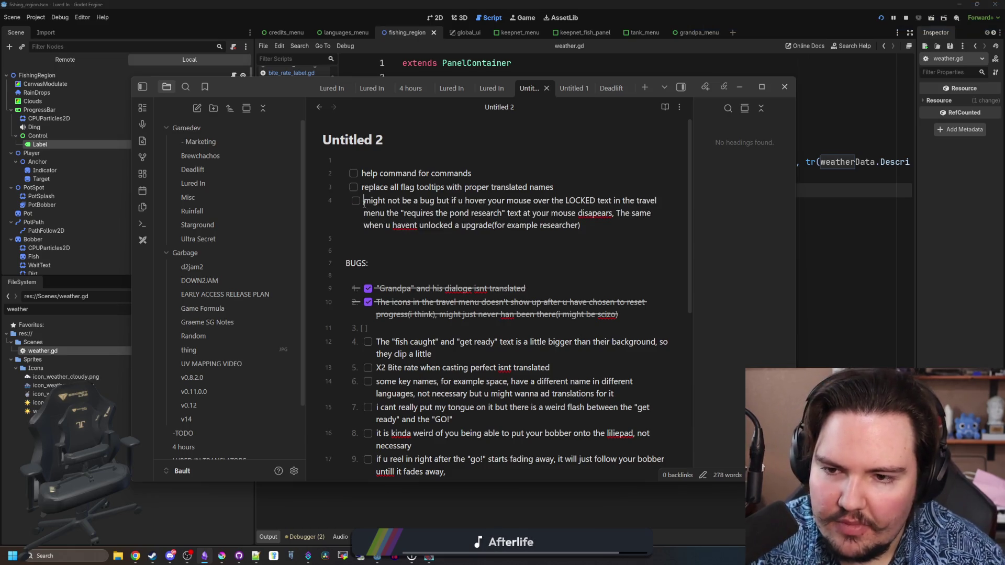
key("BackSpace")
key("BackSpace")
key("BackSpace")
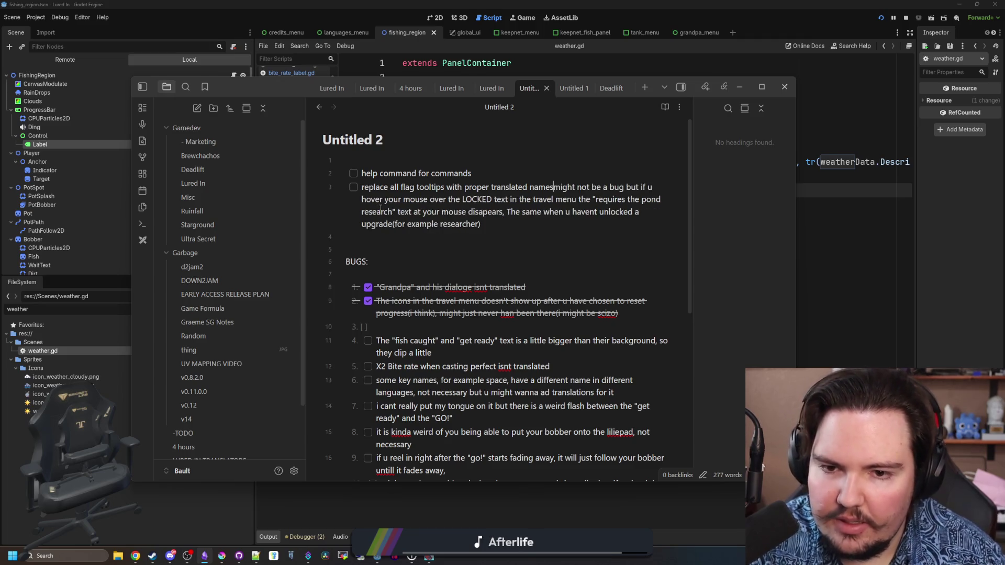
key("ctrl+z")
key("ctrl+z")
key("ctrl+z")
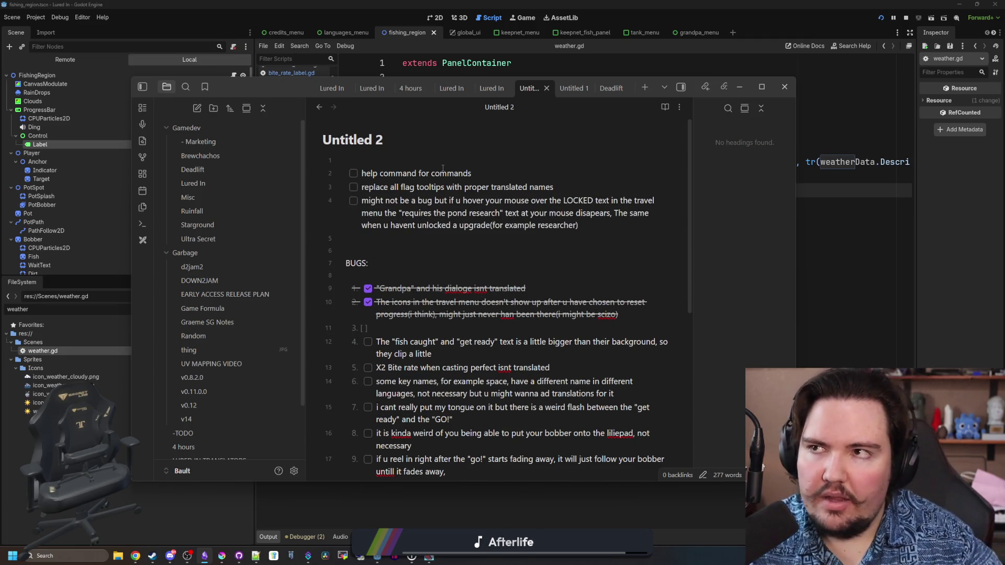
scroll(475, 265, "down", 3)
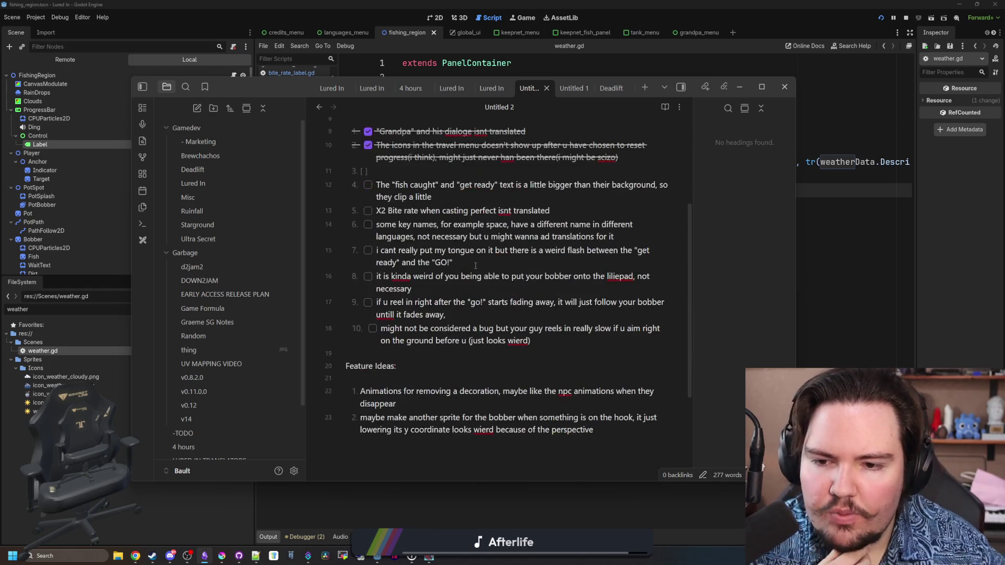
scroll(461, 249, "up", 1)
left_click(410, 152)
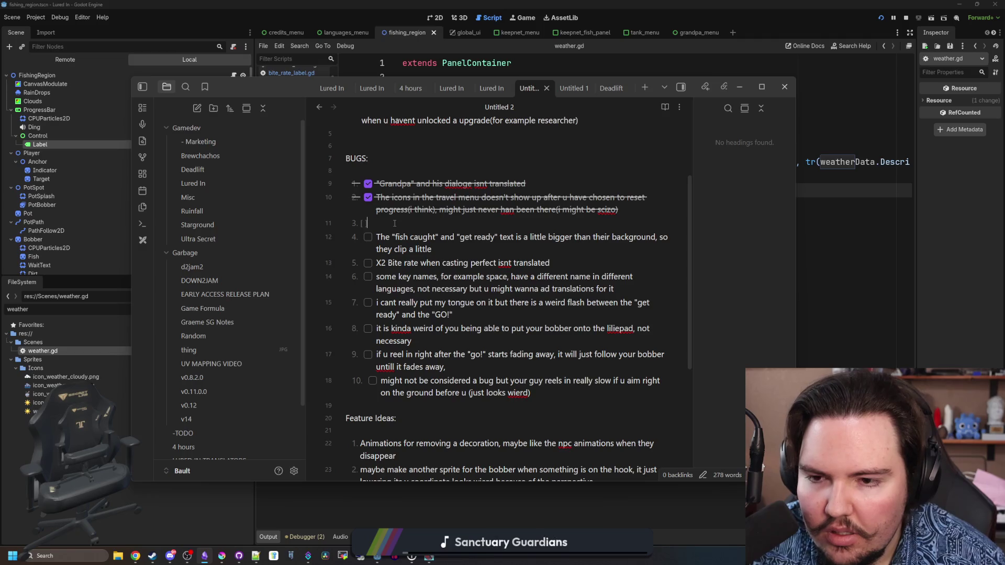
left_click(740, 87)
Filter the FileSystem for 'popup' and open minigame_popup.tscn in the 2D view.
left_click(739, 272)
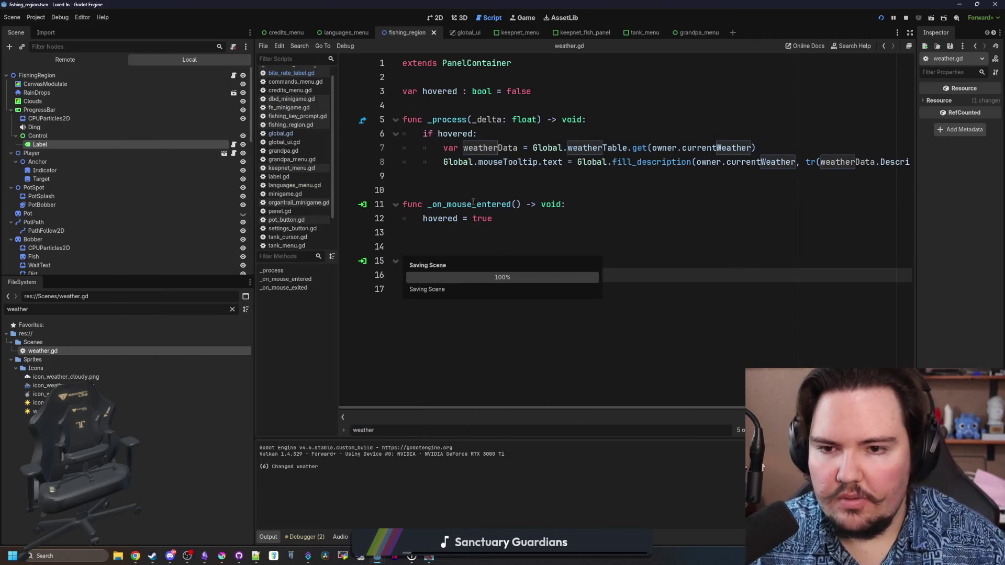
left_click(232, 310)
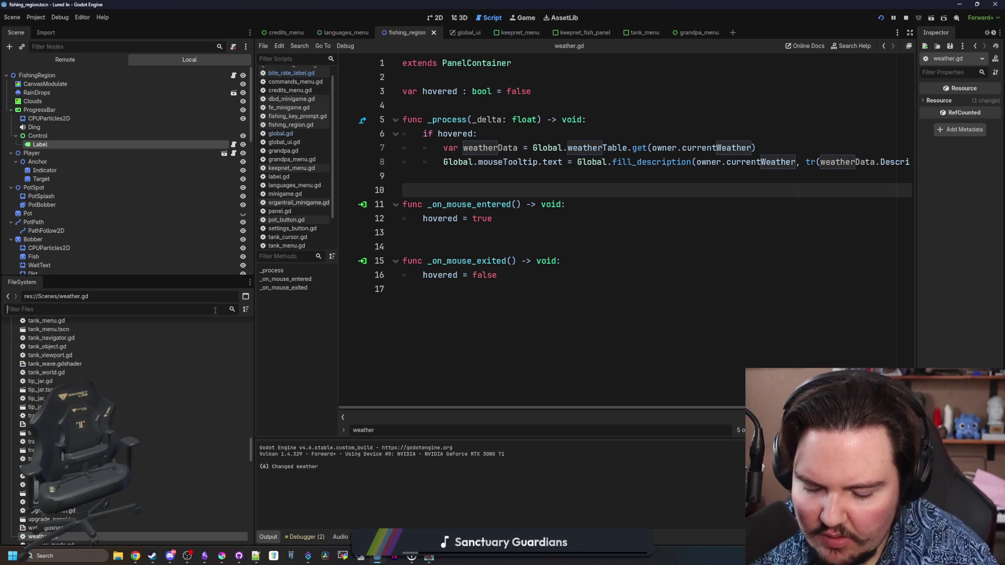
left_click(215, 309)
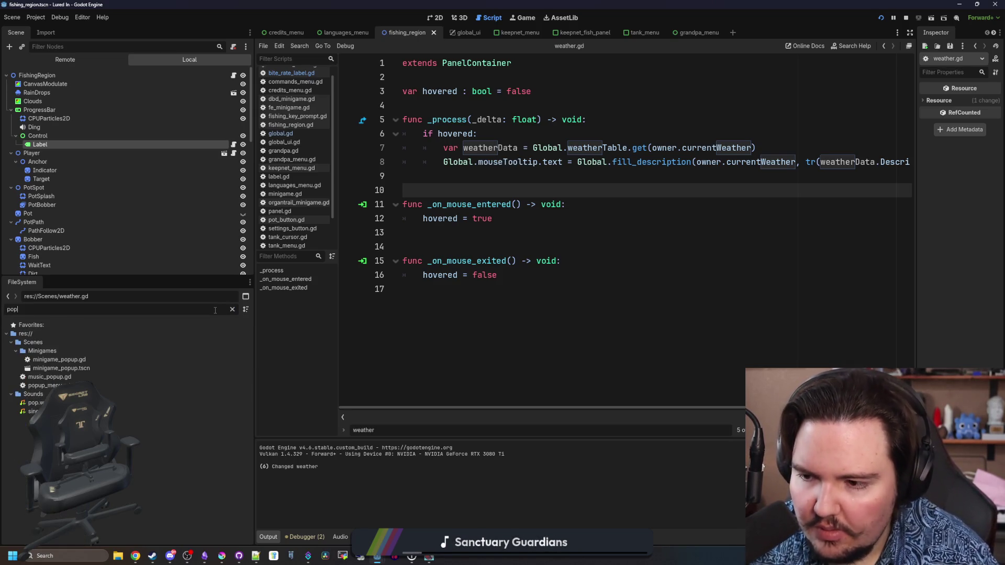
type("popup")
double_click(49, 368)
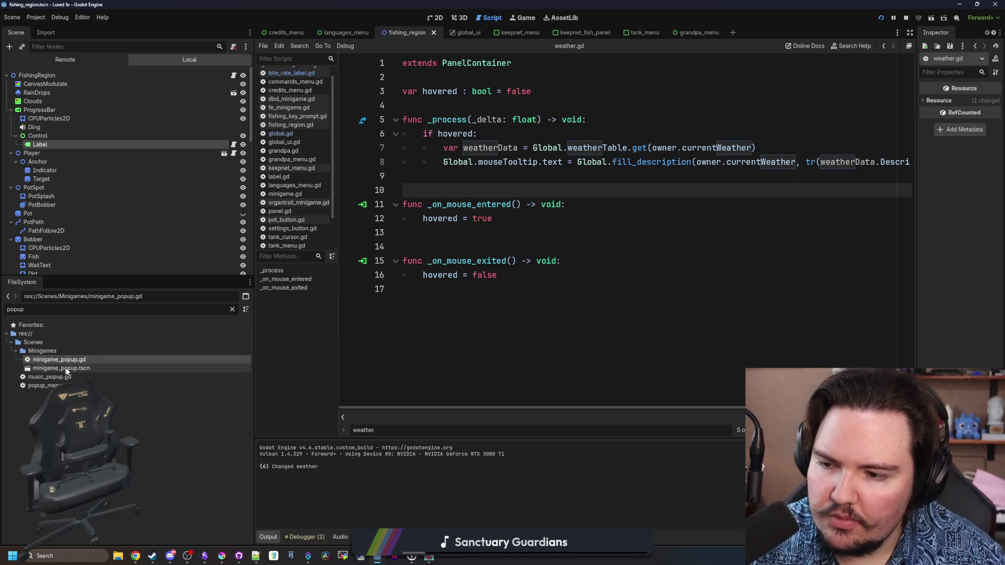
left_click(439, 17)
scroll(492, 132, "down", 3)
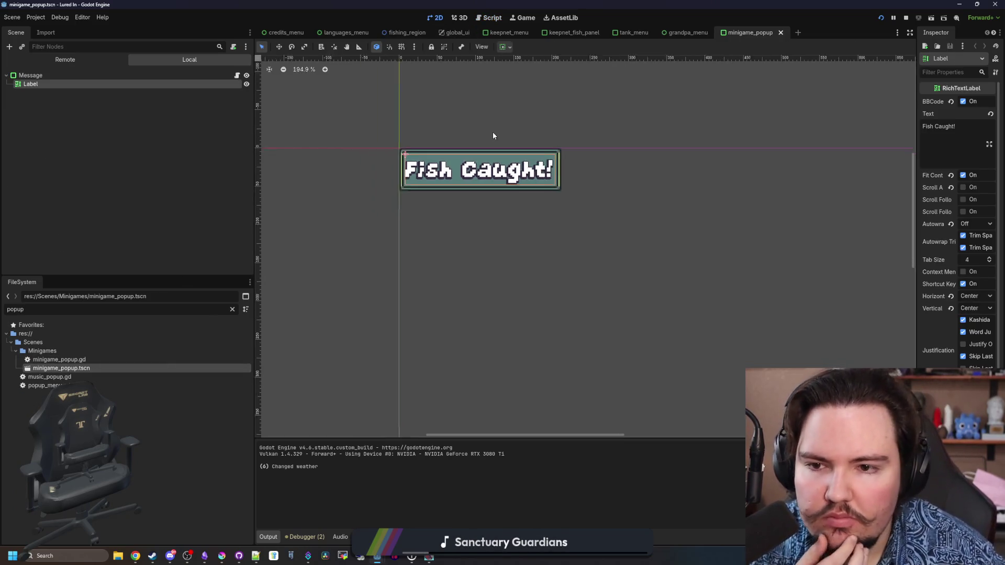
scroll(503, 120, "up", 6)
scroll(462, 252, "down", 2)
scroll(462, 251, "up", 2)
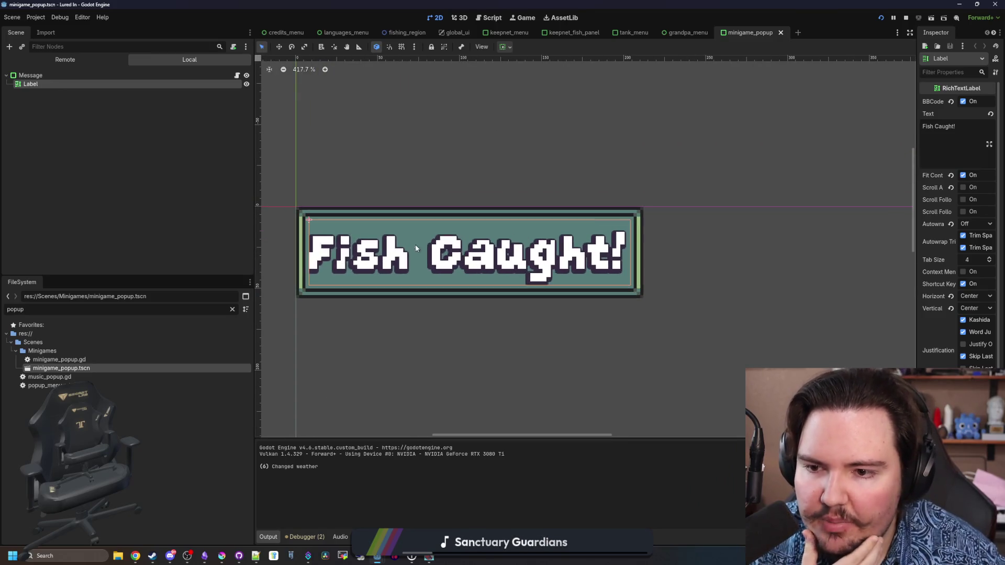
Add a MarginContainer child under Message and move the Label into it.
right_click(51, 76)
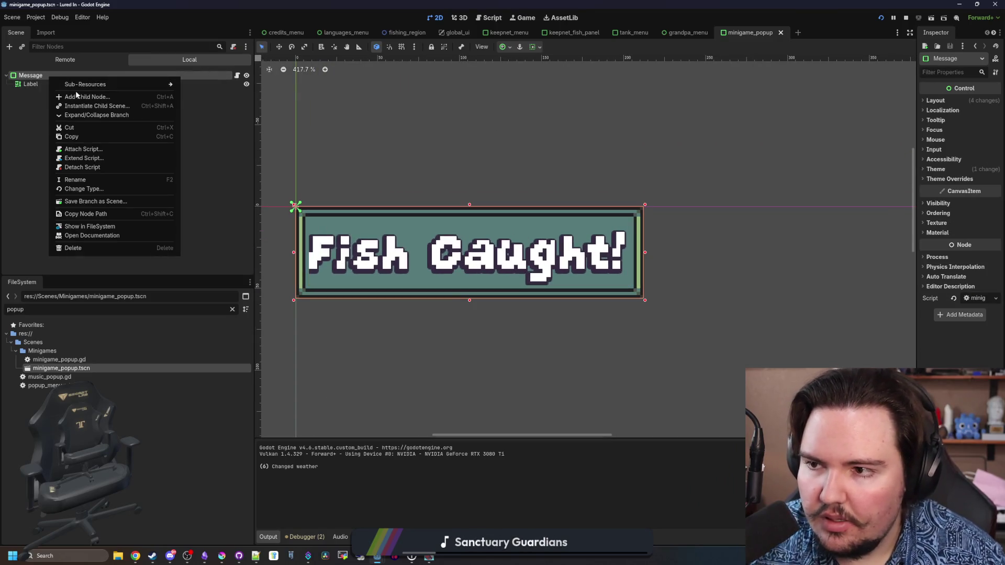
left_click(81, 96)
type("marg")
key("Return")
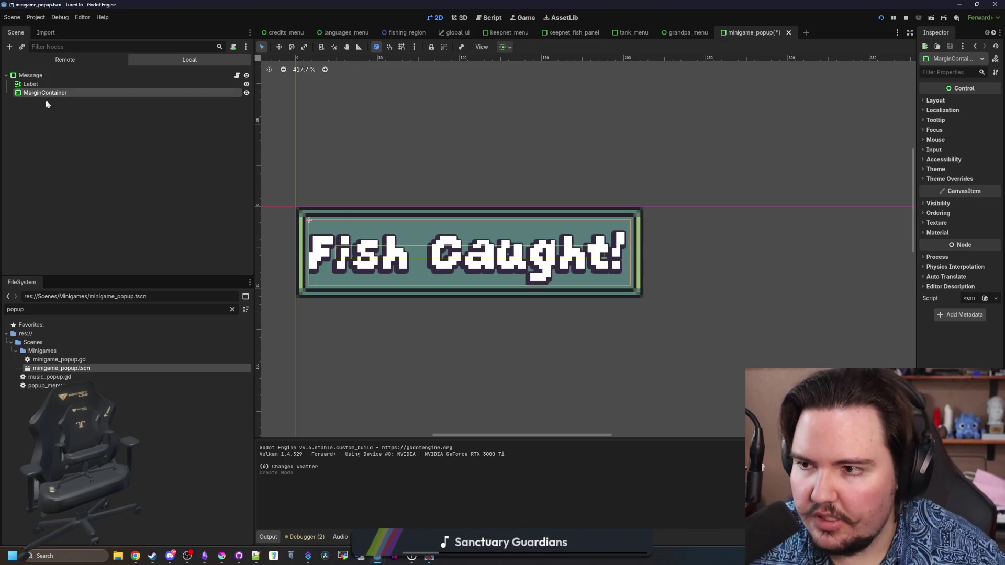
left_click_drag(45, 94, 44, 84)
Inspect the MarginContainer's layout and visibility properties and its class documentation.
left_click(68, 85)
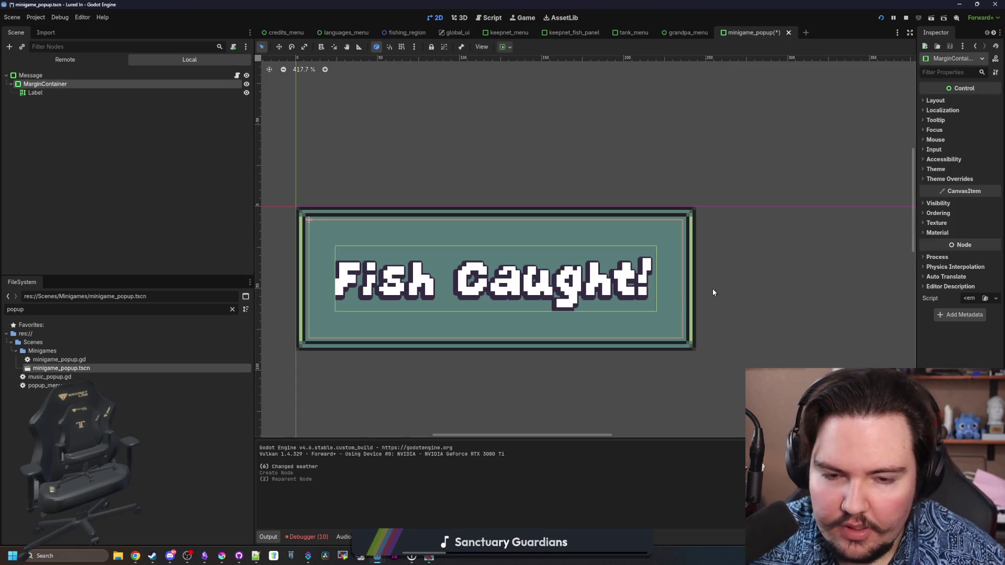
left_click_drag(917, 218, 767, 218)
left_click(53, 93)
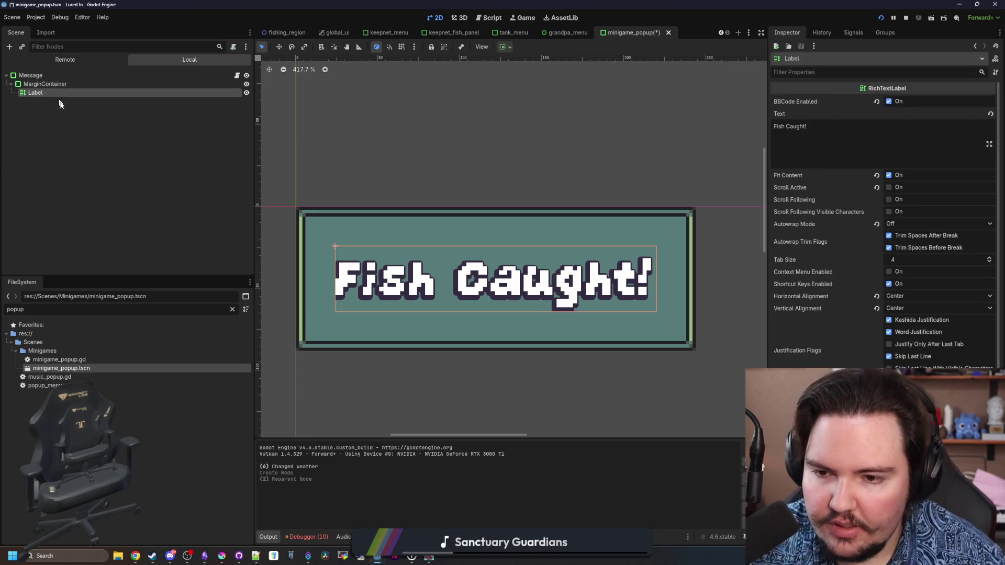
left_click(68, 116)
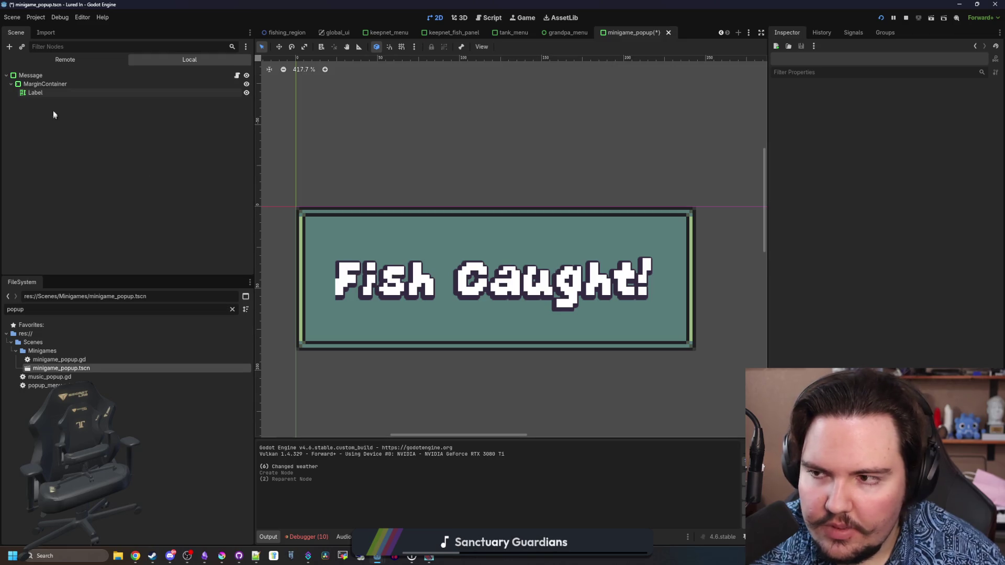
left_click(59, 84)
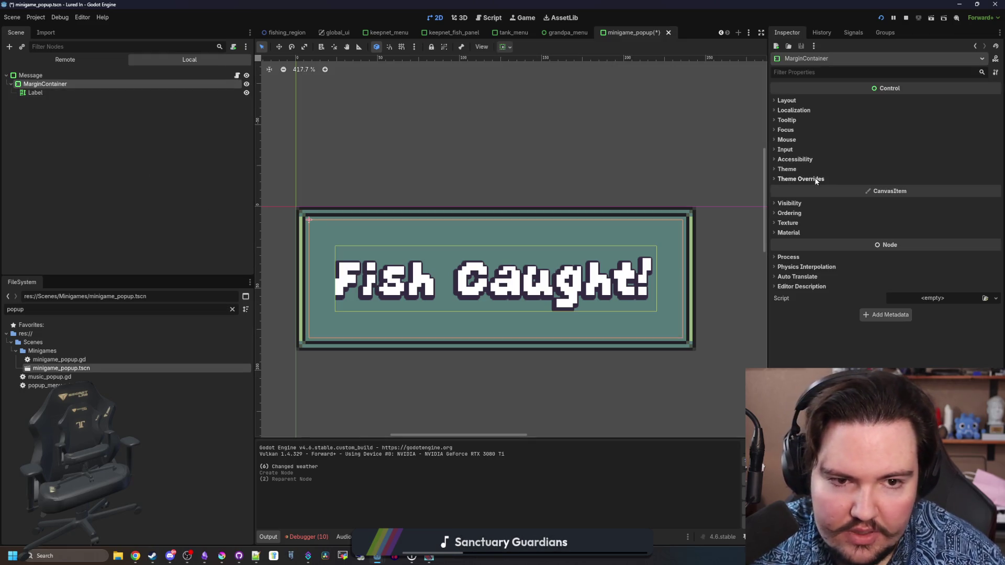
left_click(786, 100)
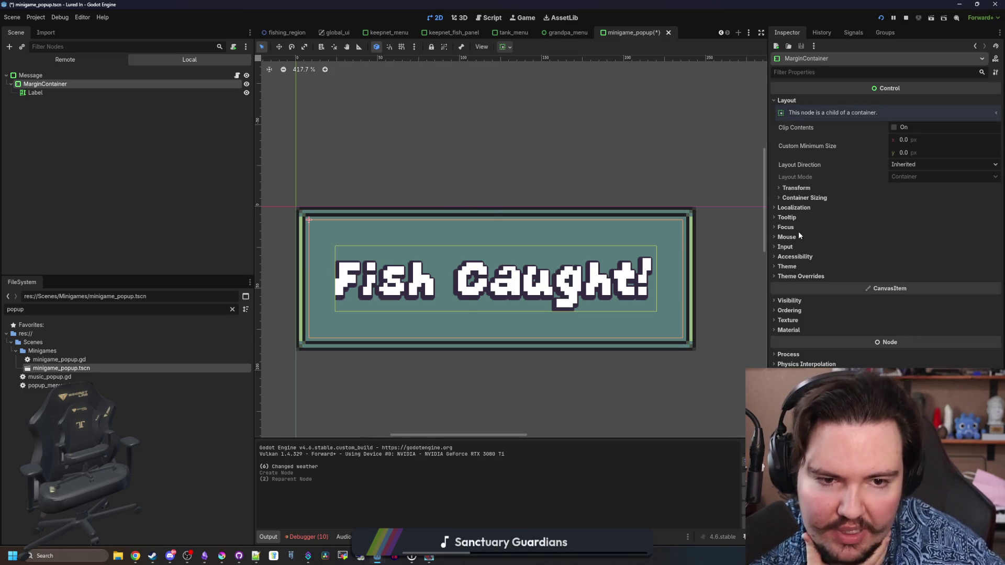
left_click(799, 302)
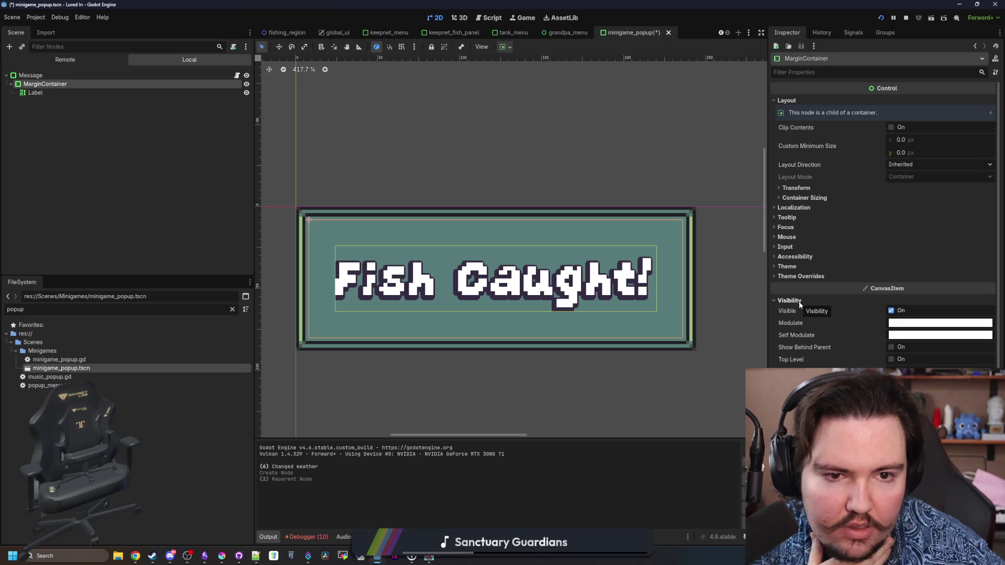
left_click(790, 300)
left_click(984, 59)
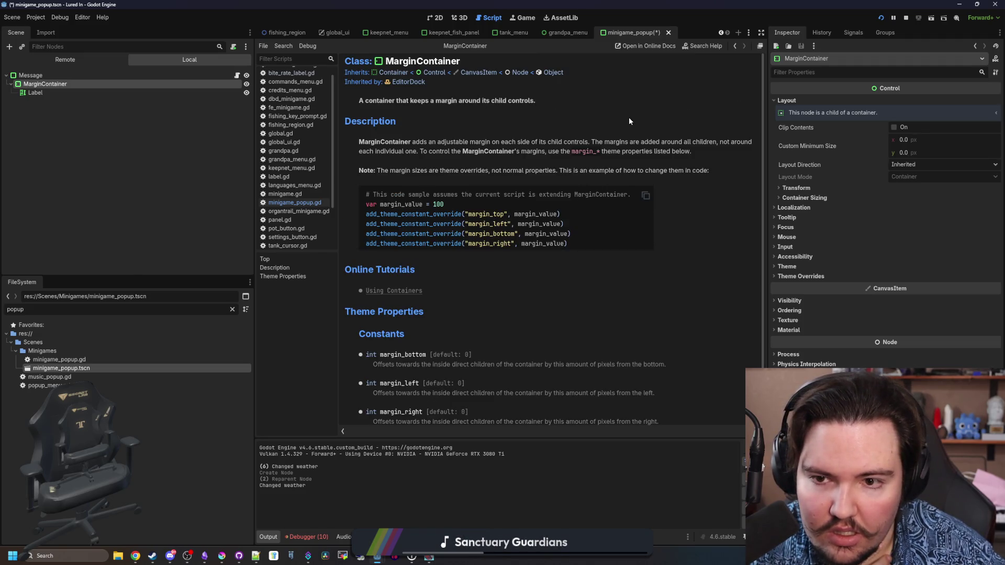
key("ctrl+w")
Check the MarginContainer's theme override margin constants, then undo to remove the container.
left_click(795, 268)
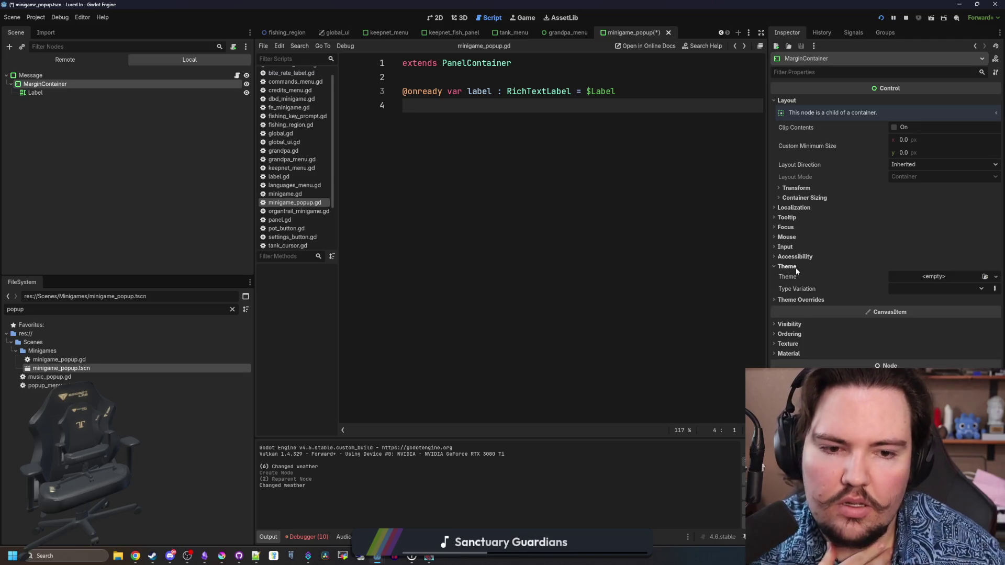
left_click(795, 267)
left_click(795, 276)
left_click(787, 285)
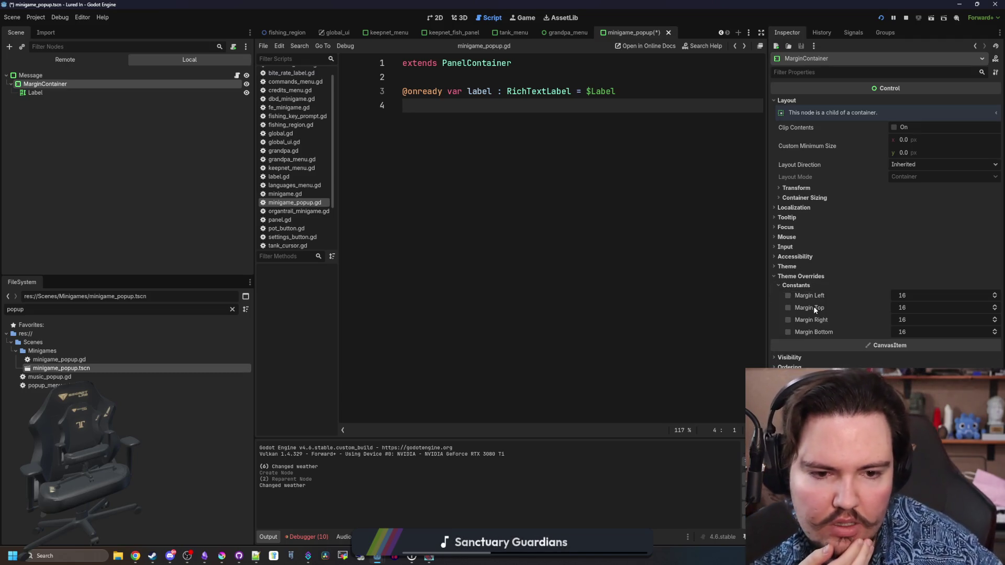
left_click(436, 18)
key("ctrl+z")
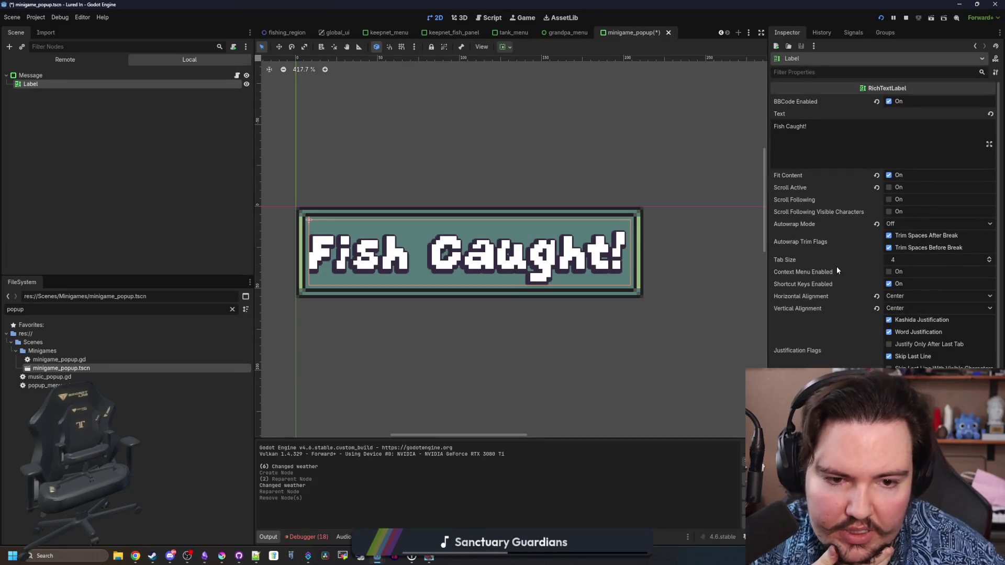
Leave the 'Fish Caught!' label text unchanged and save the minigame popup scene.
left_click(823, 126)
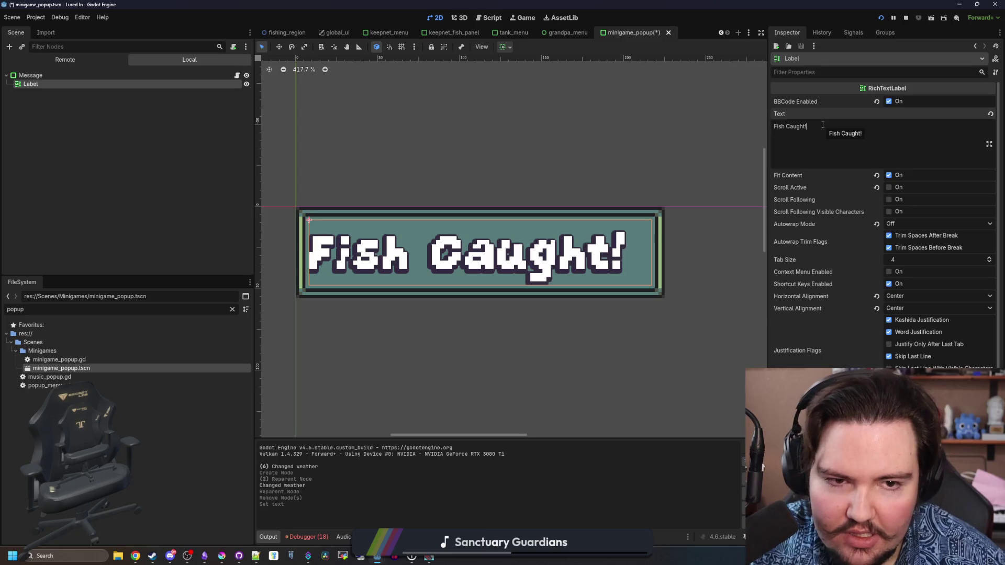
key("Home")
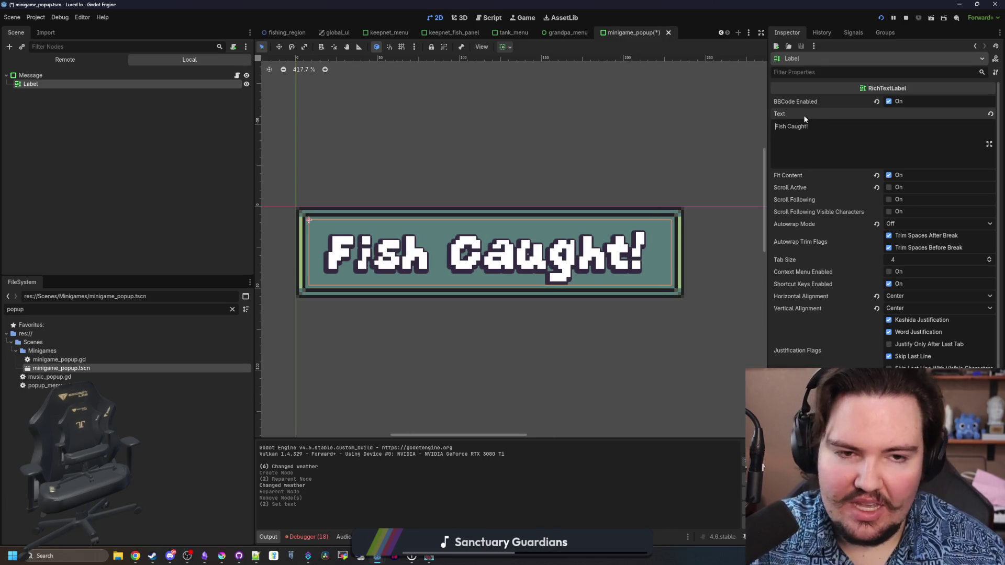
key("BackSpace")
key("End")
key("BackSpace")
left_click(237, 75)
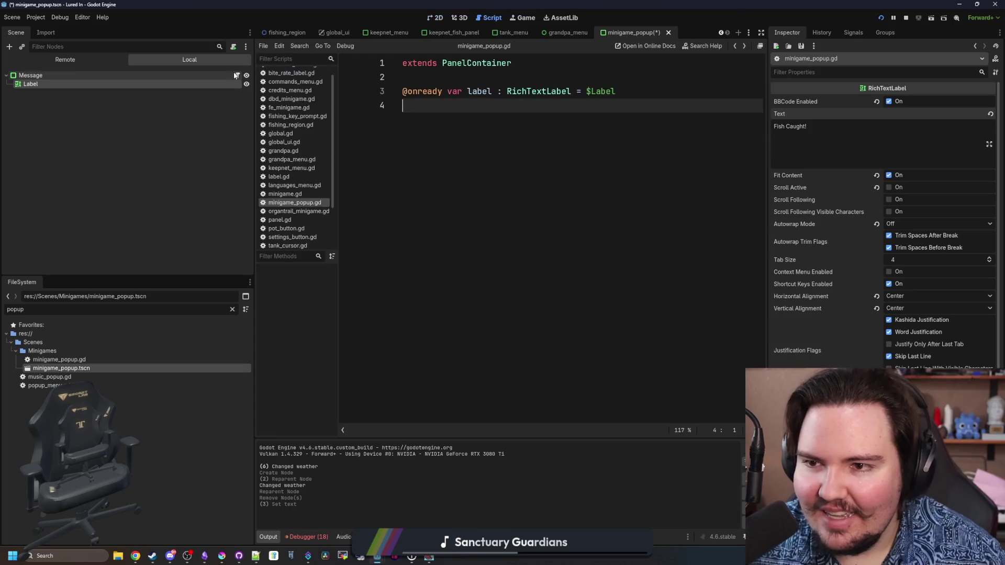
key("ctrl+s")
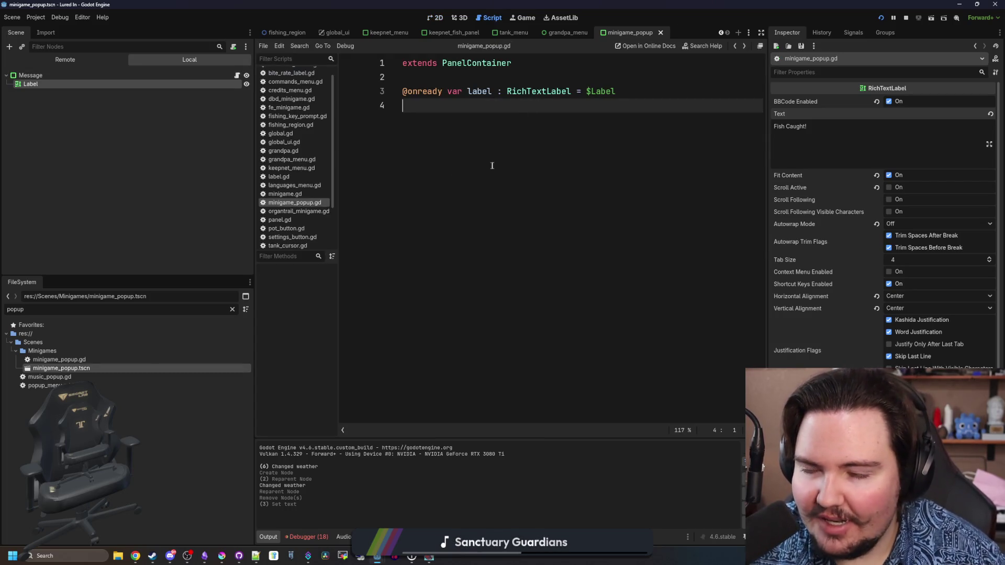
Find 'popup' across project files and open the line 20 match in minigame.gd.
key("ctrl+shift+f")
type("popup")
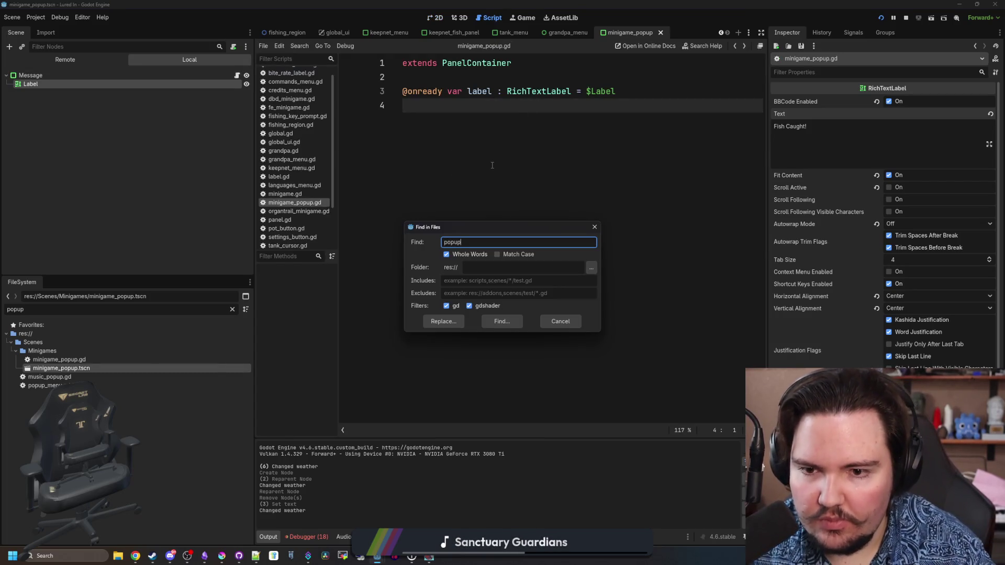
key("Return")
scroll(419, 455, "down", 3)
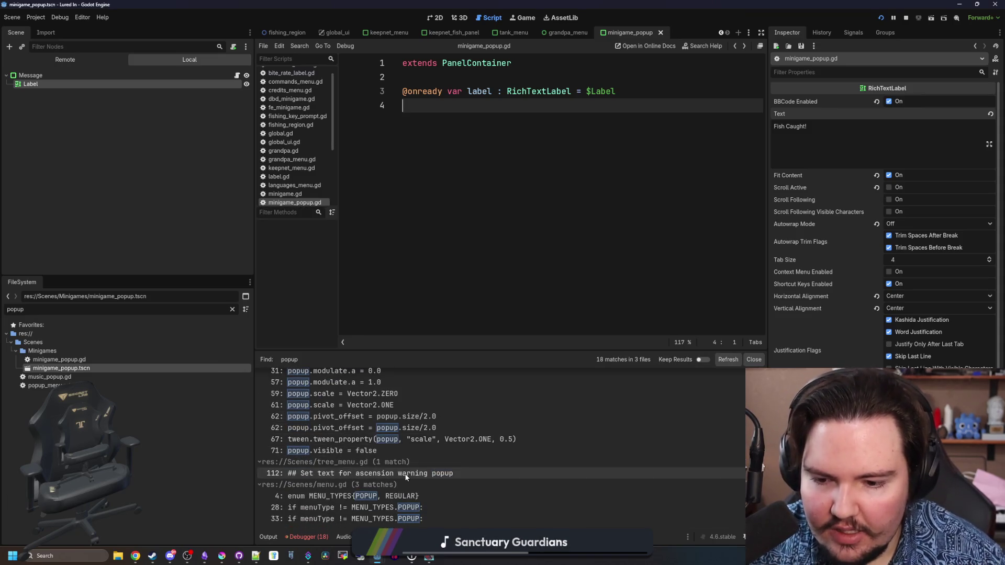
scroll(429, 483, "up", 2)
scroll(408, 450, "up", 1)
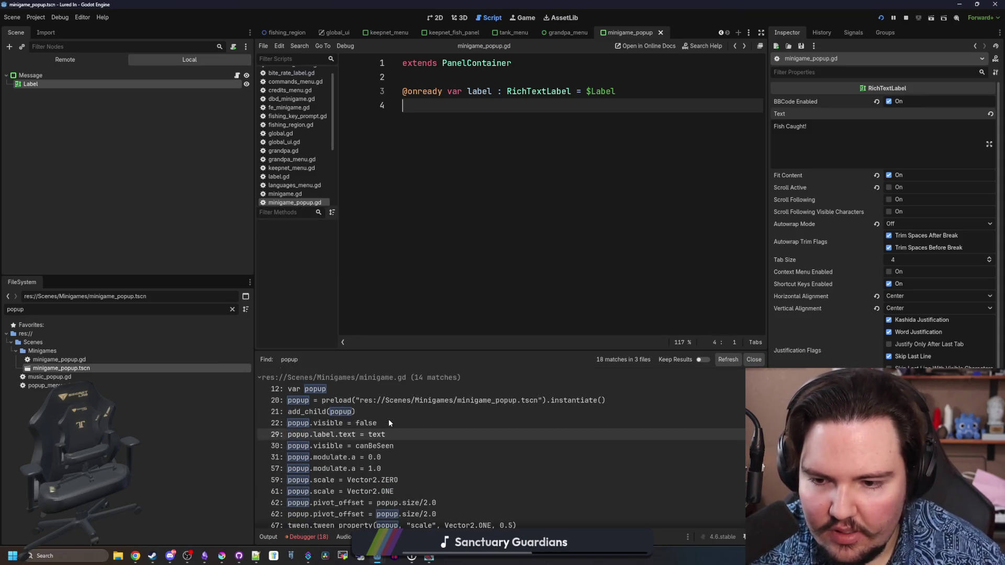
scroll(387, 445, "down", 2)
scroll(394, 472, "up", 2)
scroll(394, 472, "up", 1)
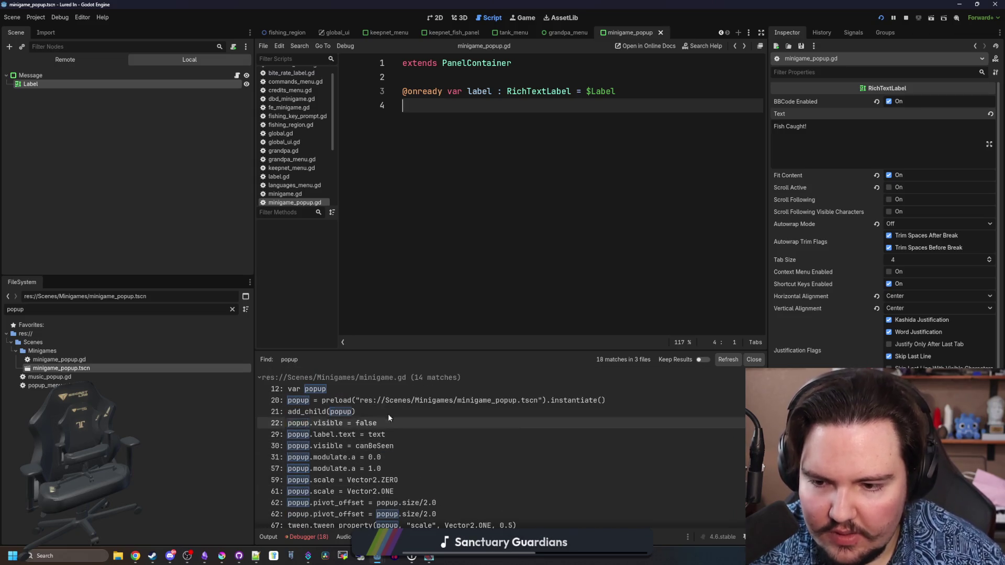
left_click(383, 400)
Search minigame.gd for set_popup to reach the set_popup_text definition and enlarge the script editor.
scroll(531, 241, "up", 4)
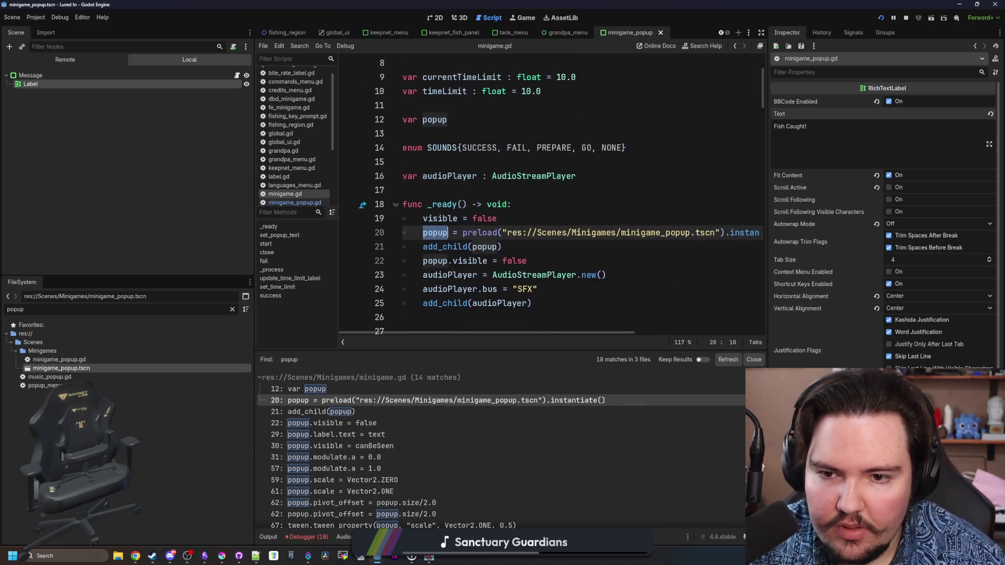
scroll(526, 220, "down", 3)
left_click(522, 205)
scroll(522, 202, "down", 3)
scroll(522, 203, "up", 4)
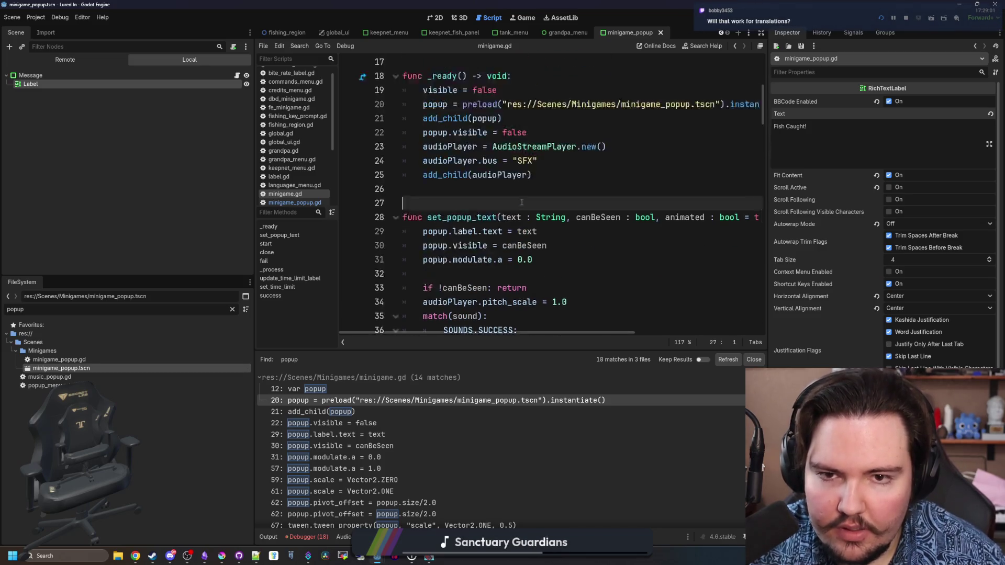
scroll(549, 204, "down", 12)
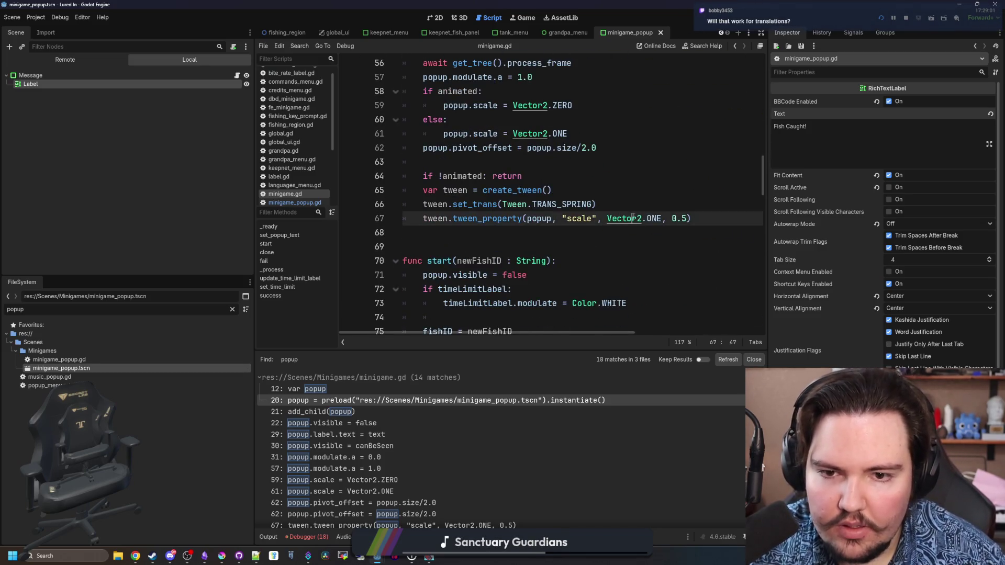
key("ctrl+f")
type("set_popup")
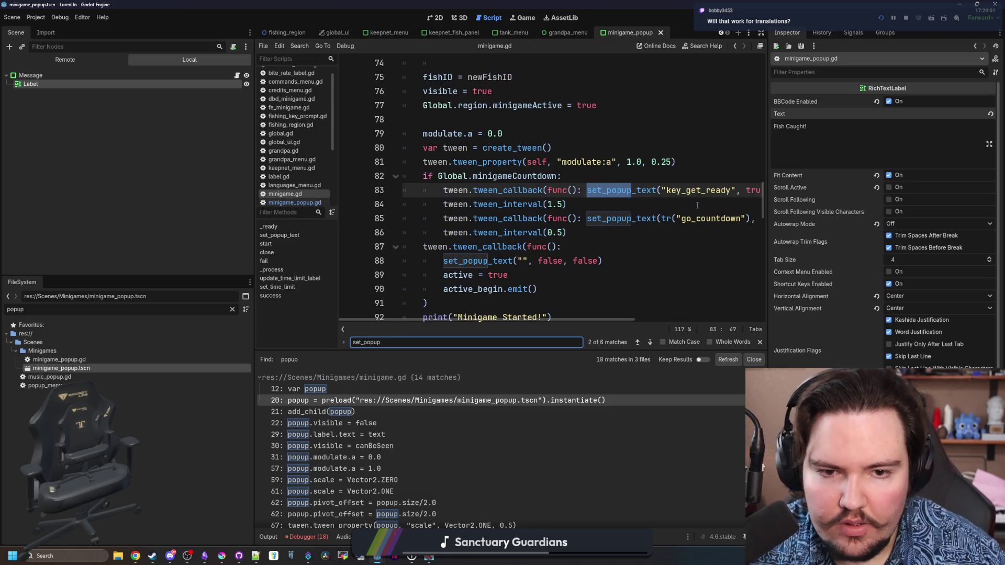
left_click(621, 219, "ctrl")
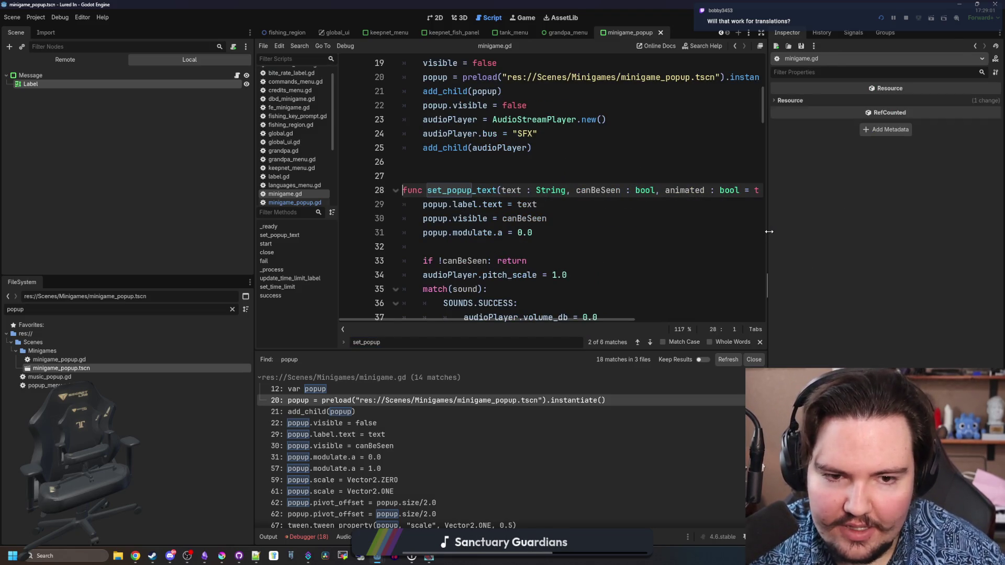
left_click_drag(769, 231, 917, 231)
scroll(575, 235, "down", 3)
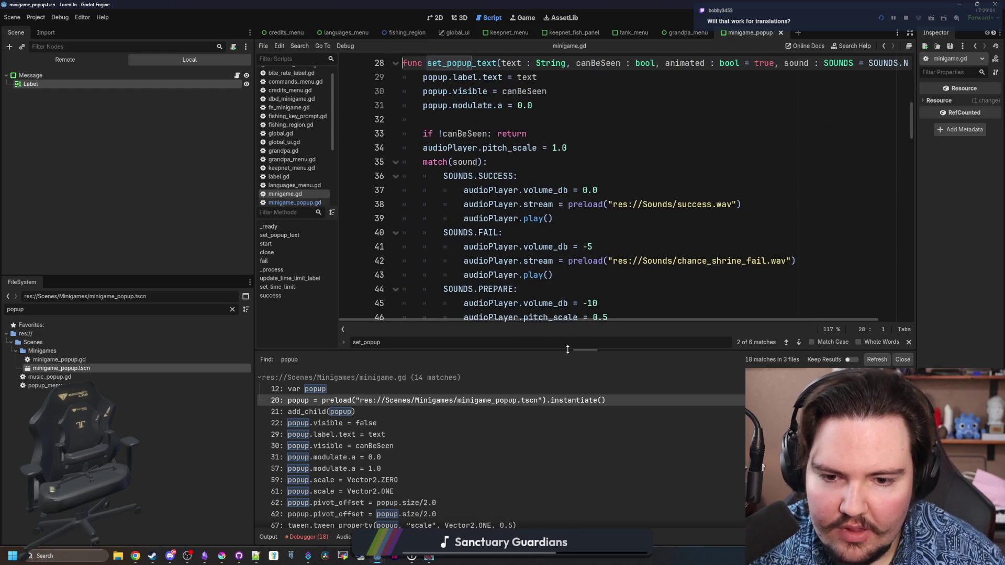
left_click_drag(567, 349, 567, 447)
scroll(598, 275, "down", 8)
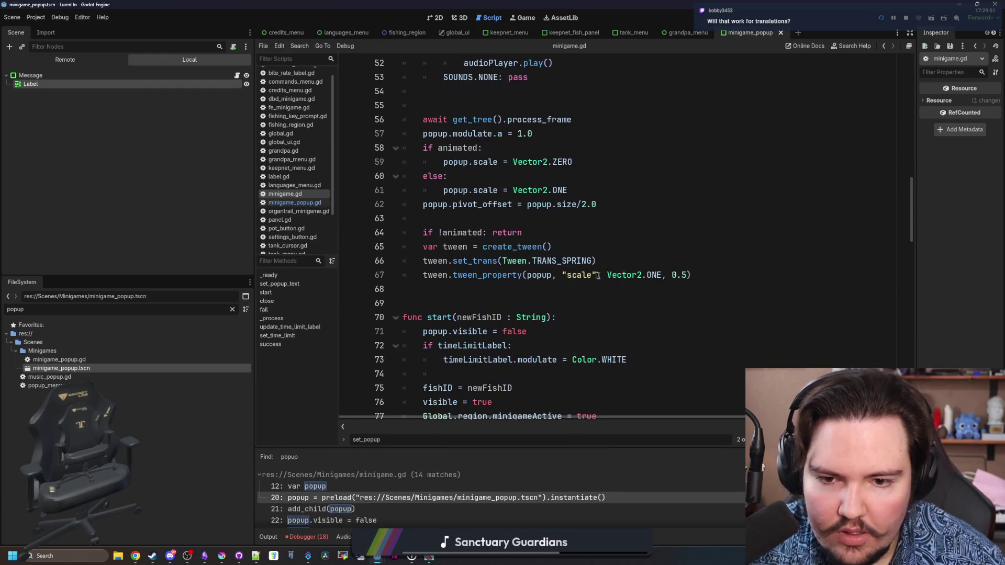
scroll(563, 218, "up", 14)
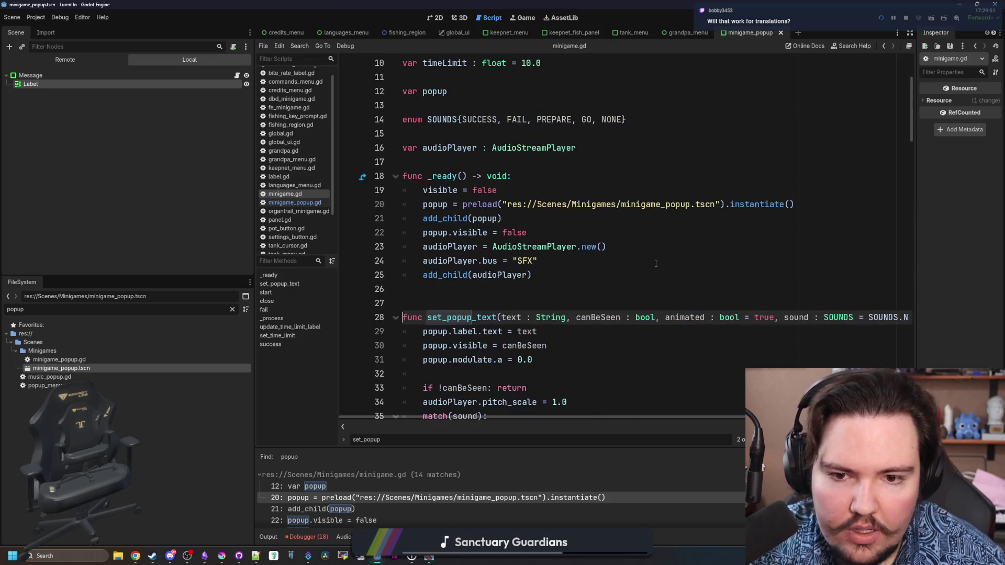
Search the script for 'GO', then set_popup, landing in the key_get_ready call.
left_click(656, 263)
key("ctrl+f")
type("GO!")
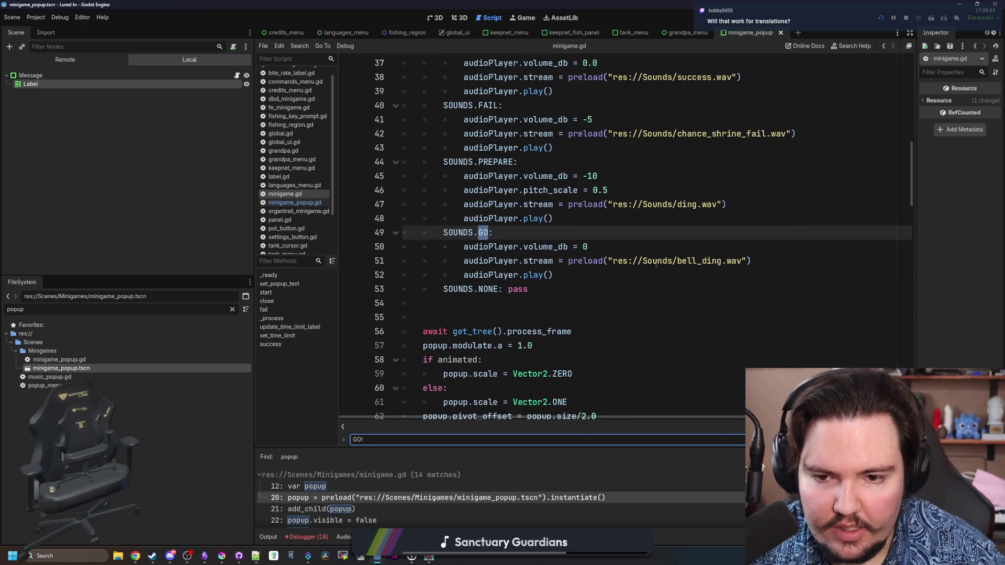
key("ctrl+a")
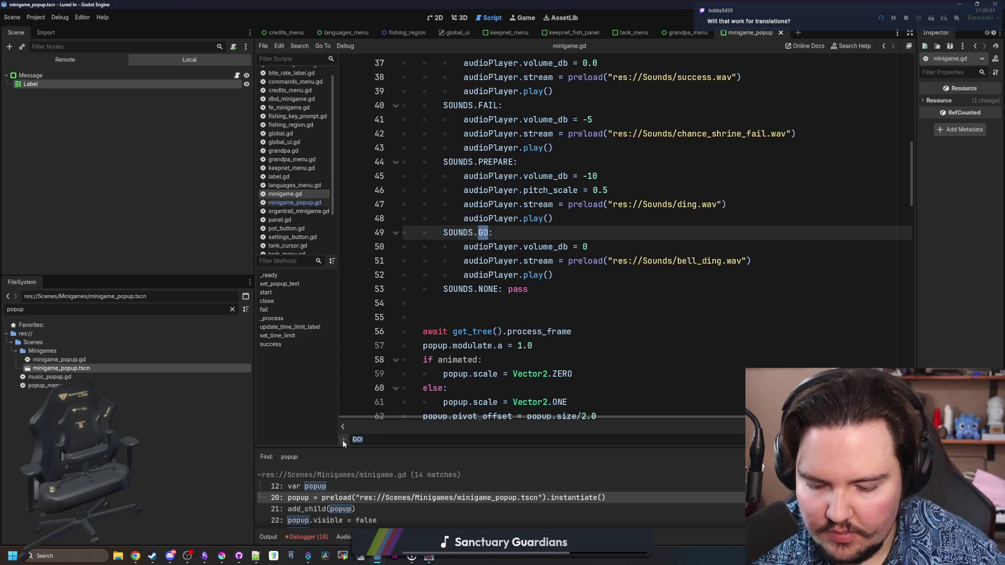
type("set_popup")
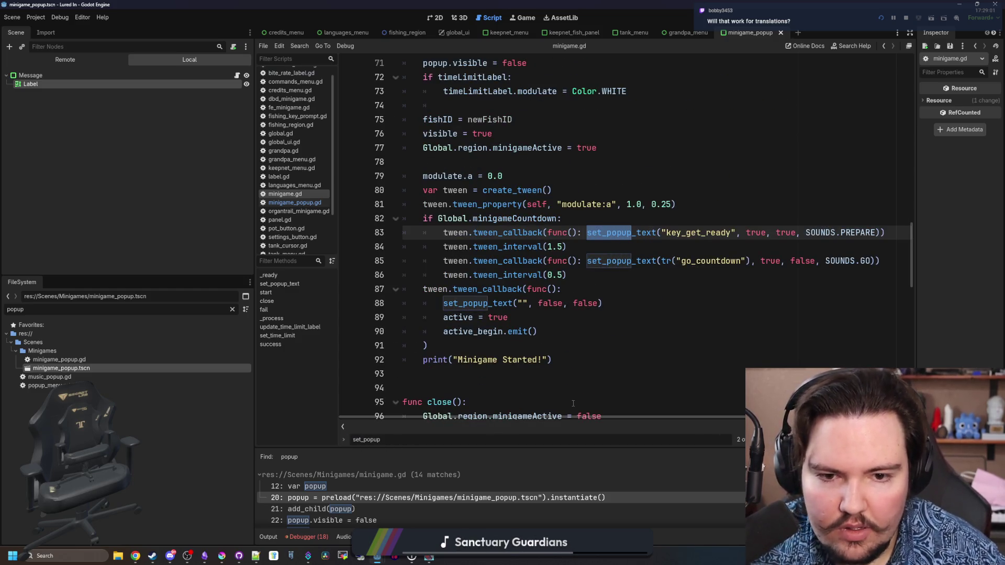
left_click(663, 234)
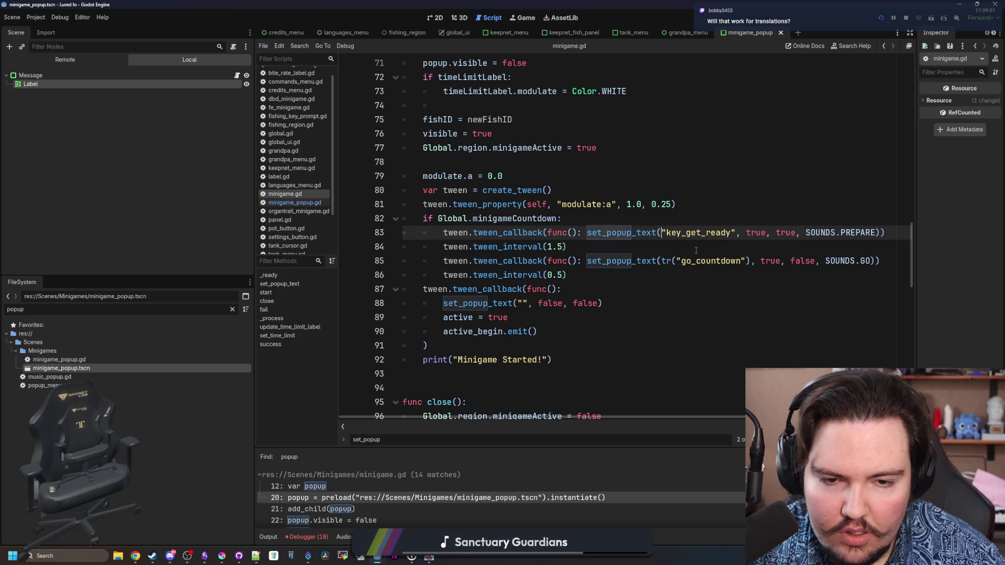
Remove the stray 't' and the existing tr() wrapper around go_countdown.
type("t")
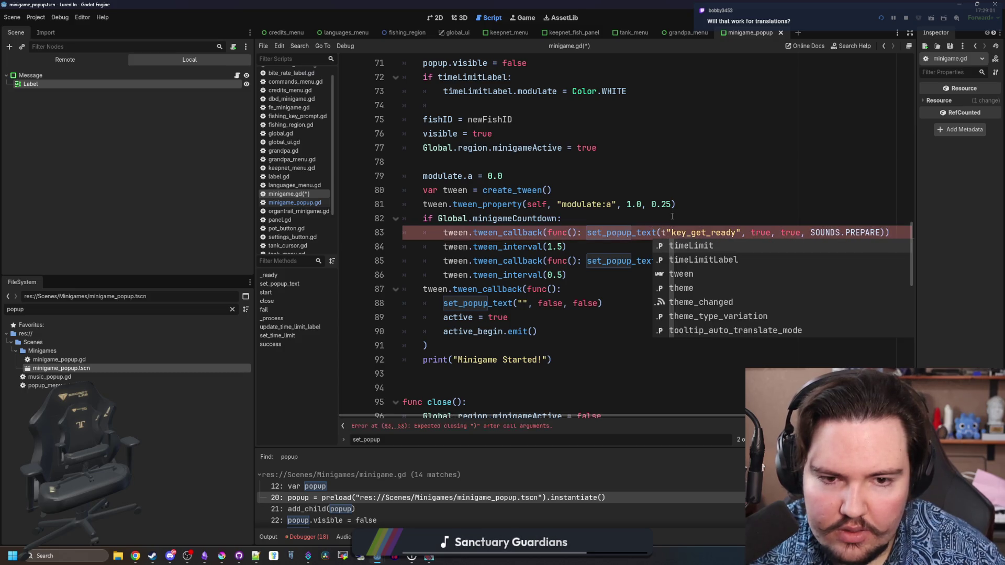
key("BackSpace")
left_click(670, 260)
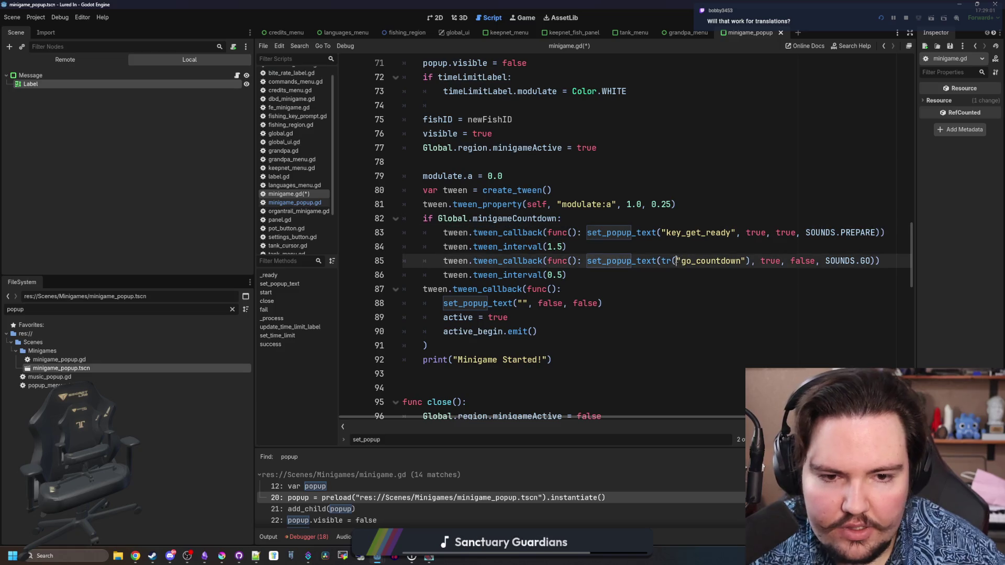
key("BackSpace")
key("BackSpace")
key("BackSpace")
left_click(732, 260)
key("Delete")
left_click(735, 251)
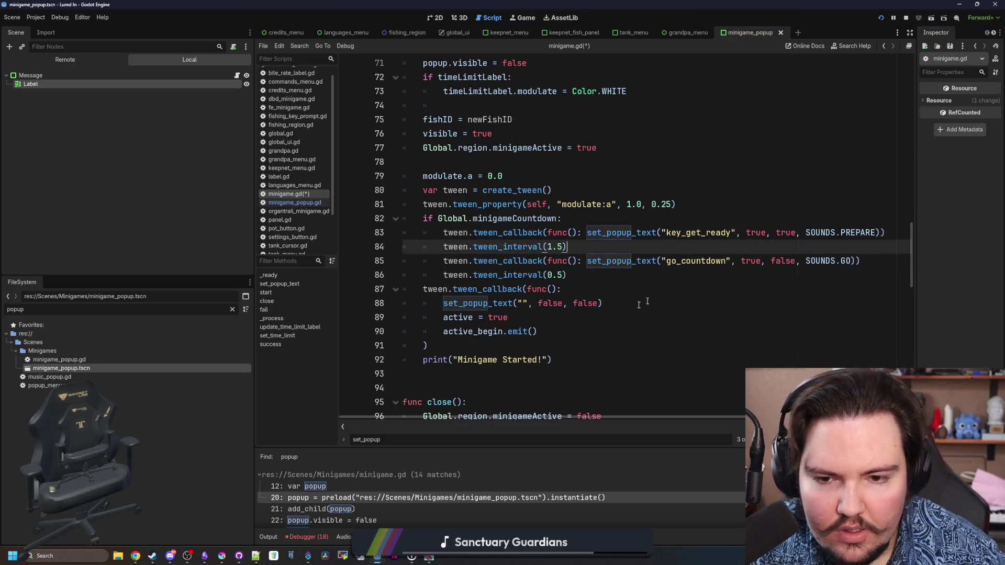
scroll(432, 413, "down", 1)
Search the script for '_text' to step through the set_popup_text calls.
left_click(414, 439)
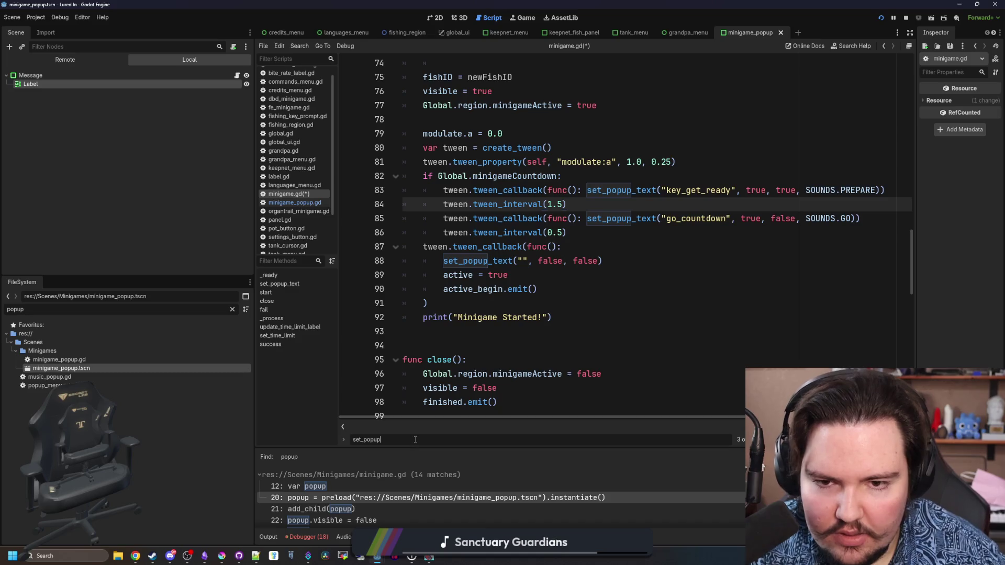
type("_text")
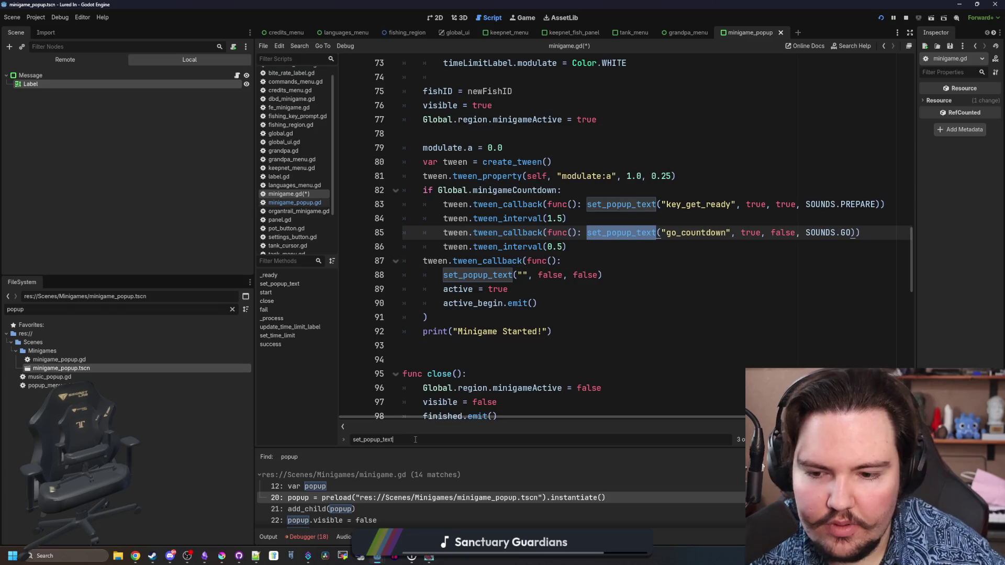
key("Return")
key("Return")
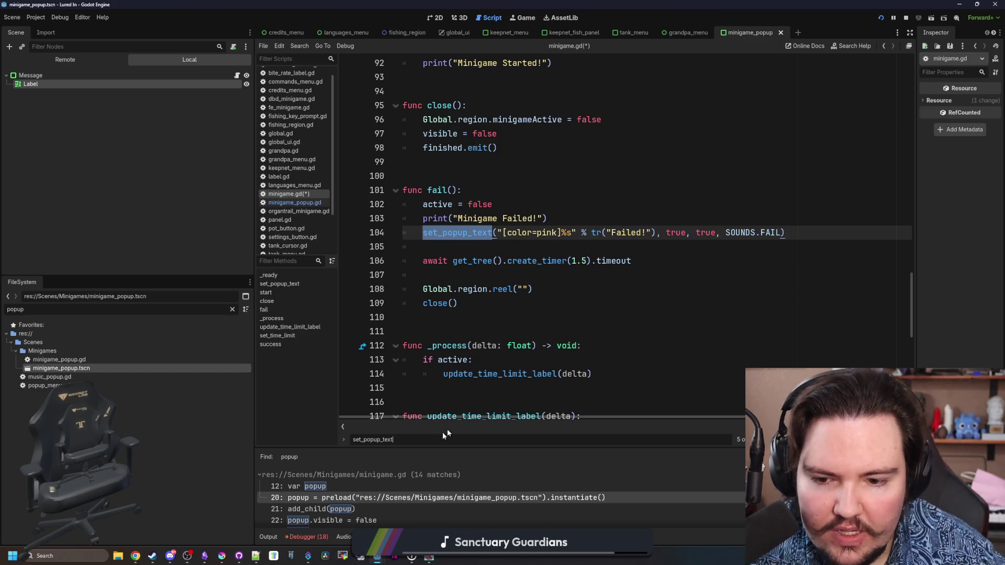
key("Return")
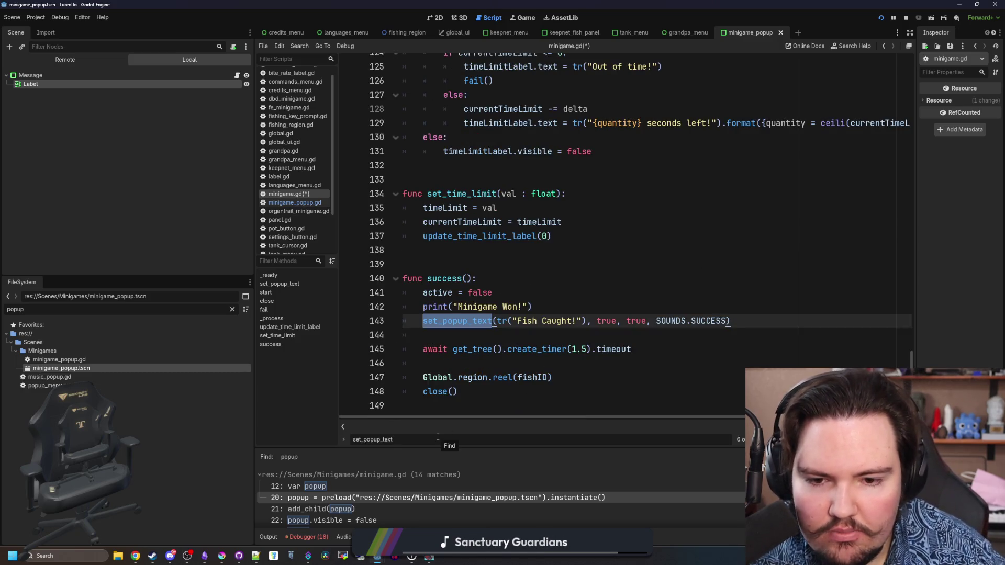
key("Return")
key("Return")
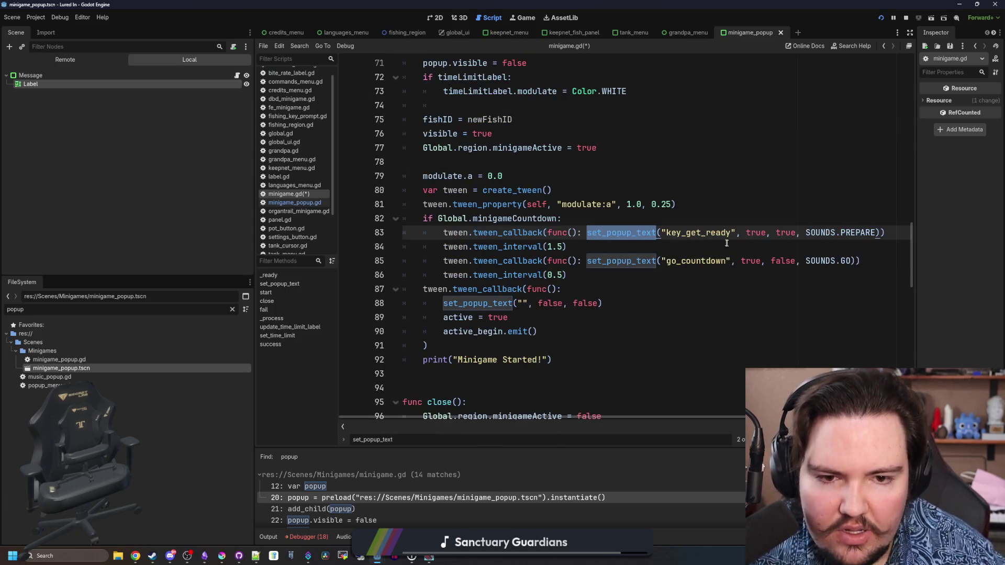
Wrap "key_get_ready" and "go_countdown" in tr() on lines 83 and 85.
left_click(667, 231)
type("tr(")
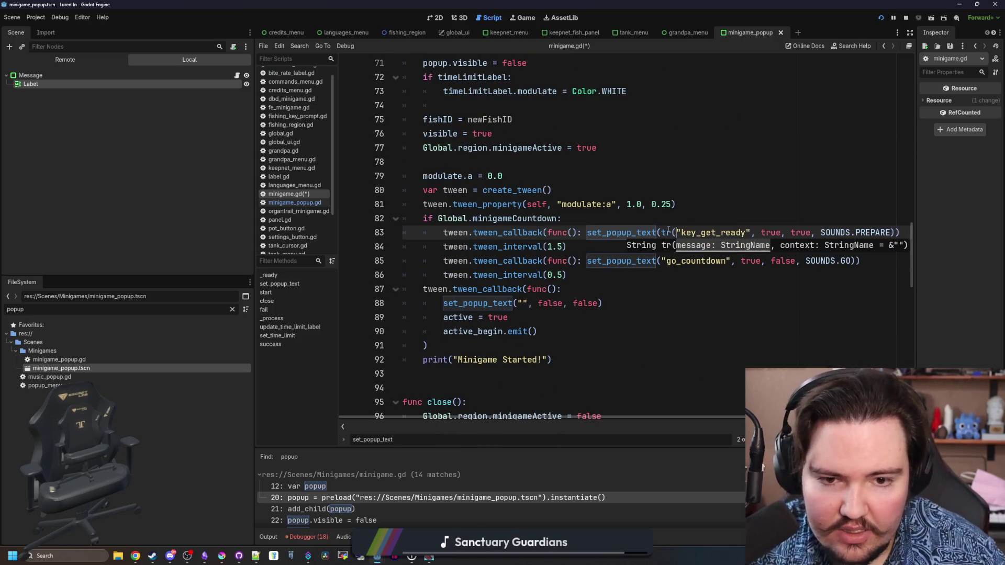
left_click(749, 232)
type(")")
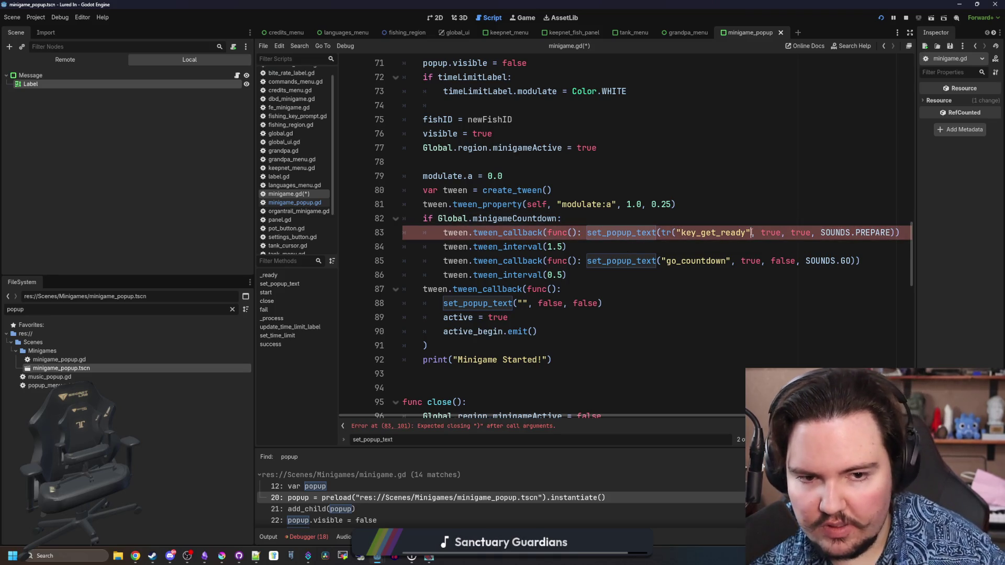
left_click(660, 260)
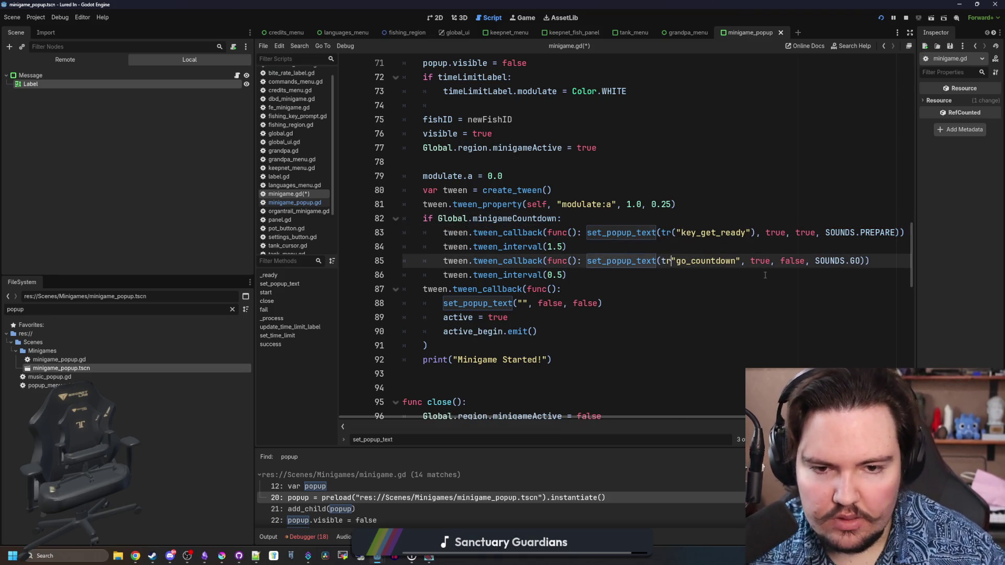
type("tr(")
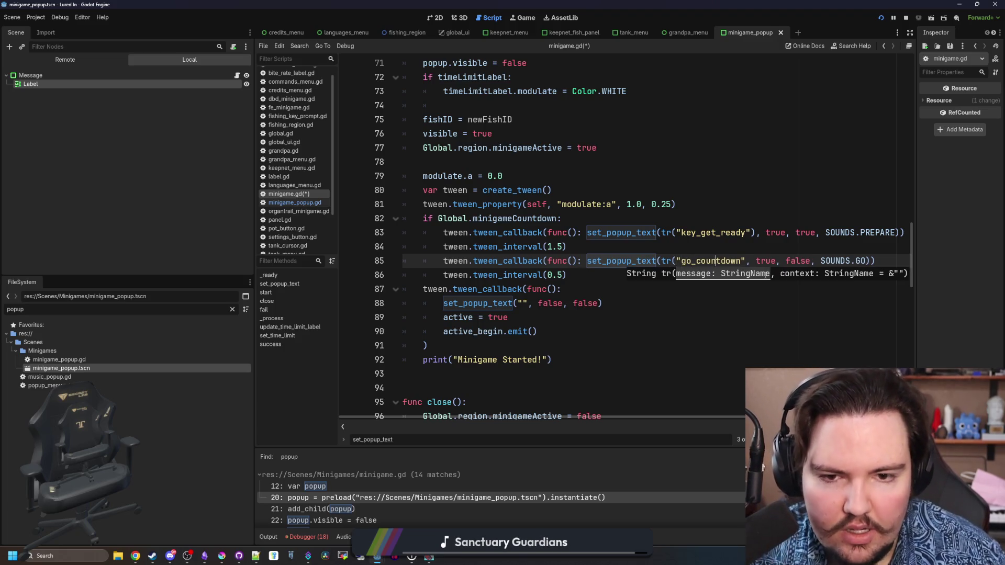
left_click(747, 260)
type(")")
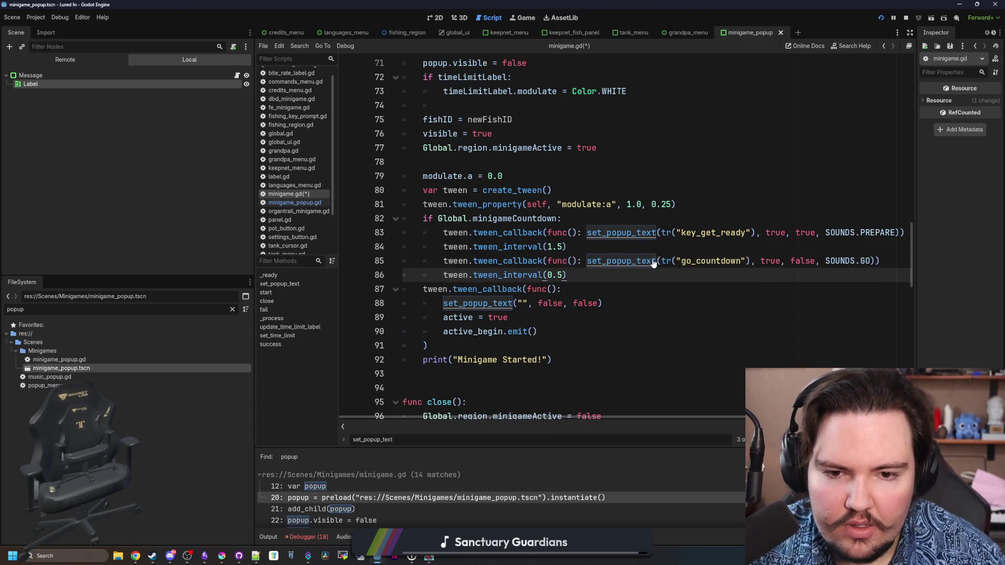
Change line 29 to " " + text + " " and save minigame.gd.
left_click(649, 260, "ctrl")
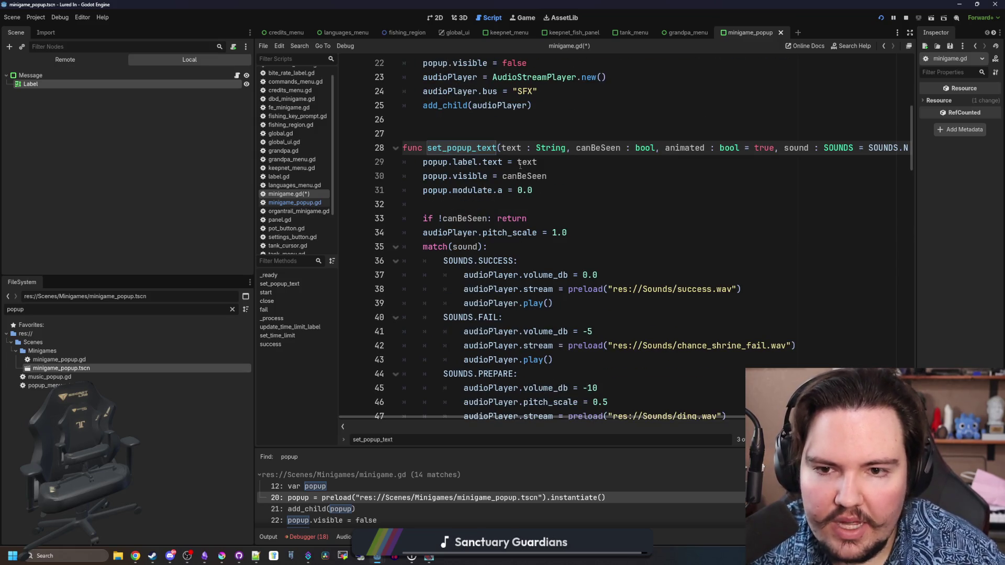
left_click(521, 165)
type("\"\" +")
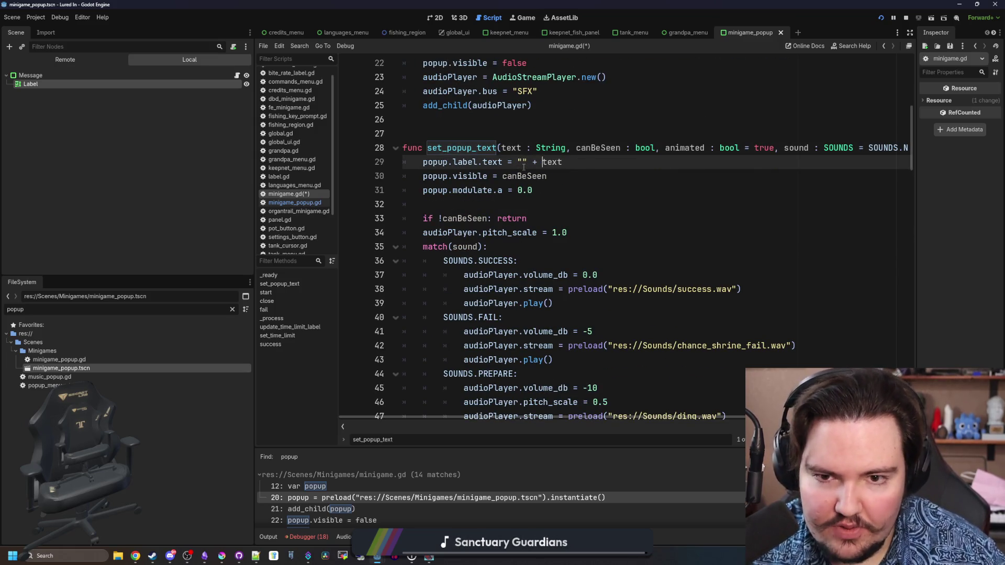
key("End")
type("+ \"\"")
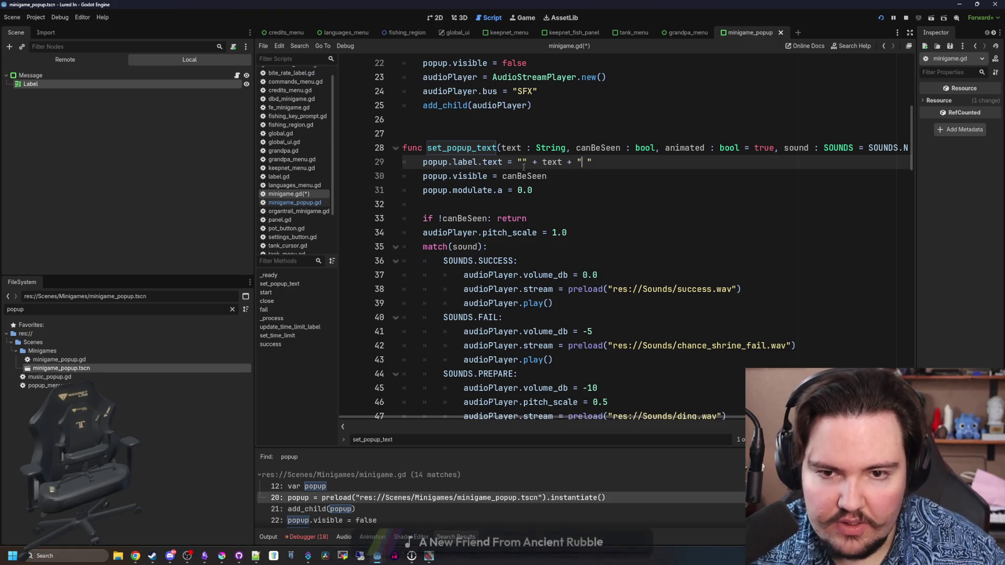
key("Left")
left_click(524, 165)
left_click(548, 176)
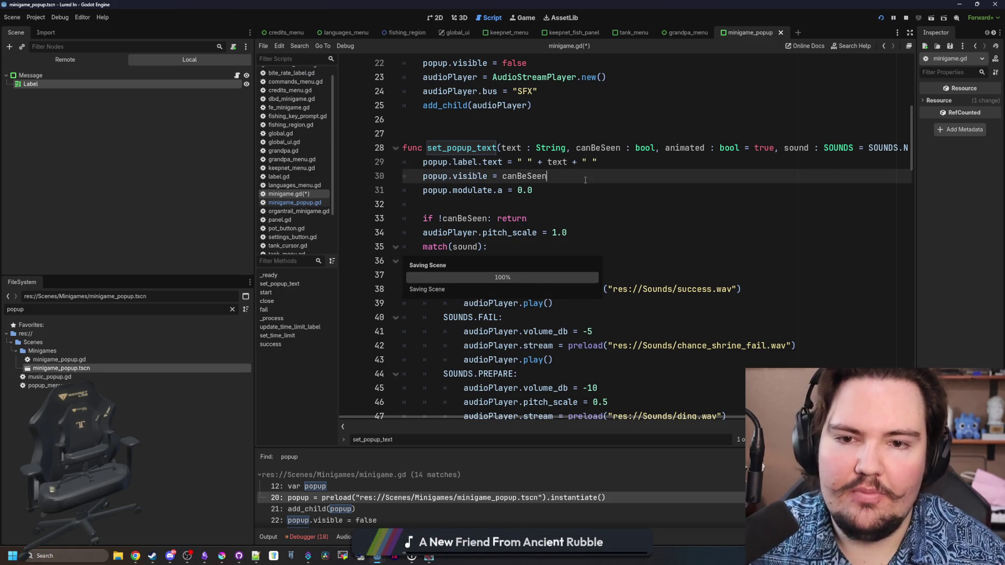
key("ctrl+s")
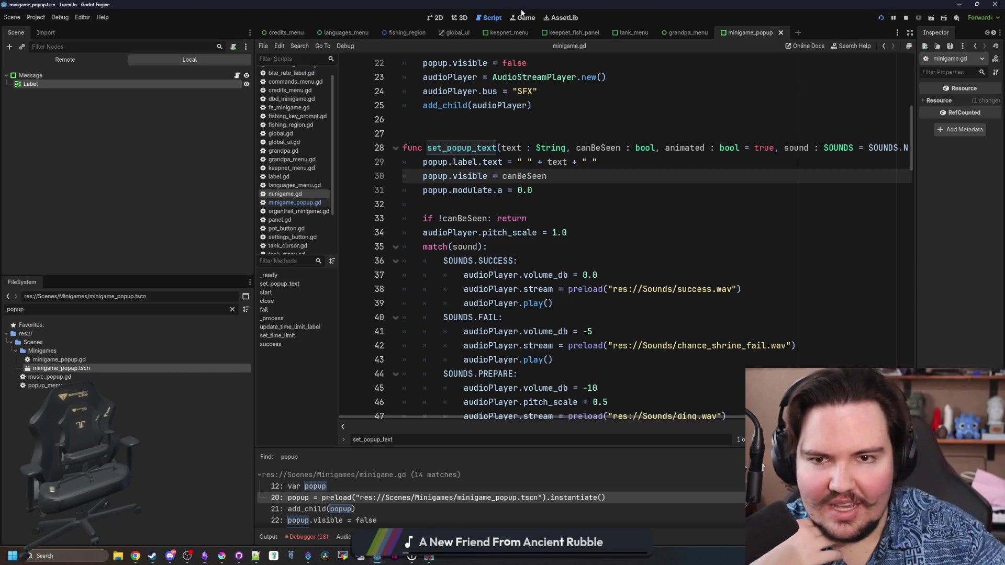
left_click(522, 17)
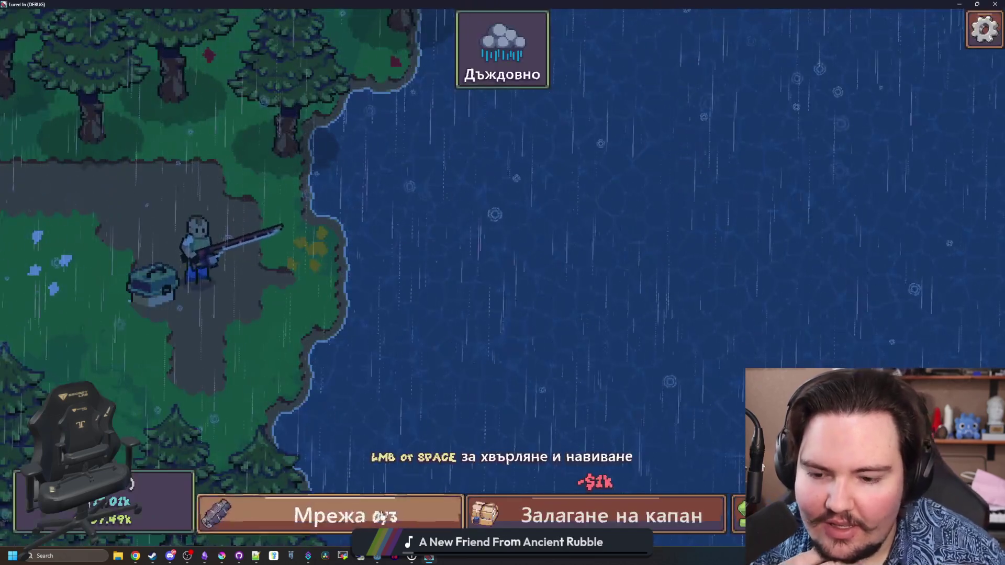
Cast, hook and reel in a rainbow trout in Bulgarian, seeing 'Хвана риба!', then close the game.
left_click_drag(470, 382, 533, 303)
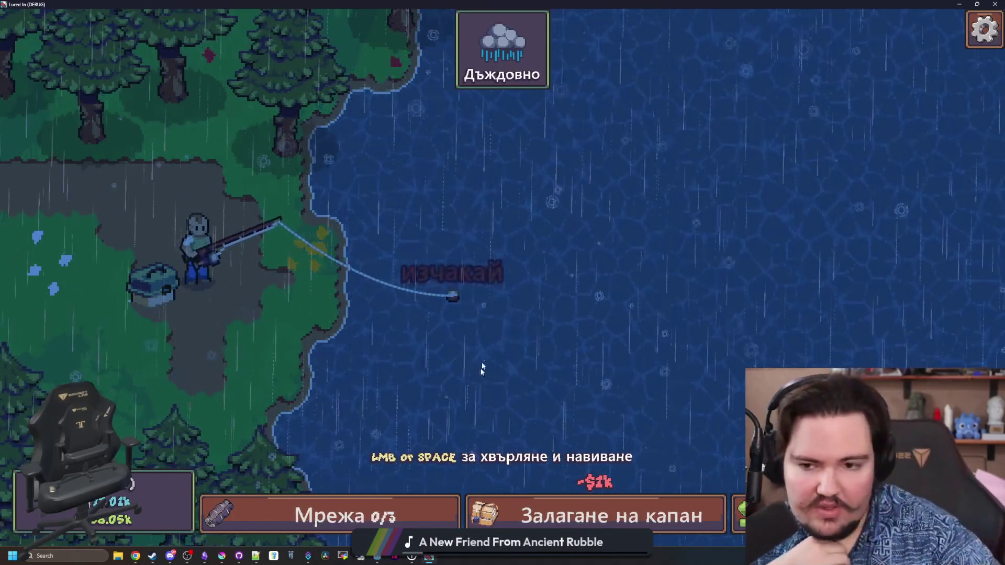
left_click(592, 229)
mouse_move(605, 242)
left_mouse_down()
mouse_move(617, 267)
mouse_move(574, 262)
mouse_move(518, 288)
left_mouse_up()
left_click(622, 271)
left_click(624, 273)
left_click(624, 273)
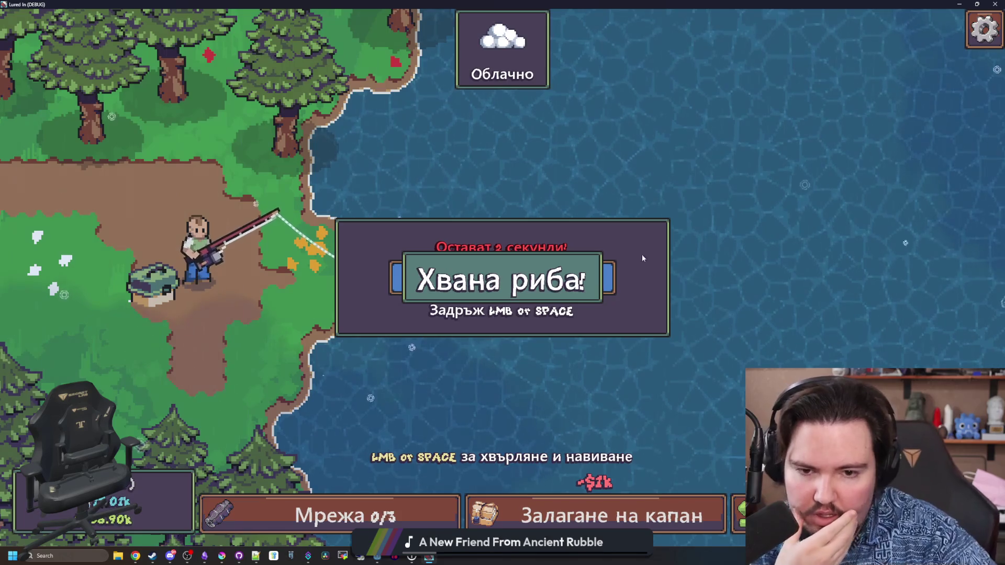
left_click_drag(678, 4, 476, 202)
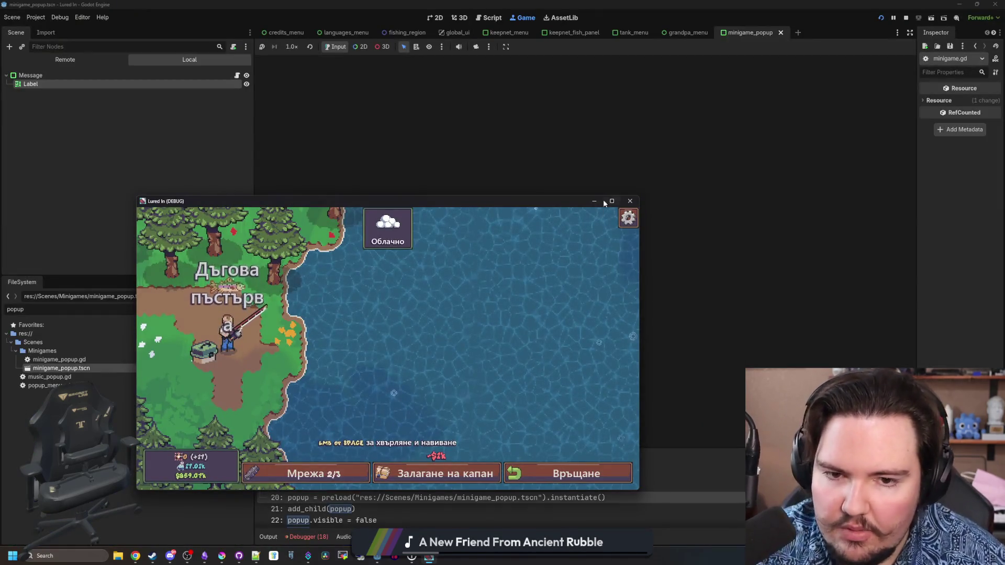
left_click(630, 201)
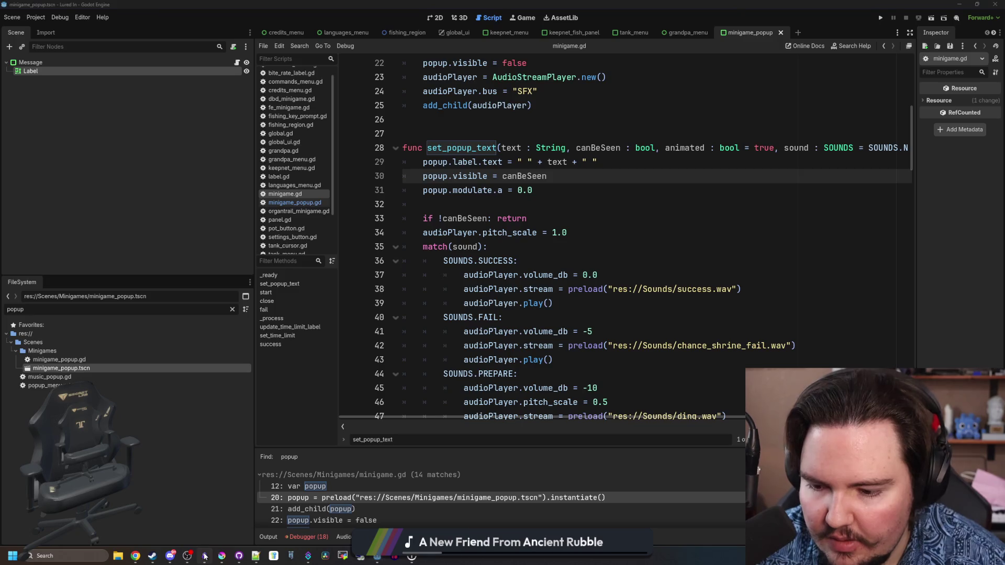
Bring the Untitled 2 notes window forward in Obsidian.
left_click(222, 556)
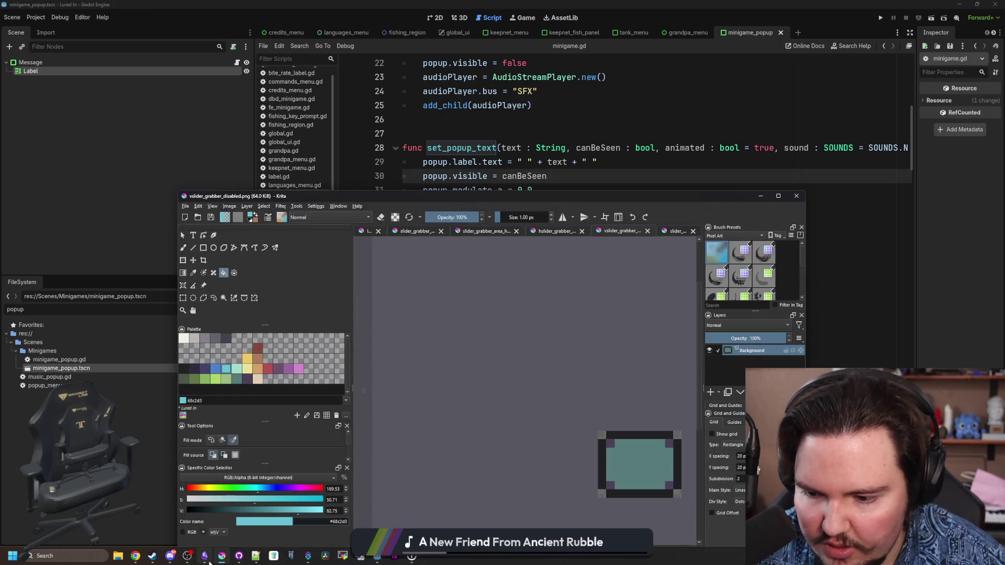
mouse_move(204, 556)
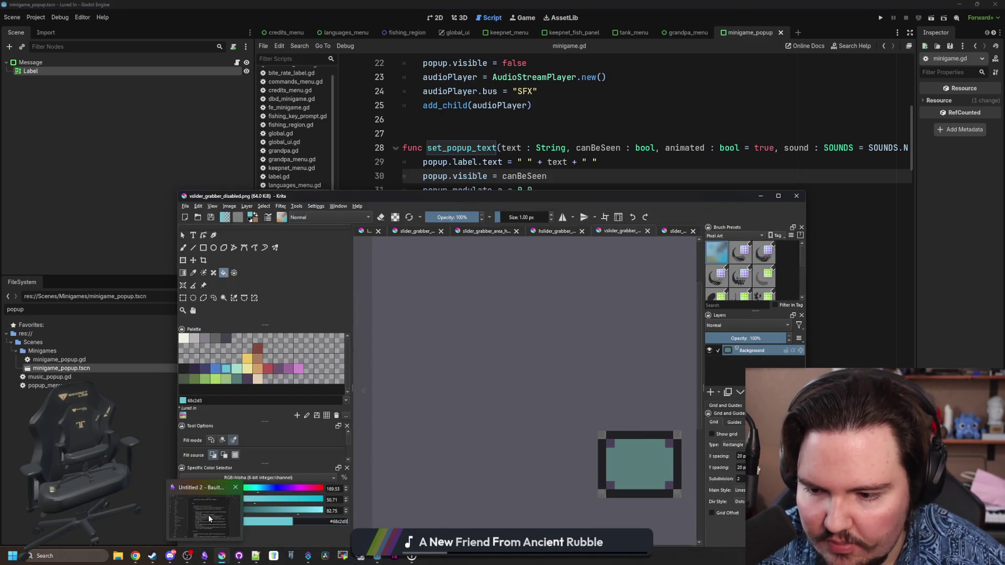
left_click(208, 515)
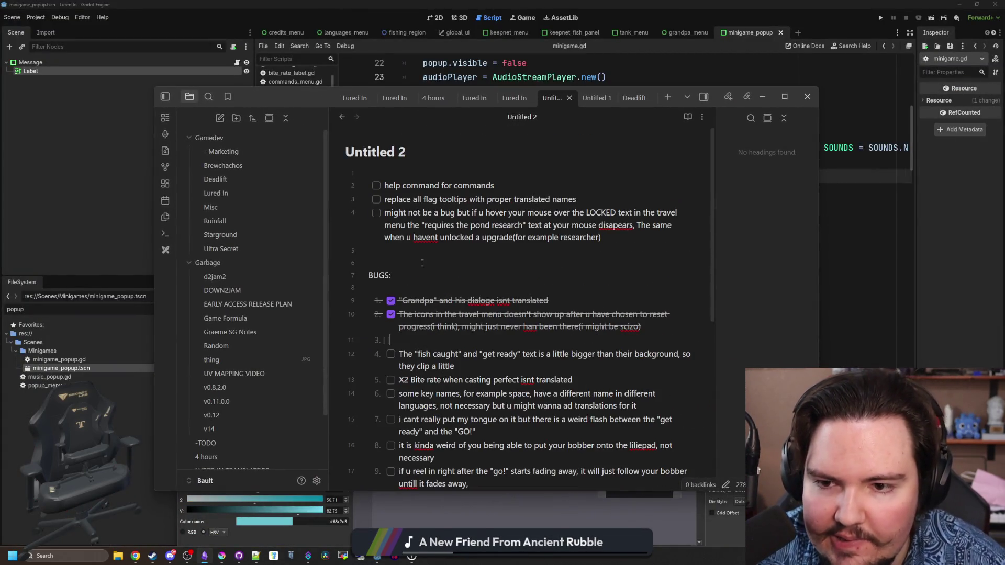
scroll(422, 263, "down", 4)
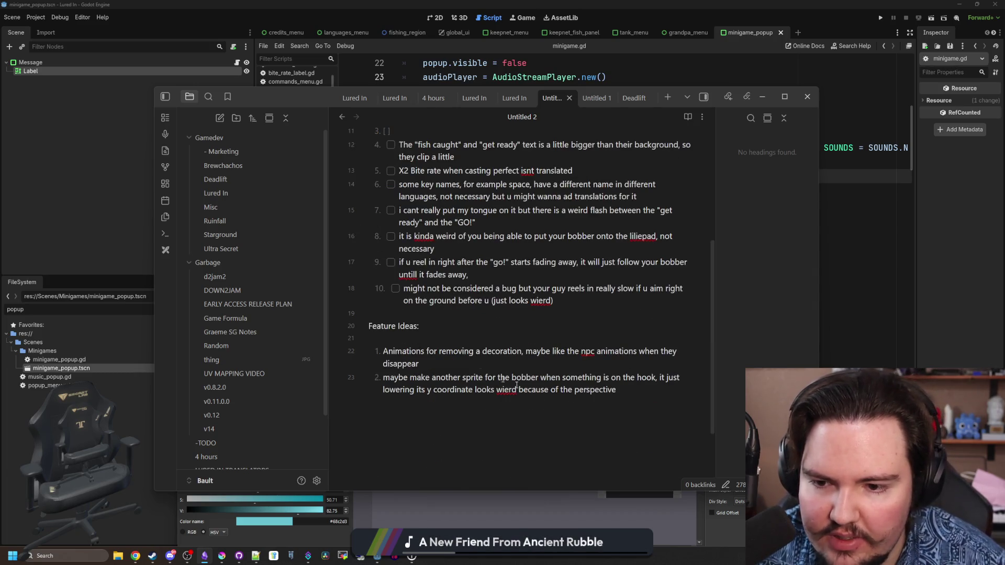
Tick the LOCKED text bug, then undo edits to restore the earlier checklist of completed fixes.
key("ctrl+a")
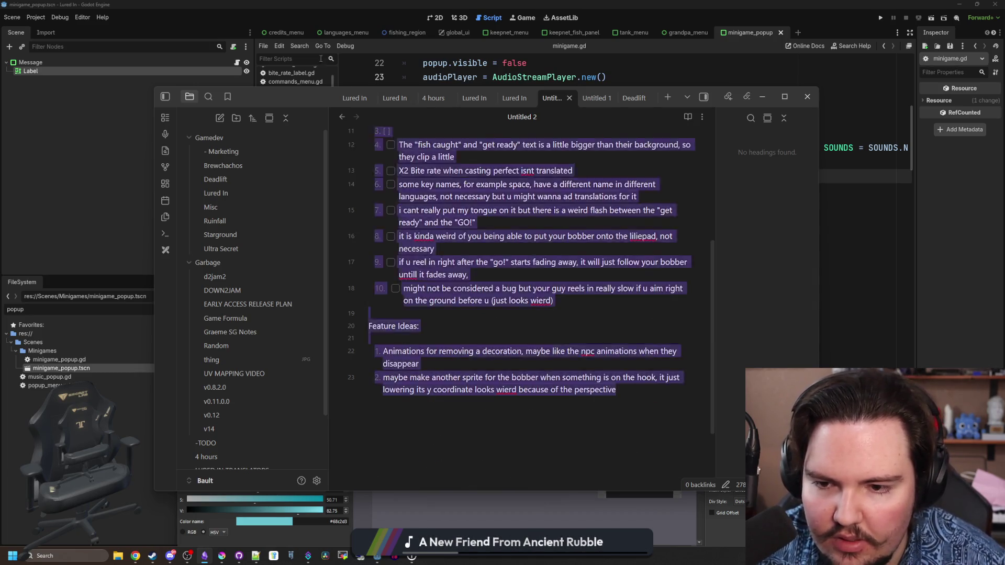
scroll(523, 272, "up", 4)
left_click(435, 272)
key("ctrl+z")
key("ctrl+z")
key("ctrl+z")
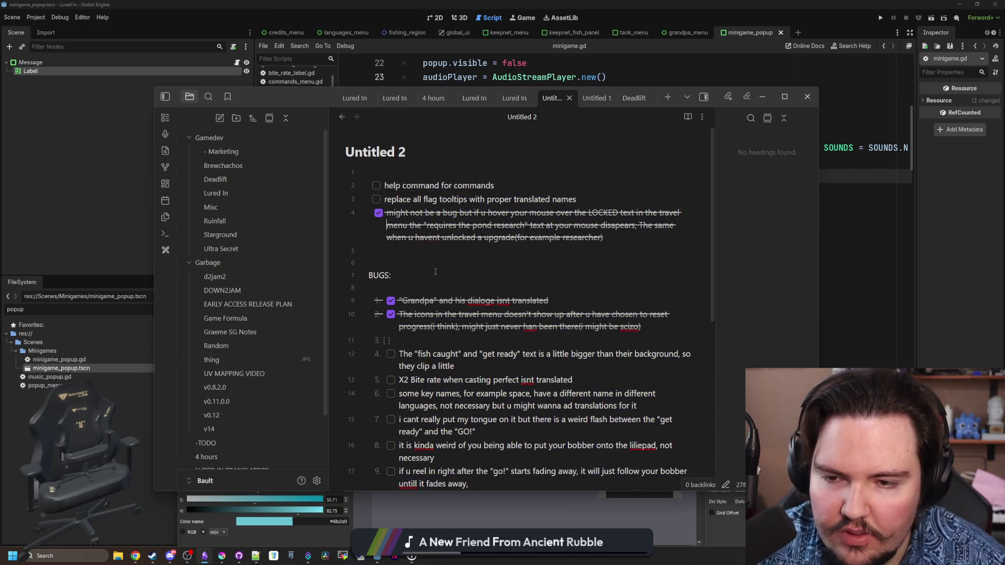
key("ctrl+z")
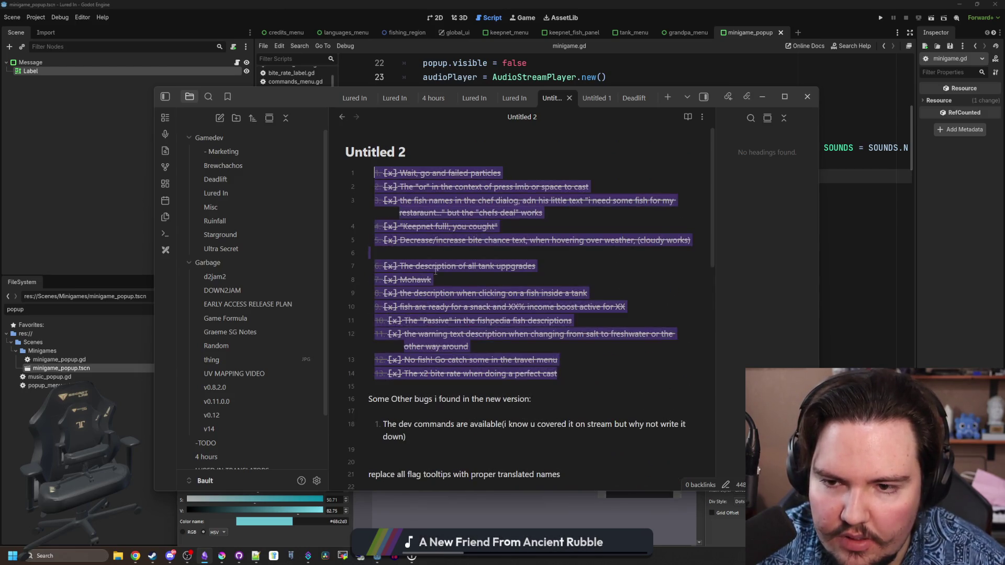
key("ctrl+z")
key("ctrl+z")
scroll(455, 346, "down", 5)
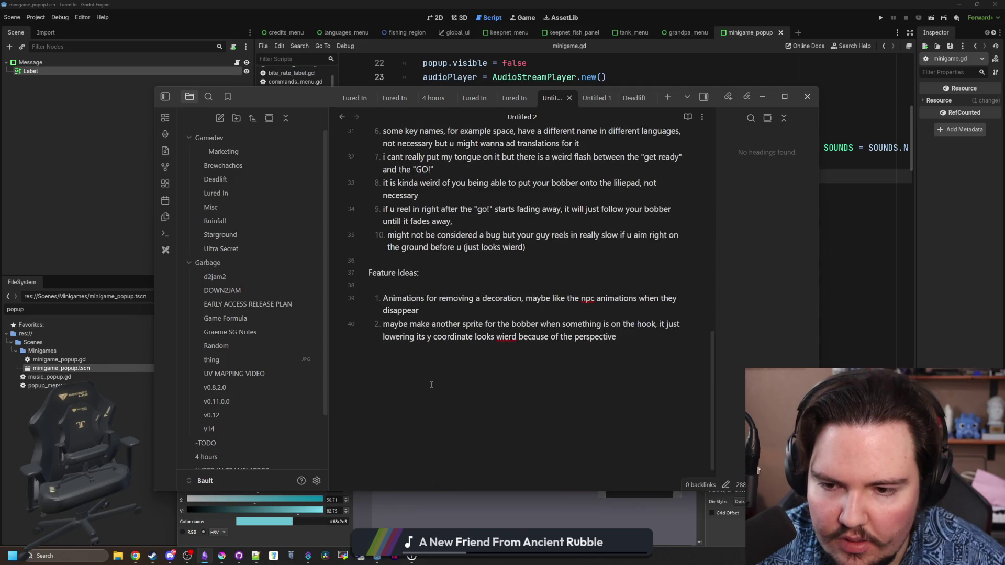
scroll(641, 365, "up", 10)
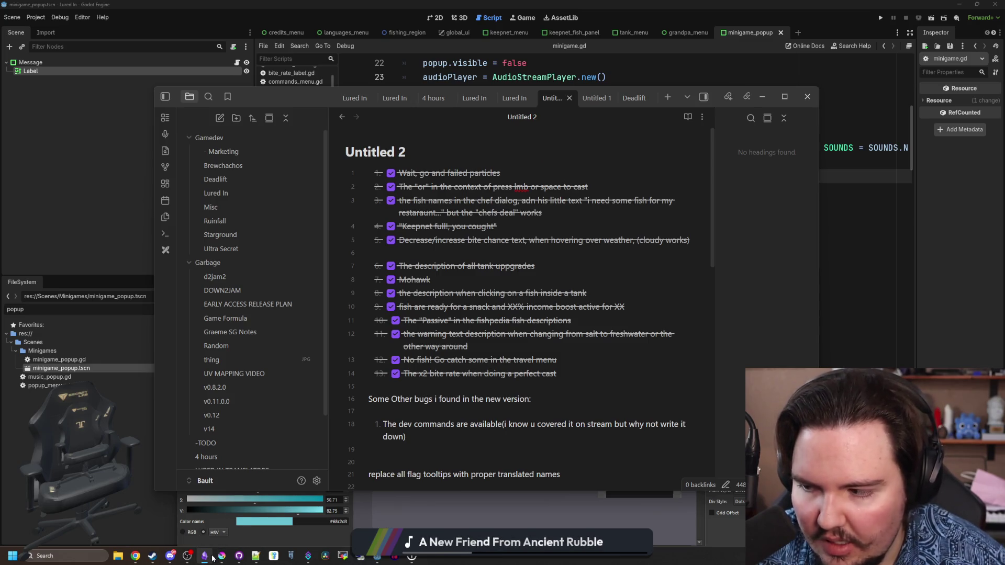
mouse_move(204, 555)
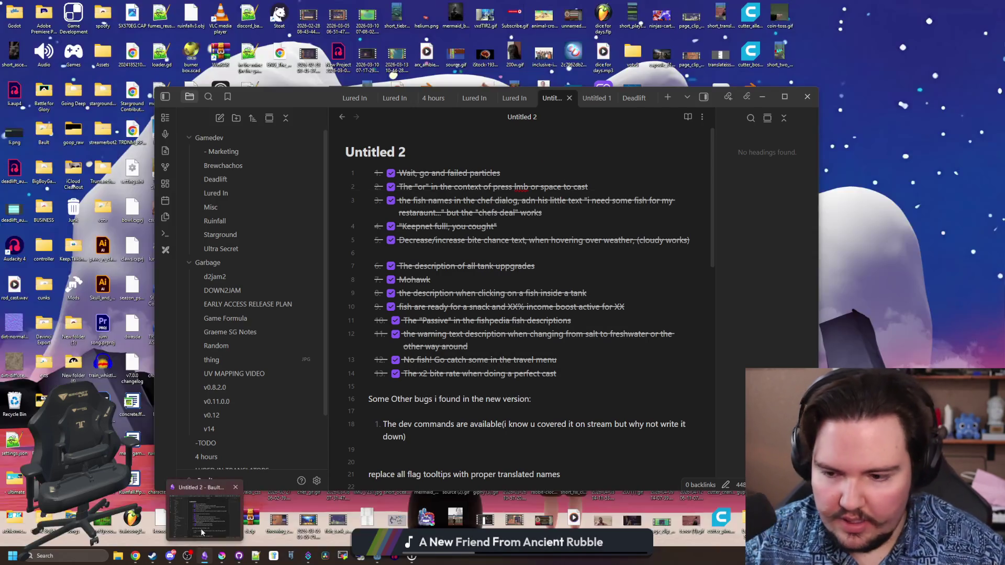
key("super+Down")
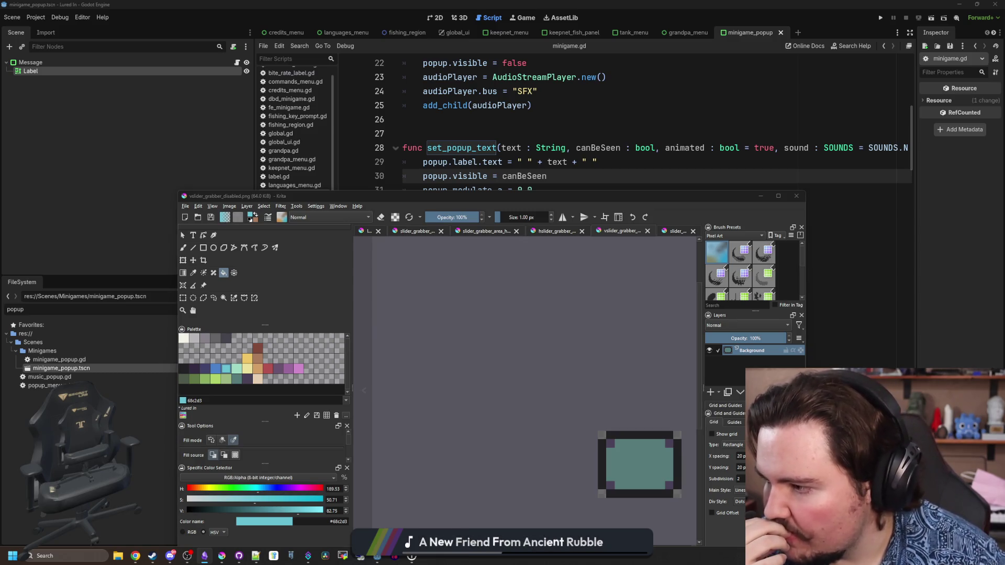
key("alt+Tab")
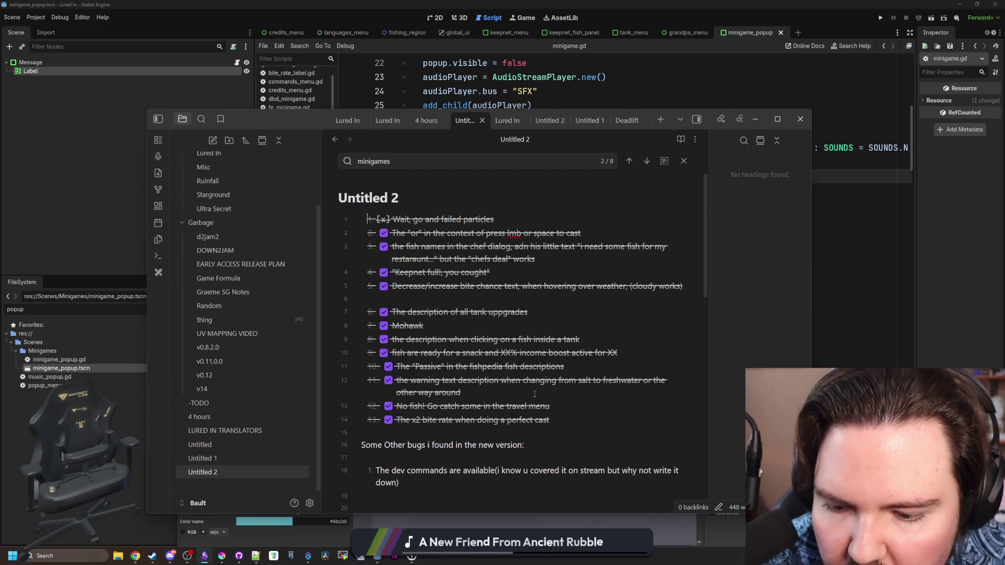
Replace the note's text with the updated bug list and remove the empty third item.
scroll(531, 395, "down", 1)
scroll(477, 411, "down", 10)
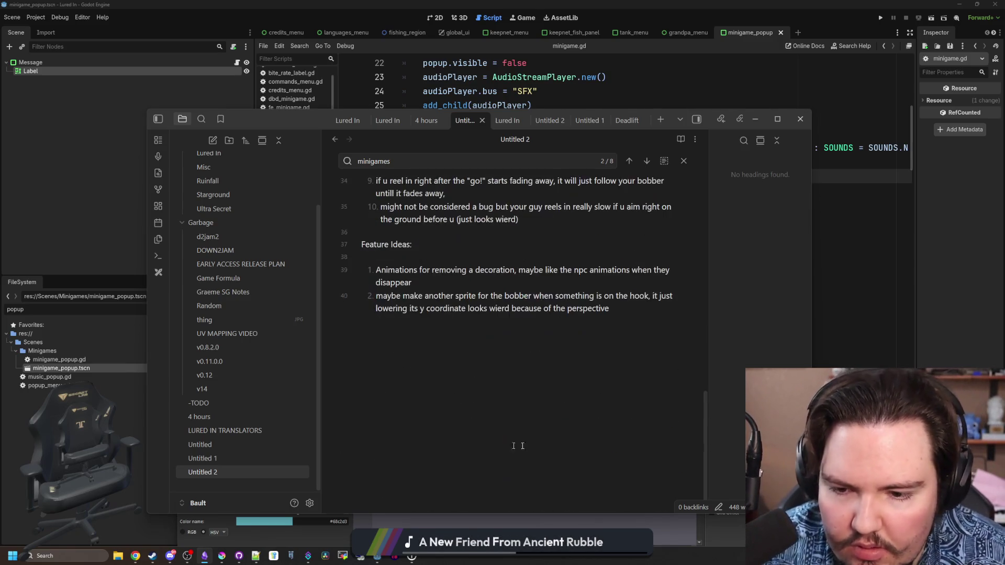
mouse_move(524, 486)
left_mouse_down()
mouse_move(366, 172)
mouse_move(276, 58)
left_mouse_up()
key("ctrl+v")
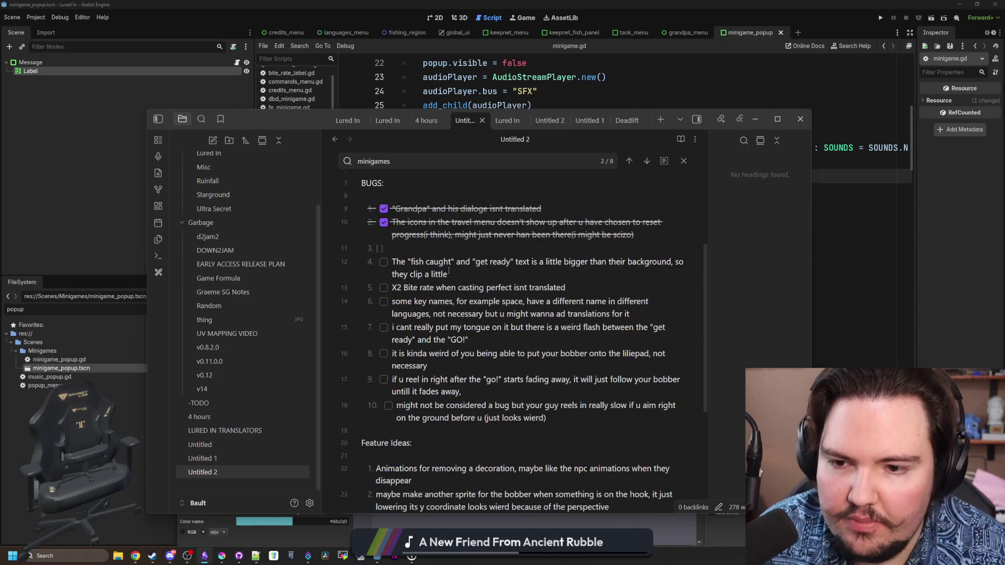
left_click(465, 247)
left_click(417, 274)
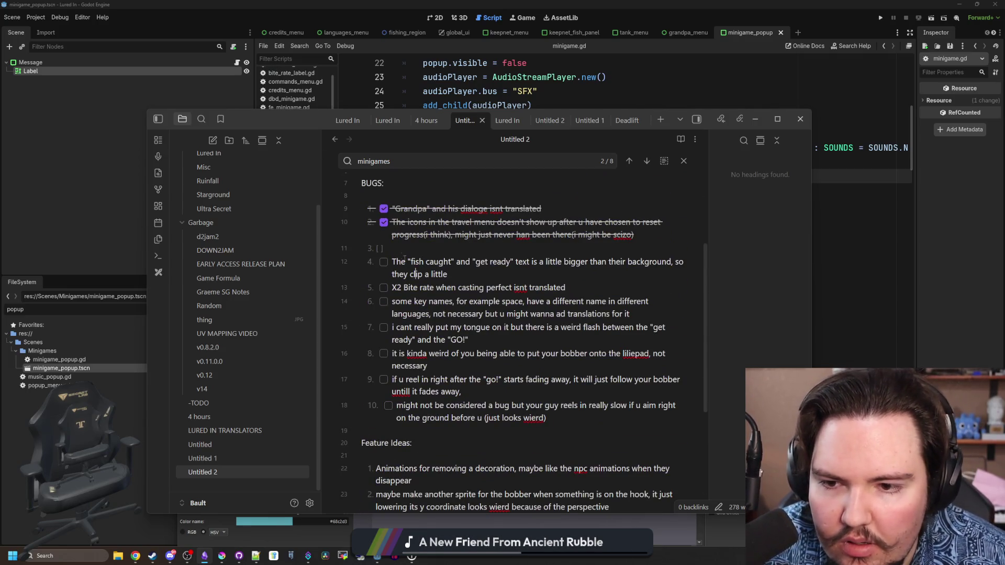
key("ctrl+z")
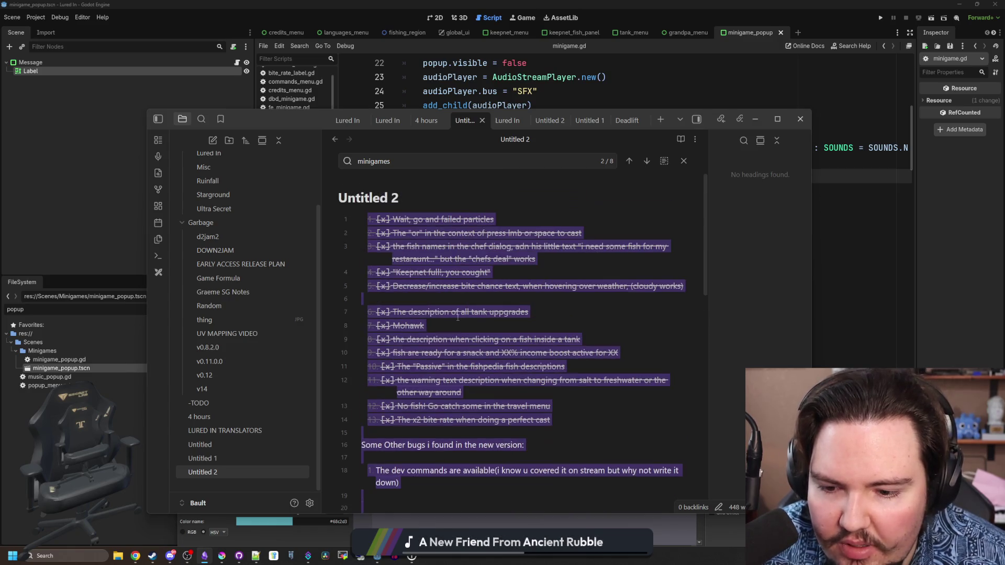
key("ctrl+shift+z")
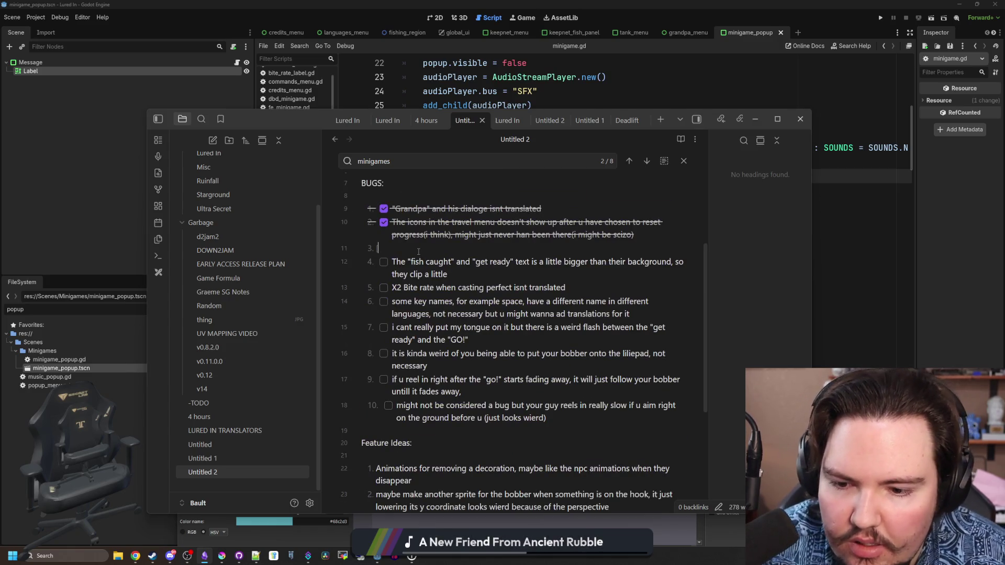
key("BackSpace")
key("BackSpace")
key("BackSpace")
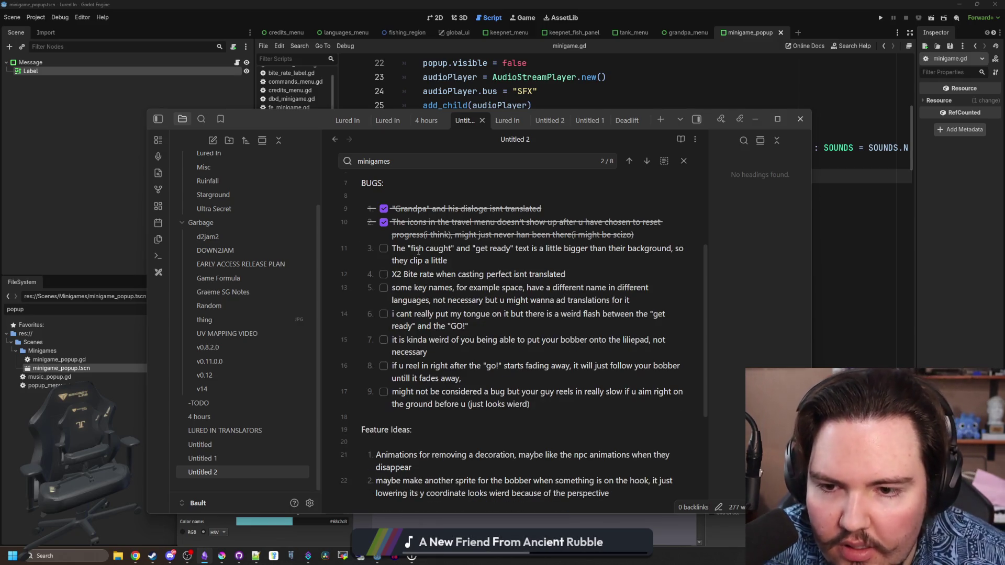
Tick off the 'fish caught' text-clipping bug and the X2 Bite rate translation bug.
left_click(383, 248)
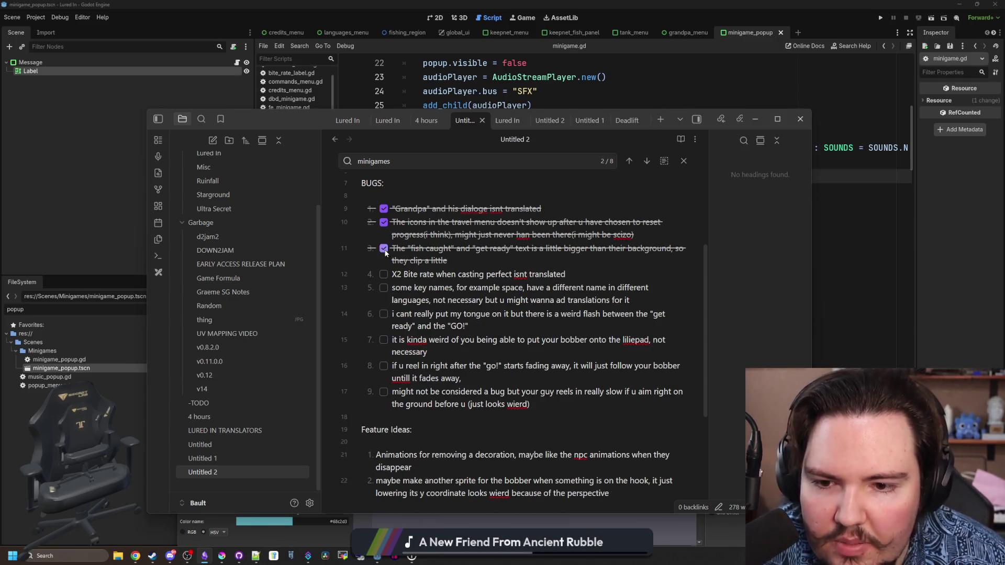
left_click(384, 274)
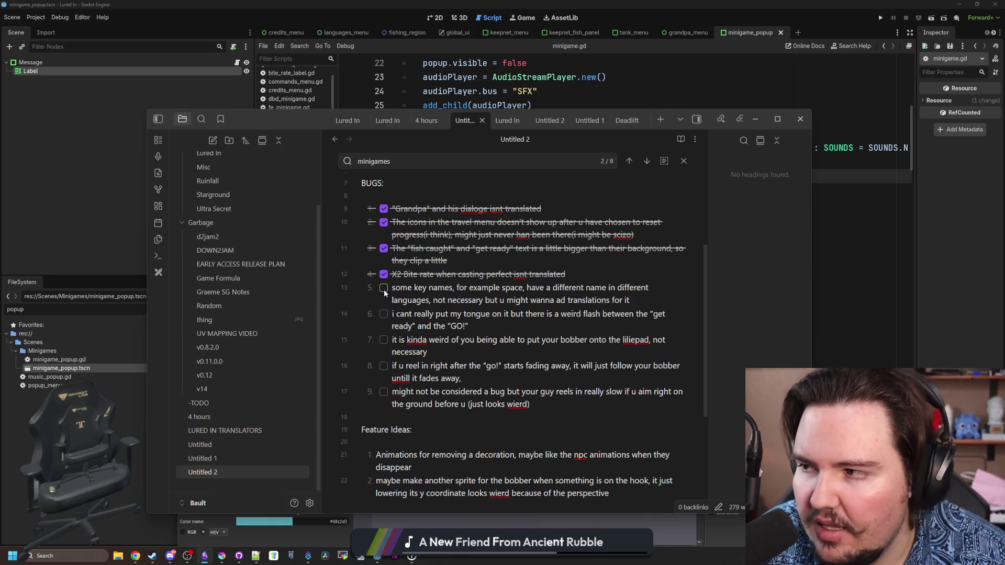
left_click(480, 264)
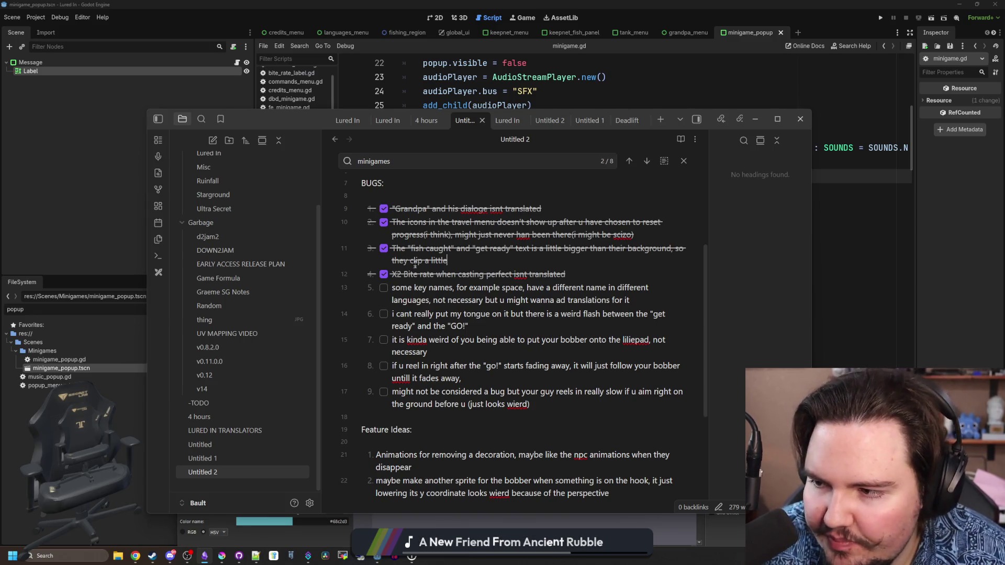
scroll(415, 266, "down", 1)
scroll(547, 348, "up", 2)
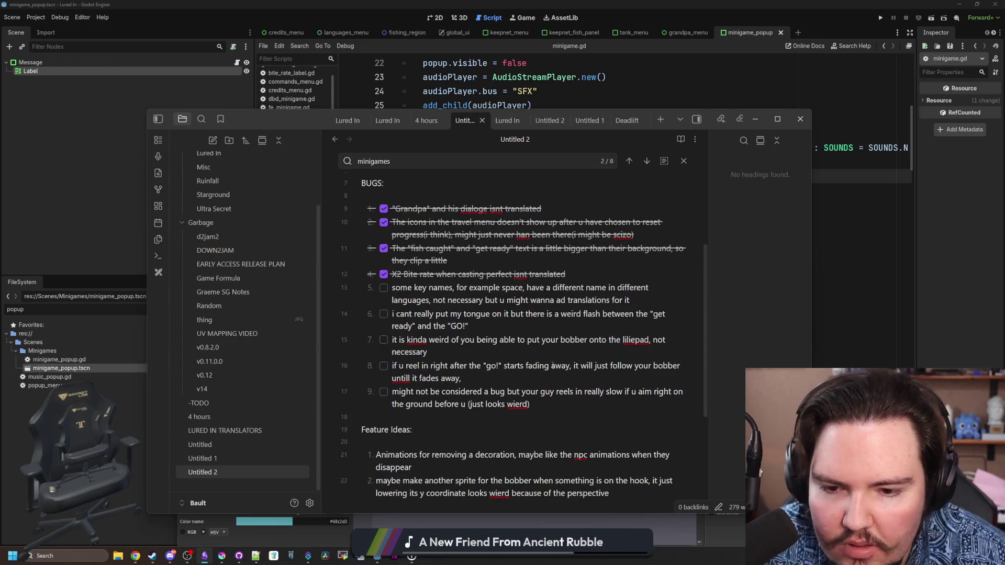
left_click_drag(610, 397, 530, 404)
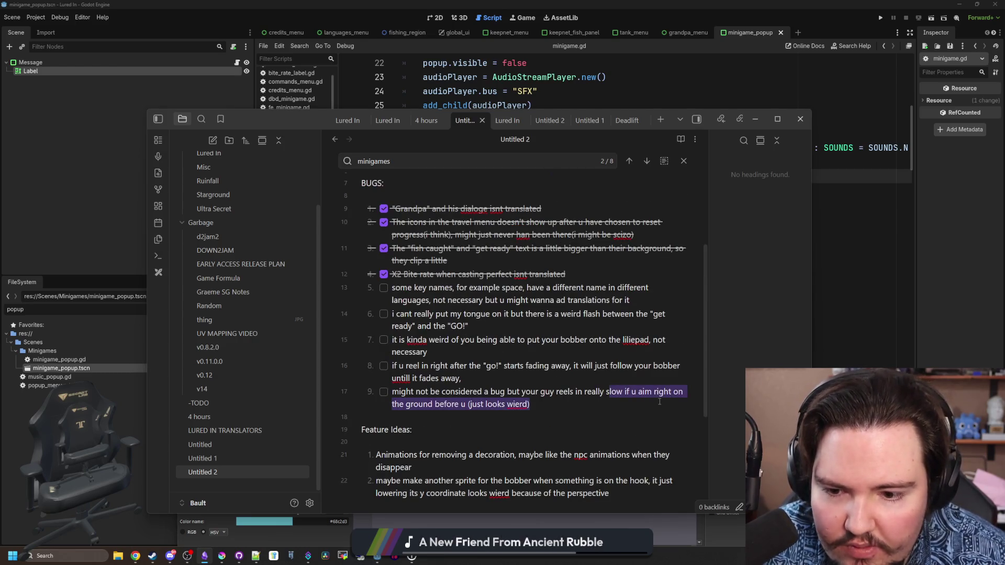
left_click(360, 389)
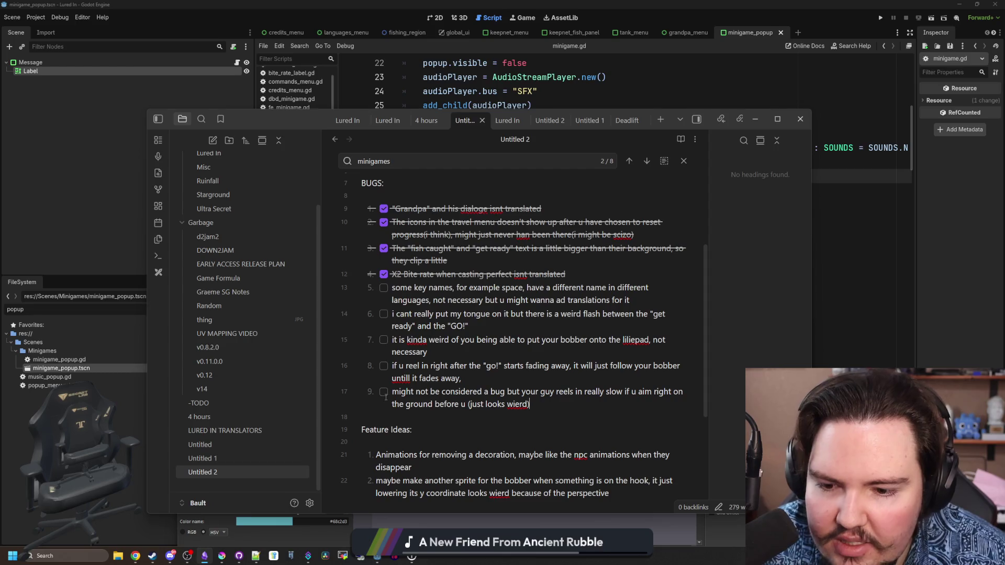
Add the to-do 'make reeling speed match your cast distance' below item 4 and check the slow-reeling bug.
scroll(548, 283, "up", 5)
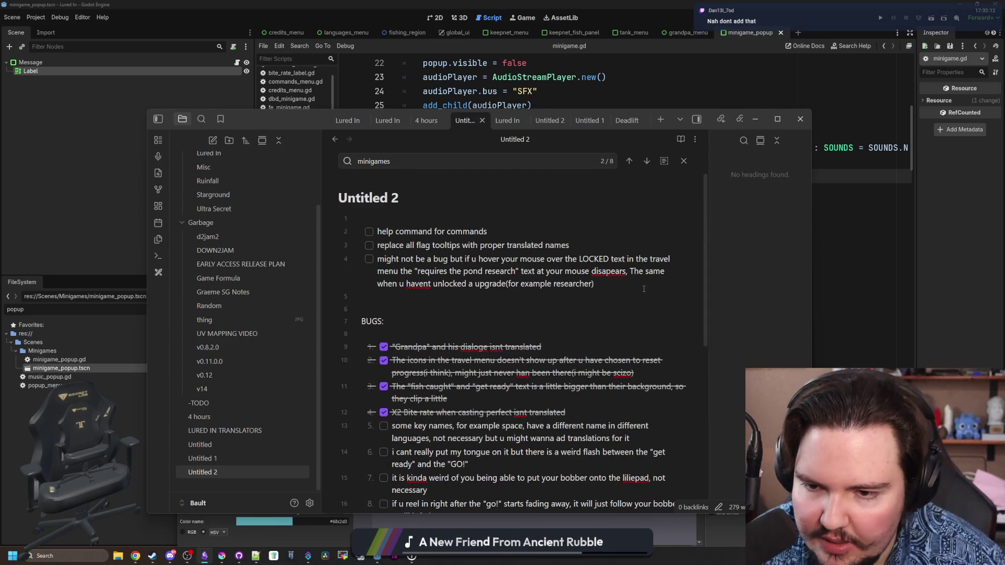
key("Return")
type("make reeling speed ")
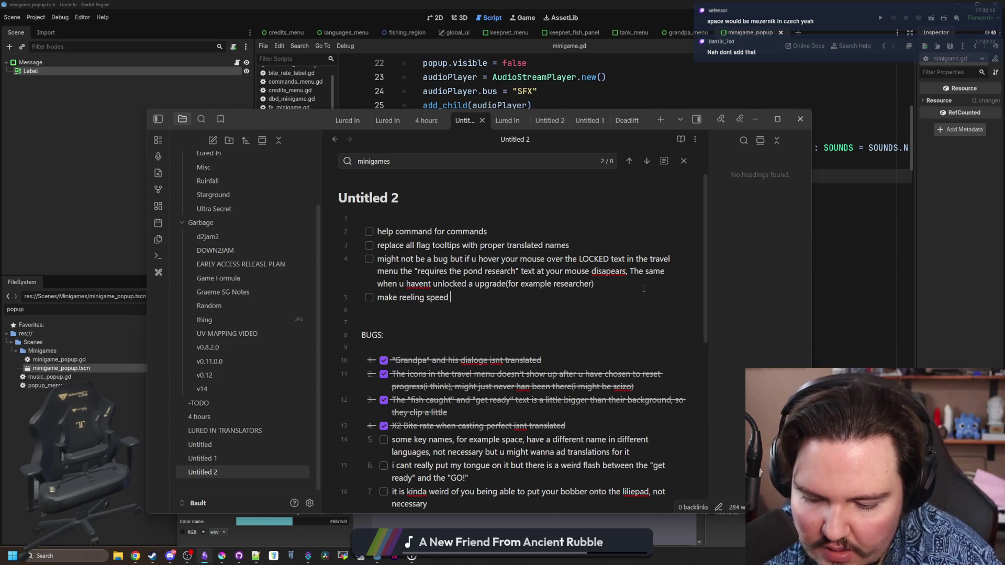
type("match your cast di")
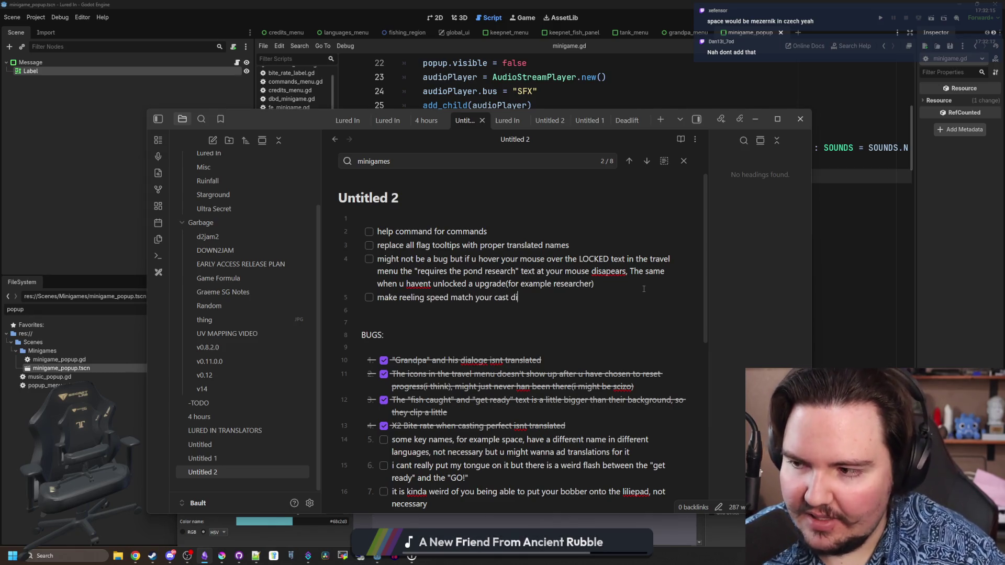
type("stance")
scroll(495, 361, "down", 2)
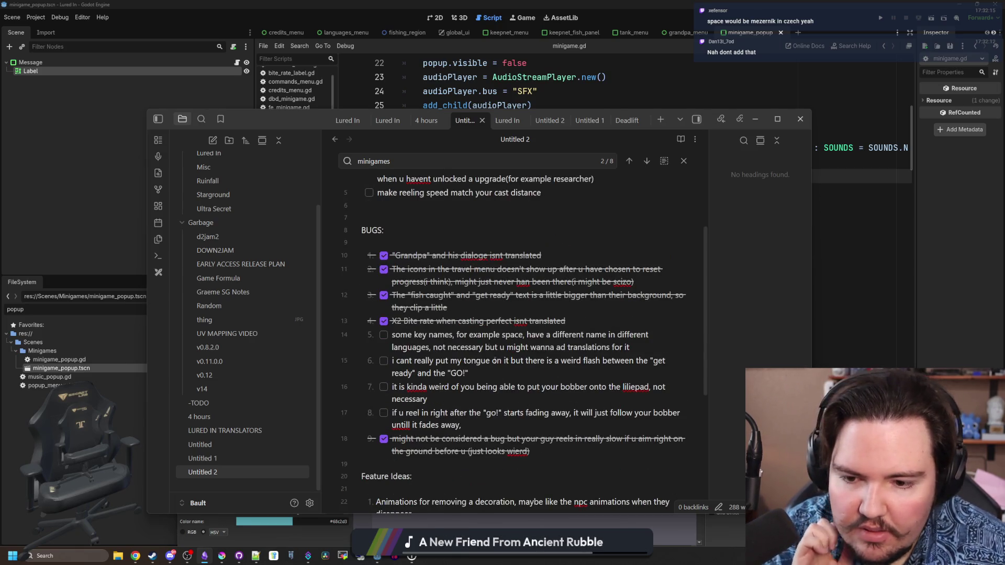
left_click(501, 426)
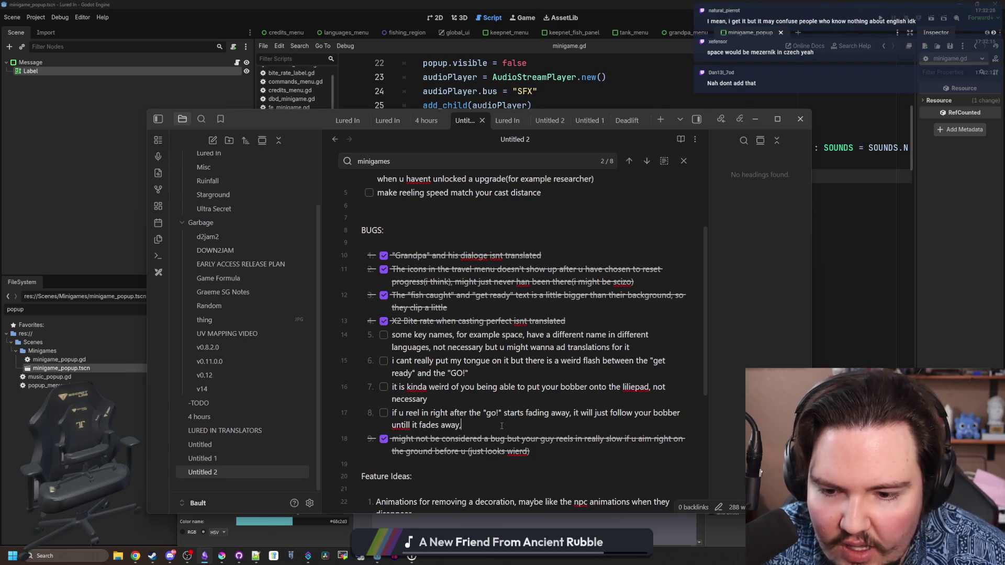
scroll(458, 298, "up", 3)
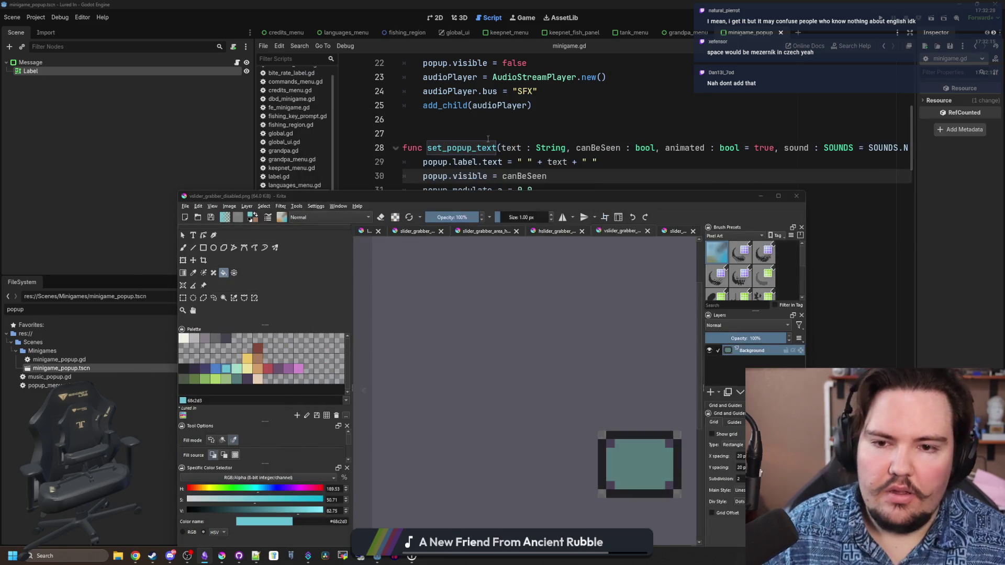
left_click(507, 132)
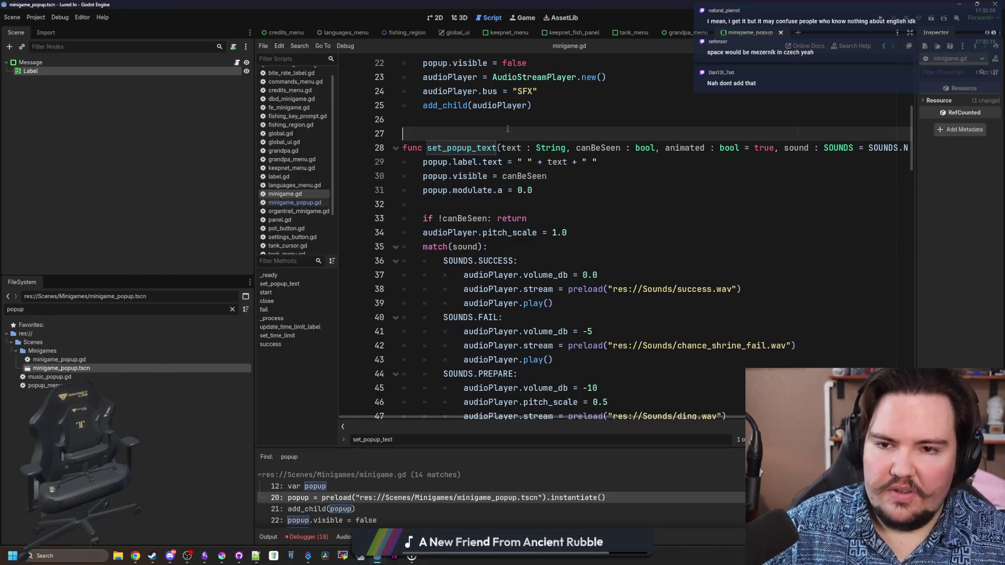
Open fishing_region.gd by filtering for 'fishing' and search the script for 'go'.
double_click(210, 308)
type("fis")
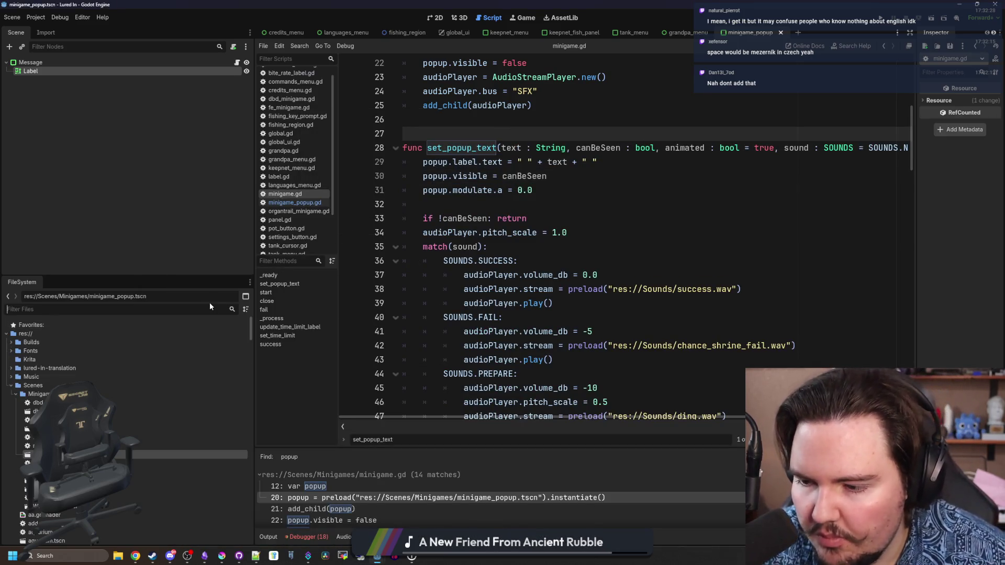
type("hing")
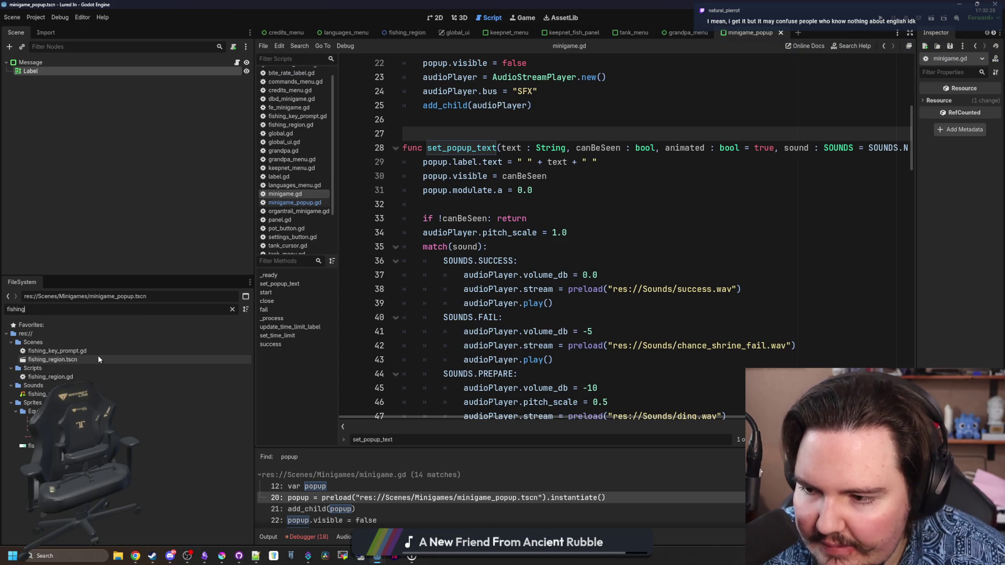
double_click(99, 377)
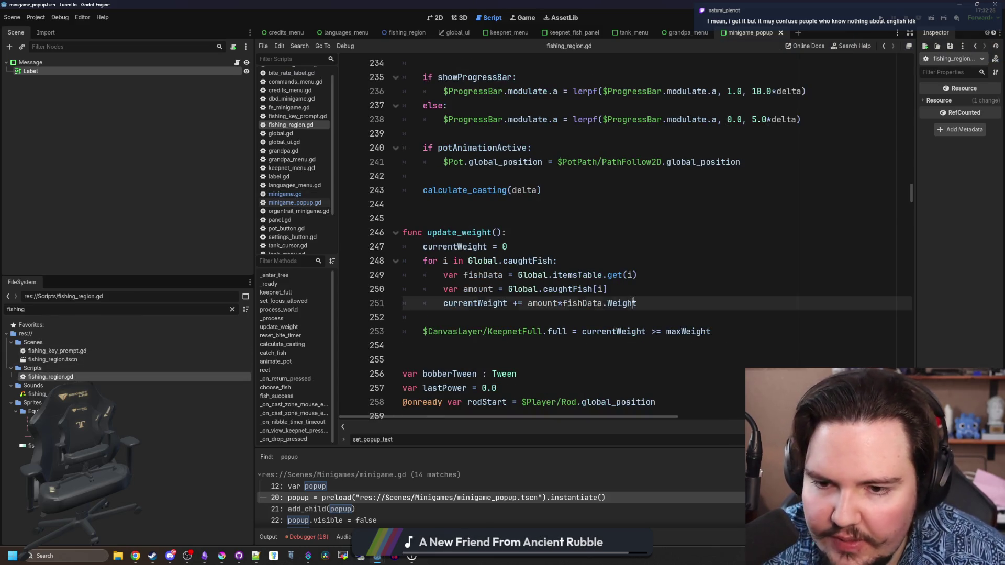
left_click(477, 232)
key("ctrl+f")
type("G")
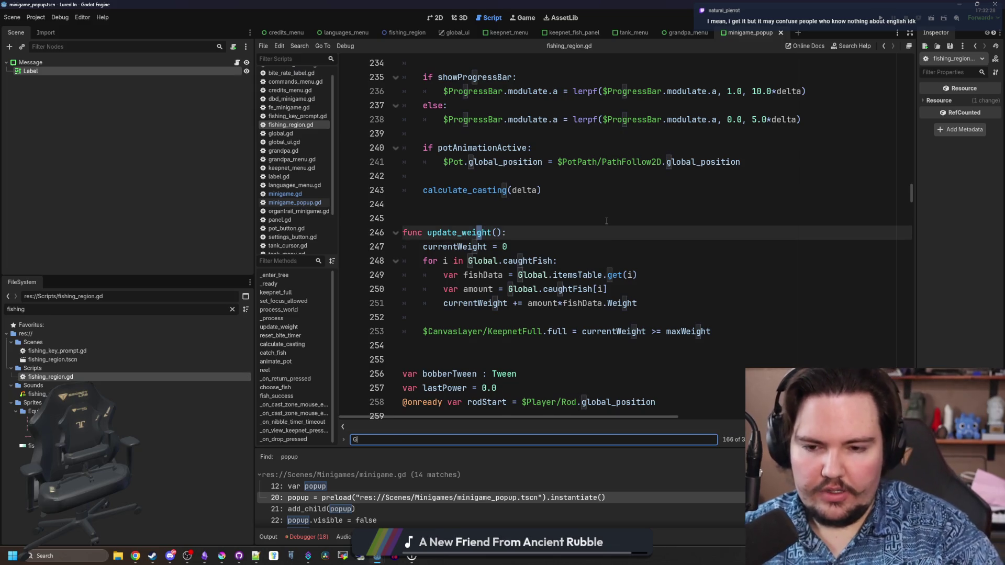
type("o")
key("BackSpace")
key("BackSpace")
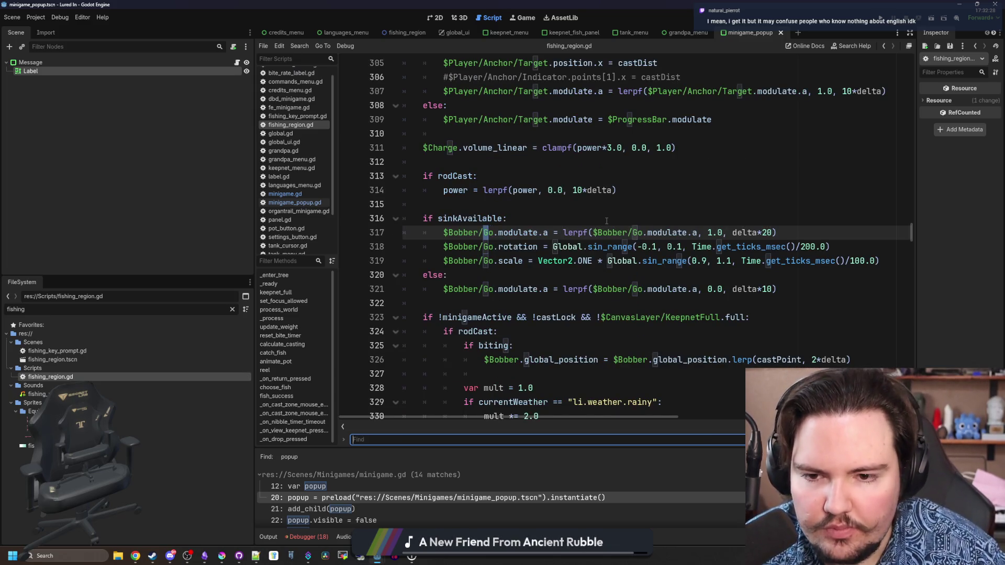
type("go")
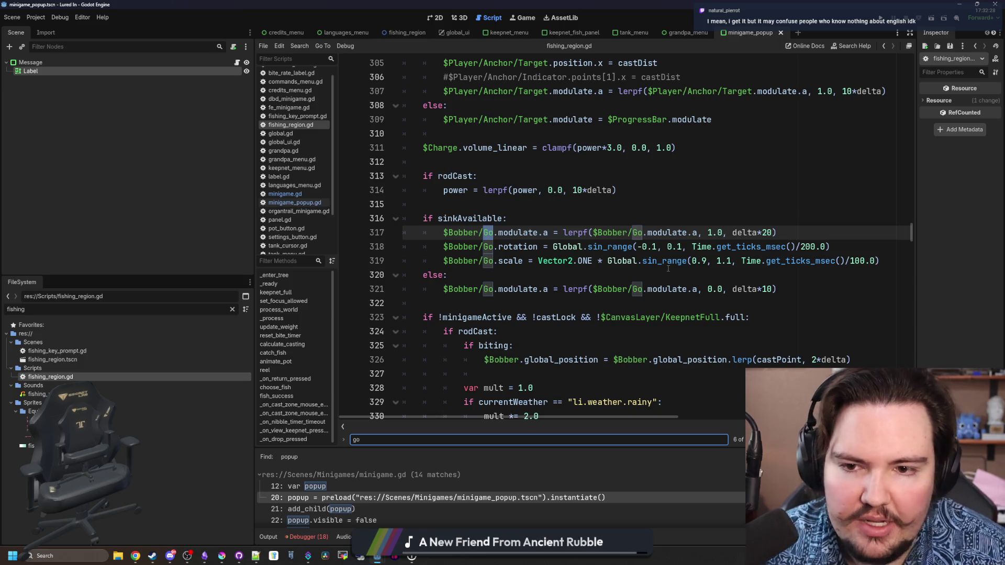
scroll(650, 234, "right", 3)
scroll(650, 260, "left", 3)
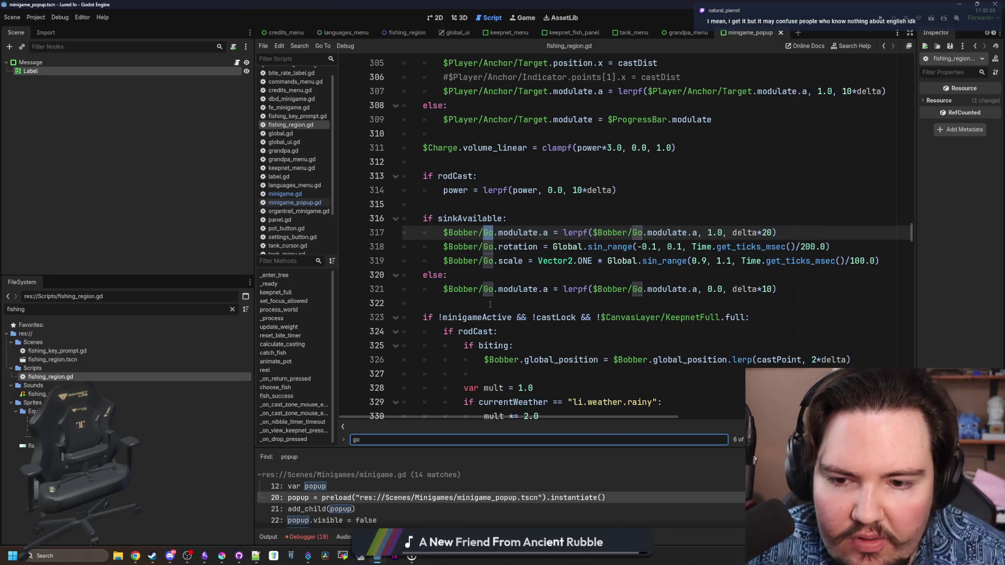
Add an 'if reeling:' branch with an 'else:' over the fade-out line, and copy that fade-out code.
left_click(554, 275)
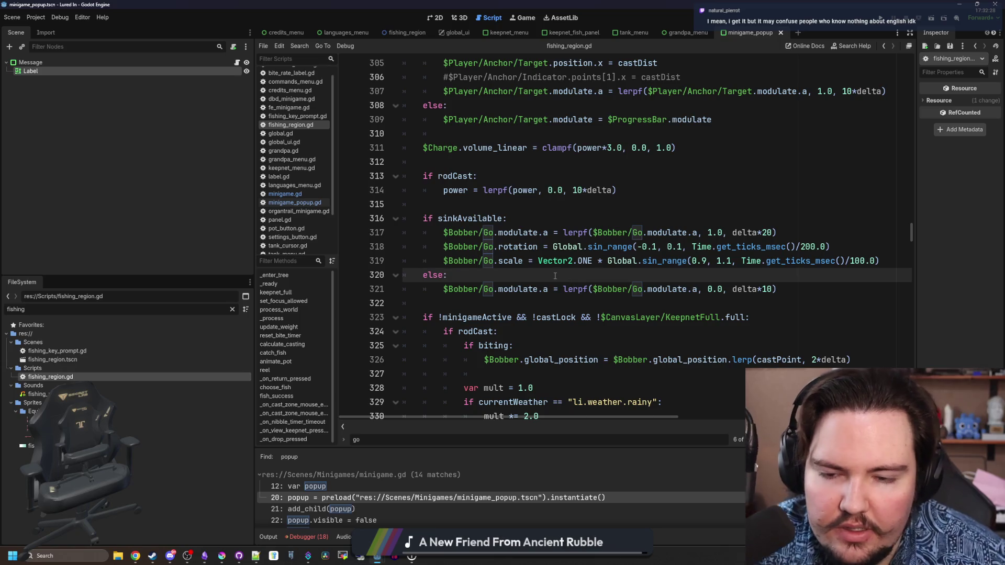
key("Return")
type("if ")
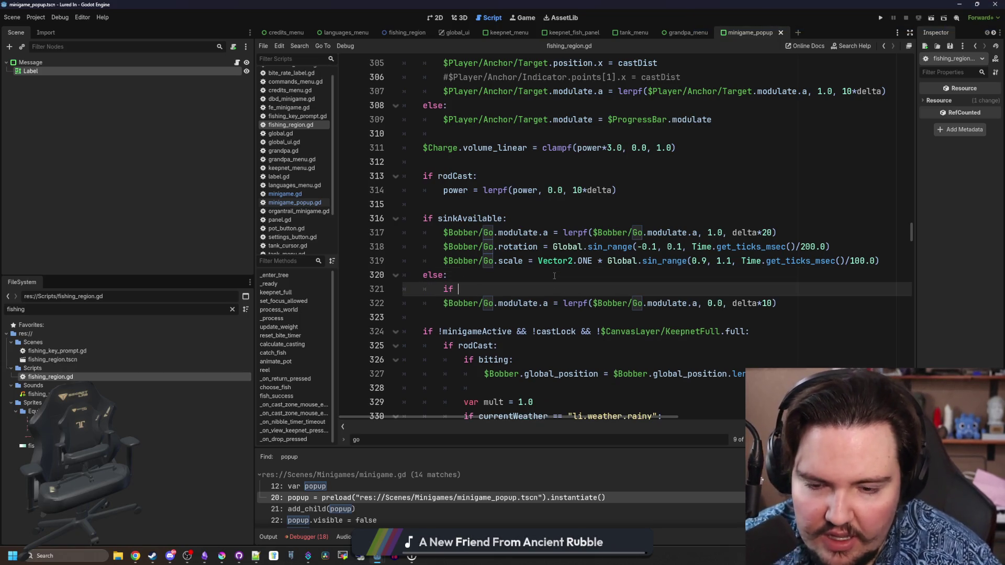
type("reeling:")
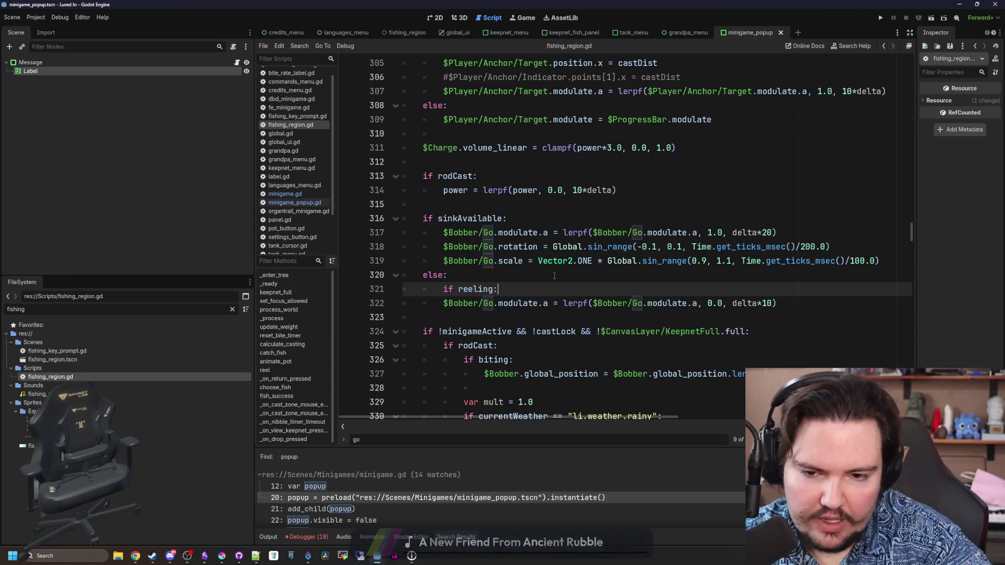
key("Return")
key("Return")
key("BackSpace")
type("else:")
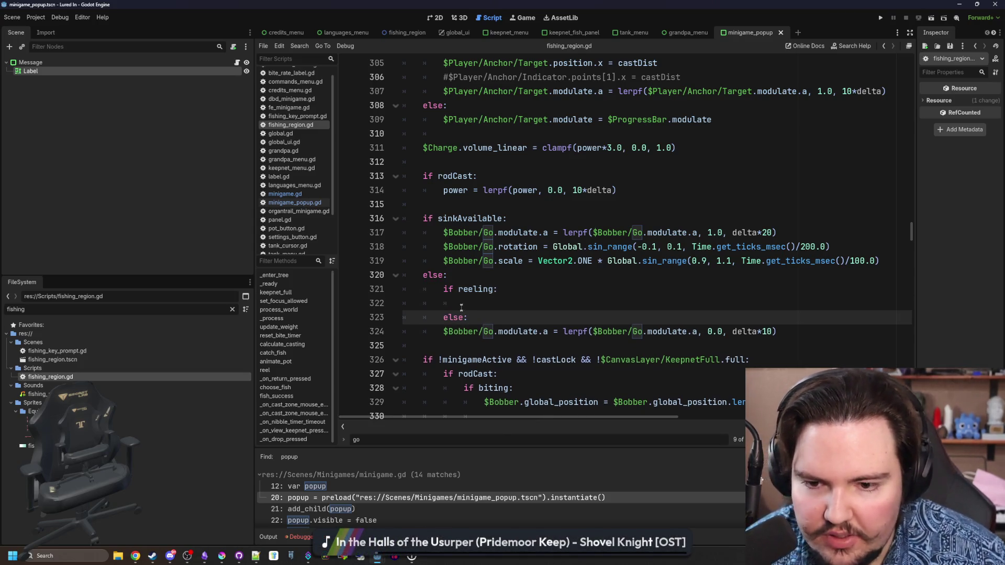
key("Down")
key("Tab")
key("shift+Home")
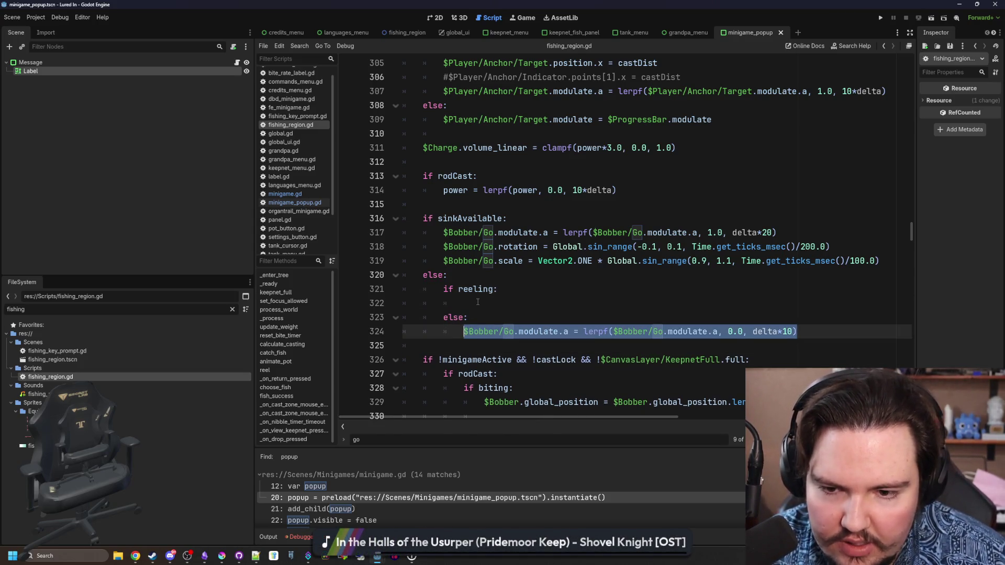
key("ctrl+c")
Paste it into the reeling branch as '$Bobber/Go.modulate.a = 0.0' and save the script.
left_click(477, 302)
key("ctrl+v")
left_click(572, 303, "shift")
key("BackSpace")
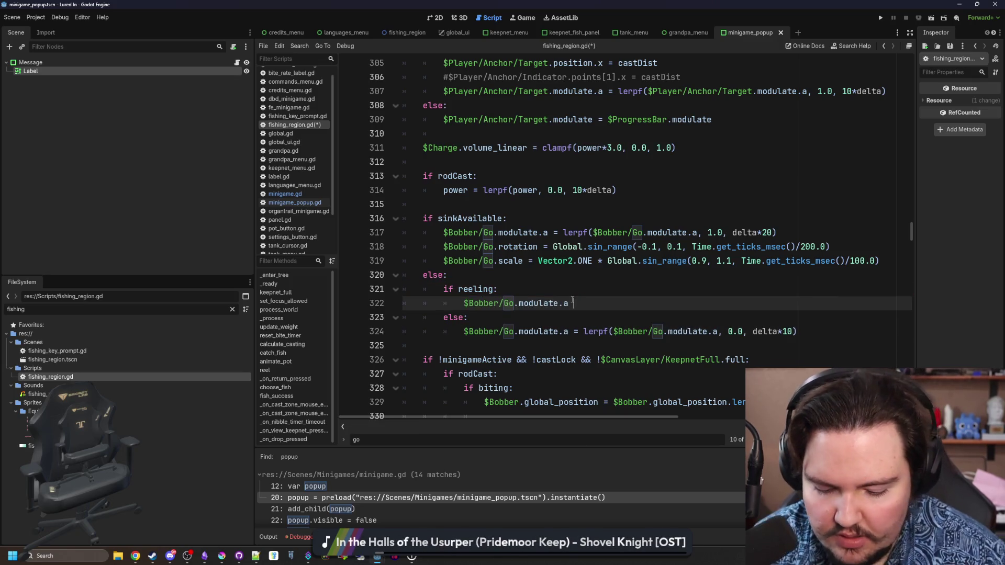
type("0.0")
left_click(573, 303)
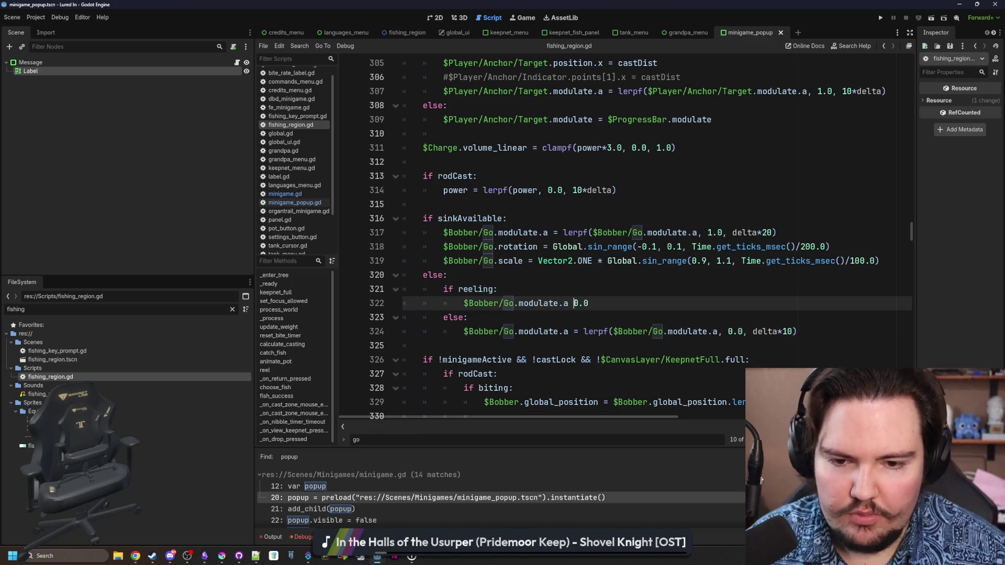
type("=")
key("ctrl+s")
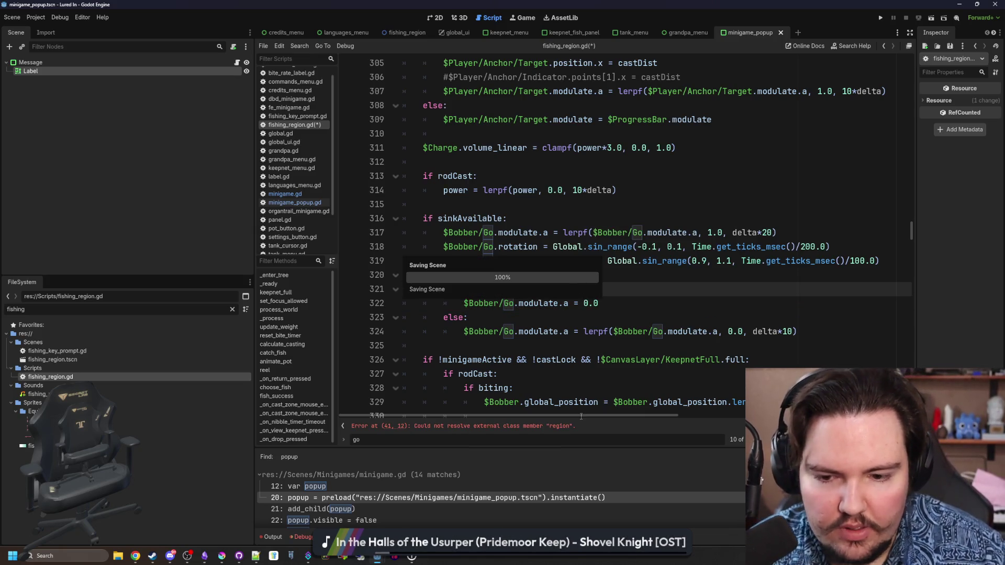
Check the region declaration in global.gd, return to fishing_region.gd, and run the game.
left_click(563, 426)
left_click(453, 234, "ctrl")
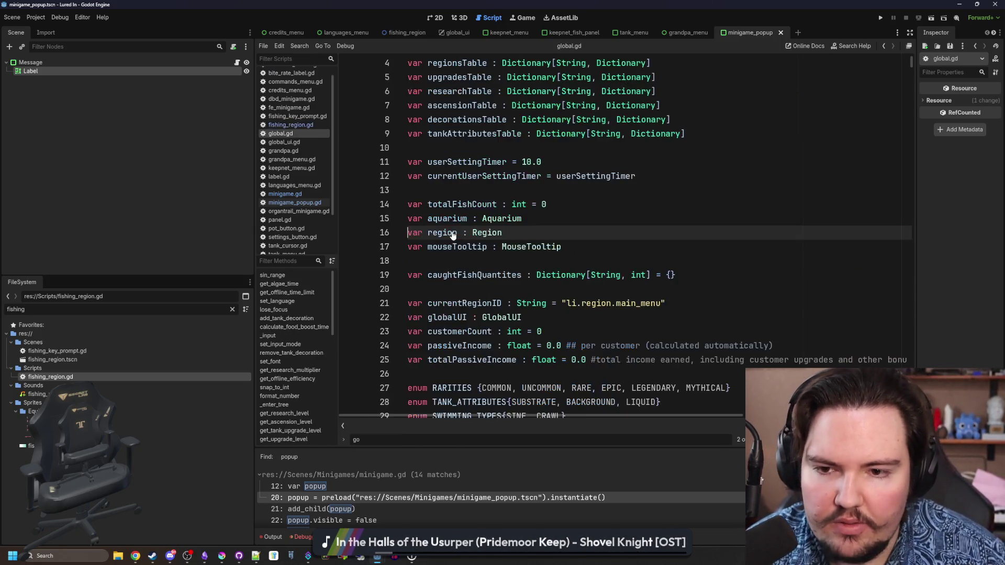
left_click(570, 247)
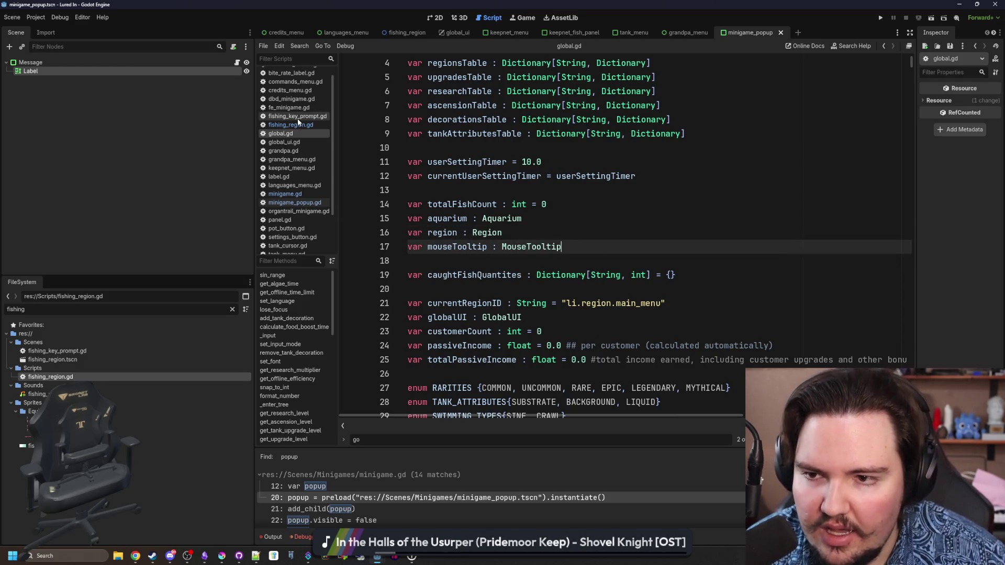
left_click(299, 124)
left_click(880, 18)
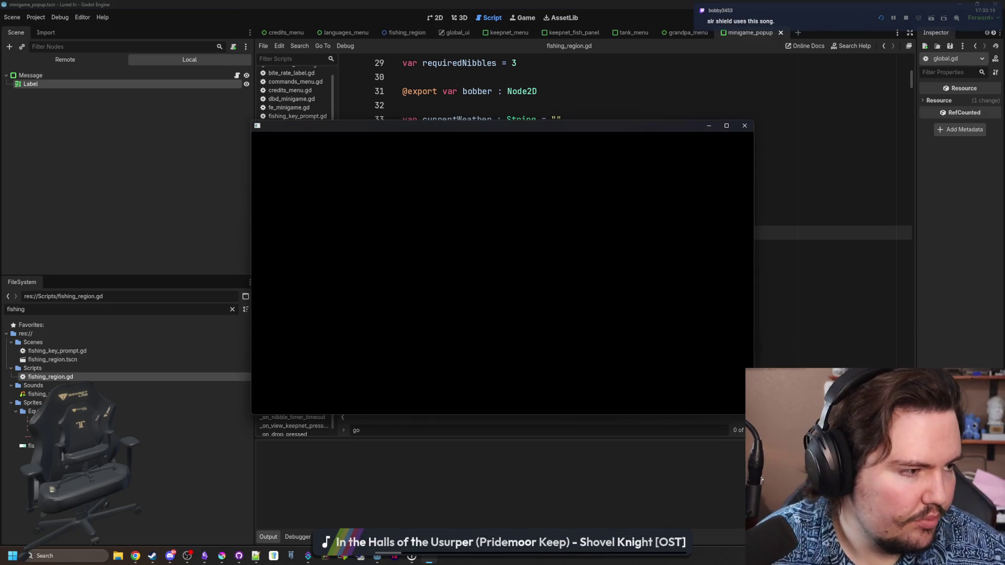
Open the Lured In planning note in Obsidian.
left_click(204, 556)
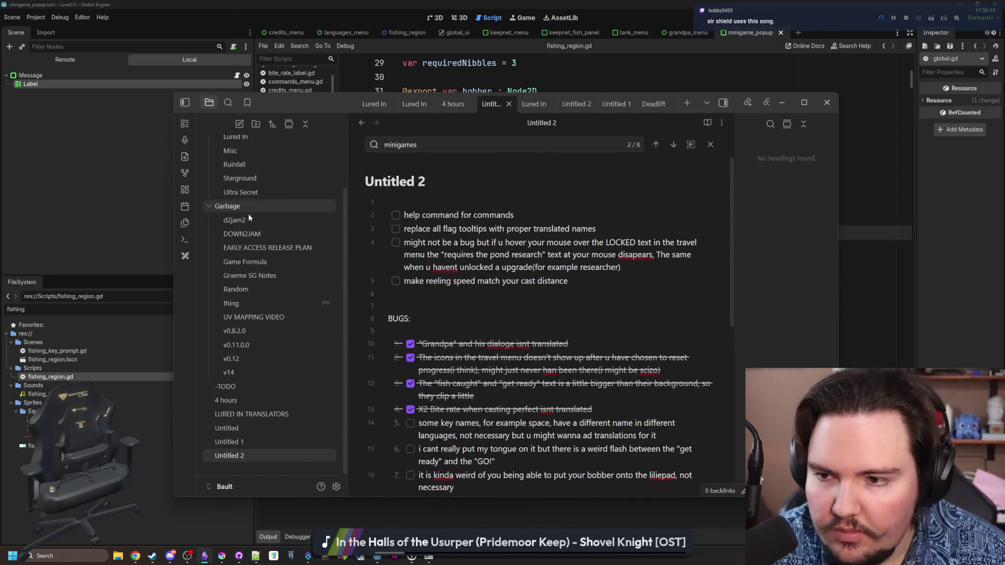
scroll(274, 324, "up", 2)
left_click(262, 199)
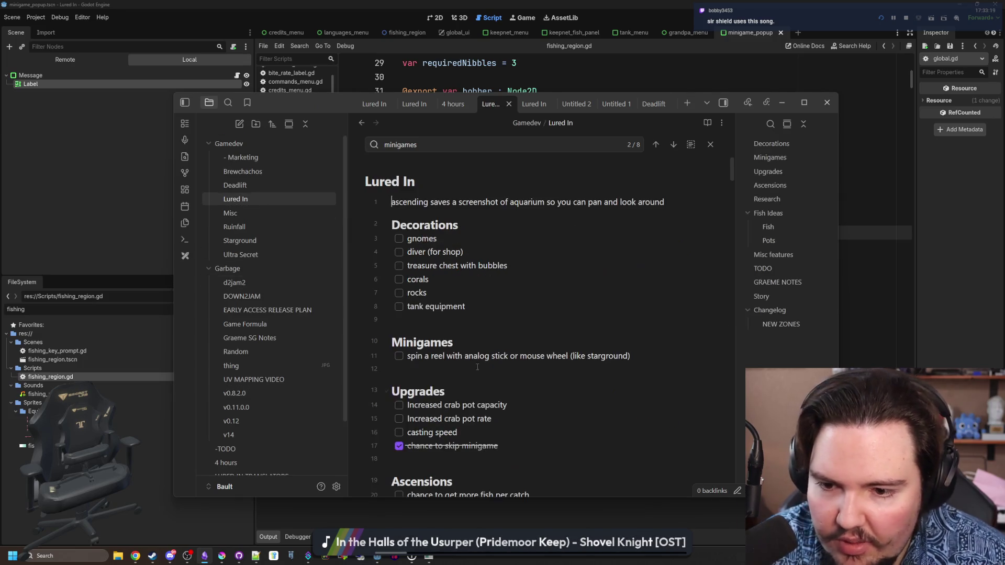
scroll(478, 367, "down", 20)
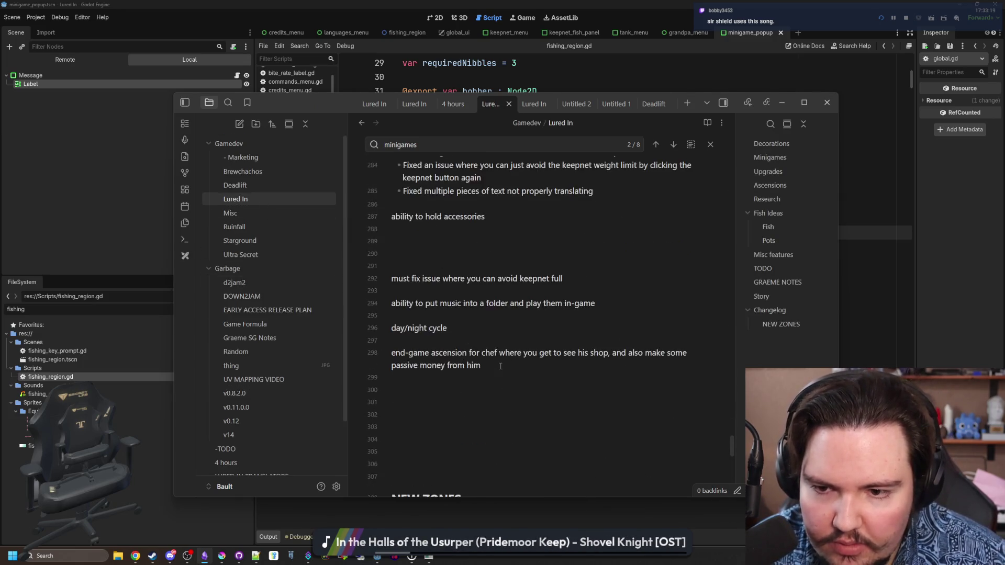
Append the changelog bullet 'Fixed an issue where the GO! text would follow your bobber when you reel'.
scroll(500, 366, "up", 5)
scroll(576, 387, "down", 2)
left_click(618, 401)
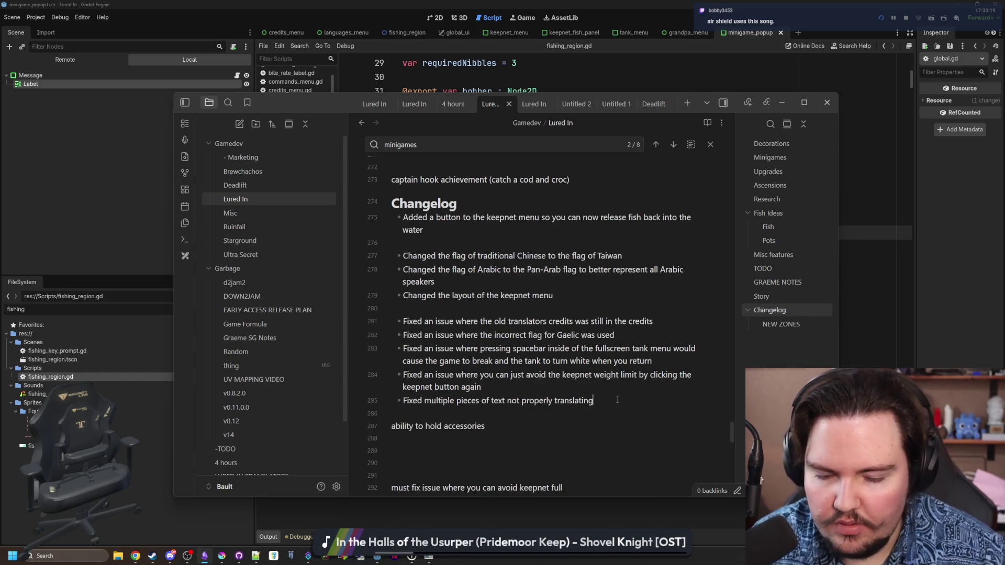
key("Return")
type("Fixed an issue wher")
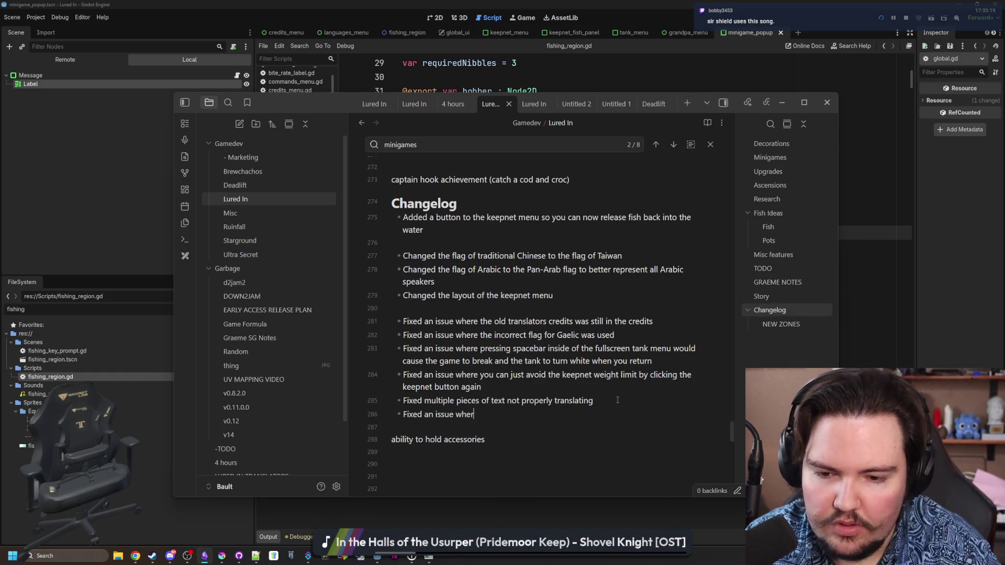
type("e")
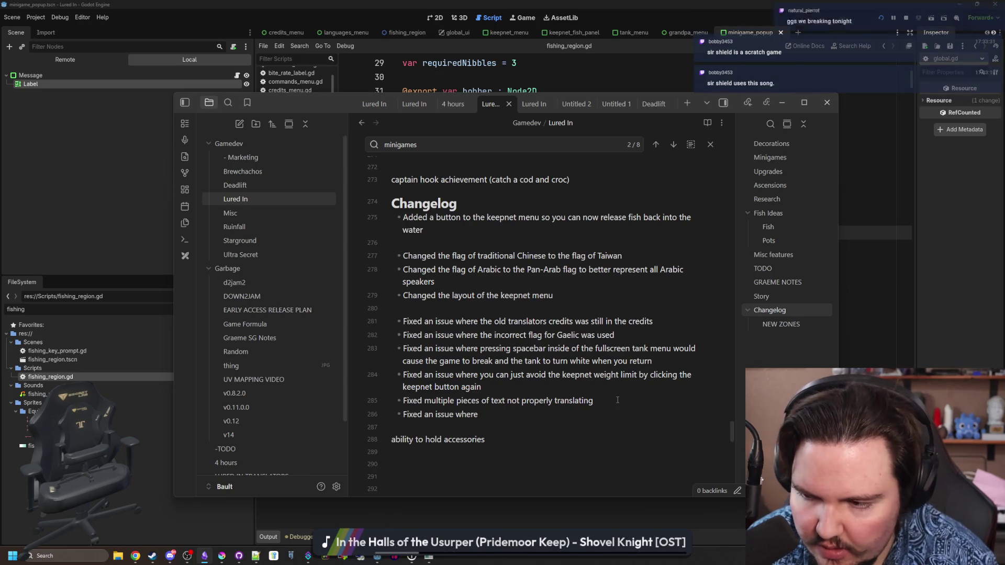
type(" the G")
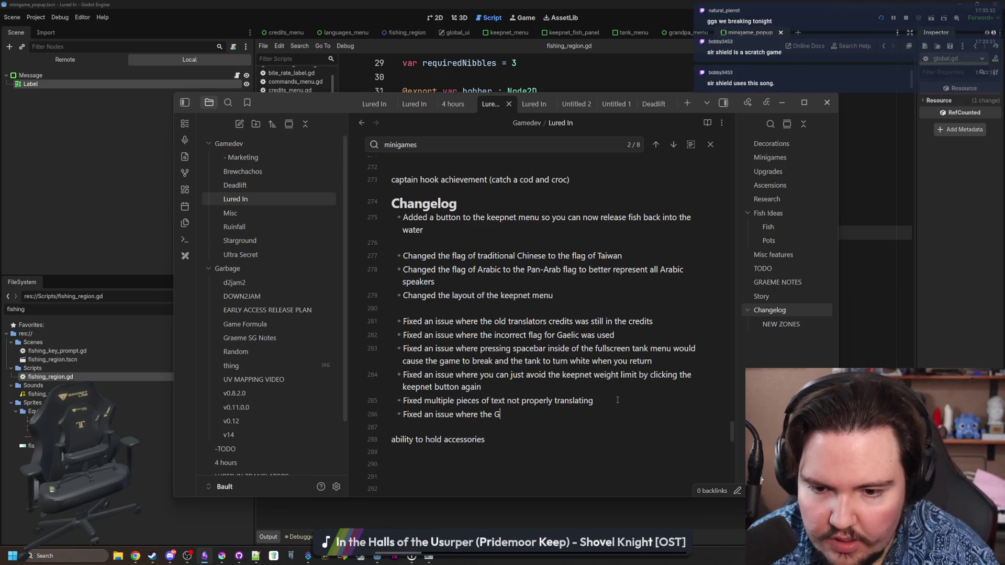
type("O! text would fol")
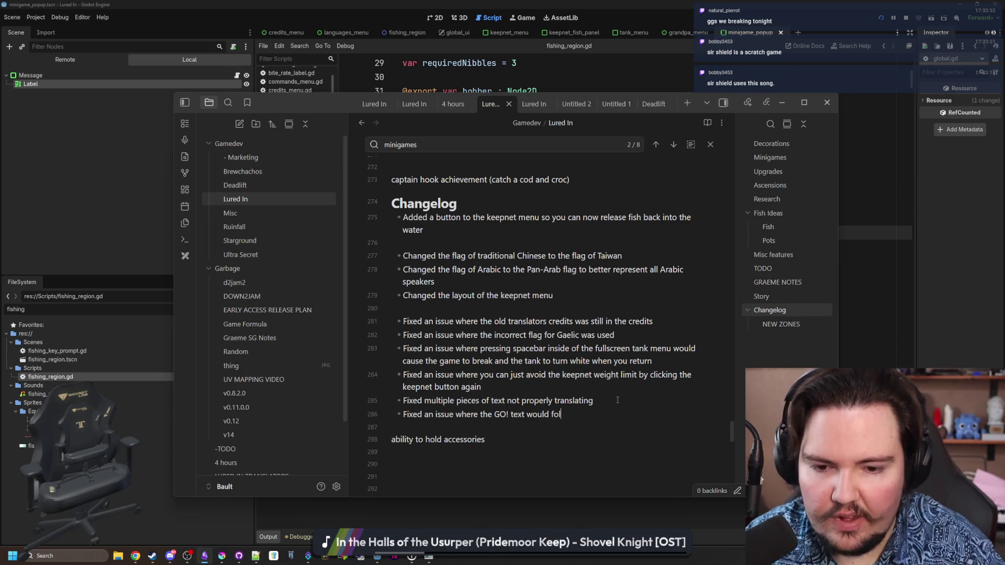
type("low your bobber wh")
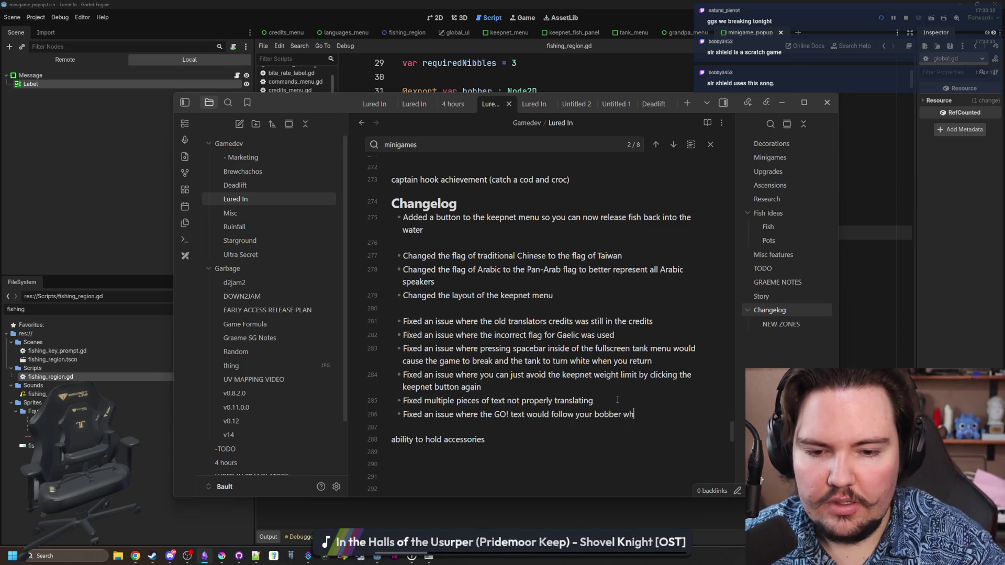
type("en you reel")
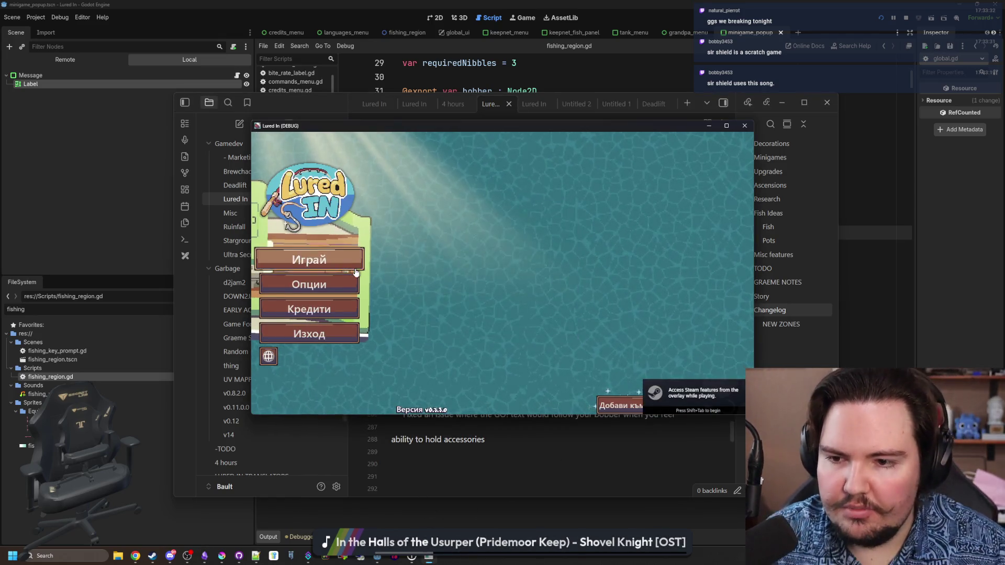
Start the game from the main menu, travel to the cloudy pond, and cast the line.
left_click(354, 269)
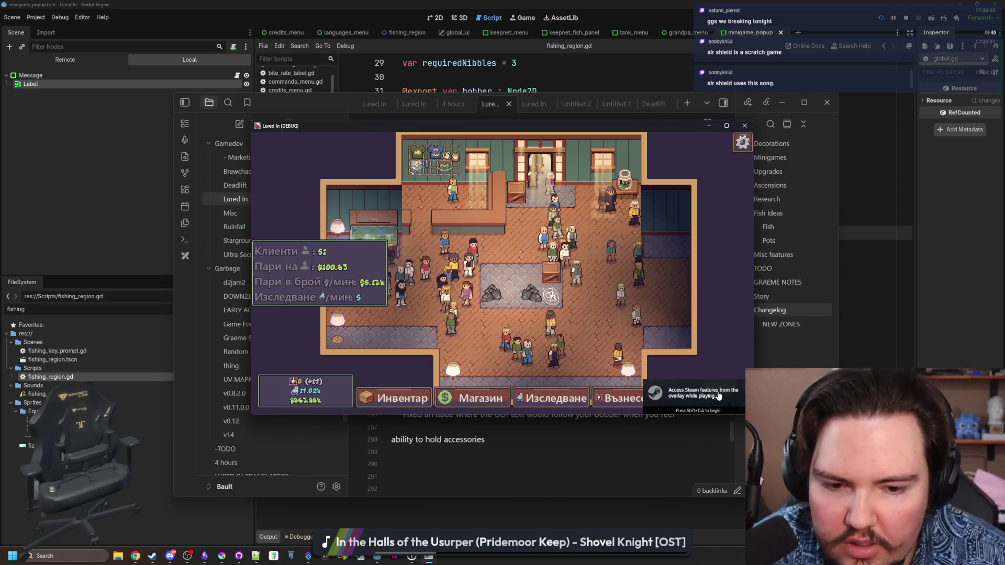
left_click(574, 223)
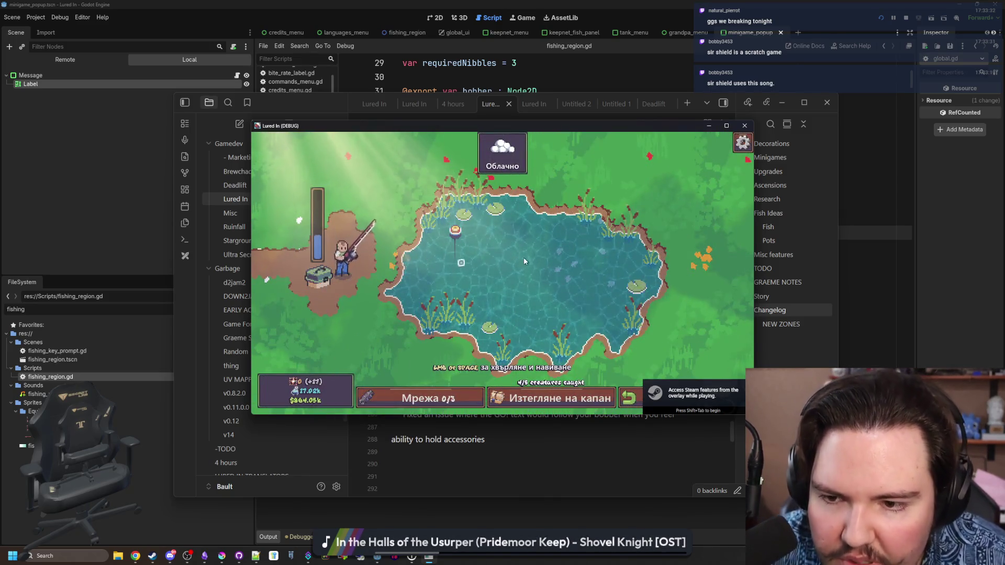
left_click_drag(525, 261, 532, 280)
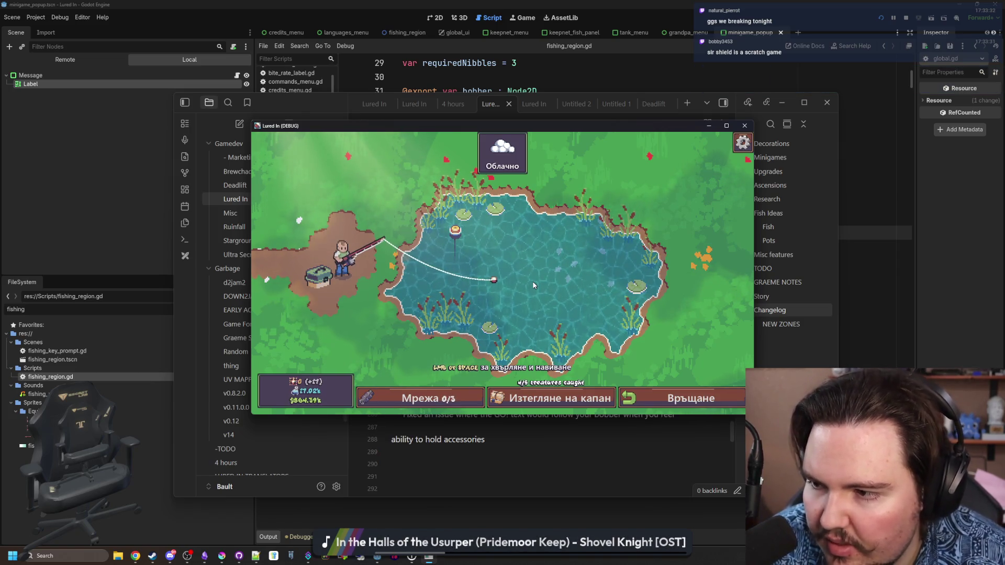
Reel in the fish through the hold and spam-click minigames, then close the game.
left_click(533, 285)
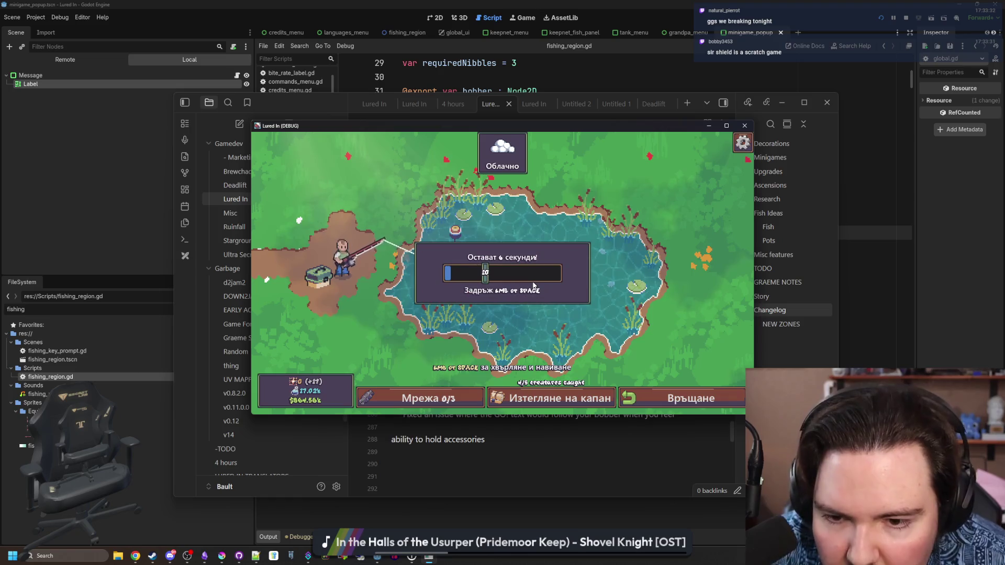
mouse_move(533, 285)
left_mouse_down()
mouse_move(515, 273)
mouse_move(524, 276)
left_mouse_up()
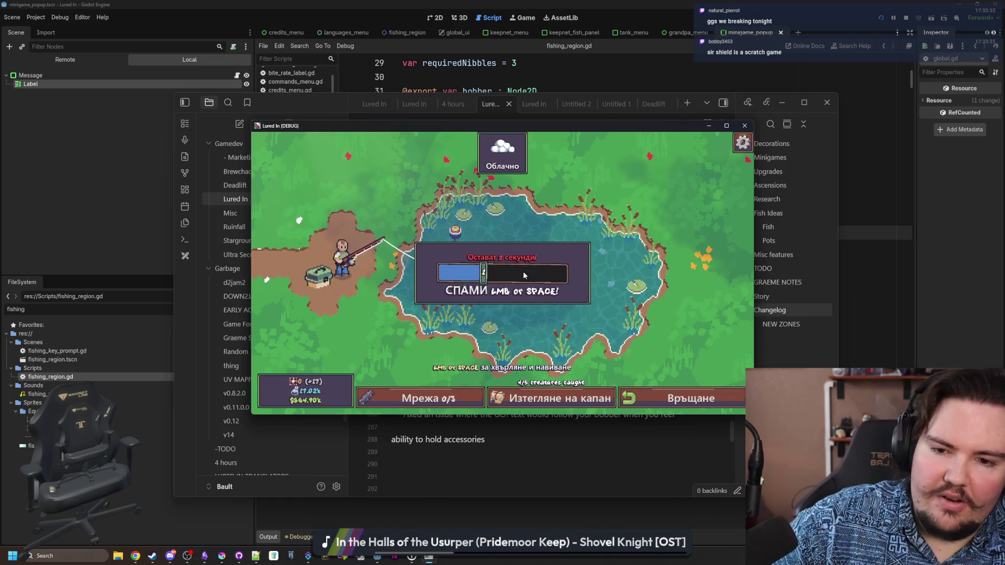
left_click(524, 276)
left_click(524, 276)
left_click(524, 276)
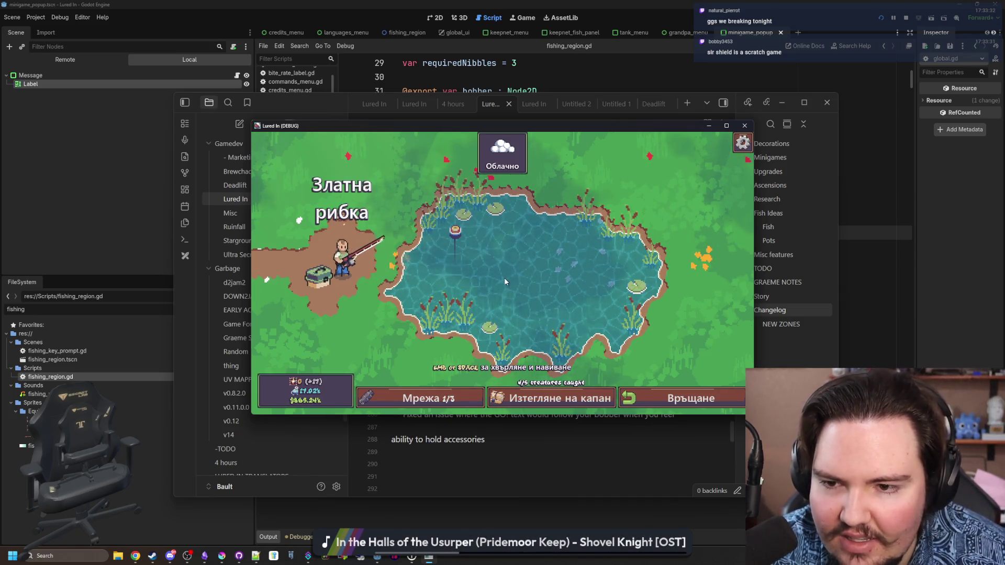
key("alt+F4")
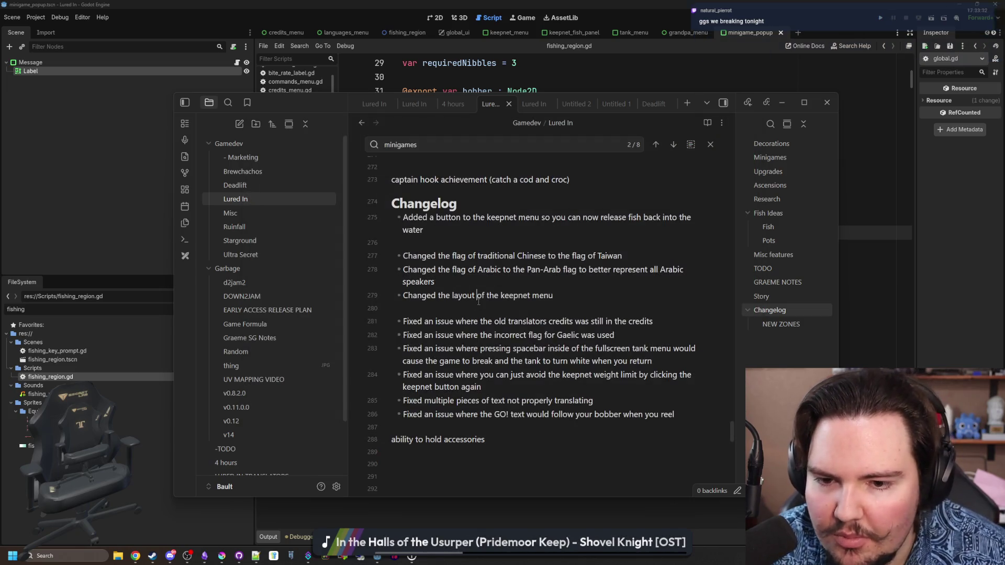
left_click(470, 307)
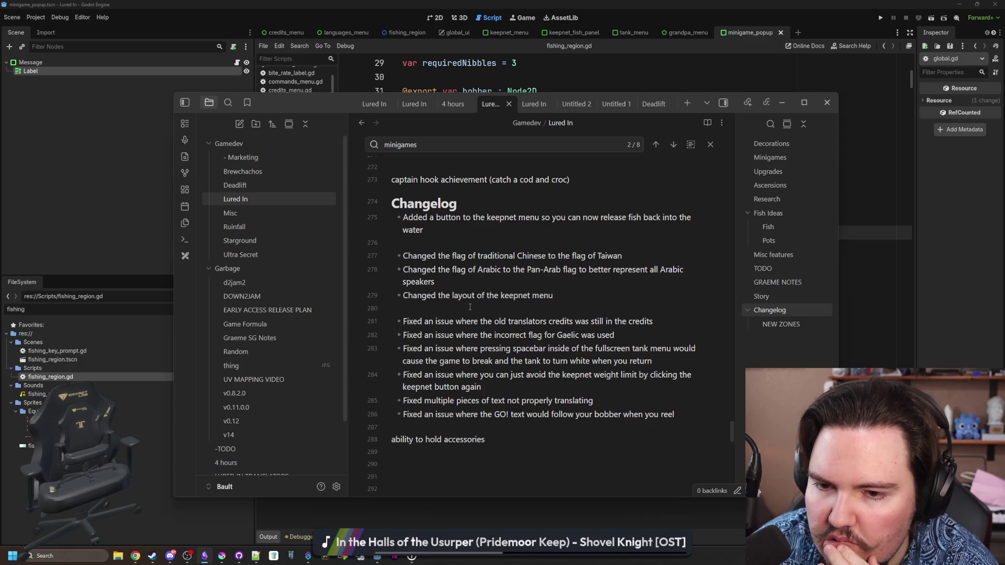
scroll(314, 340, "down", 3)
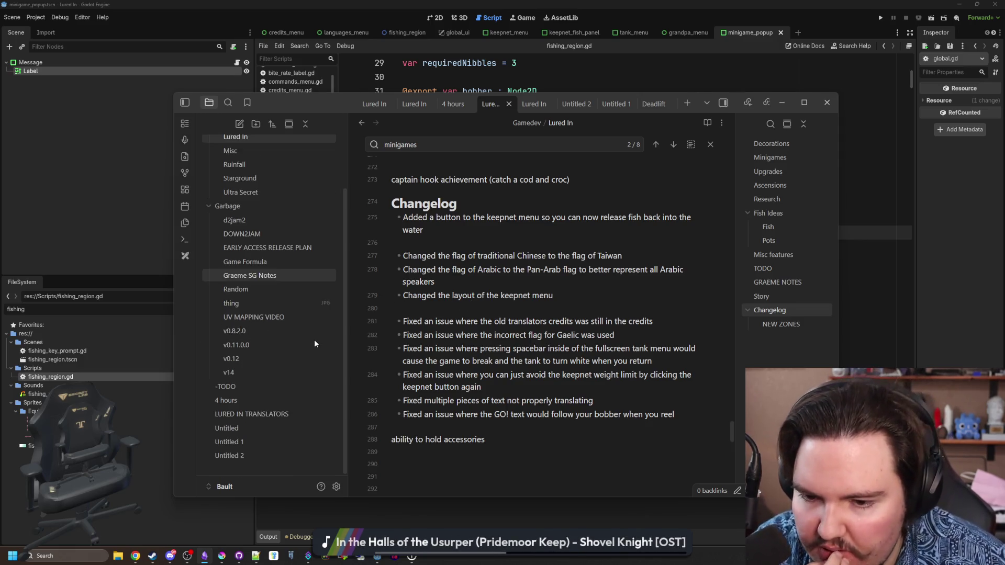
Open the Untitled 2 bug list and tick off the fixed key-names translation bug.
left_click(258, 458)
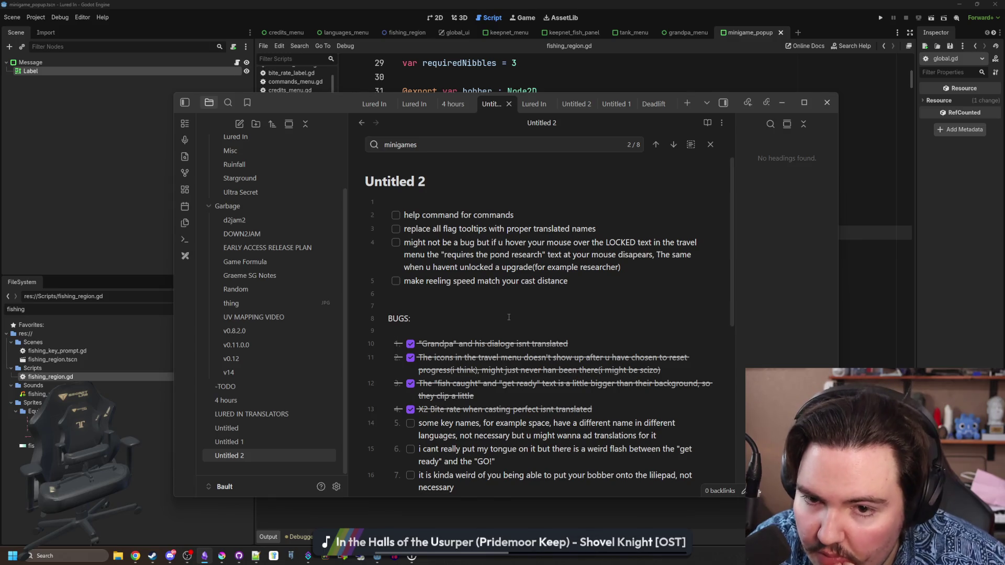
scroll(492, 353, "down", 3)
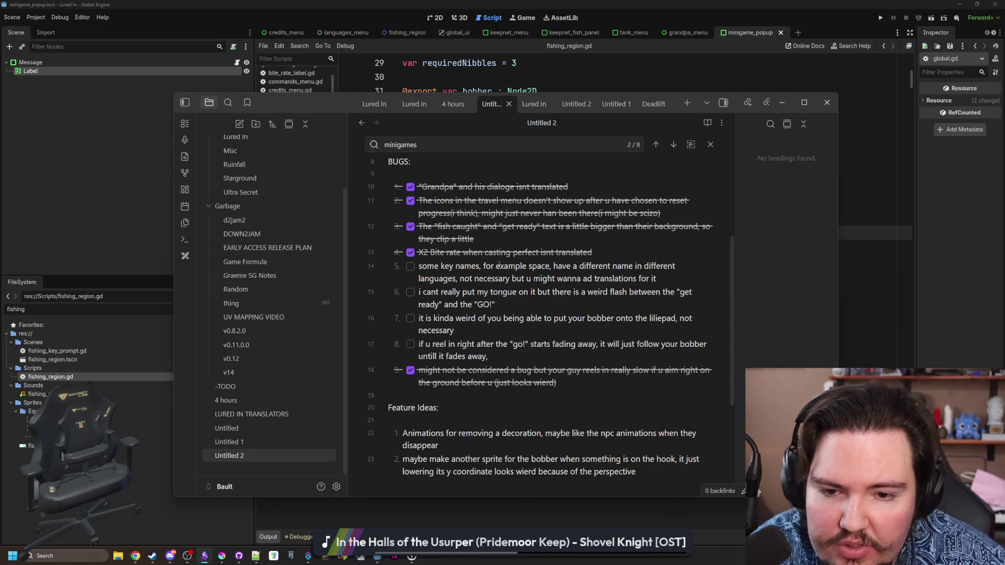
left_click(410, 266)
scroll(523, 282, "up", 3)
Add the to-do 'figure out whether or not to translate inputs' below the reeling speed item.
left_click(587, 281)
key("Return")
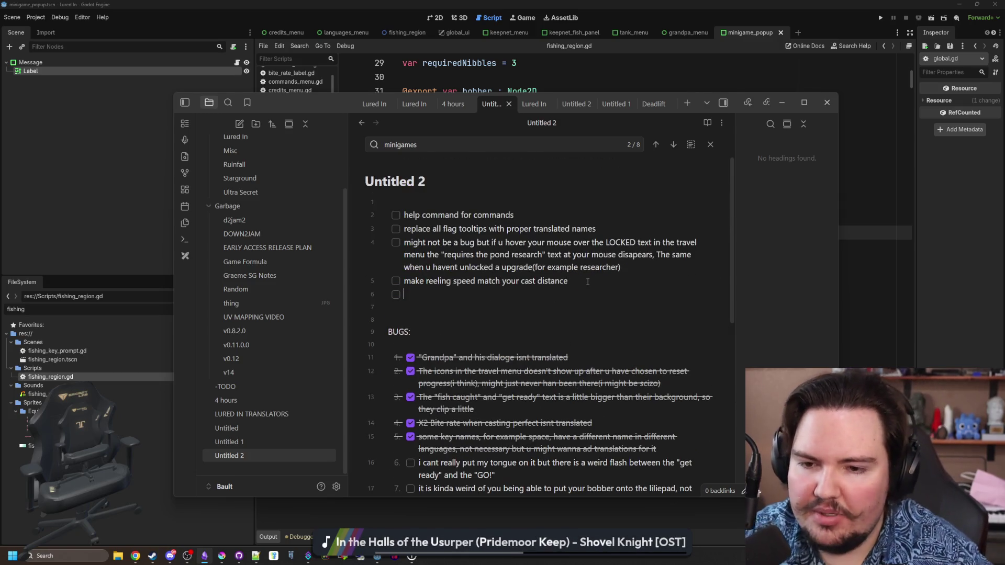
type("figure out")
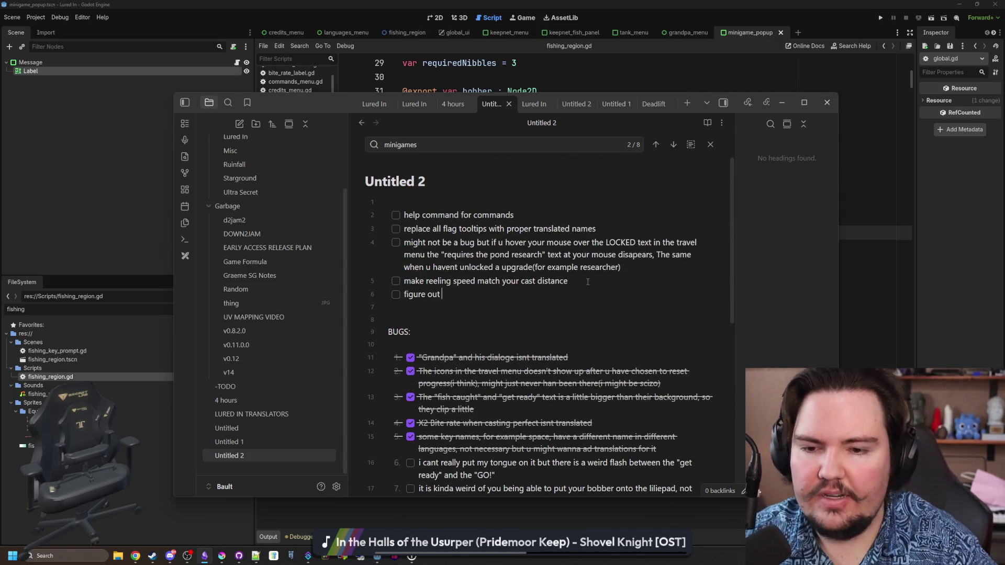
type(" whether or not to ")
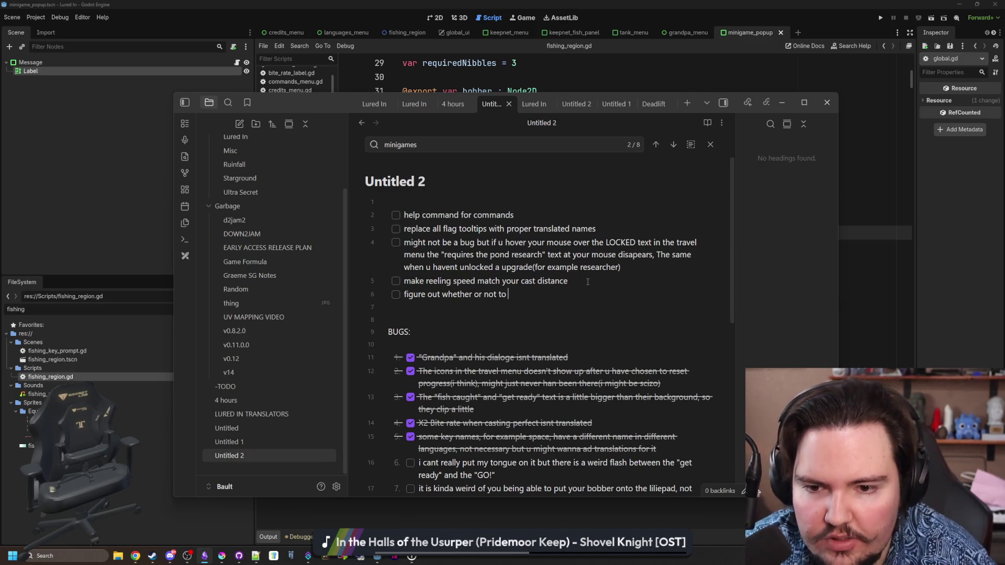
type("translate inputs")
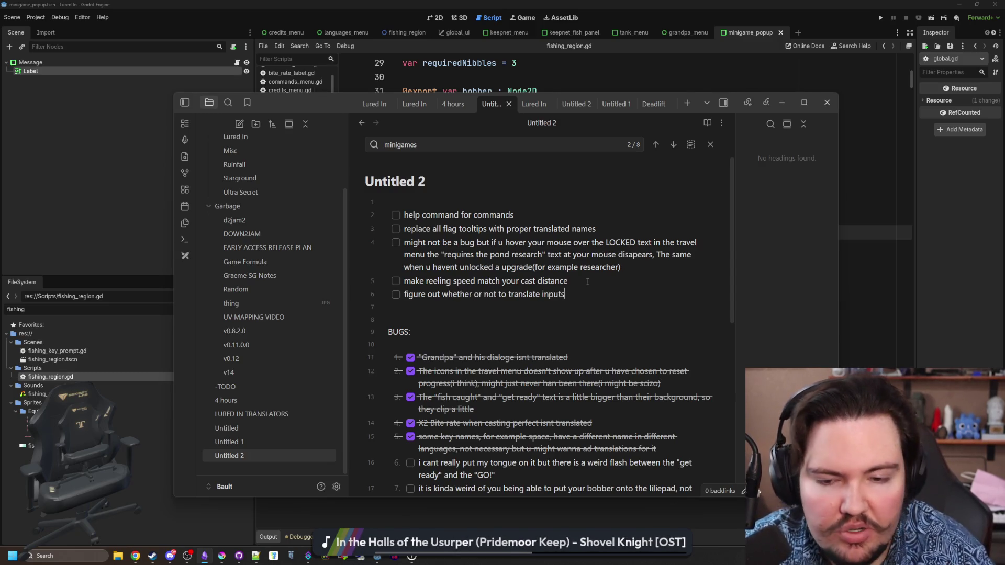
scroll(587, 281, "down", 2)
left_click(474, 219)
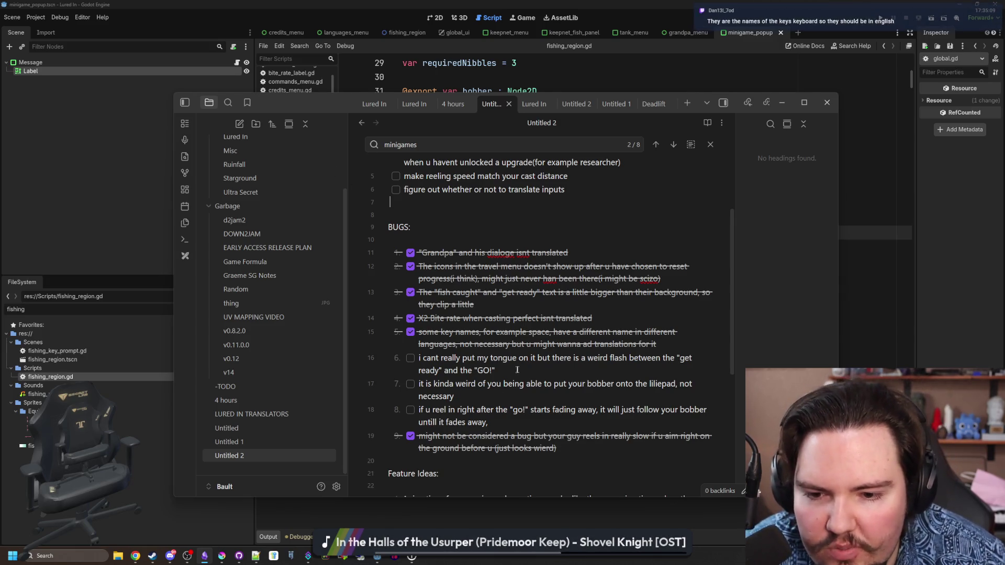
Review the weird flash bug line, then switch to the Weblate translation page in Chrome.
triple_click(437, 359)
left_click(462, 358)
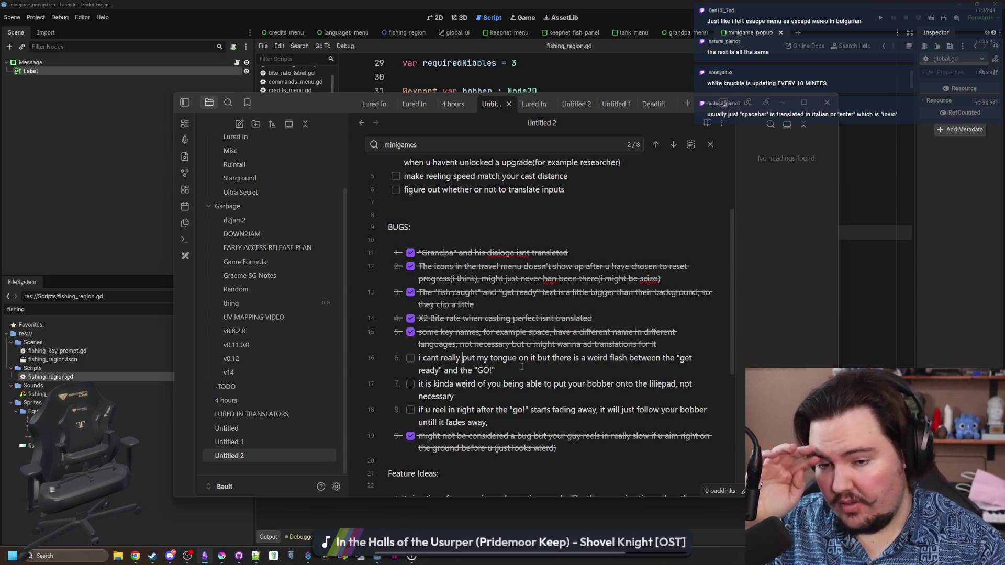
left_click(94, 352)
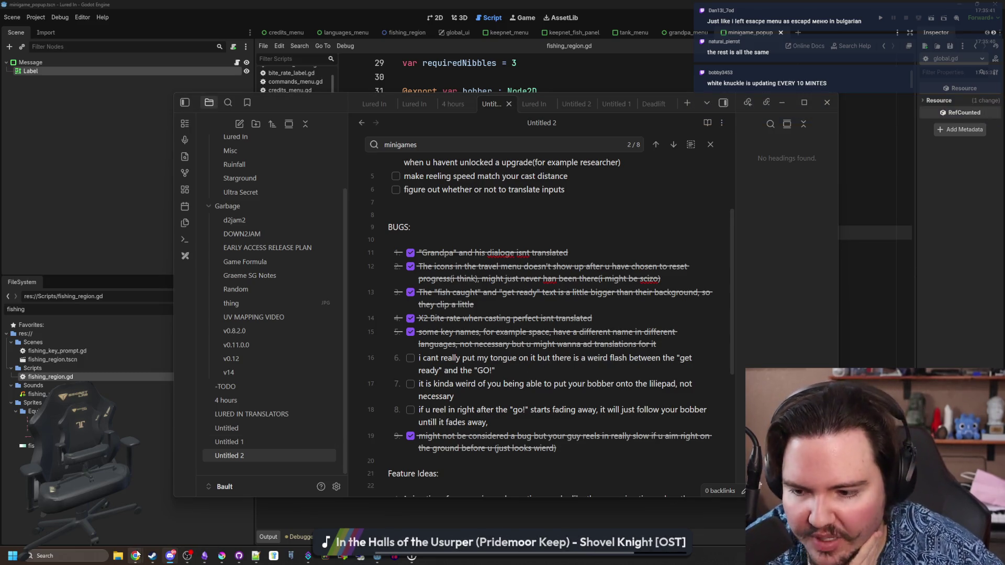
key("alt+Tab")
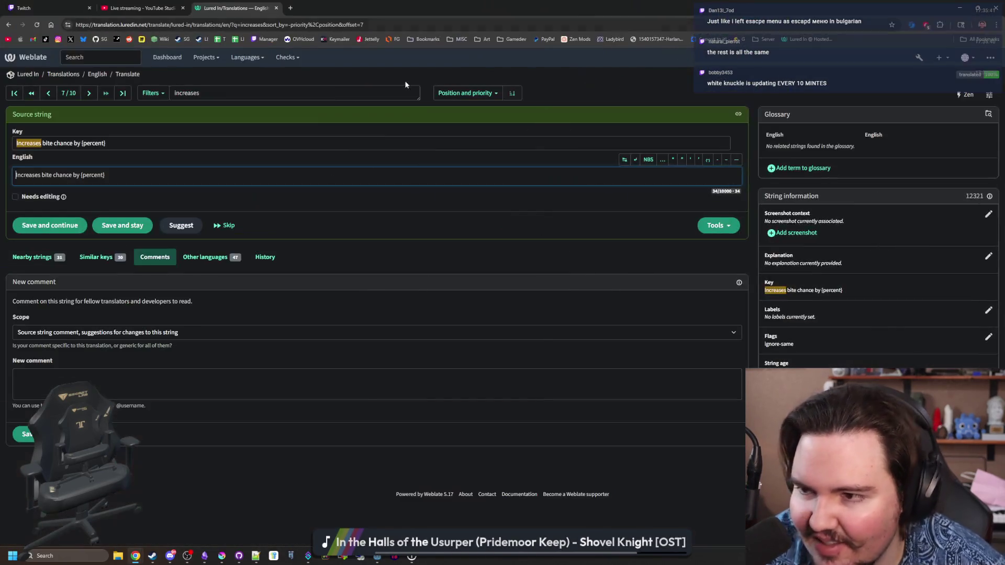
Skip through the matching strings and open Operations > Add new translation string for English.
left_click(90, 93)
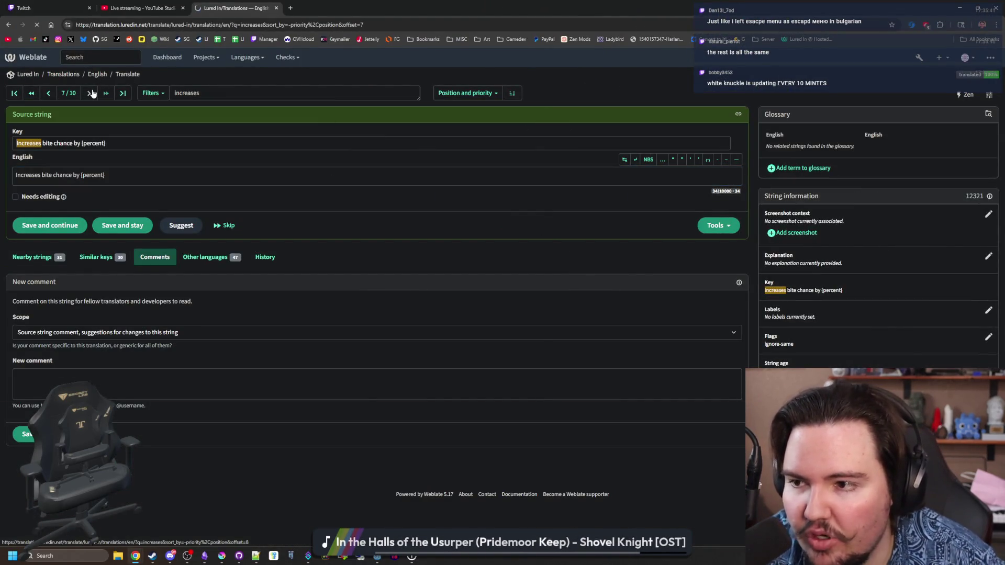
left_click(90, 93)
left_click(91, 93)
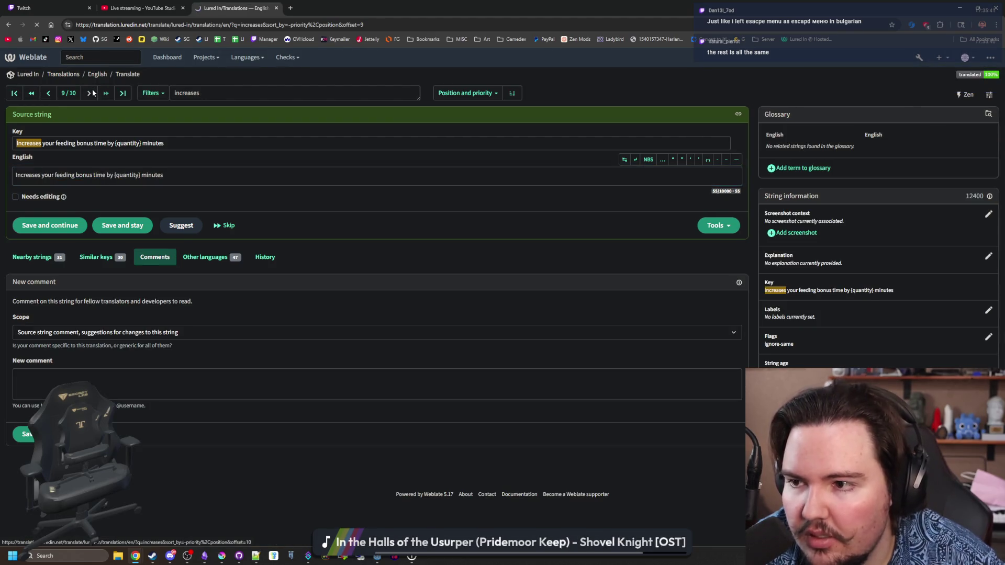
left_click(96, 75)
left_click(261, 94)
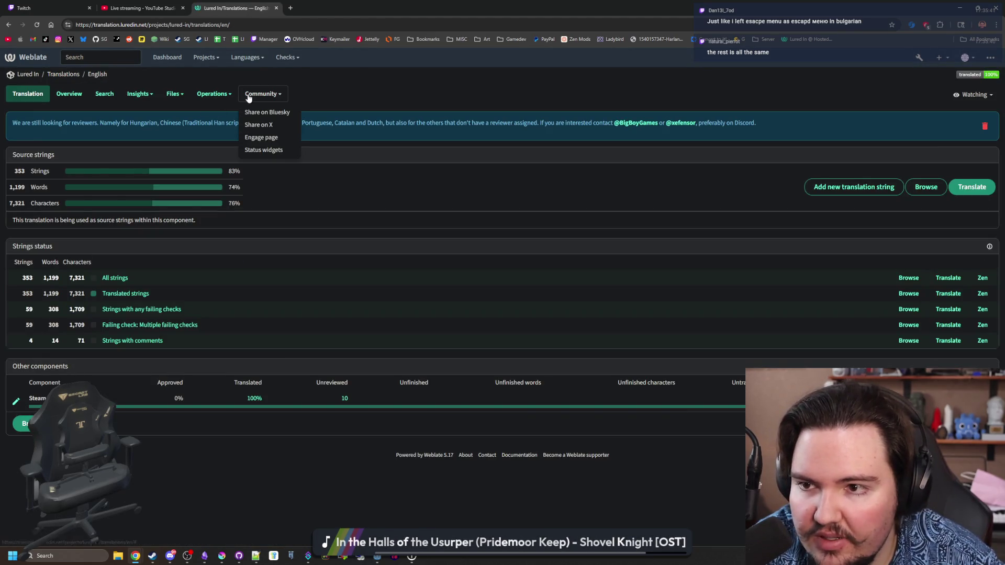
left_click(214, 95)
left_click(226, 130)
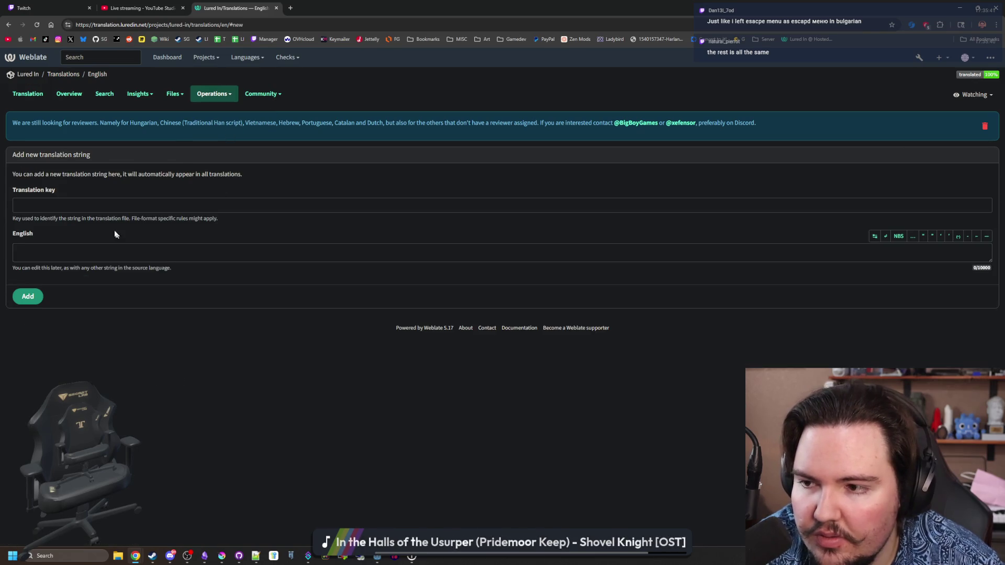
Enter translation key SPACEBAR and English text SPACE, then trim the key.
left_click(94, 210)
type("SPACEBAR")
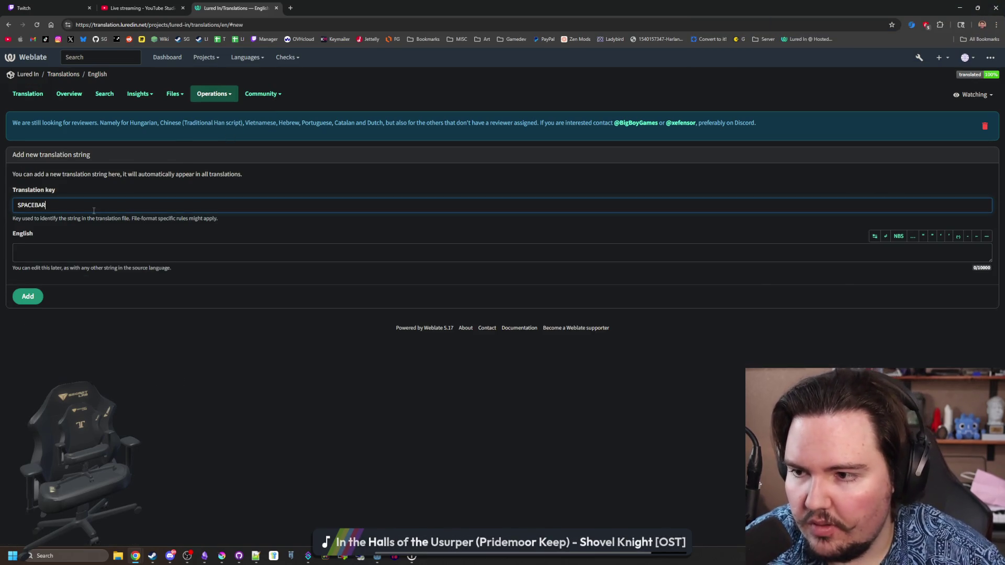
left_click(93, 252)
type("SPACE")
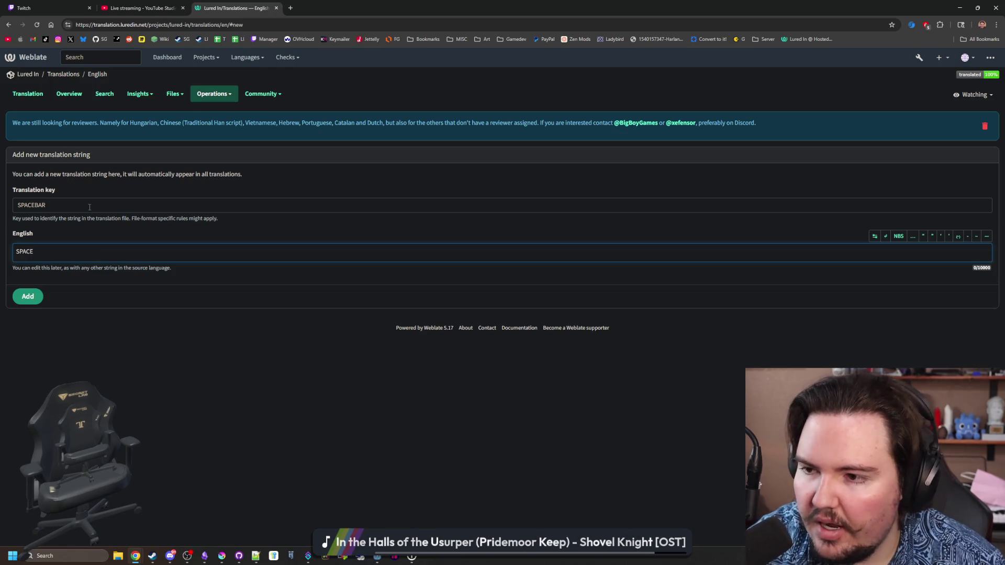
left_click(89, 207)
key("BackSpace")
key("BackSpace")
key("BackSpace")
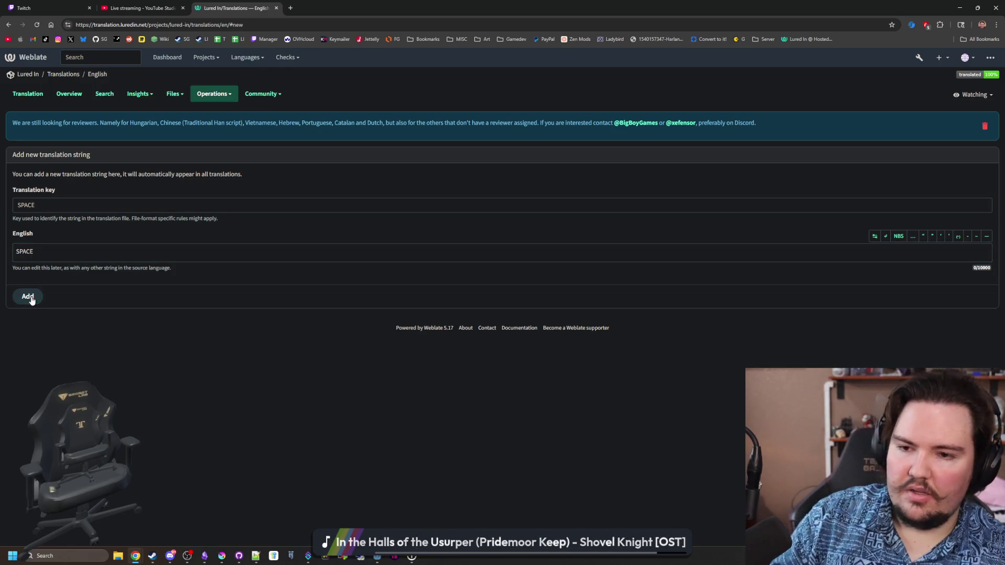
Add the SPACE string in Weblate with the explanation 'Refers to the spacebar key as an input on your keyboard'.
left_click(30, 297)
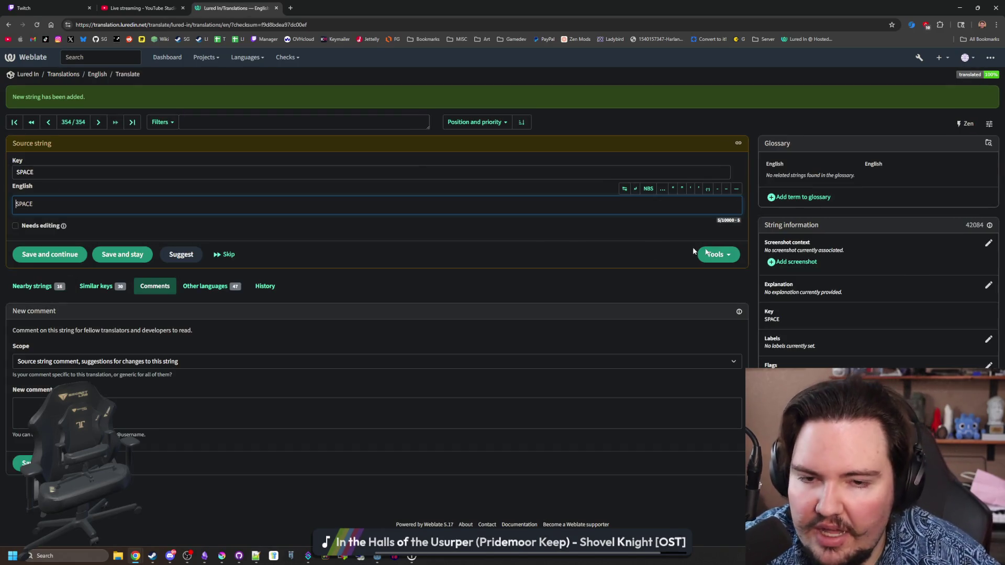
left_click(988, 285)
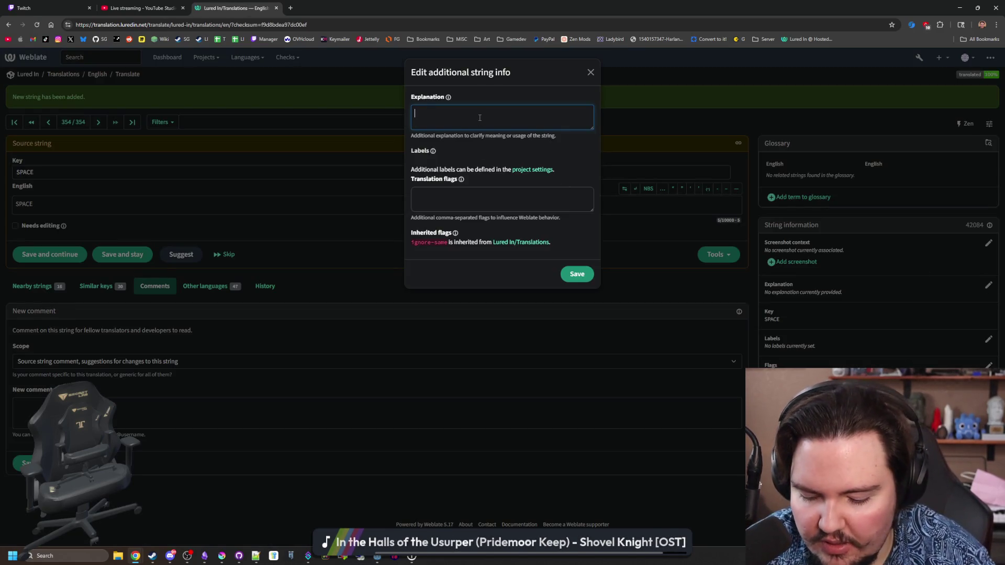
type("Refers")
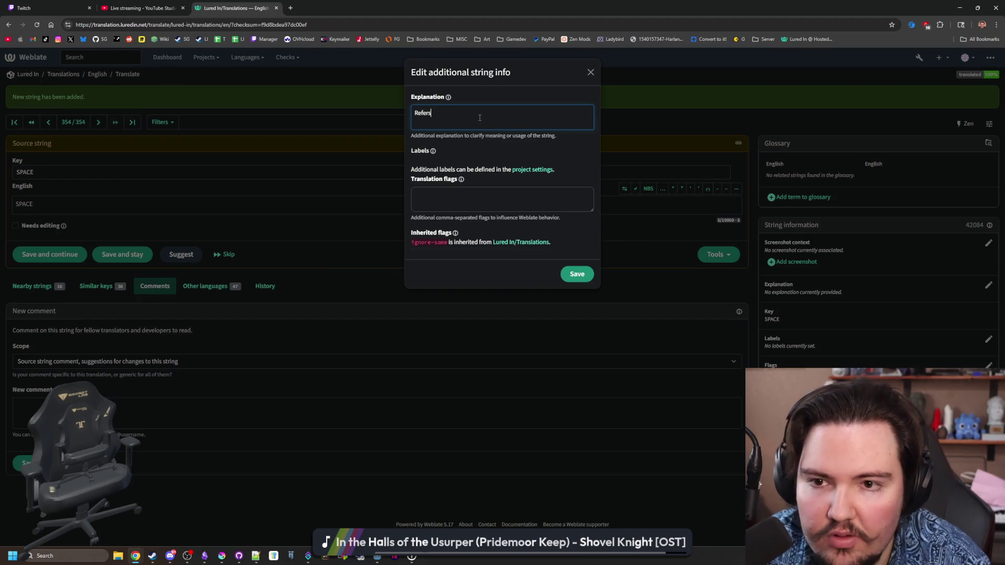
type(" to the spacebar")
key("BackSpace")
key("BackSpace")
key("BackSpace")
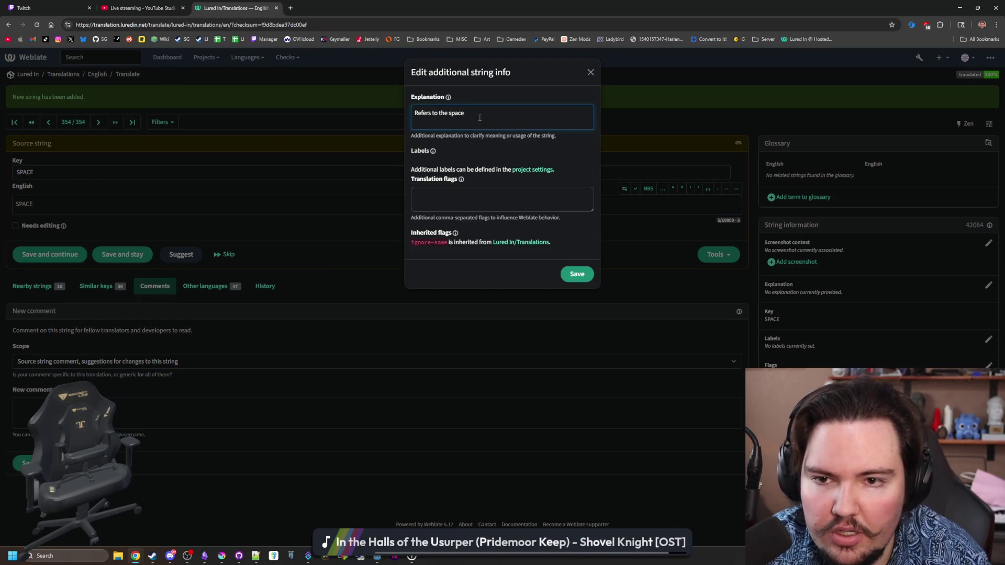
type("bar key ")
type("as an input on y")
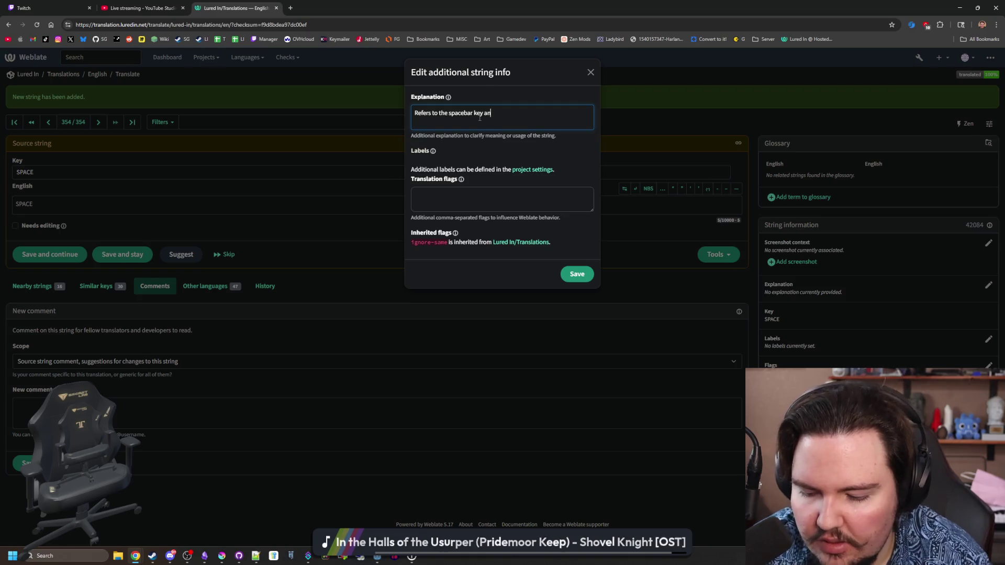
type("our keyboard")
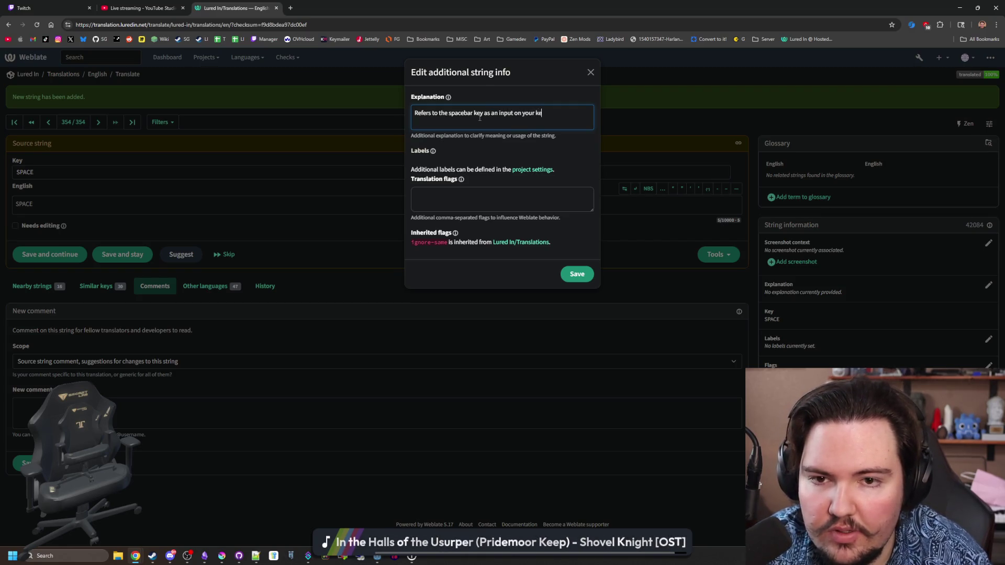
left_click(583, 283)
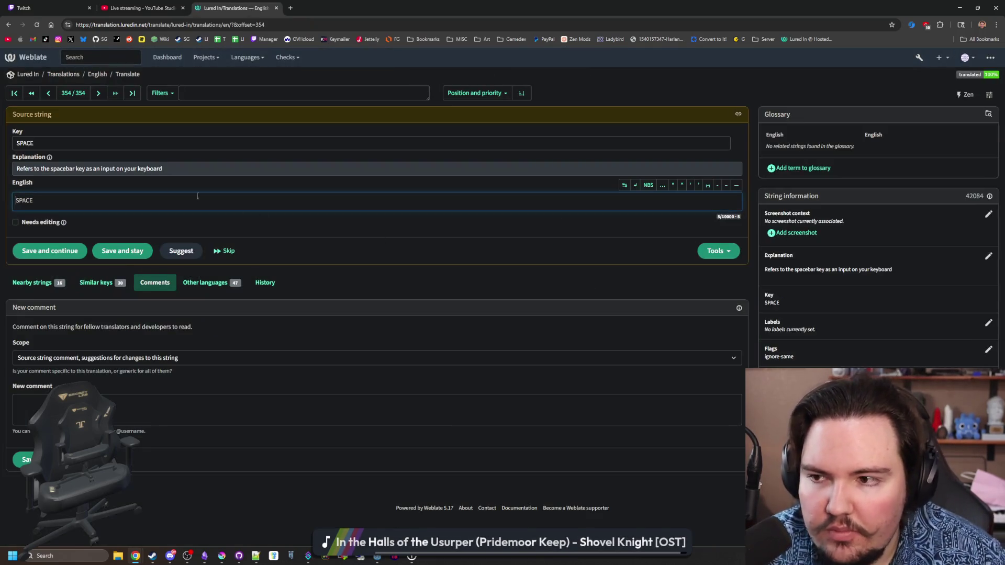
left_click(461, 257)
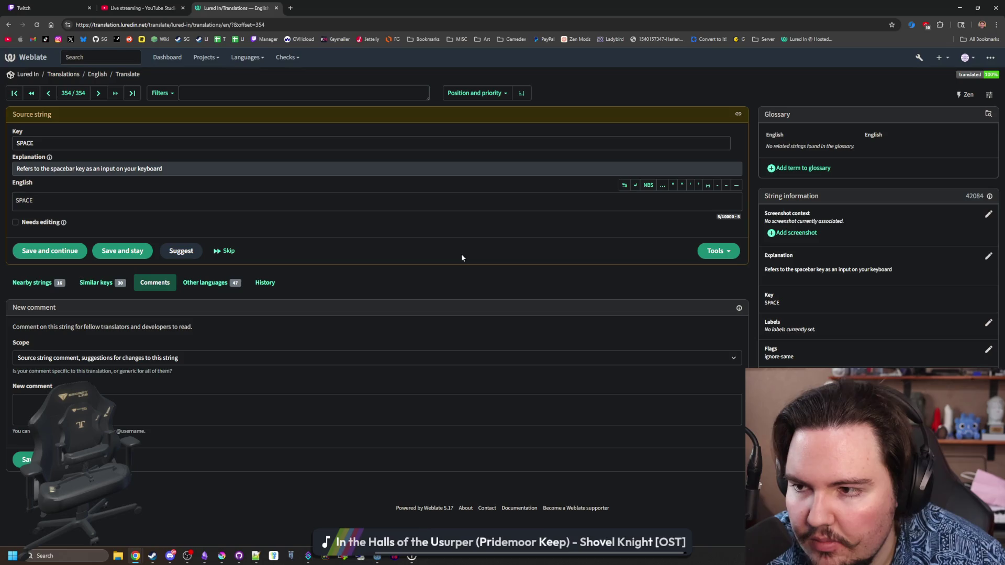
key("alt+Tab")
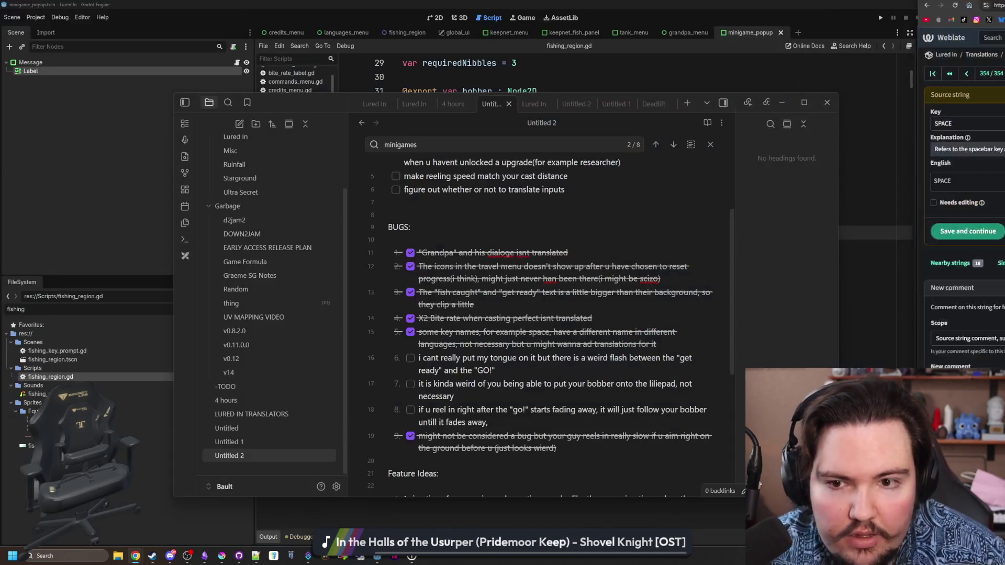
Search the whole project for SPACE and open the first match in WFminigame.gd.
left_click(912, 228)
key("ctrl+shift+f")
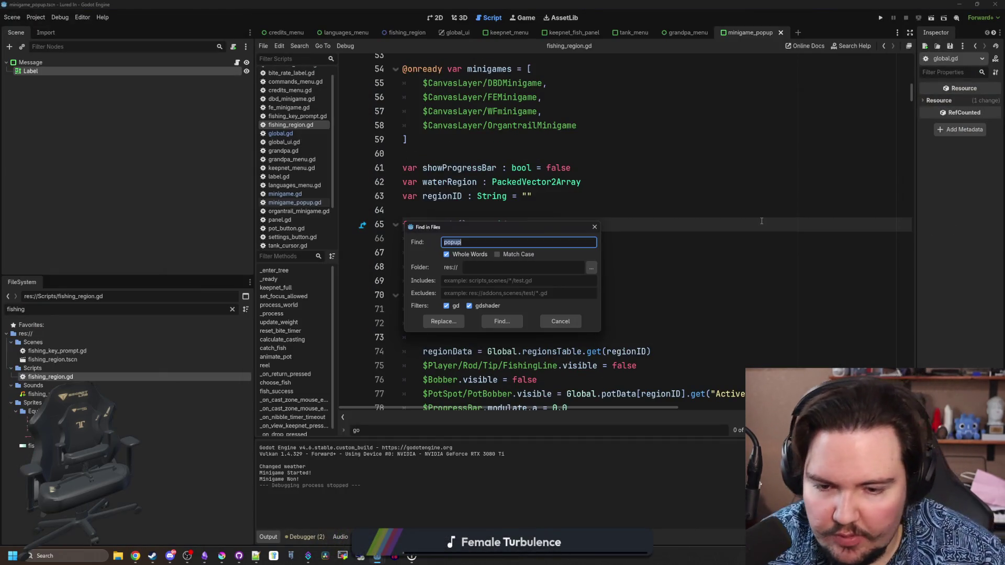
type("SPACE")
key("Return")
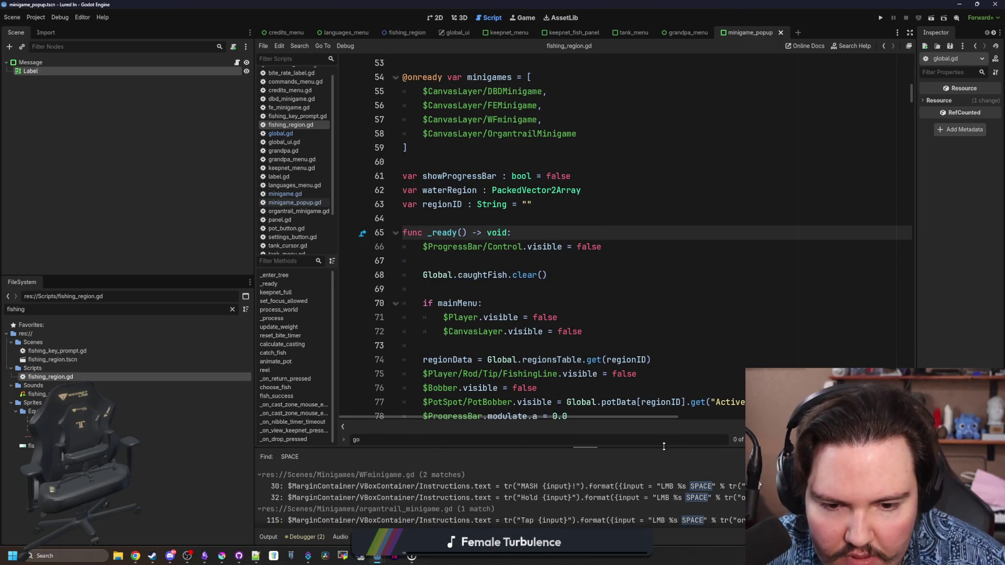
left_click_drag(586, 448, 586, 228)
left_click(709, 266)
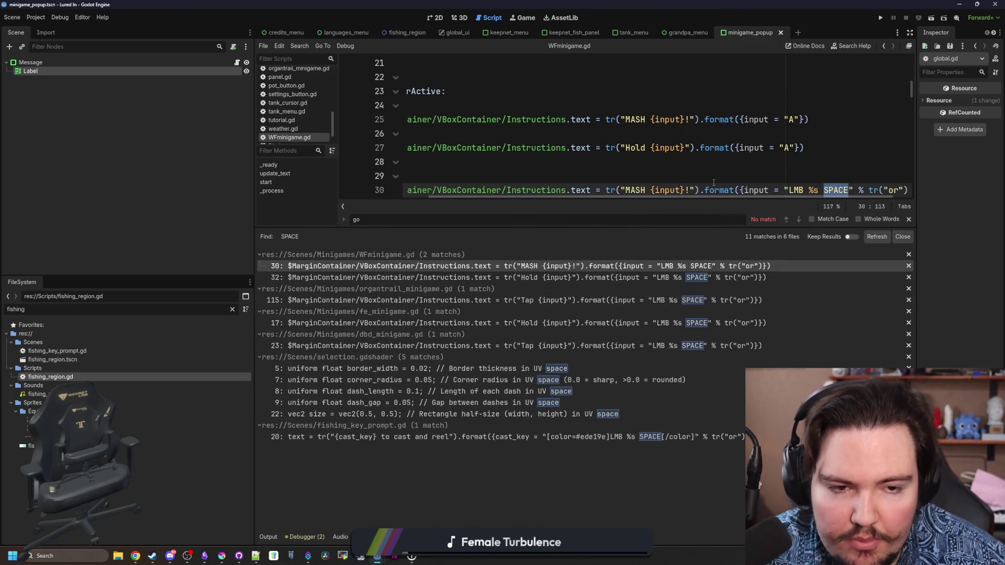
scroll(713, 182, "down", 1)
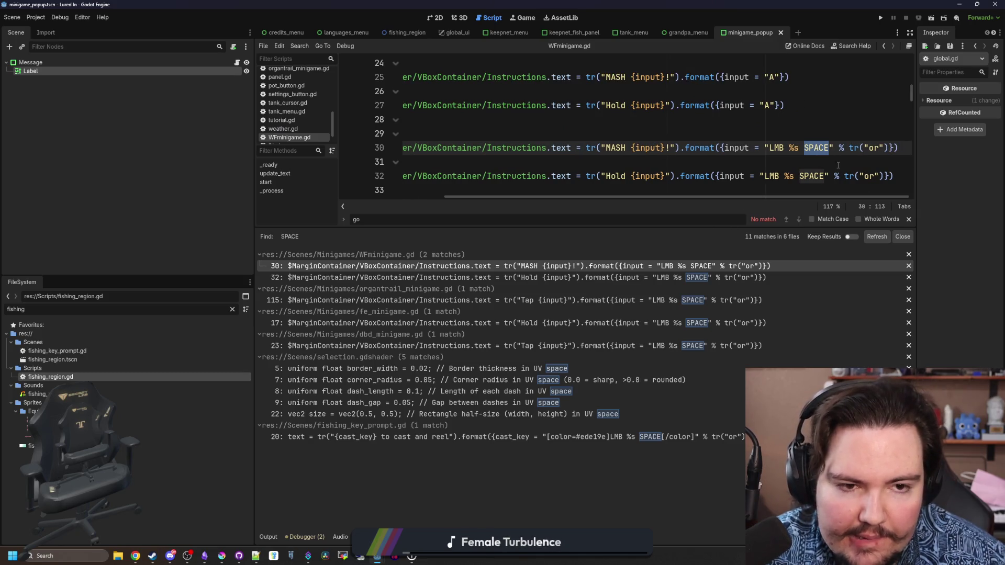
On line 30, replace % tr("or") with .format(tr("or"), tr("SPACE")).
left_click(834, 148)
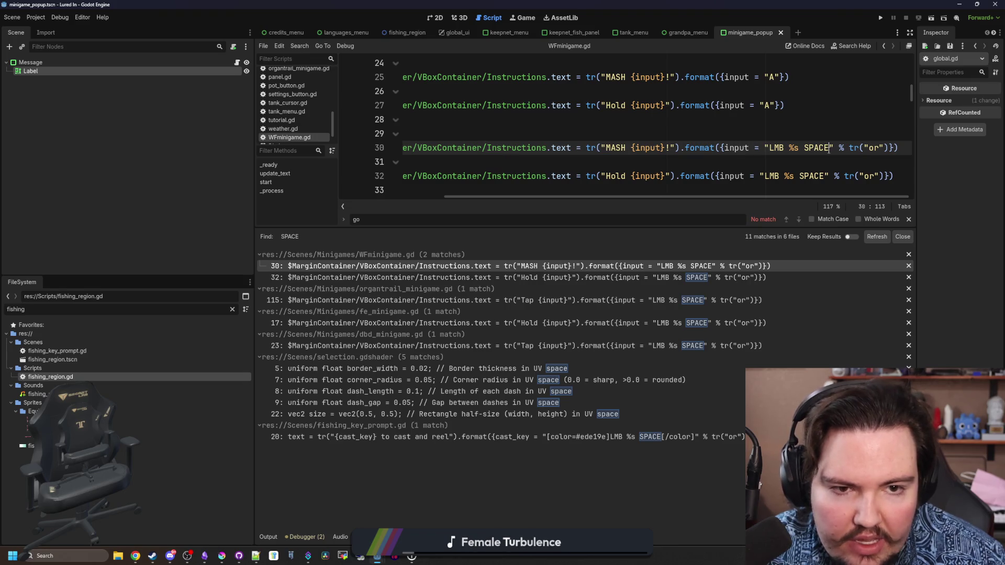
left_click(799, 148)
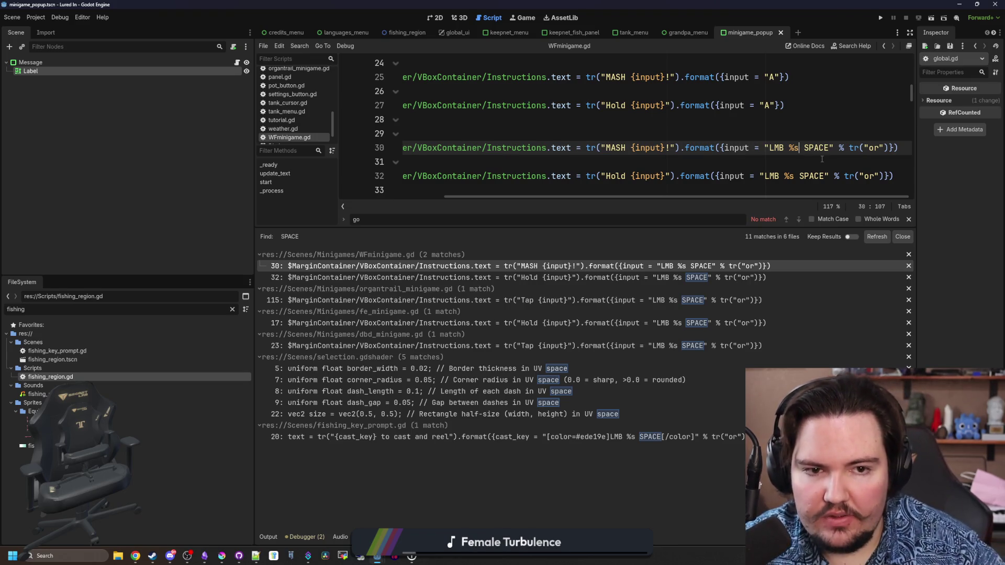
scroll(821, 159, "down", 1)
left_click_drag(254, 156, 7, 136)
scroll(878, 145, "up", 2)
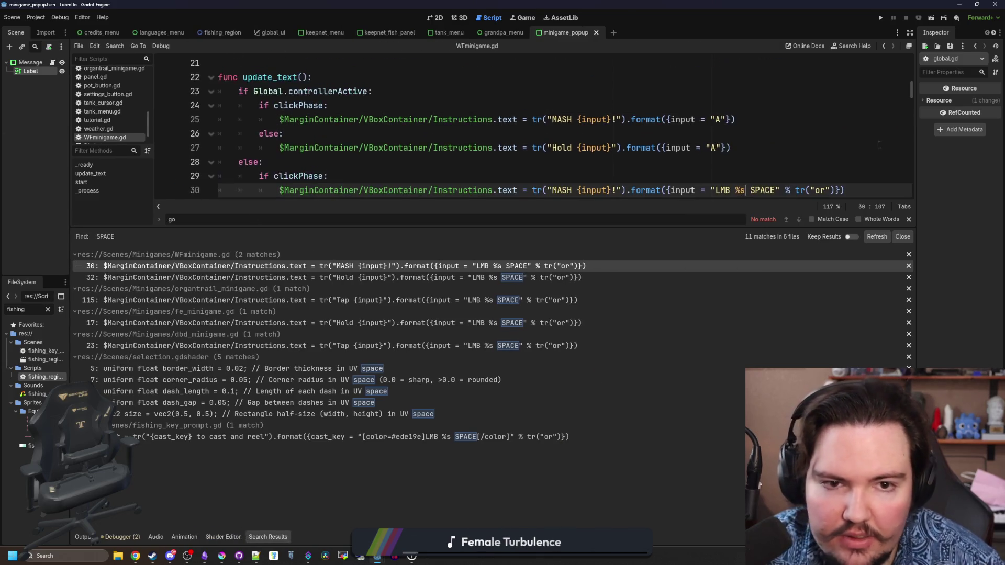
scroll(823, 165, "down", 1)
left_click(794, 148)
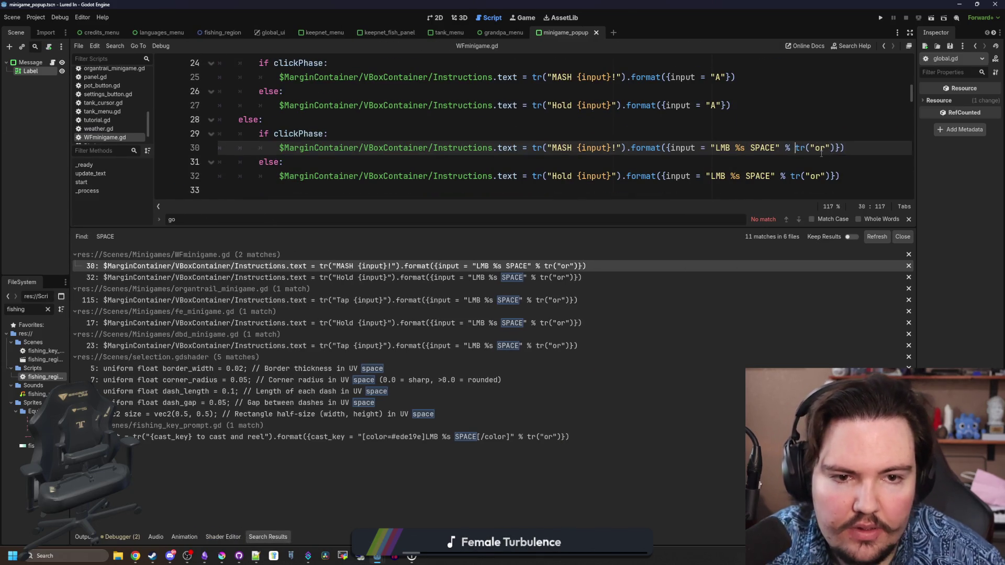
key("BackSpace")
key("BackSpace")
key("BackSpace")
type(".format(tr(\"or\"")
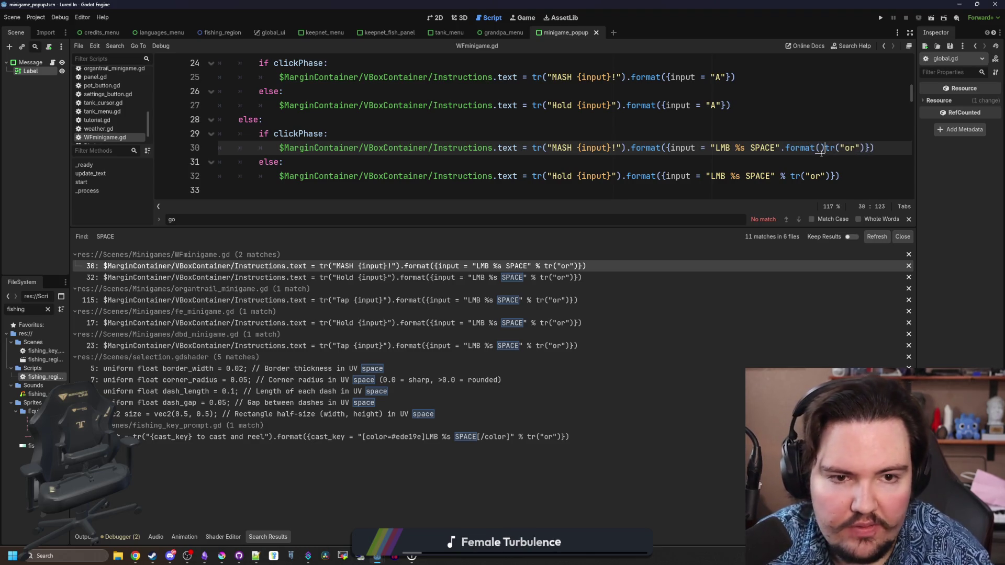
type(")")
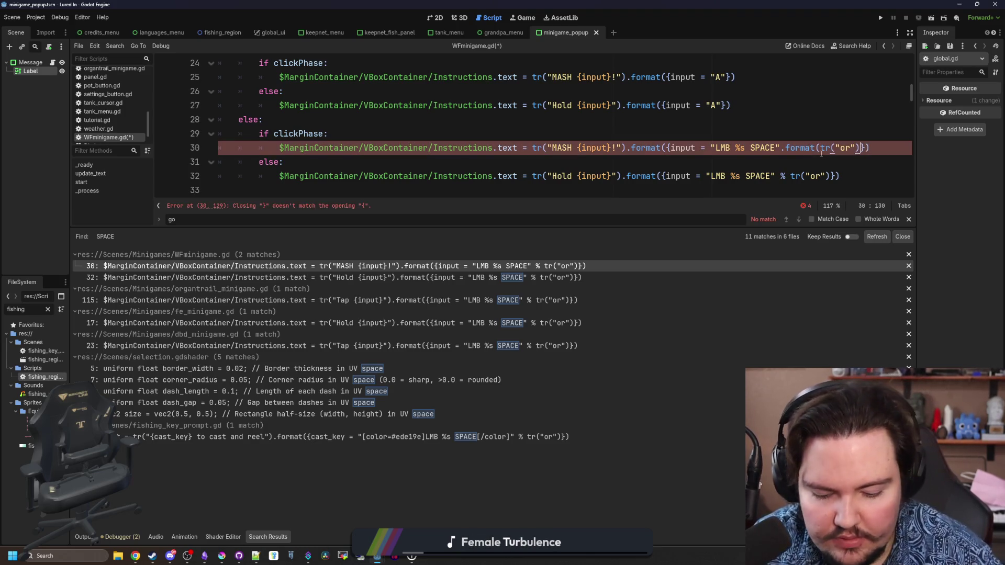
key("Left")
key("Left")
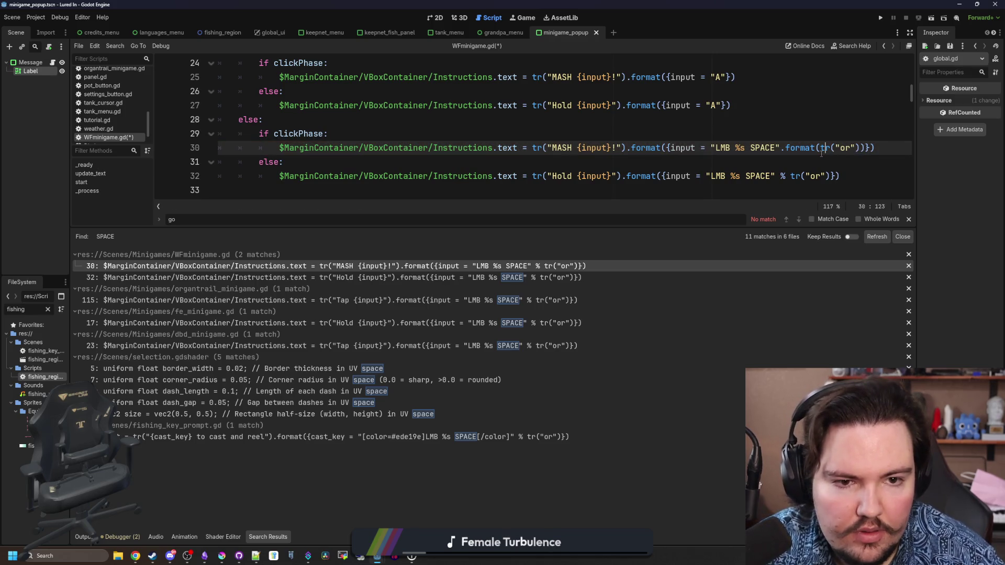
type("m tr(\"SPACE")
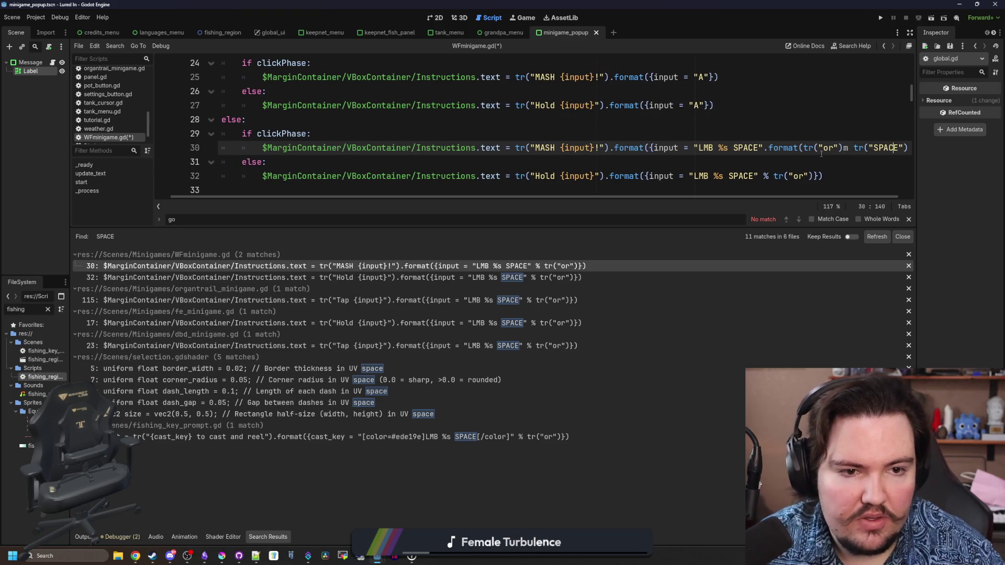
key("Left")
key("Left")
key("Left")
key("BackSpace")
type(",")
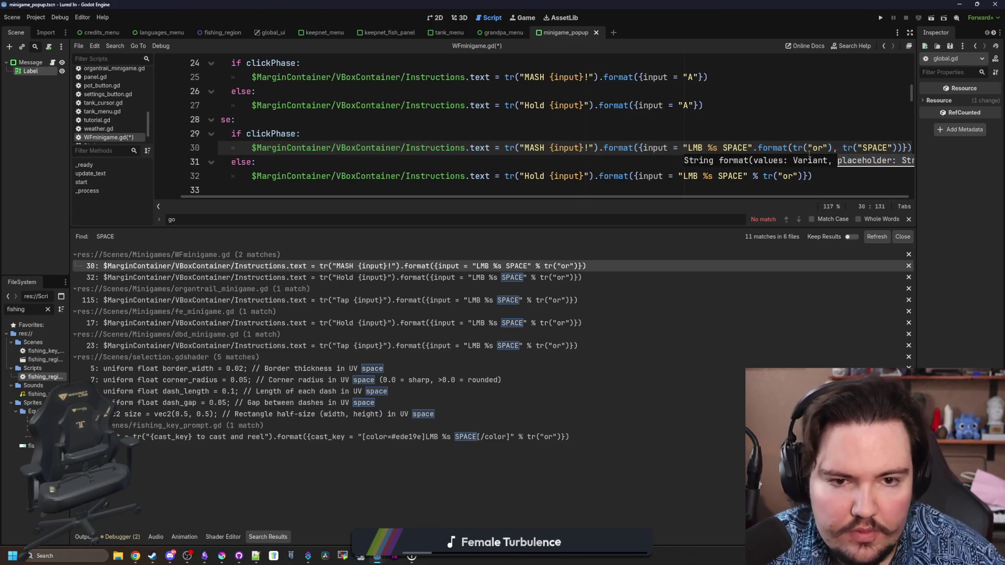
Change line 30's prompt text from 'LMB %s SPACE' to 'LMB {0} {1}'.
left_click(749, 148)
key("BackSpace")
key("BackSpace")
key("BackSpace")
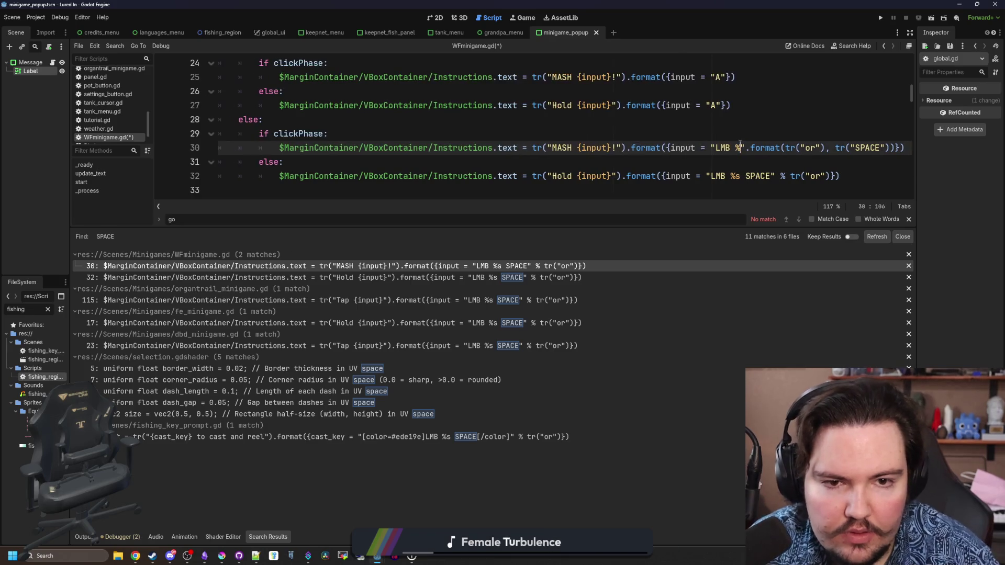
type("{0}")
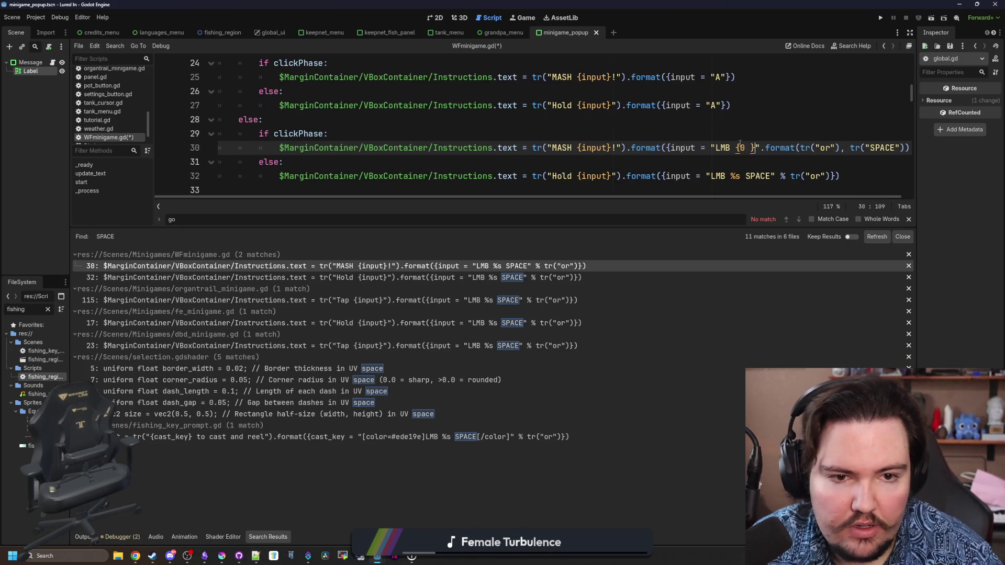
type("{}")
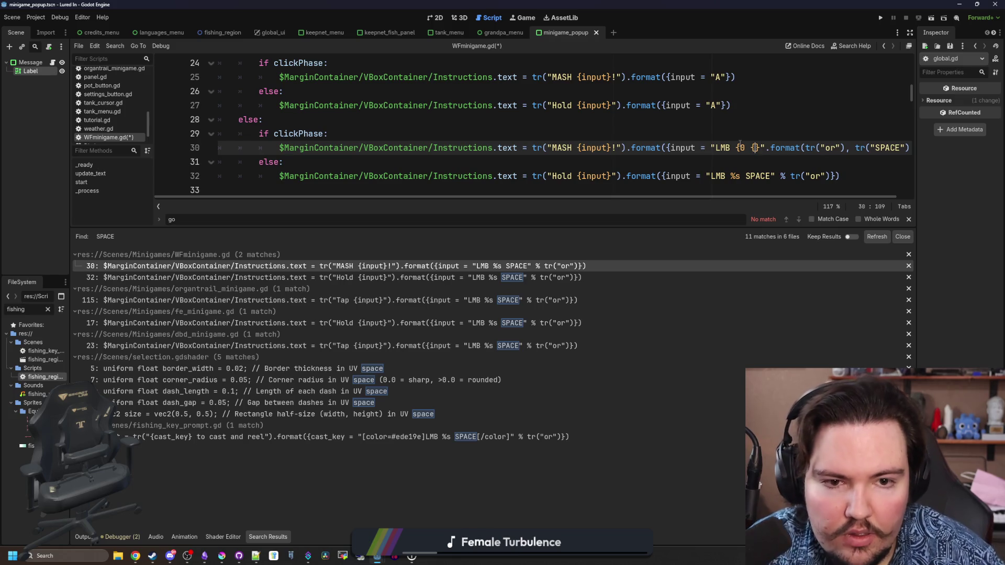
type("1")
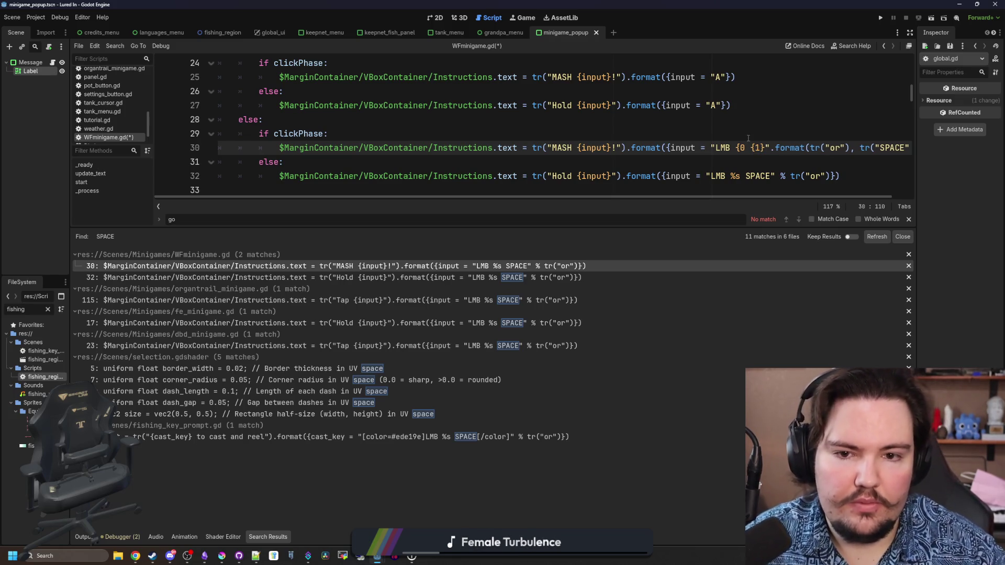
left_click(746, 148)
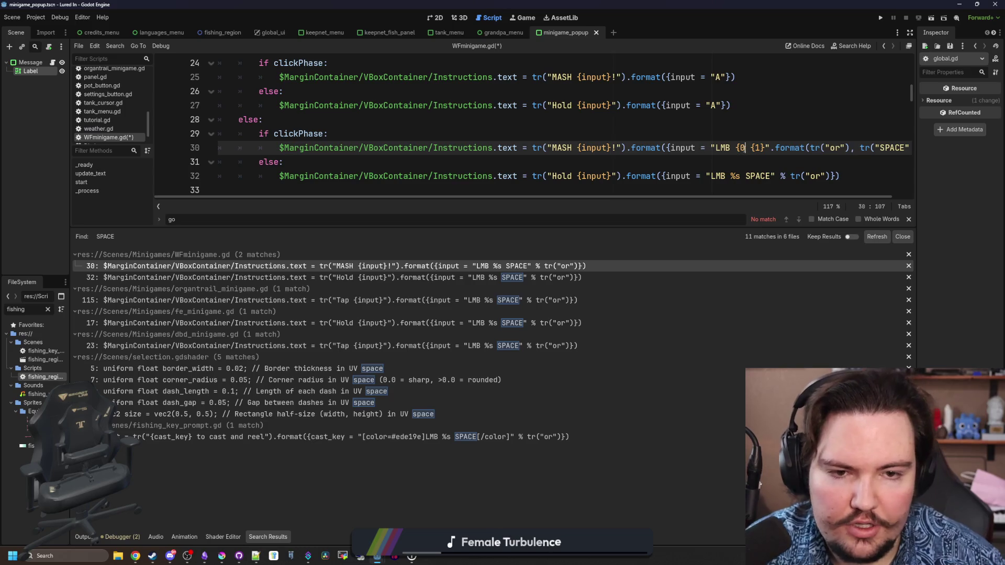
type("}")
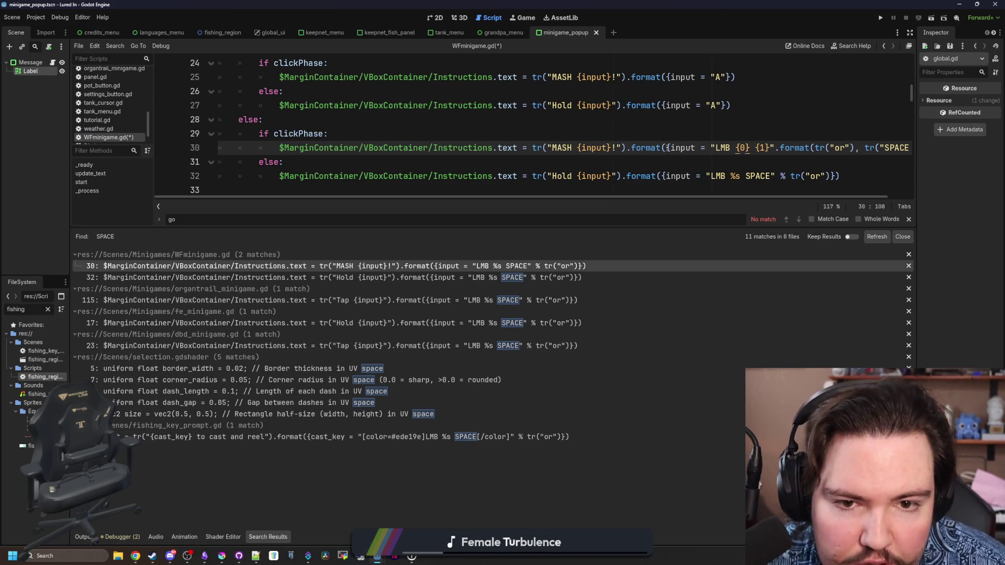
Copy line 30's new prompt argument over line 32's old one and save WFminigame.gd.
left_click_drag(667, 148, 905, 148)
key("ctrl+c")
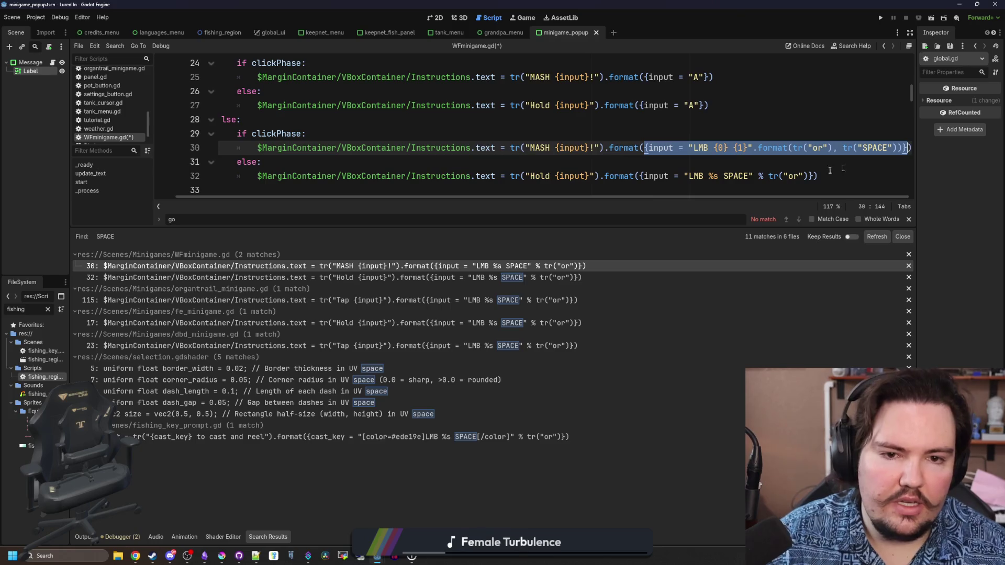
left_click_drag(641, 176, 815, 176)
key("ctrl+v")
left_click(778, 157)
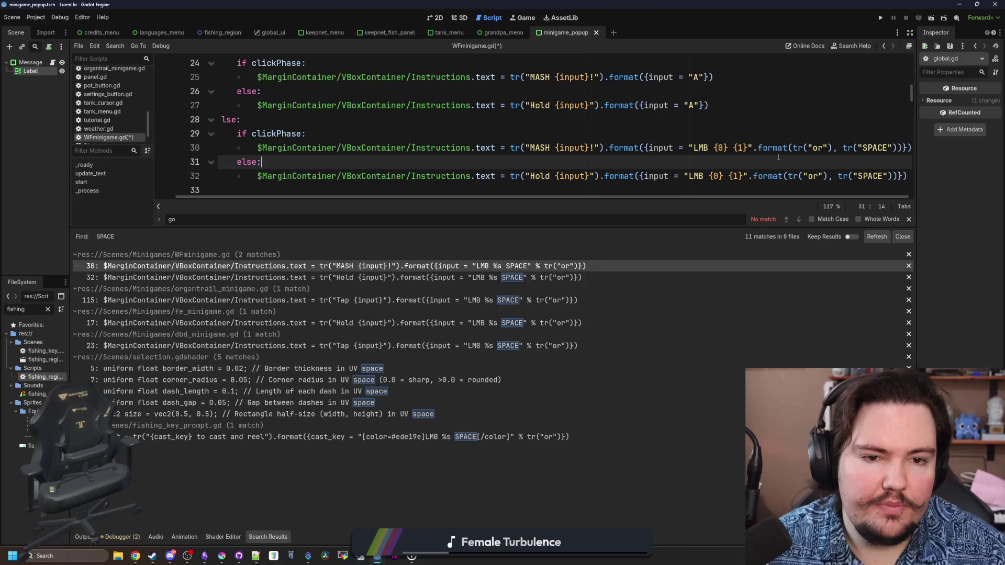
key("ctrl+s")
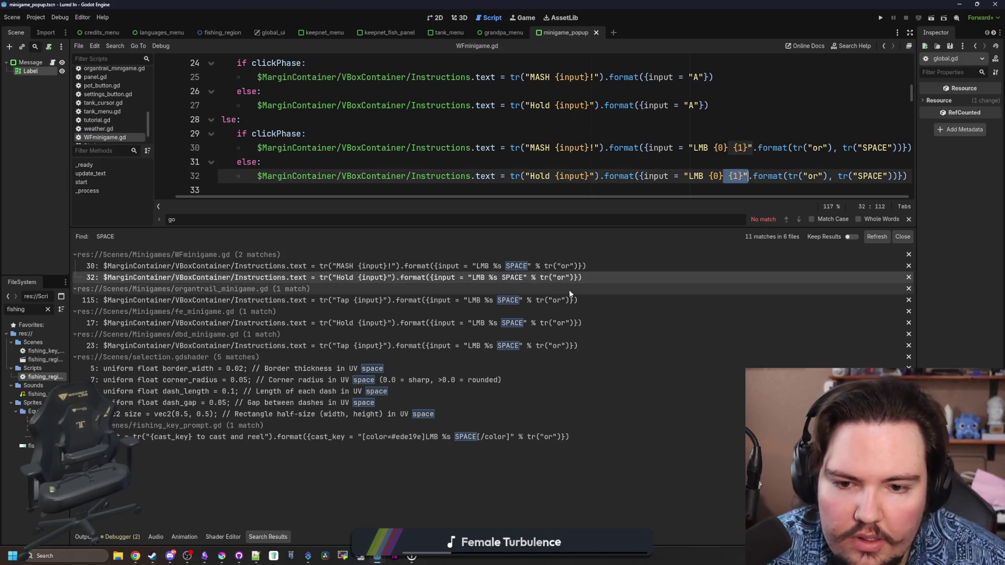
Paste the "LMB {0} {1}" format call over the prompts in organtrail_minigame.gd, fe_minigame.gd and dbd_minigame.gd.
left_click(570, 300)
left_click(629, 105)
left_click_drag(633, 103, 813, 105)
key("ctrl+v")
left_click(559, 323)
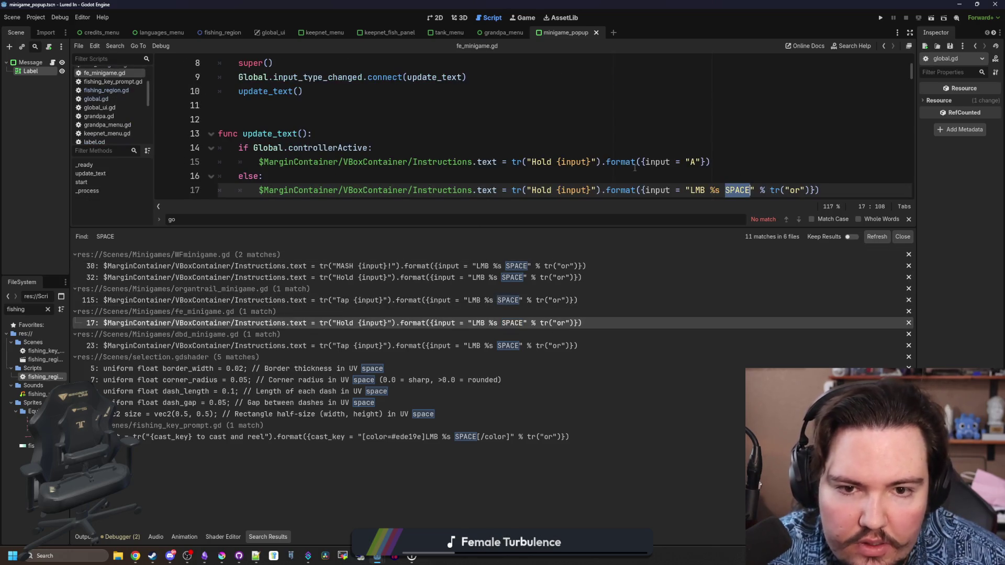
left_click_drag(641, 190, 817, 189)
key("ctrl+v")
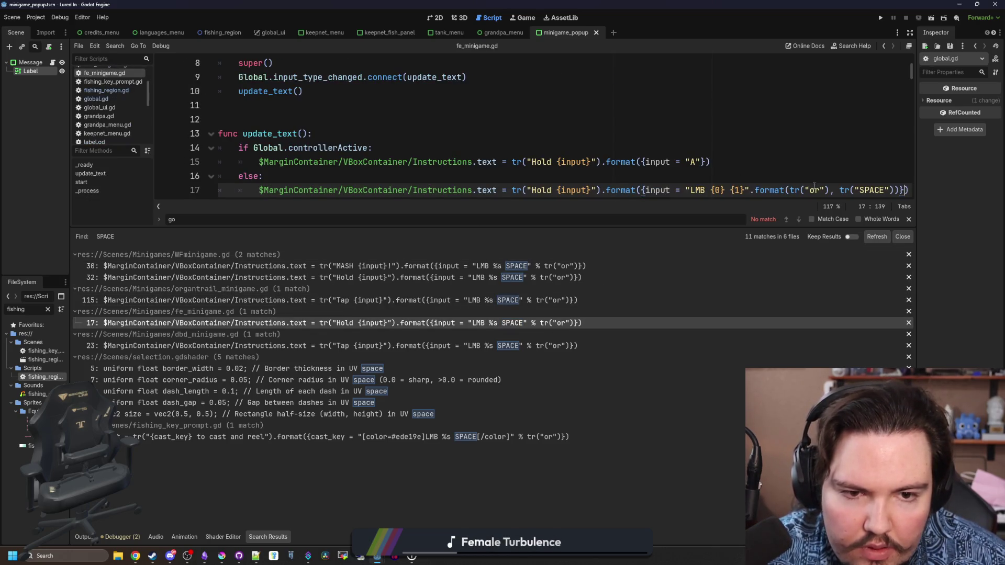
left_click(542, 348)
left_click(665, 176)
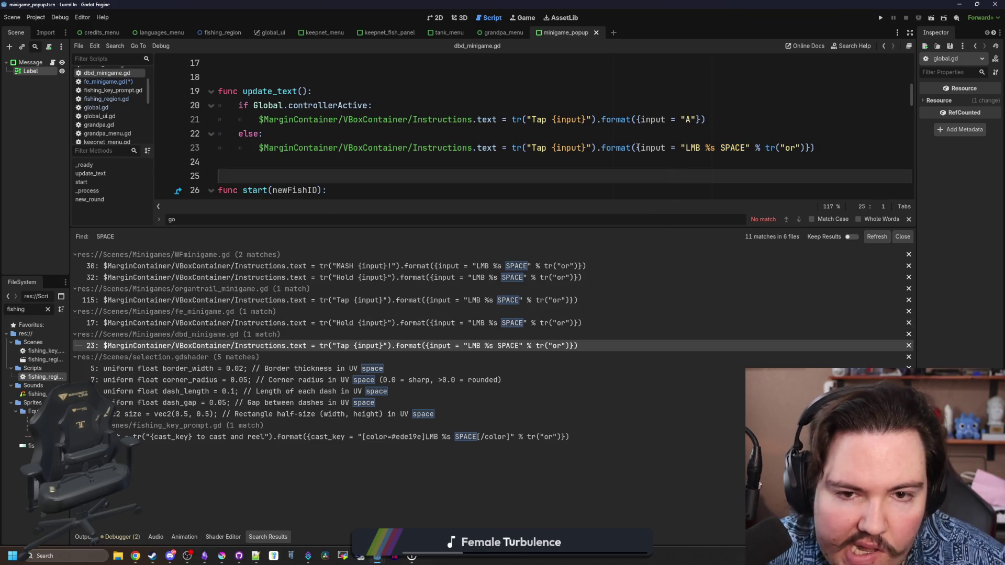
left_click_drag(638, 147, 807, 148)
key("ctrl+v")
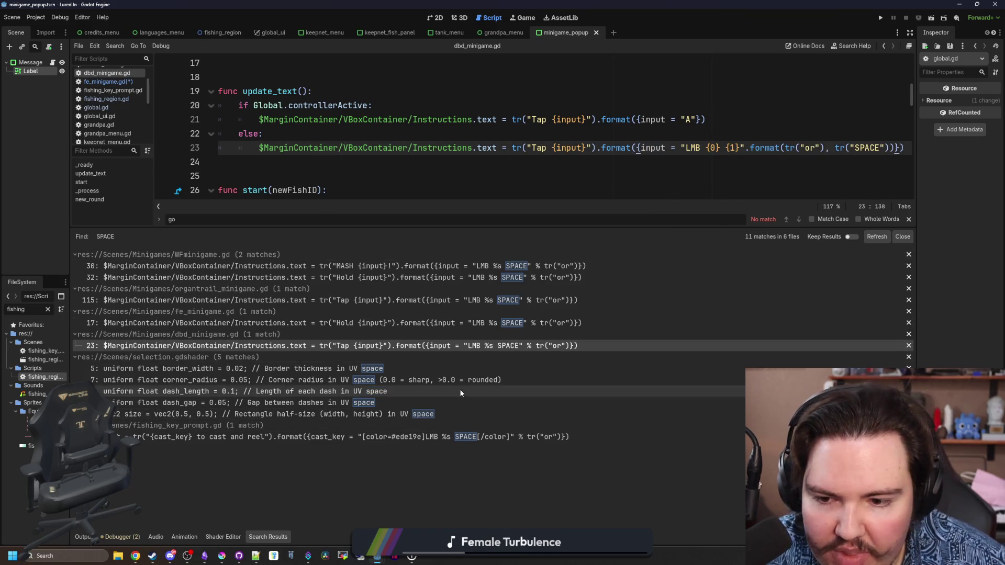
left_click(460, 436)
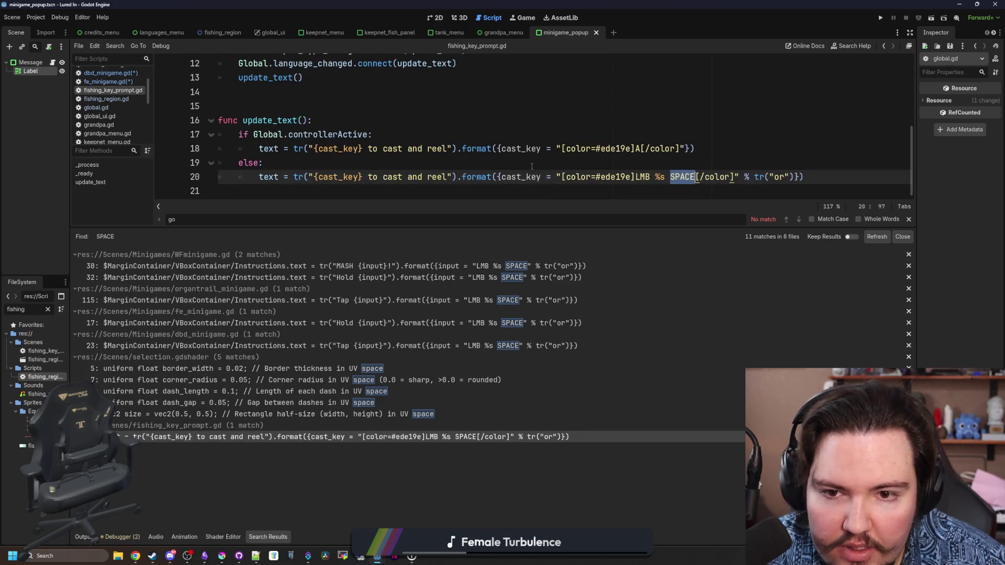
Change line 20's mouse prompt text from 'LMB %s SPACE' to 'LMB {0} {1}'.
left_click(698, 159)
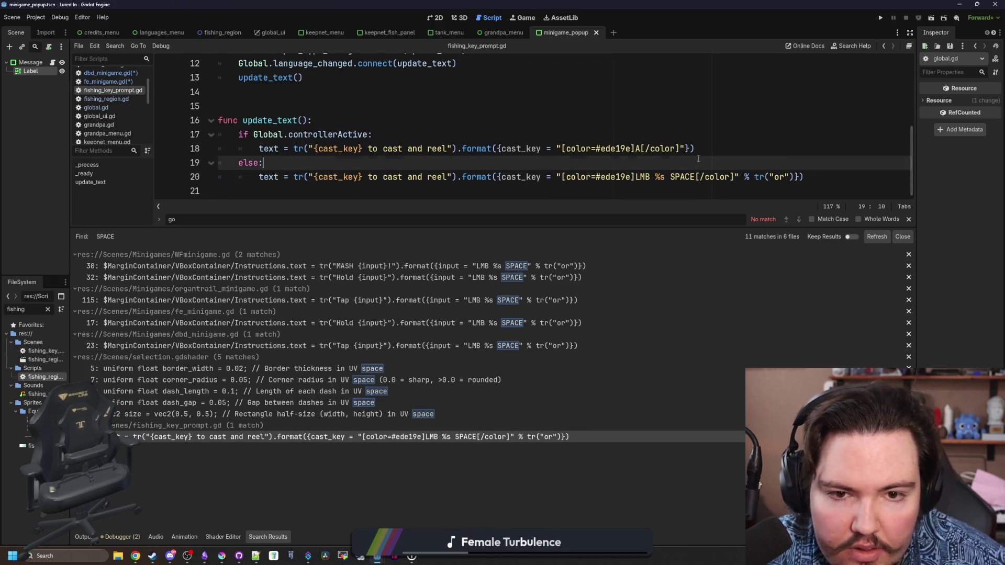
left_click(664, 177)
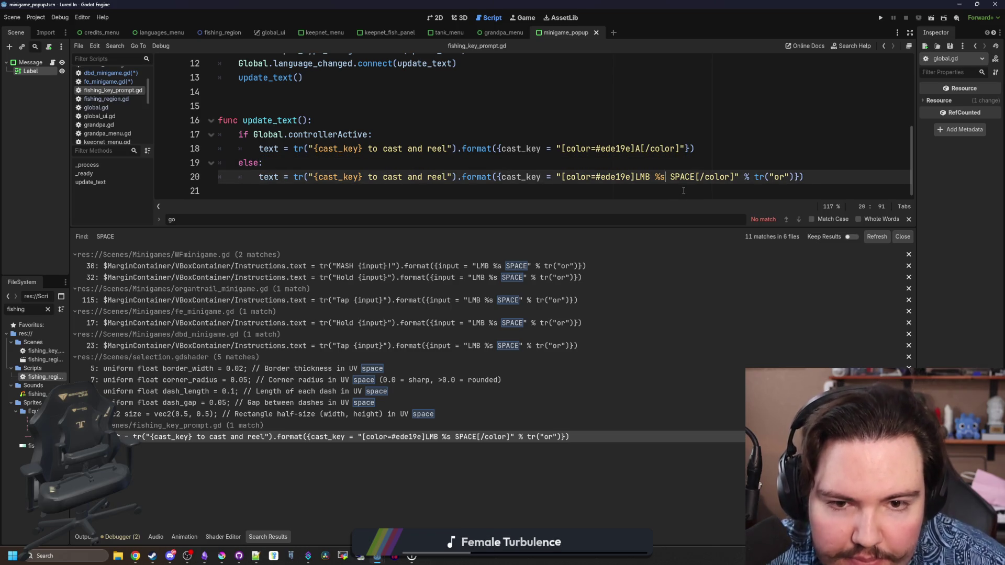
key("BackSpace")
key("BackSpace")
type("{0} ")
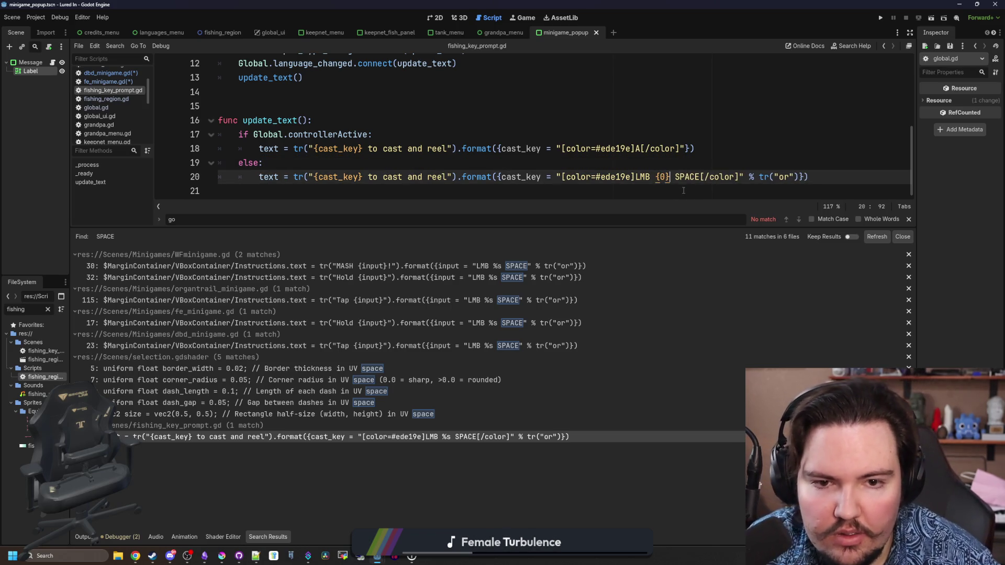
type("{1}")
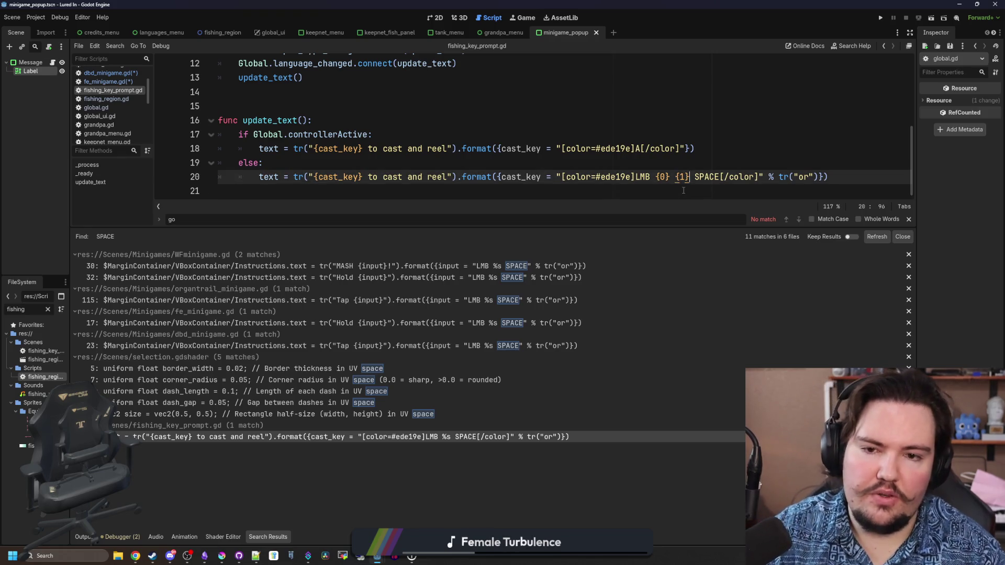
key("ctrl+shift+Right")
key("Delete")
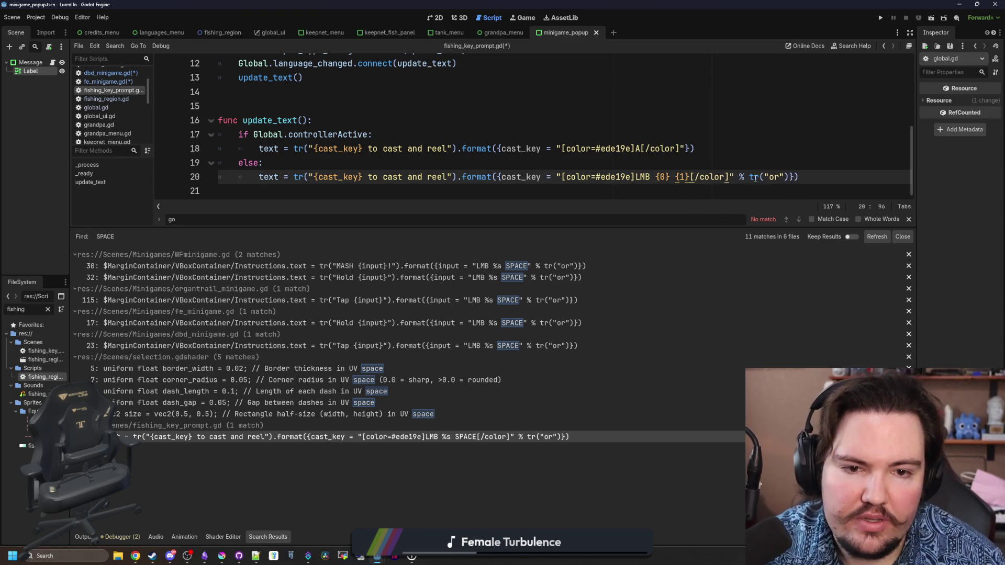
key("End")
key("Up")
key("ctrl+v")
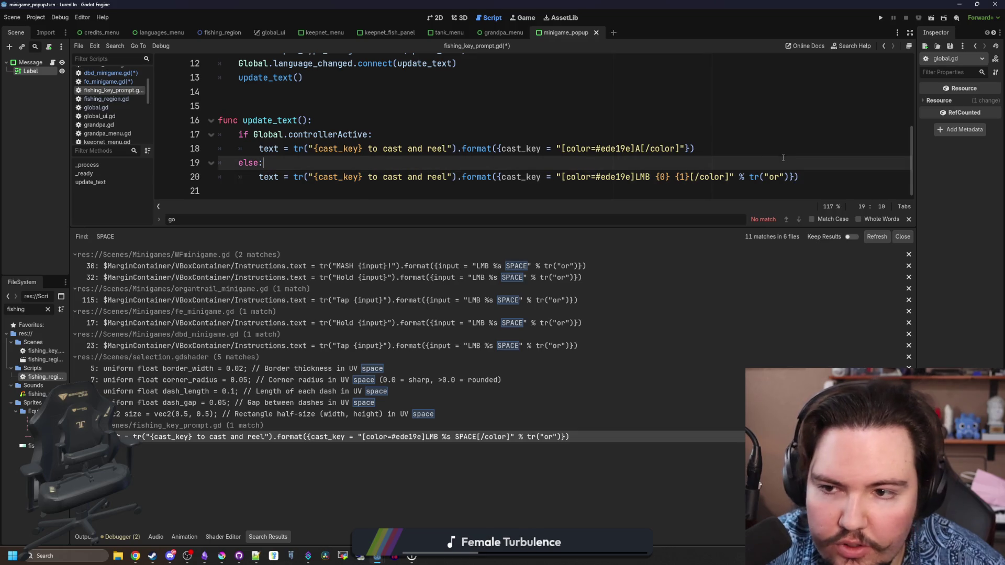
Clean the stray pasted text off line 19, leaving just 'else:'.
scroll(371, 164, "up", 1)
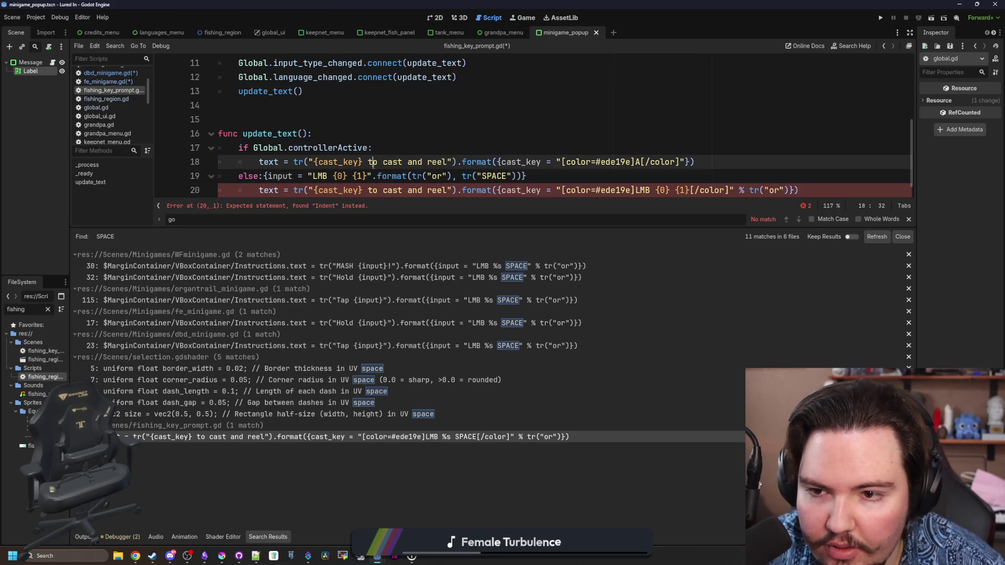
left_click_drag(372, 177, 524, 176)
key("ctrl+x")
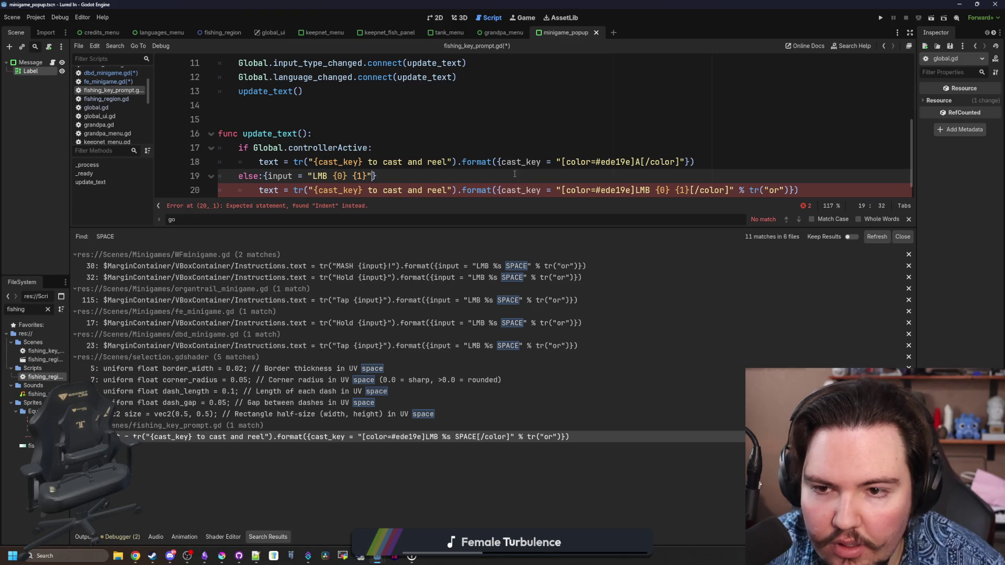
left_click_drag(378, 176, 264, 176)
key("BackSpace")
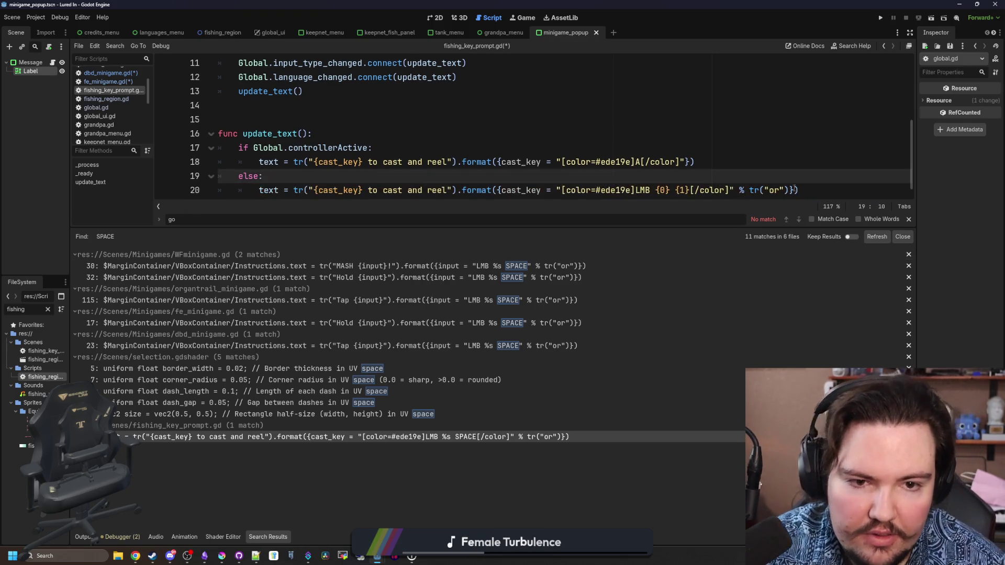
Replace line 20's % tr("or") with .format(tr("or"), tr("SPACE")) and save fishing_key_prompt.gd.
left_click_drag(790, 190, 733, 190)
key("ctrl+v")
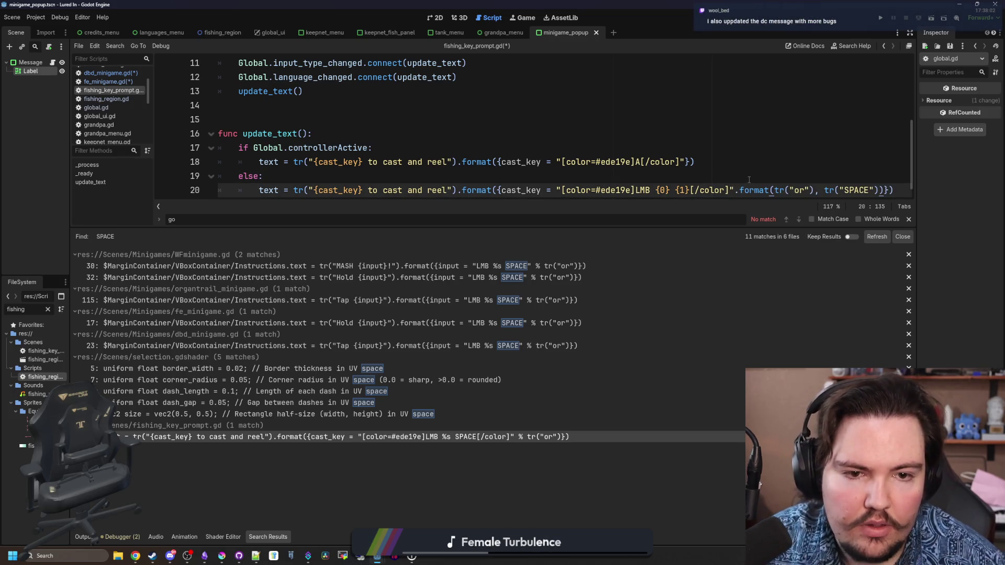
scroll(754, 177, "down", 1)
left_click(761, 176)
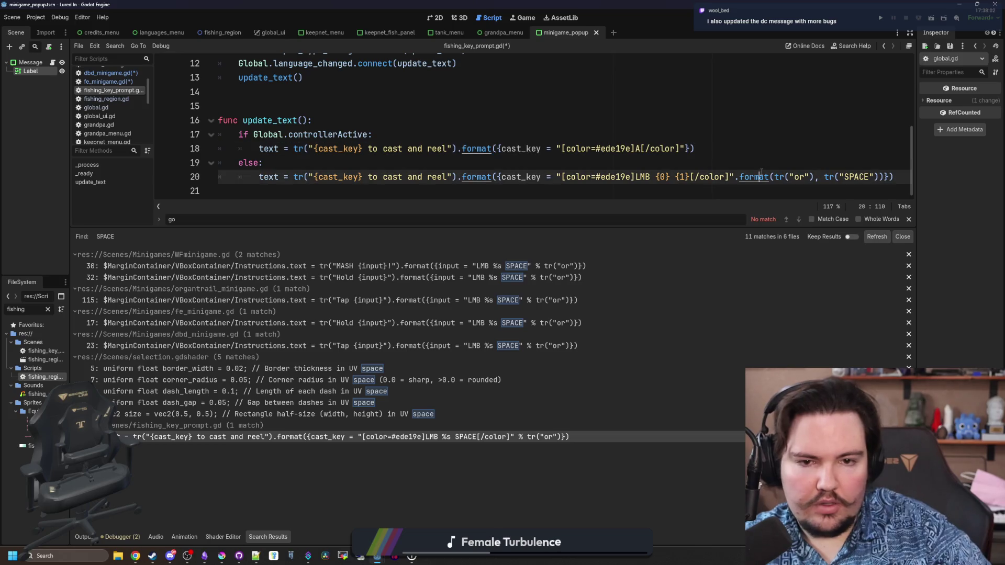
key("ctrl+s")
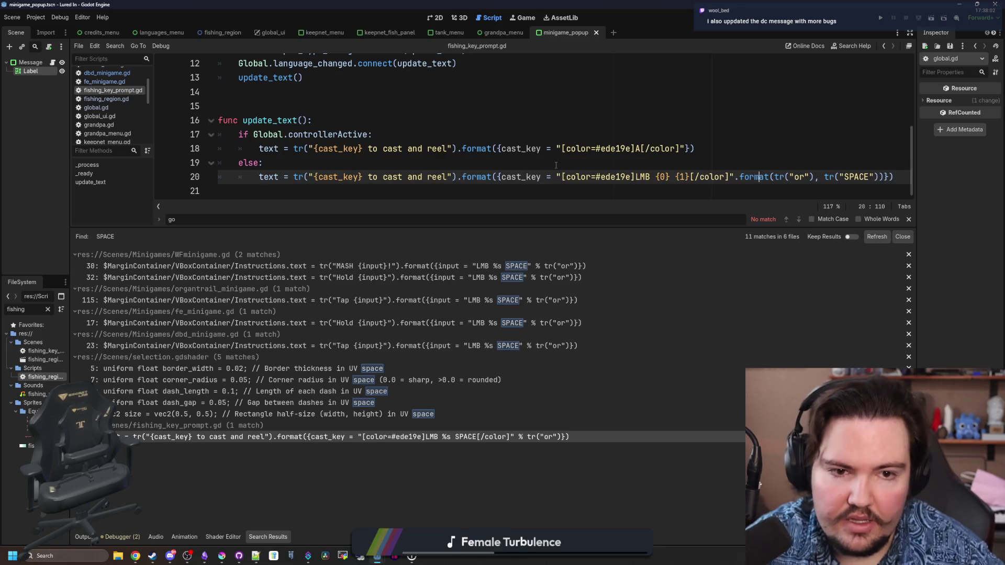
left_click(611, 166)
key("ctrl+s")
key("ctrl+s")
key("ctrl+s")
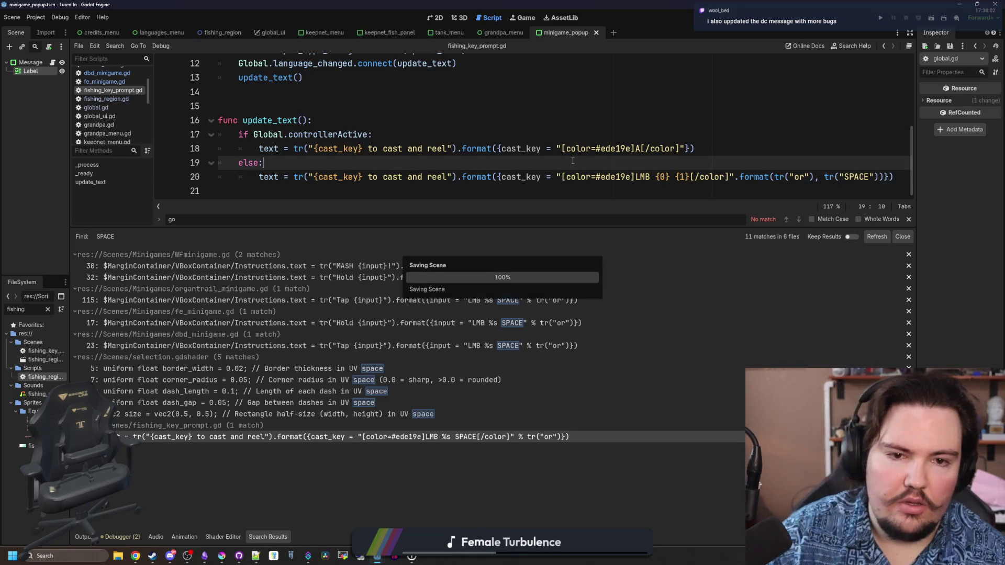
key("ctrl+s")
key("ctrl+s")
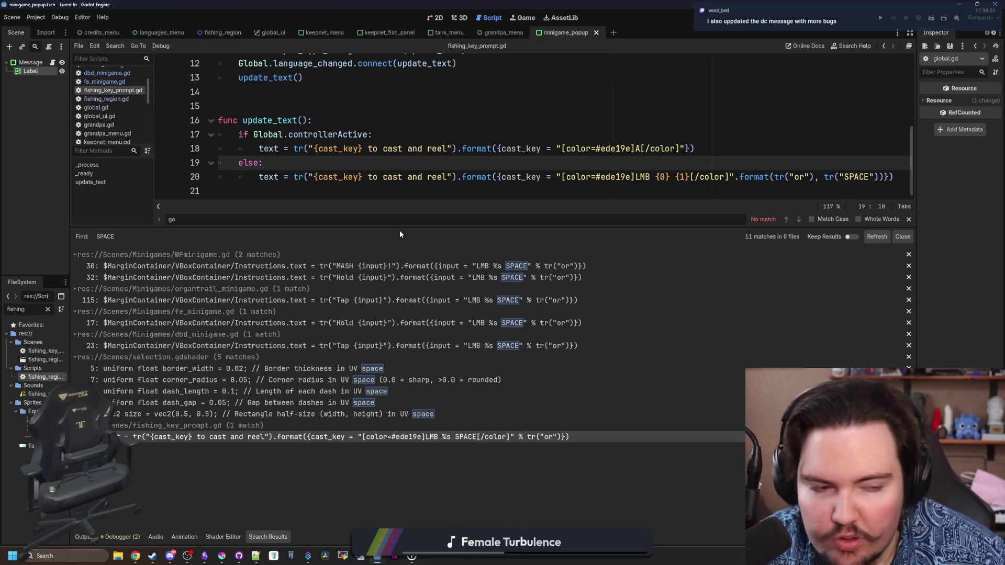
left_click(204, 555)
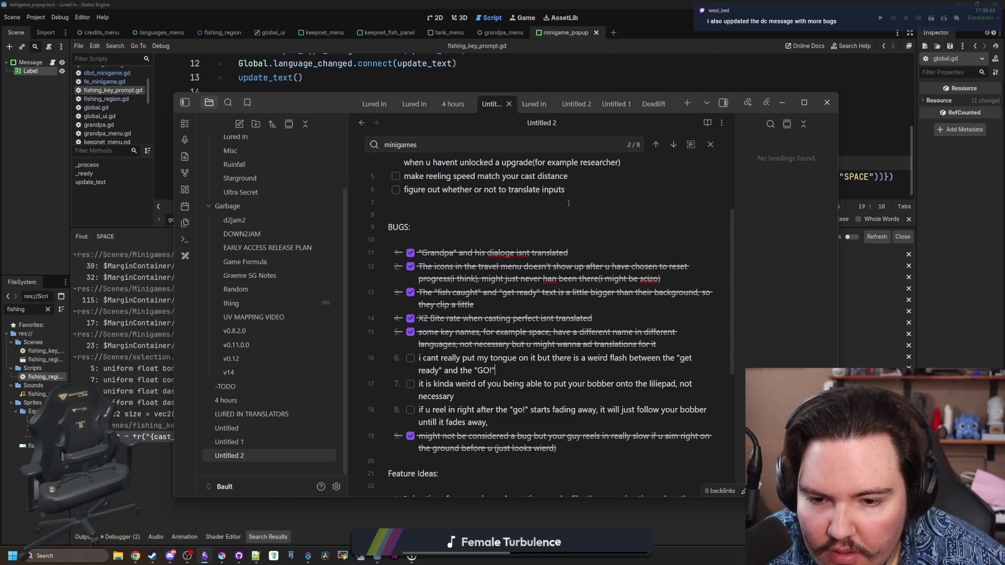
Check off the liliepad bobber bug and the bobber-following-after-GO bug, then save in Godot.
left_click(410, 384)
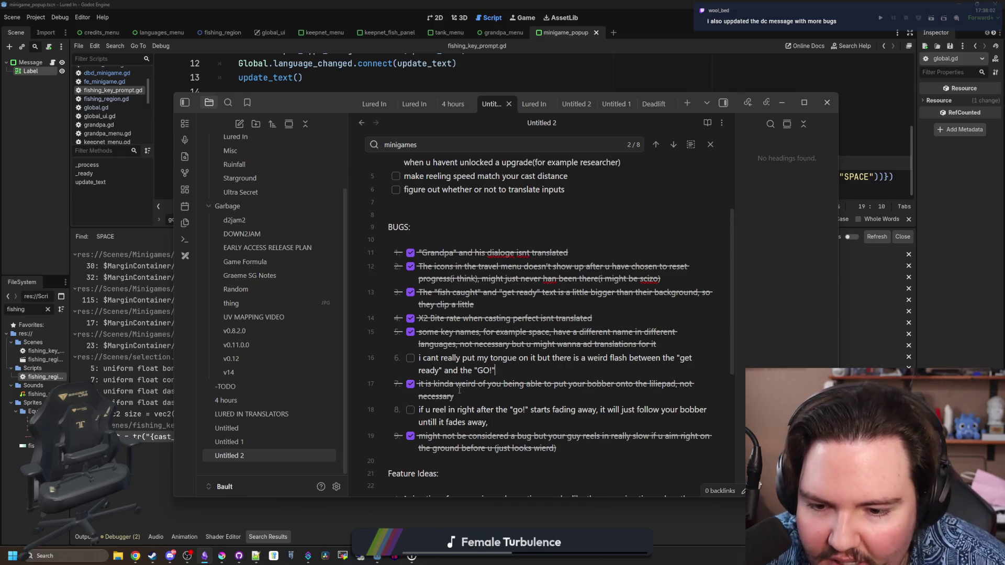
scroll(459, 390, "down", 1)
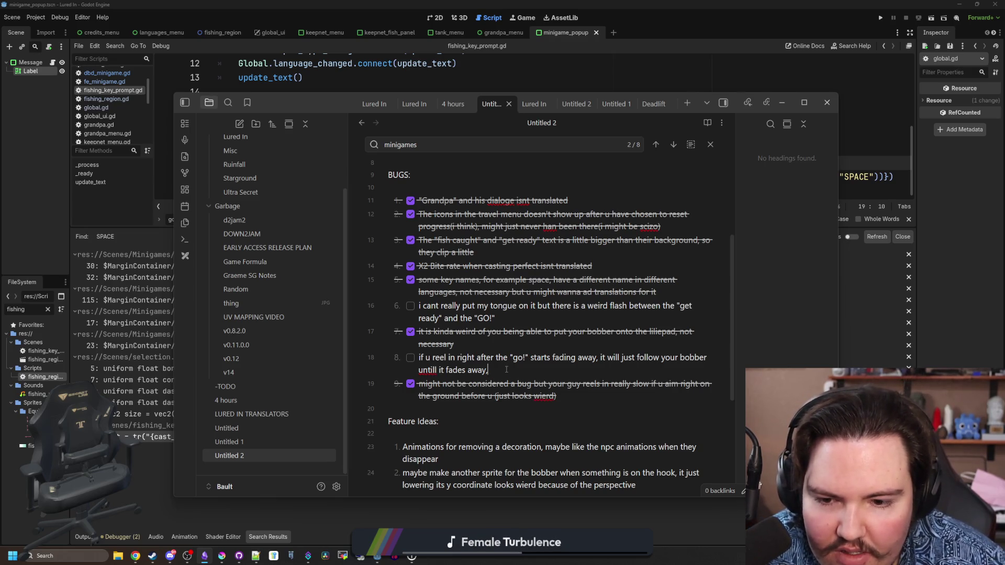
left_click(410, 357)
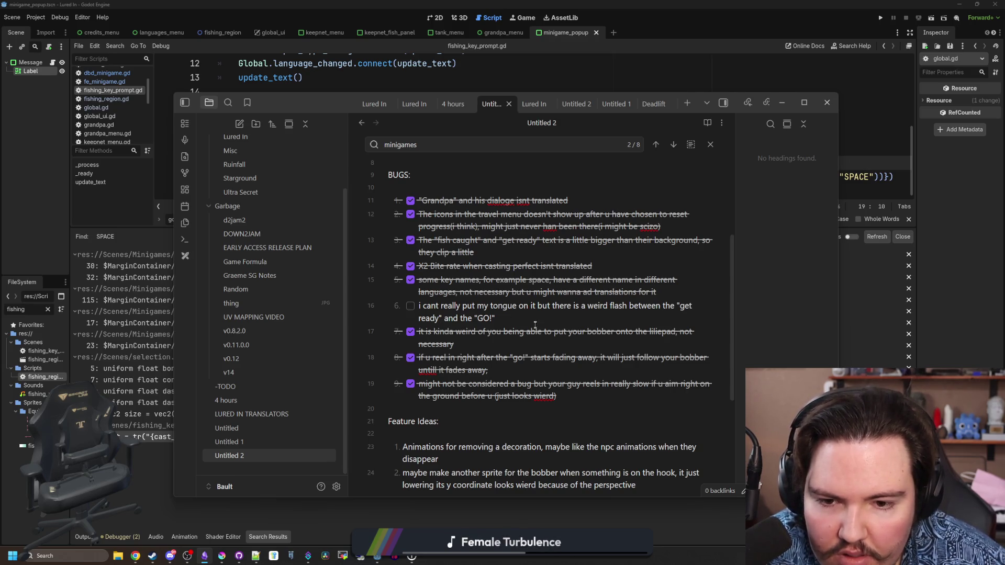
mouse_move(495, 318)
left_mouse_down()
mouse_move(477, 305)
mouse_move(437, 305)
left_mouse_up()
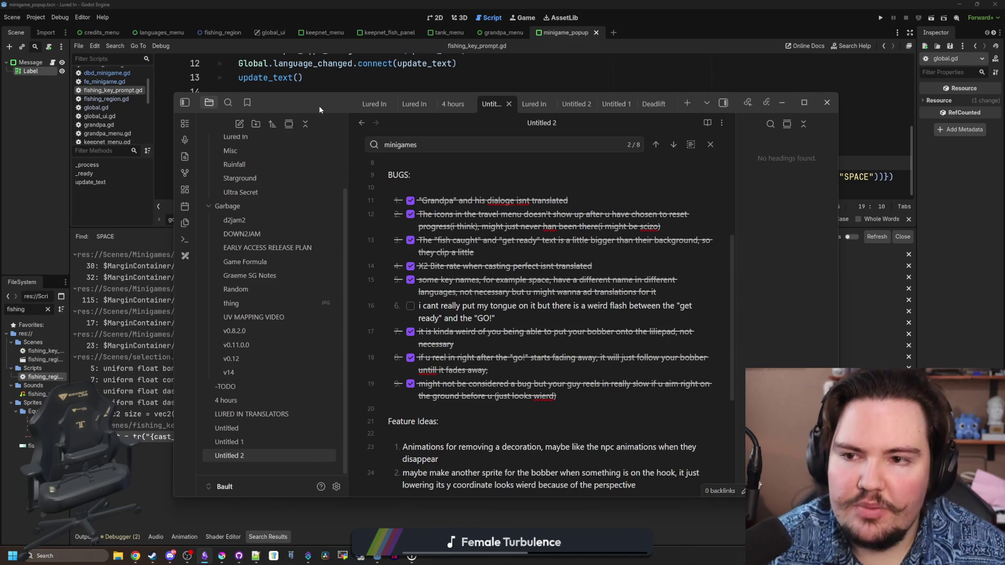
key("alt+Tab")
key("ctrl+s")
left_click(880, 18)
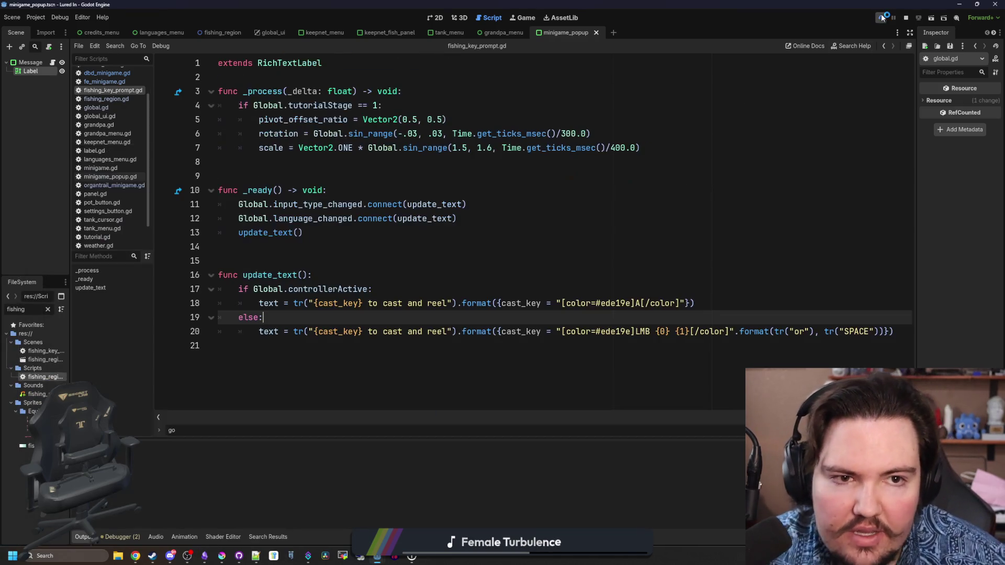
Run the game, switch its language to English and enter play.
left_click(882, 18)
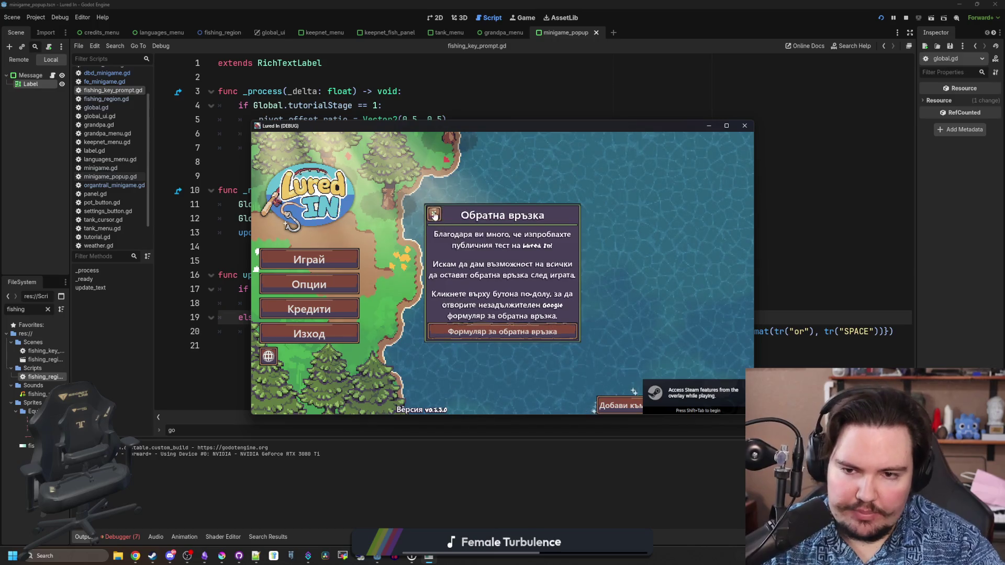
left_click(267, 356)
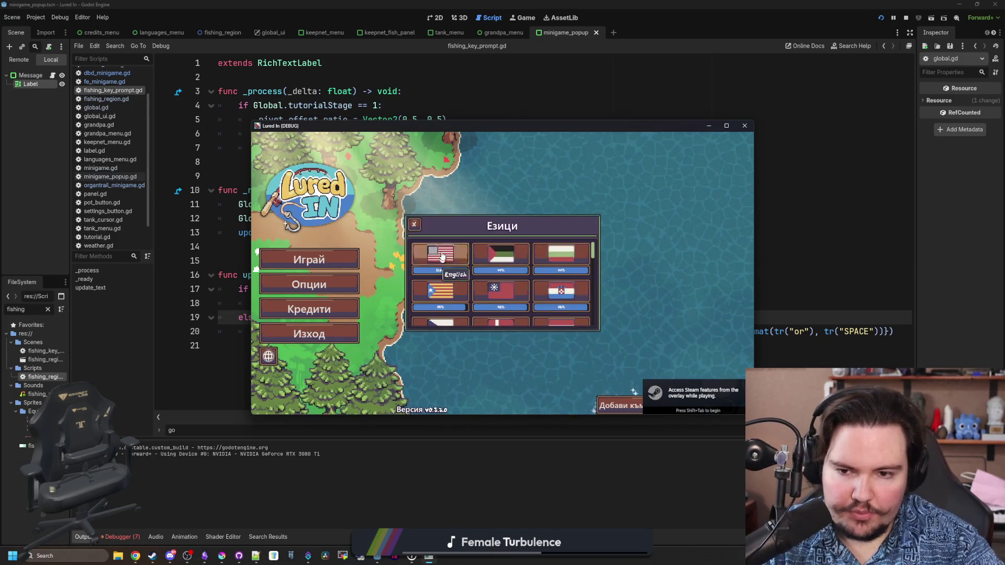
left_click(440, 253)
left_click(415, 224)
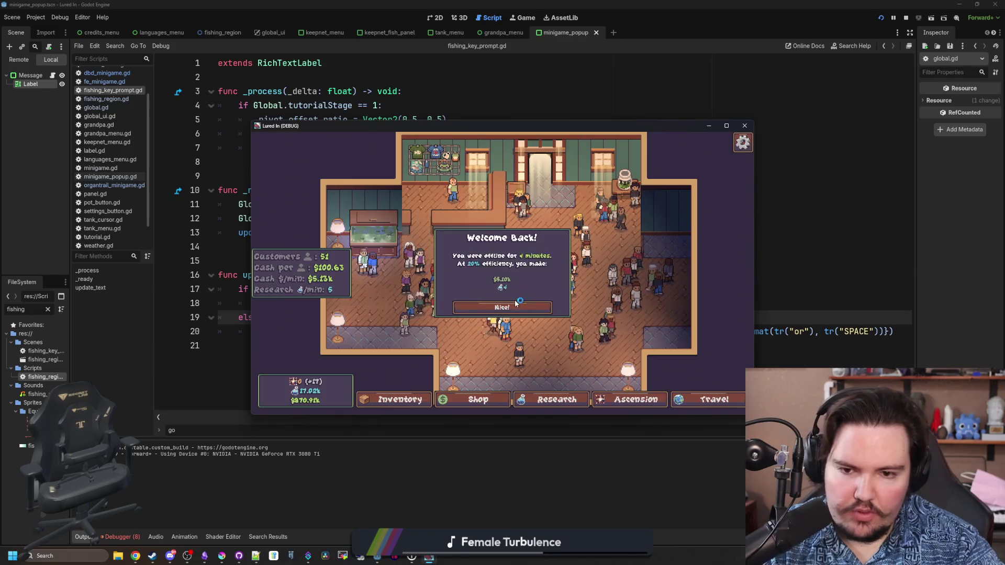
key("Escape")
left_click(502, 274)
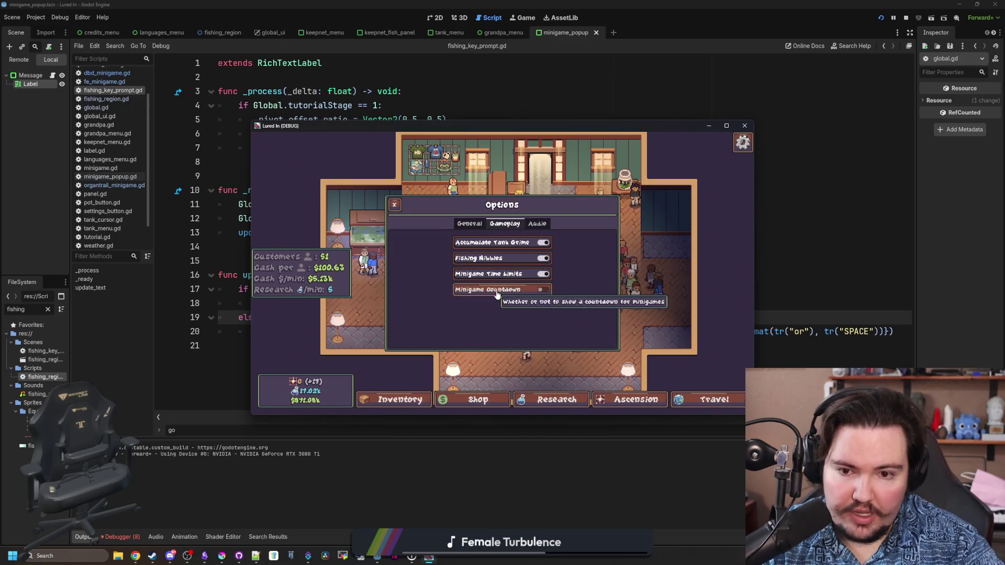
key("Escape")
Travel to the pond, cast and start a minigame to see the untranslated go_countdown text.
left_click(714, 399)
left_click(596, 222)
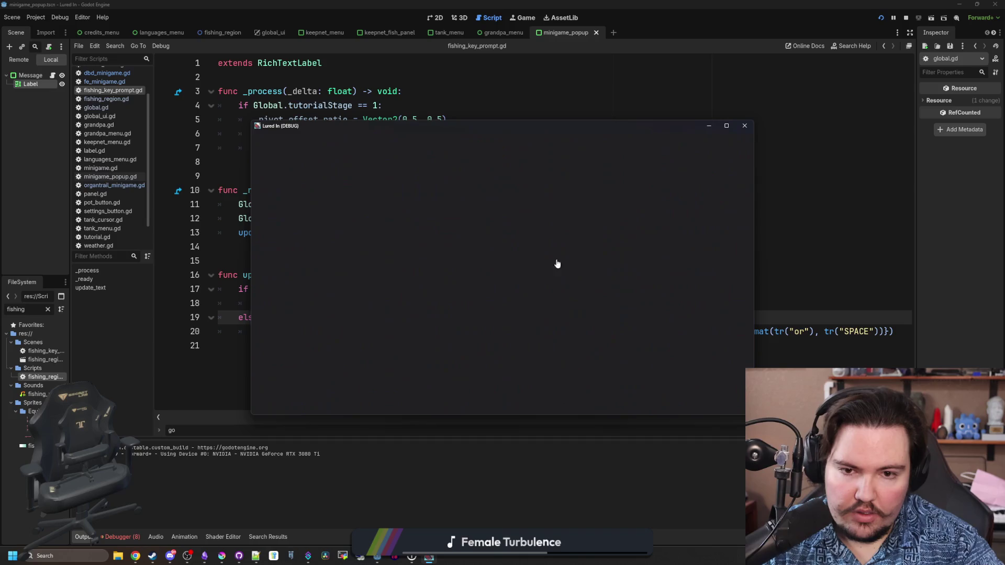
left_click(518, 281)
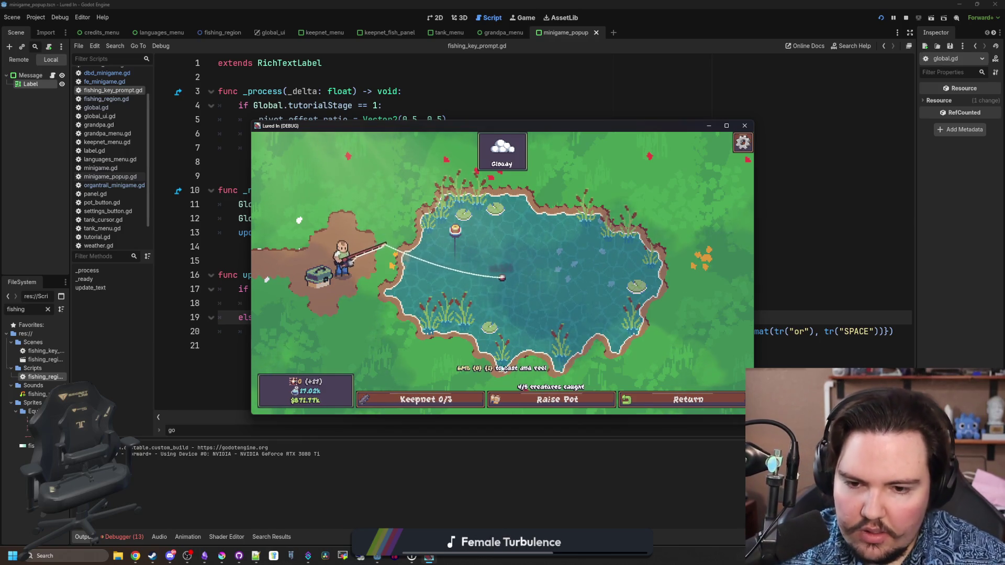
left_click(536, 262)
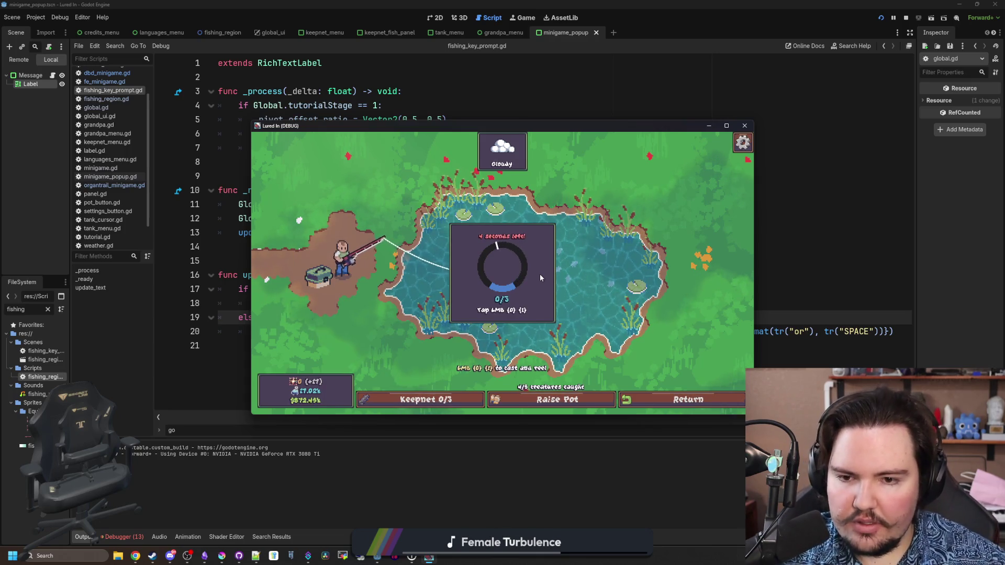
left_click(534, 279)
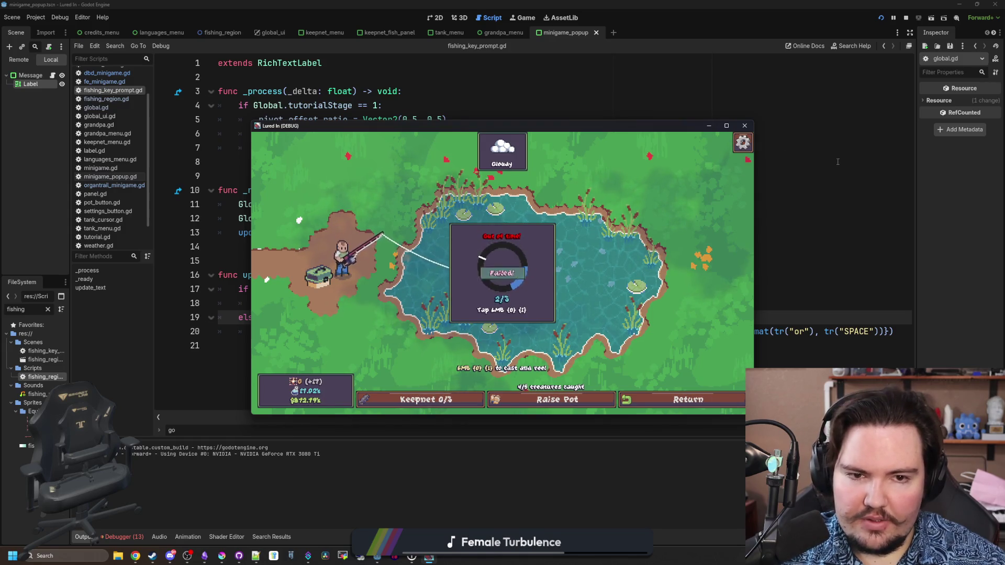
key("ctrl+shift+f")
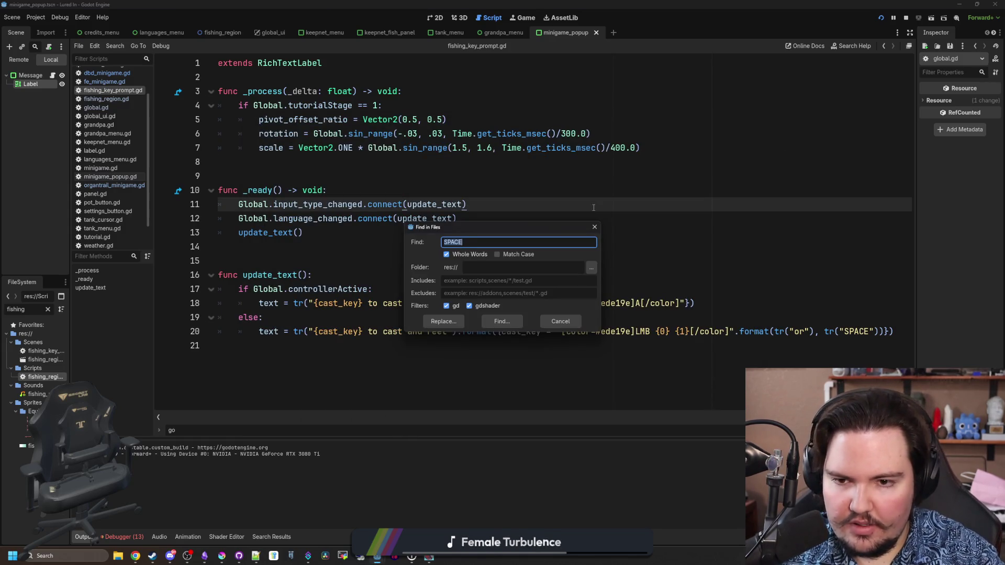
Search the project for go_countdown and open its match at minigame.gd line 85.
type("down")
key("Return")
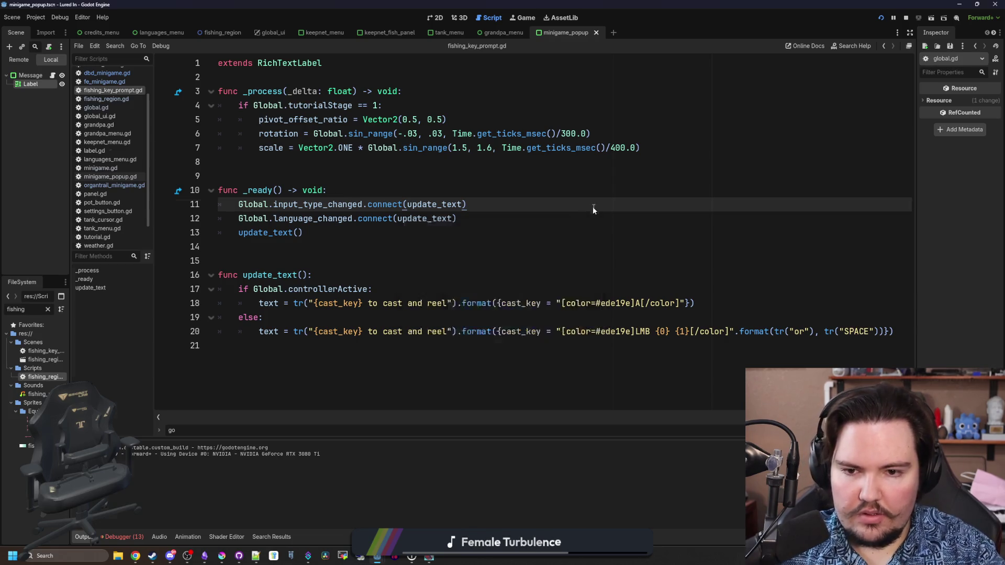
left_click(369, 266)
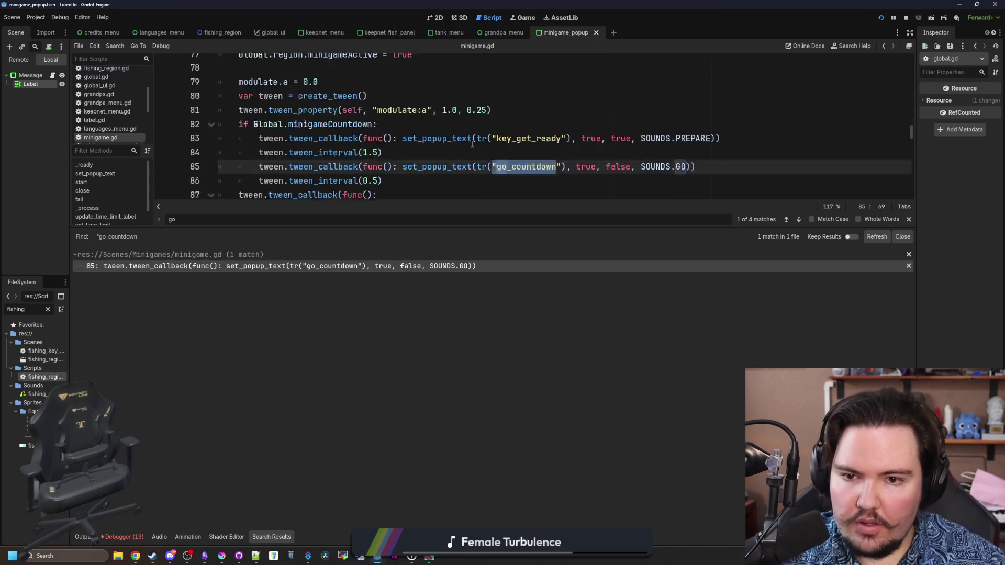
left_click(582, 107)
key("alt+Tab")
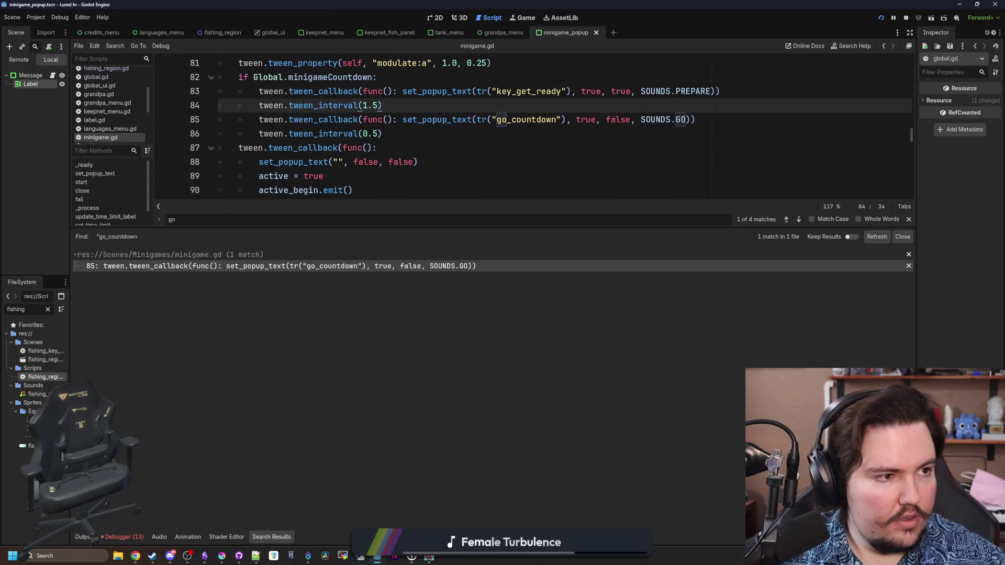
key("alt+Tab")
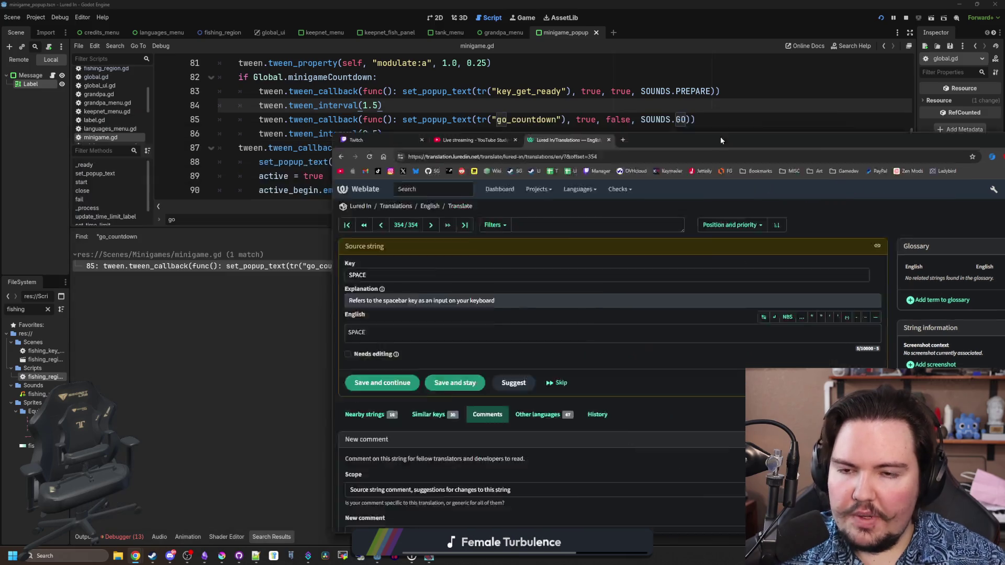
left_click(430, 166)
Review the SPACE string's explanation in Weblate and save minigame.gd.
left_click(508, 135)
key("ctrl+s")
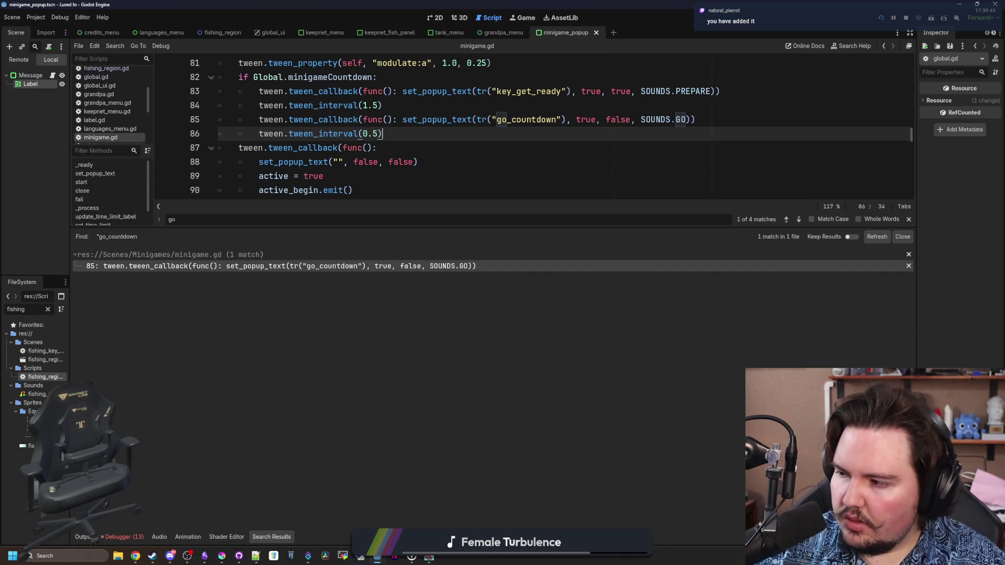
key("alt+Tab")
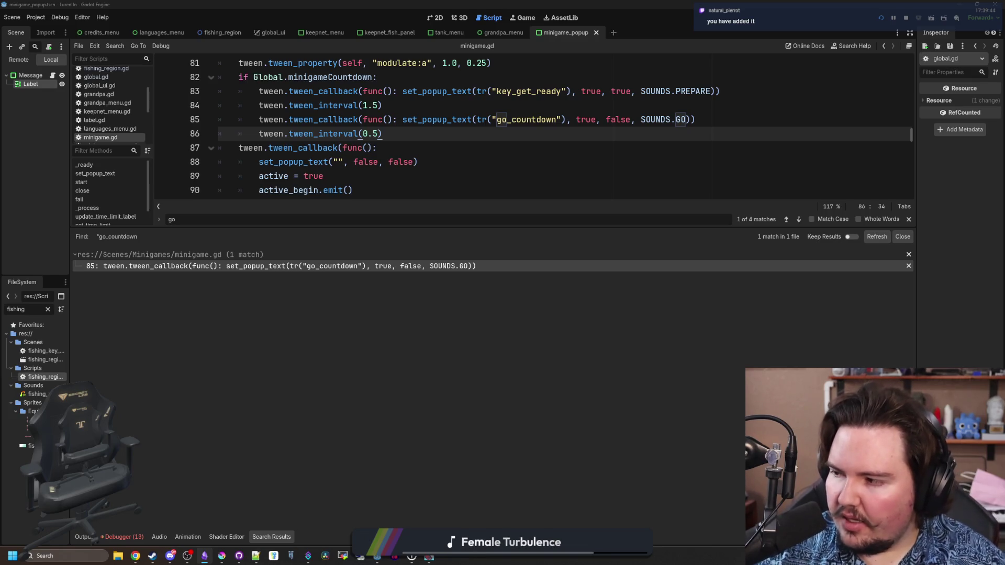
Playtest the fishing minigame's countdown and Failed! prompts, then stop the game with F8.
left_click(335, 176)
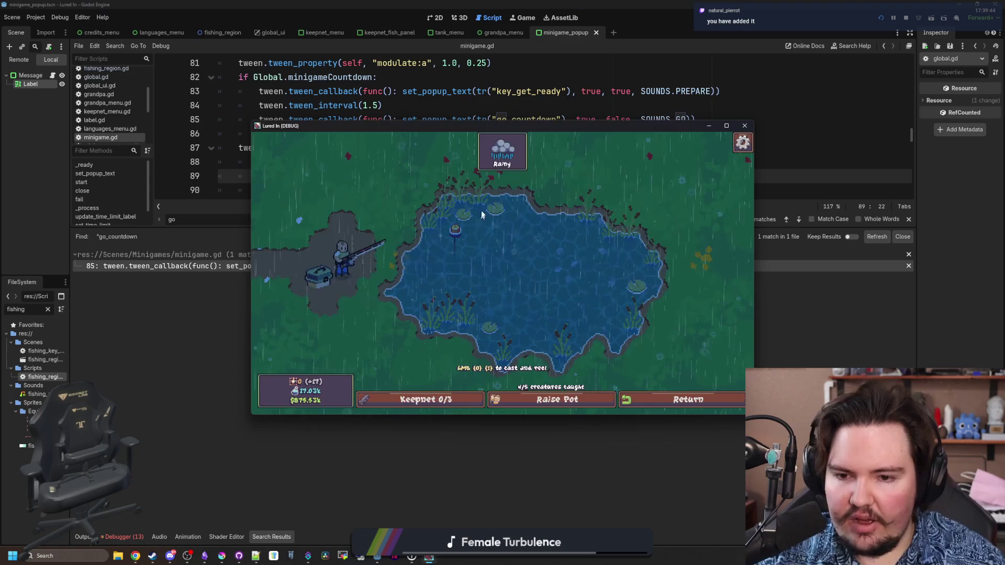
mouse_move(478, 251)
left_mouse_down()
mouse_move(475, 290)
mouse_move(500, 285)
left_mouse_up()
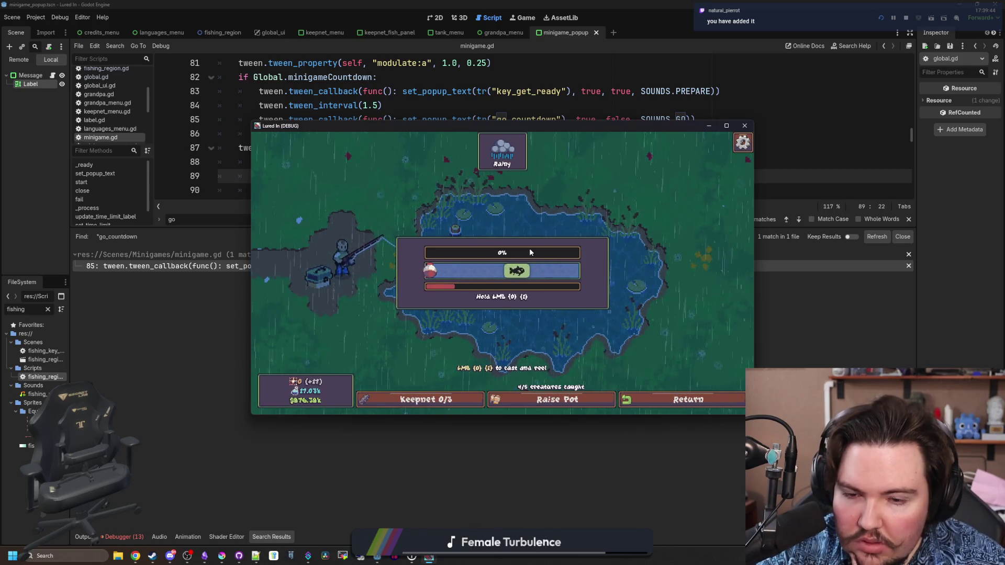
mouse_move(529, 248)
left_mouse_down()
mouse_move(642, 203)
mouse_move(502, 189)
left_mouse_up()
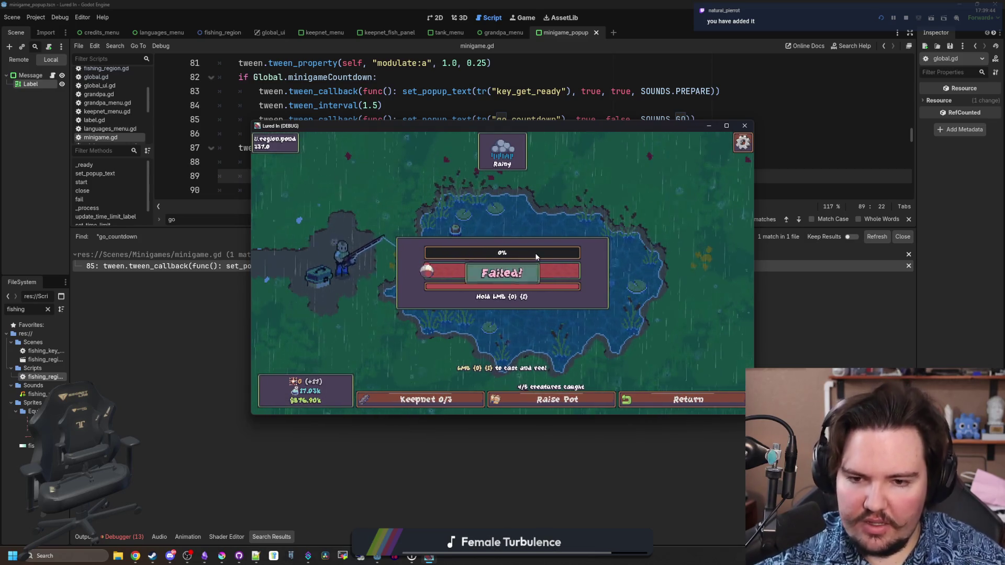
key("Escape")
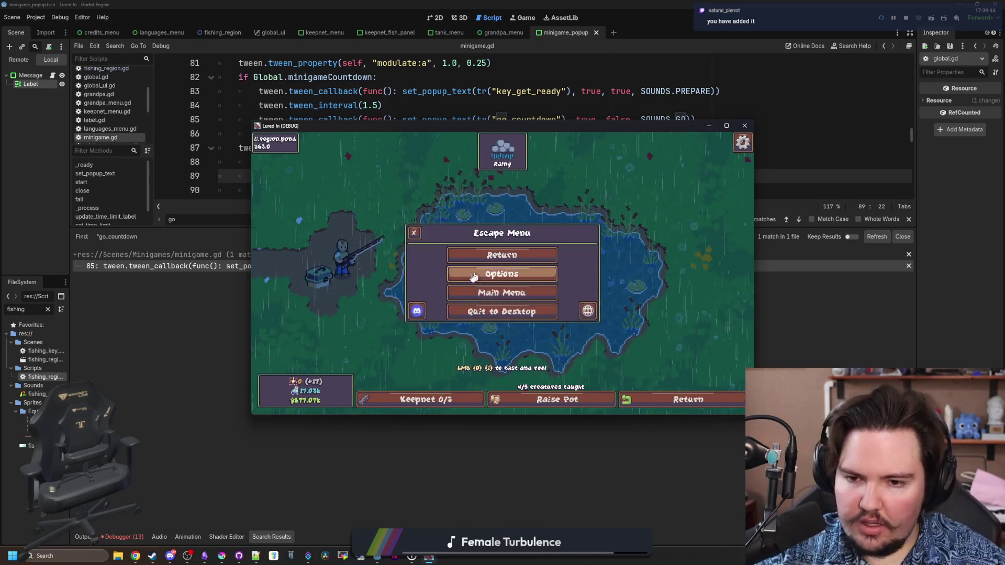
left_click(473, 274)
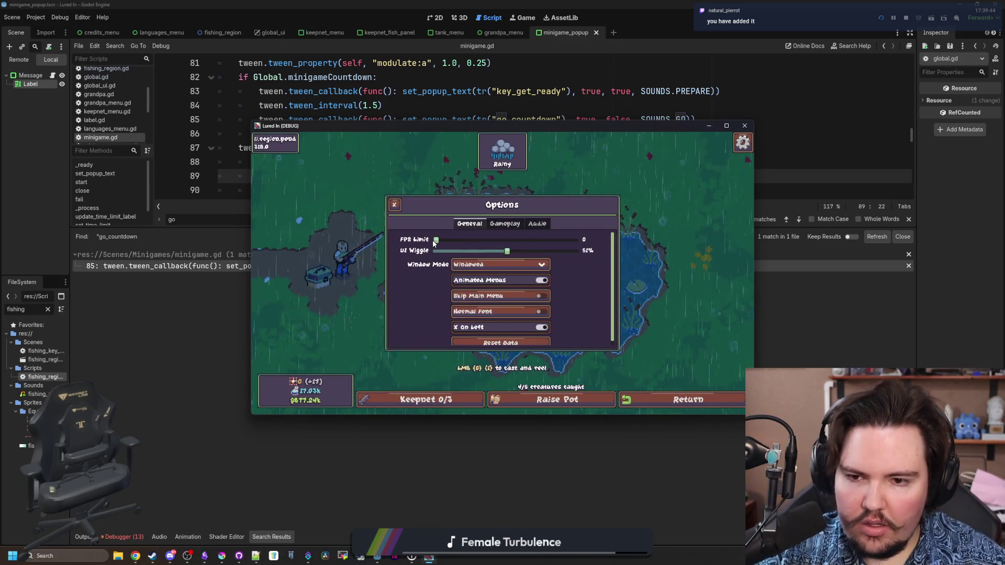
key("Escape")
key("Escape")
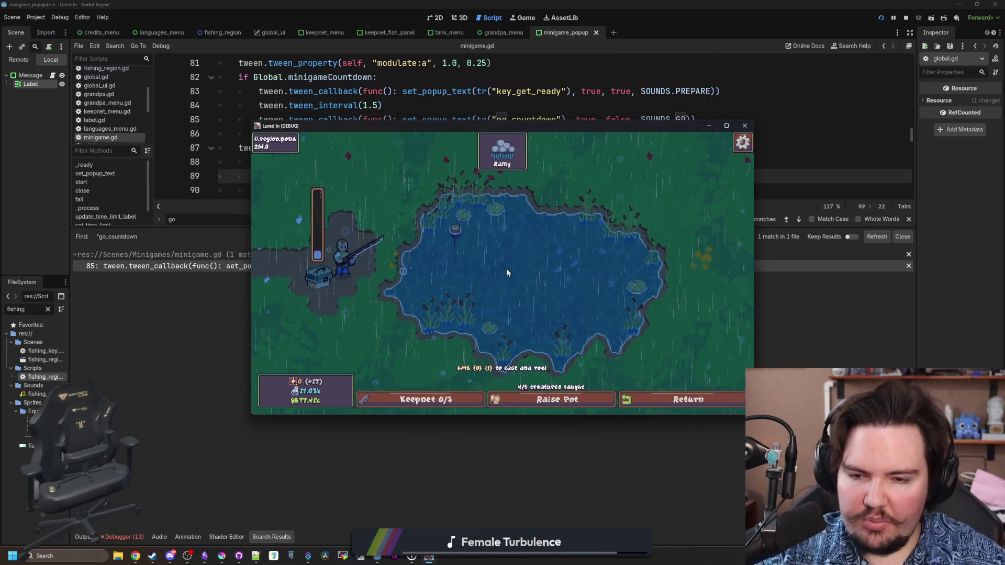
left_click(507, 267)
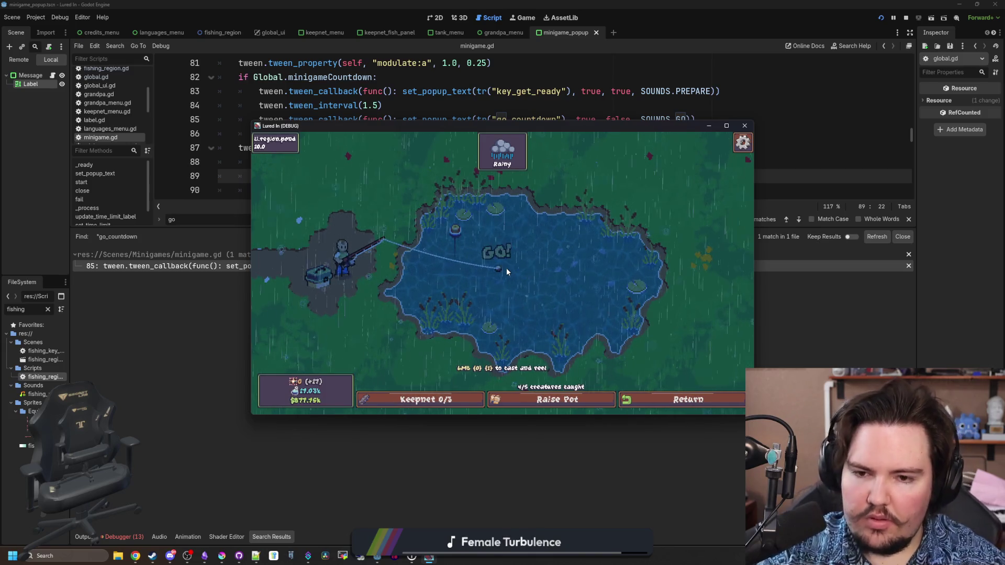
left_click(506, 268)
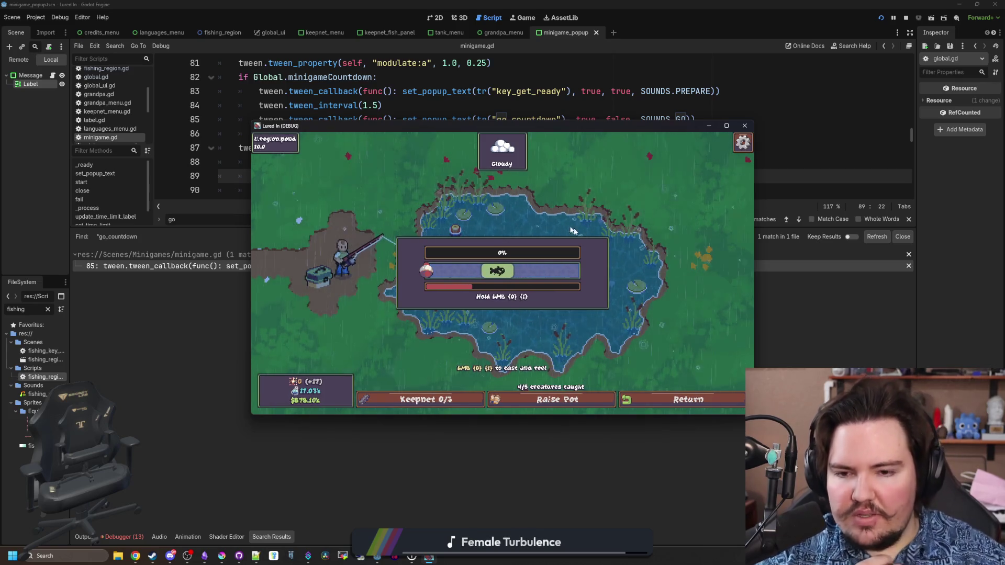
left_click_drag(531, 258, 595, 274)
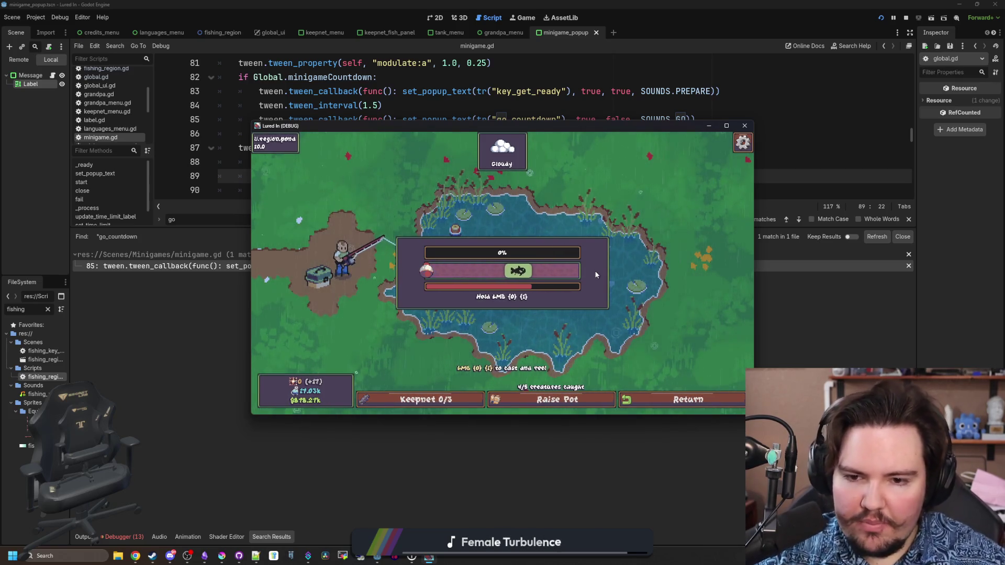
key("F8")
Save minigame.gd and clear the fishing file filter.
key("ctrl+s")
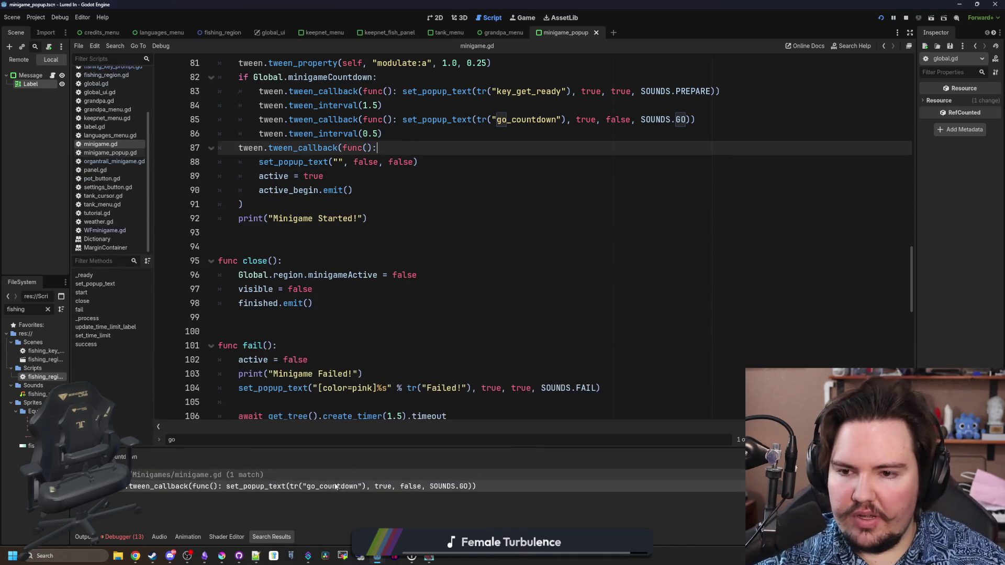
left_click(398, 315)
key("ctrl+s")
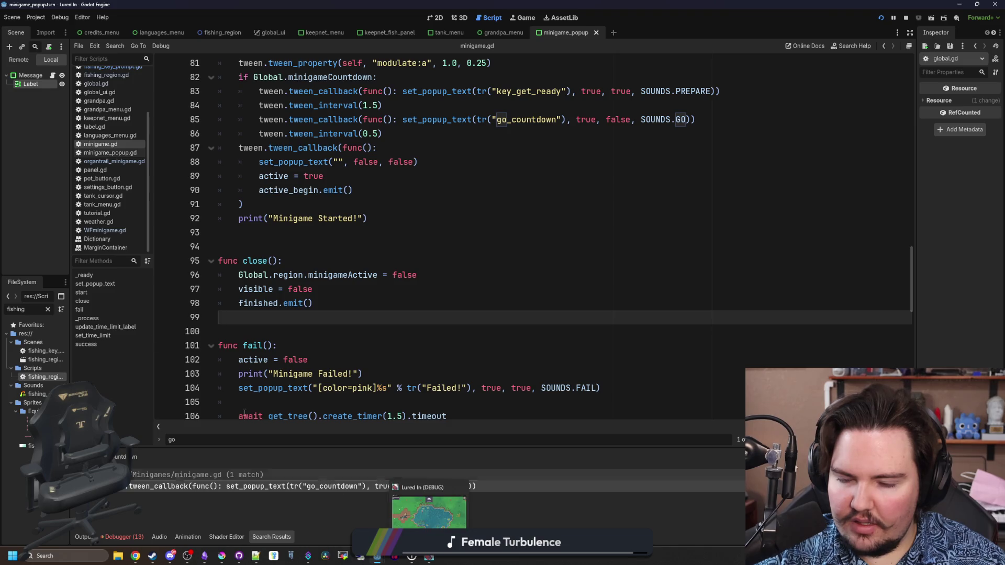
left_click(49, 309)
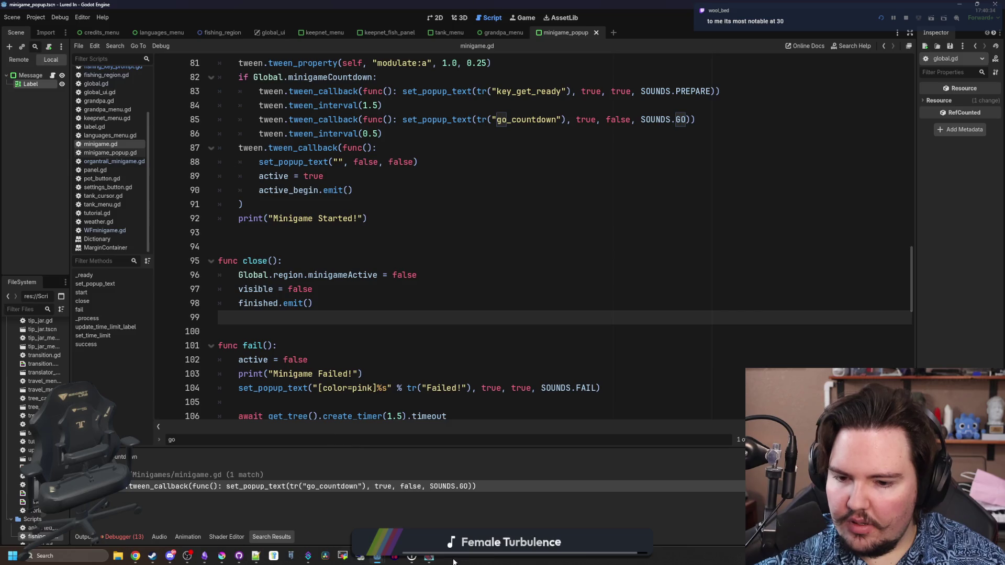
Play another round, casting and hooking a fish, then close the game window.
left_click(430, 557)
key("Escape")
left_click(471, 274)
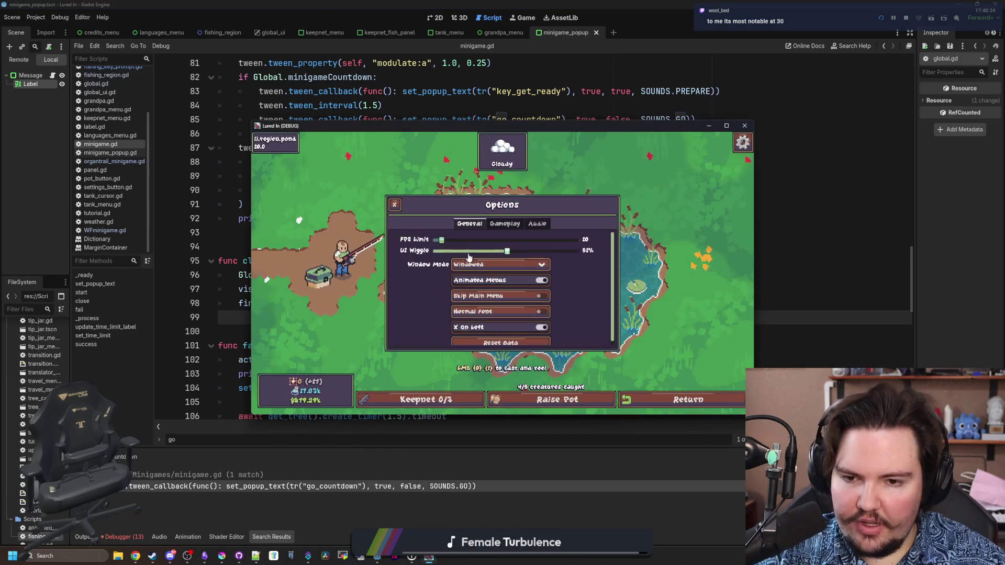
key("Escape")
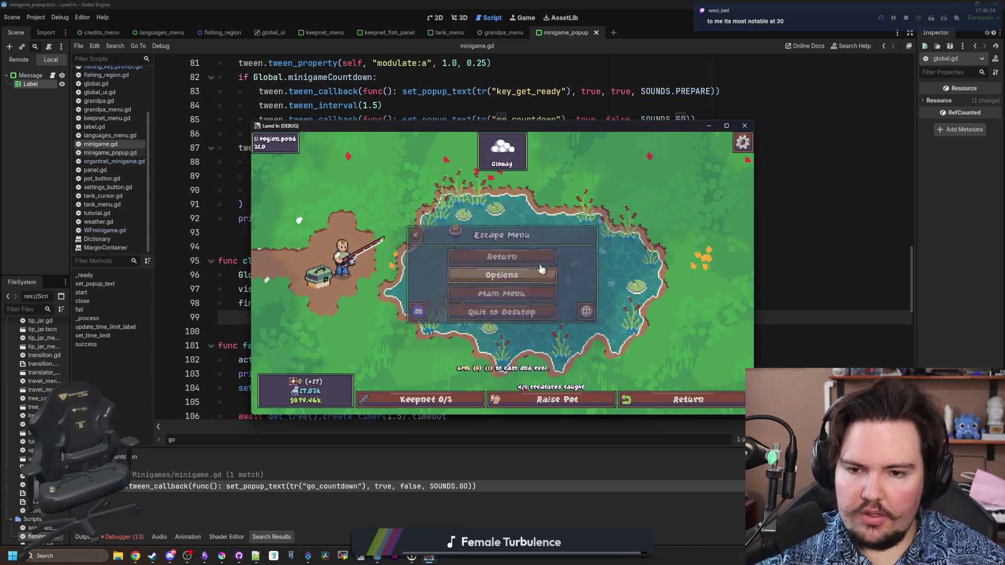
key("Escape")
left_click(507, 265)
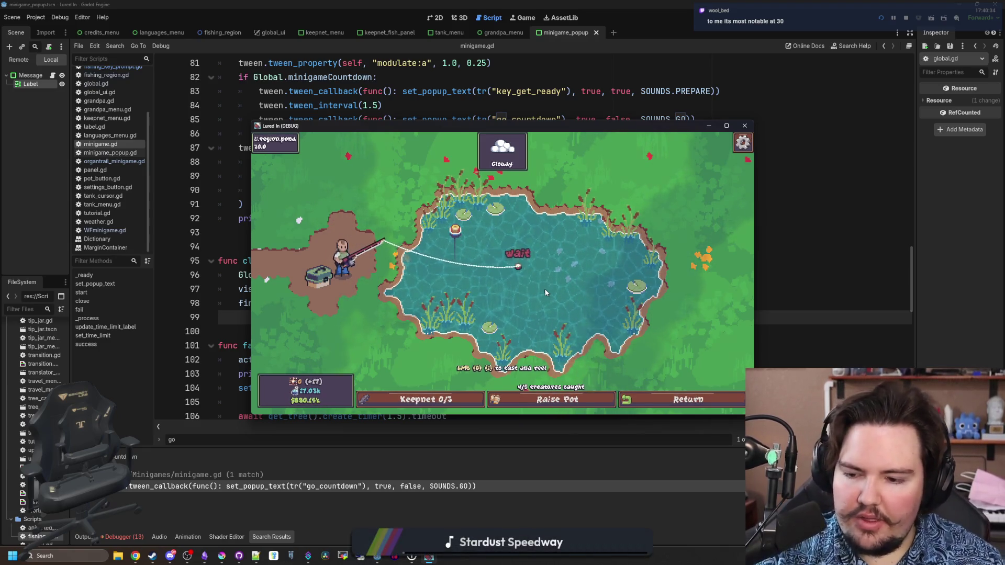
left_click(502, 266)
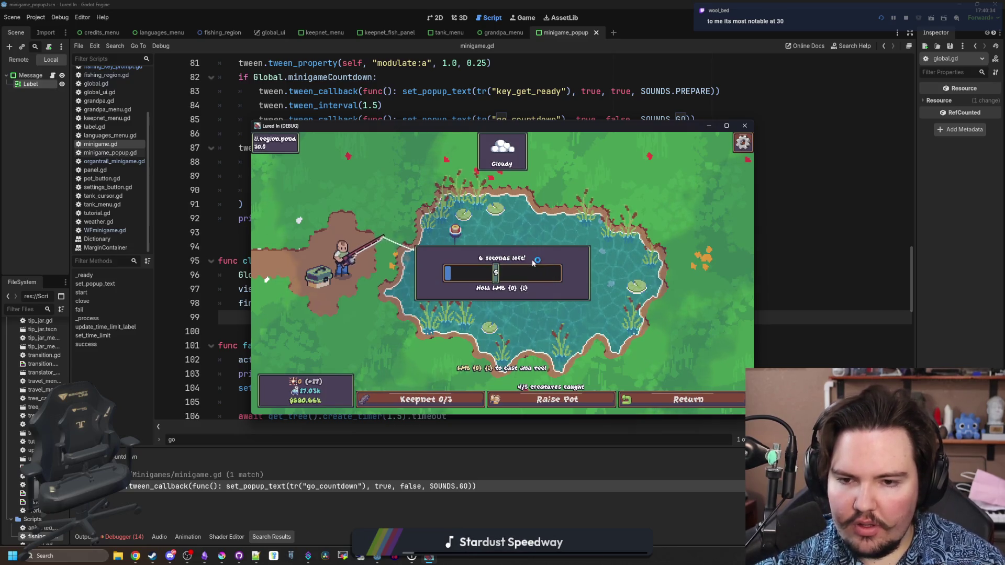
left_click(744, 126)
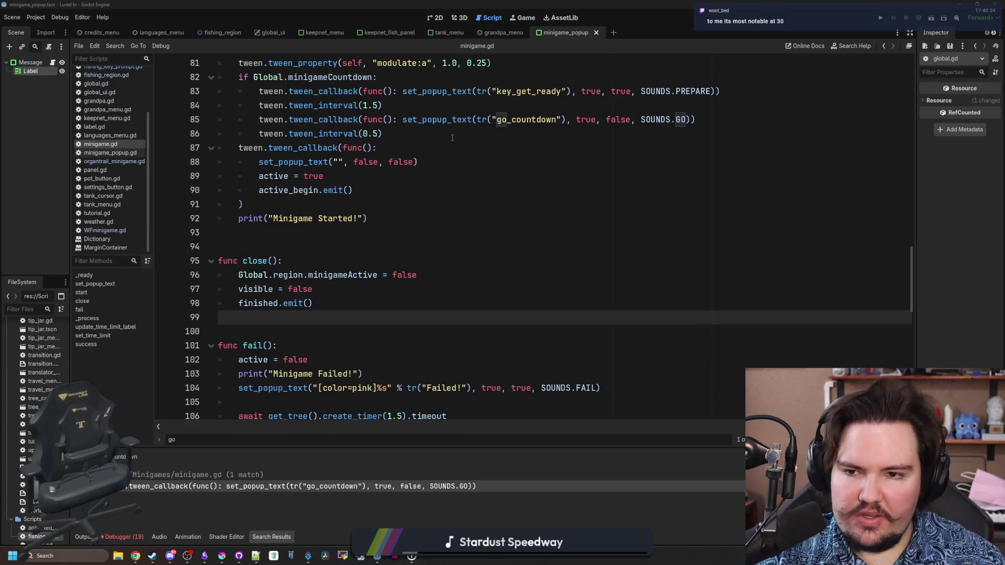
left_click(452, 146)
scroll(110, 236, "up", 3)
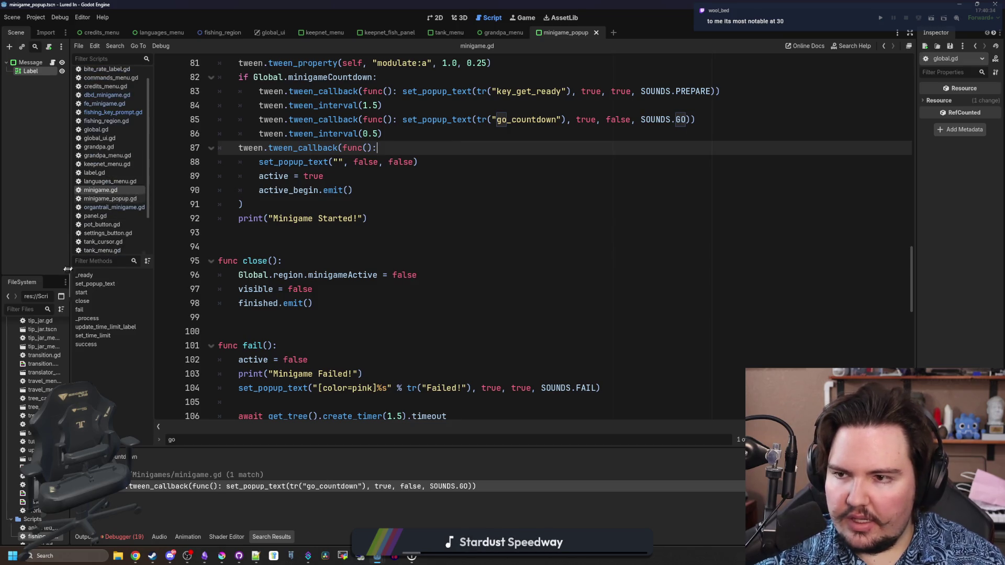
left_click(27, 309)
type("popup")
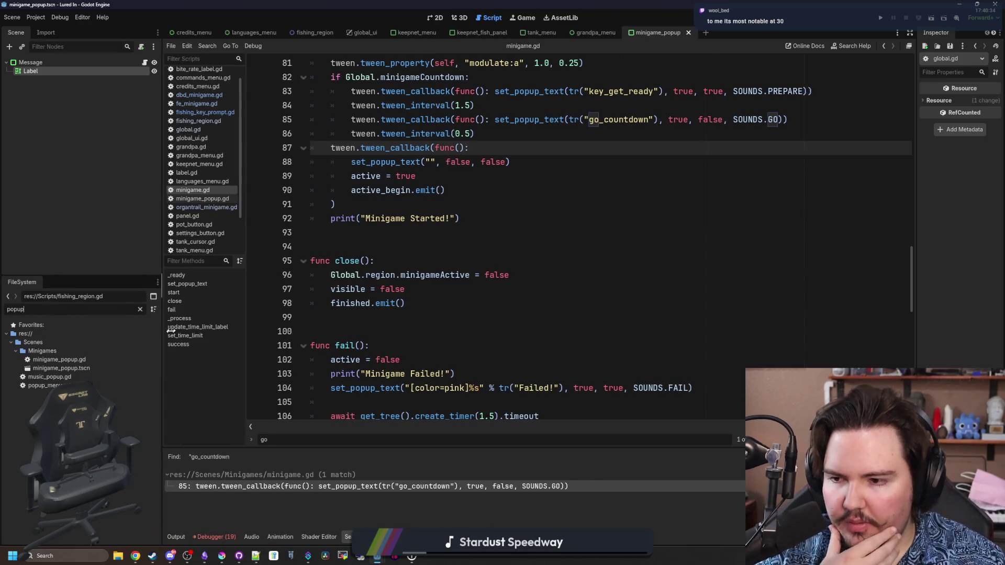
left_click_drag(70, 285, 171, 285)
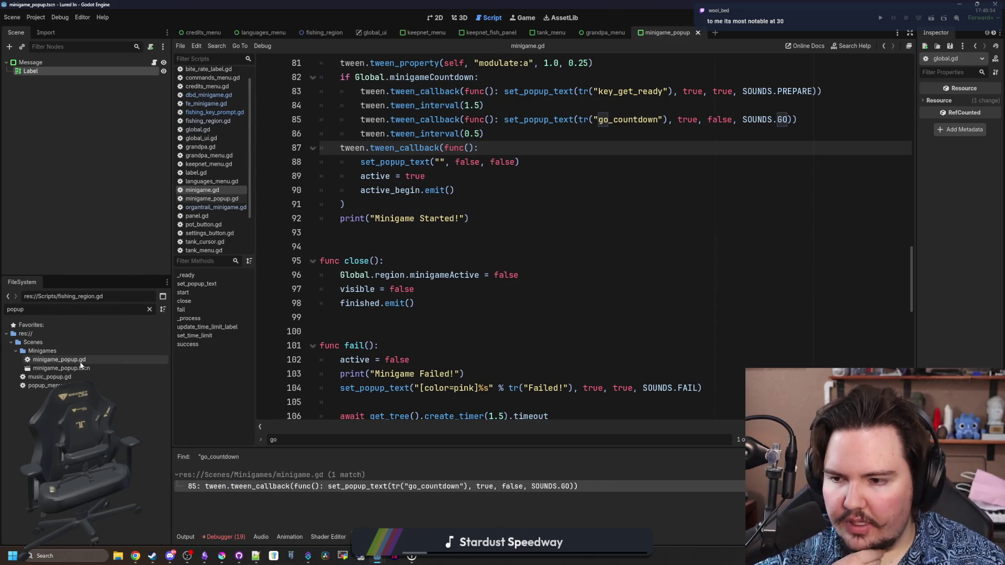
double_click(80, 361)
left_click(73, 369)
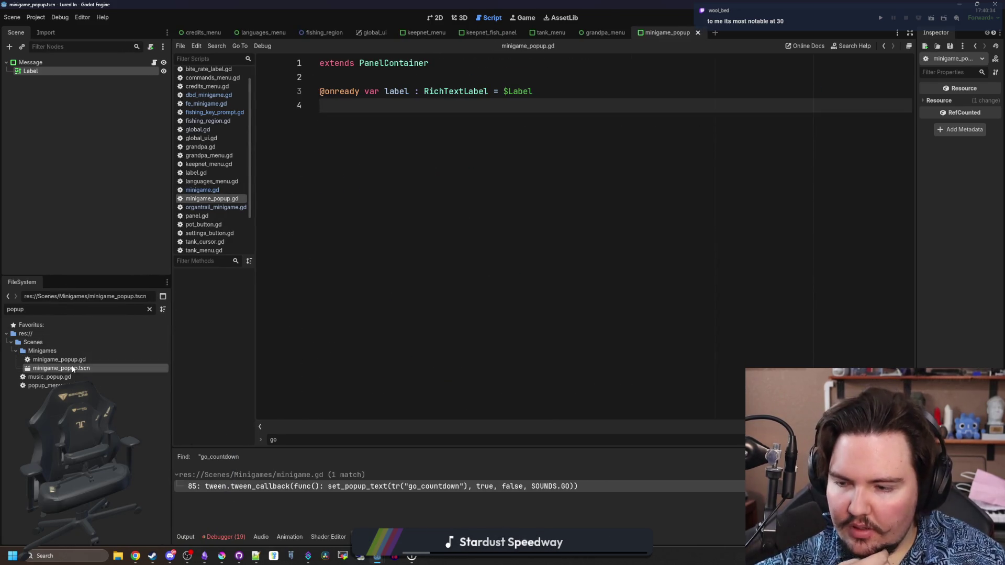
left_click(79, 360)
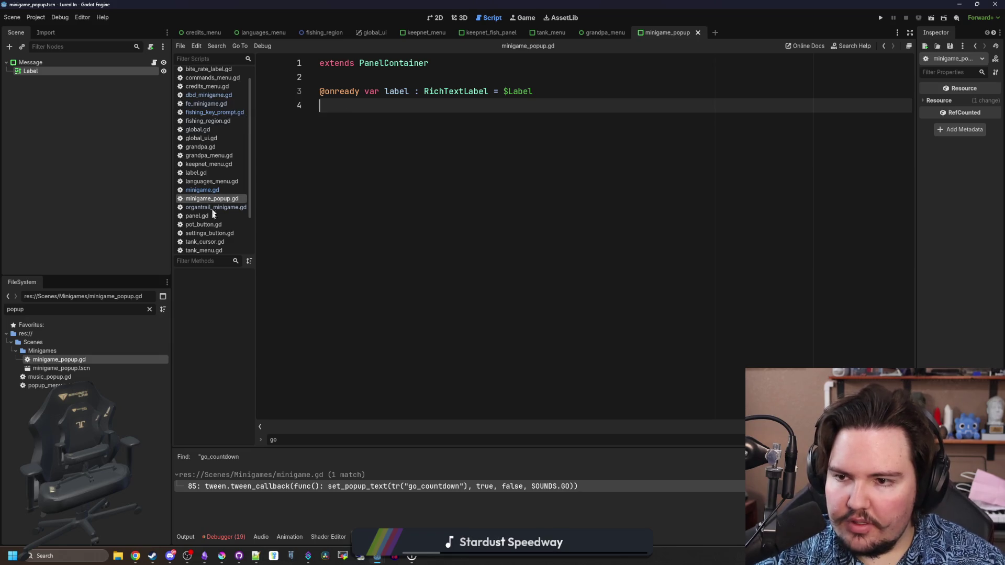
left_click(202, 190)
scroll(495, 208, "up", 4)
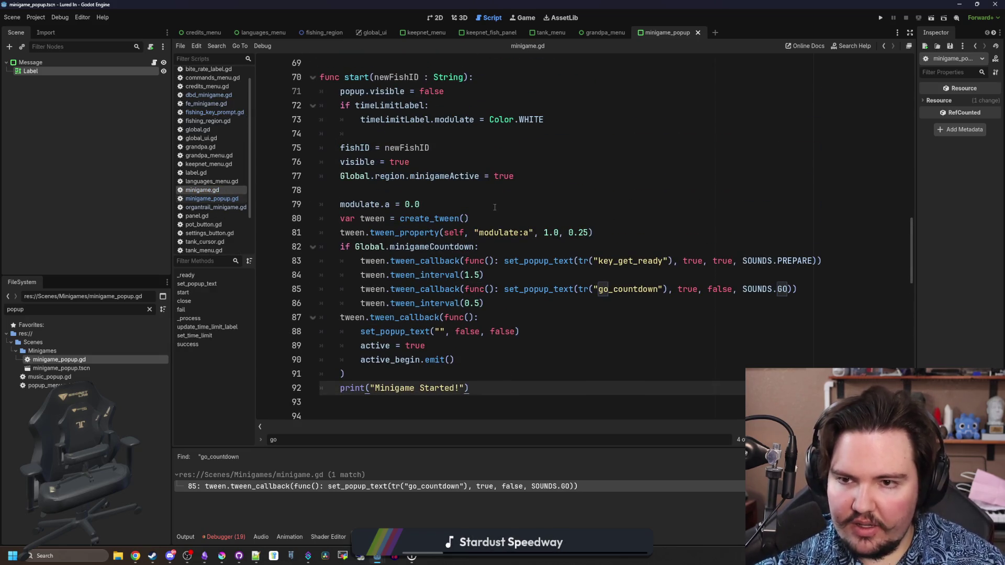
left_click(494, 207)
scroll(495, 207, "up", 4)
left_click(516, 205)
key("ctrl+f")
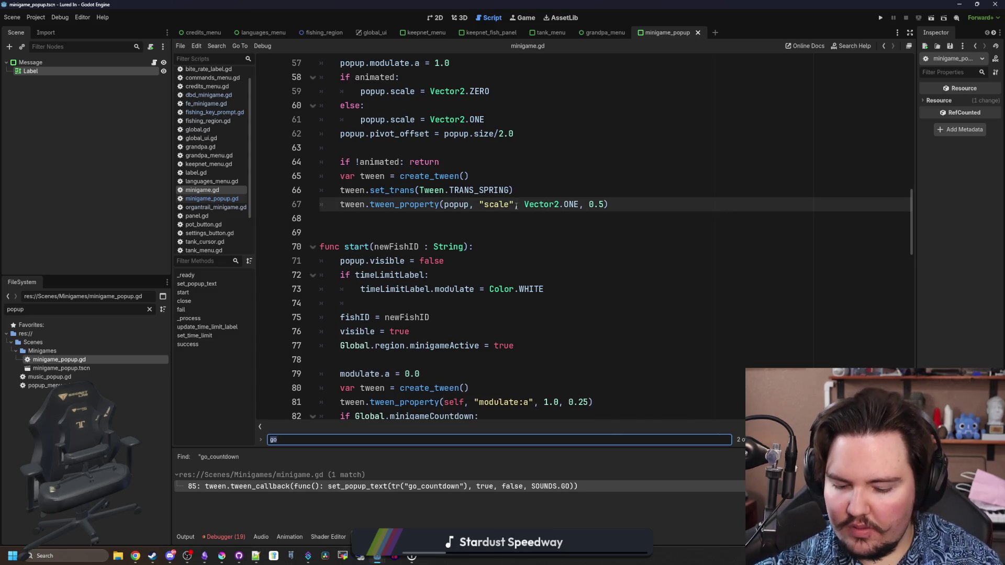
type("set_popup")
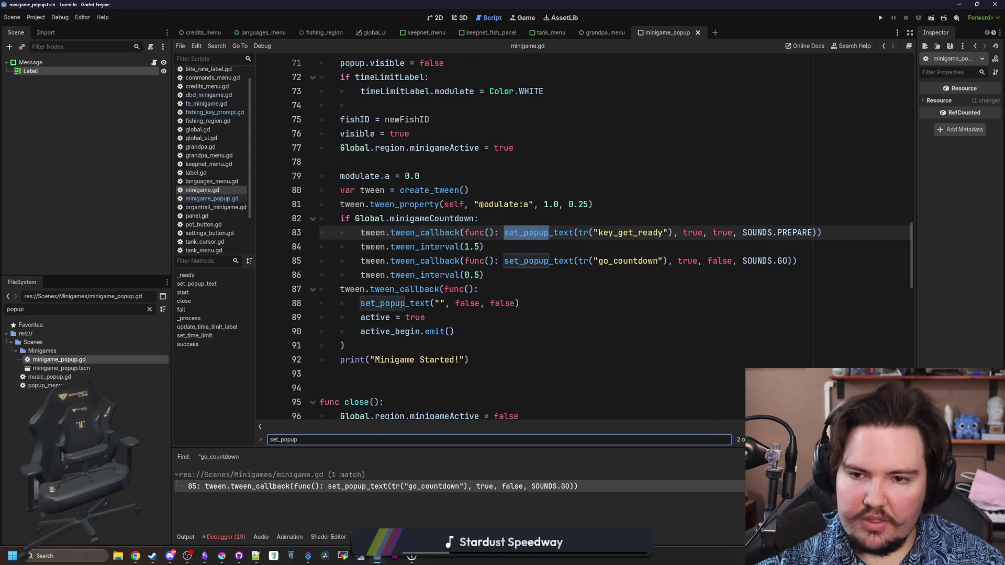
left_click(504, 215)
scroll(448, 290, "up", 2)
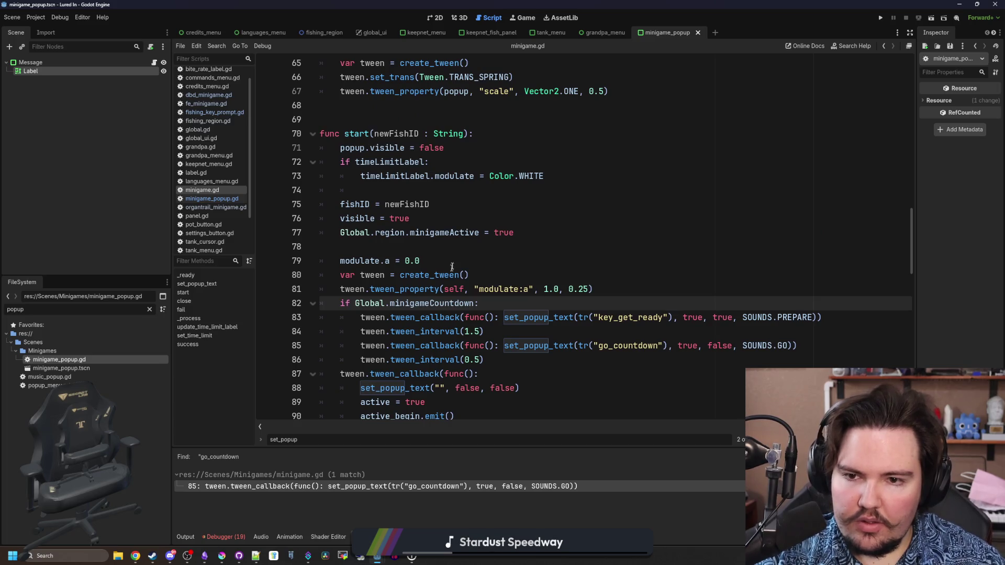
left_click(456, 217)
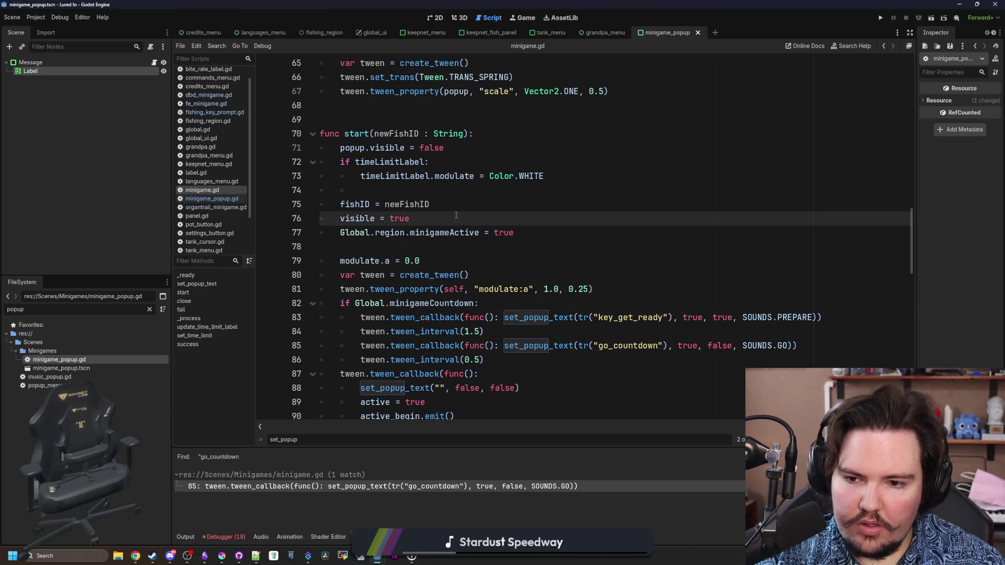
scroll(456, 215, "down", 3)
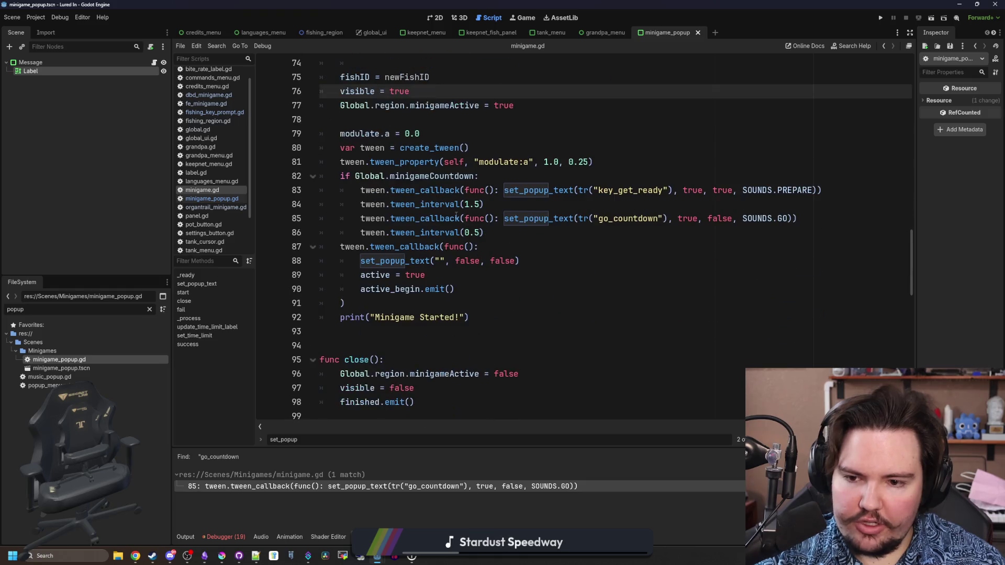
scroll(459, 219, "up", 3)
scroll(400, 252, "down", 1)
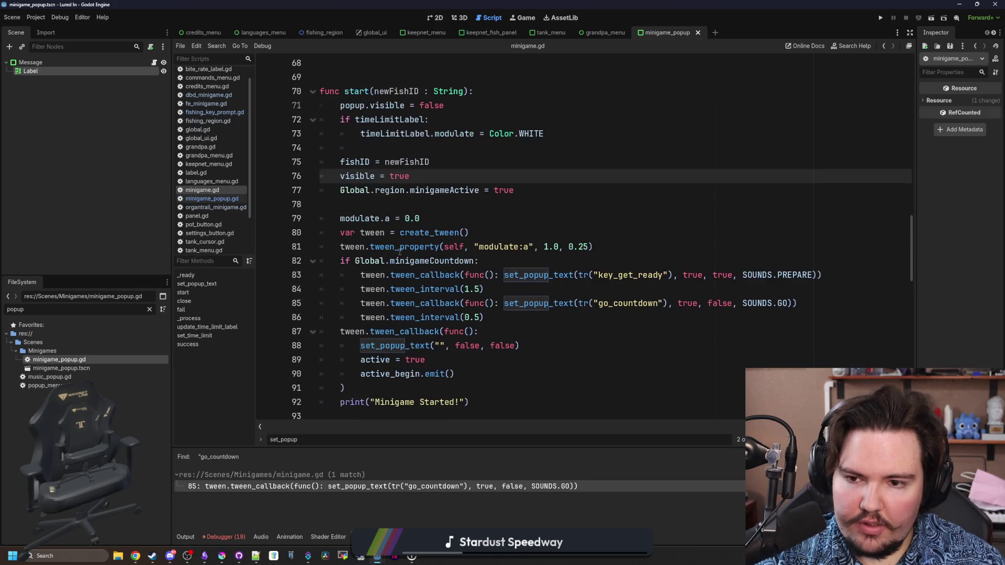
left_click(525, 312, "ctrl")
scroll(497, 261, "down", 6)
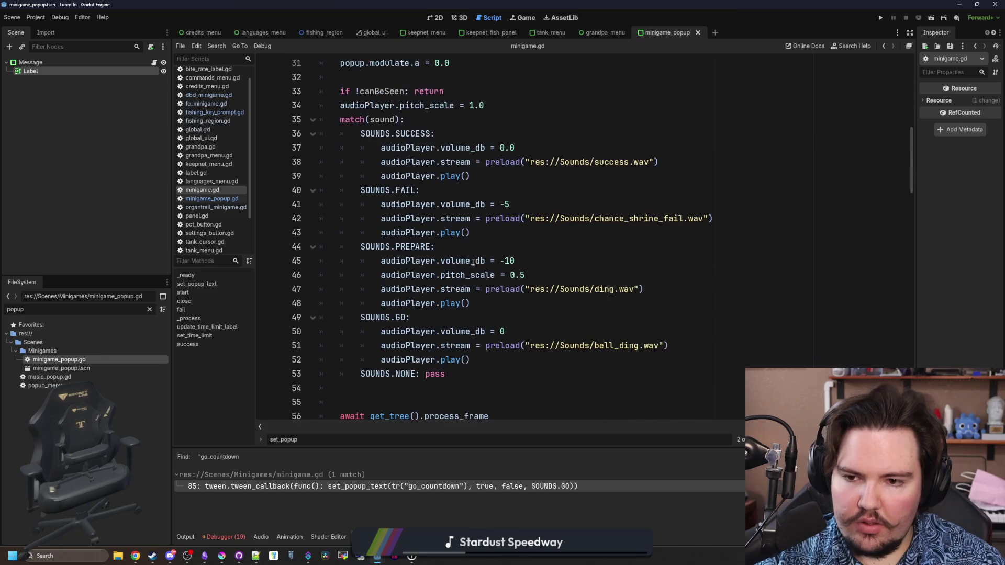
scroll(470, 259, "up", 3)
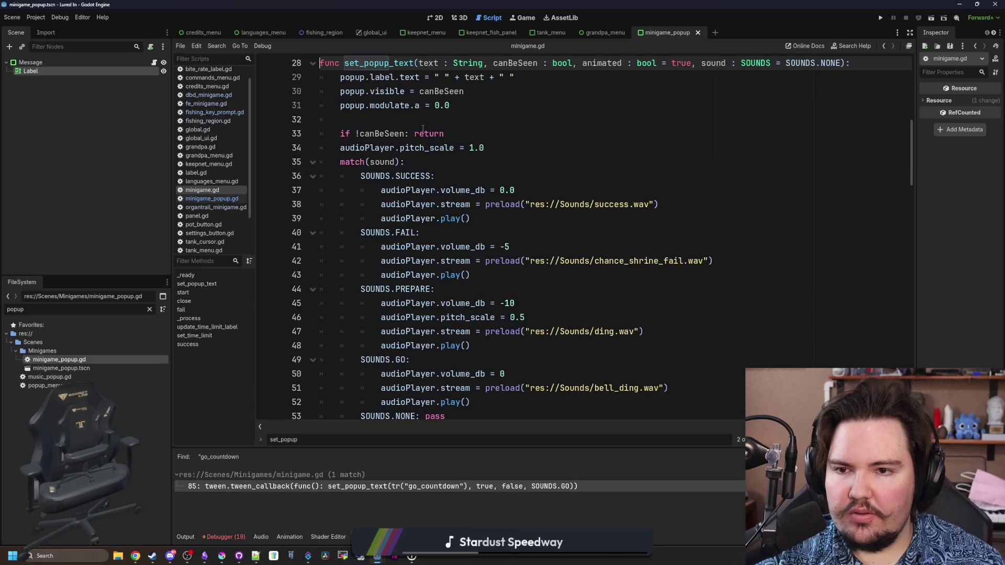
scroll(423, 128, "up", 2)
scroll(426, 239, "down", 6)
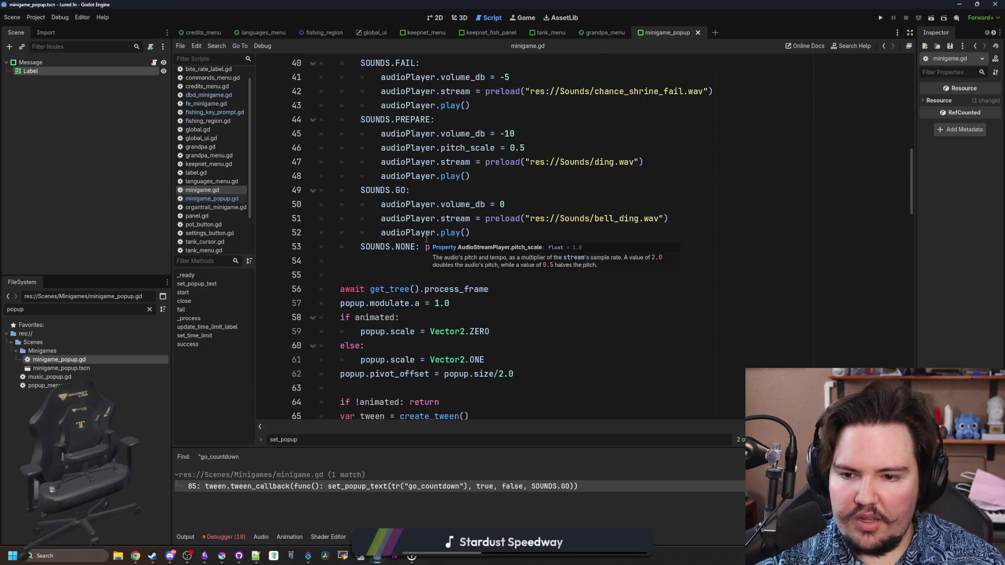
scroll(468, 283, "down", 2)
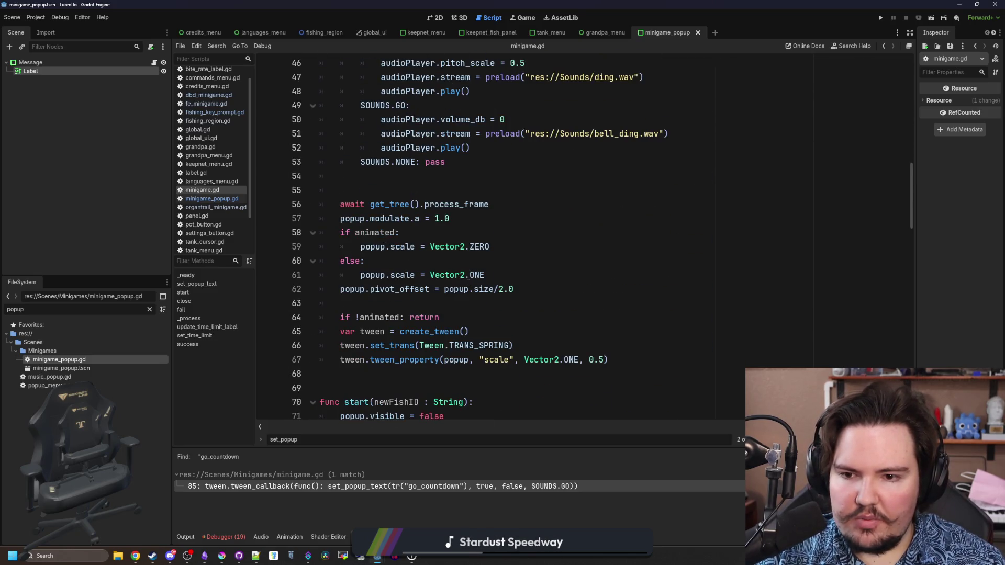
left_click(425, 308)
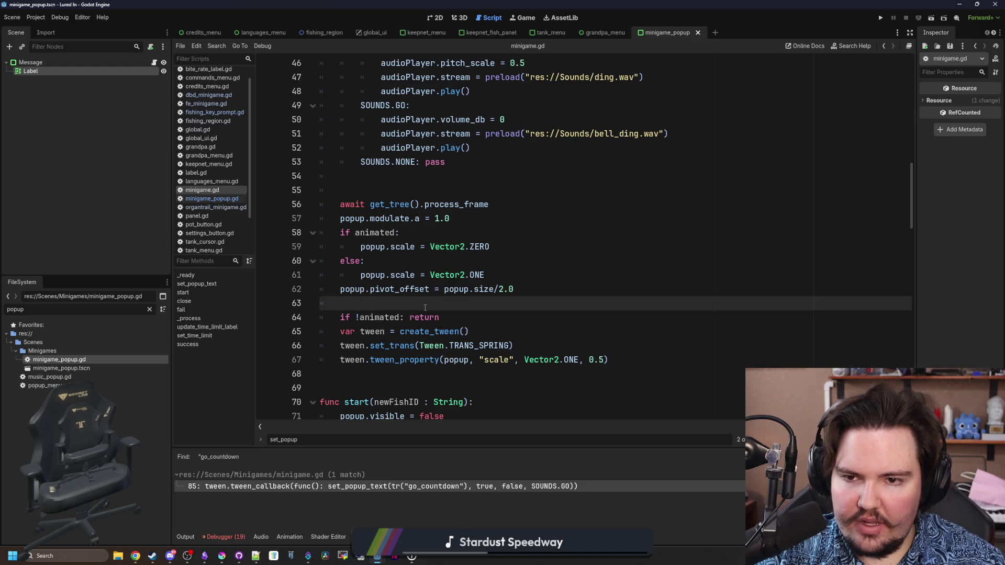
scroll(432, 296, "up", 9)
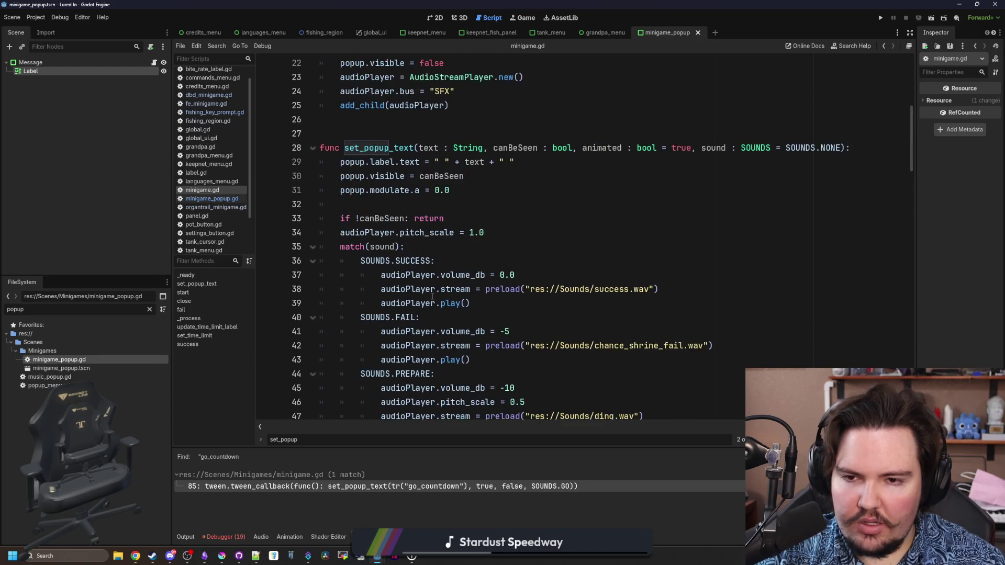
left_click(465, 252)
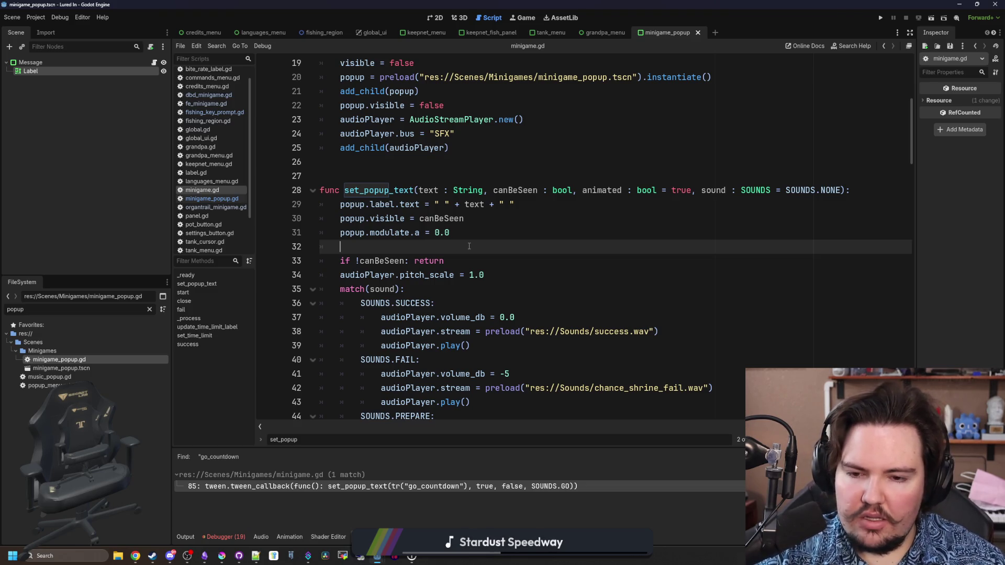
scroll(469, 246, "down", 5)
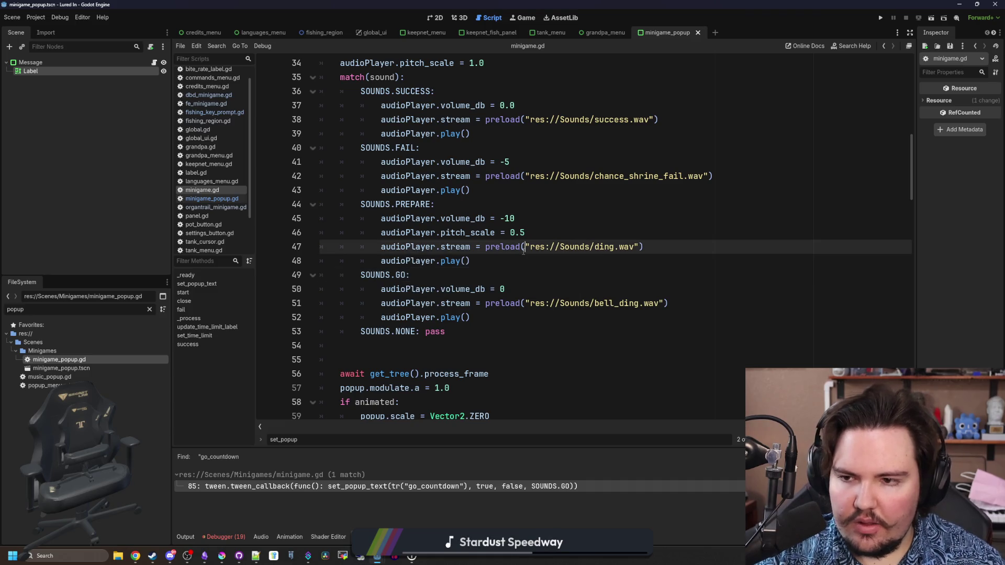
left_click(149, 310)
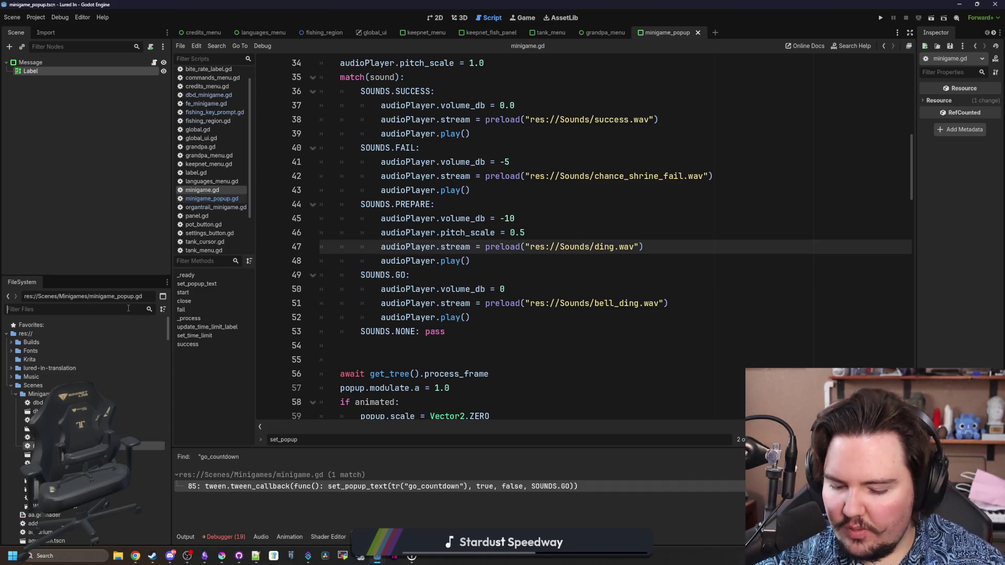
Open keepnet_fish_panel.tscn and add an AudioStreamPlayer child under Panel.
type("keepn")
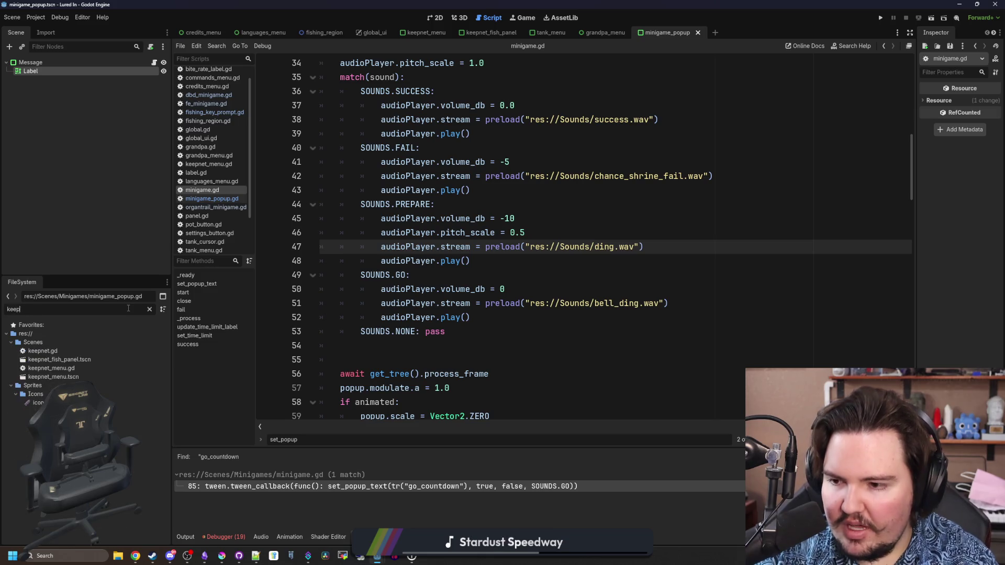
double_click(92, 359)
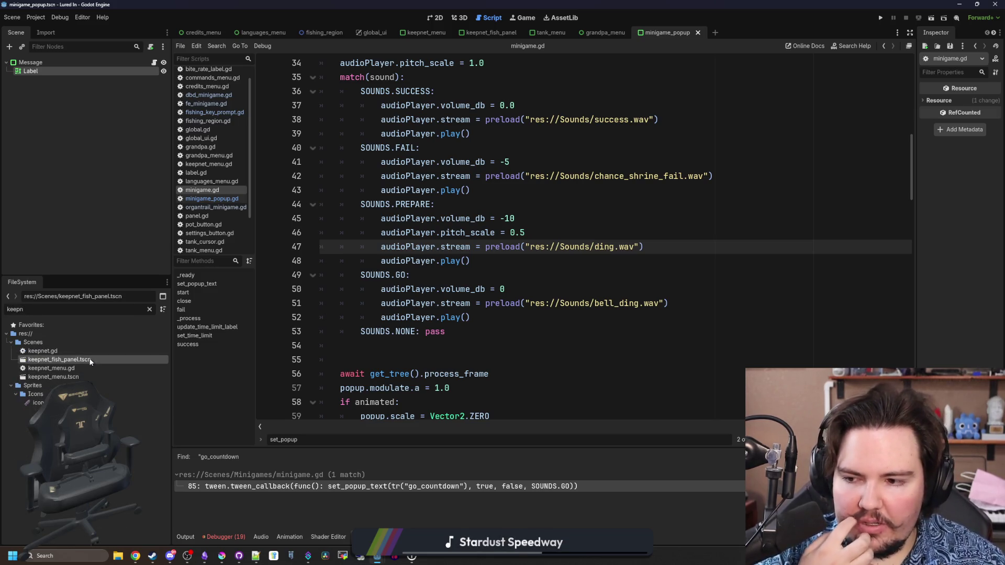
key("ctrl+a")
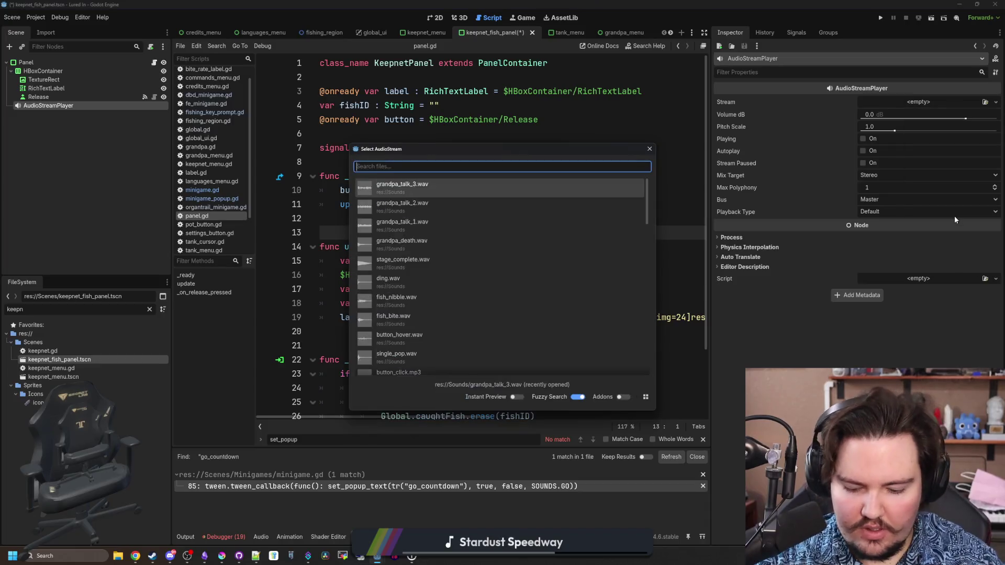
type("audio")
key("Return")
Give the player splash.wav on the SFX bus at -10 dB, and save the scene.
left_click(841, 104)
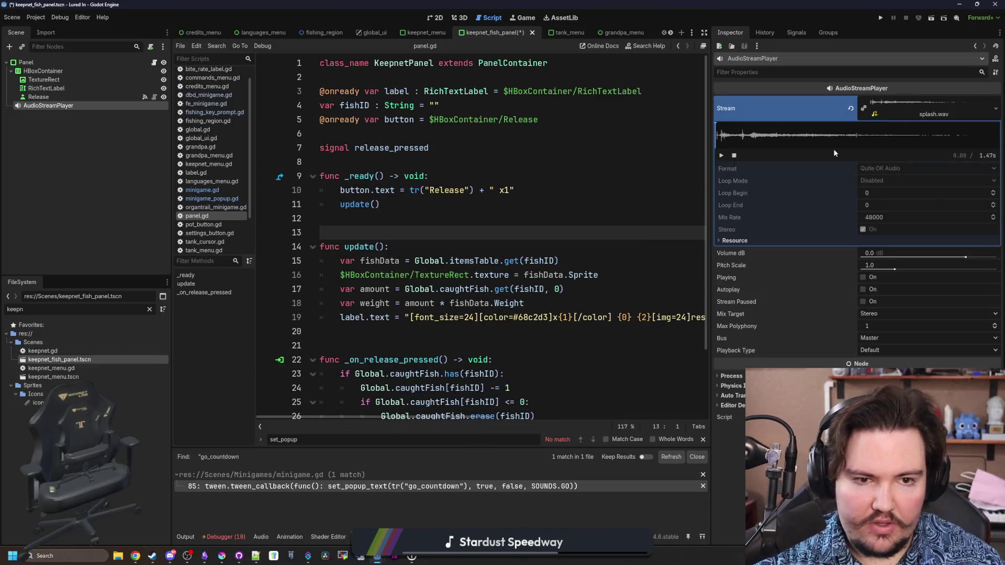
left_click(893, 338)
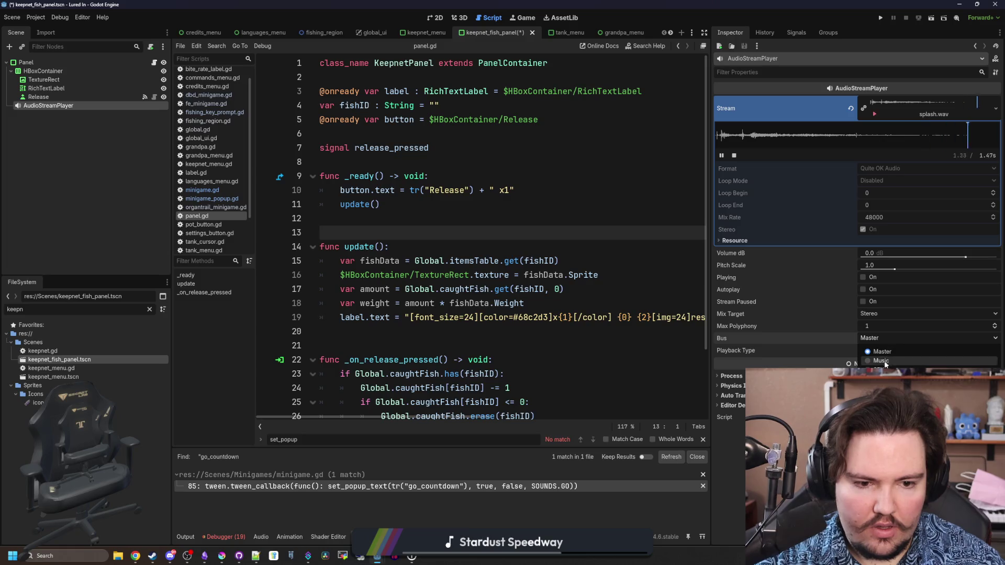
left_click(893, 362)
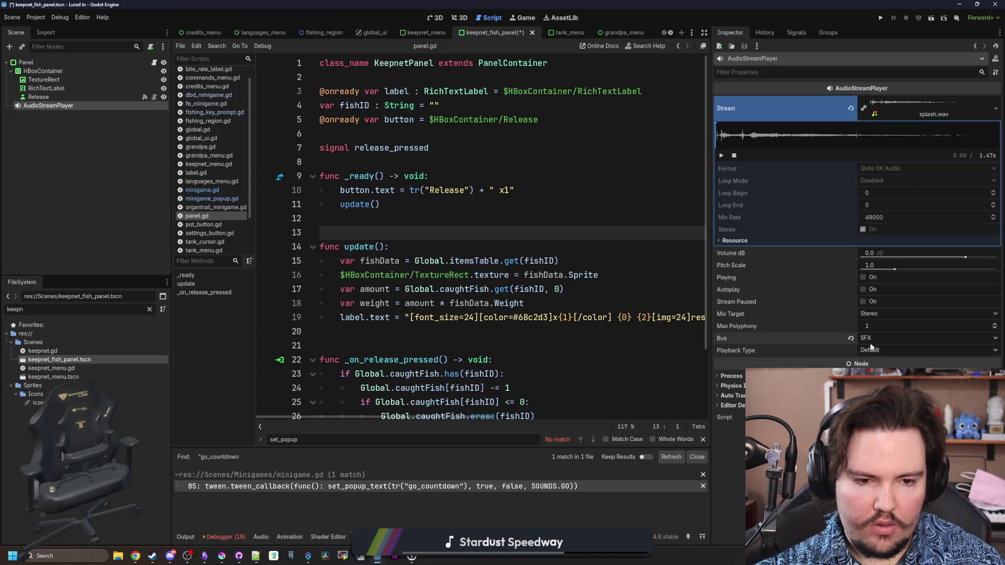
left_click(873, 253)
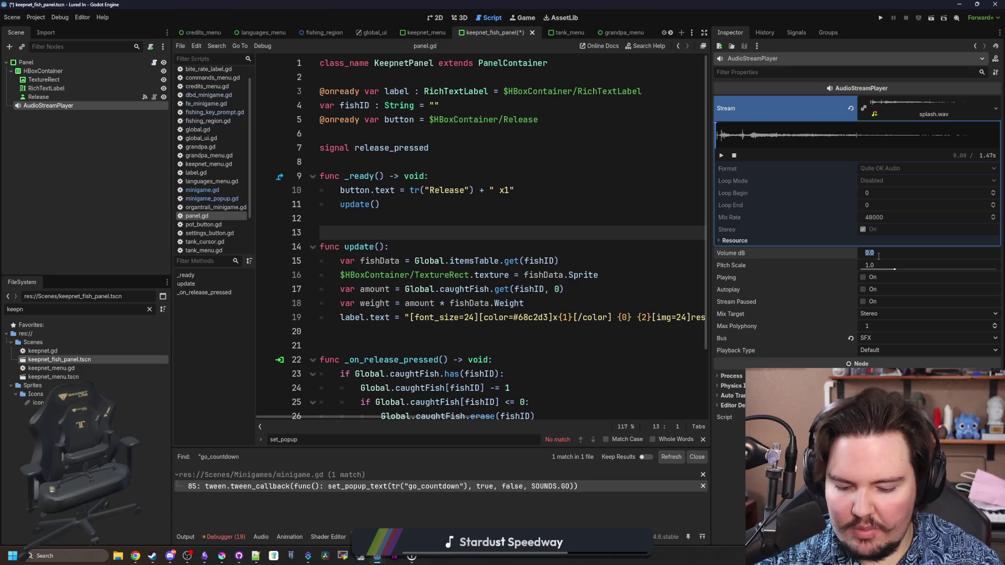
type("-10")
key("Return")
key("ctrl+s")
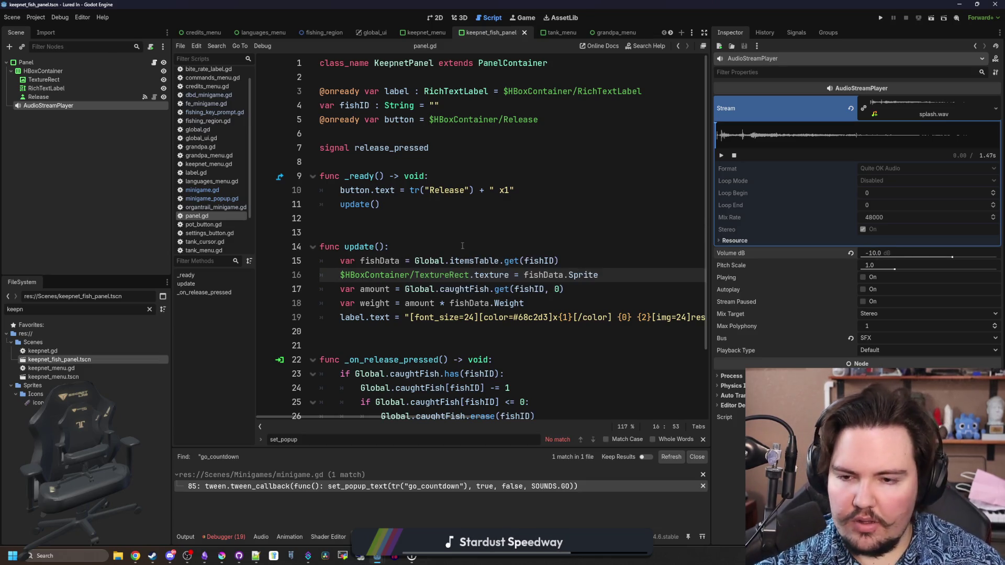
In the panel script, add a blank line after update() in the release handler.
left_click(441, 234)
left_click(419, 209)
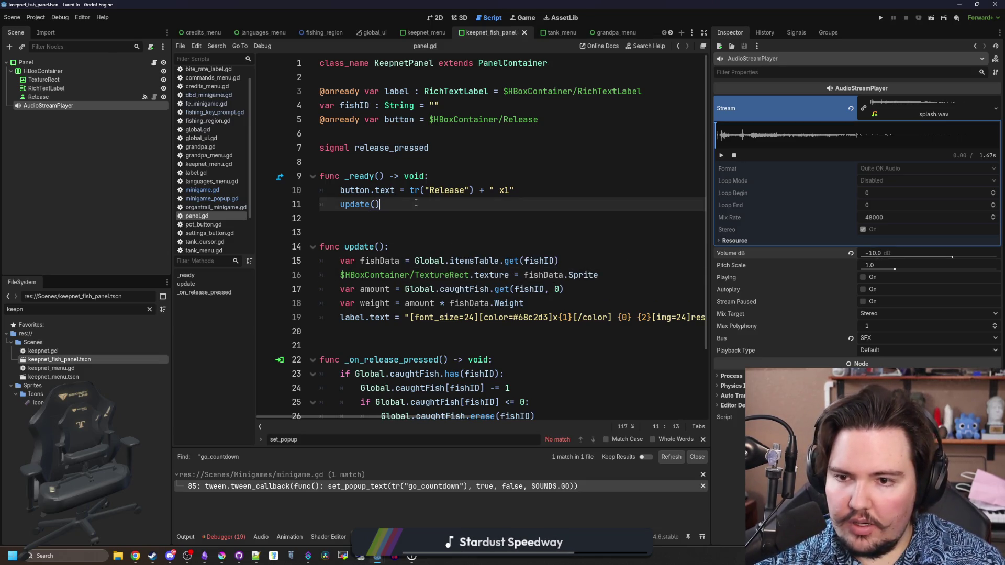
scroll(487, 304, "down", 2)
left_click(458, 347)
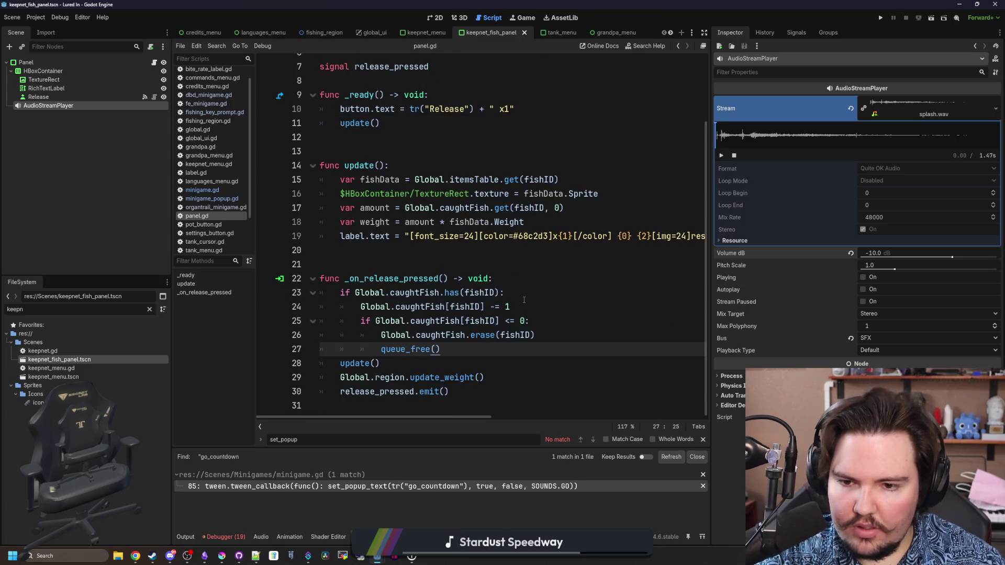
left_click(397, 363)
key("Return")
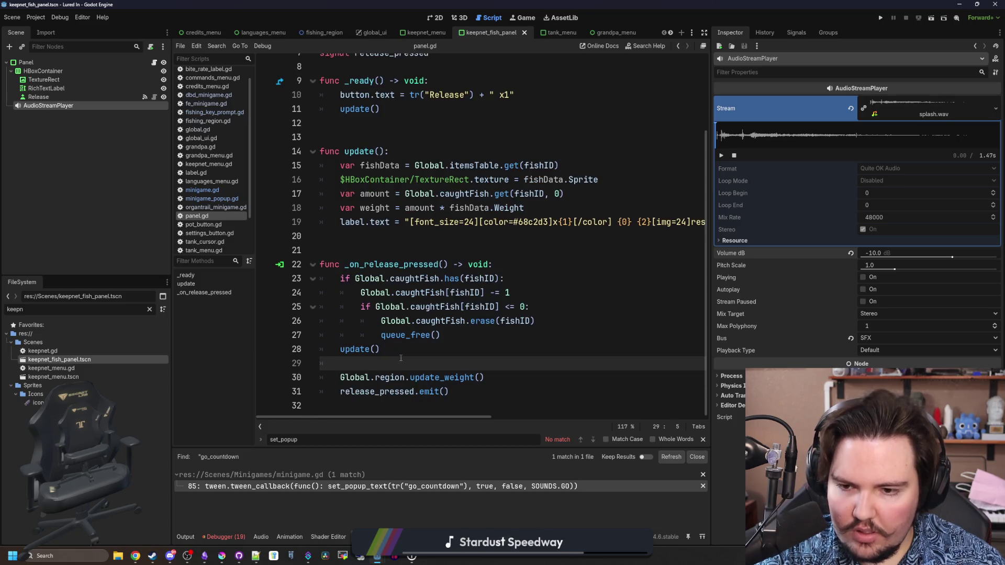
Rename the audio player to ReleaseSound and insert its reference in the release handler.
double_click(56, 107)
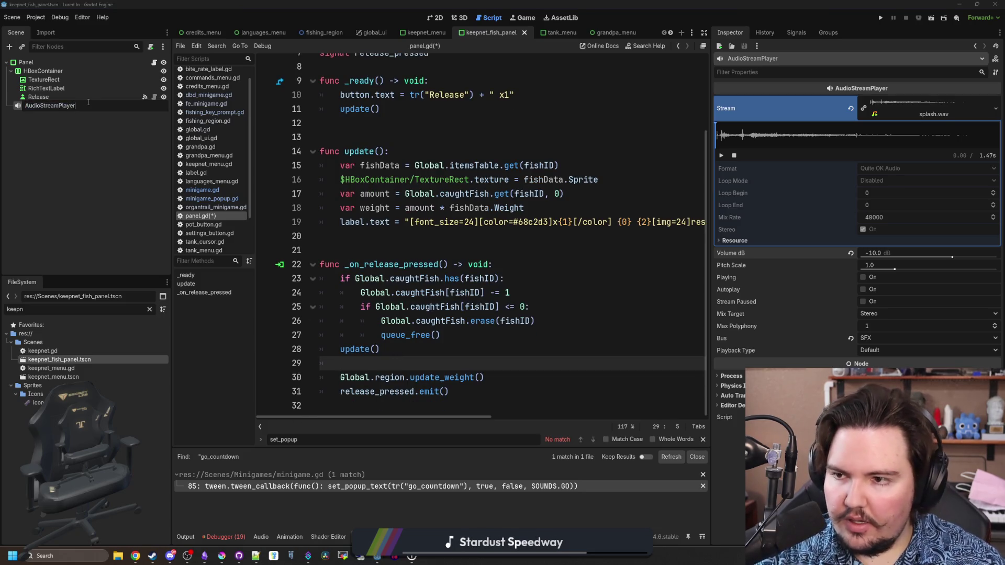
type("Release")
key("Return")
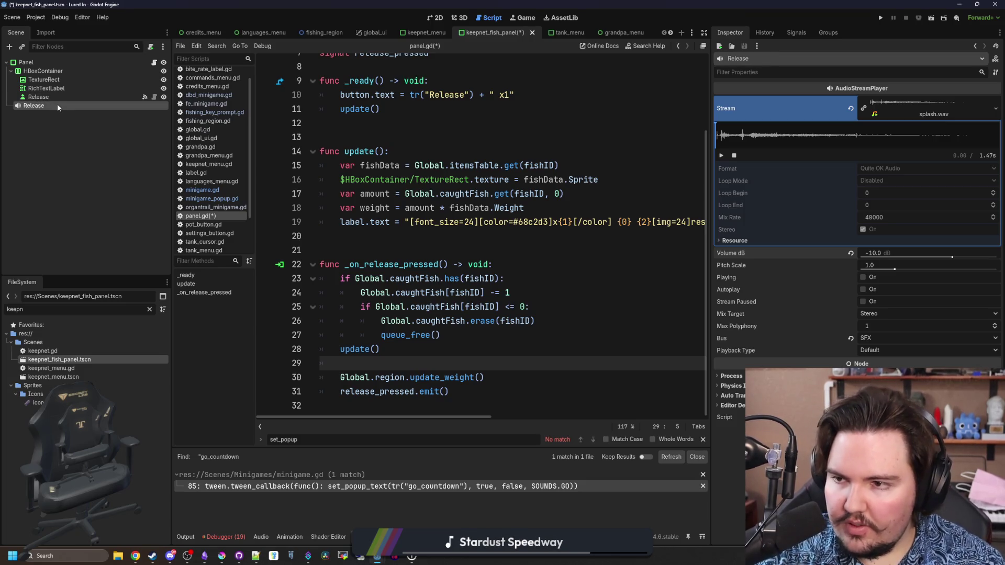
mouse_move(57, 104)
left_mouse_down()
mouse_move(235, 262)
mouse_move(393, 368)
left_mouse_up()
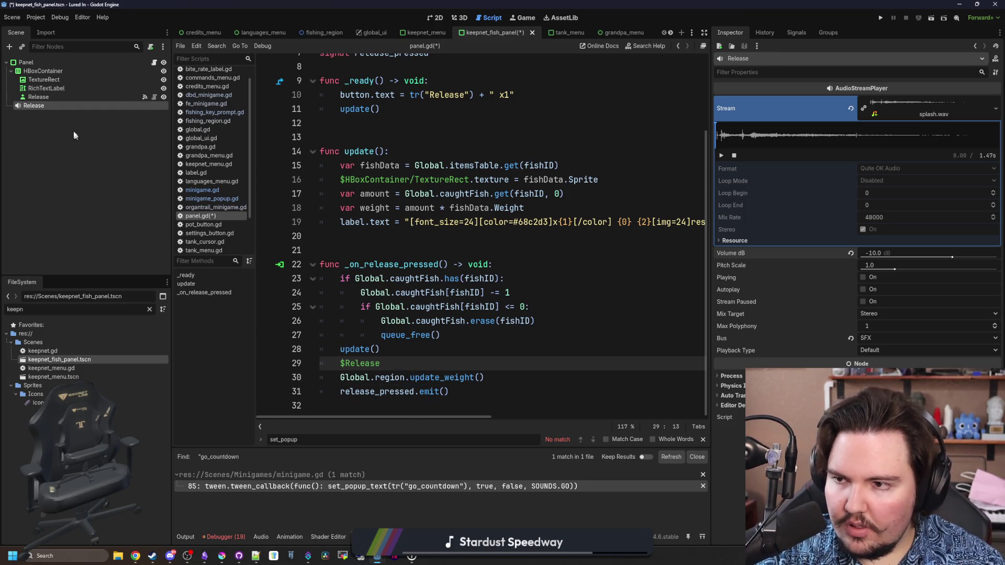
double_click(55, 106)
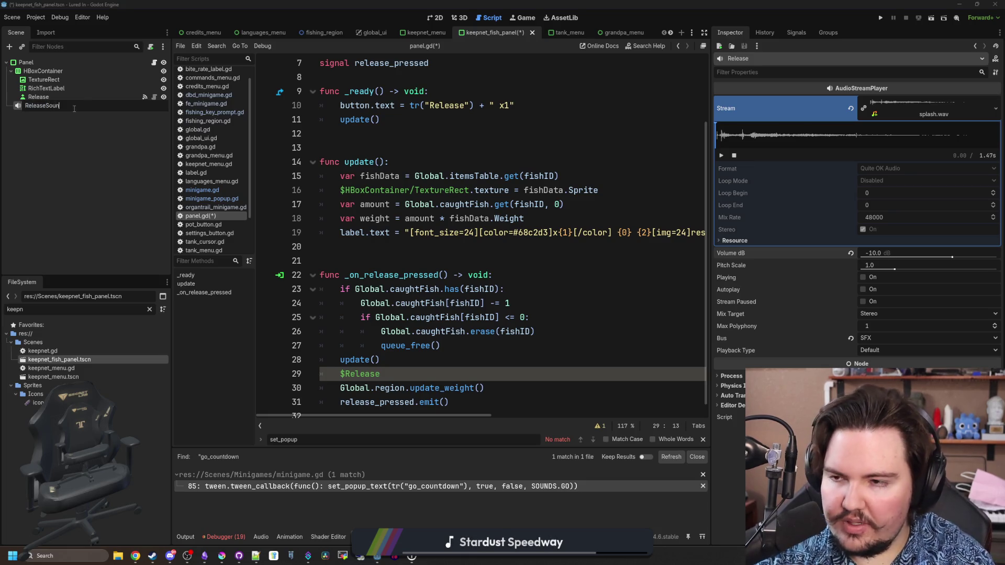
type("d")
key("Return")
mouse_move(74, 107)
left_mouse_down()
mouse_move(382, 373)
mouse_move(339, 374)
left_mouse_up()
key("BackSpace")
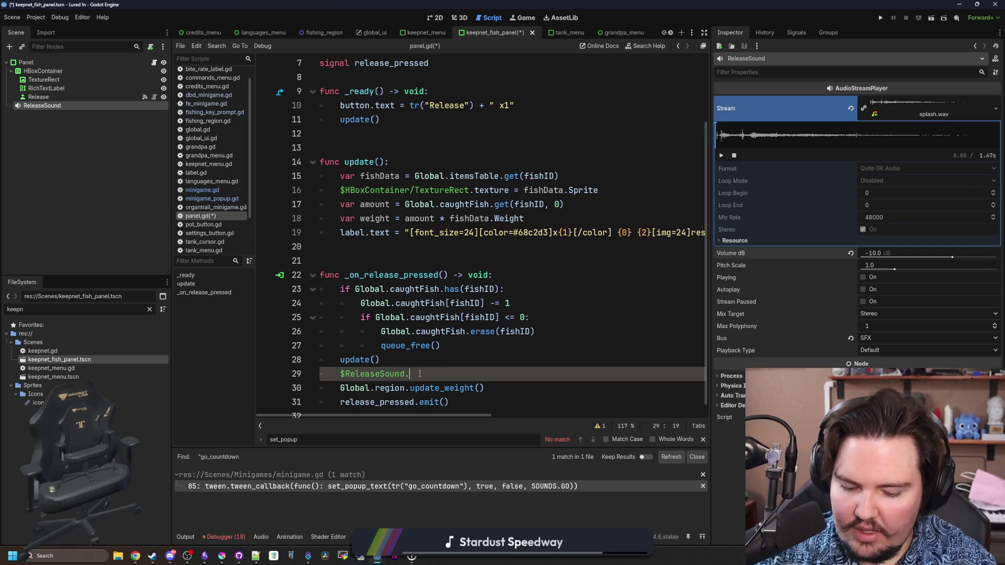
Set $ReleaseSound.pitch_scale to randf_range(0.8,1.2) before playing, save the script, and run the game.
key("ctrl+shift+Return")
type("$ReleaseSound.")
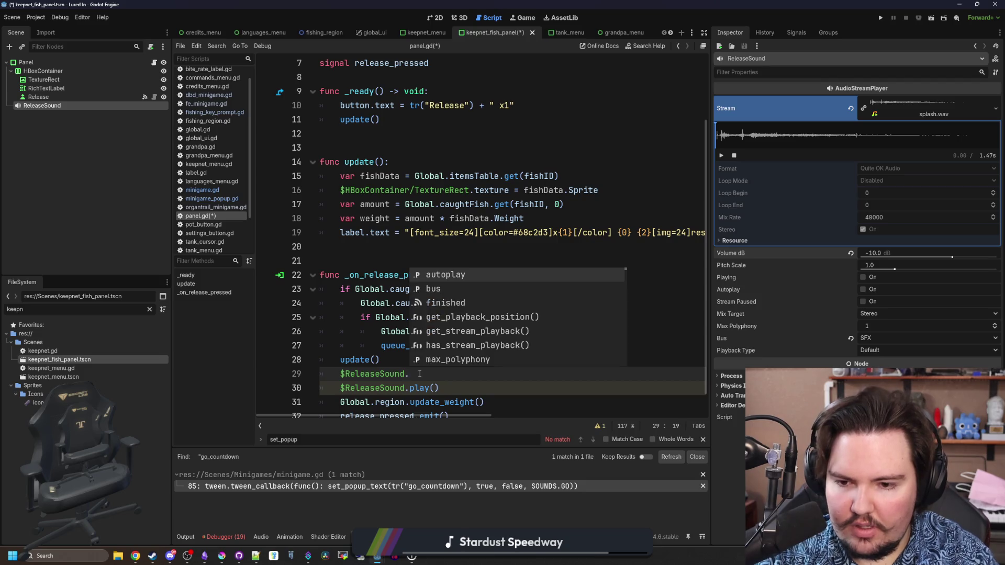
type("pi")
key("Return")
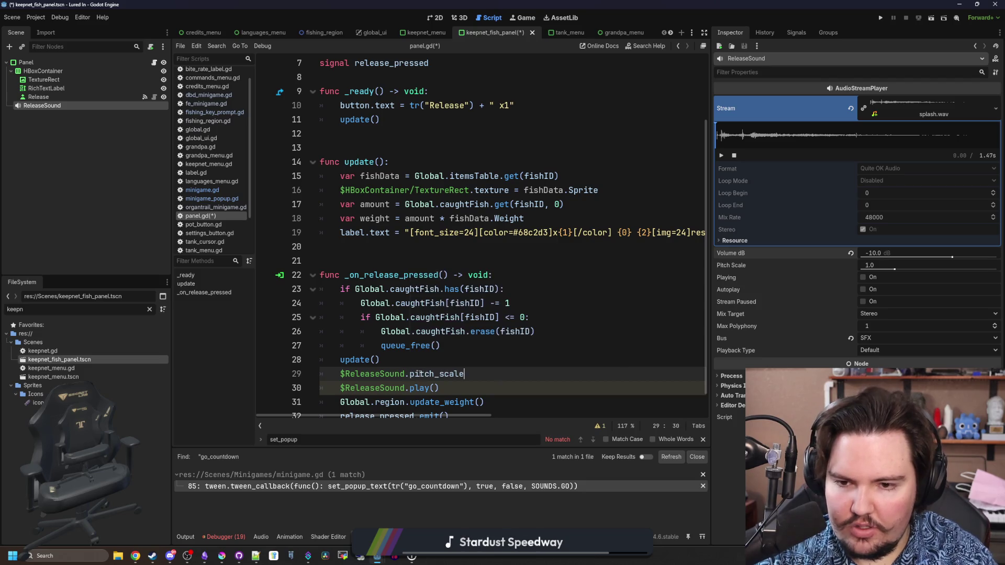
type("(0.8,1.2")
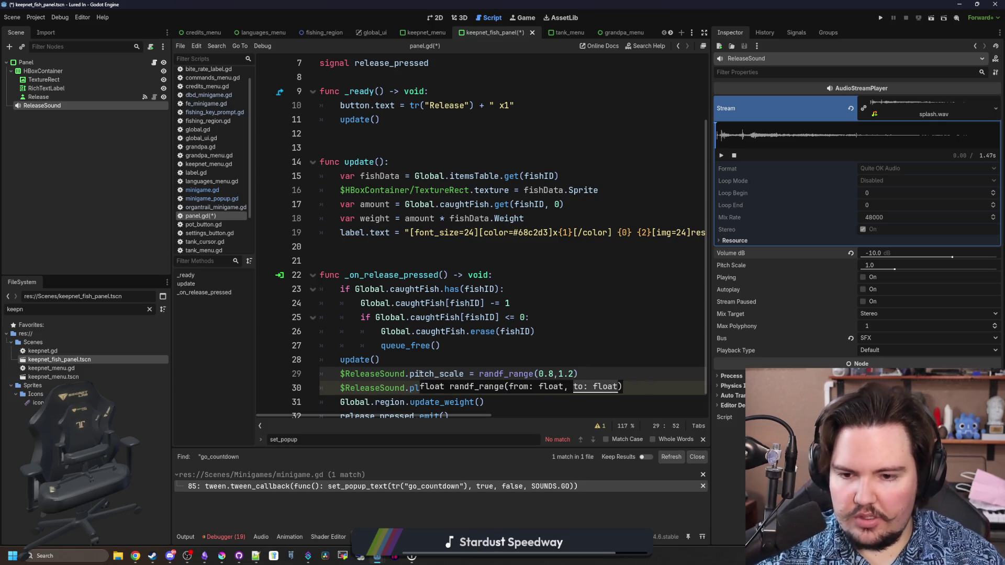
left_click(451, 365)
key("ctrl+s")
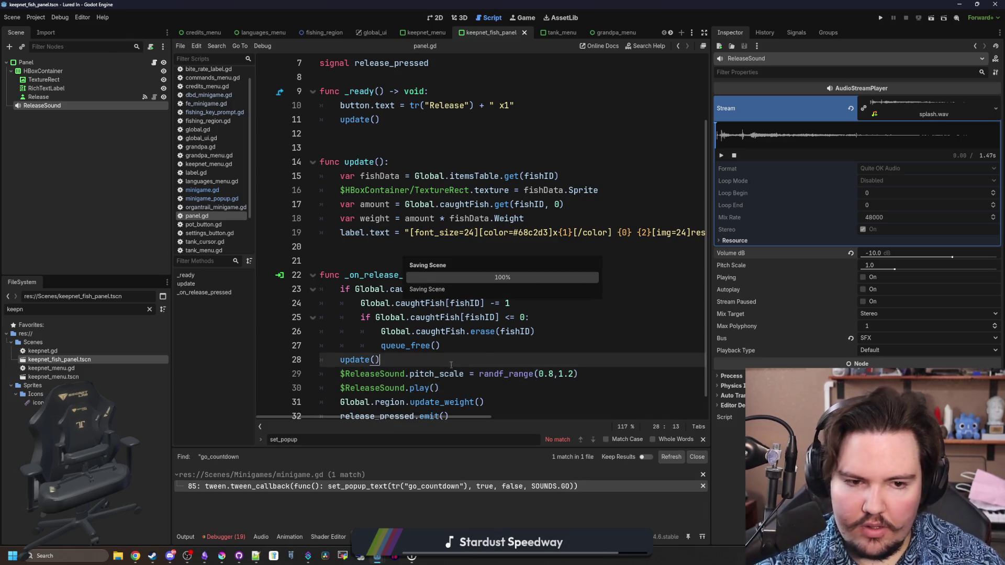
key("F5")
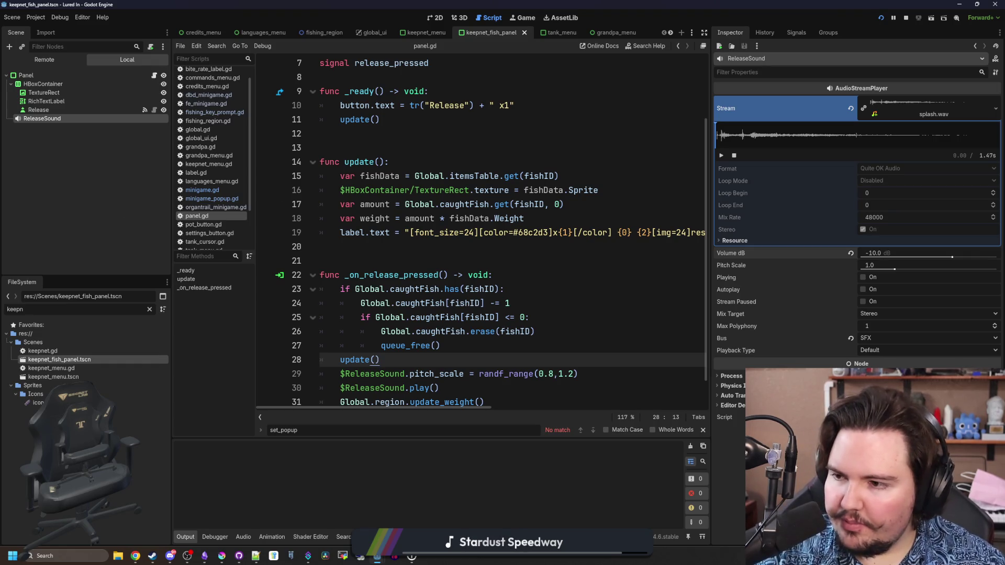
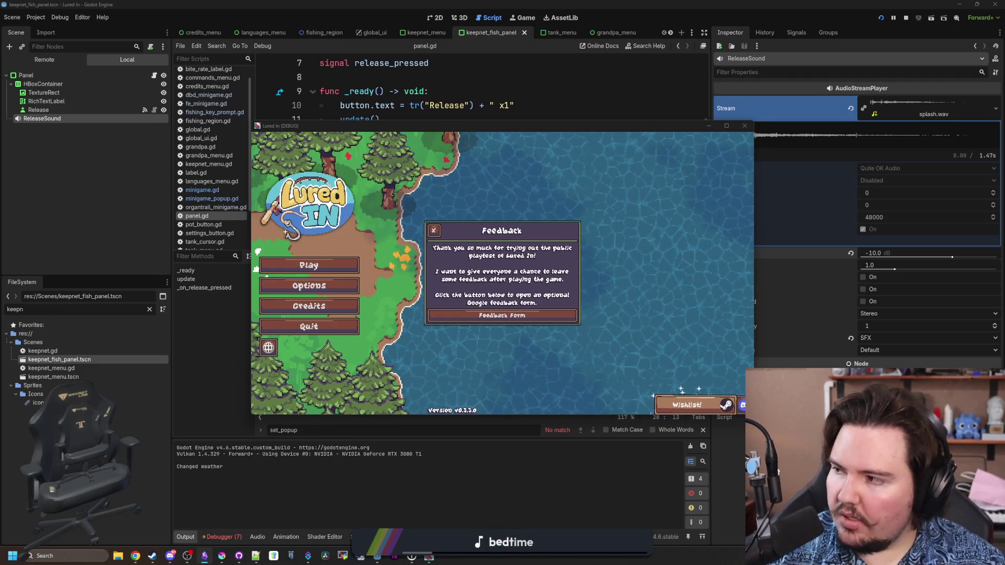
Paste the reported bug list on line 9 and delete the 'Decrease bite chance' item.
key("alt+Tab")
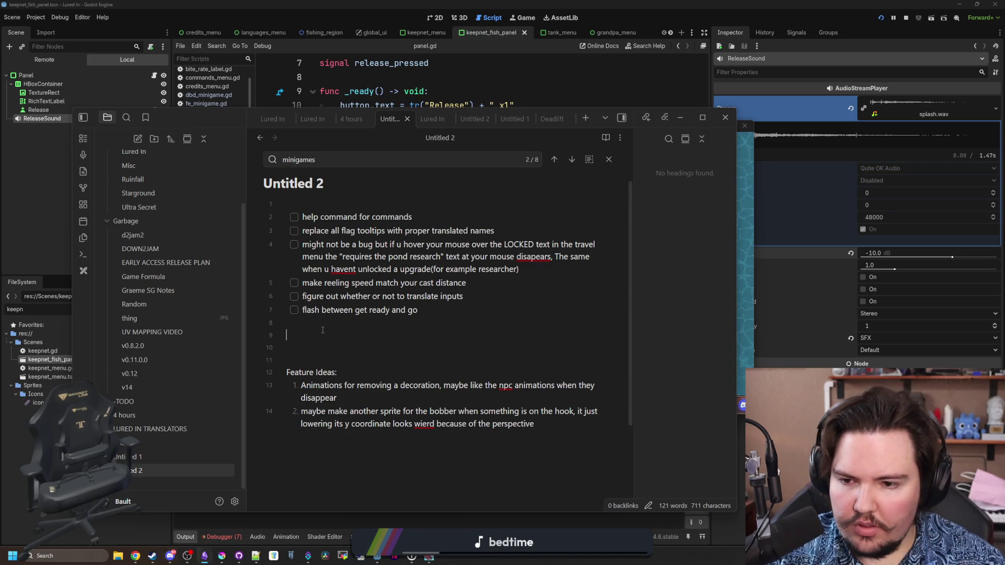
left_click(293, 335)
type("1. Decrease bite chance still isnt translated when howering over the \"sunny\" 2. the cash spent particles are left after traveling to a place that costs money 3. The bobber goes up while being in a minigame when it should stay down while fighting with the fish 4. Sometimes in the circle minigame is flashes wierdly")
left_click_drag(568, 335, 287, 334)
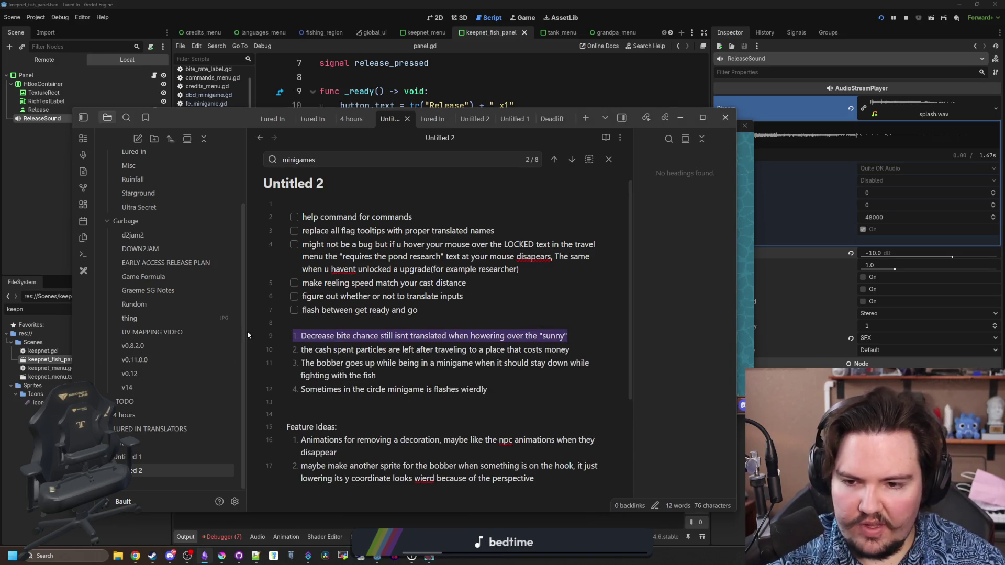
key("BackSpace")
key("BackSpace")
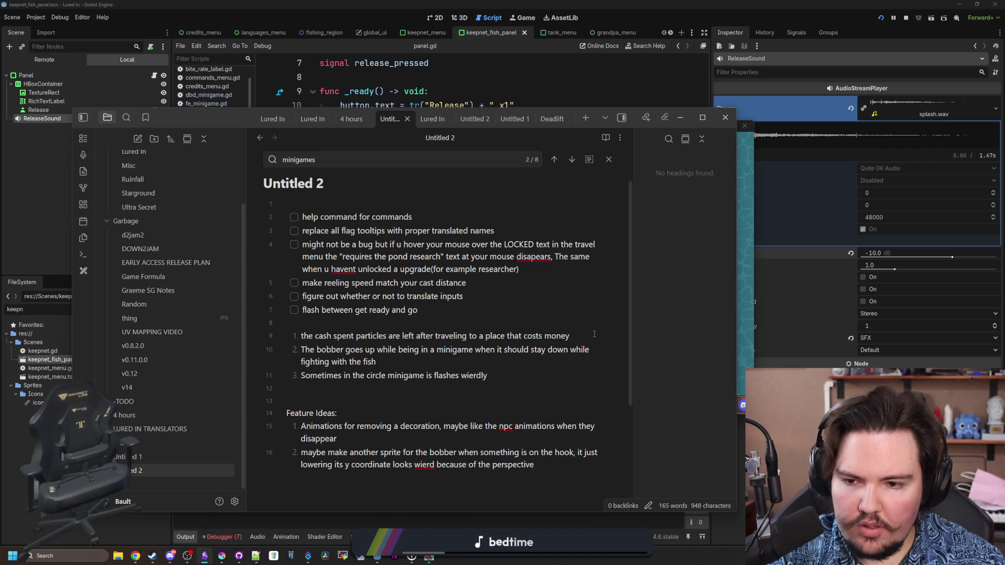
Turn the remaining three bugs into unchecked checklist items.
left_click_drag(509, 374, 256, 341)
key("ctrl+l")
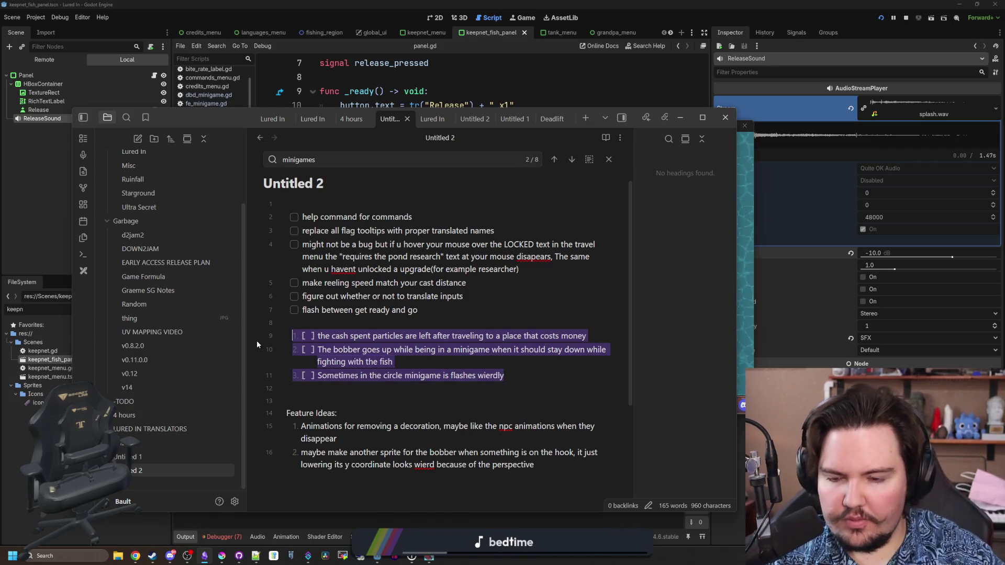
left_click(450, 332)
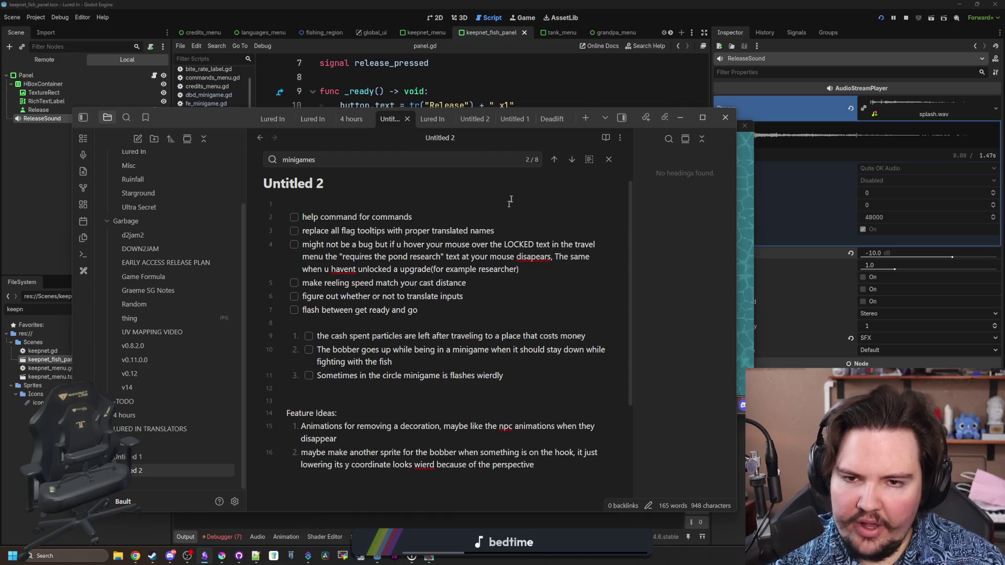
mouse_move(225, 117)
left_mouse_down()
mouse_move(376, 399)
mouse_move(424, 404)
mouse_move(436, 418)
left_mouse_up()
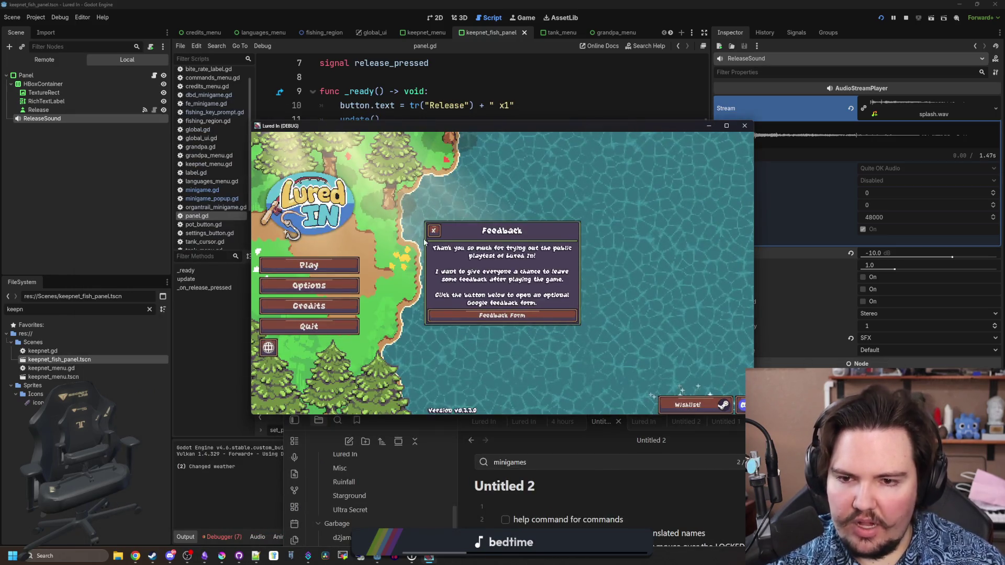
Close the game's Feedback dialog and look over the general options.
left_click(433, 230)
left_click(315, 286)
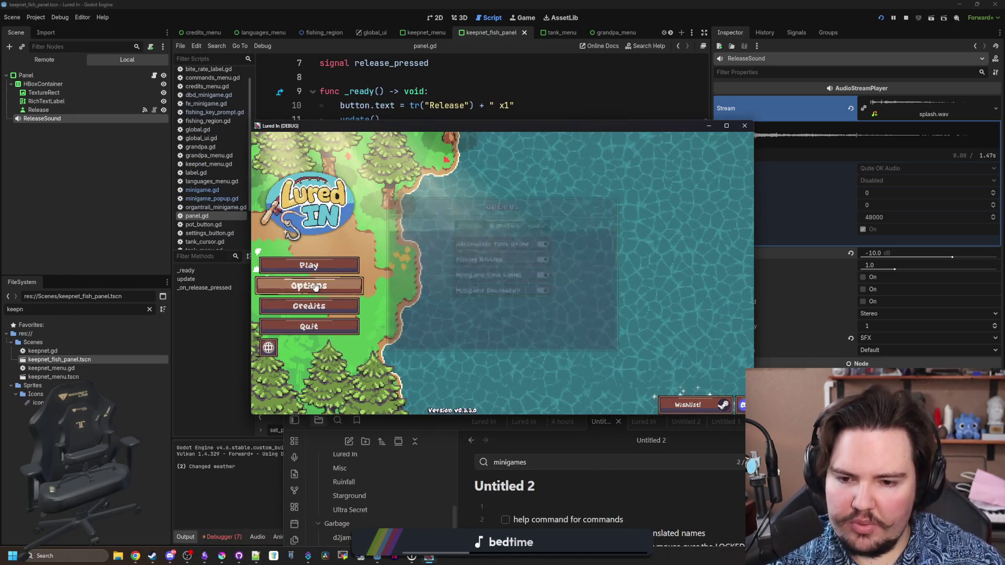
left_click(471, 224)
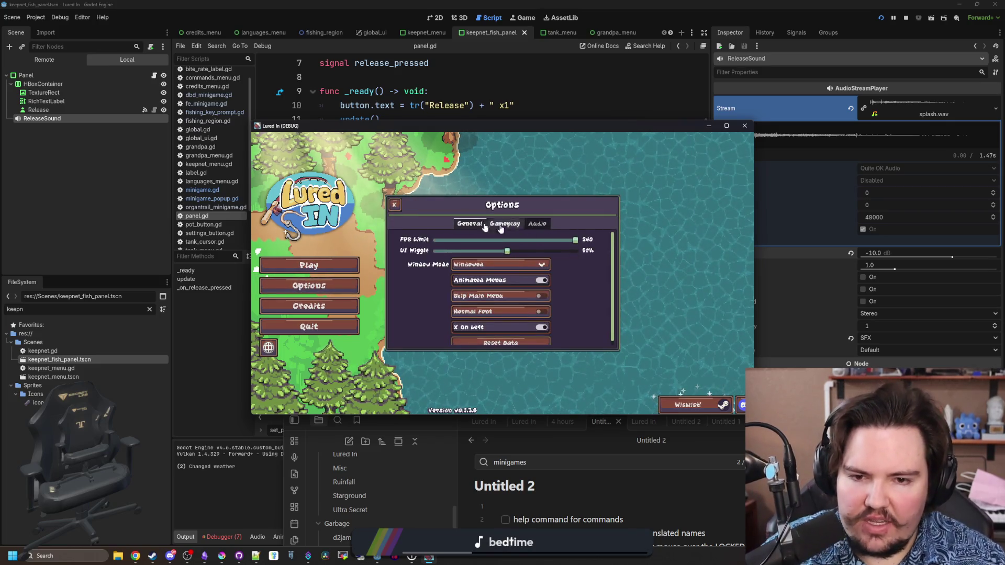
left_click(393, 205)
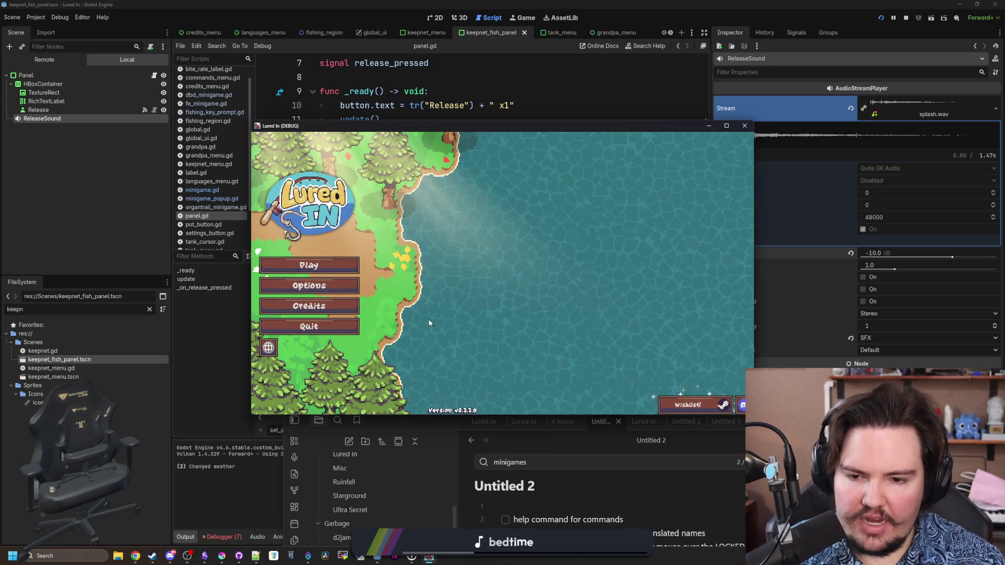
Start the game, dismiss Welcome Back, and travel to the Pond for free.
left_click(339, 272)
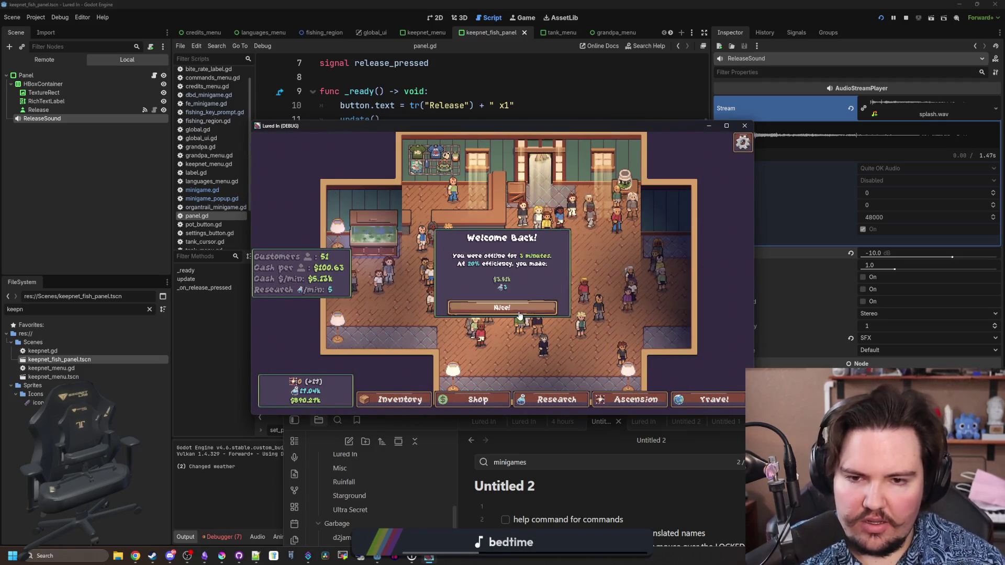
left_click(519, 315)
left_click(712, 400)
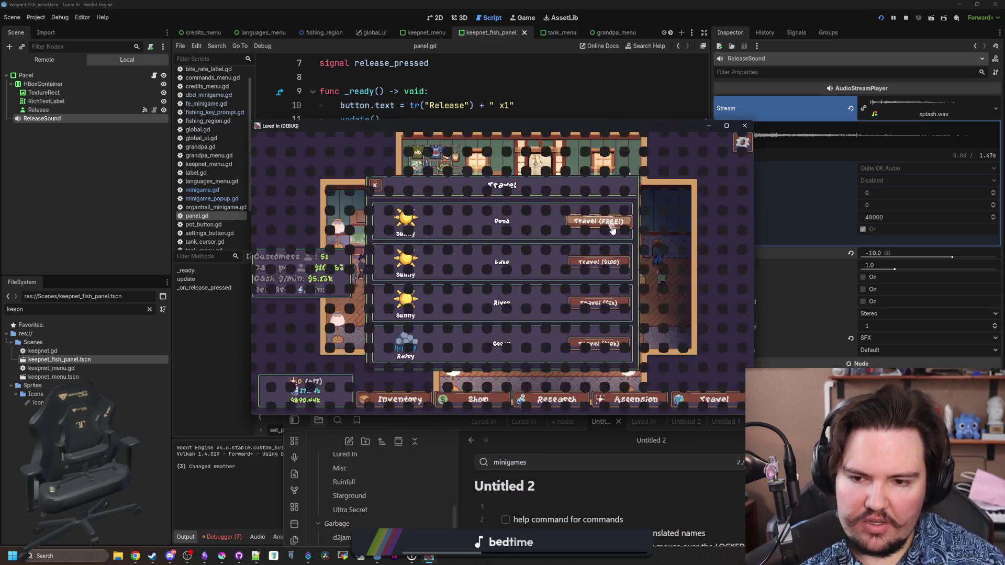
left_click(612, 230)
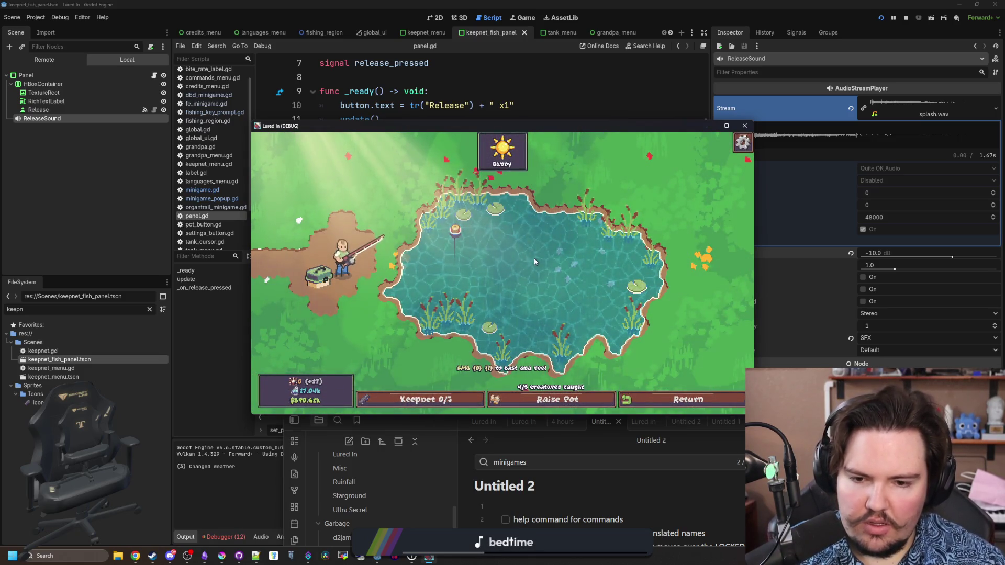
mouse_move(573, 126)
left_mouse_down()
mouse_move(609, 236)
mouse_move(500, 177)
left_mouse_up()
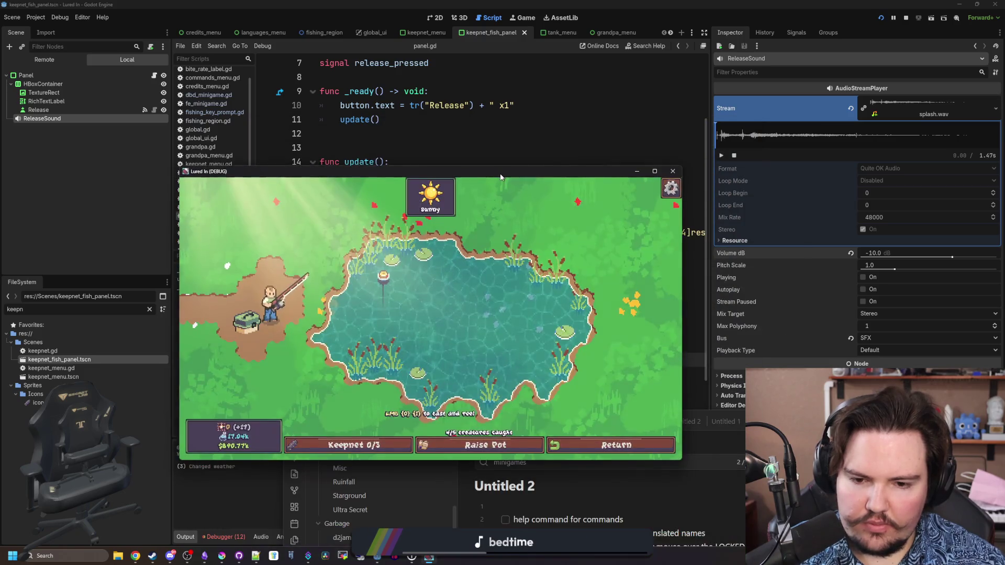
left_click(563, 557)
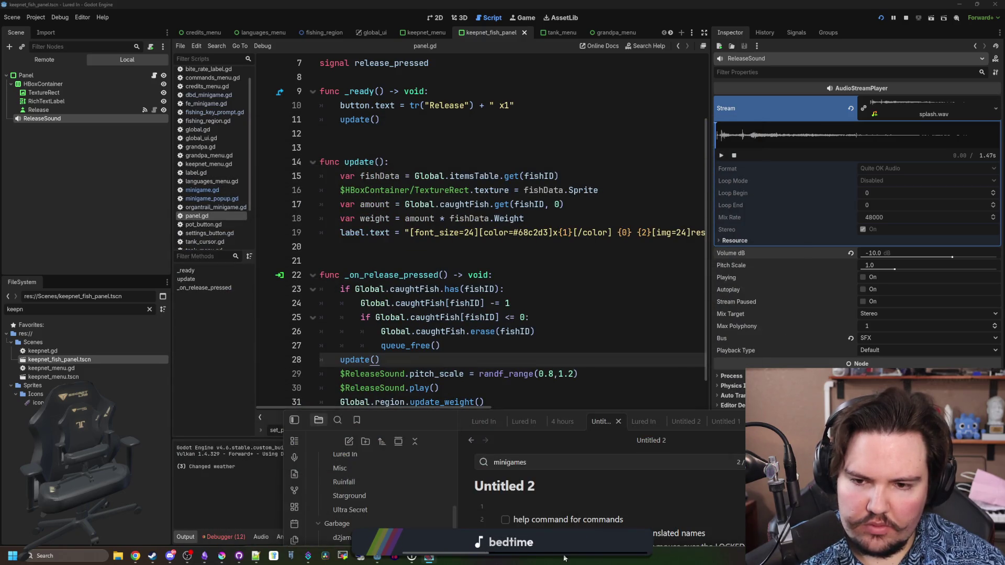
left_click(563, 557)
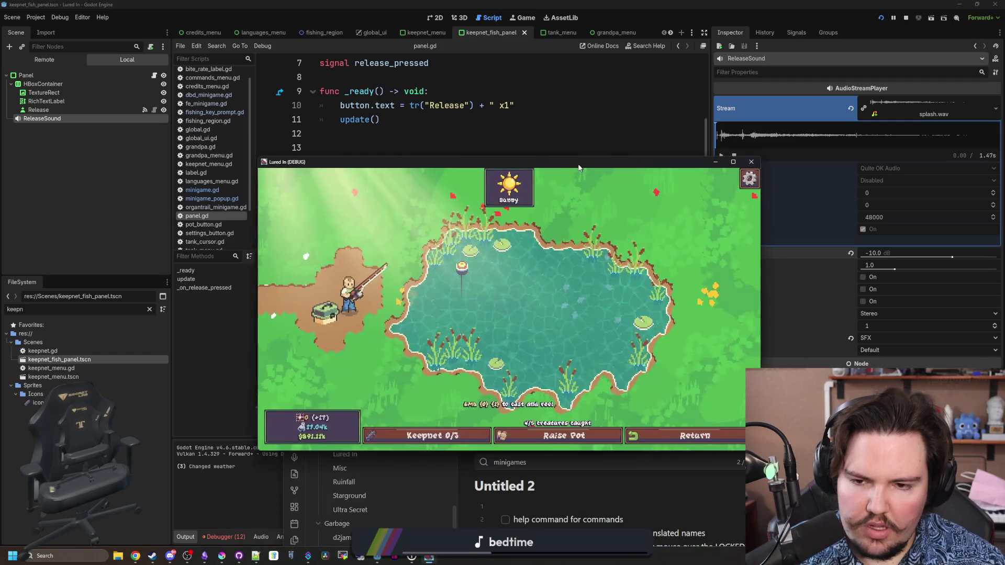
type("minigam")
Cast at the Pond, win the minigame, and release the caught Minnow from the keepnet.
left_click(513, 287)
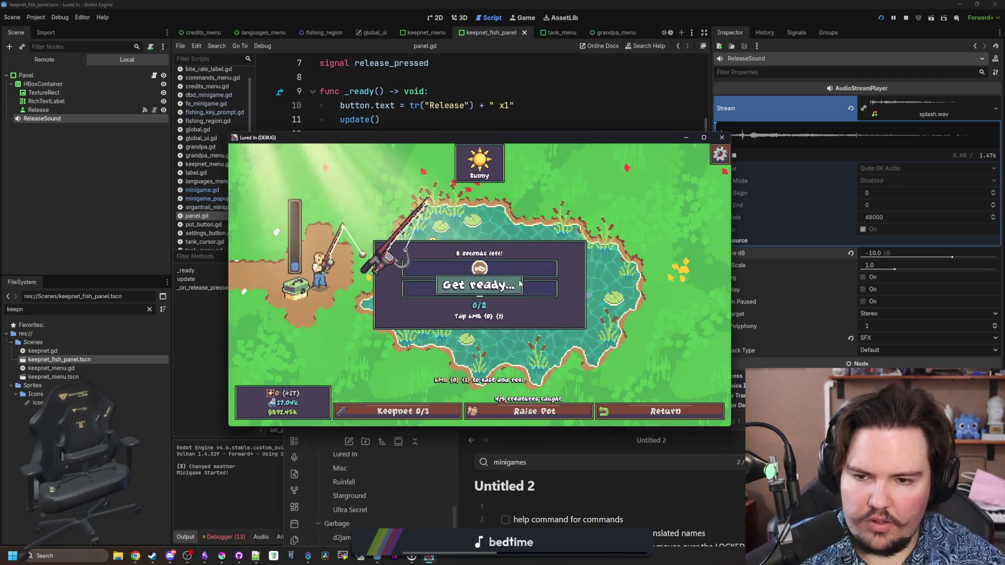
left_click(543, 270)
left_click(543, 270)
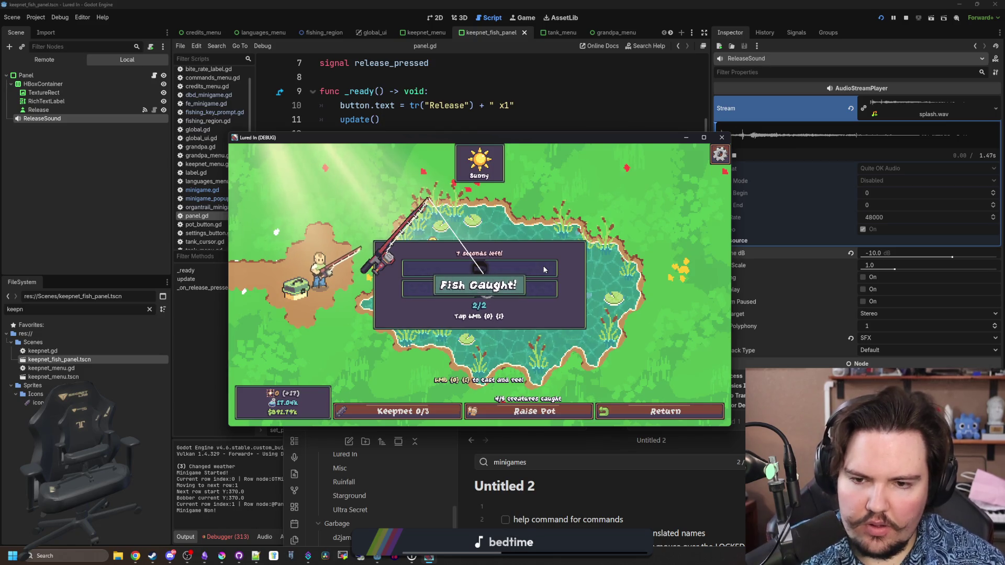
left_click(405, 416)
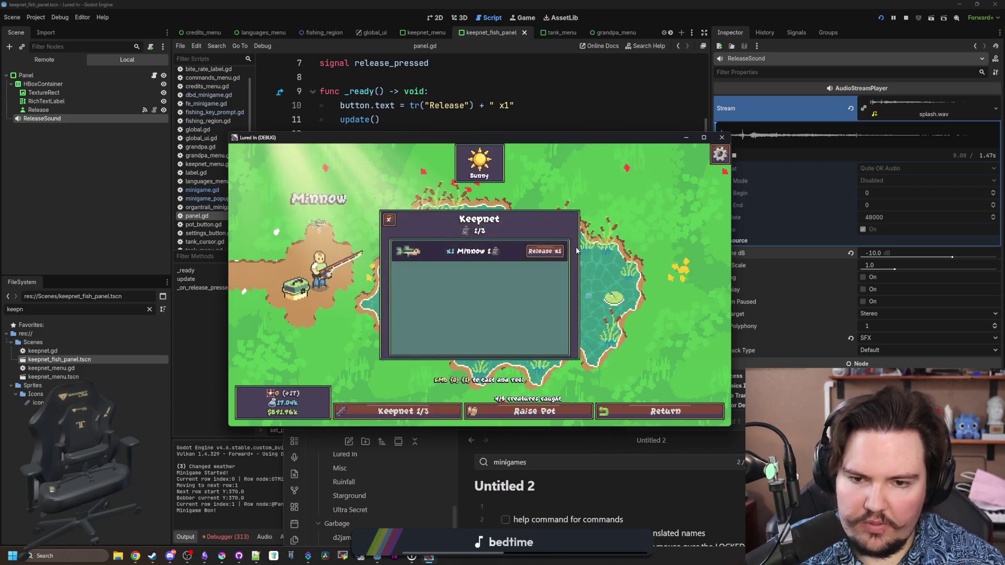
left_click(545, 253)
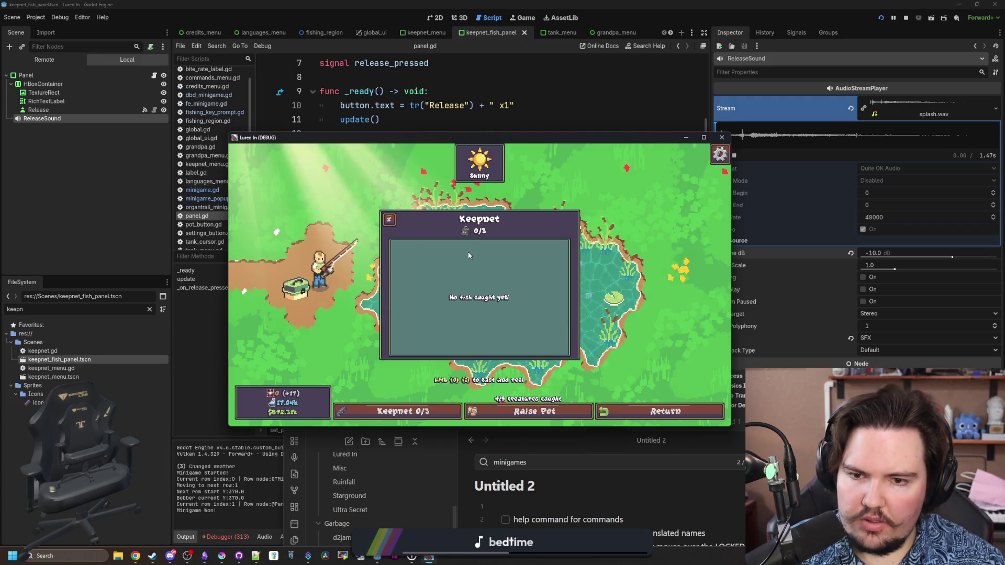
key("Escape")
Trigger another catch with the 'minigame' console command, release that Minnow, and close the game.
key("grave")
type("minigame")
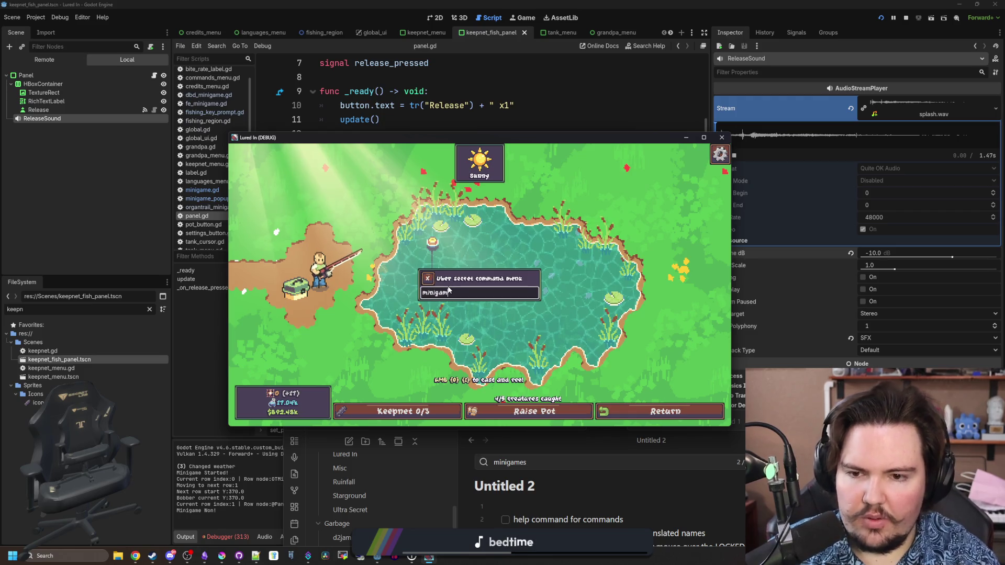
key("Return")
left_click(703, 137)
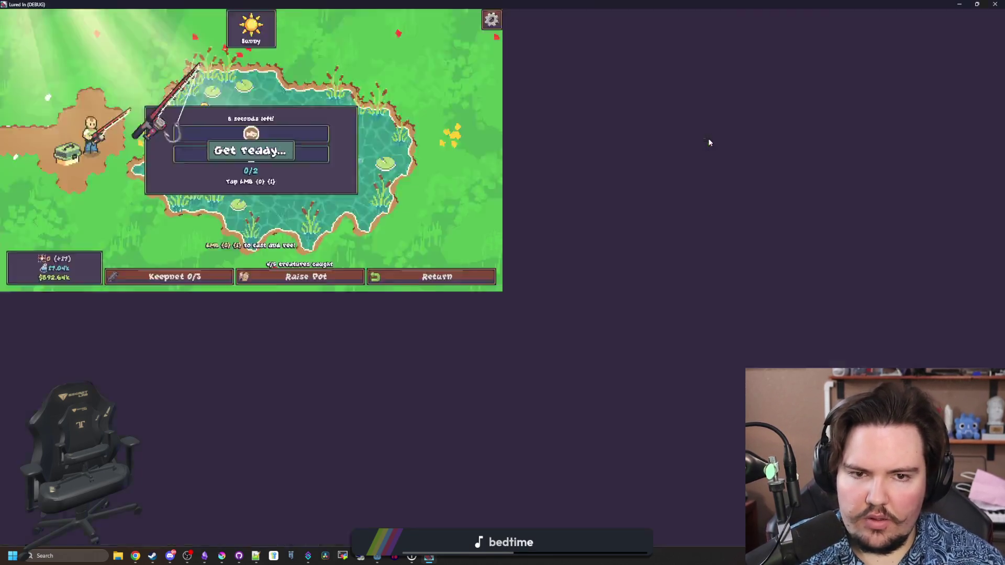
left_click(590, 233)
left_click(592, 241)
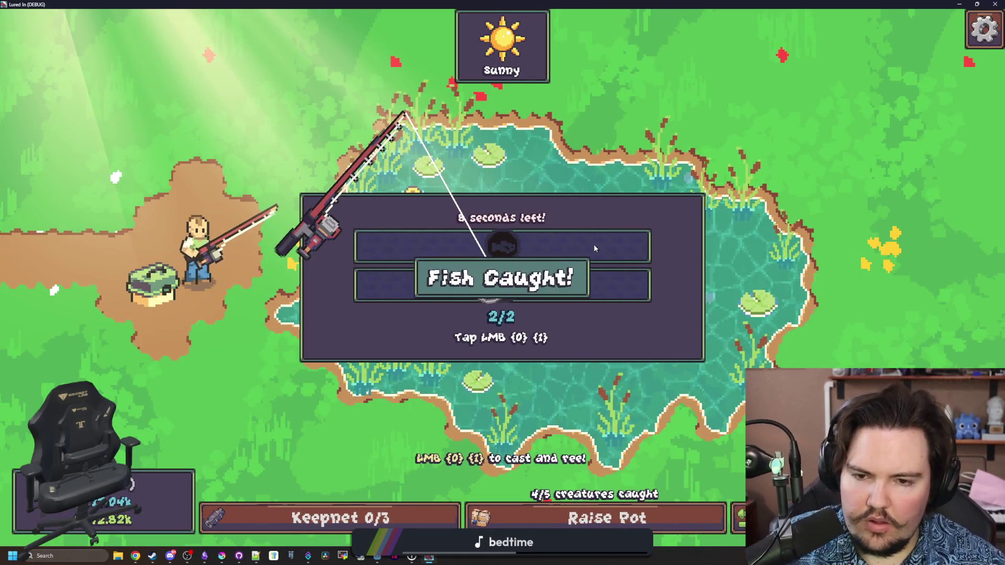
left_click(355, 519)
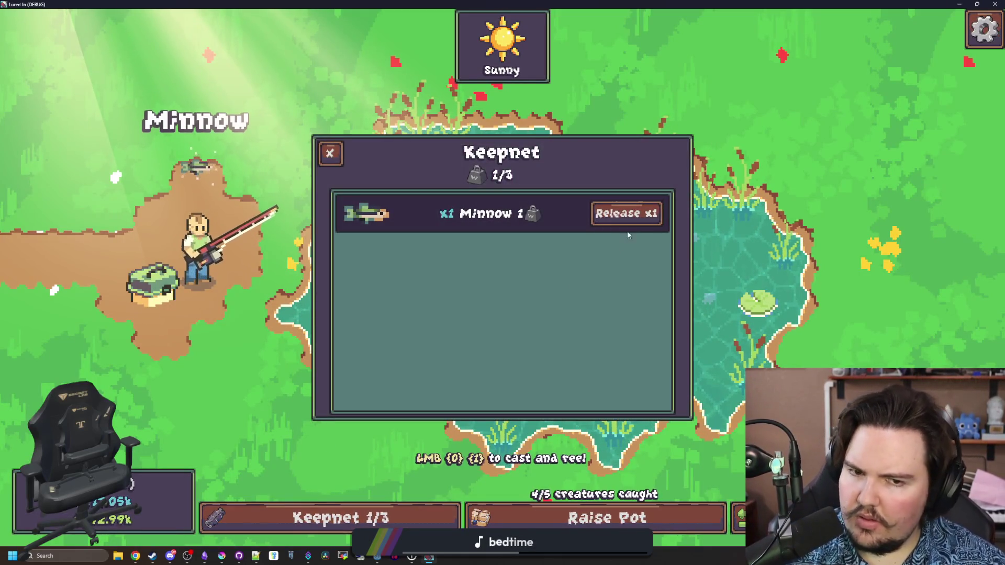
left_click(639, 219)
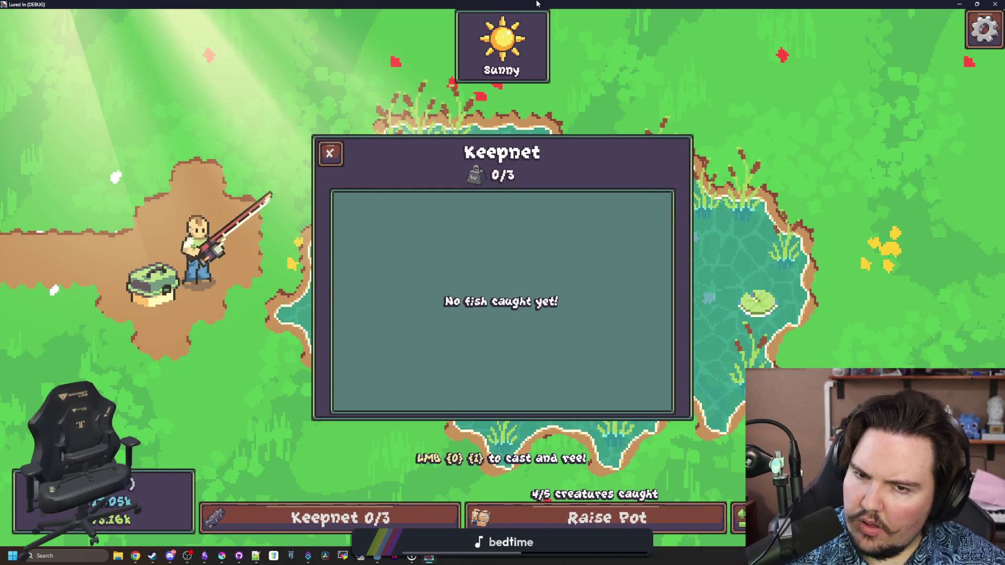
key("super+Down")
key("super+Down")
left_click(536, 303)
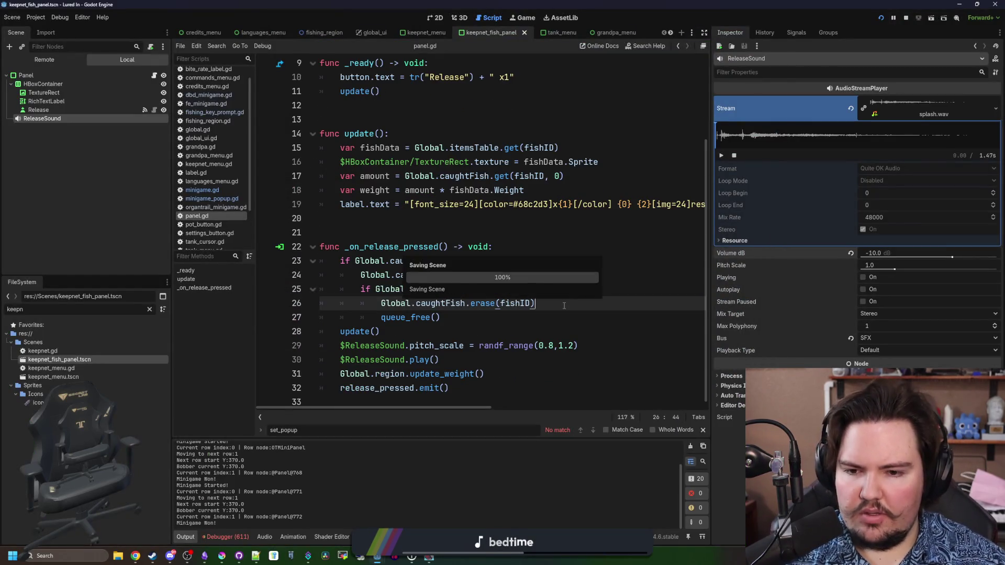
Open the debugger's error list and jump to the failing format call at line 115.
left_click(233, 536)
left_click(249, 441)
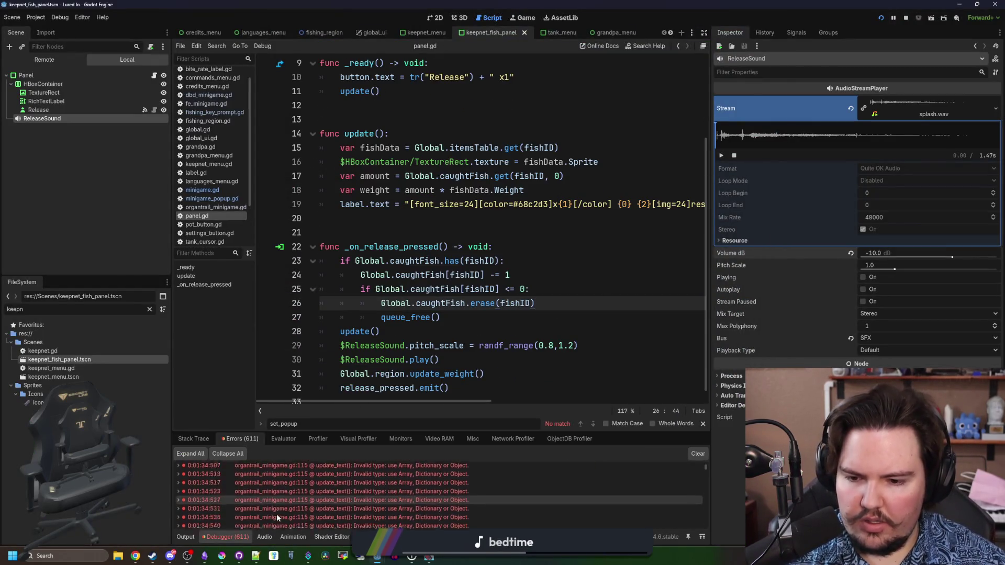
scroll(622, 500, "down", 20)
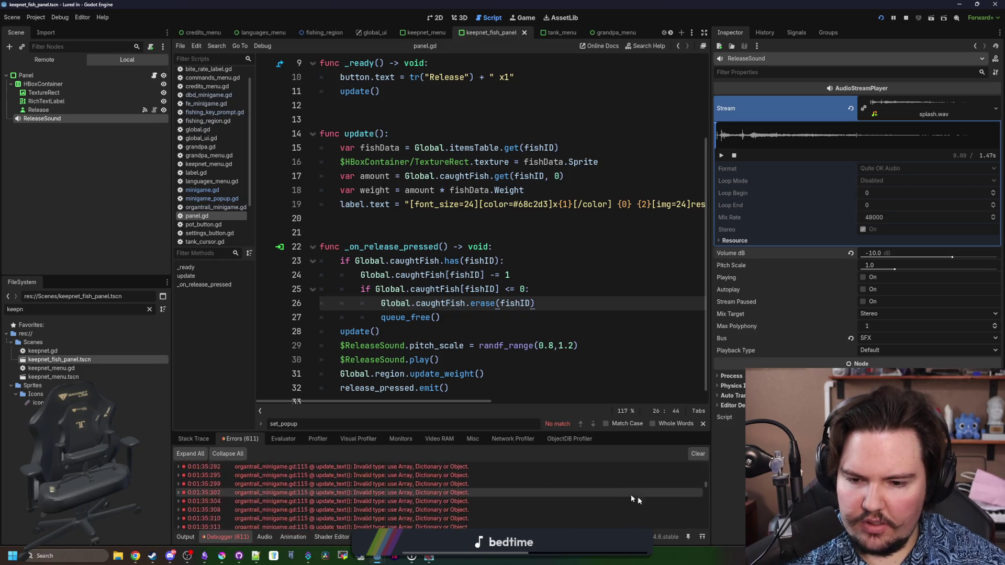
left_click(351, 521)
left_click_drag(710, 229, 967, 224)
scroll(723, 296, "up", 1)
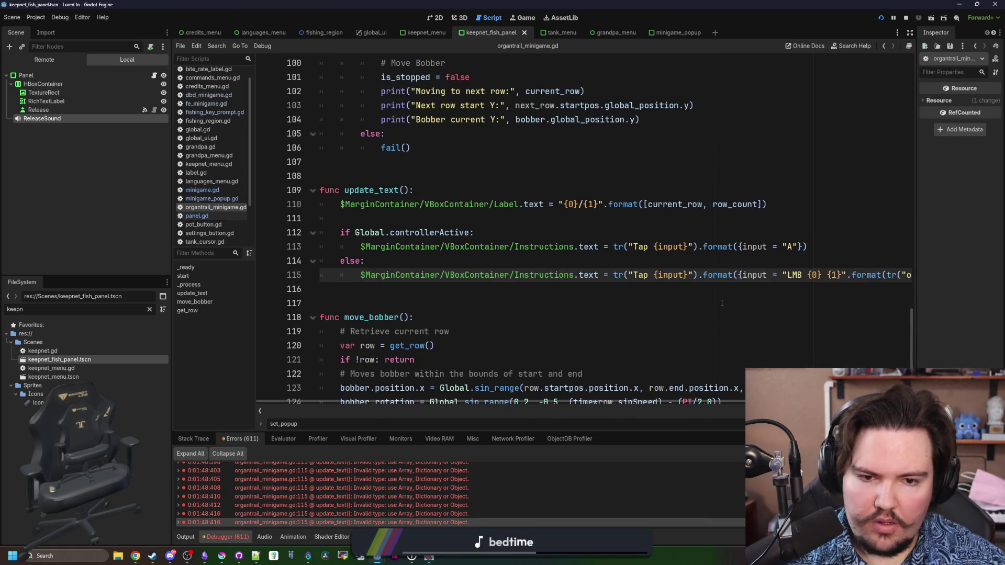
Wrap line 115's format arguments in square brackets as an array.
left_click(737, 400)
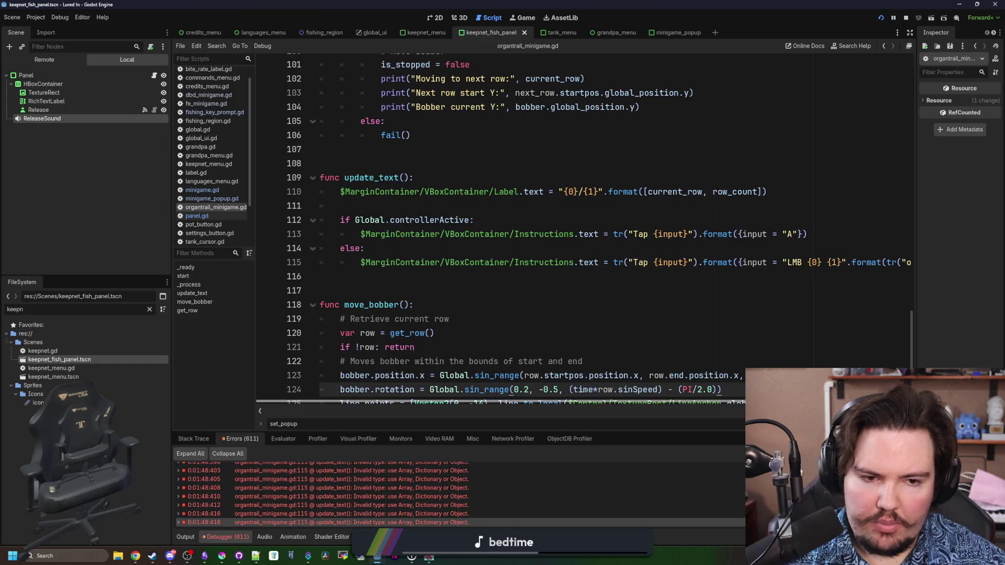
scroll(864, 337, "right", 2)
left_click(790, 262)
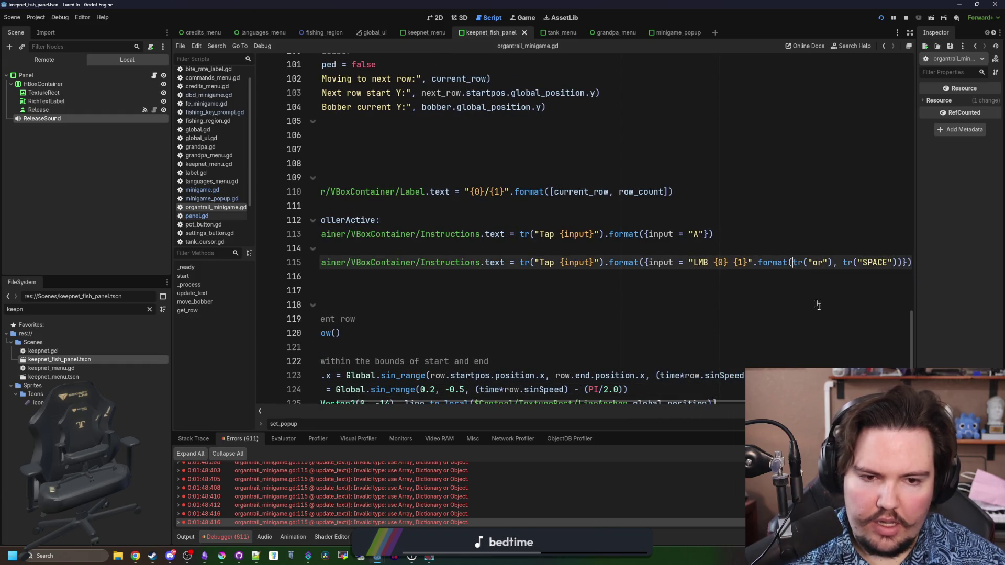
type("[")
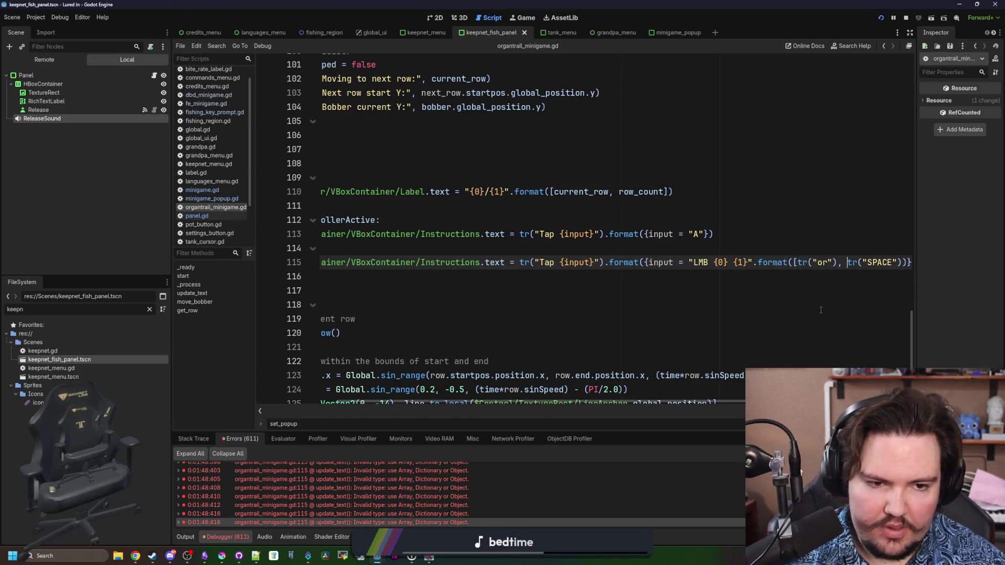
key("Right")
key("Right")
key("Right")
type("]")
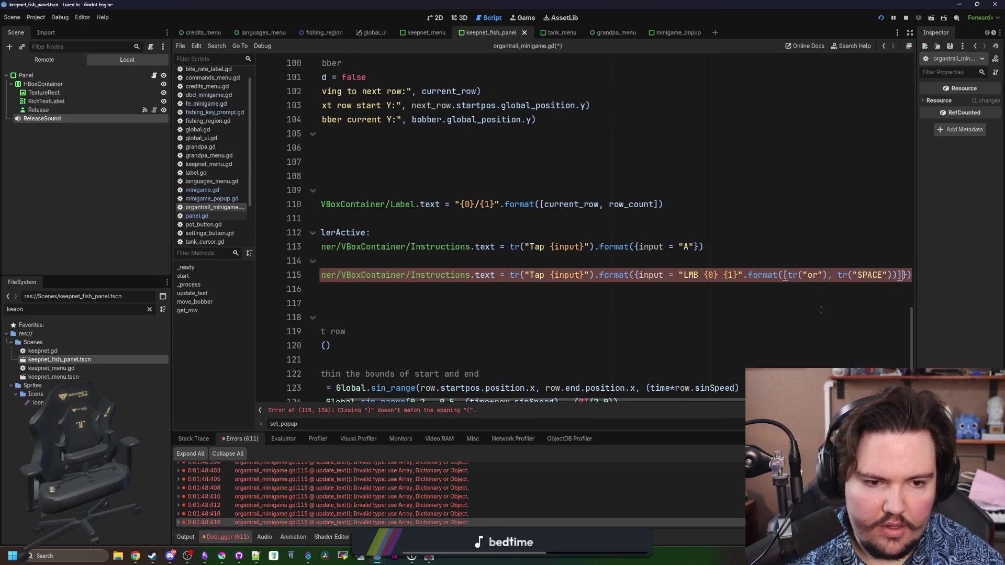
key("Left")
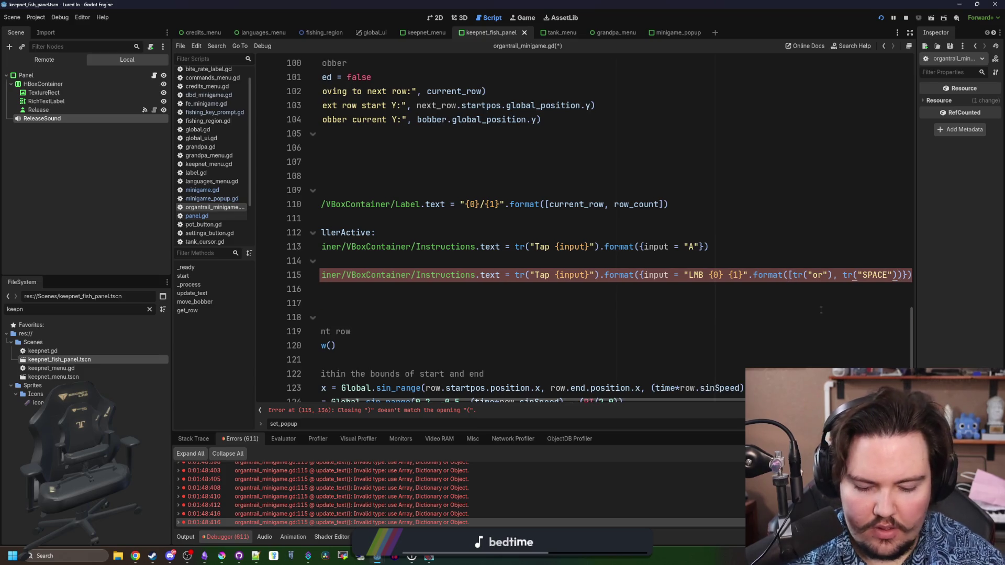
type("]")
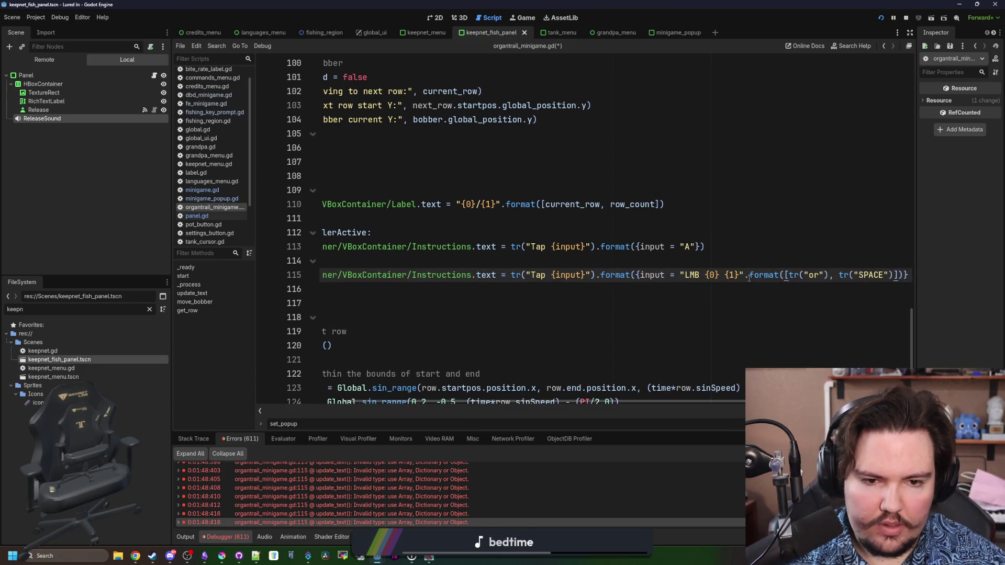
left_click_drag(749, 277, 903, 275)
type(")")
left_click(808, 251)
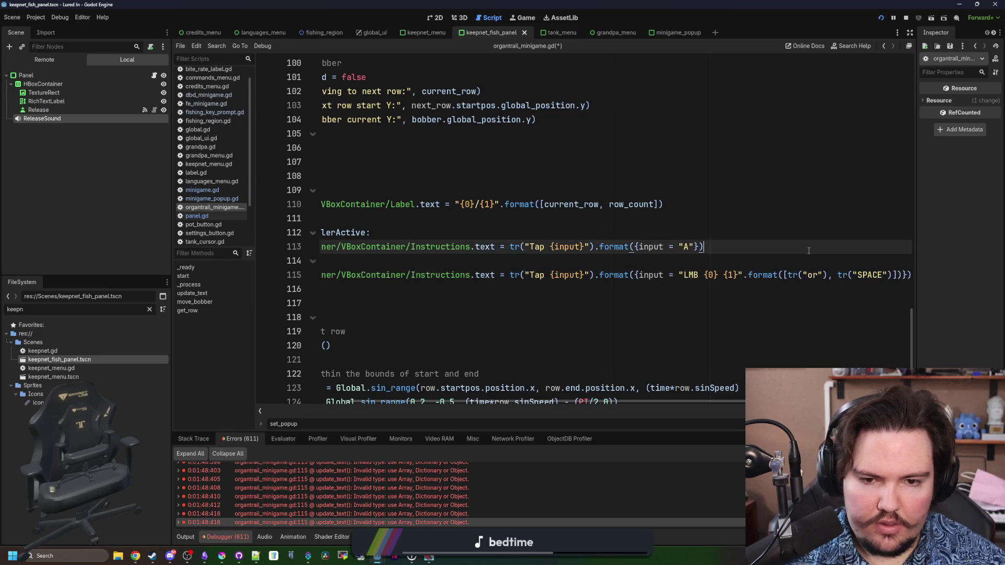
Search the whole project for 'SPACE' and open the WFminigame.gd line 30 match.
key("ctrl+shift+f")
type("SPACE")
key("Return")
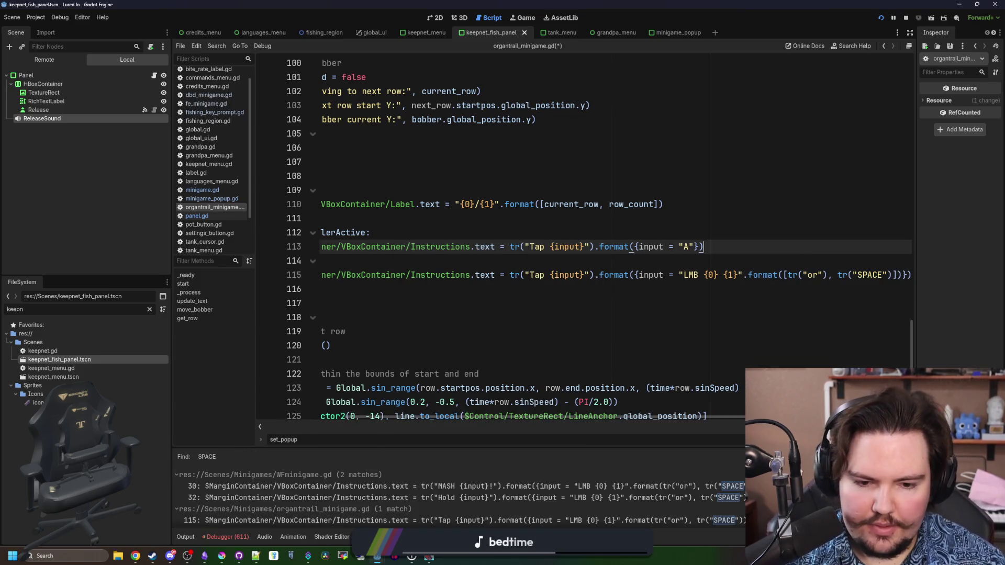
left_click(730, 486)
left_click(822, 234)
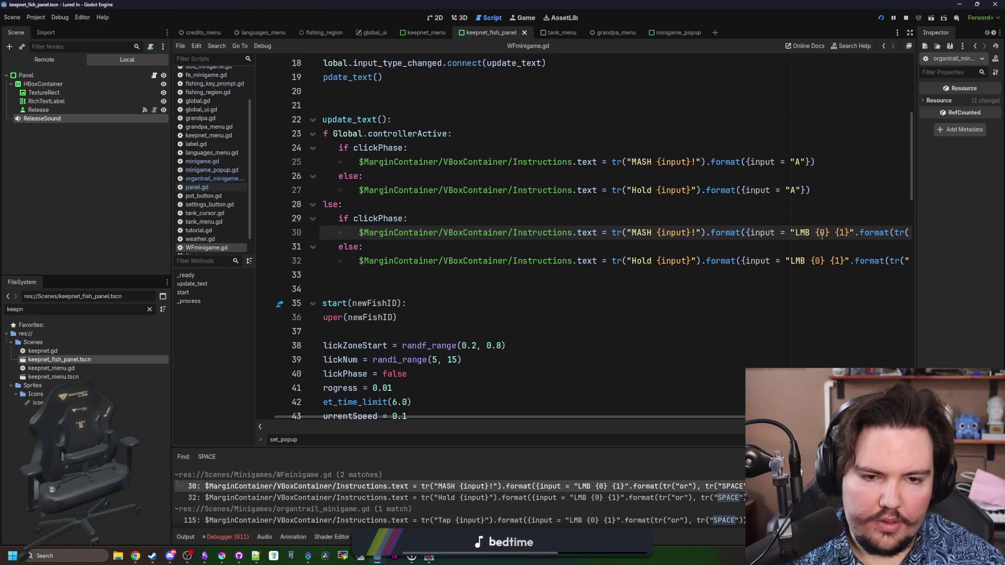
Wrap the format arguments on line 32 of WFminigame.gd in an array.
left_click(850, 250)
scroll(732, 340, "right", 5)
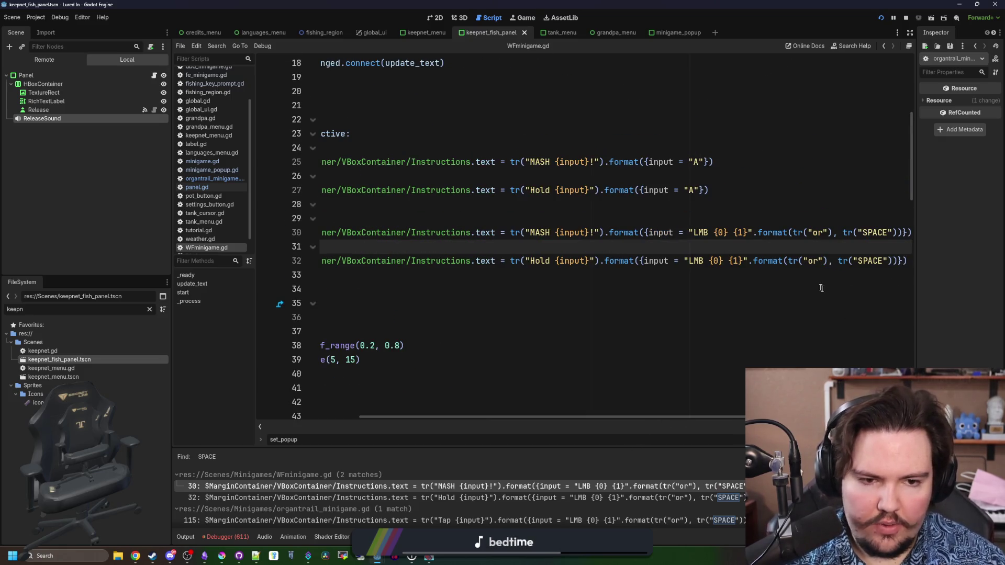
left_click_drag(754, 260, 893, 261)
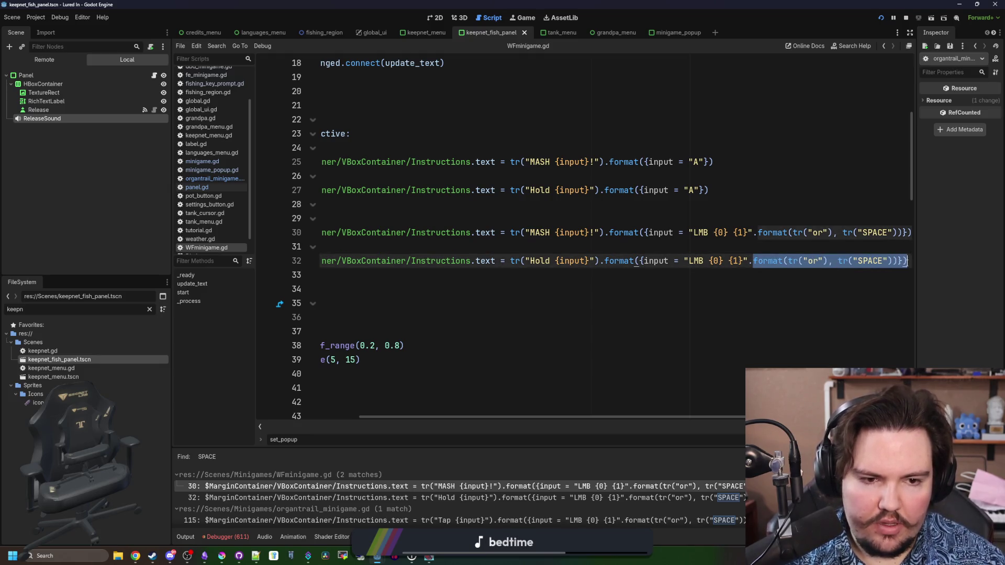
type("[")
key("ctrl+z")
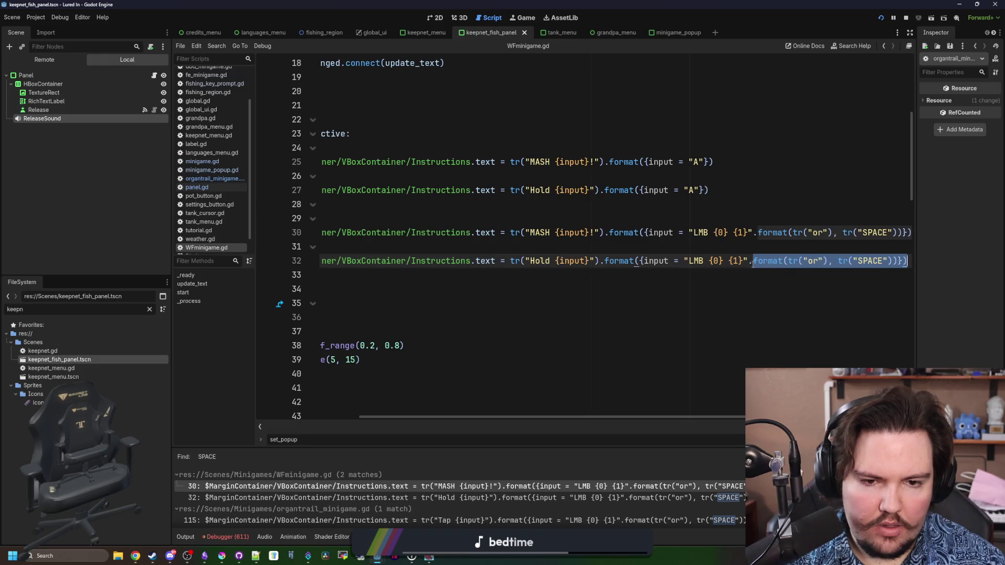
left_click_drag(753, 260, 894, 260)
key("ctrl+y")
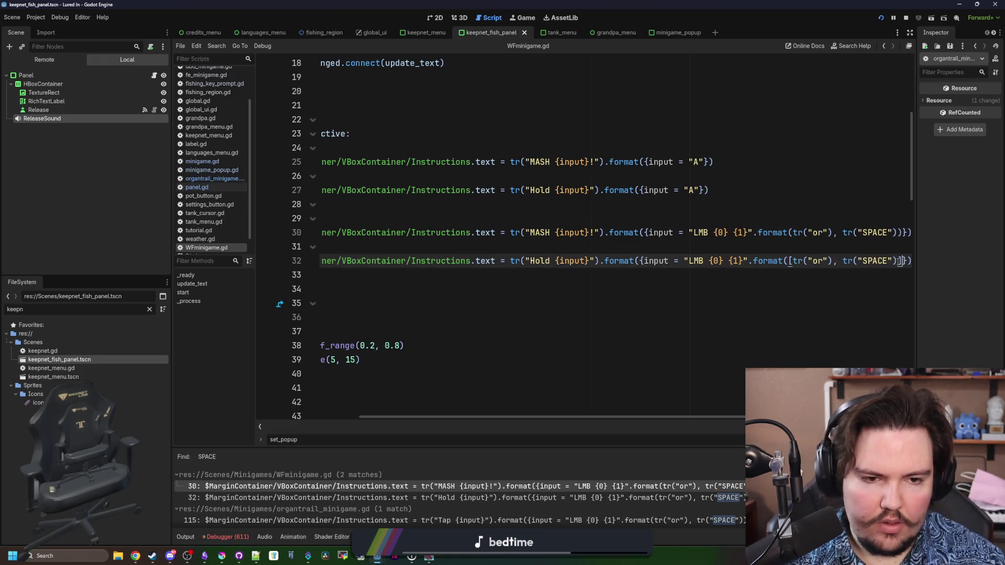
Replace line 30's arguments with the bracketed list, add missing parentheses, and save WFminigame.gd.
left_click_drag(758, 233, 932, 235)
type("format([tr(\"or\"), tr(\"SPACE\")]})")
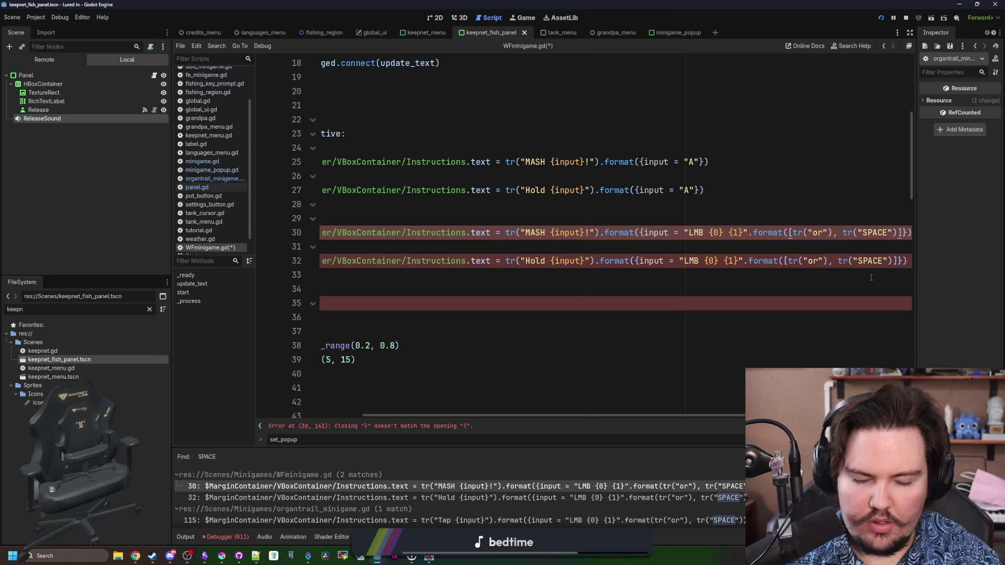
type(")")
key("Down")
key("Down")
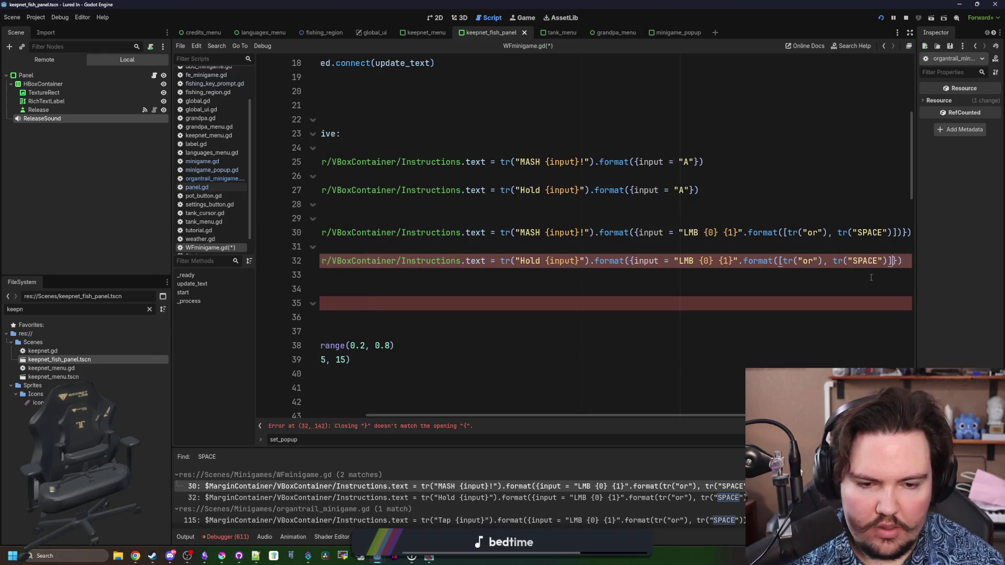
type(")")
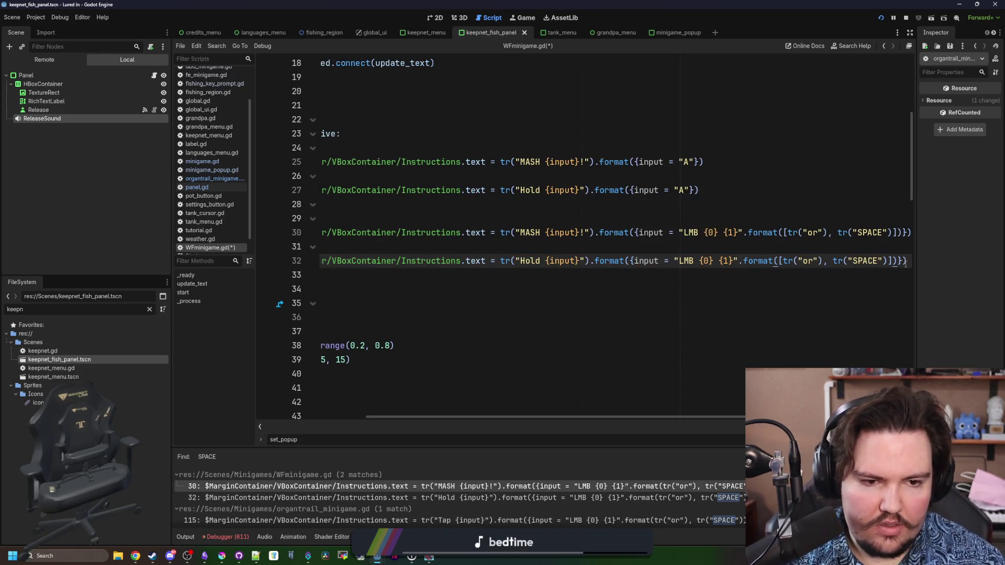
mouse_move(907, 262)
left_mouse_down()
mouse_move(678, 262)
mouse_move(740, 261)
left_mouse_up()
key("ctrl+c")
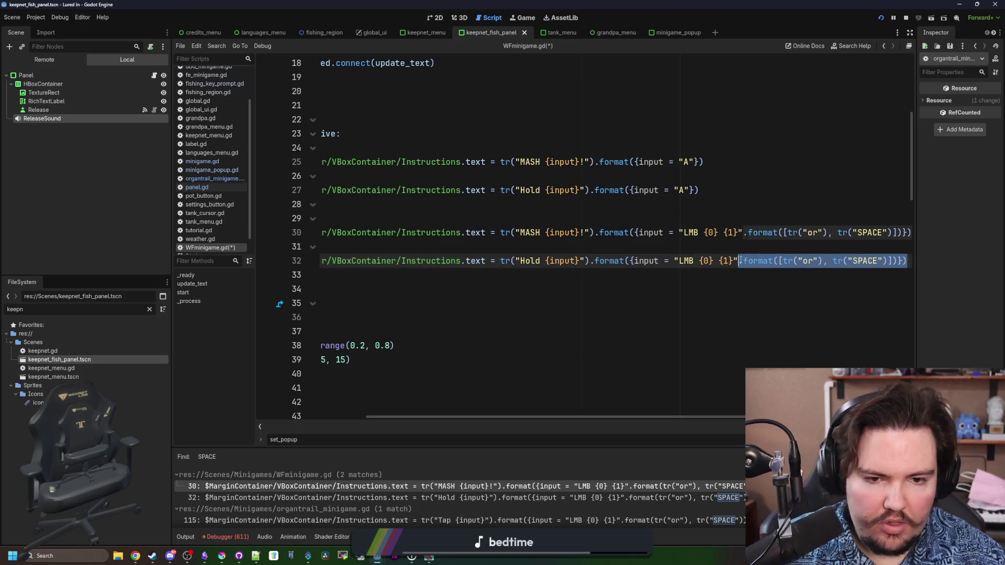
left_click(662, 330)
key("ctrl+s")
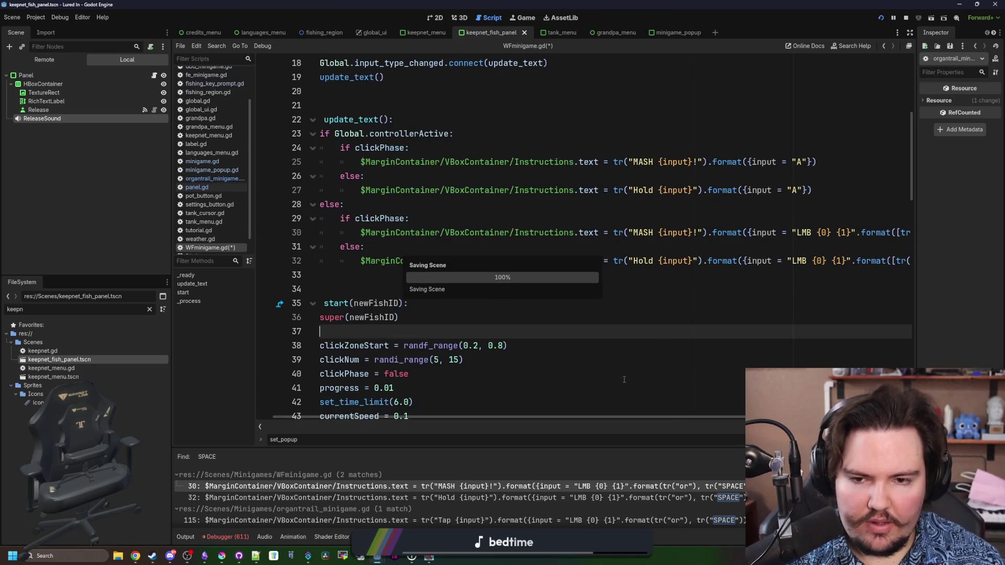
Replace the format arguments on fe_minigame.gd line 17 with the bracketed list and save.
left_click(694, 487)
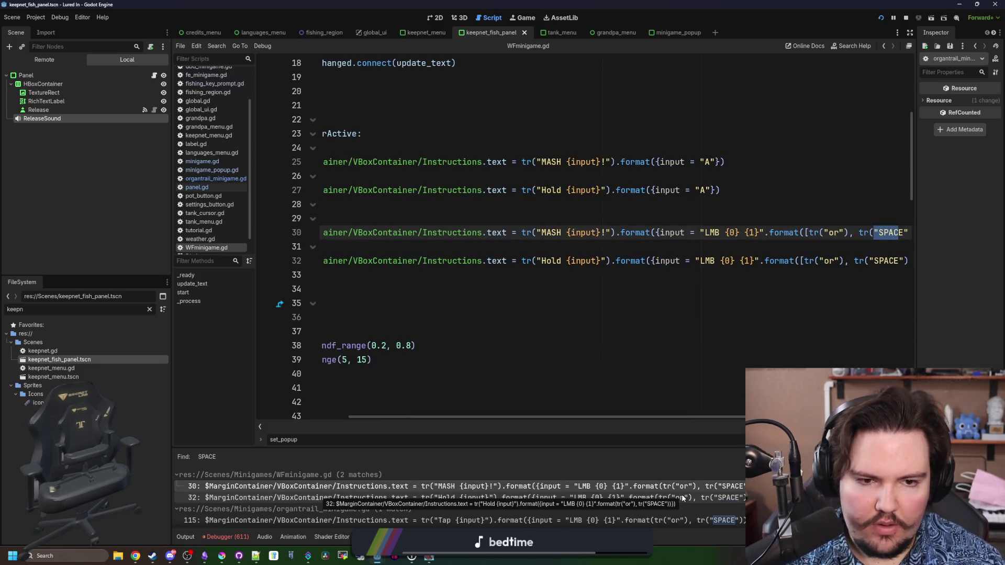
left_click(683, 498)
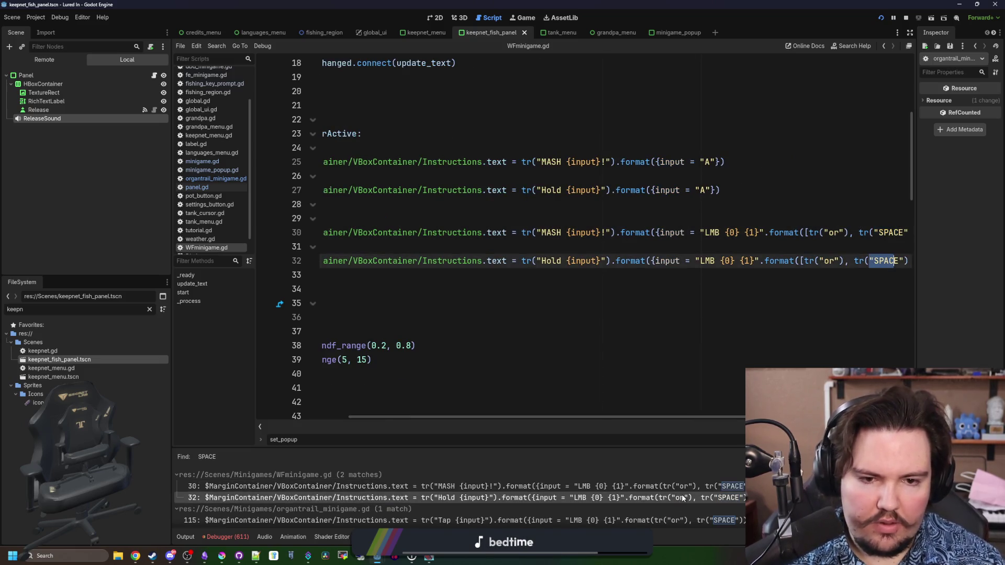
scroll(696, 487, "down", 2)
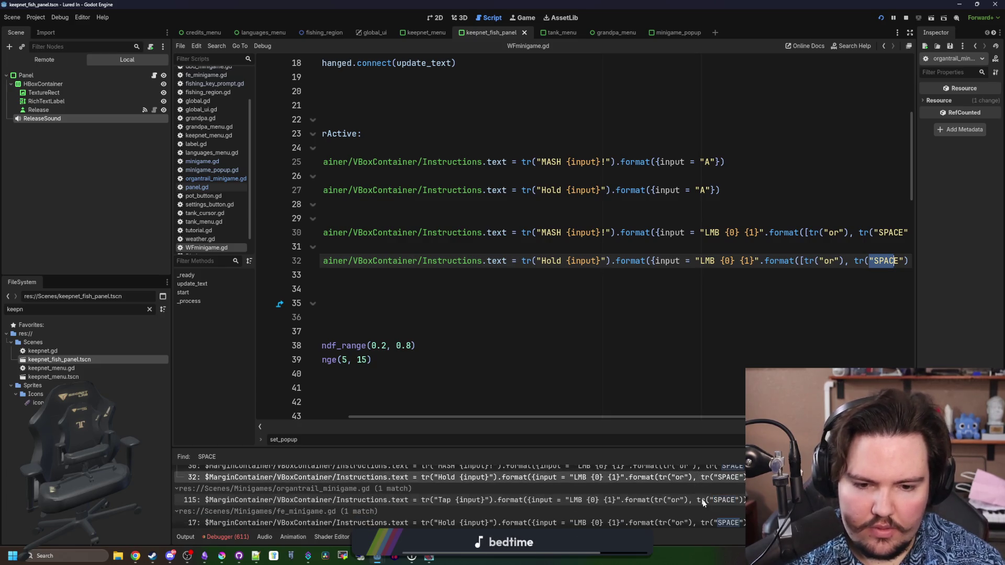
left_click(702, 500)
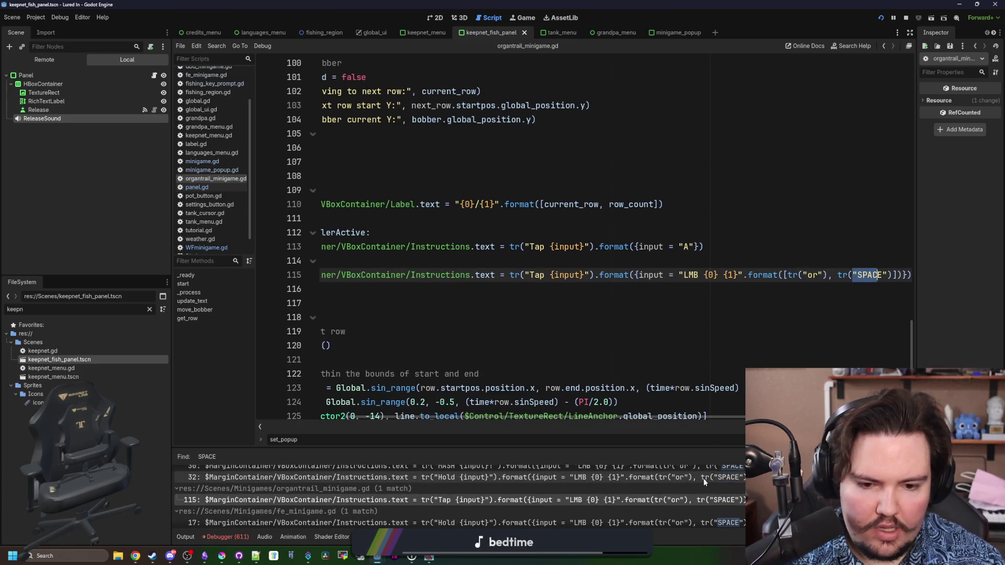
scroll(696, 497, "down", 1)
left_click(696, 508)
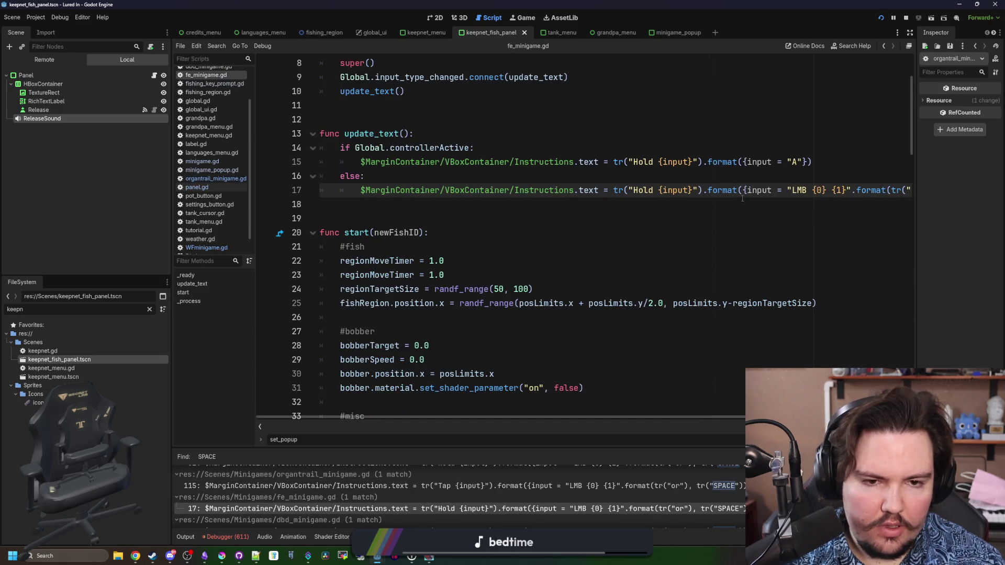
left_click_drag(850, 190, 956, 191)
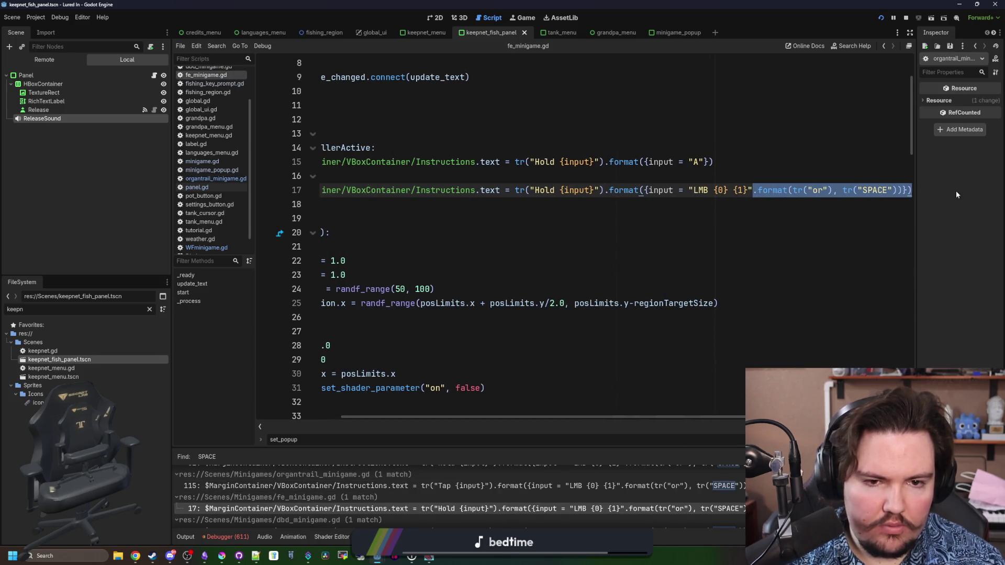
key("ctrl+v")
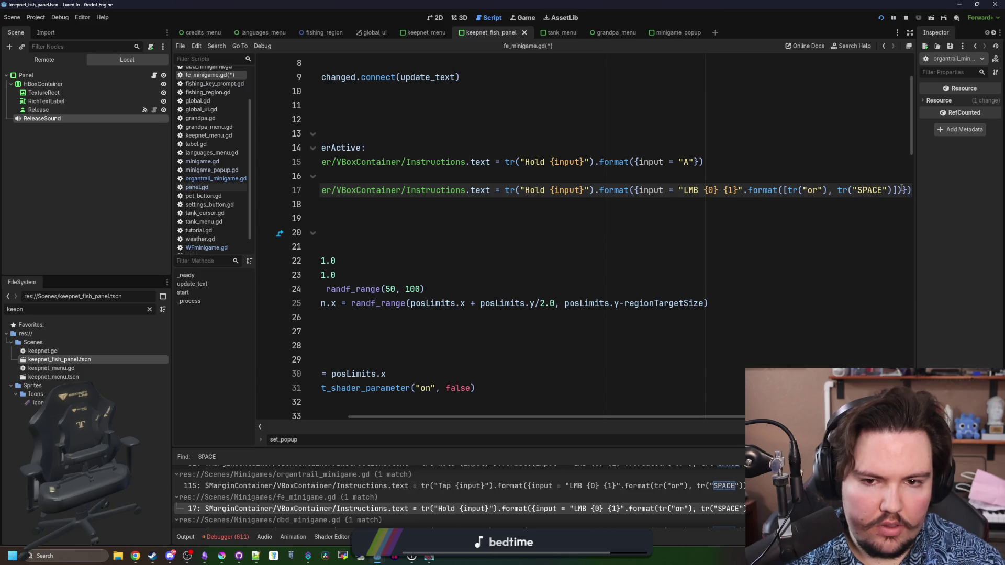
key("Down")
key("Down")
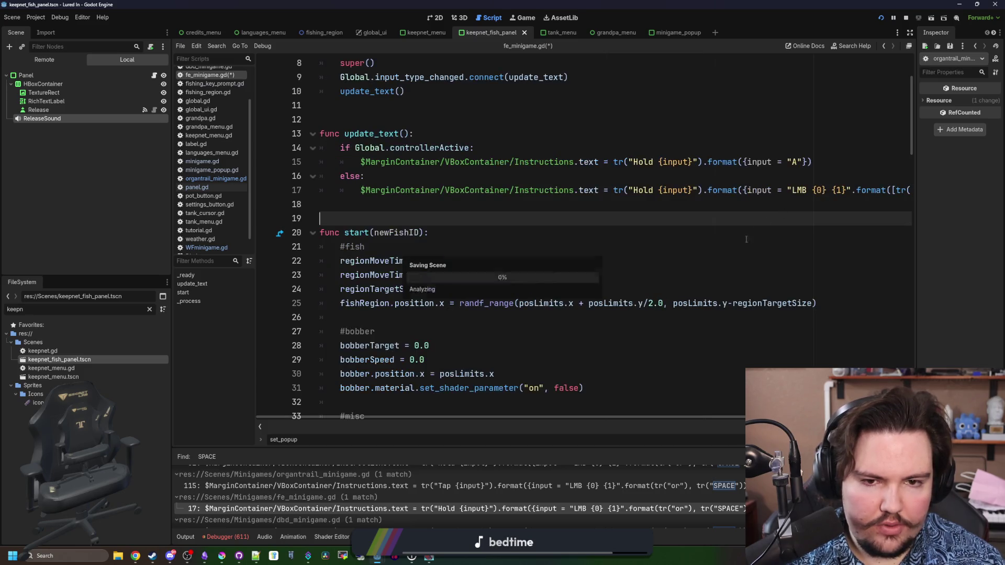
key("ctrl+s")
Replace the format arguments on dbd_minigame.gd line 23 with the bracketed list and save.
scroll(635, 503, "down", 2)
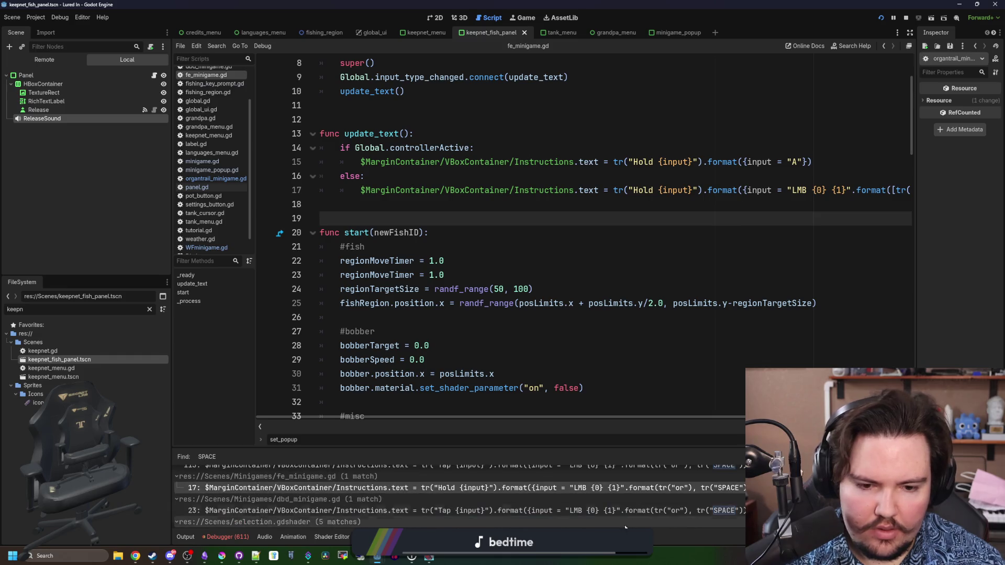
left_click(670, 510)
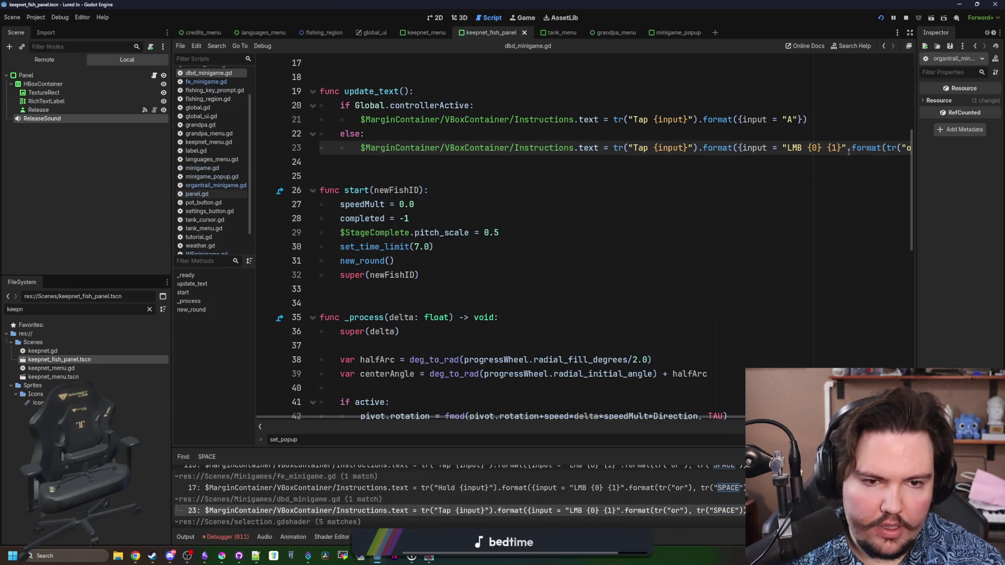
left_click_drag(848, 152, 911, 152)
key("ctrl+v")
left_click(705, 196)
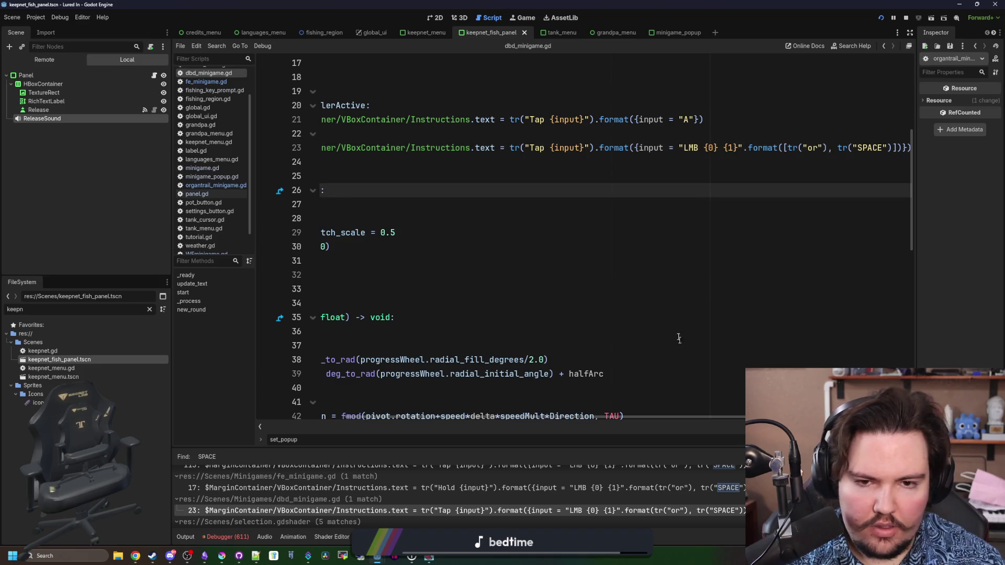
key("ctrl+s")
Bracket the or/SPACE arguments on fishing_key_prompt.gd line 20, save, and show the errors.
scroll(678, 489, "down", 3)
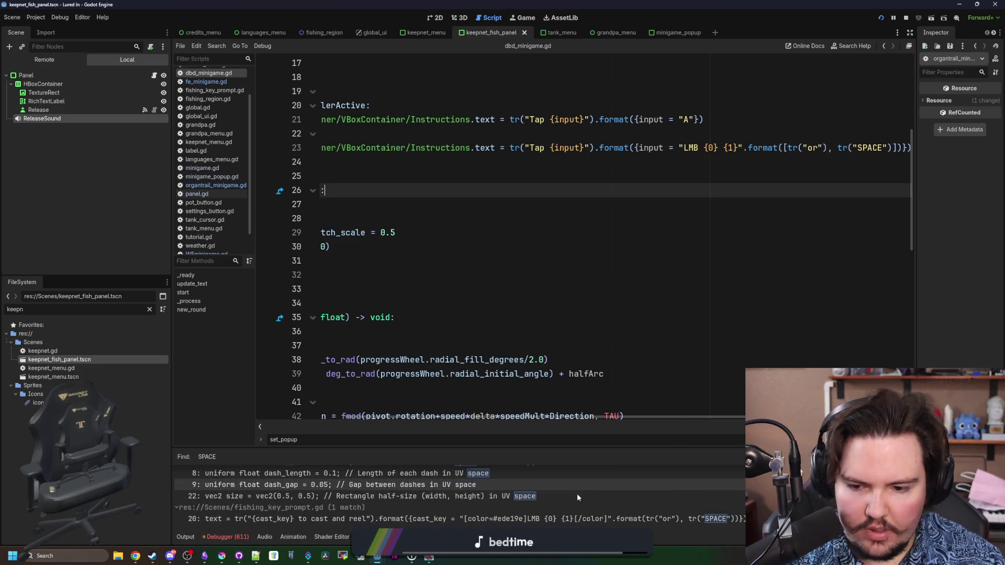
left_click(577, 519)
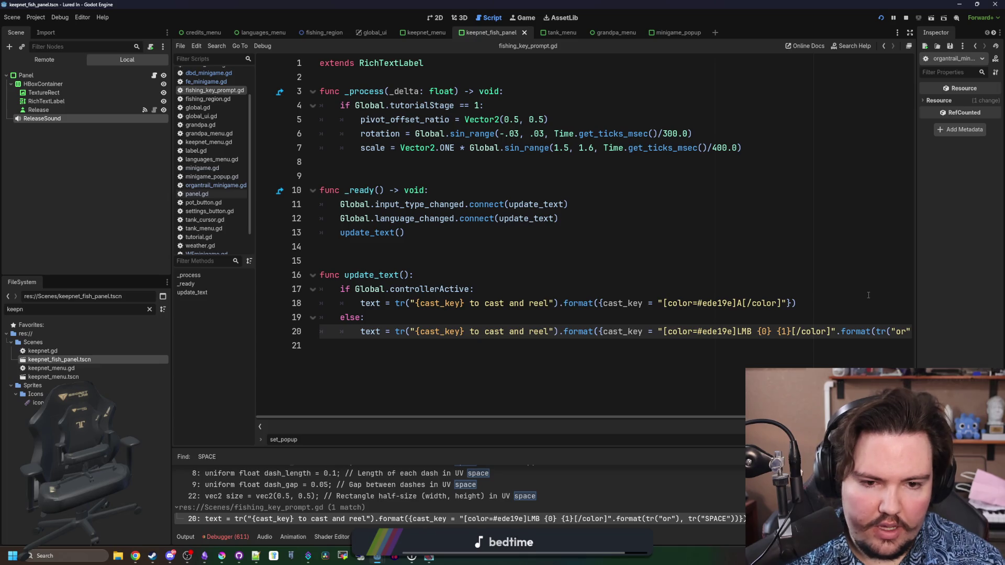
left_click(758, 331)
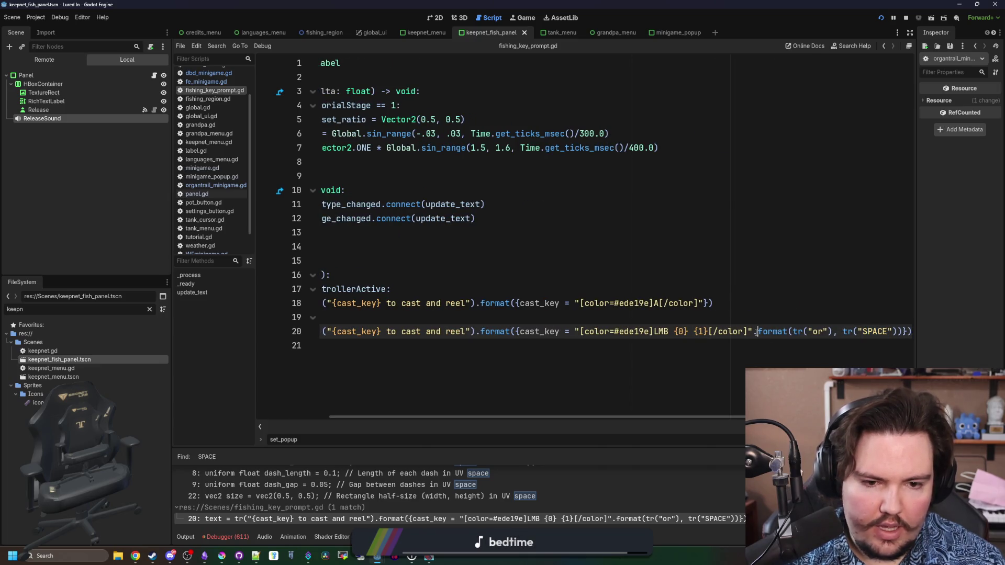
left_click_drag(792, 331, 897, 331)
type("[")
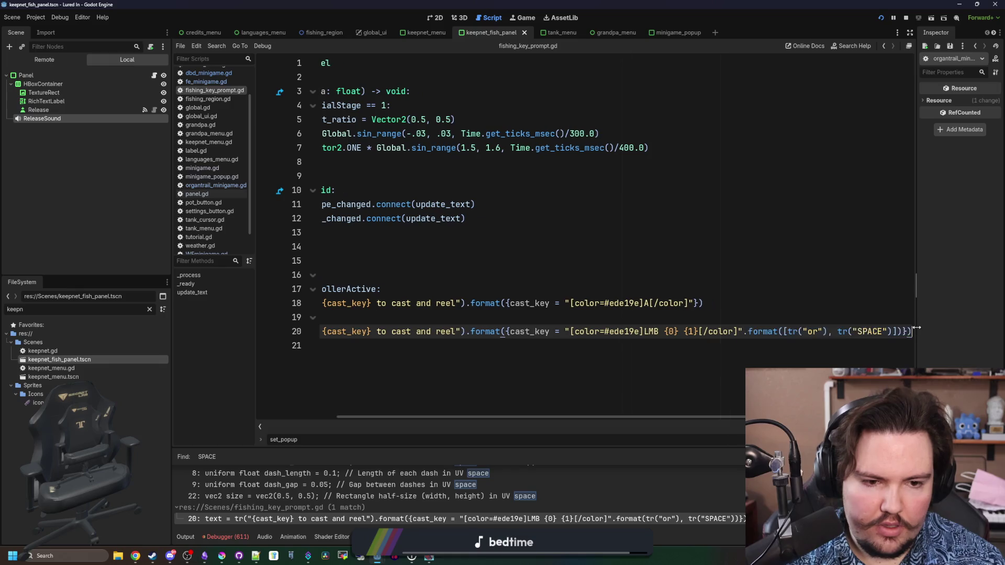
key("Home")
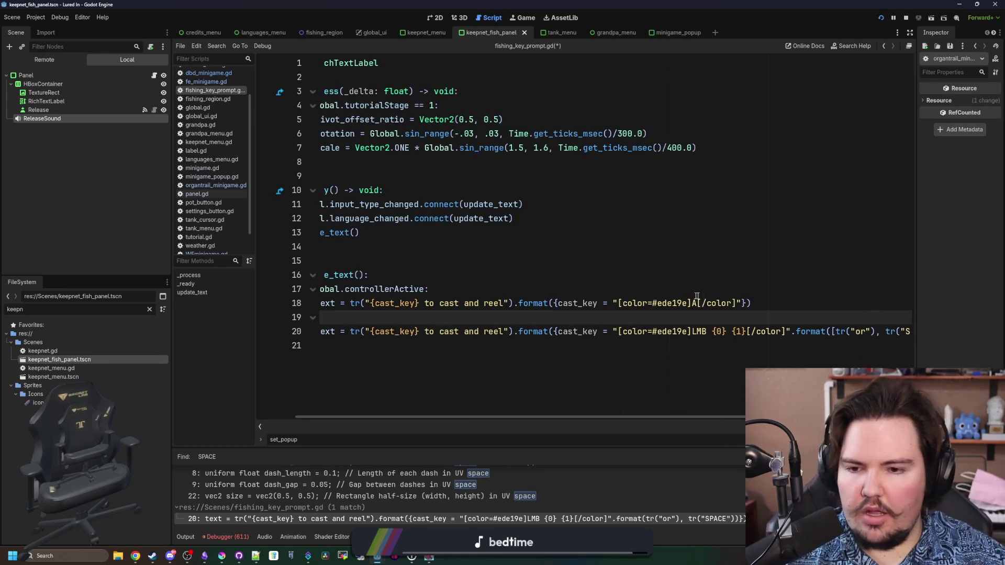
key("Up")
key("Up")
key("Up")
key("ctrl+s")
left_click(242, 537)
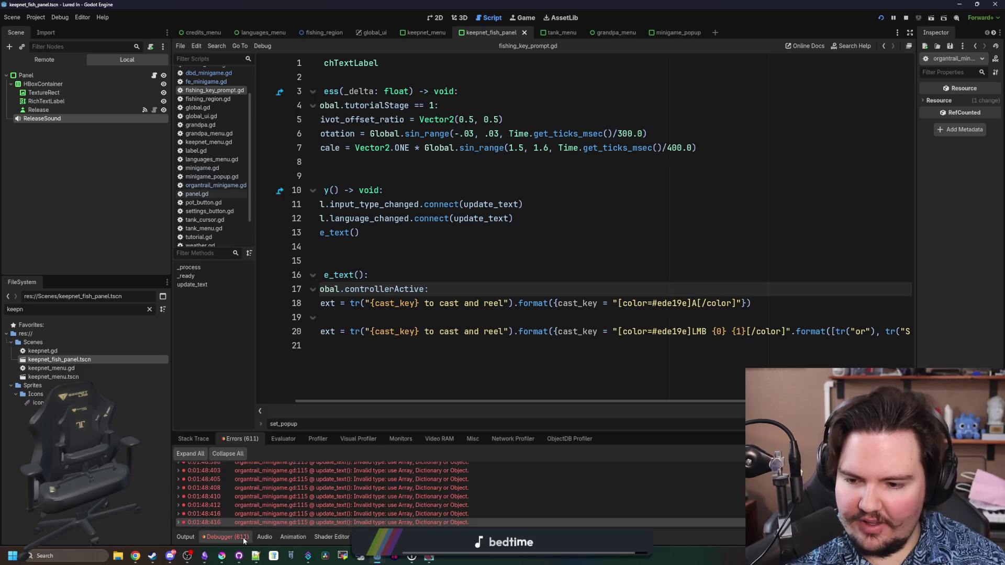
Open fe_minigame.gd at its failing update_text line from the error list.
scroll(314, 500, "up", 10)
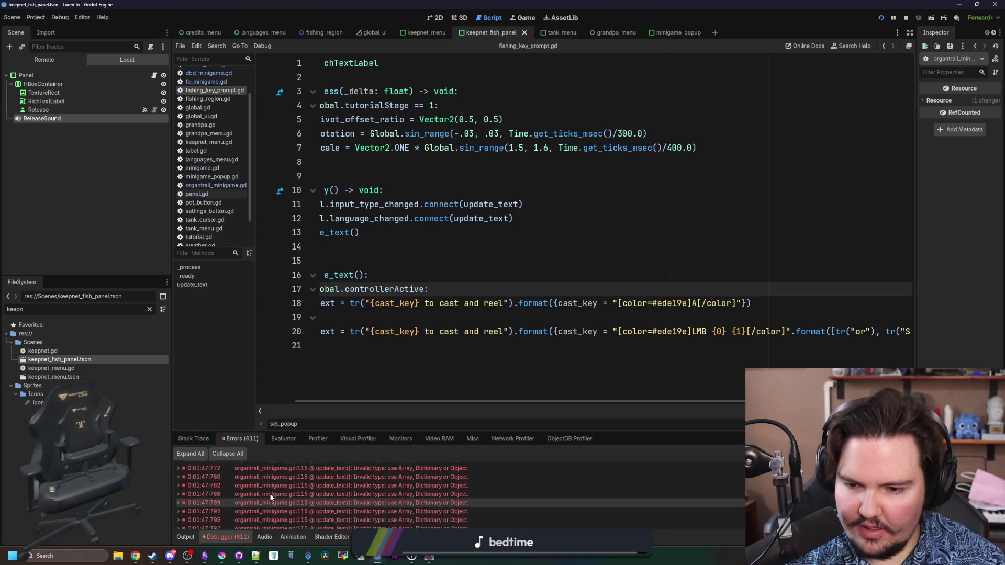
scroll(385, 492, "up", 15)
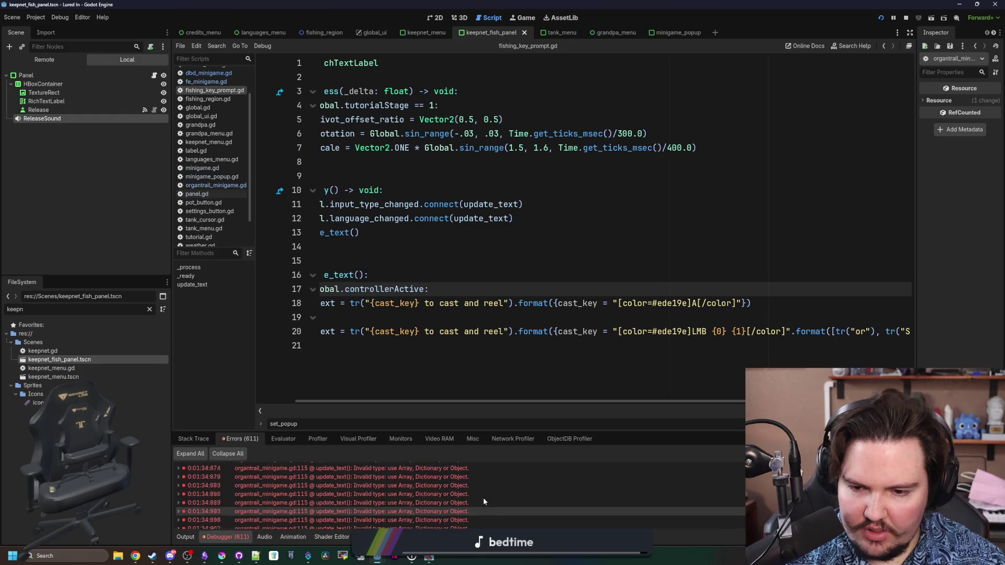
scroll(484, 501, "down", 2)
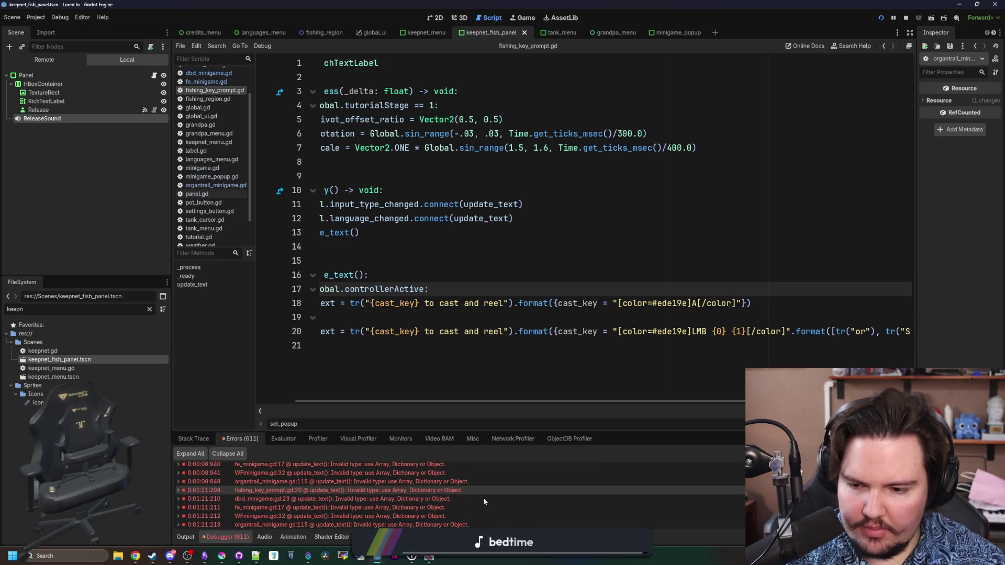
scroll(483, 502, "down", 1)
left_click(435, 500)
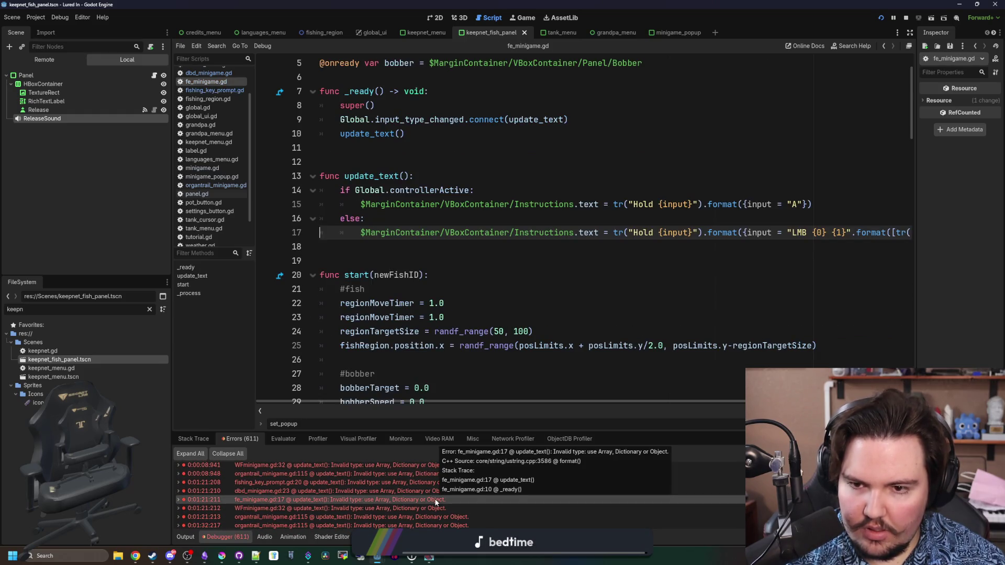
scroll(479, 496, "up", 5)
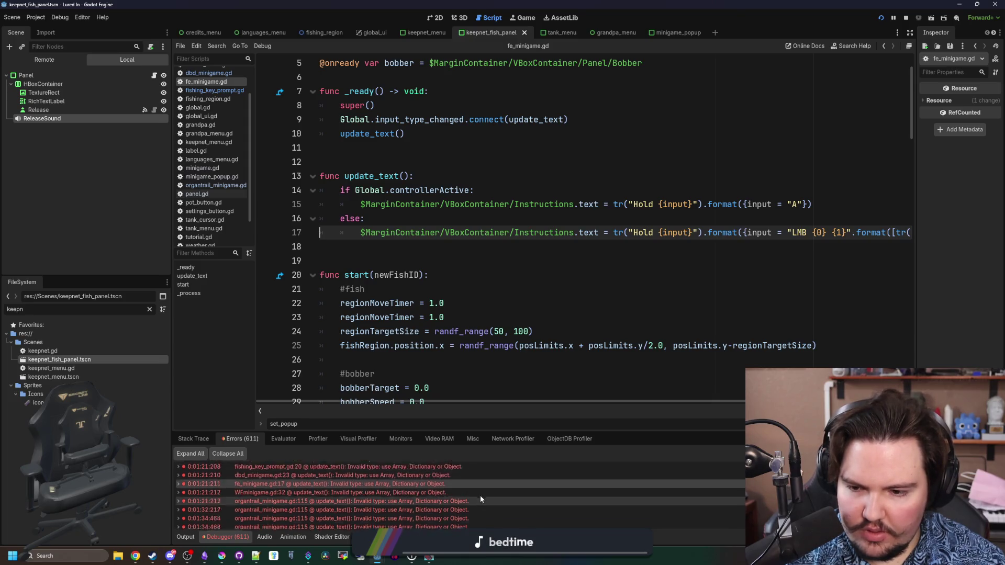
left_click(559, 313)
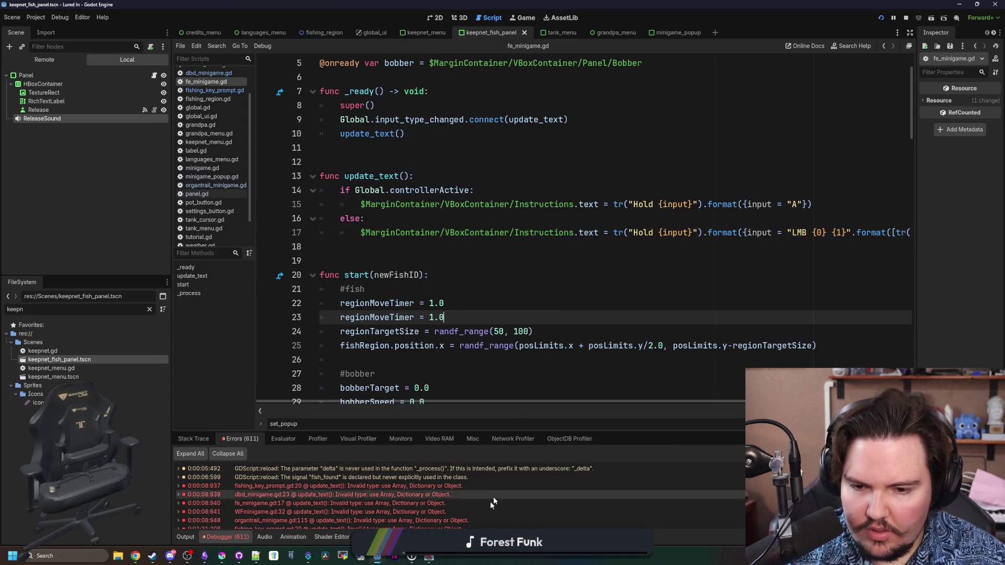
Run the keepnet scene with F6, close and stop it, then select Panel and ReleaseSound.
key("F6")
left_click_drag(524, 347, 524, 225)
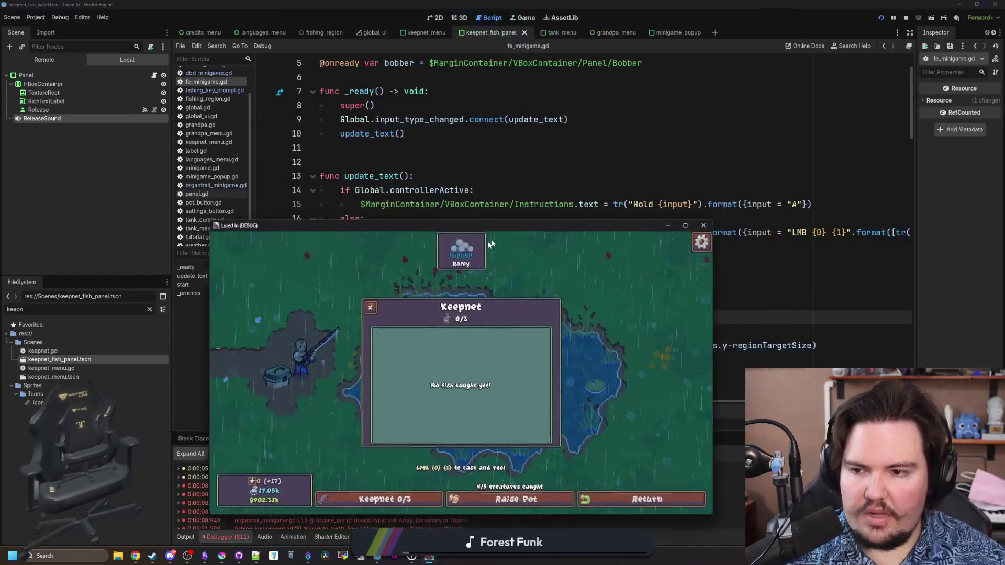
left_click(905, 18)
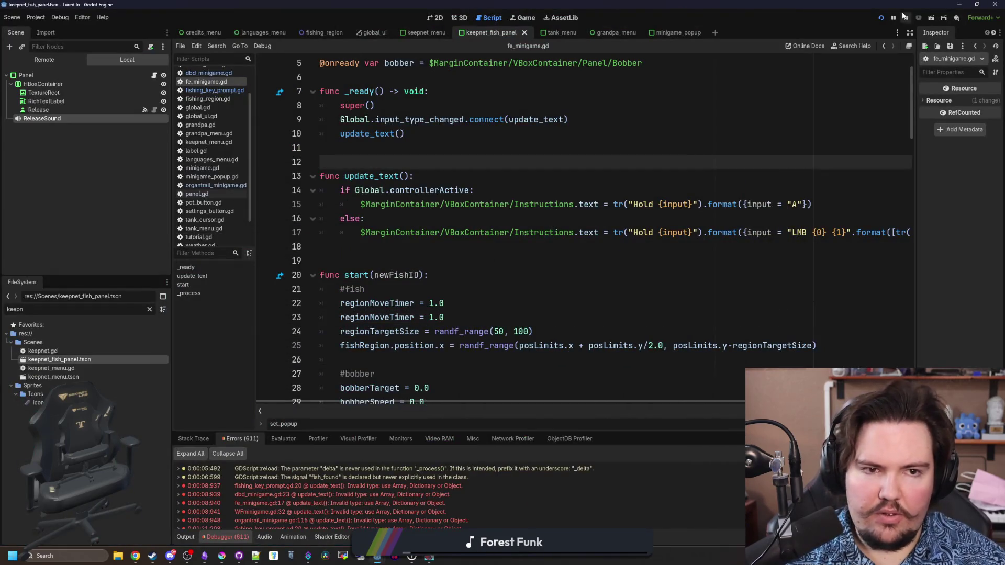
left_click(568, 119)
left_click(31, 62)
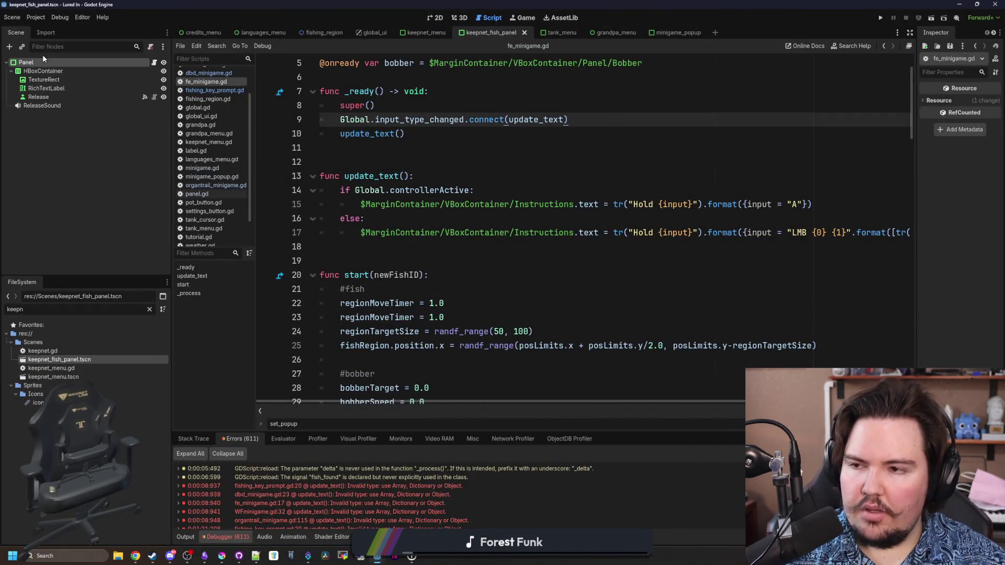
left_click(41, 107)
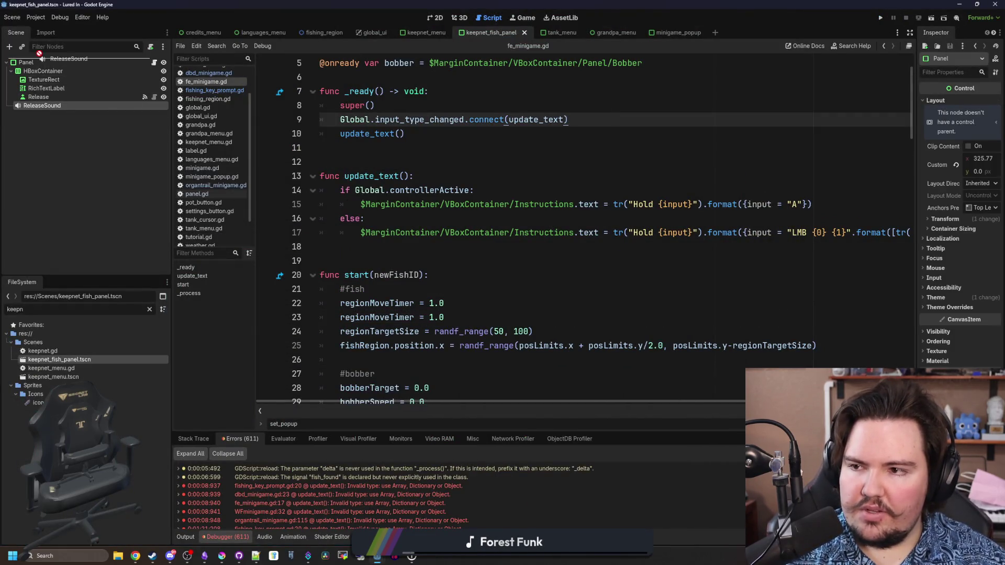
Open panel.gd, insert and remove a ReleaseSound reference on line 28, save, and run the project.
left_click(154, 63)
scroll(426, 310, "down", 1)
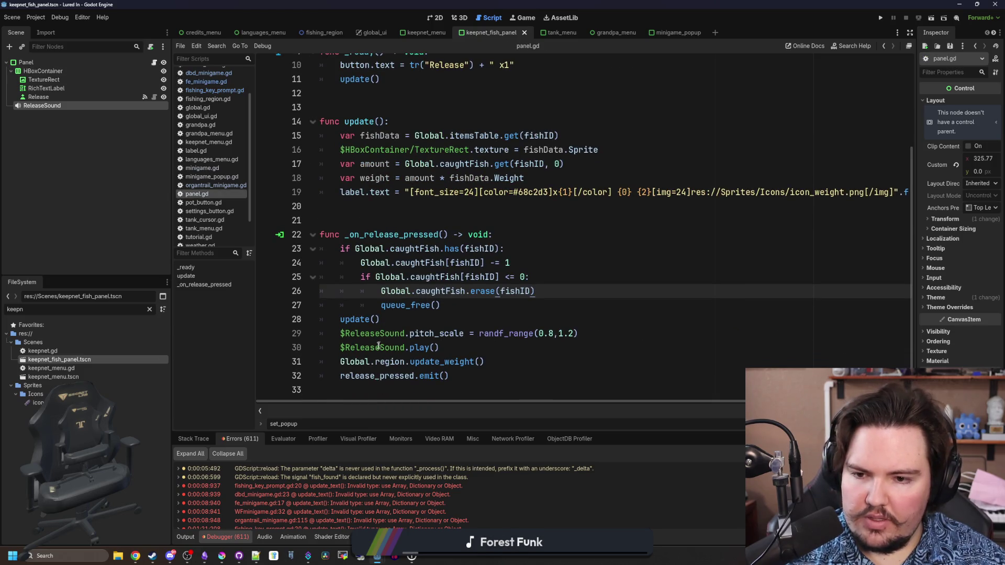
left_click(424, 323)
mouse_move(63, 106)
left_mouse_down()
mouse_move(397, 329)
mouse_move(399, 320)
mouse_move(381, 320)
left_mouse_up()
scroll(387, 330, "up", 1)
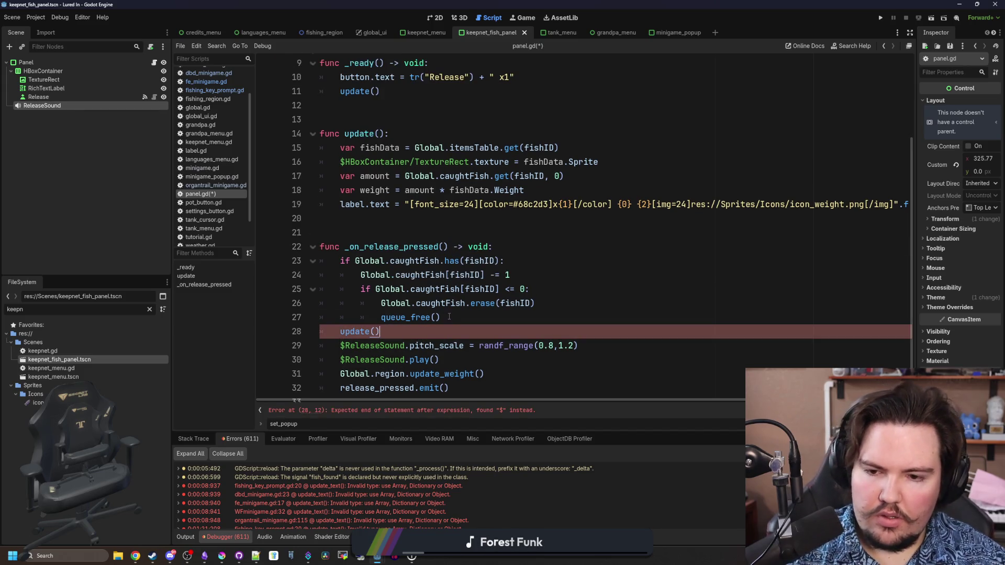
key("BackSpace")
key("ctrl+s")
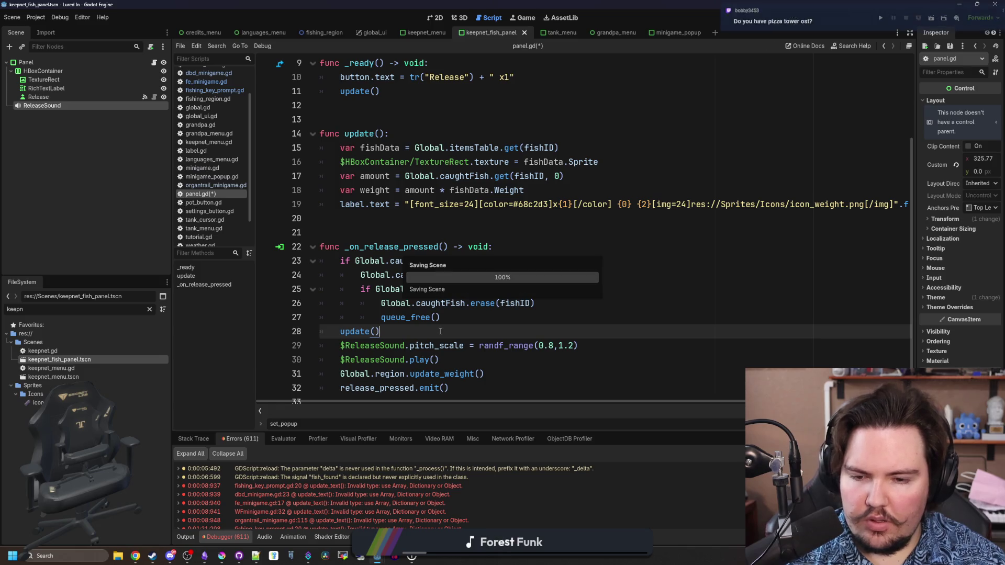
left_click(881, 19)
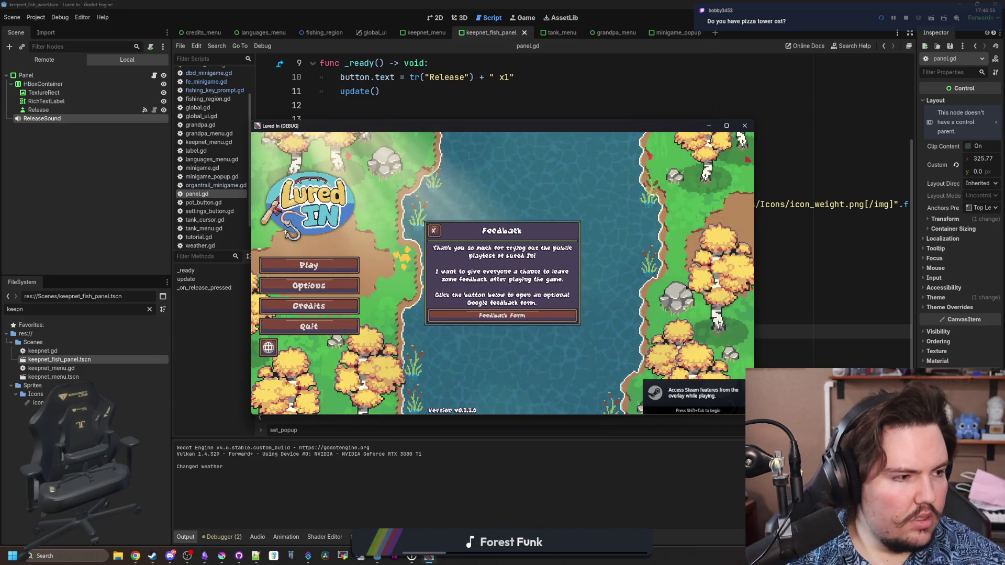
Dismiss Feedback and Welcome Back, then travel to the Pond for free.
left_click(433, 230)
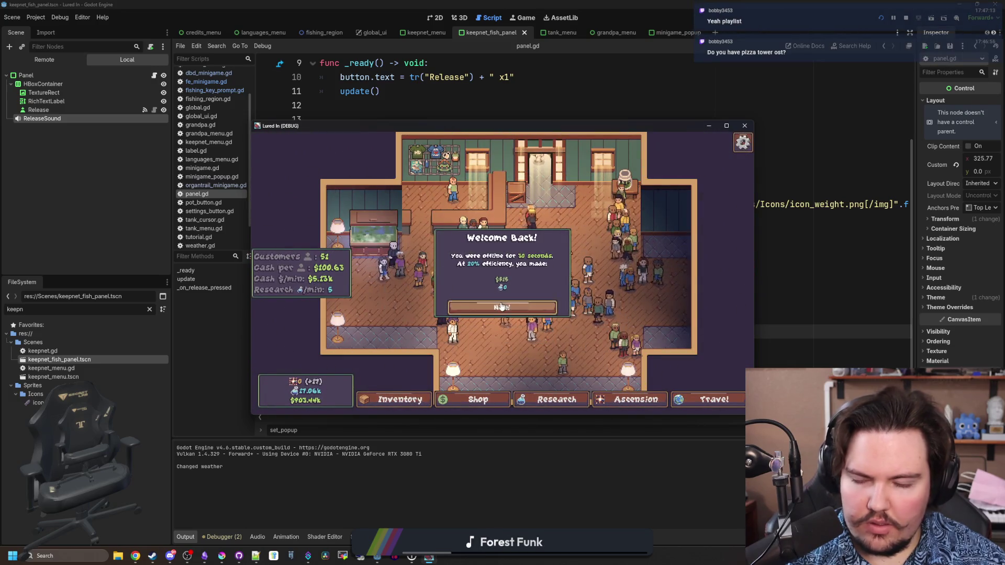
left_click(502, 307)
left_click(679, 408)
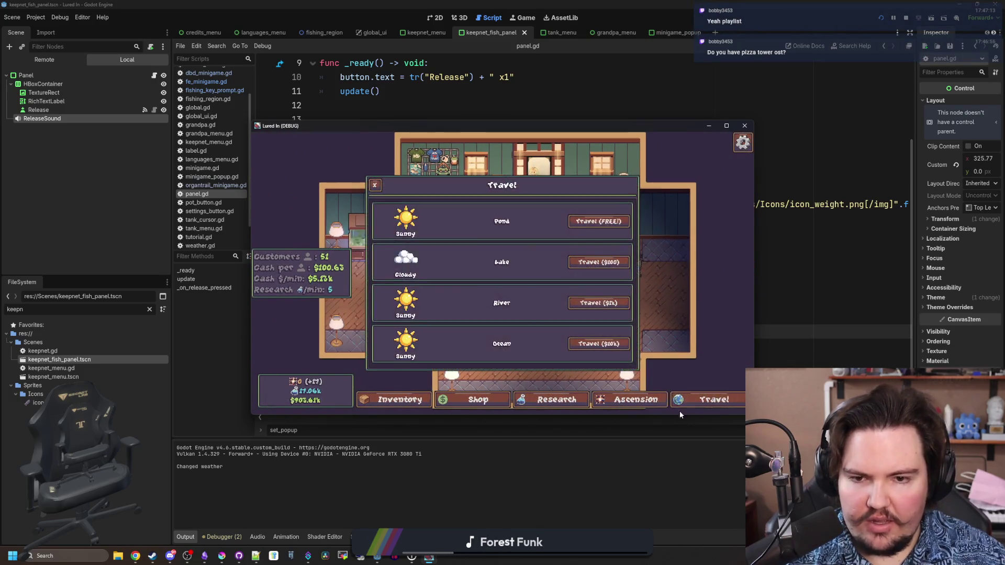
left_click(590, 230)
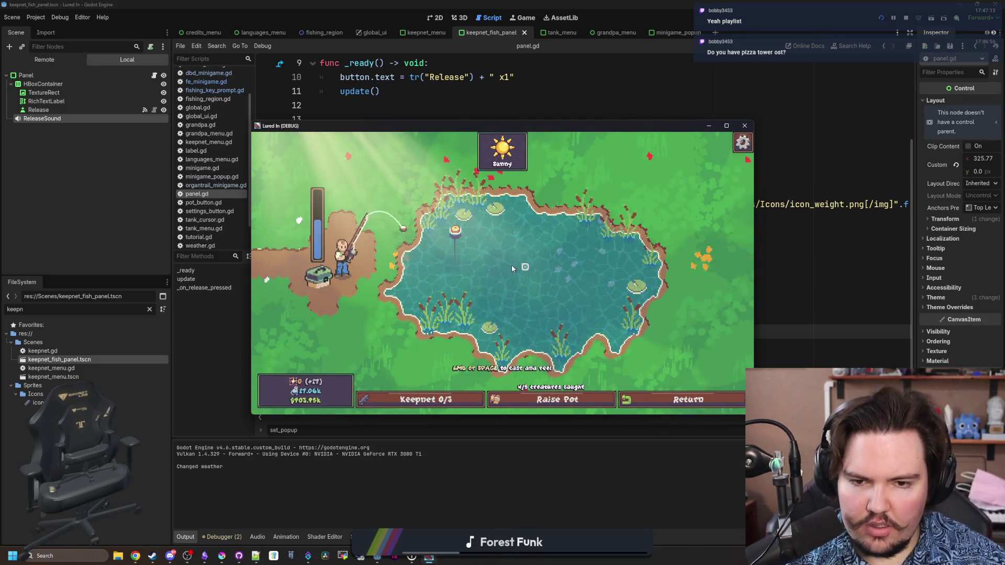
Cast into the pond and win the reel minigame to catch a Minnow.
left_click(512, 268)
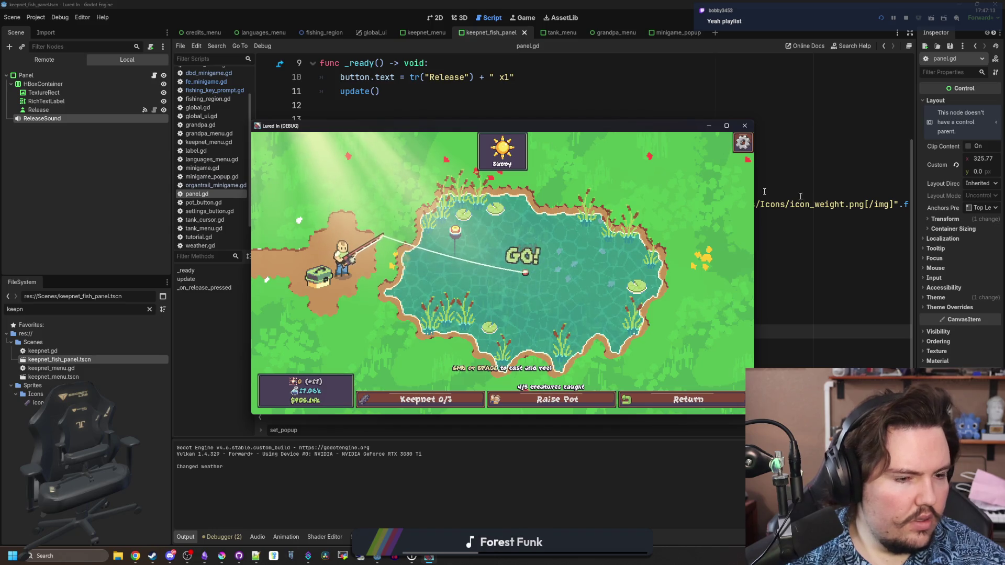
left_click(598, 227)
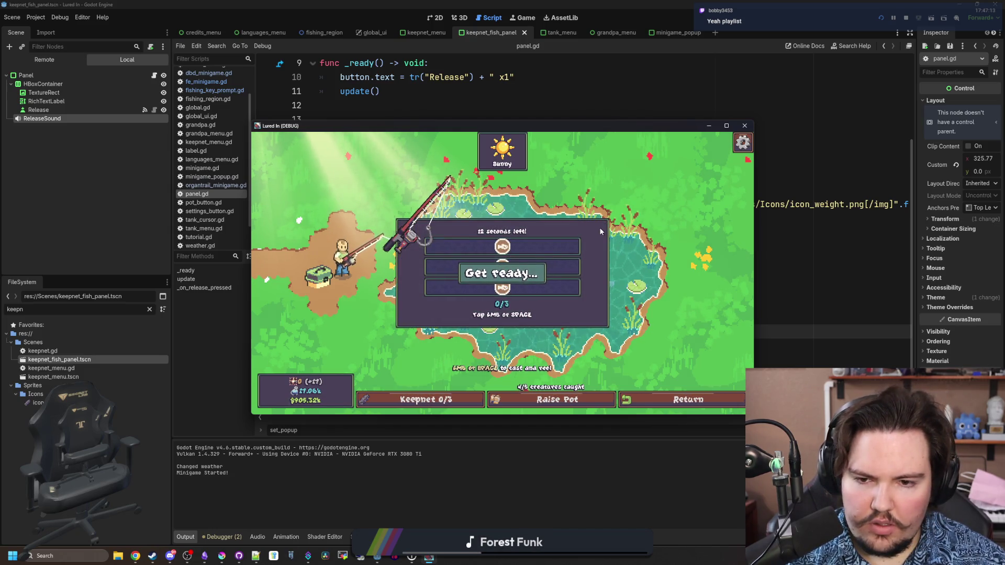
left_click(580, 232)
left_click(579, 231)
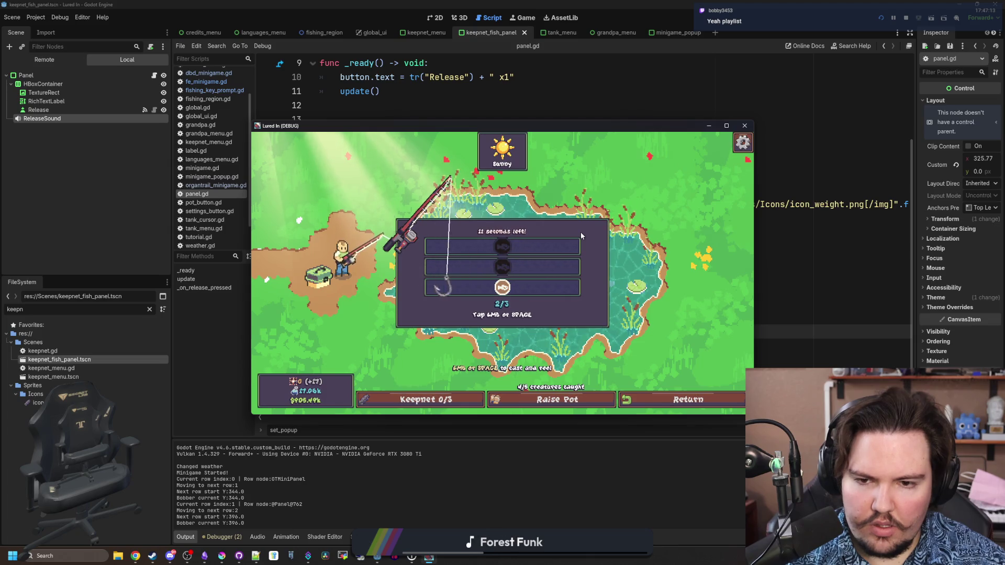
left_click(580, 231)
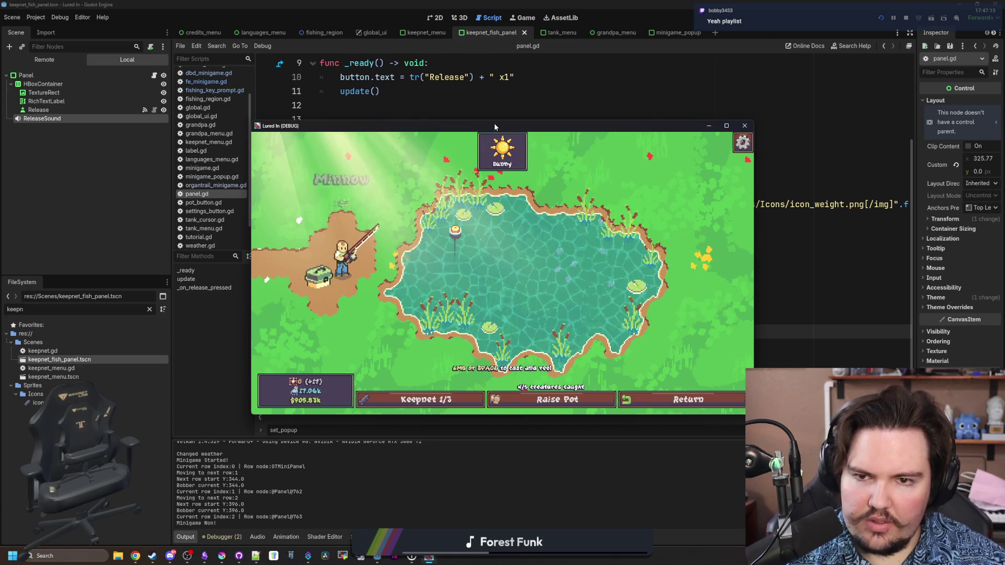
mouse_move(494, 124)
left_mouse_down()
mouse_move(464, 482)
mouse_move(432, 174)
left_mouse_up()
Release the Minnow from the keepnet and close the game to stop debugging.
left_click(366, 448)
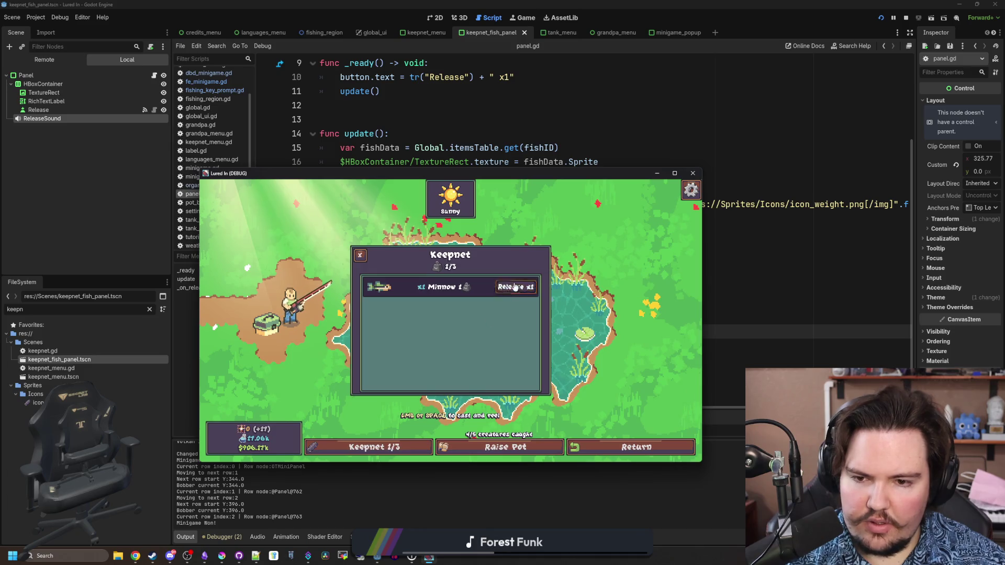
left_click(515, 287)
left_click(692, 173)
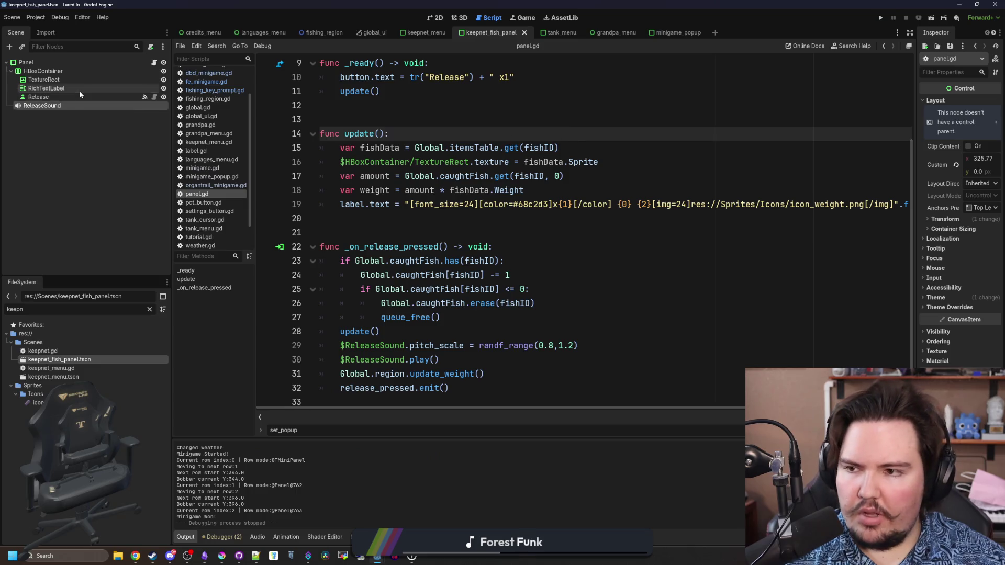
Inspect the ReleaseSound node's audio settings in a widened Inspector and preview the sound.
left_click(47, 105)
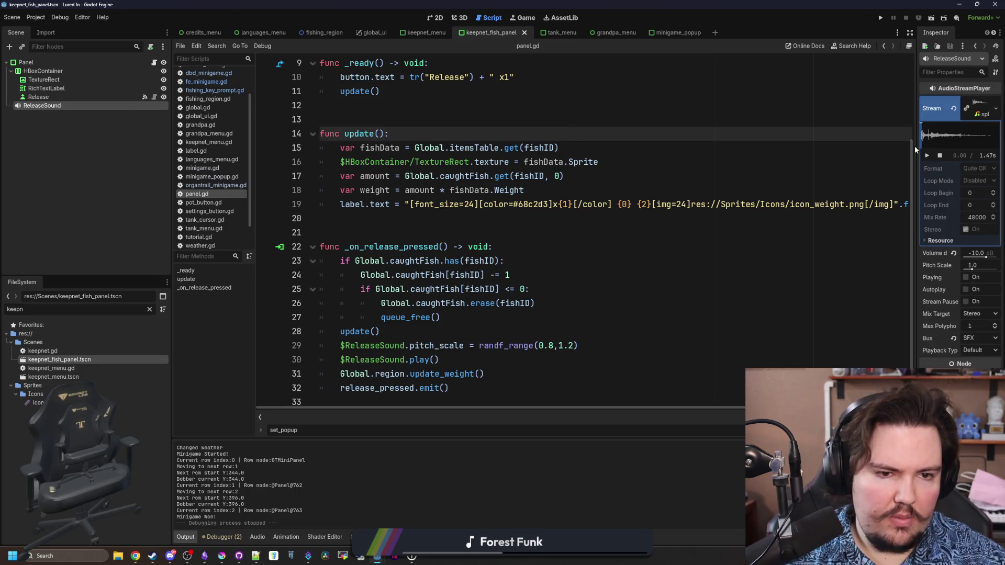
left_click_drag(914, 145, 655, 147)
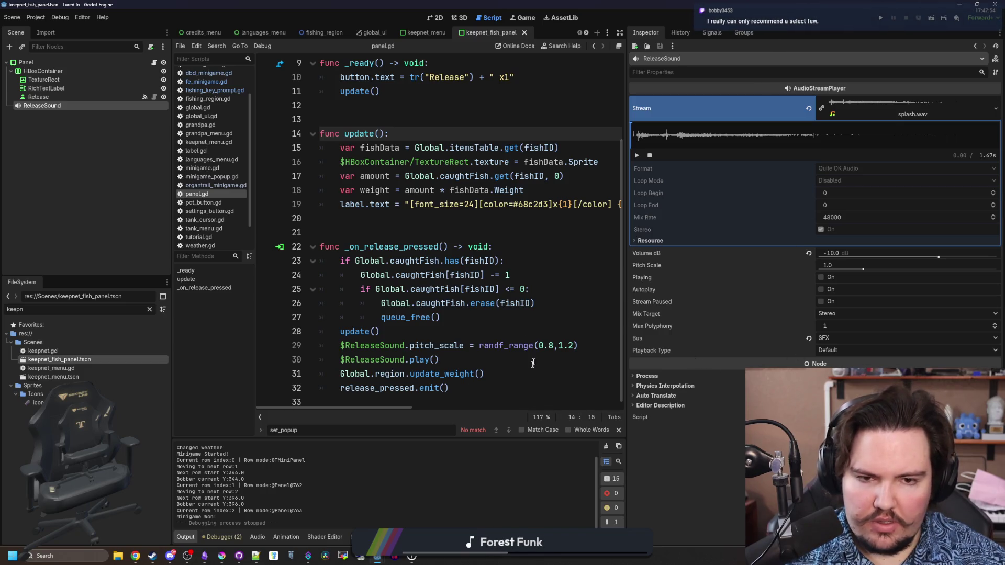
left_click(523, 275)
left_click(566, 232)
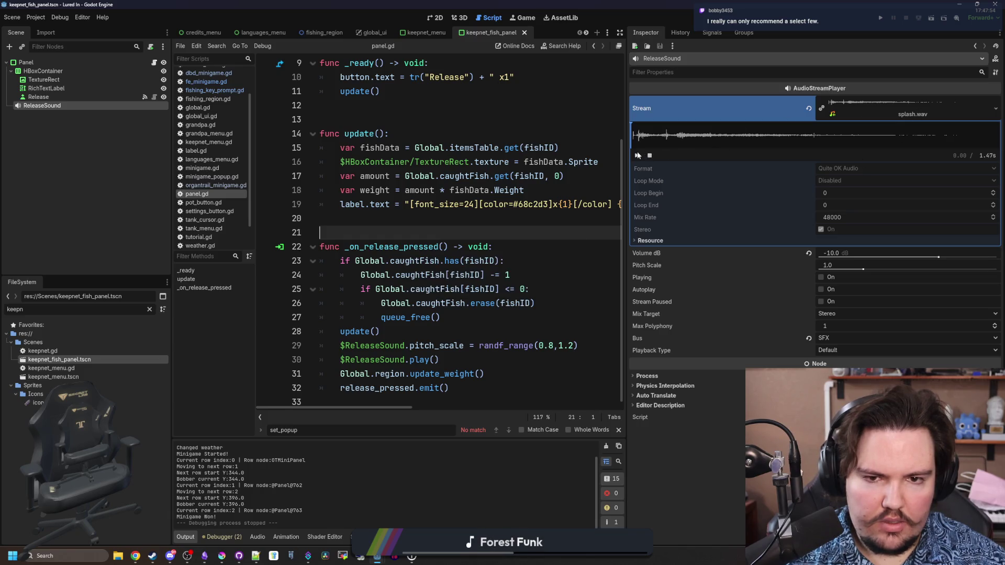
left_click(880, 109)
Delete the ReleaseSound pitch_scale and play lines from _on_release_pressed and save panel.gd.
left_click(434, 176)
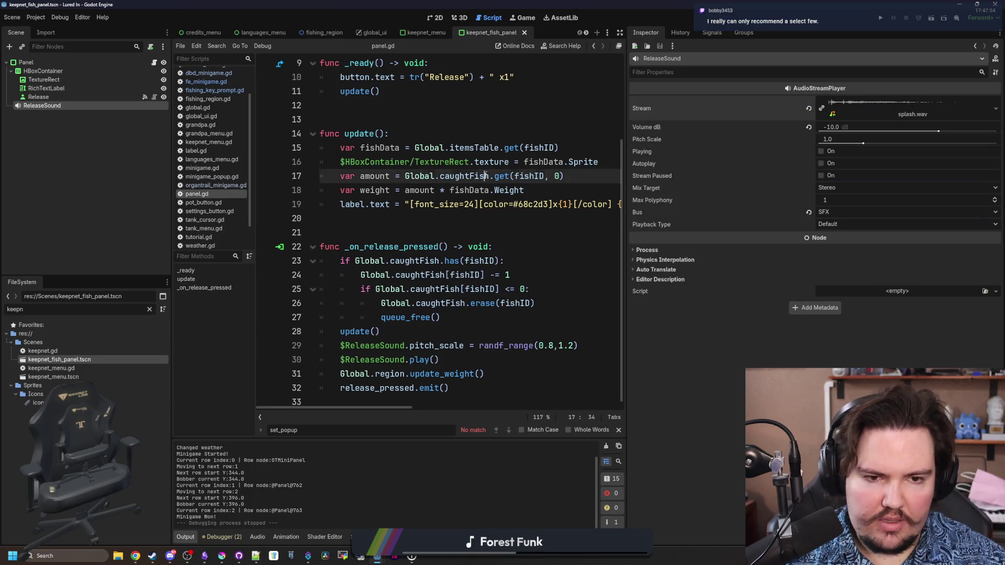
left_click(538, 246)
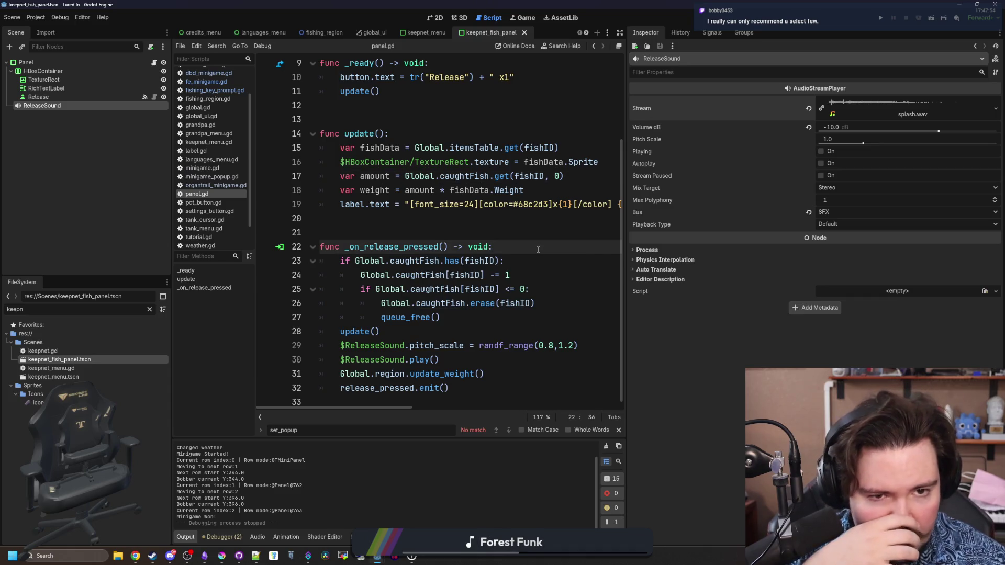
left_click(429, 331)
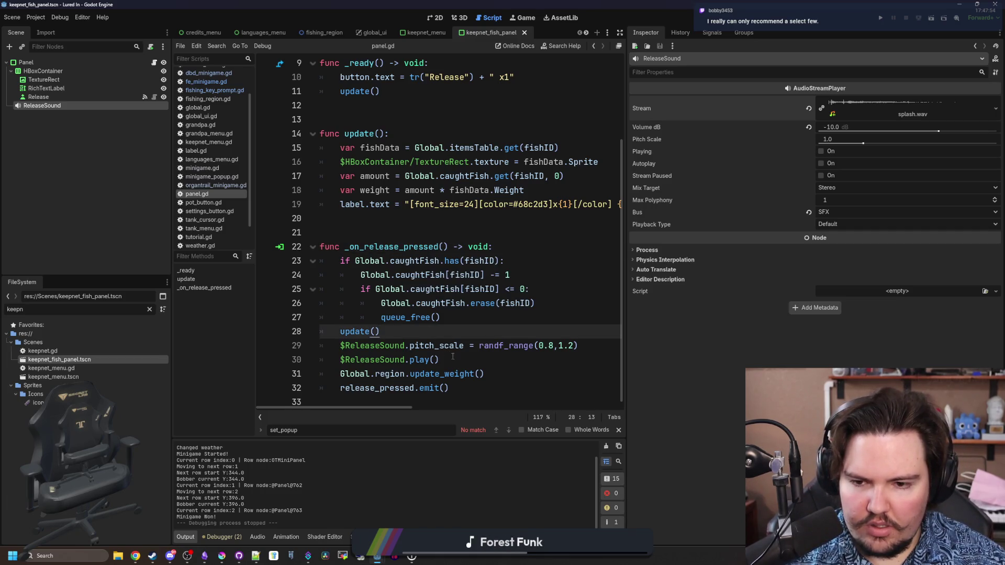
mouse_move(453, 356)
left_mouse_down()
mouse_move(340, 359)
mouse_move(300, 341)
left_mouse_up()
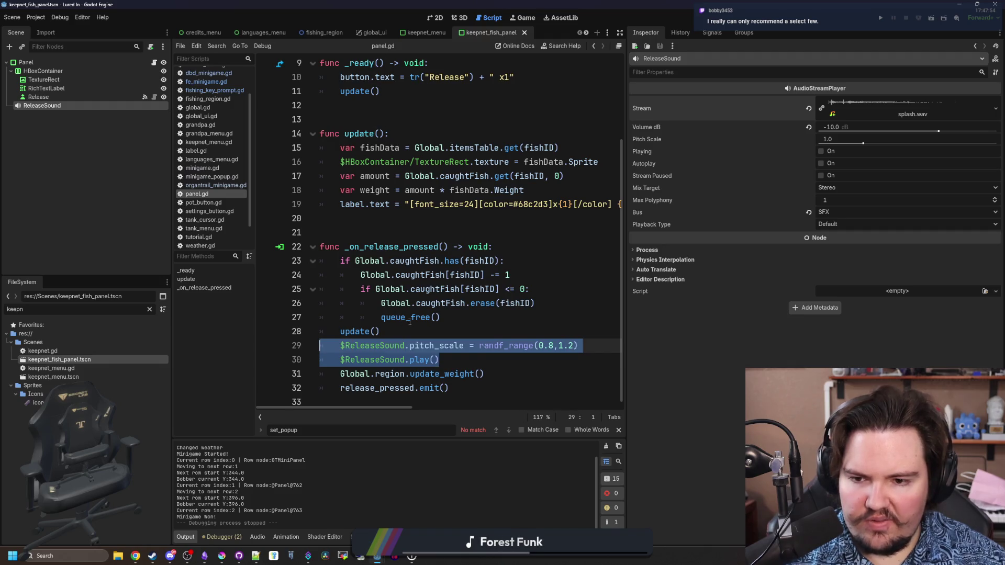
key("BackSpace")
key("BackSpace")
left_click(367, 226)
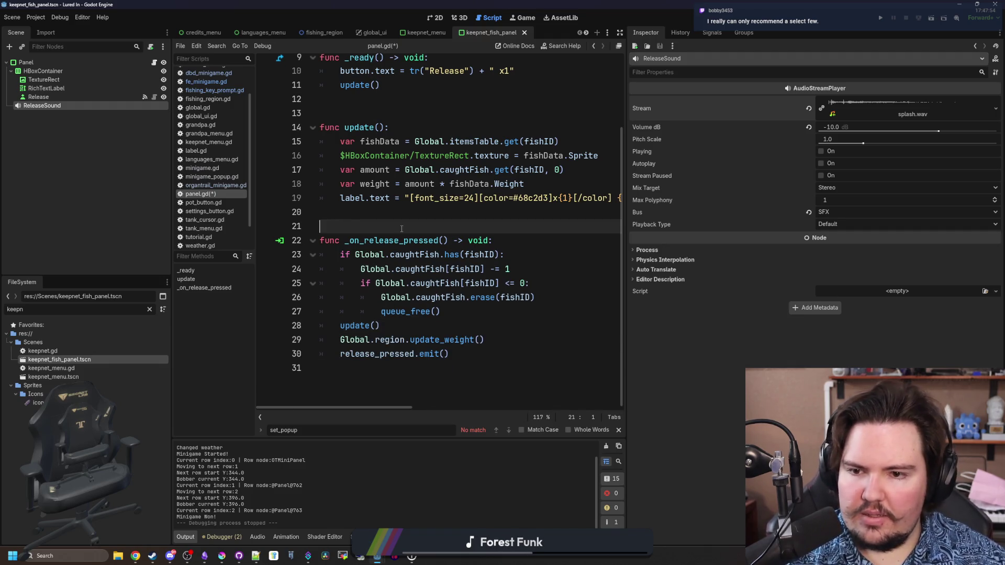
key("ctrl+s")
Cut the ReleaseSound node from the fish panel and paste it under KeepnetMenu.
right_click(32, 106)
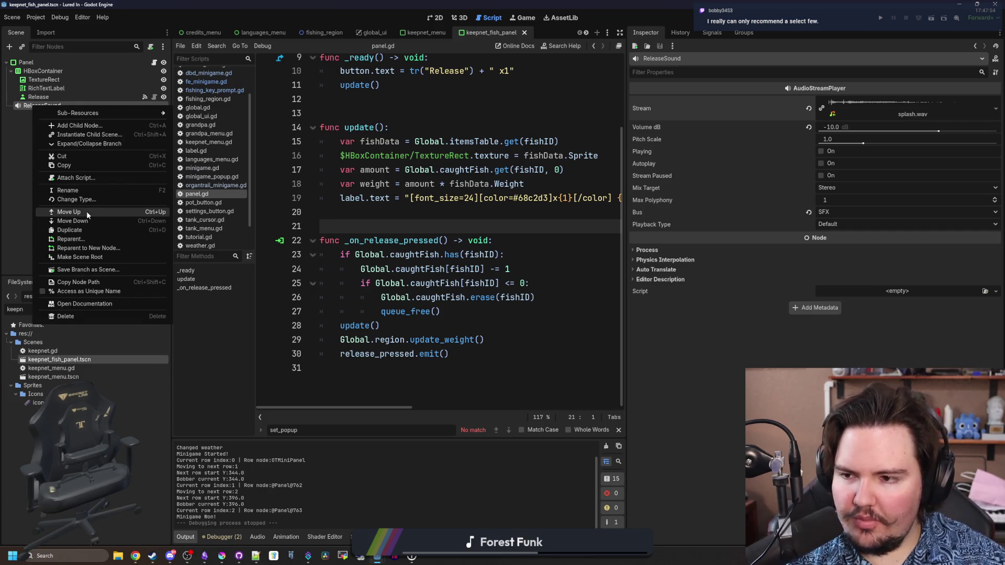
left_click(67, 156)
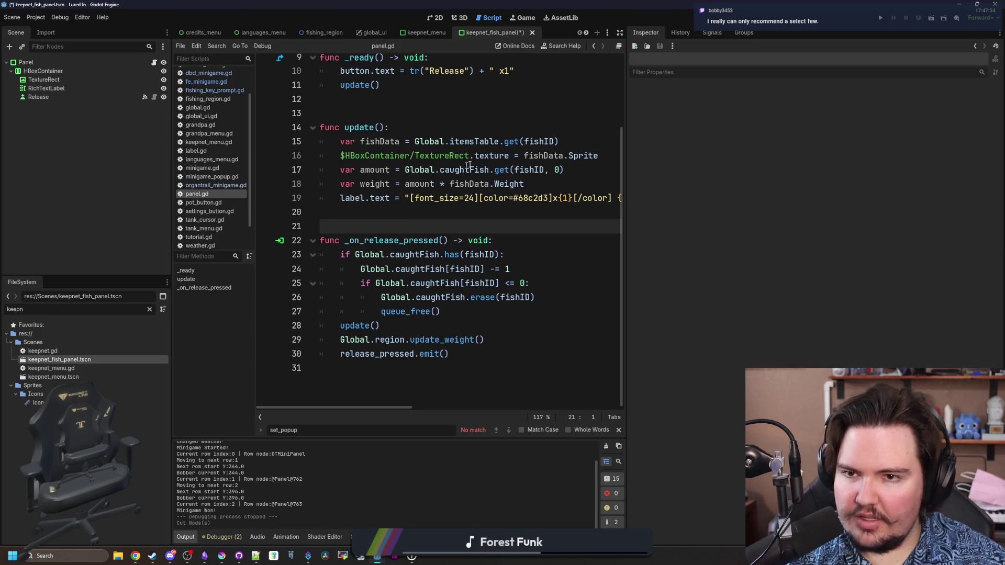
double_click(539, 142)
left_click(423, 33)
right_click(26, 63)
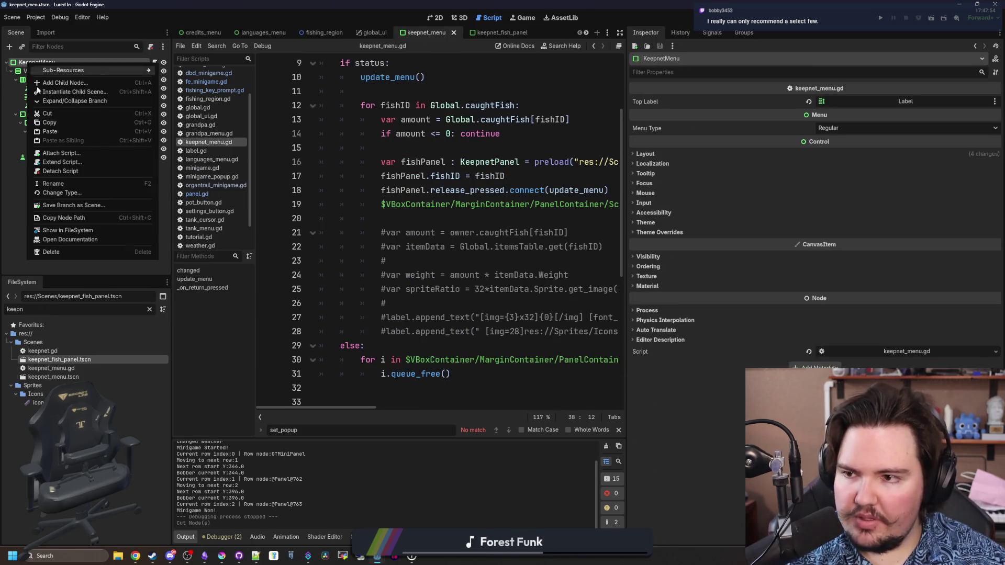
left_click(47, 129)
Widen the code editor, save keepnet_menu.gd, and look up the update_menu definition.
left_click(513, 217)
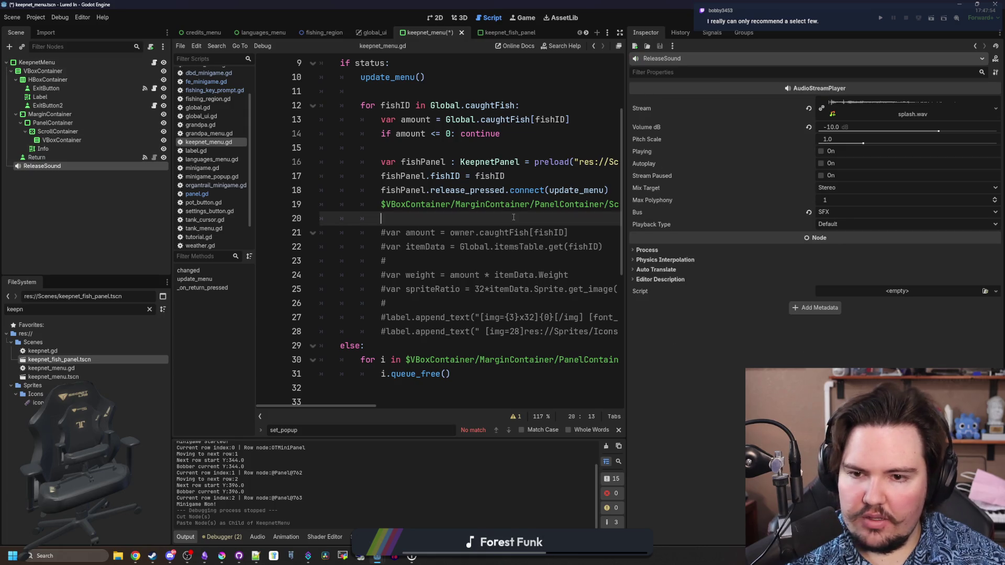
left_click_drag(621, 268, 917, 259)
scroll(515, 209, "up", 3)
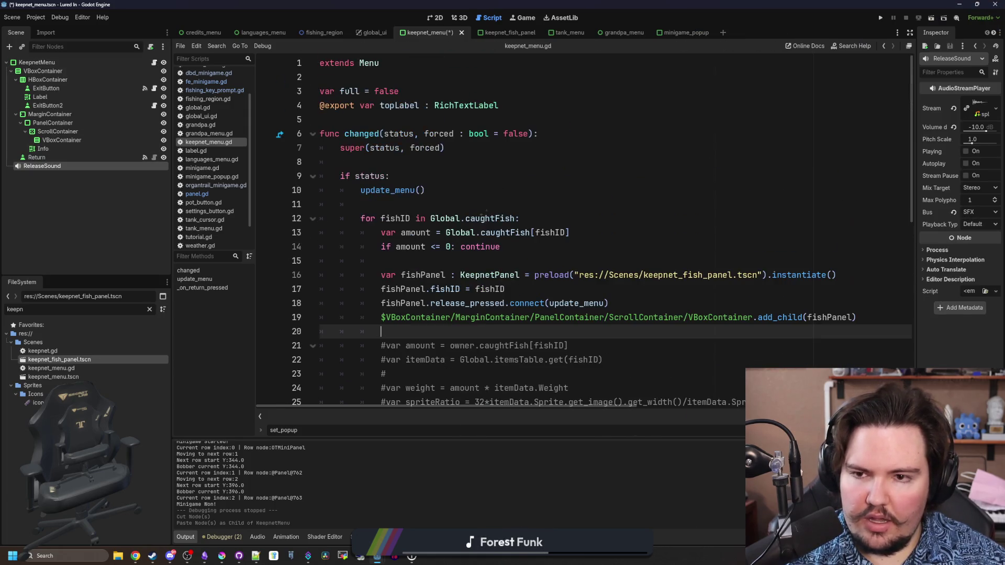
left_click(515, 190)
key("ctrl+s")
scroll(515, 210, "down", 5)
scroll(549, 220, "up", 3)
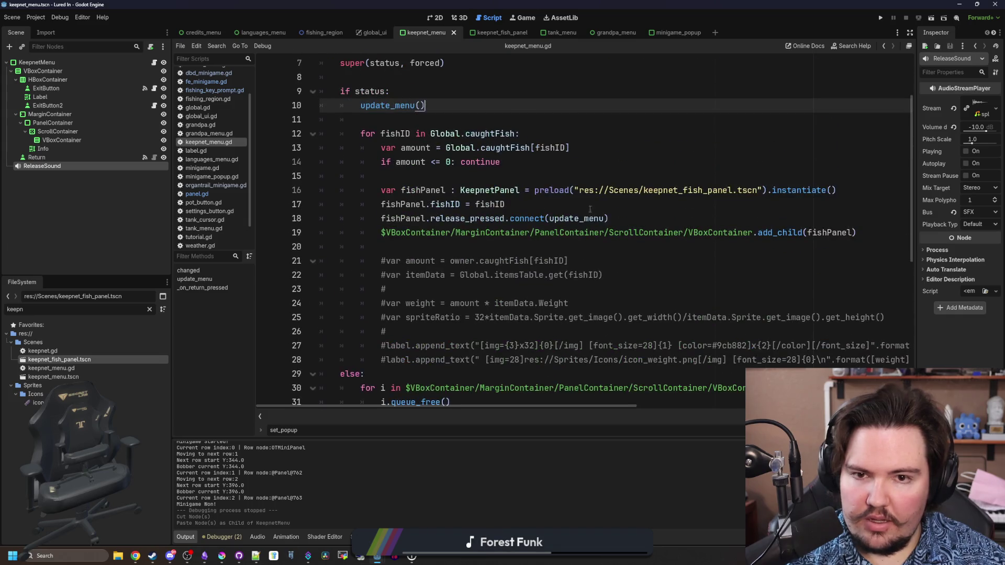
left_click(579, 220)
left_click(578, 220, "ctrl")
scroll(521, 228, "up", 5)
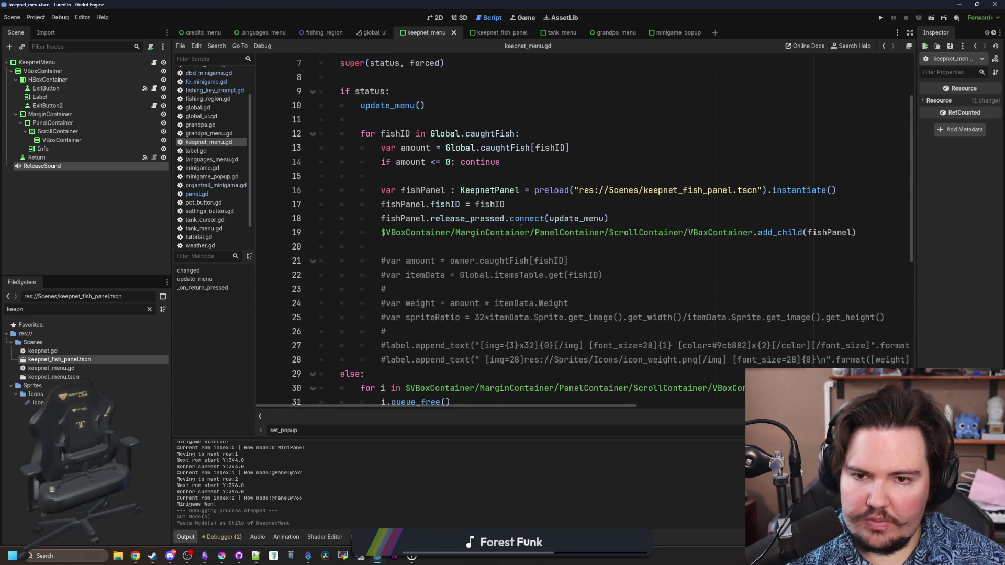
Wrap the line 18 connect callback in an anonymous func(): that calls update_menu().
left_click(550, 215)
type("func():")
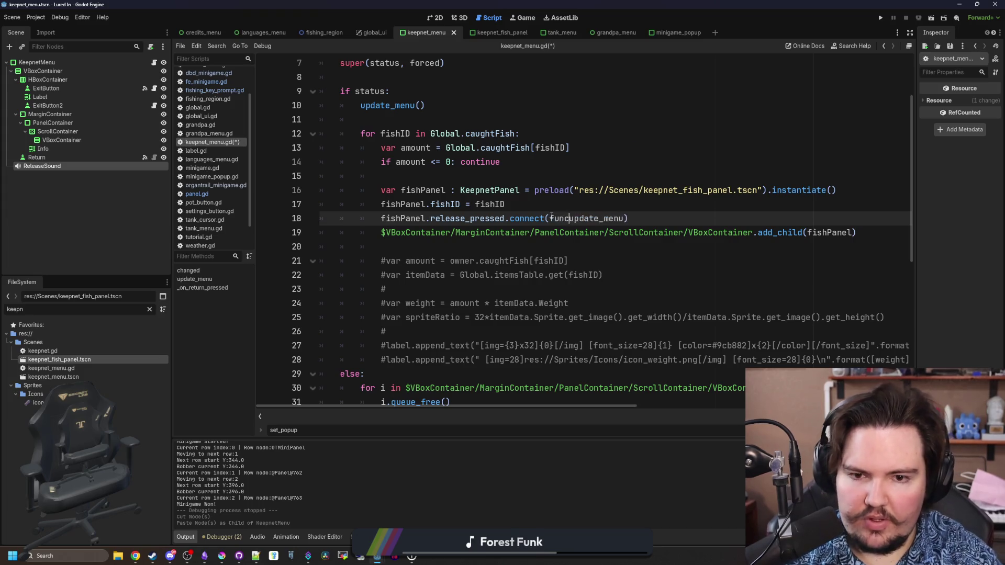
key("Return")
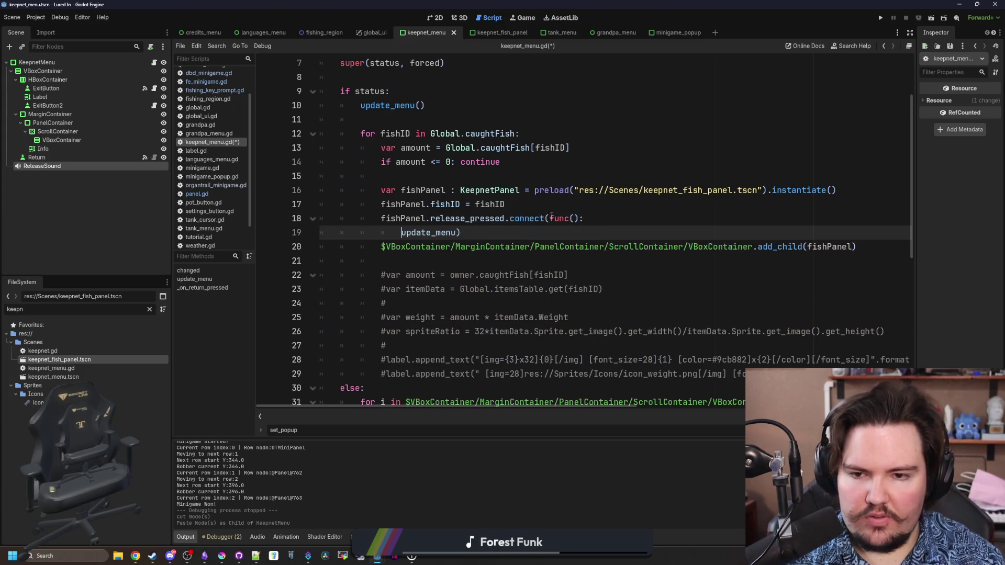
left_click(456, 232)
key("Return")
left_click(469, 238)
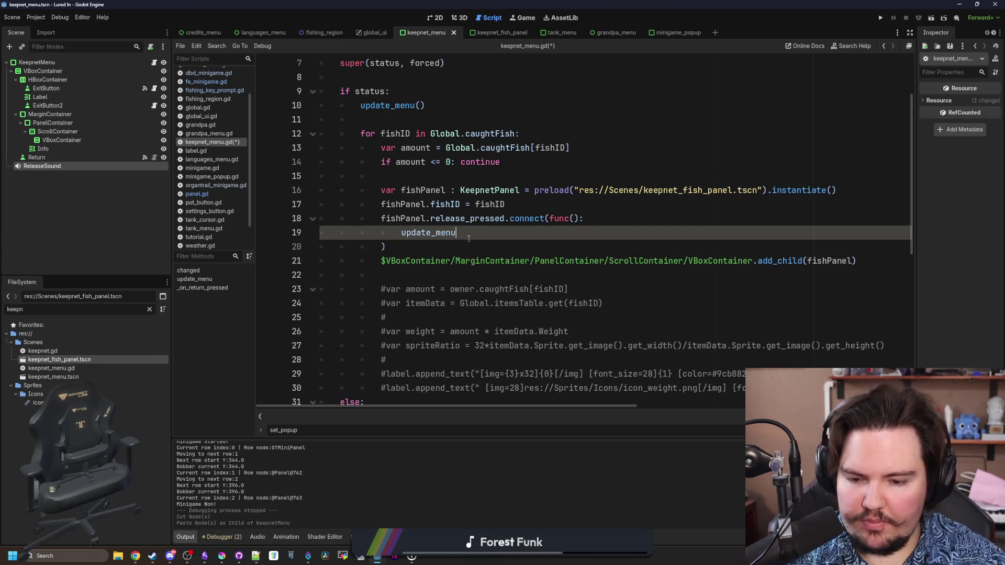
type("()")
key("Return")
Add ReleaseSound pitch_scale = randf_range(0.8, 1.2) and ReleaseSound.play() lines, then save.
mouse_move(52, 166)
left_mouse_down()
mouse_move(449, 249)
mouse_move(512, 245)
left_mouse_up()
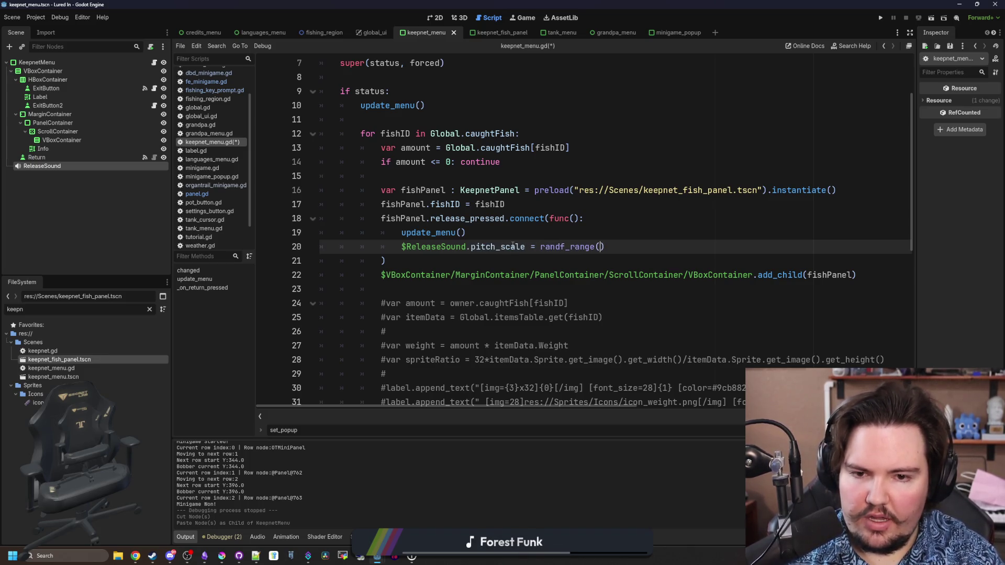
key("End")
key("Return")
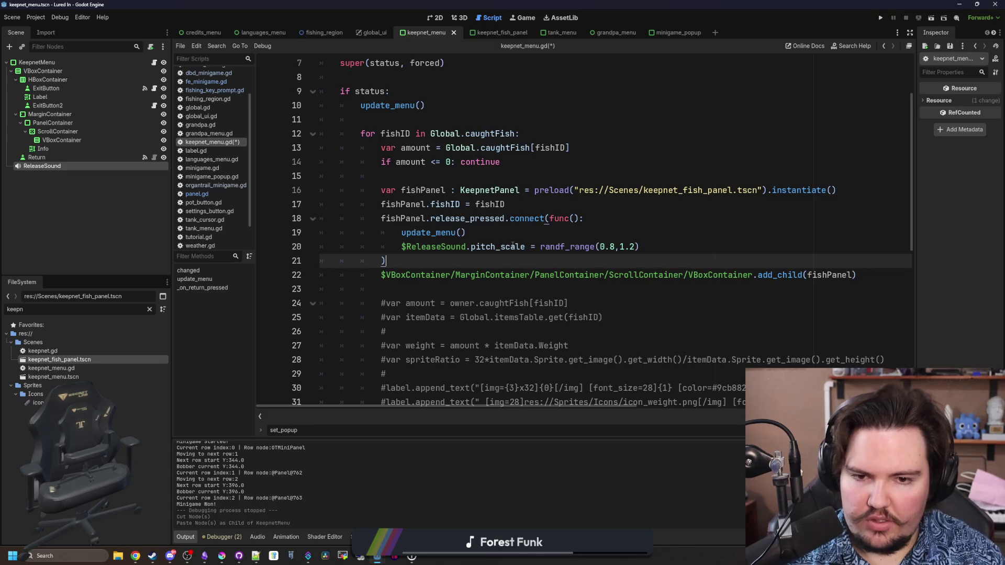
mouse_move(65, 164)
left_mouse_down()
mouse_move(340, 254)
mouse_move(429, 260)
left_mouse_up()
type("$ReleaseSound.play()")
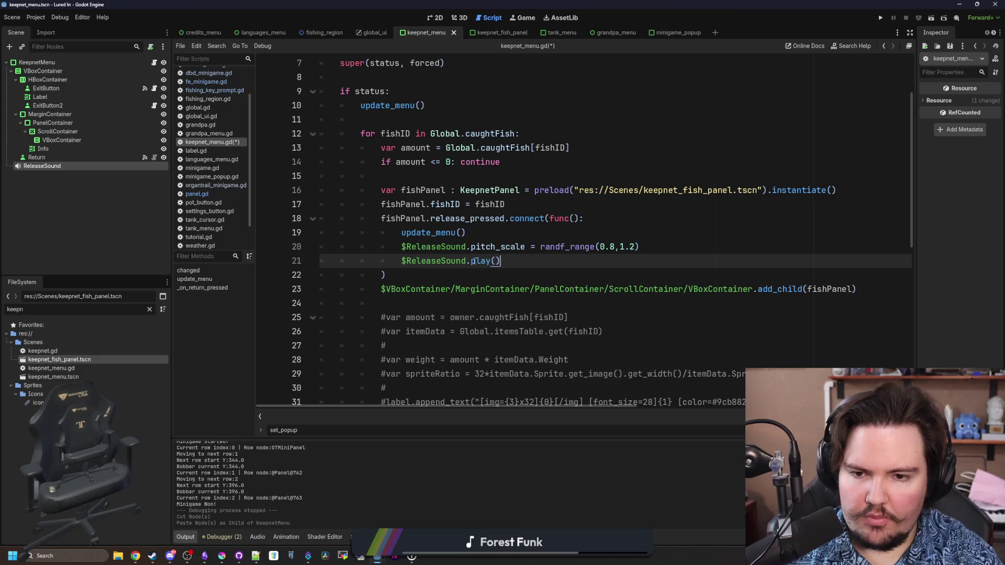
key("ctrl+s")
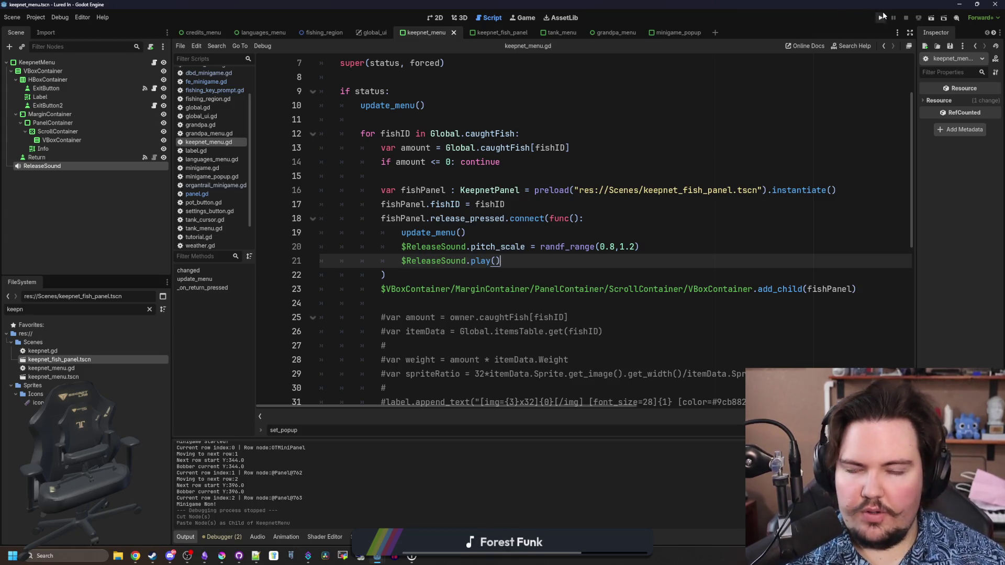
Run the game, travel to the Pond, catch fish and release the Minnow from the keepnet.
left_click(881, 18)
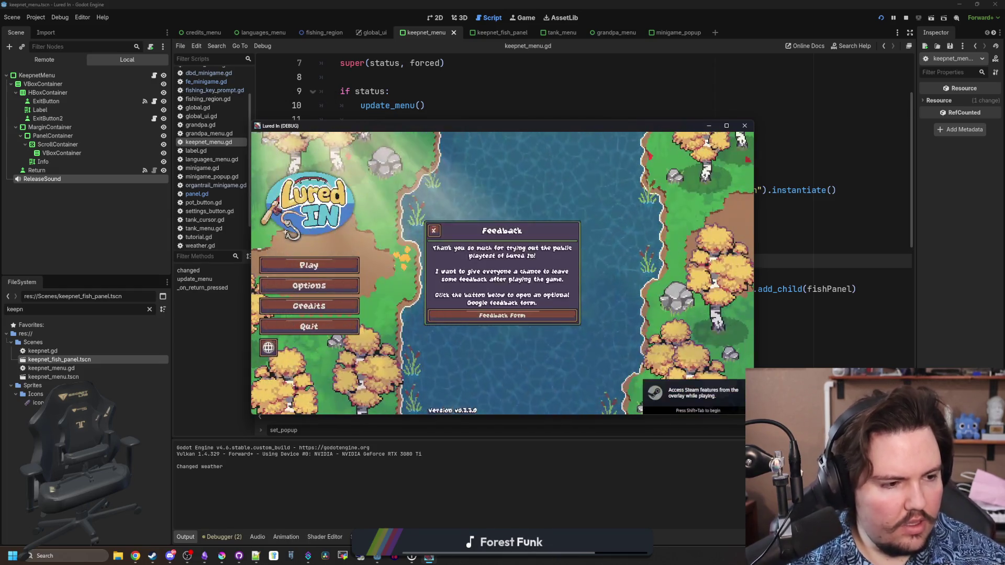
left_click(296, 276)
left_click(296, 273)
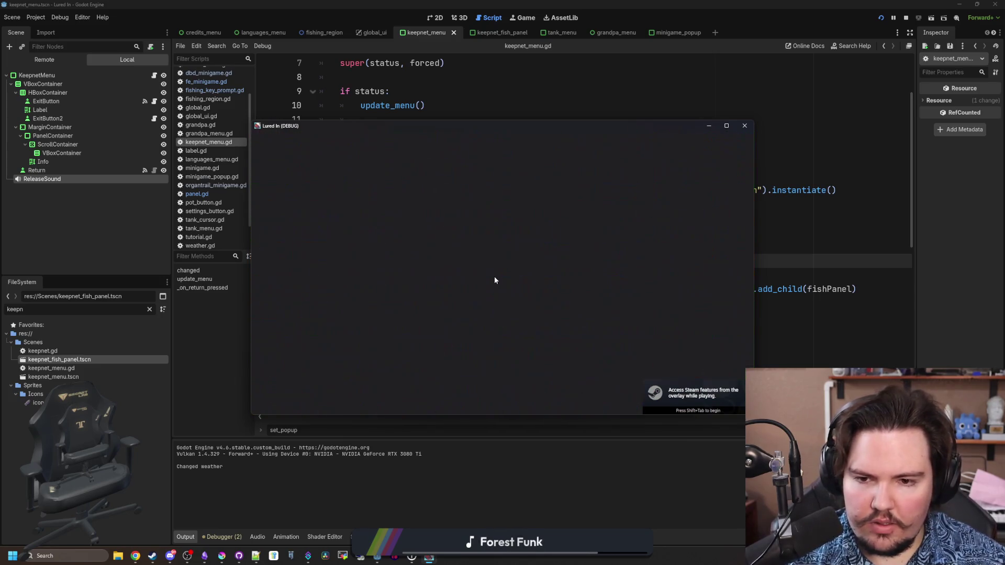
left_click(716, 404)
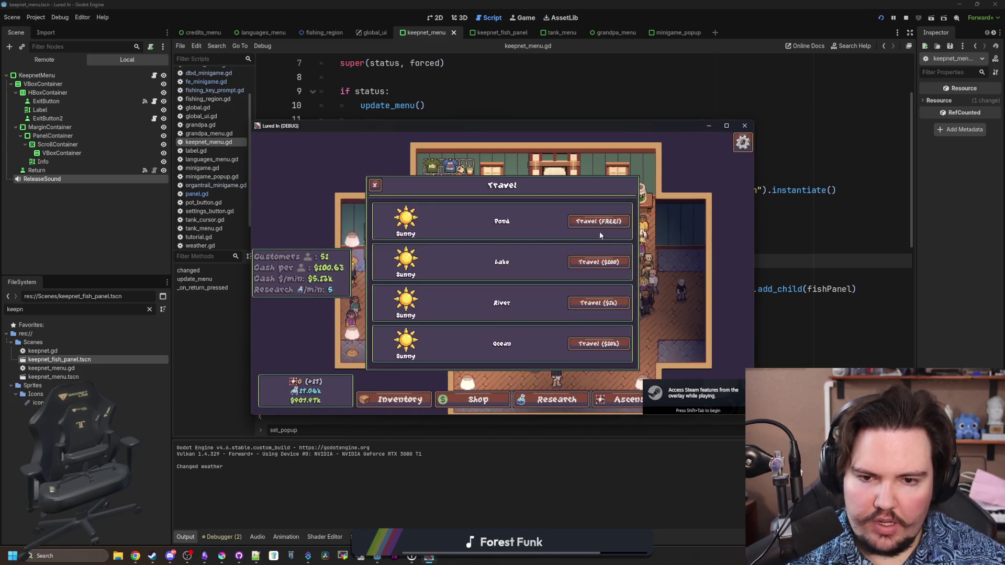
left_click(598, 228)
key("grave")
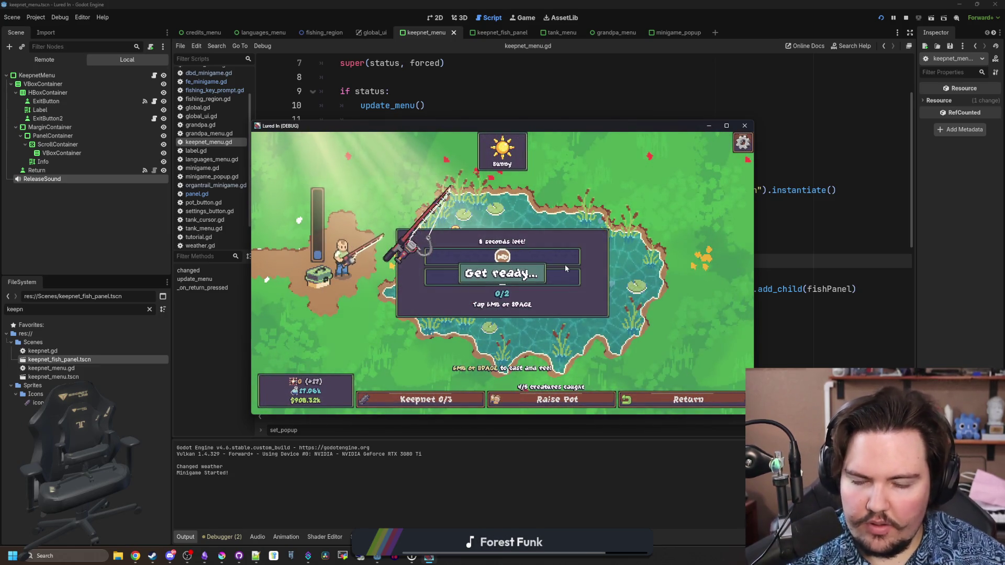
key("space")
key("space")
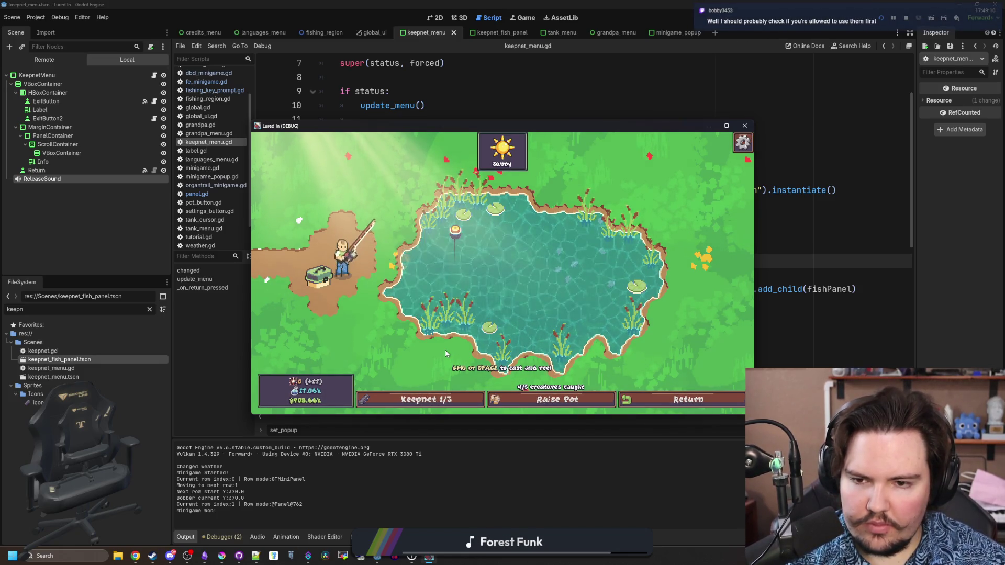
left_click(368, 400)
left_click(573, 241)
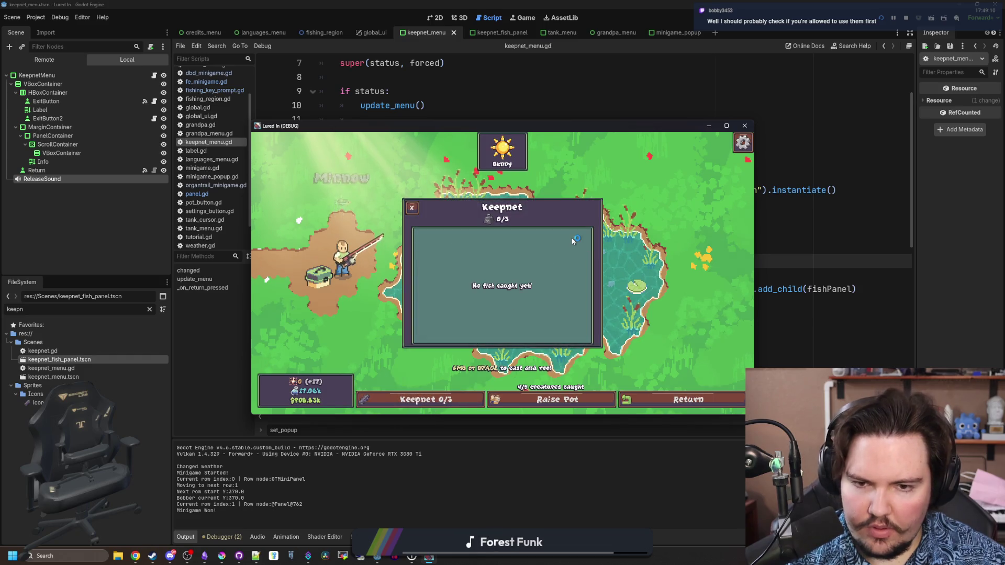
Reset the ReleaseSound volume to 0 dB and retest with the minigame command, catching two fish.
left_click(42, 178)
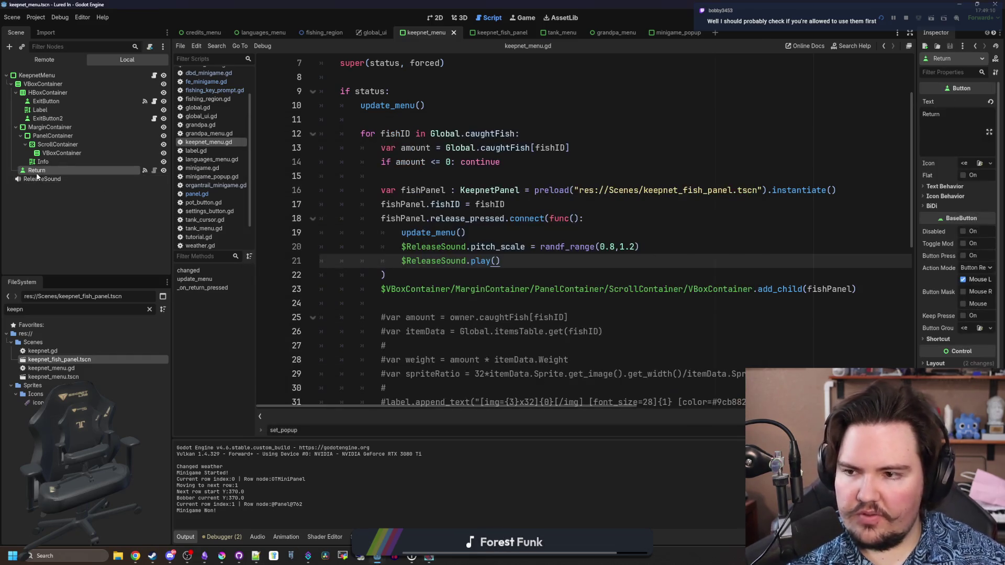
left_click(953, 128)
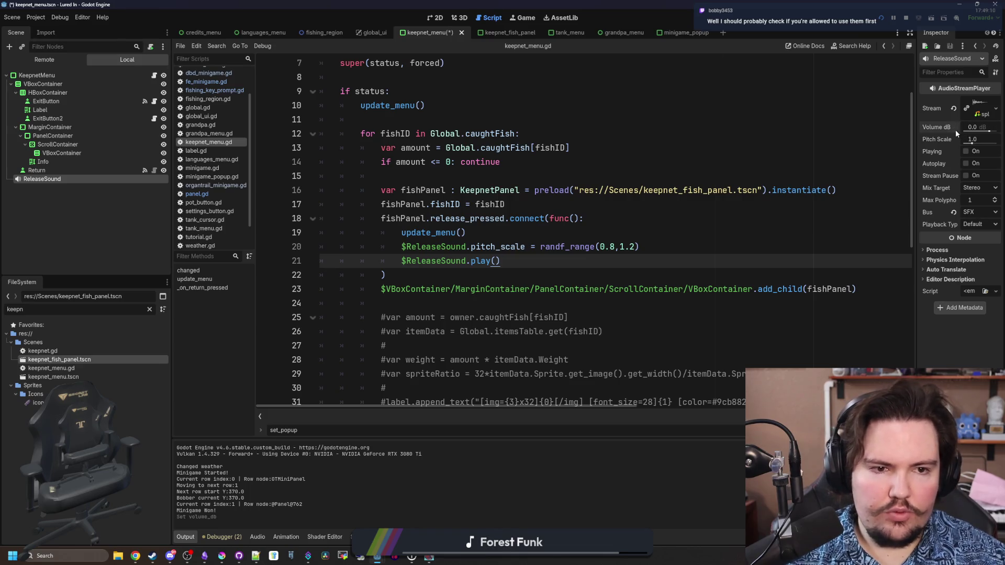
key("alt+Tab")
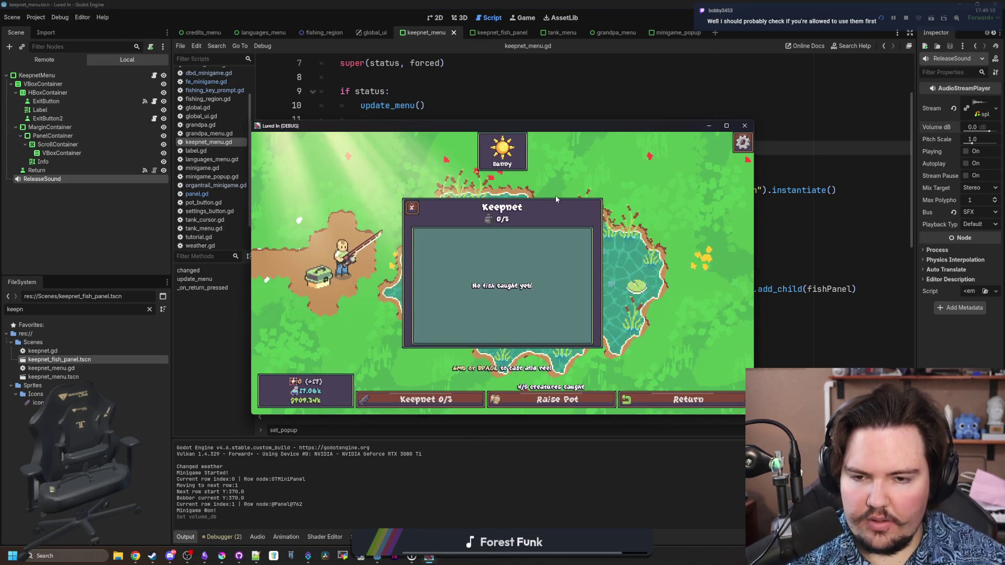
key("Escape")
key("grave")
type("minigame")
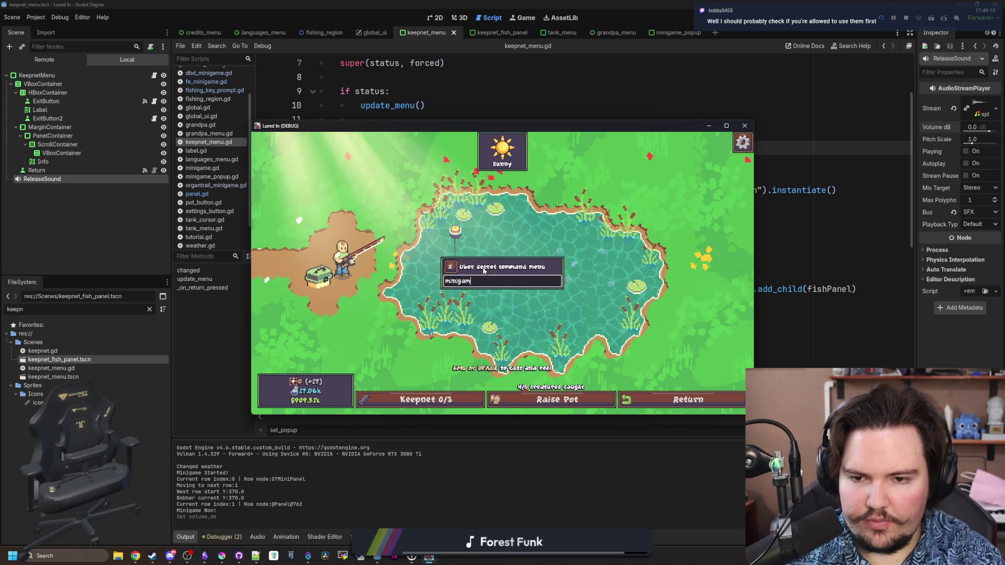
key("Return")
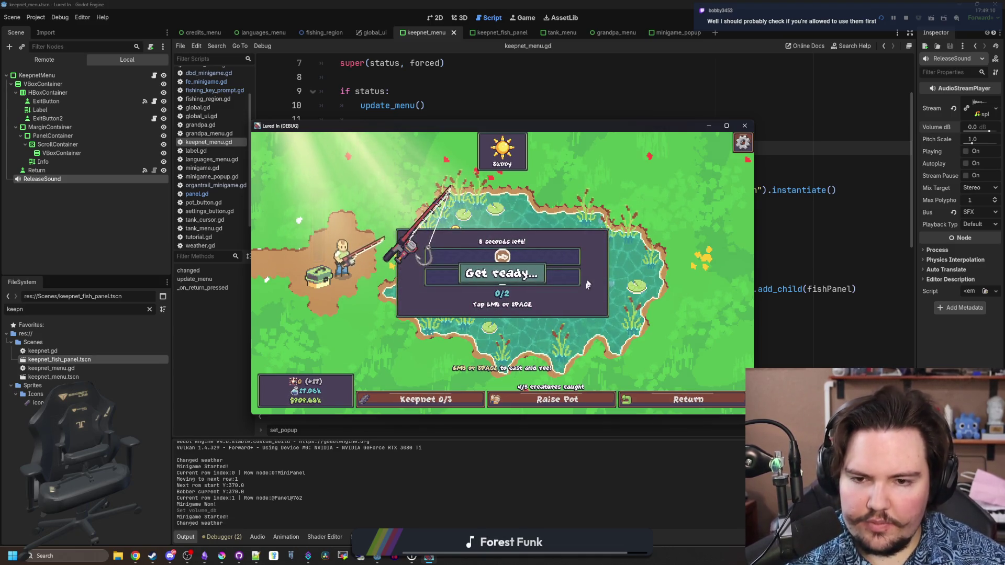
left_click(563, 246)
left_click(563, 246)
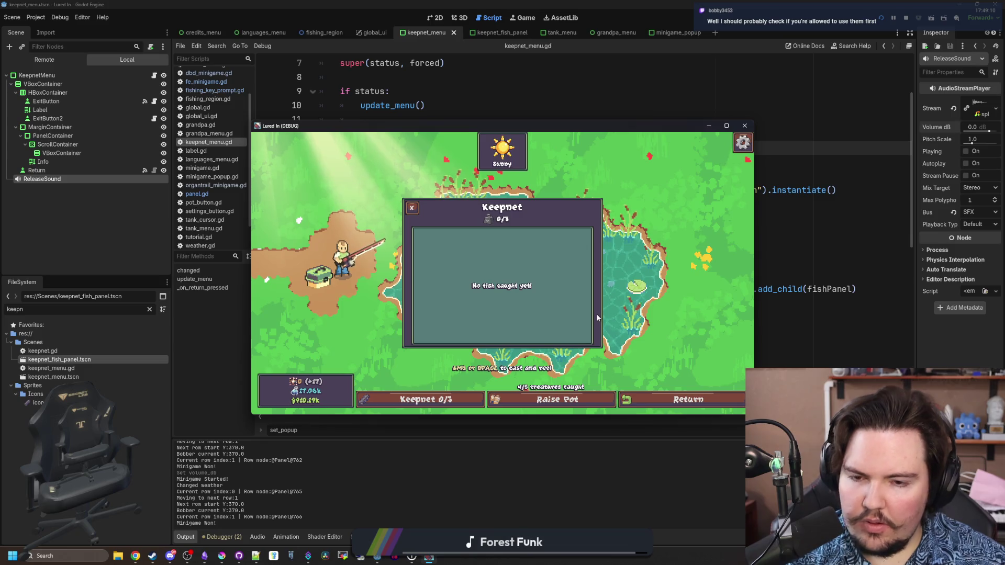
Stop the running game with F8 and save the keepnet_menu script.
left_click(411, 208)
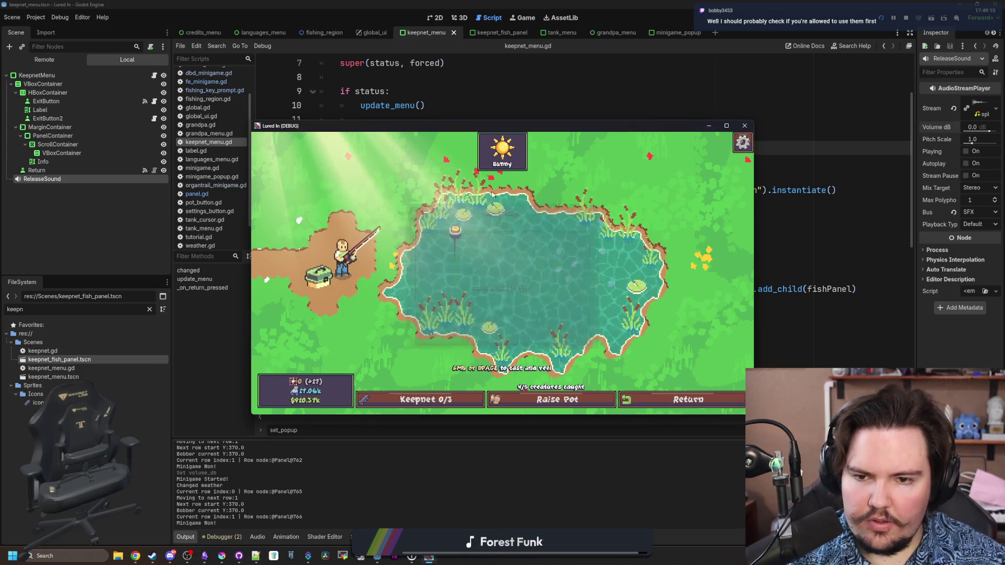
key("F8")
left_click(438, 162)
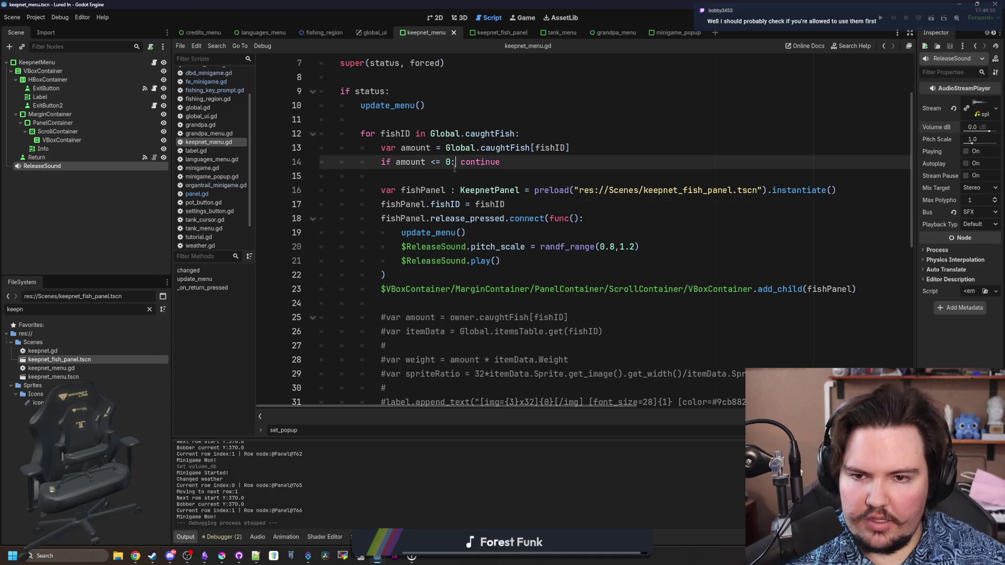
key("ctrl+s")
left_click(438, 176)
key("ctrl+s")
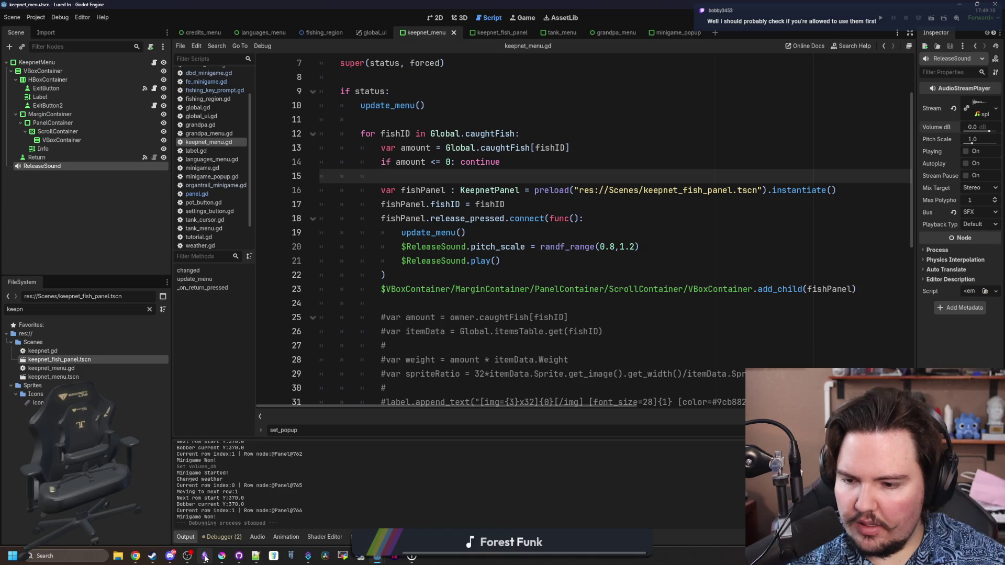
mouse_move(204, 556)
left_click(205, 529)
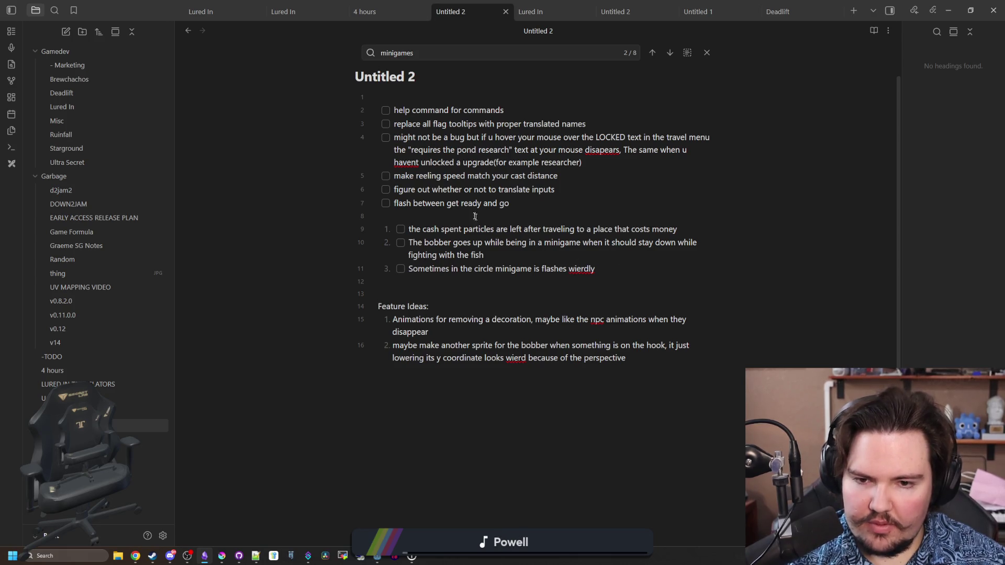
Insert blank lines after the Untitled 2 task list, then move Discord onto this screen.
key("Return")
key("Return")
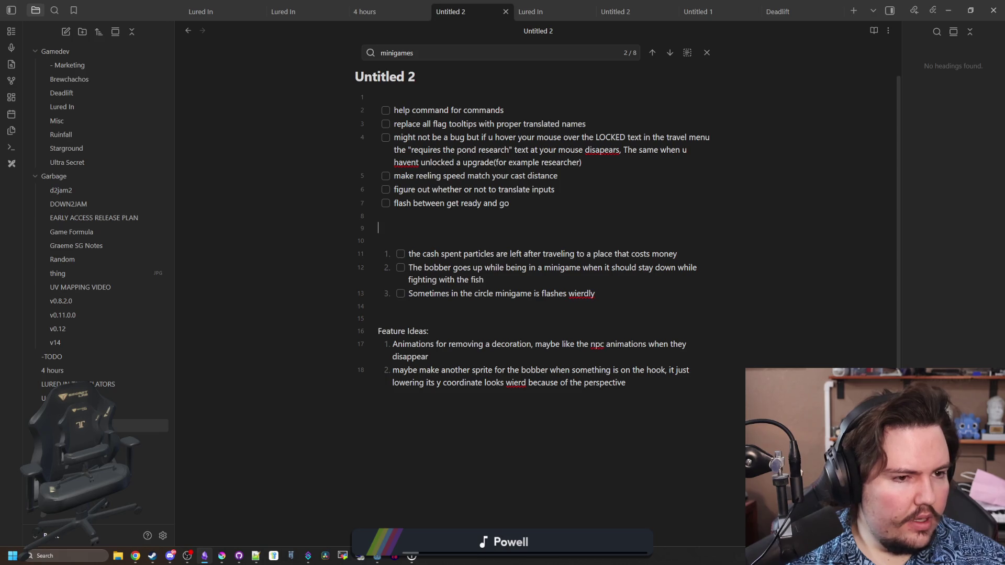
key("alt+Tab")
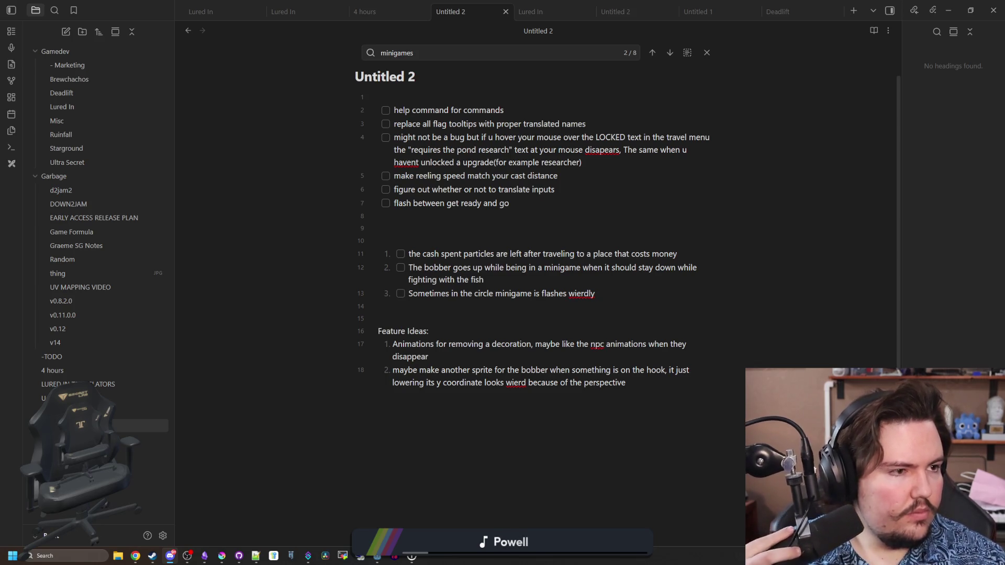
key("super+shift+Left")
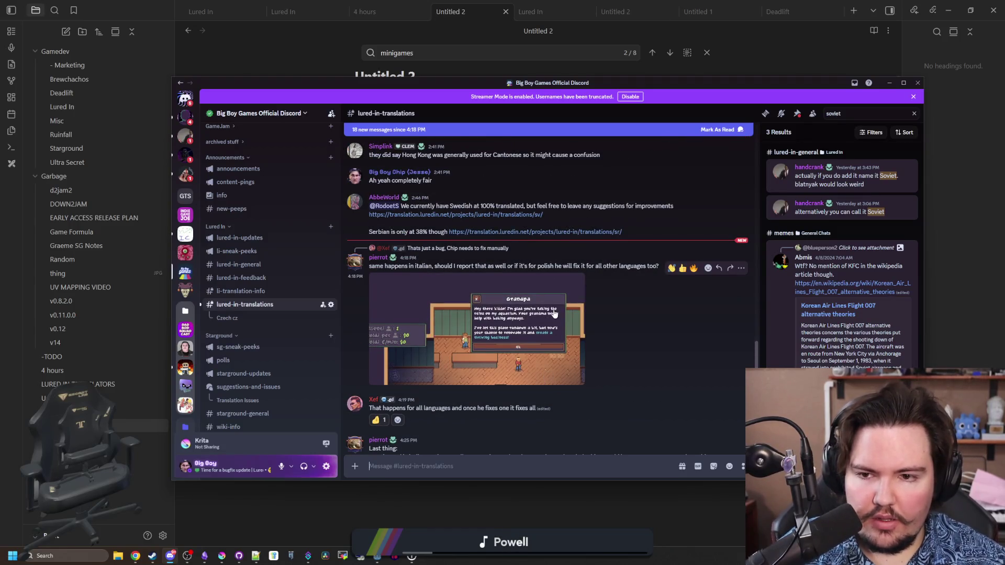
Scroll the lured-in-translations chat down to the newest messages.
scroll(622, 265, "down", 1)
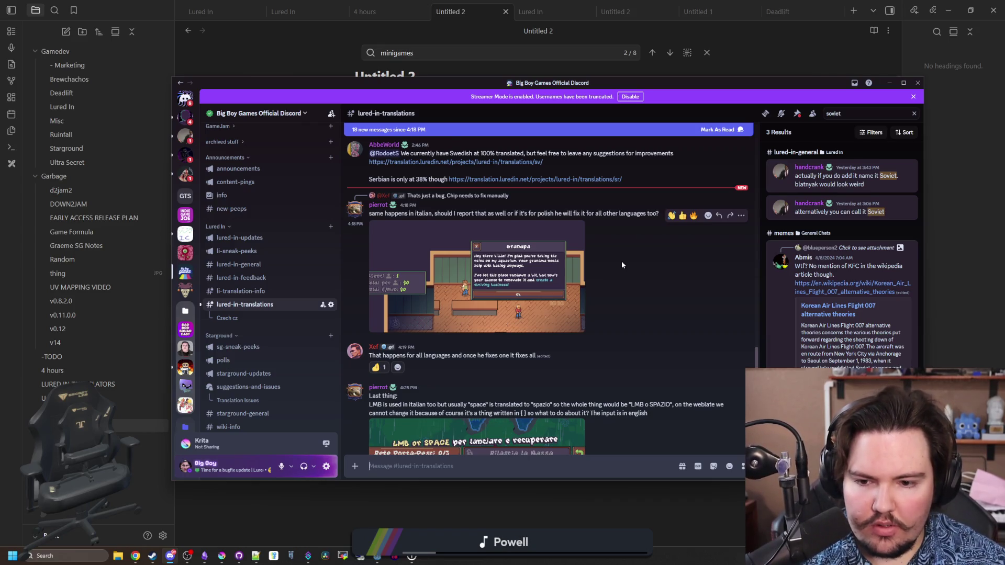
scroll(622, 264, "down", 1)
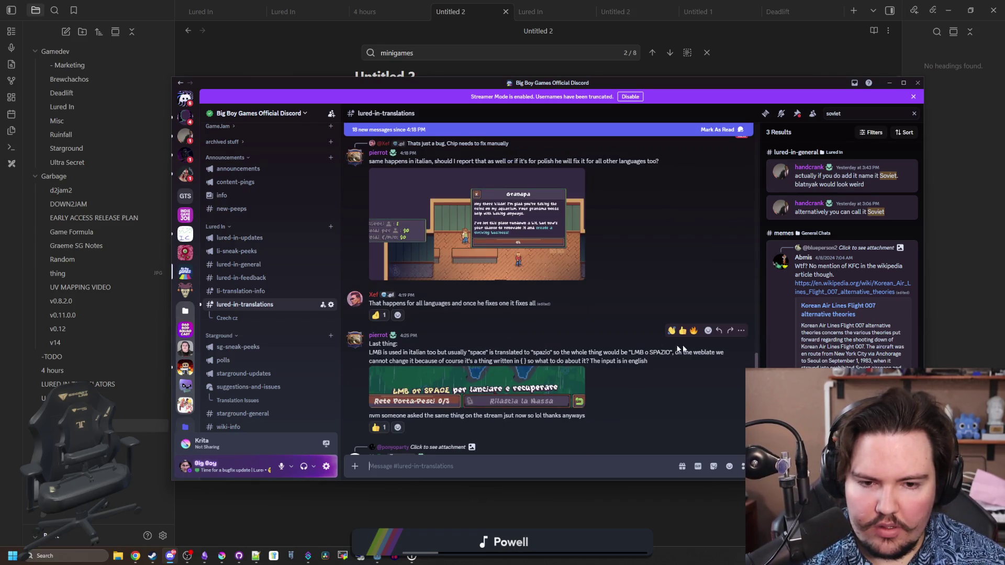
scroll(448, 344, "down", 2)
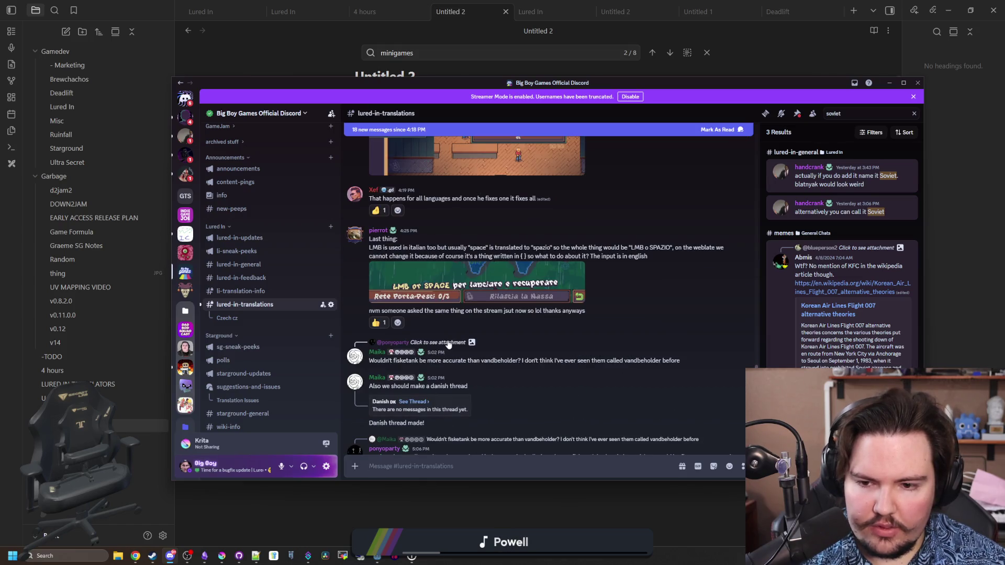
scroll(449, 344, "down", 2)
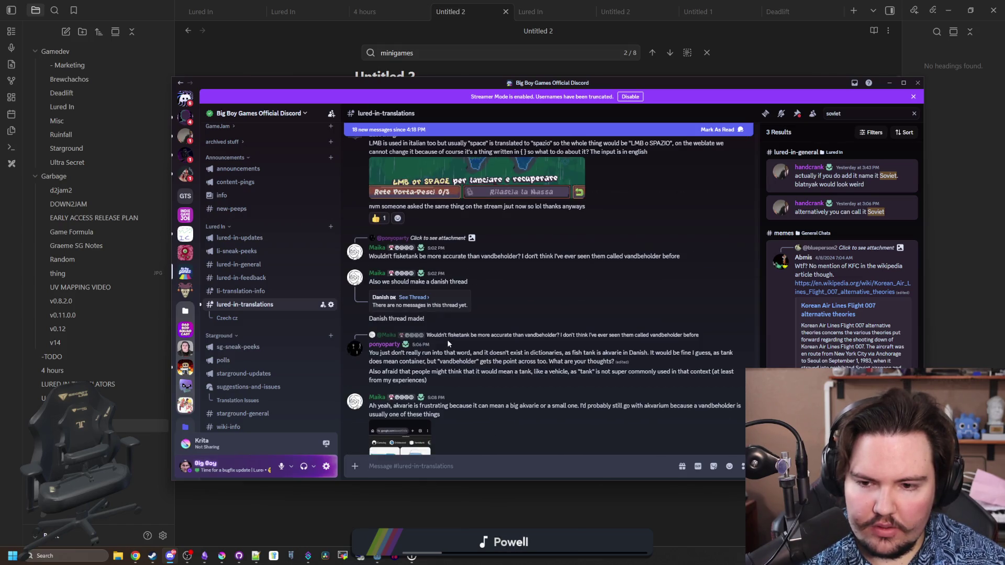
scroll(449, 343, "down", 2)
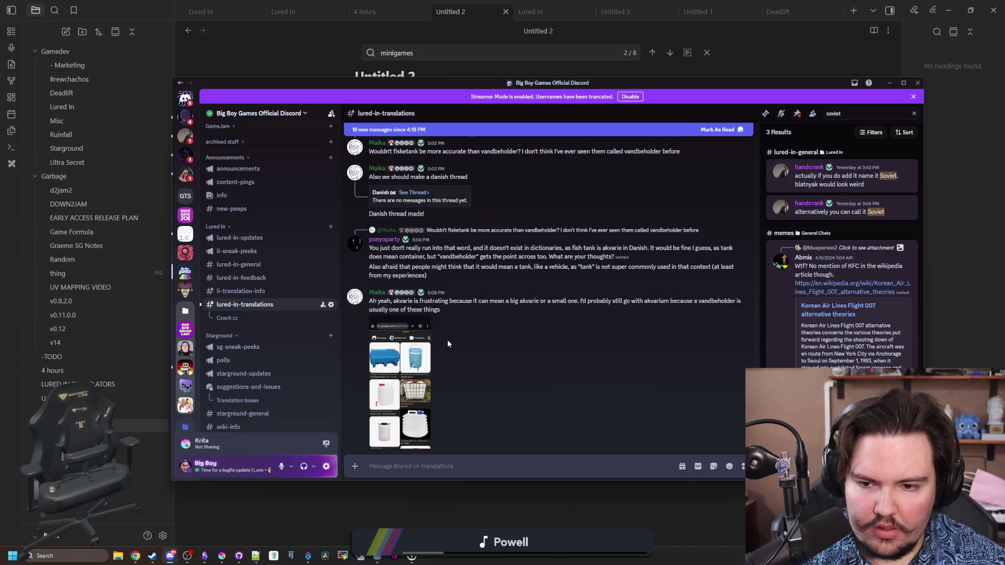
scroll(448, 344, "down", 2)
scroll(448, 344, "down", 2)
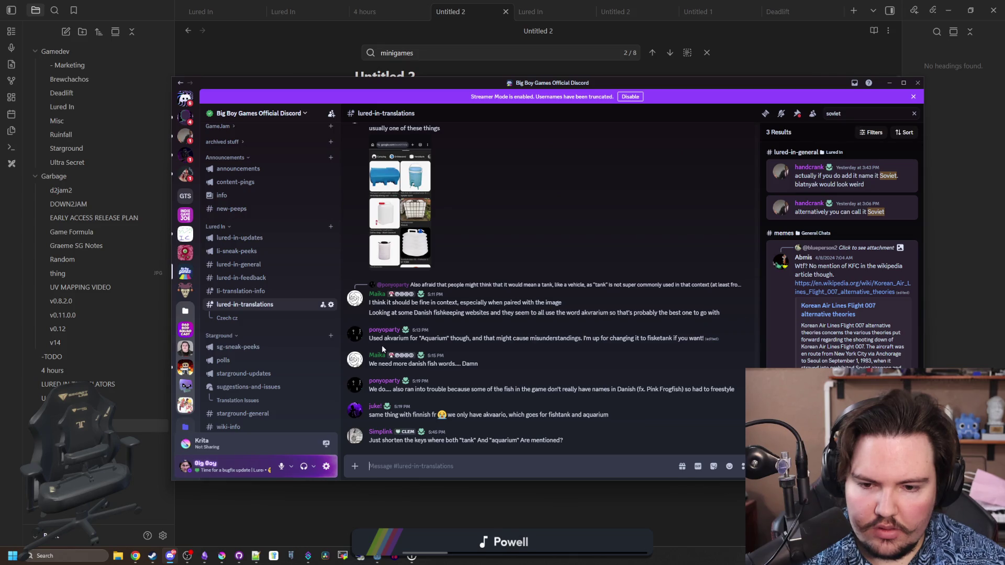
Clear the old Soviet search results and open the channel's Threads list.
right_click(261, 310)
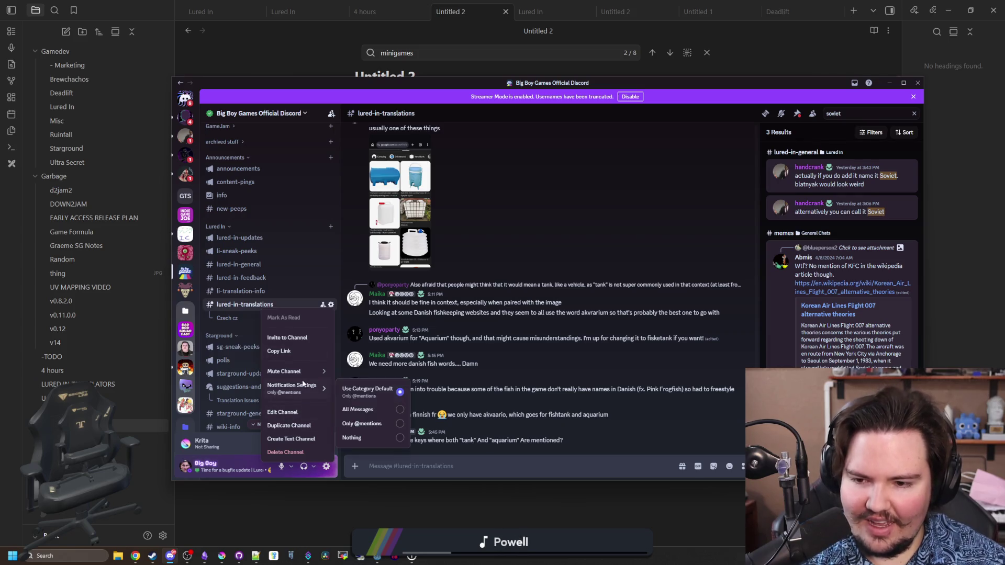
left_click(544, 226)
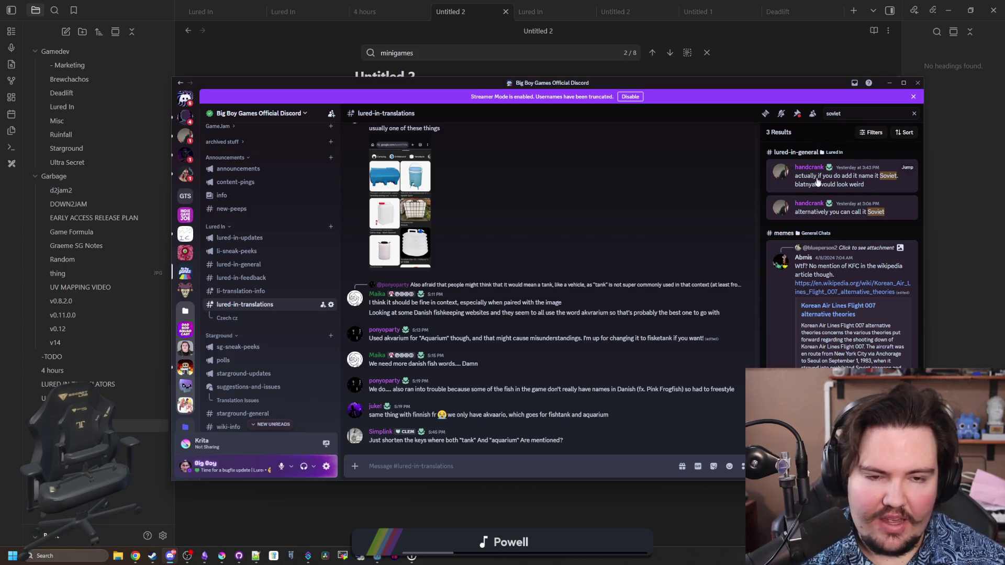
left_click(913, 114)
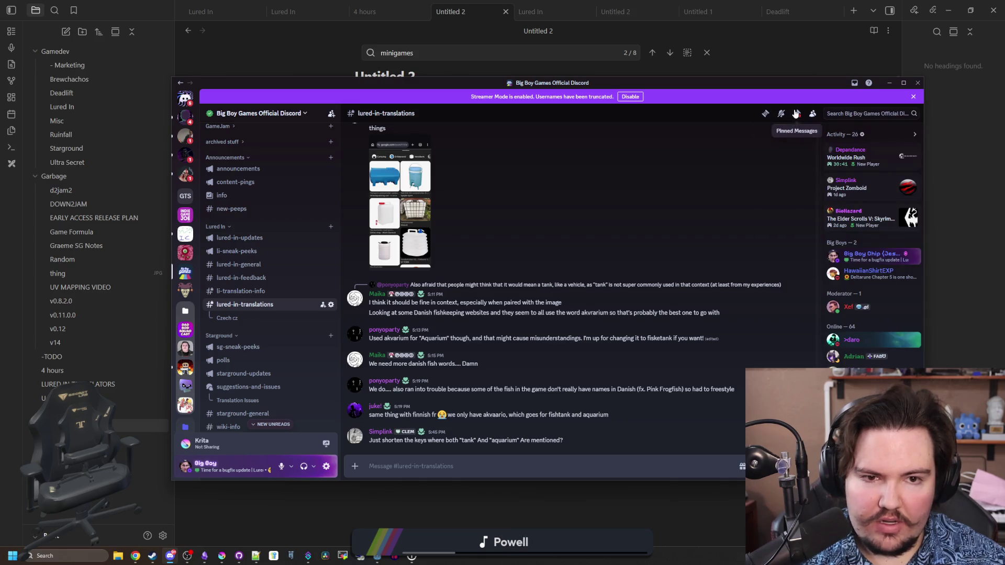
left_click(765, 113)
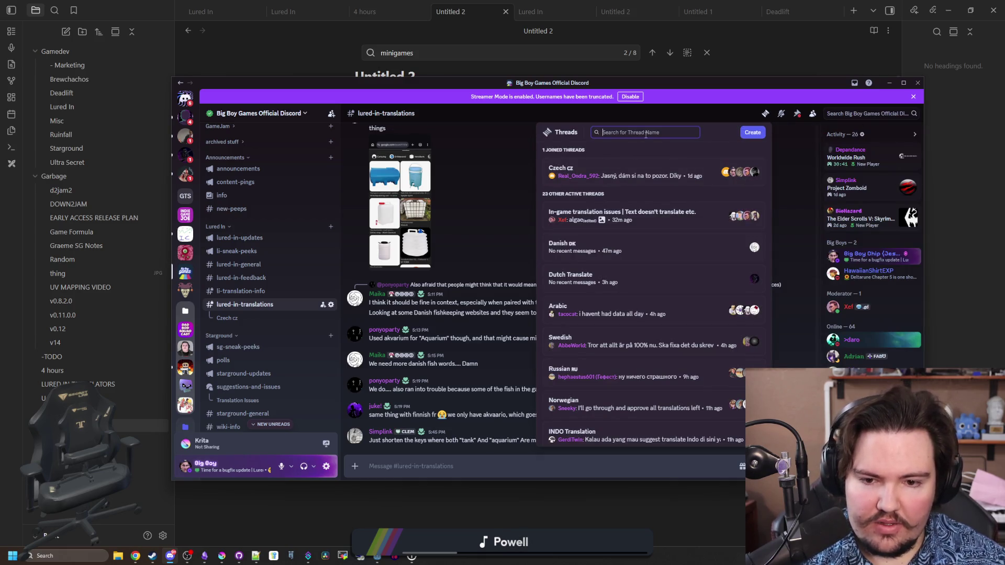
type("error")
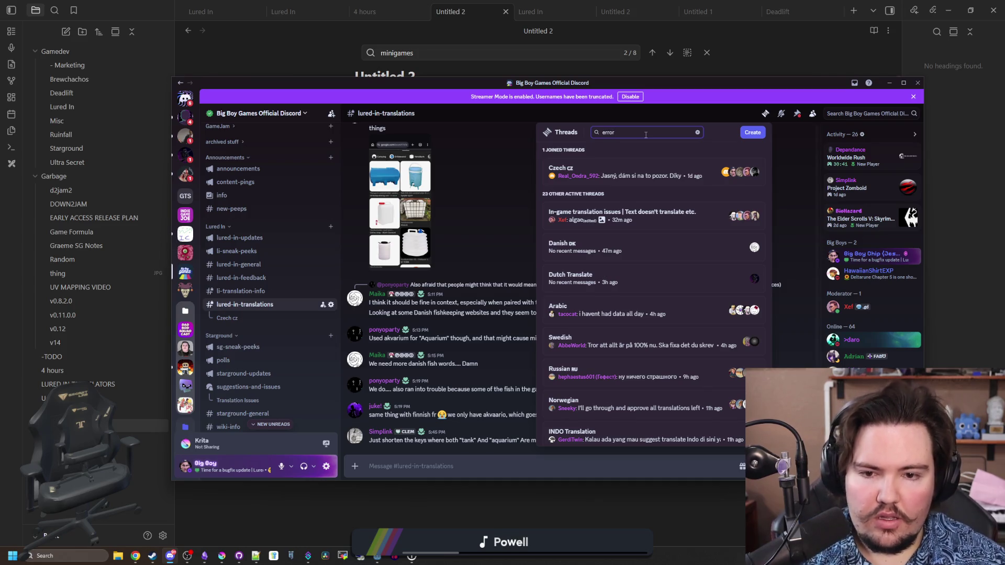
key("ctrl+a")
type("t")
scroll(632, 292, "down", 5)
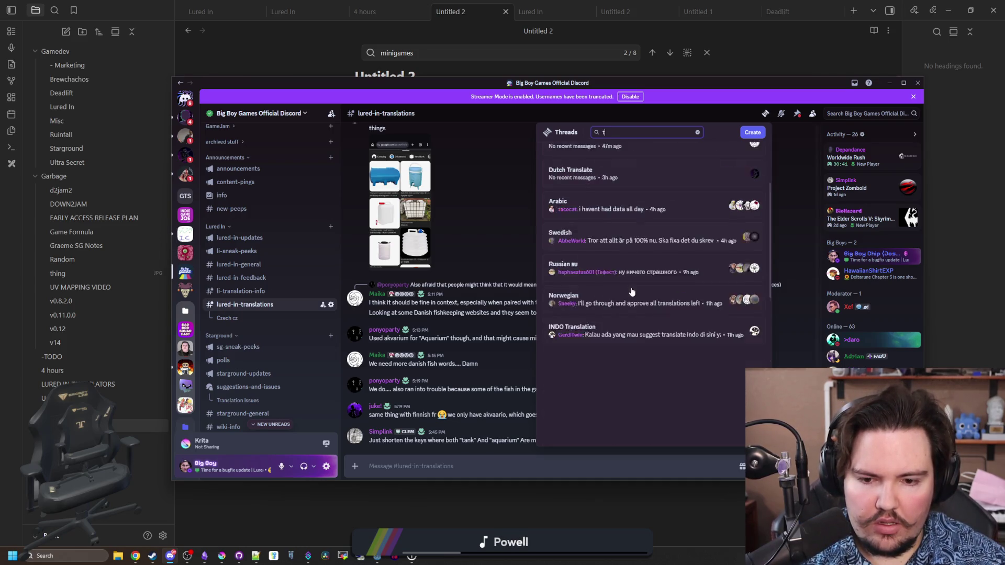
key("BackSpace")
scroll(635, 304, "down", 4)
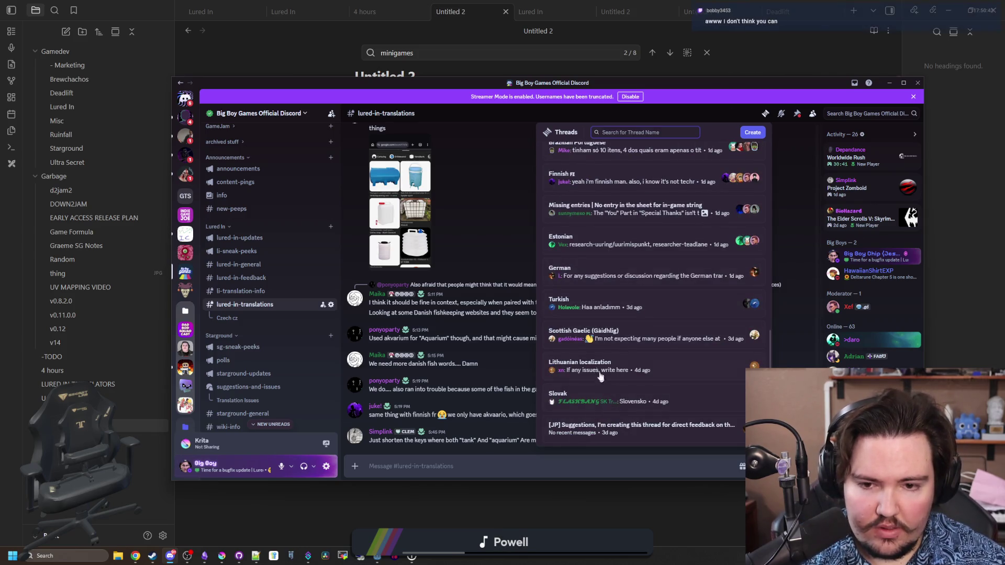
scroll(595, 324, "up", 1)
scroll(623, 342, "up", 1)
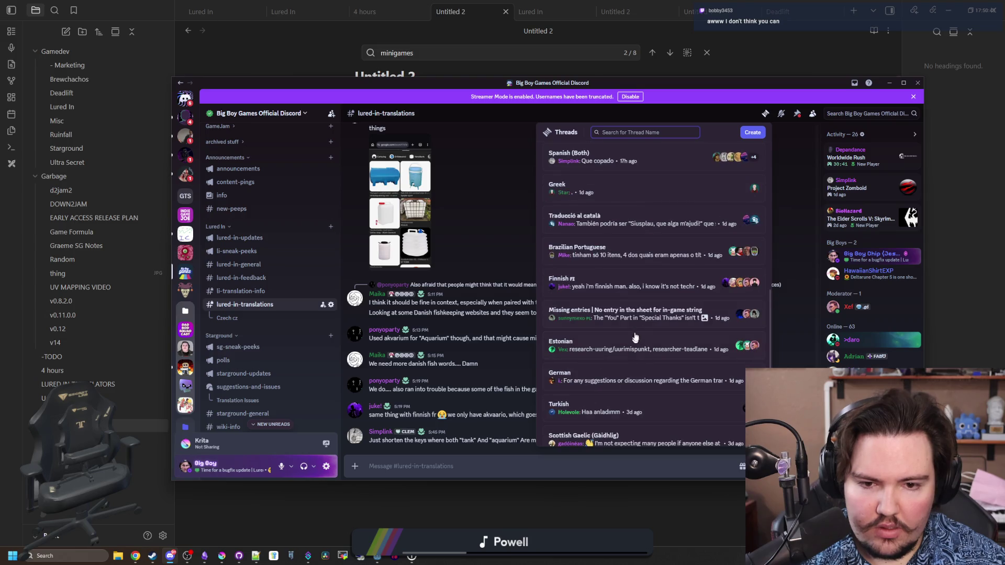
left_click(617, 313)
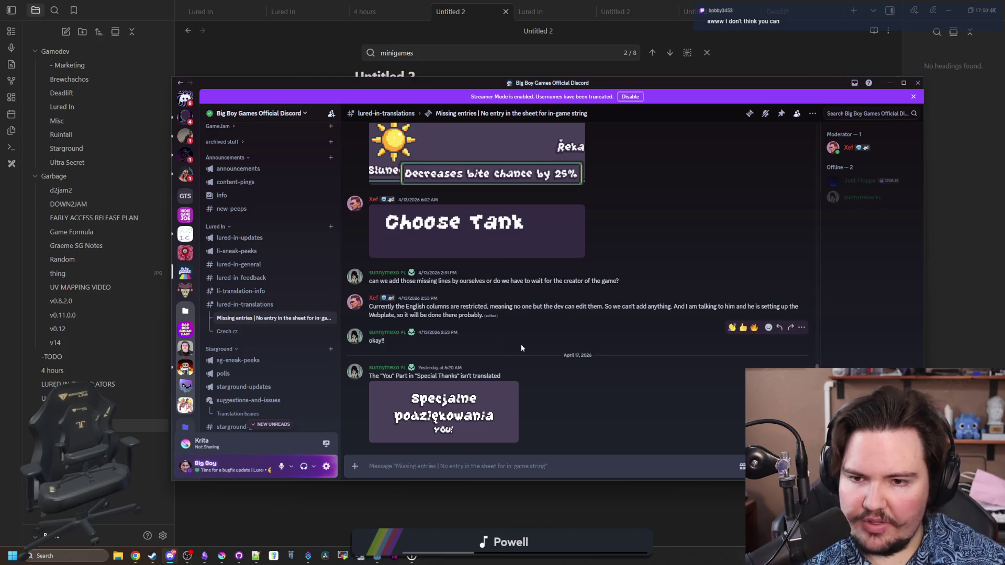
scroll(520, 344, "up", 4)
scroll(521, 347, "up", 2)
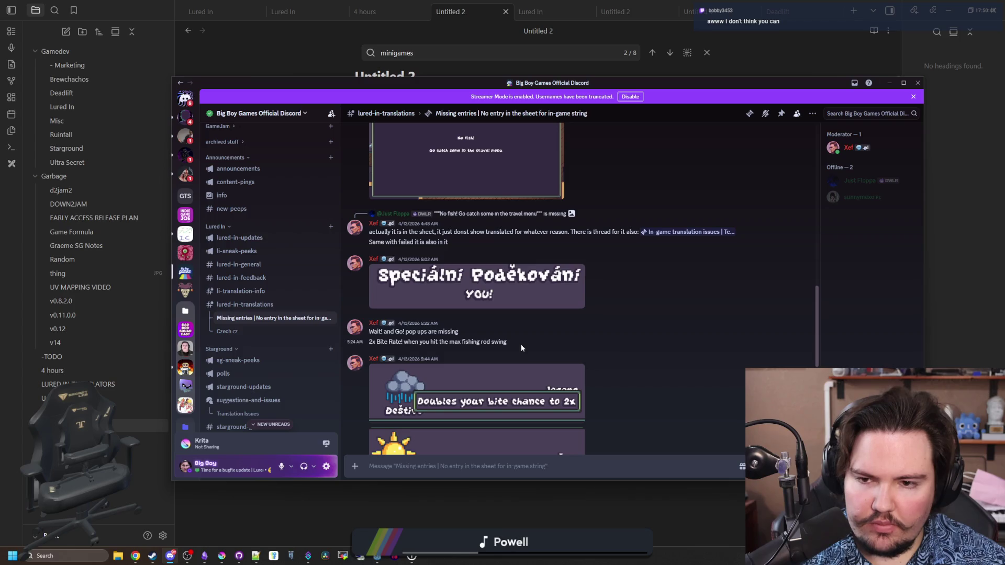
scroll(521, 348, "down", 5)
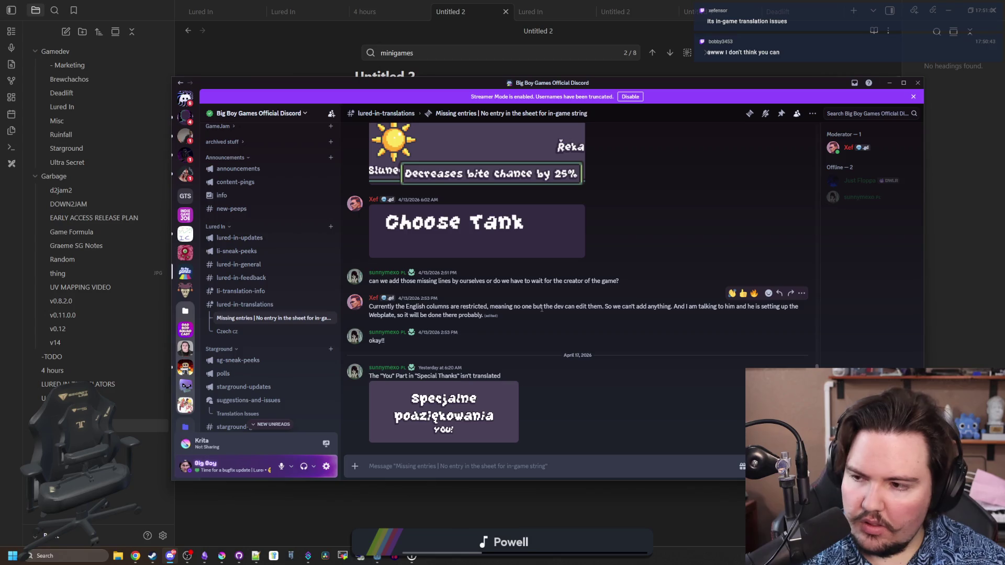
scroll(542, 309, "up", 10)
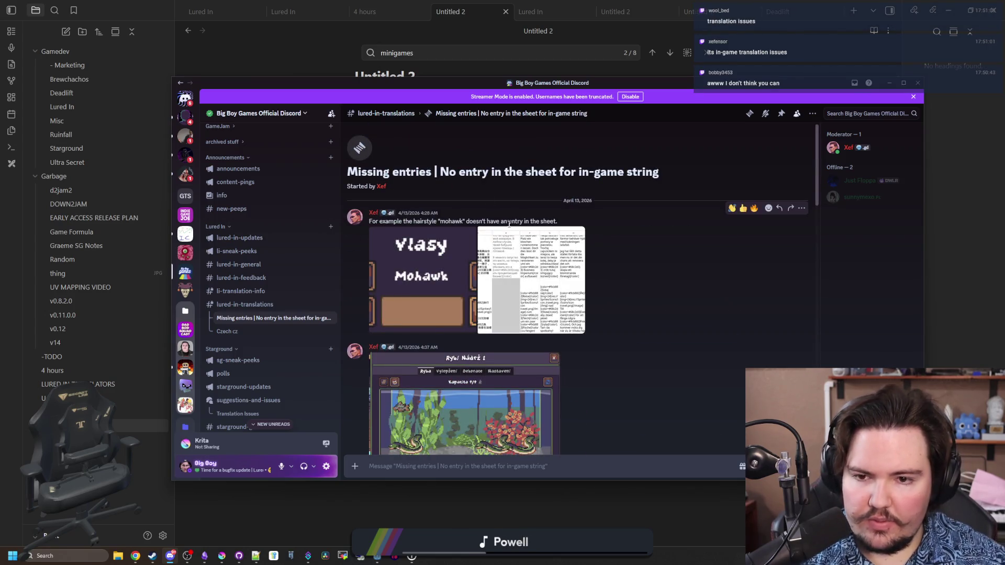
scroll(509, 232, "down", 2)
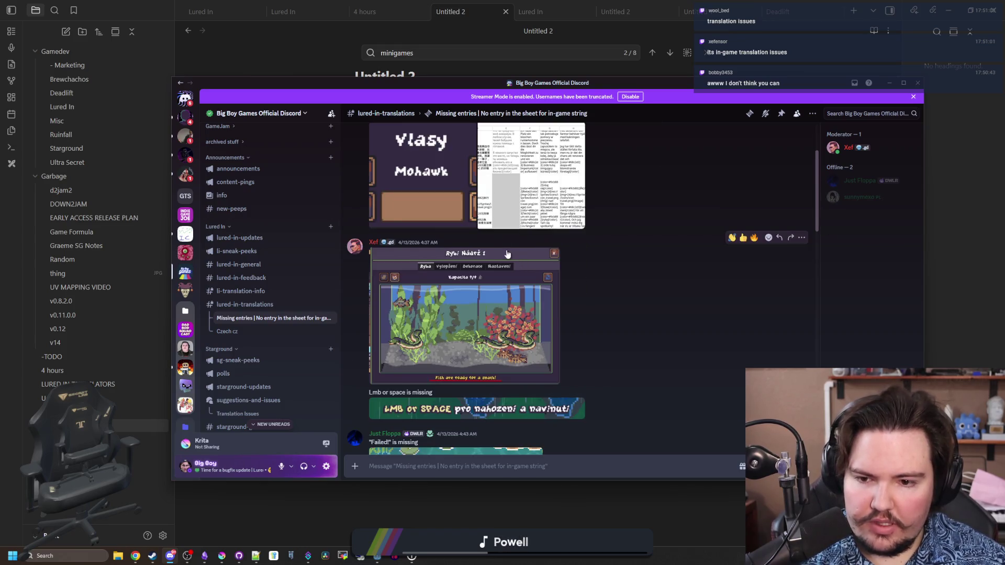
scroll(507, 254, "down", 3)
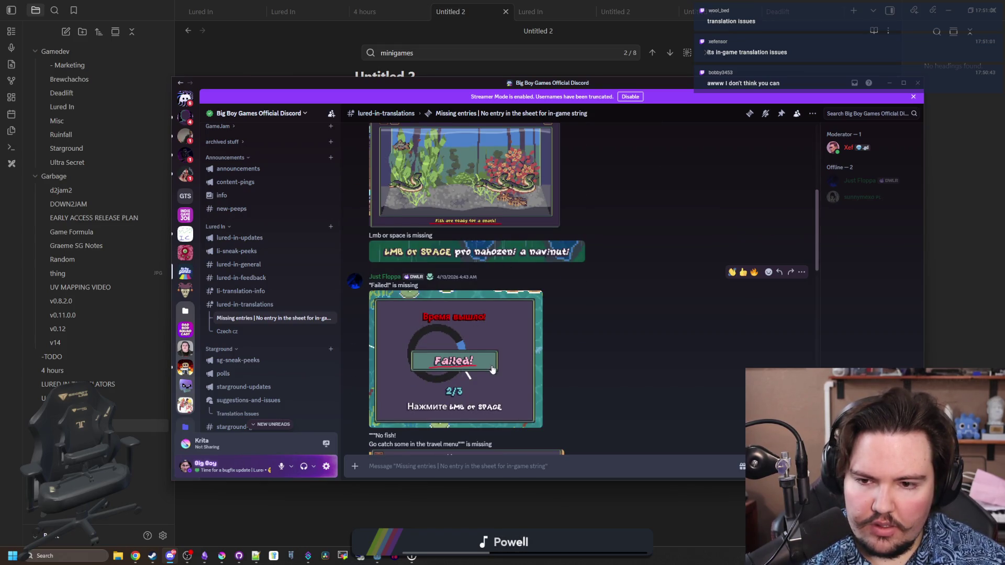
scroll(523, 272, "down", 5)
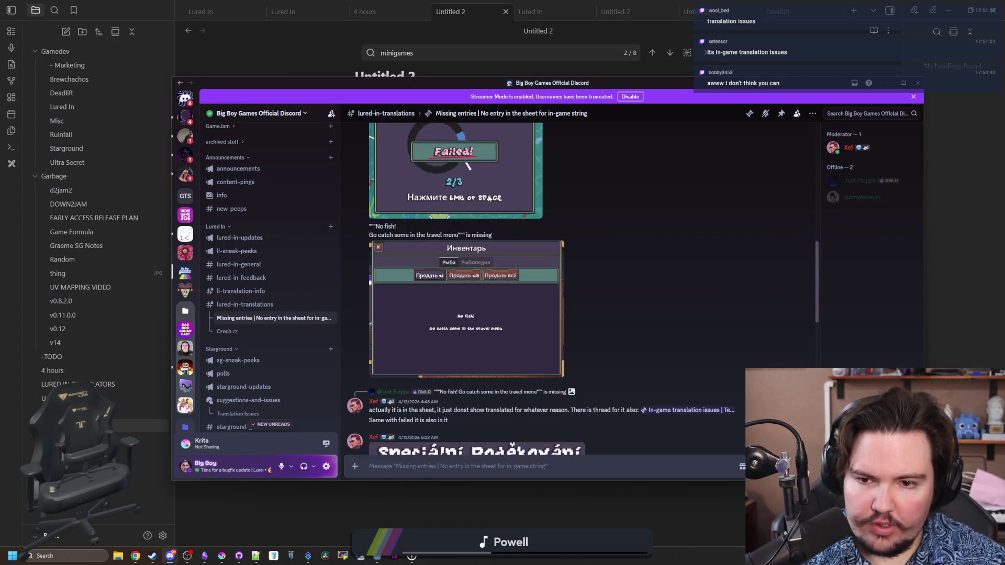
scroll(498, 275, "down", 3)
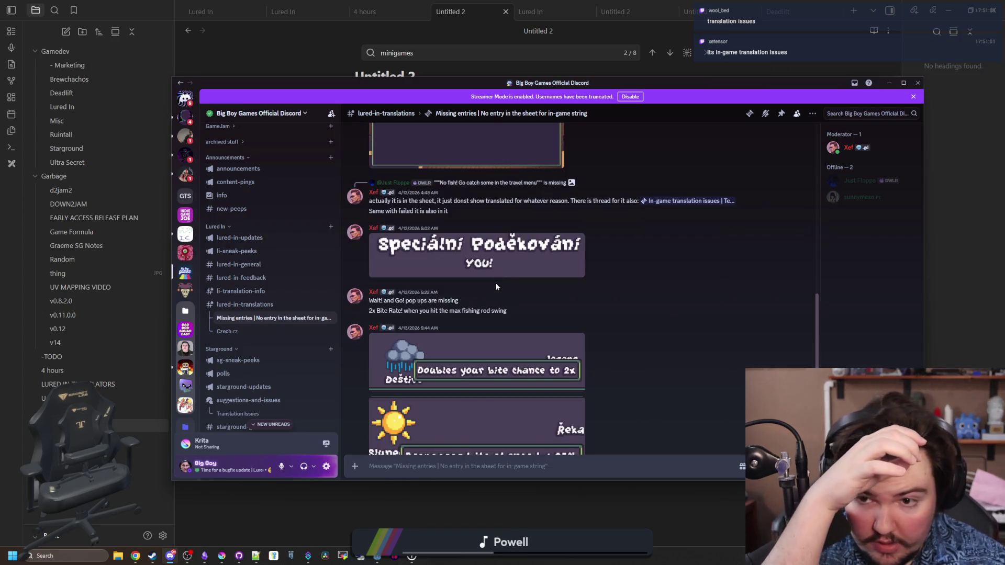
scroll(487, 298, "down", 1)
scroll(482, 306, "down", 2)
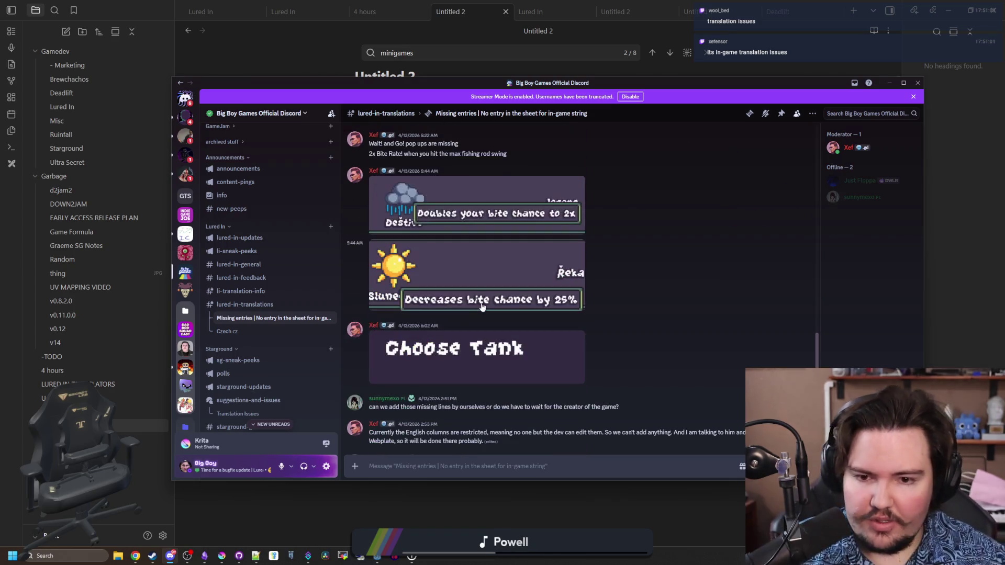
scroll(476, 283, "down", 2)
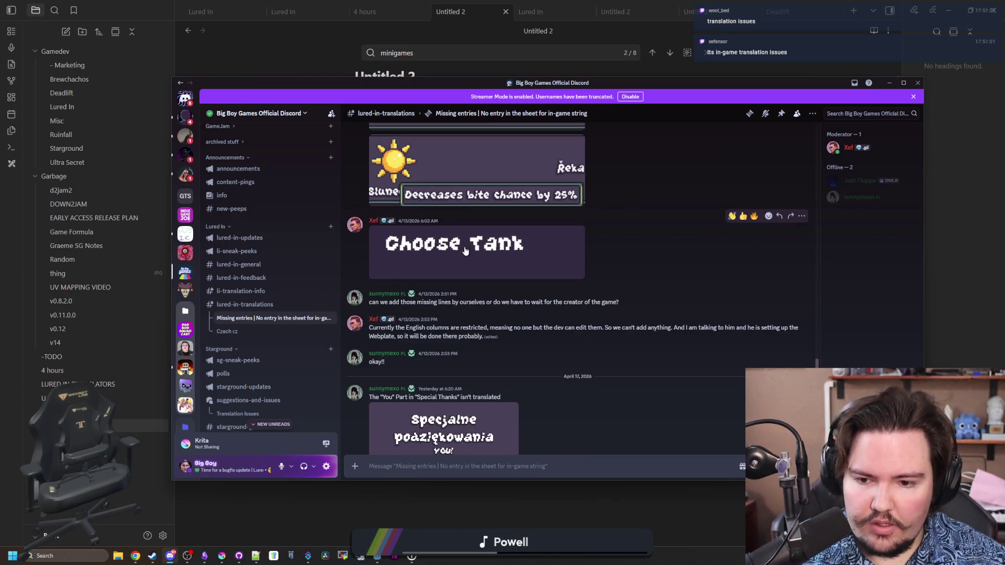
scroll(464, 250, "down", 1)
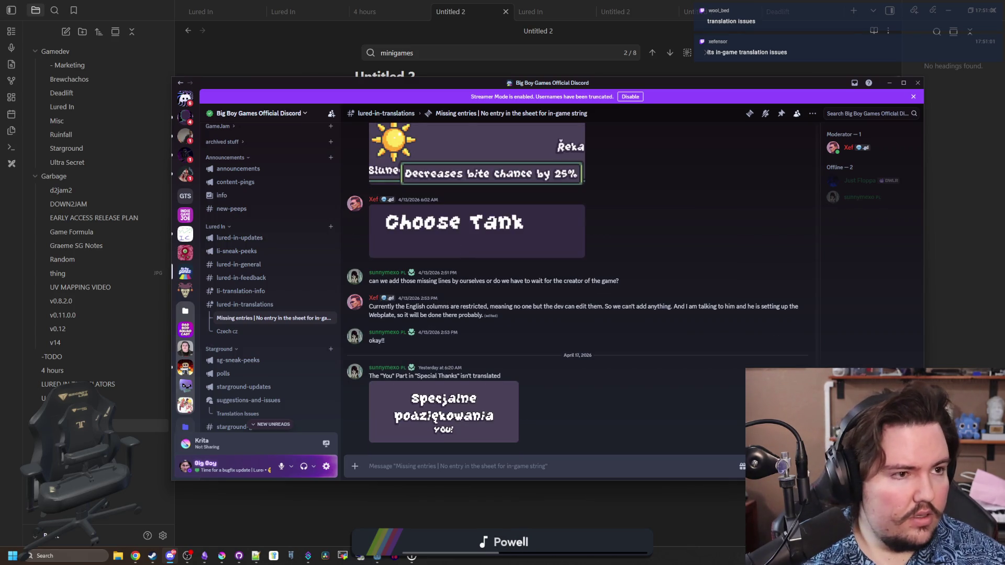
key("alt+Tab")
Search Weblate strings for 'choose tank' to check for an existing Choose Tank string.
left_click(550, 106)
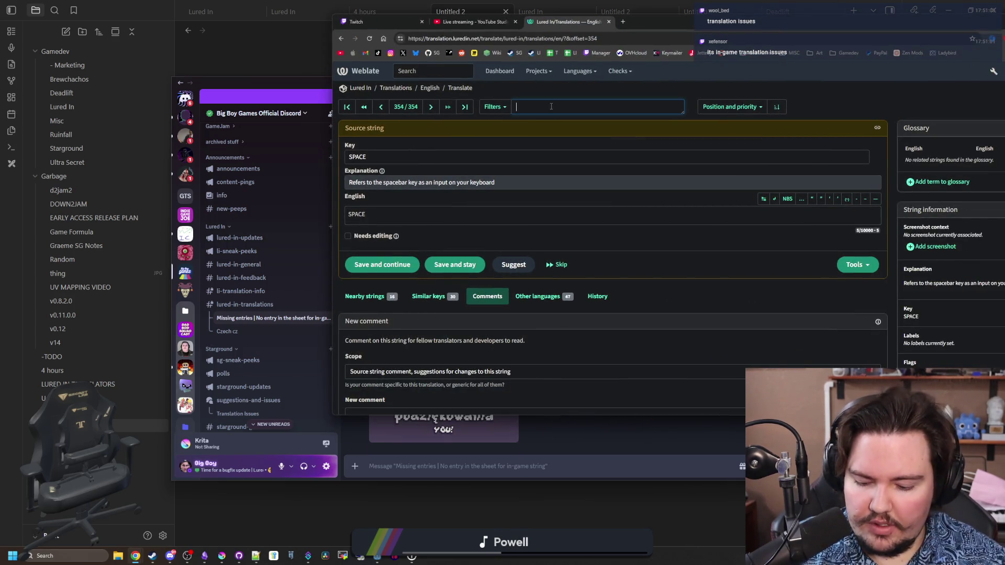
type("choose tank")
key("Return")
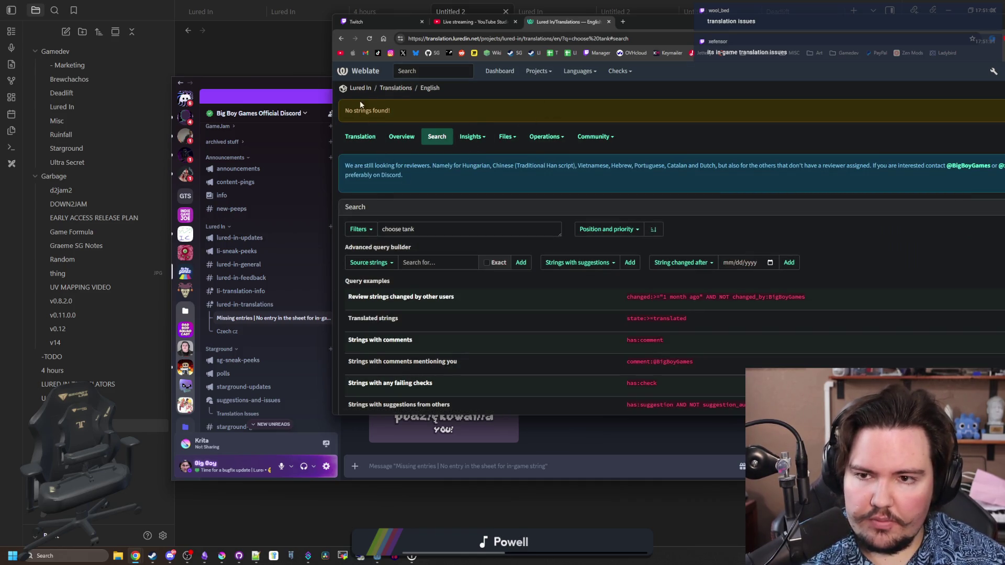
left_click(396, 88)
mouse_move(670, 21)
left_mouse_down()
mouse_move(586, 42)
mouse_move(440, 44)
left_mouse_up()
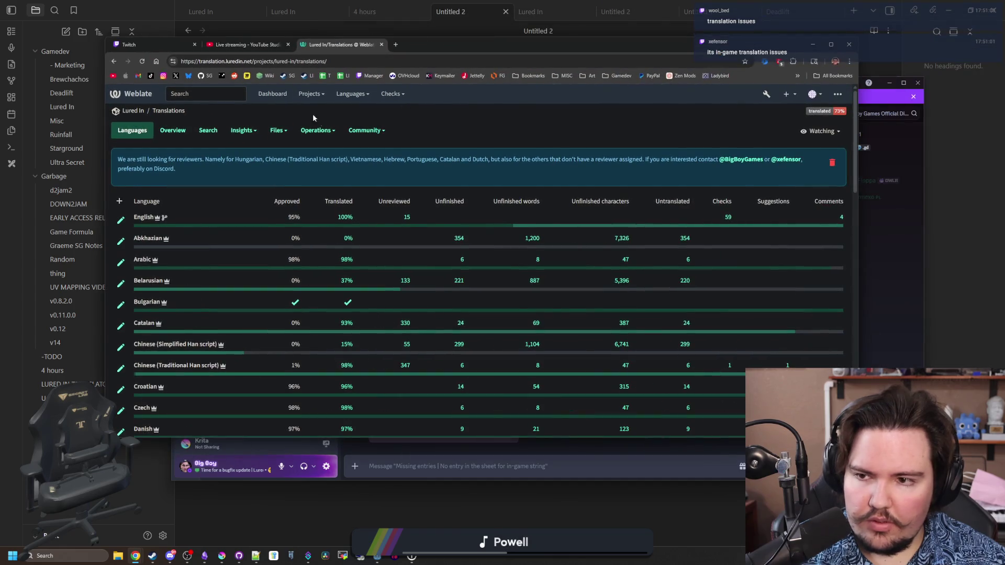
left_click(249, 130)
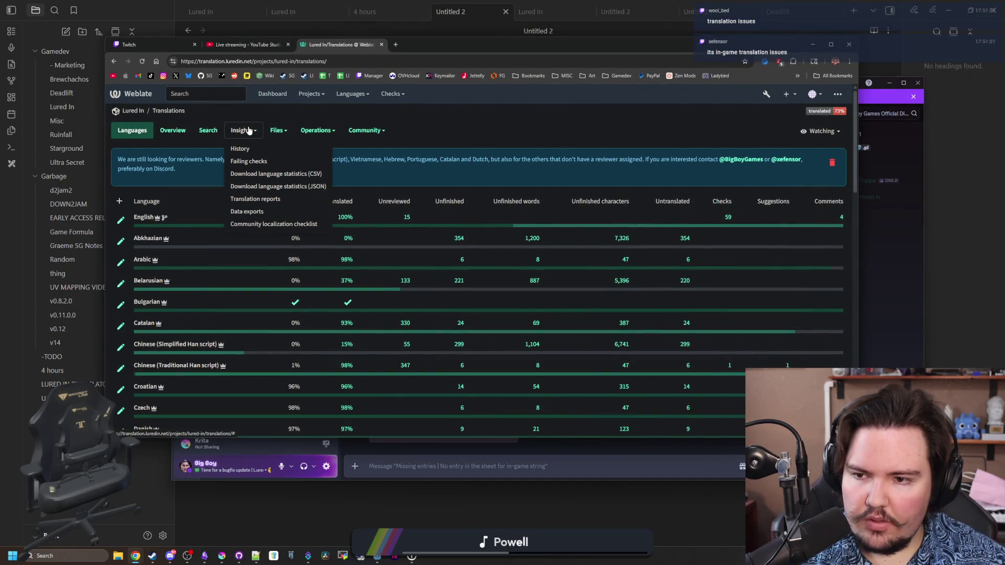
Open the Lured In project's English translation and browse its Operations, Community and Insights menus.
left_click(132, 110)
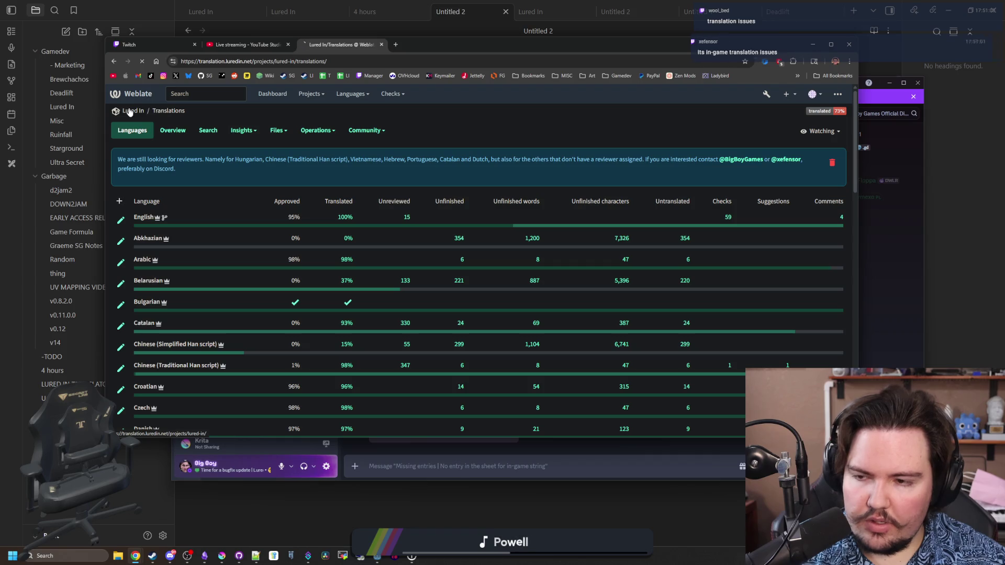
left_click(153, 218)
left_click(375, 127)
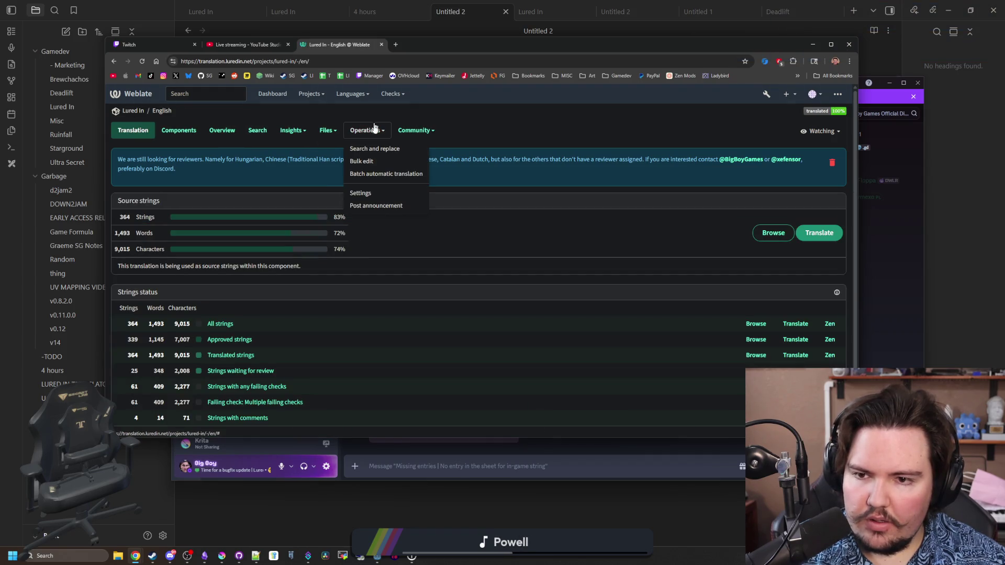
left_click(374, 128)
left_click(413, 130)
left_click(371, 130)
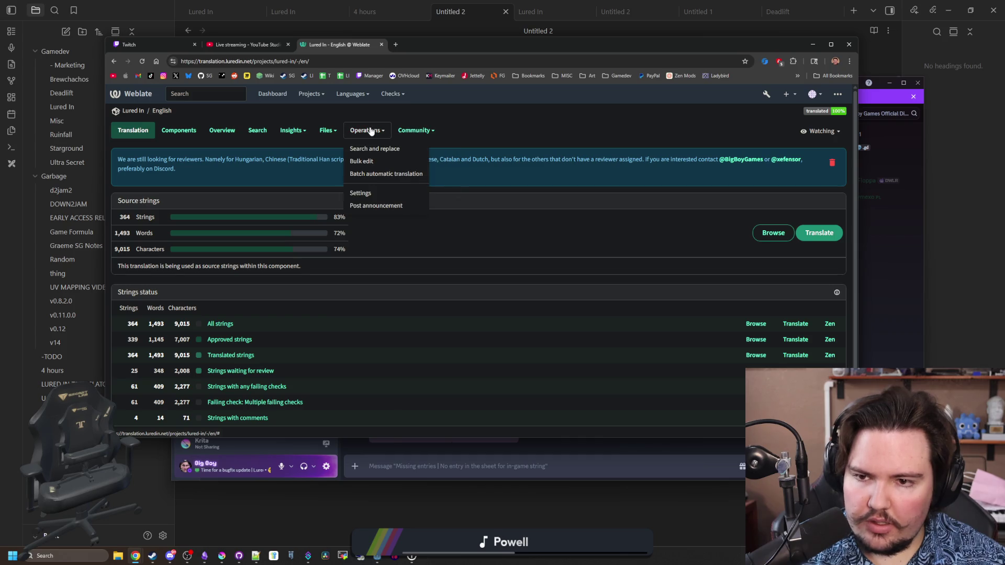
left_click(371, 130)
left_click(293, 130)
double_click(295, 131)
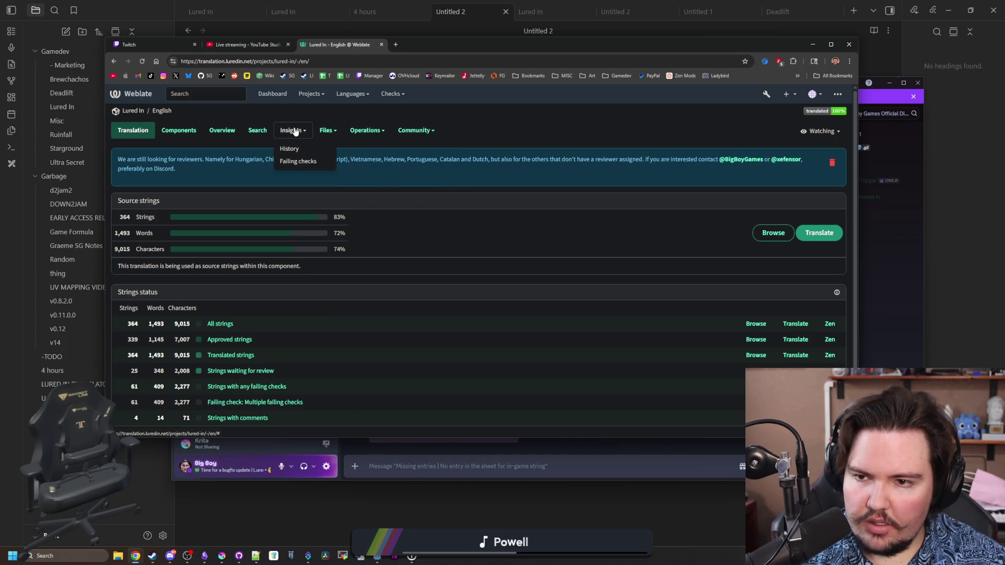
left_click(371, 130)
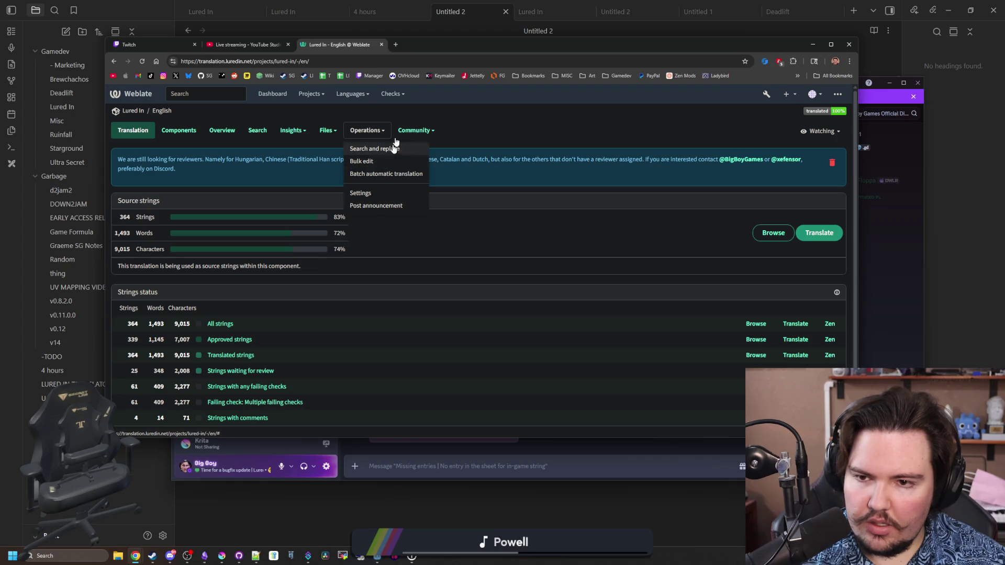
Open the Translations component's English page and start adding a new translation string.
left_click(184, 131)
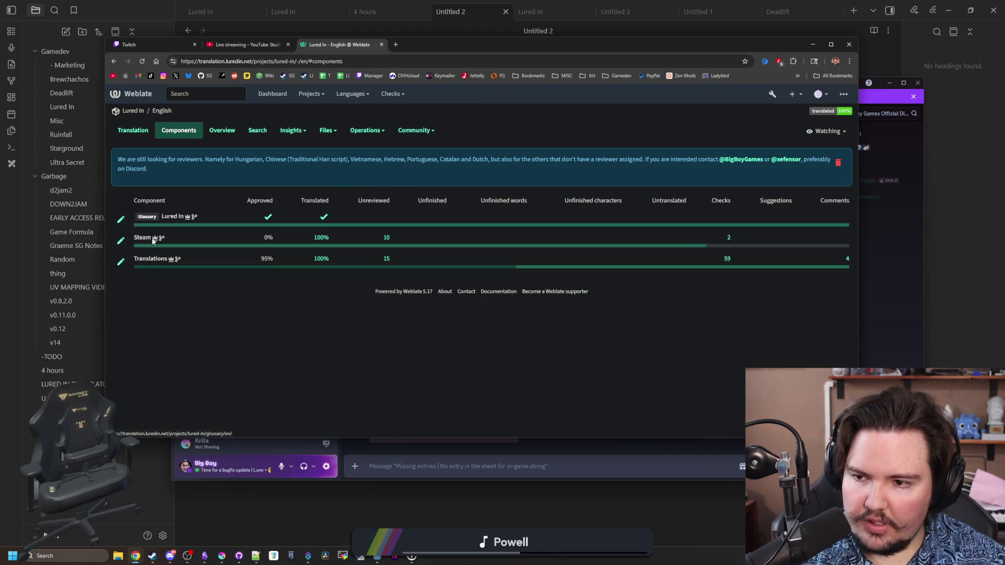
left_click(176, 217)
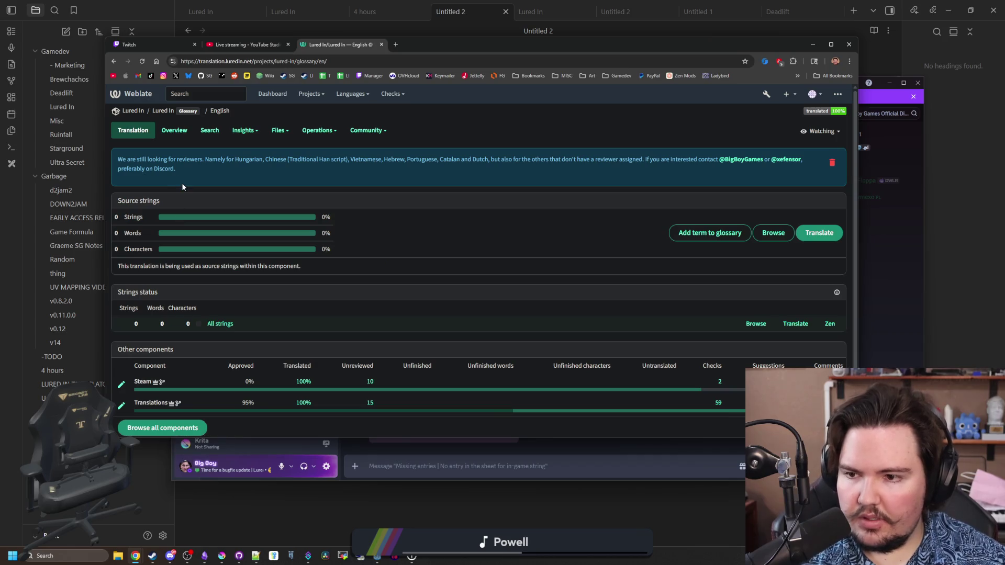
key("alt+Left")
left_click(151, 259)
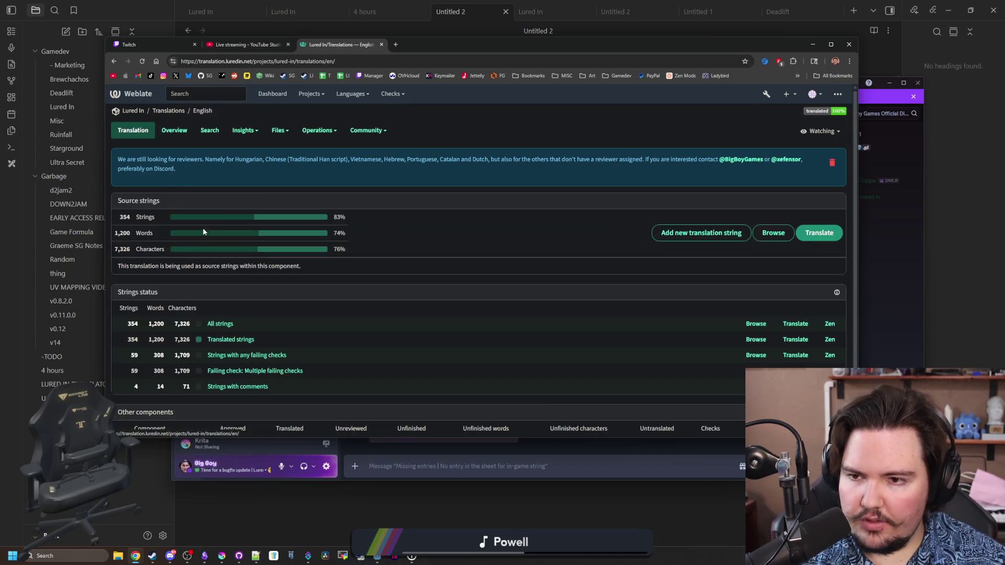
left_click(319, 131)
left_click(331, 168)
type("Choose T")
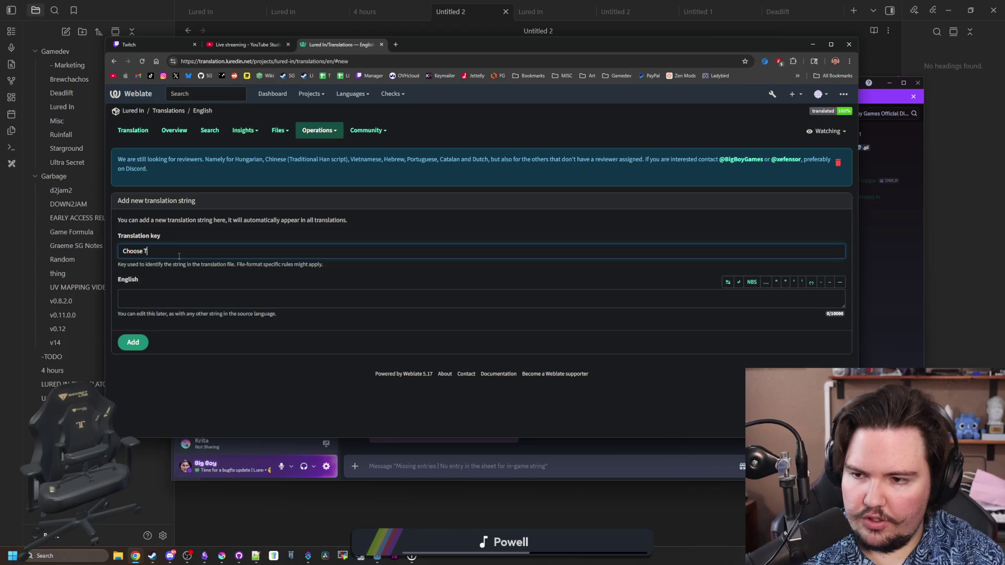
Add a new string with key and English text 'Choose Tank'.
type("ank")
left_click(198, 297)
type("Ch")
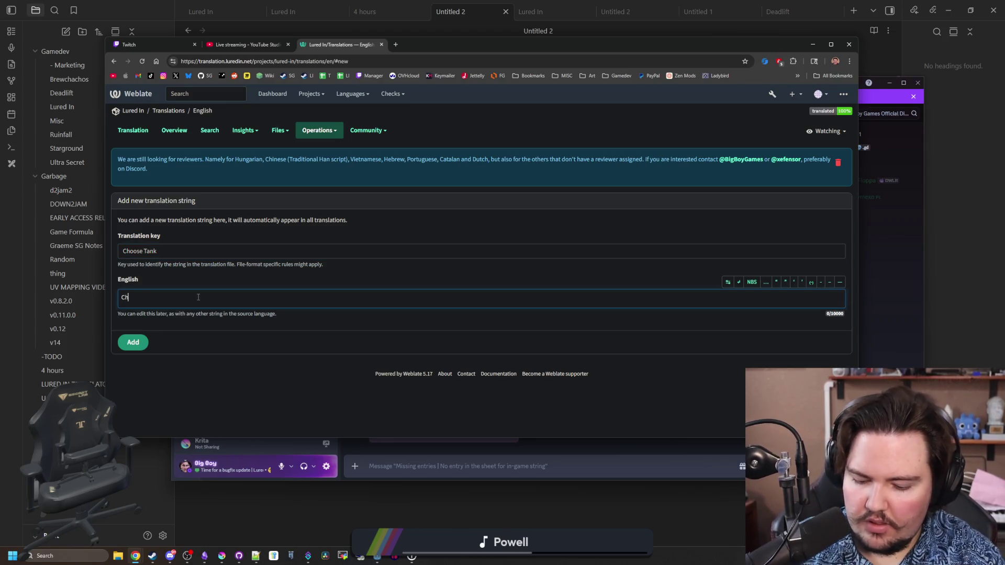
type("oose Tank")
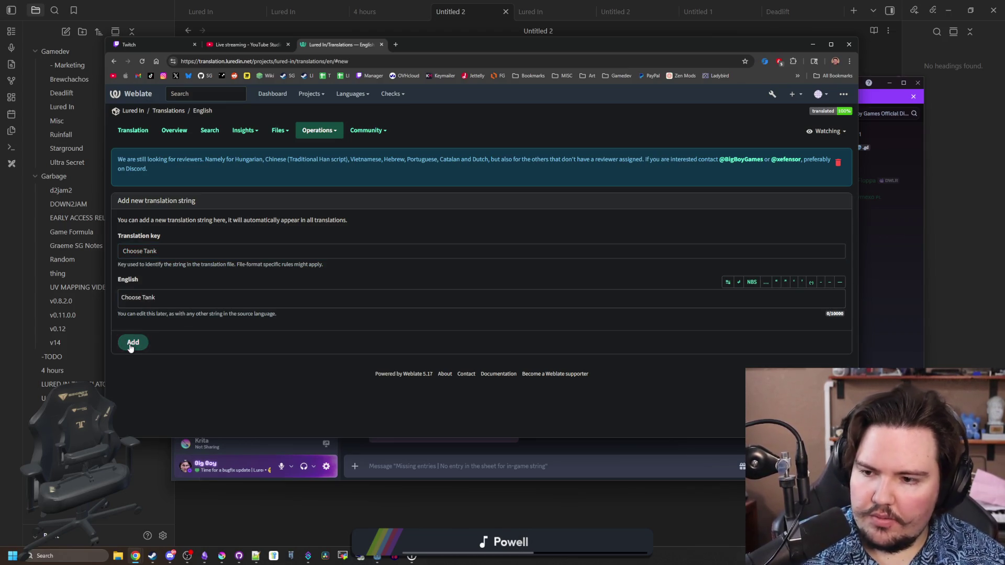
left_click(133, 342)
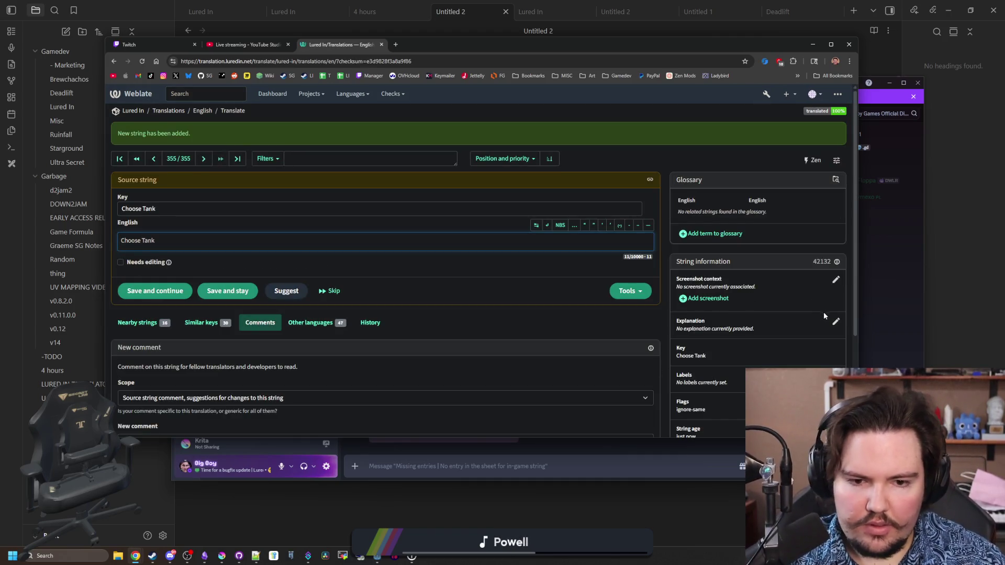
Save an explanation for Choose Tank: text shown at the top when moving a fish into a tank.
left_click(835, 322)
type("Text th")
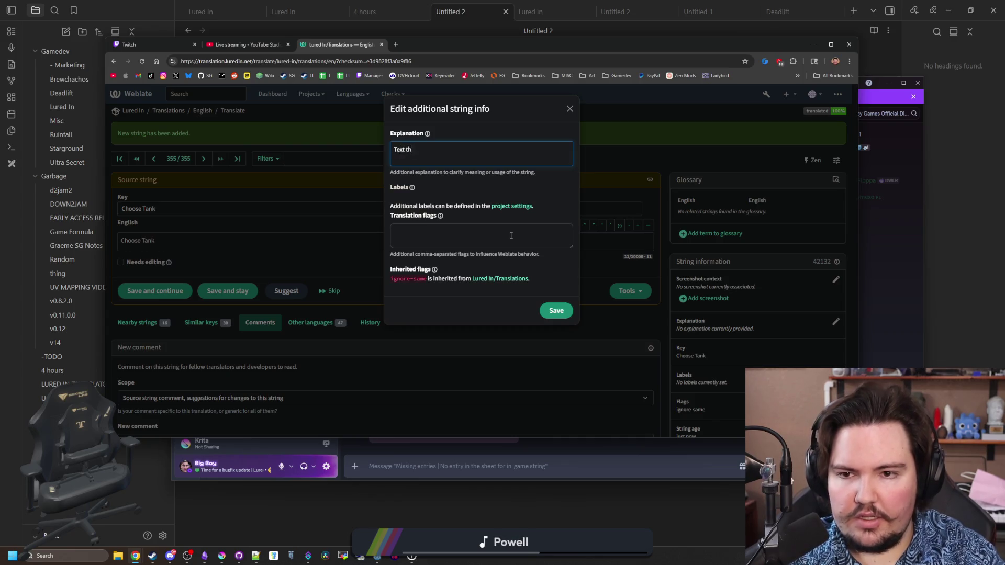
type("at pappears at")
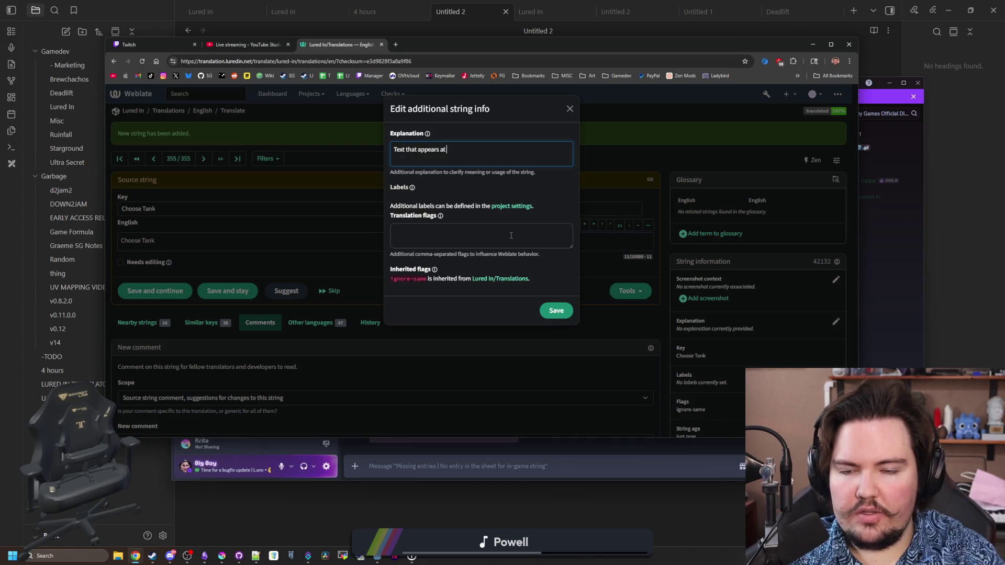
type(" the top when you are about to move a")
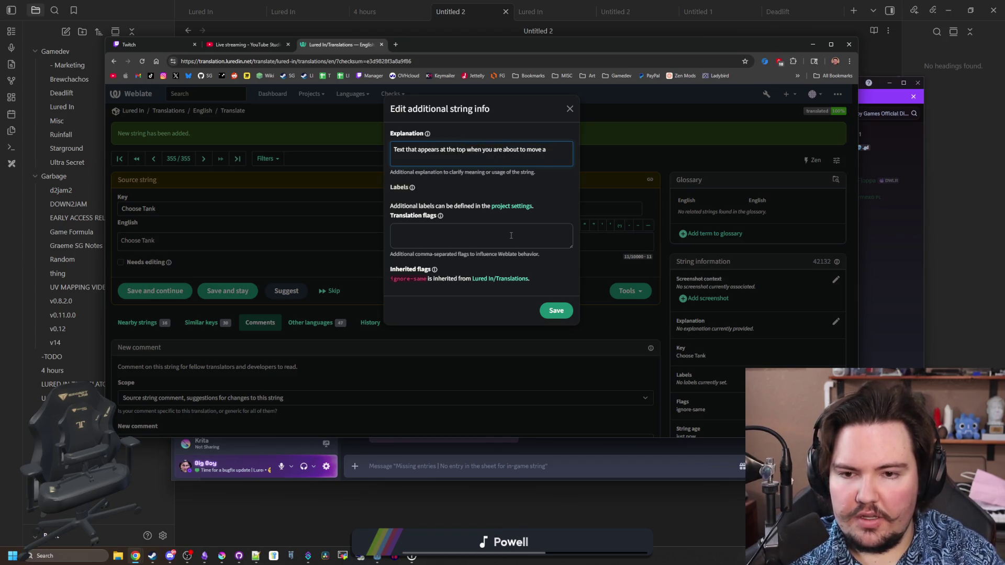
type("fish into a tank")
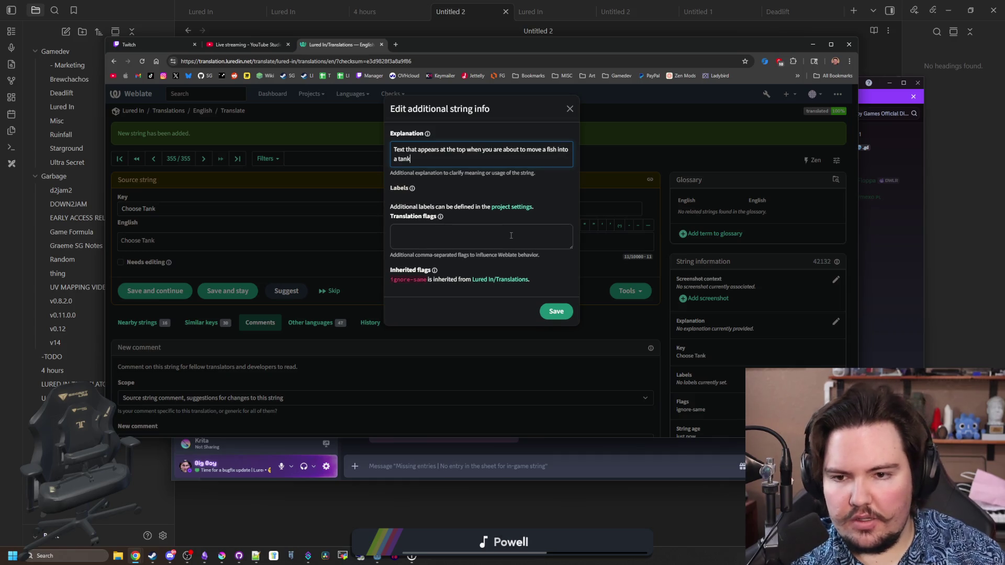
left_click(552, 312)
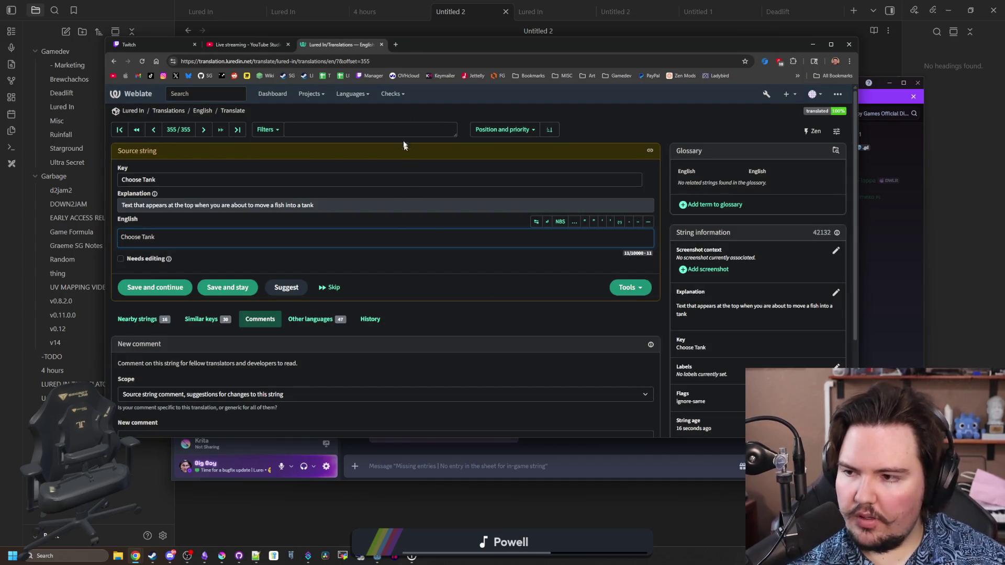
key("super+Down")
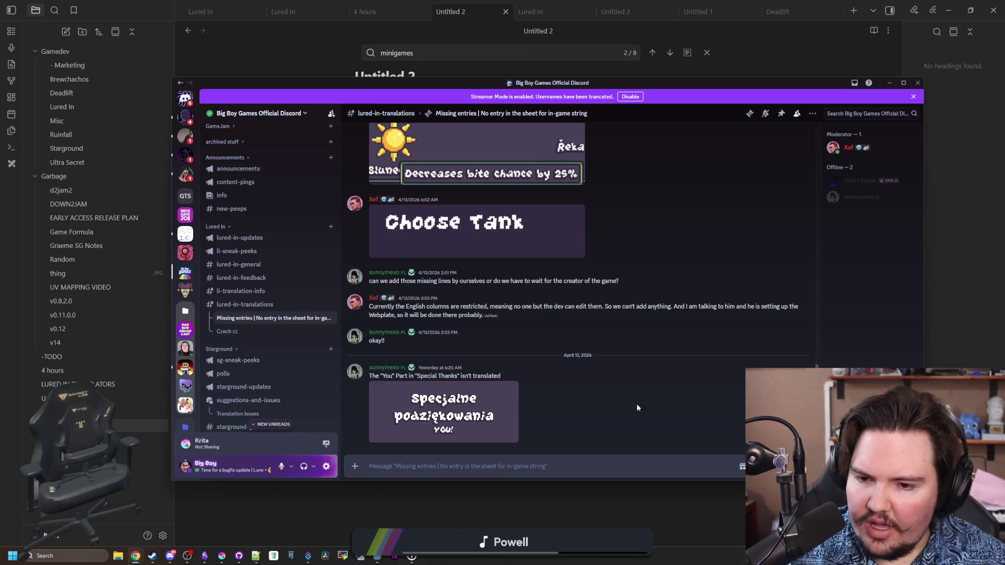
Snap Discord off this screen with Super+Right and restore Obsidian's window size.
scroll(272, 335, "down", 3)
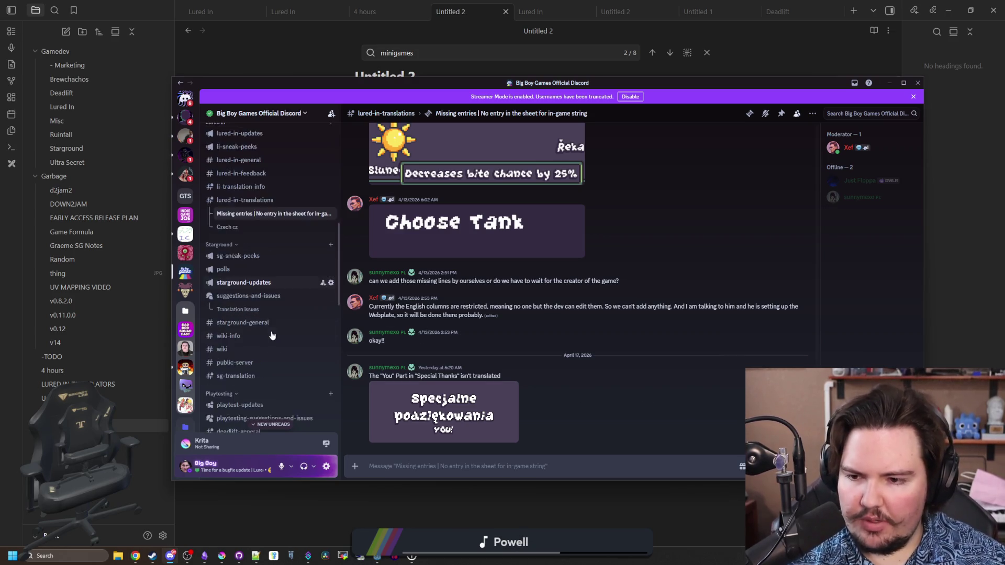
scroll(272, 335, "down", 3)
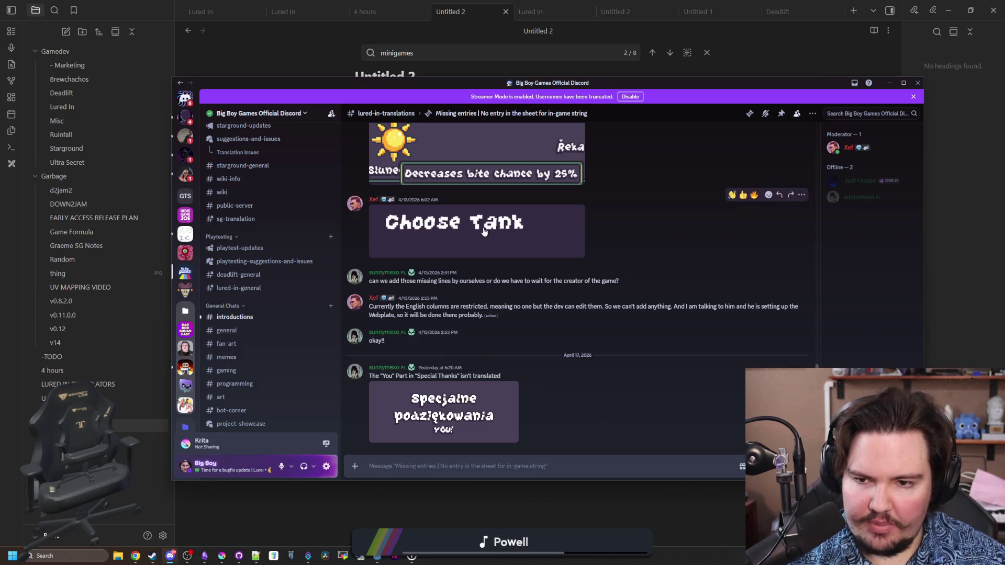
key("super+Right")
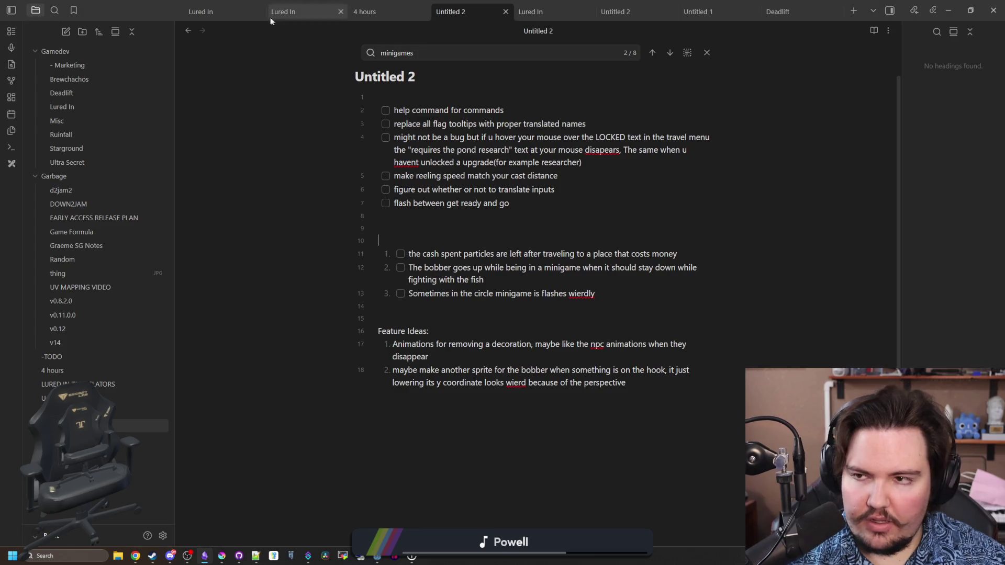
double_click(143, 4)
Open credits_menu.gd via the 'cred' file filter and search it for 'you!'.
left_click(598, 268)
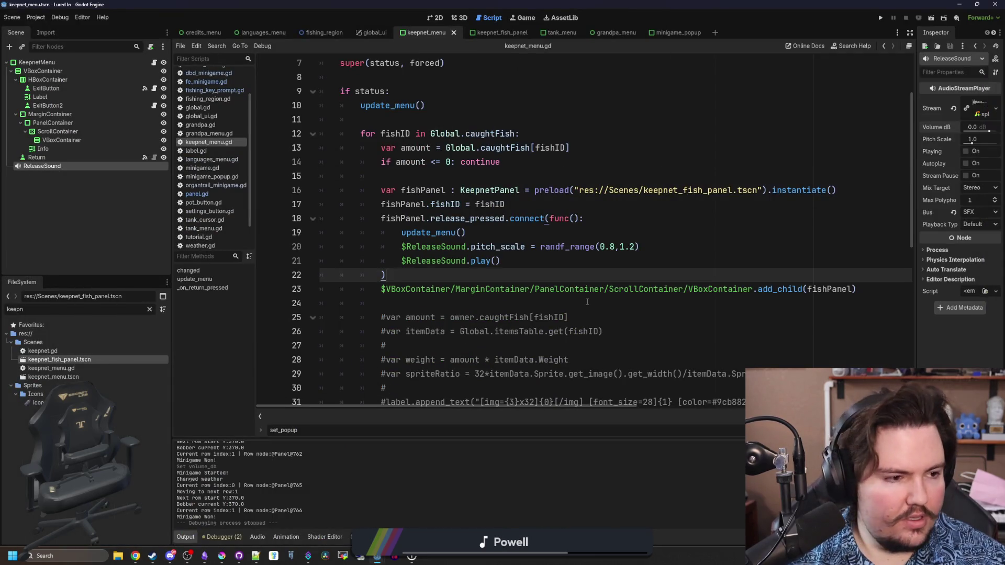
left_click(149, 309)
type("cred")
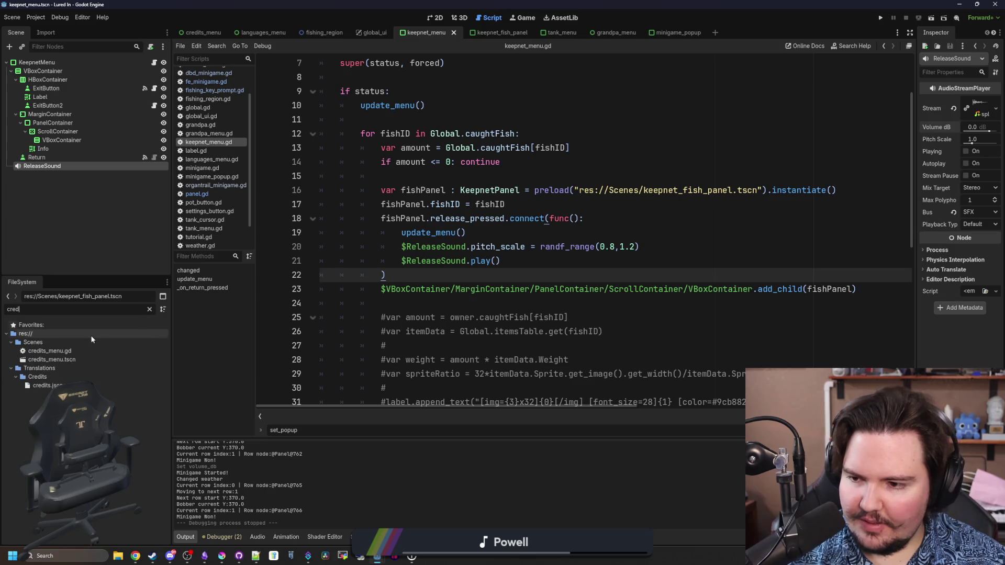
double_click(74, 348)
scroll(632, 290, "down", 3)
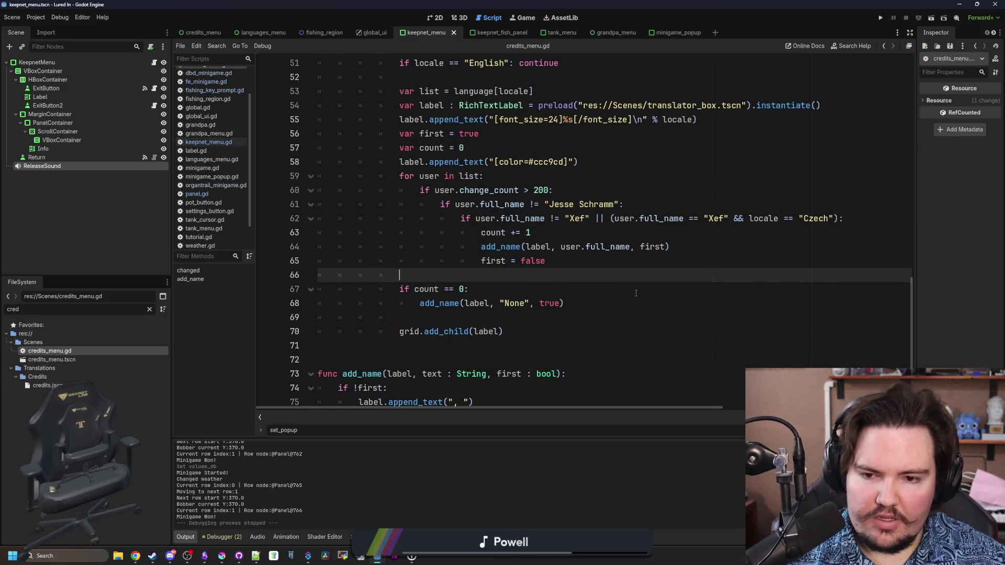
scroll(632, 290, "up", 6)
left_click(631, 290)
key("ctrl+f")
type("you!")
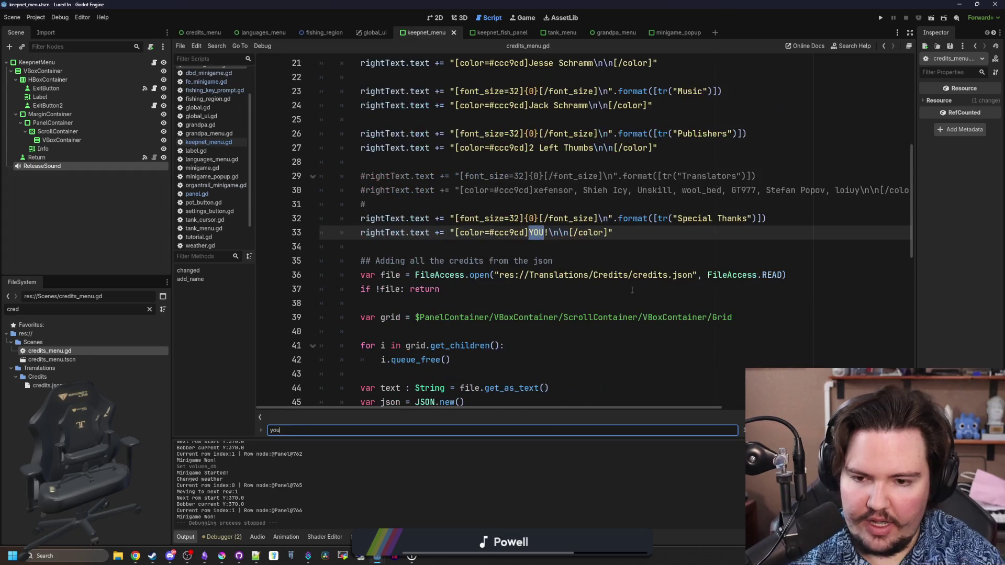
Replace YOU! on line 33 with {0} and append .format([tr("YOU!")]).
left_click(529, 232)
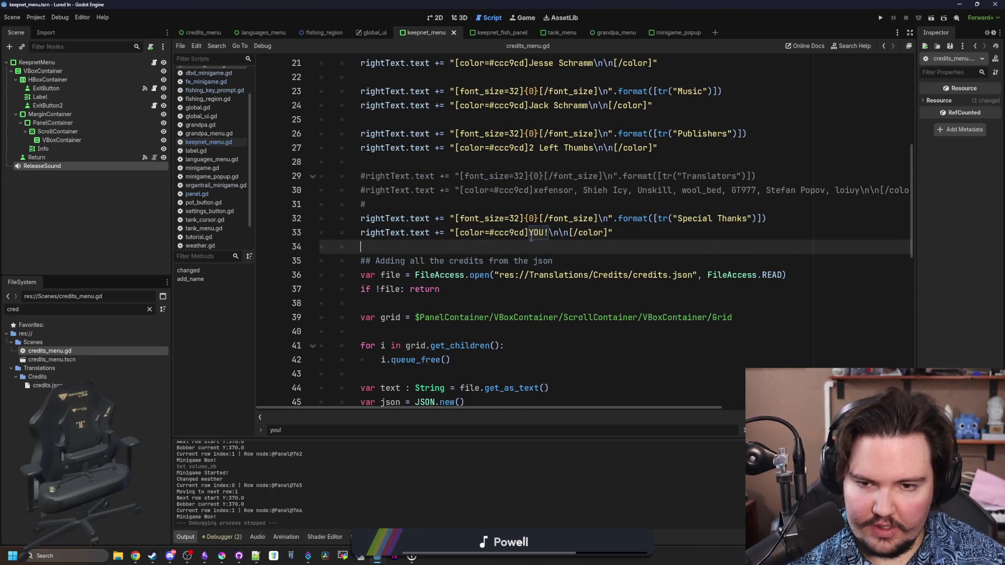
left_click_drag(545, 233, 551, 233)
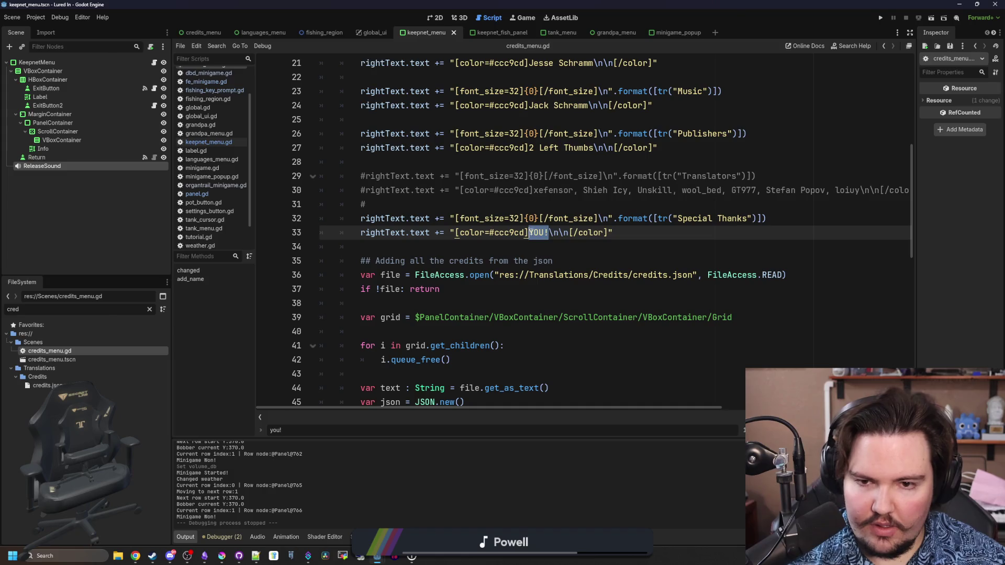
type("{0")
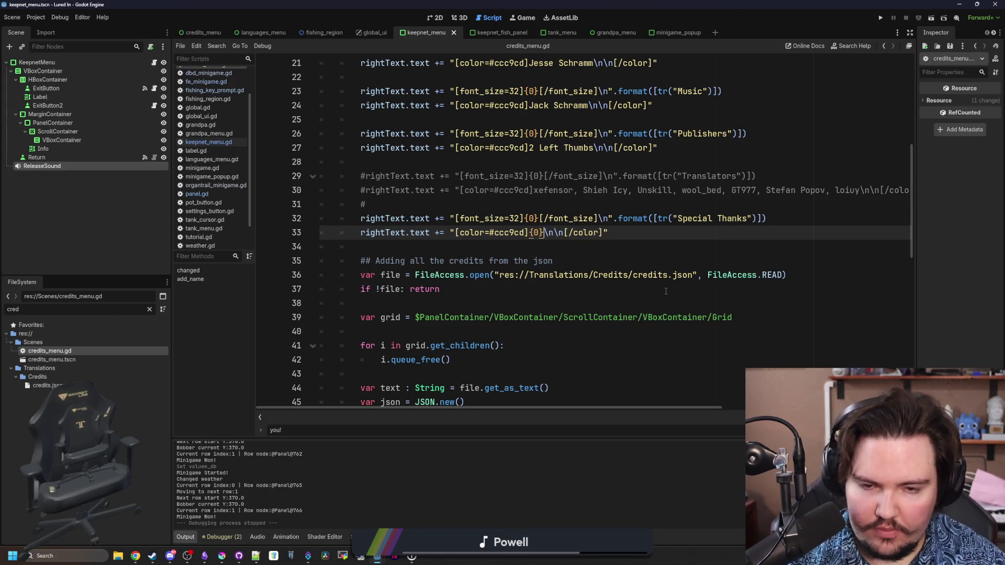
key("Right")
key("Right")
key("Right")
type(".for")
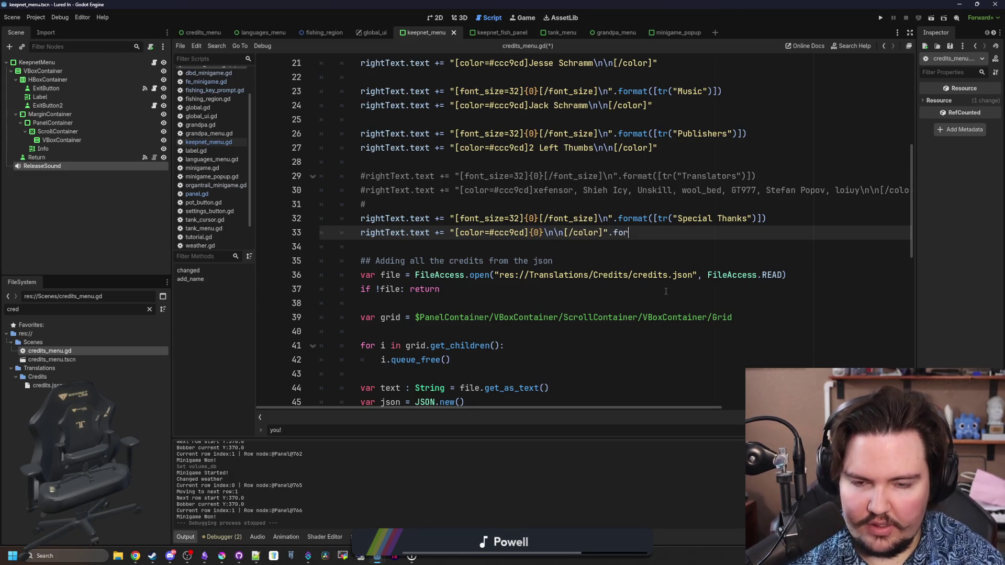
type("mat()tr(\"YOU!")
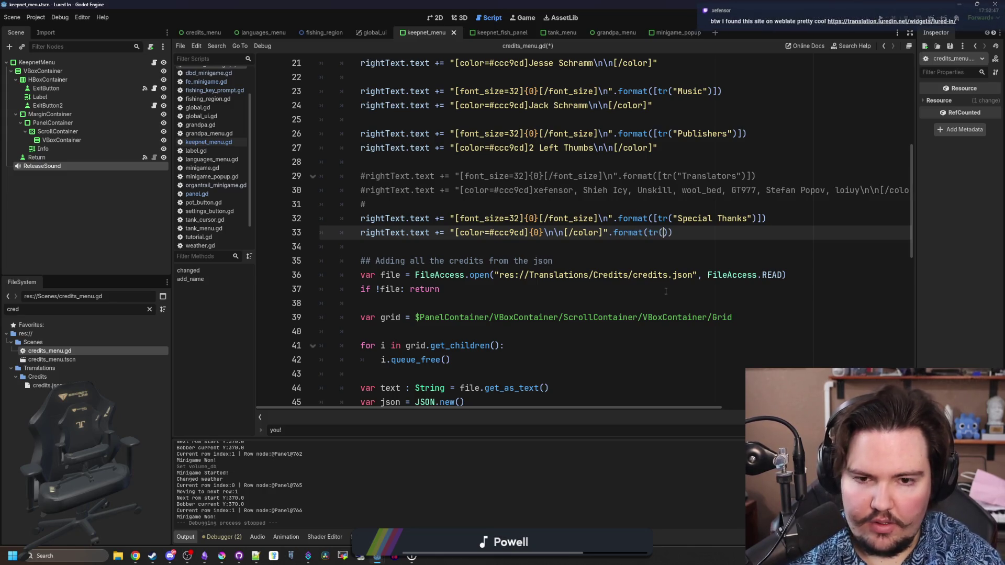
key("ctrl+s")
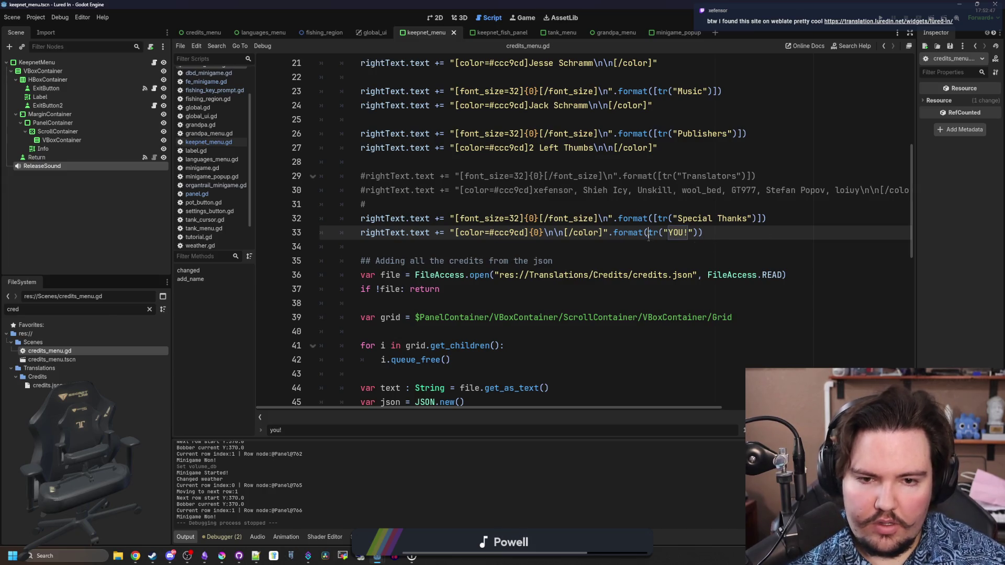
type("[")
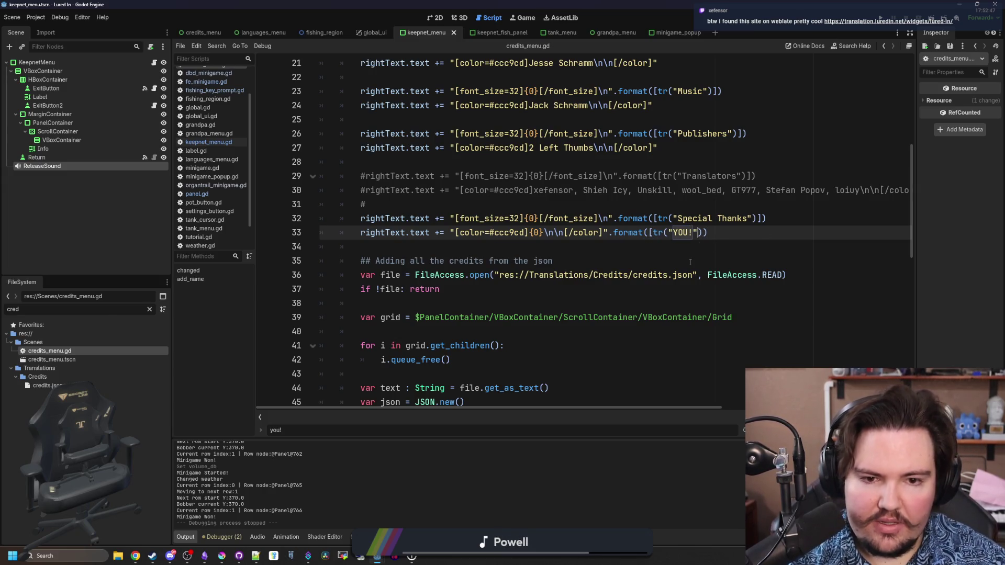
key("Right")
type("]")
left_click(710, 242)
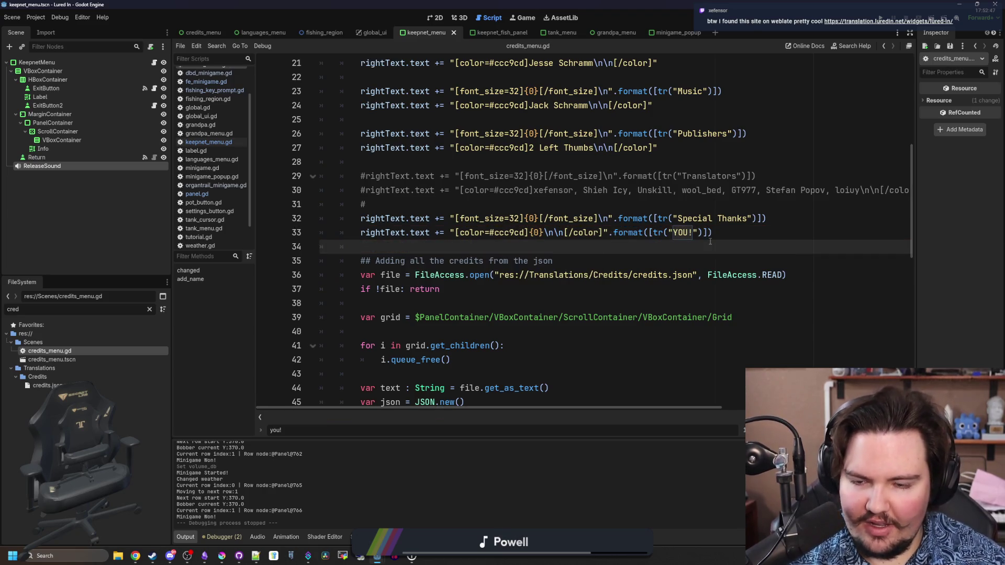
Search all project files for '.format(' uses.
key("ctrl+shift+f")
type(".format(")
key("Return")
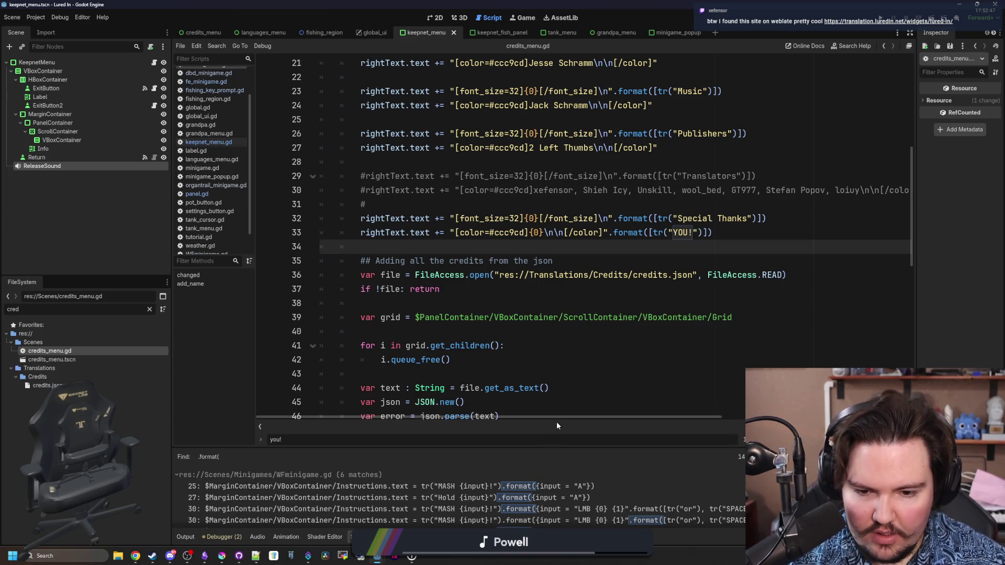
left_click_drag(549, 446, 551, 274)
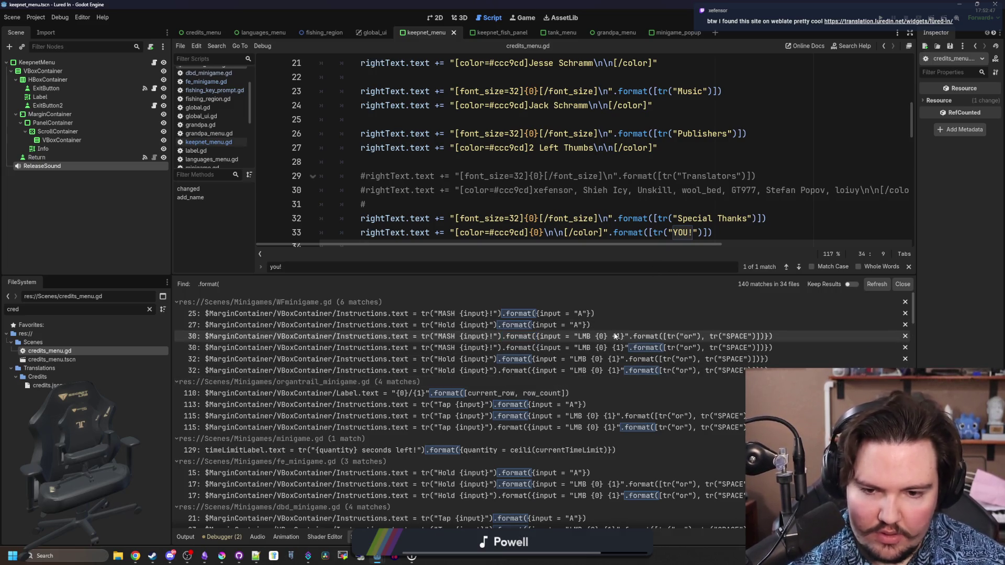
scroll(632, 355, "down", 3)
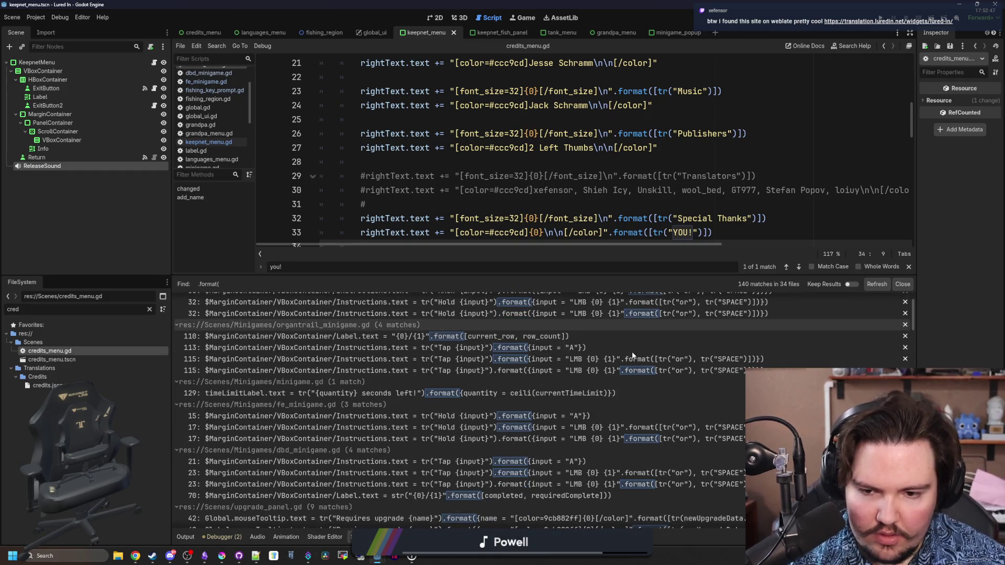
scroll(632, 356, "down", 5)
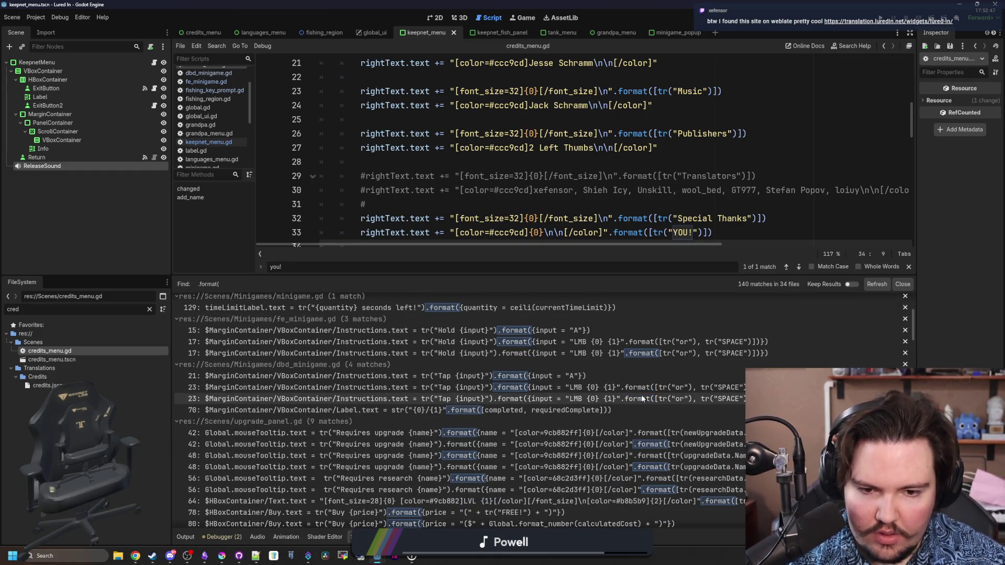
scroll(600, 358, "down", 3)
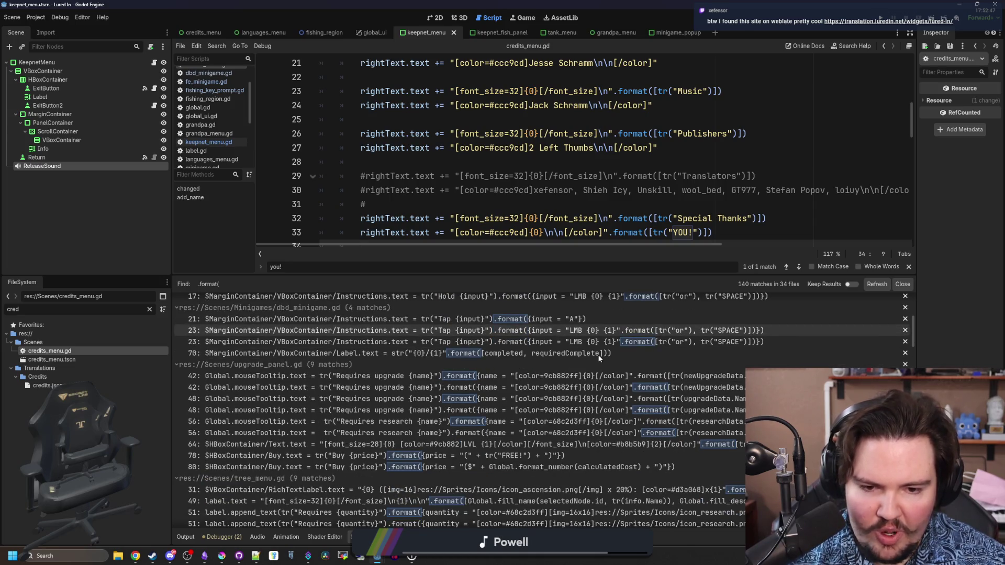
scroll(597, 354, "down", 3)
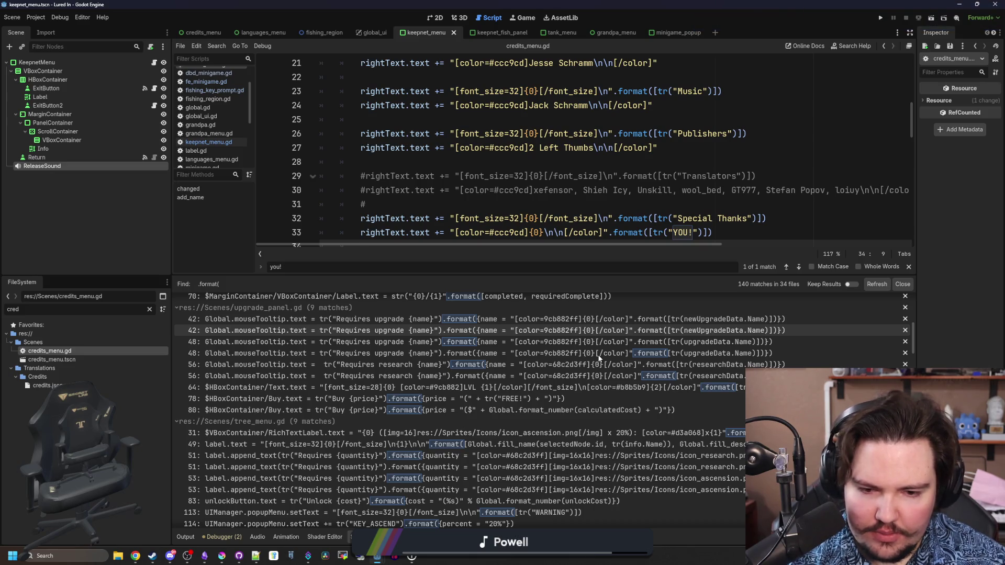
scroll(599, 357, "down", 5)
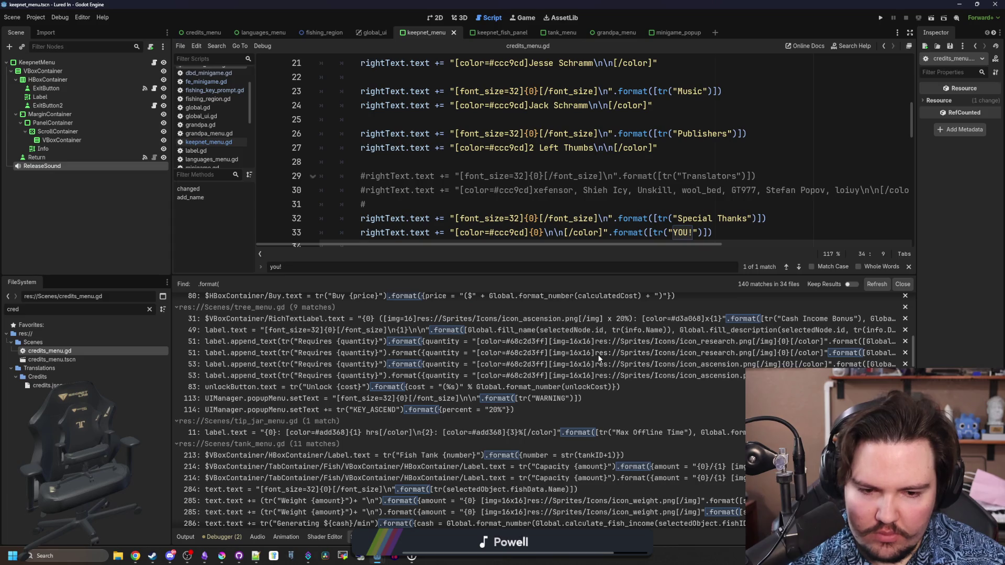
scroll(599, 358, "down", 15)
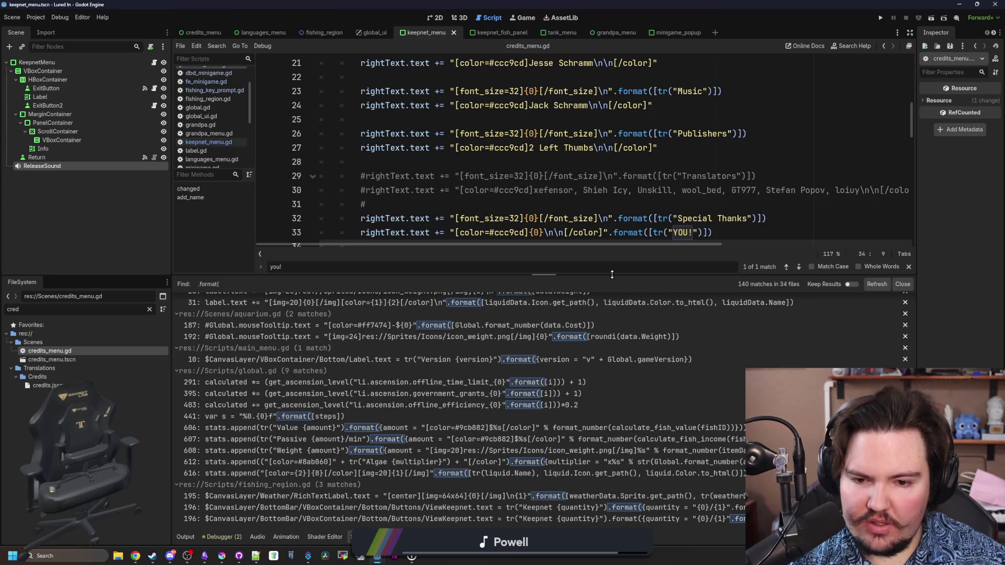
left_click_drag(612, 274, 607, 447)
left_click(604, 332)
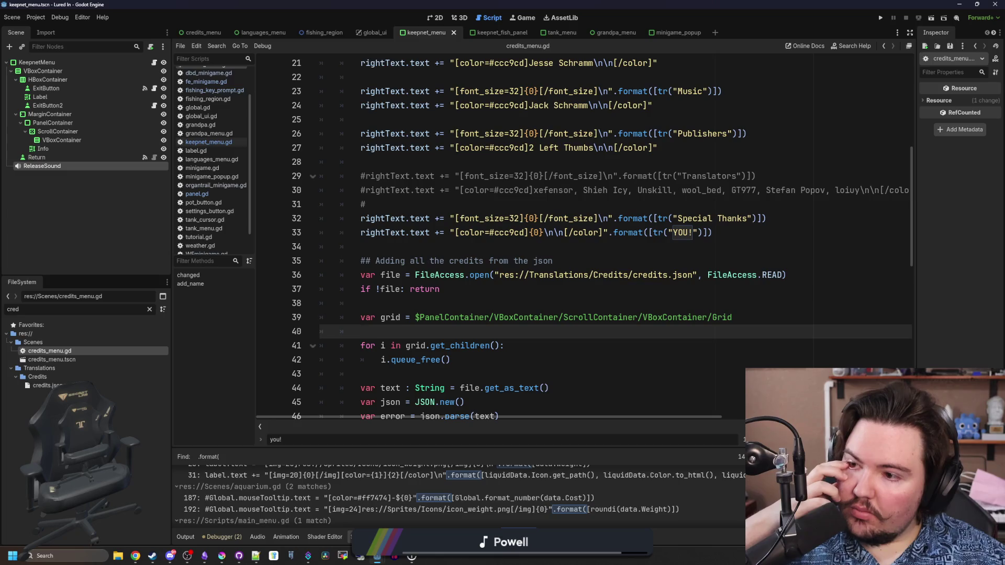
key("alt+Tab")
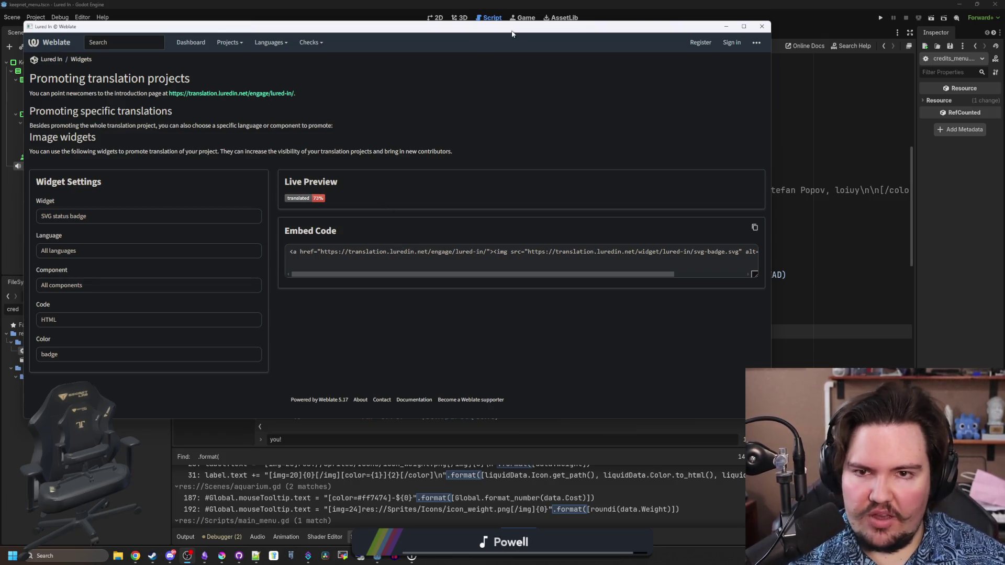
Close the stray Weblate widgets window and return to Chrome's Lured In translate page (355 of 355).
left_click_drag(511, 34, 482, 121)
left_click(732, 115)
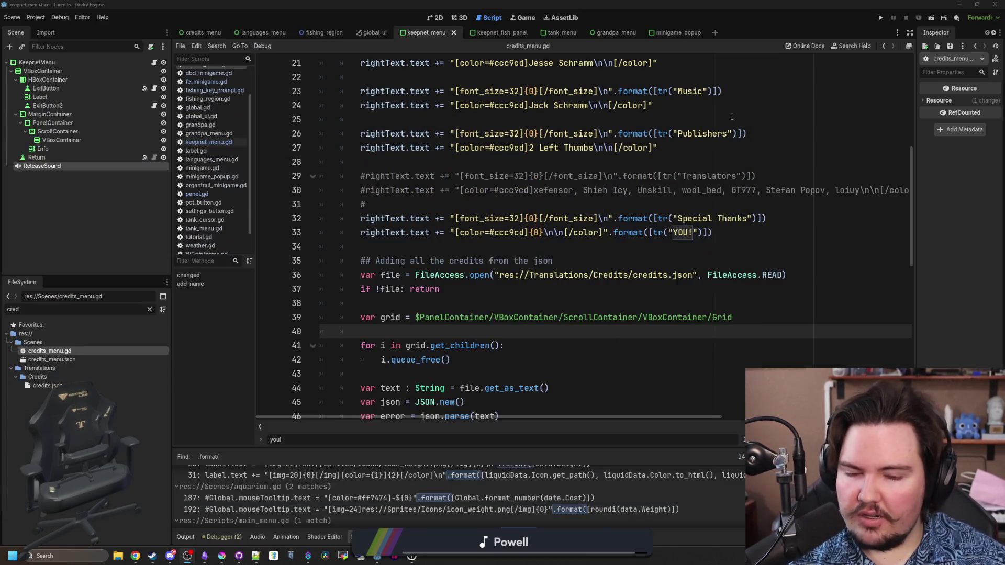
left_click(502, 298)
left_click(513, 247)
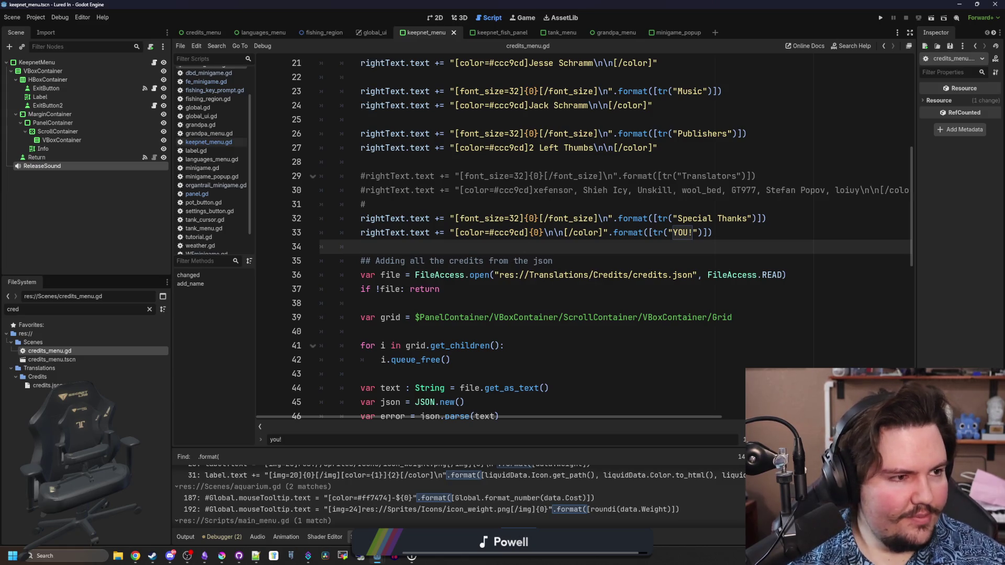
left_click(135, 556)
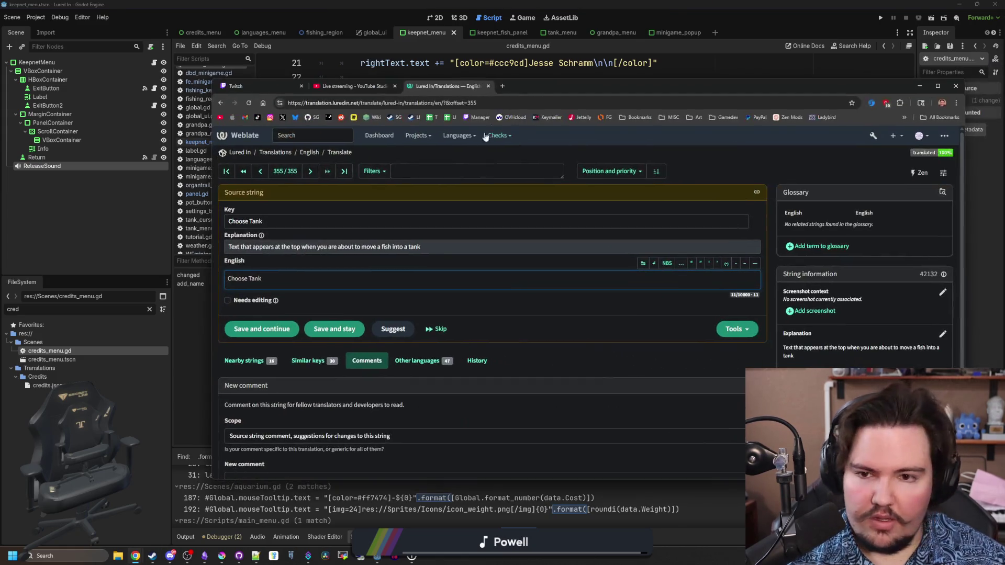
Search the Lured In strings for 'YOU!'.
left_click(453, 173)
type("YOU!")
key("Return")
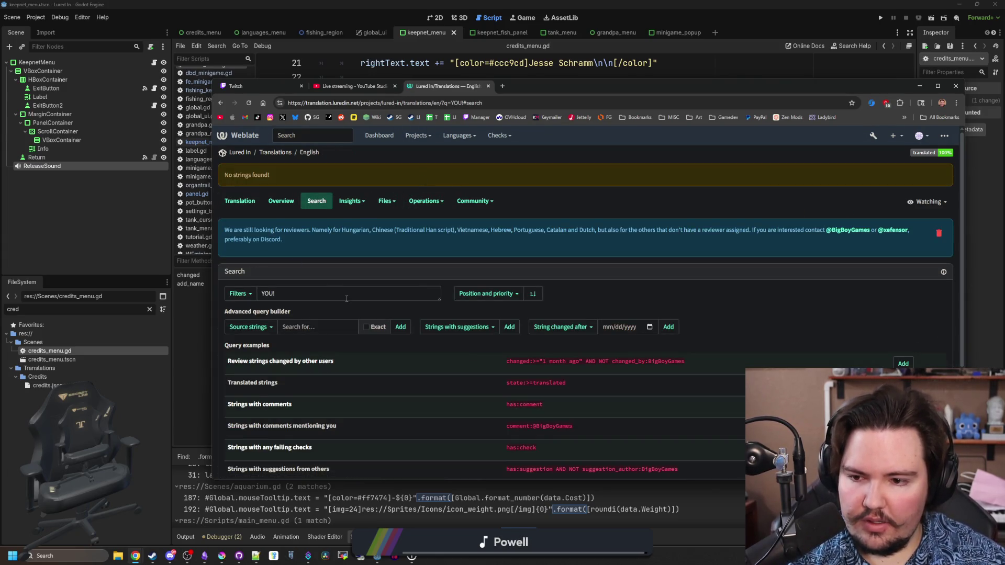
Add an English 'YOU!' string explained as 'An entry in the credits referring to the person that is playing the game'.
left_click(276, 152)
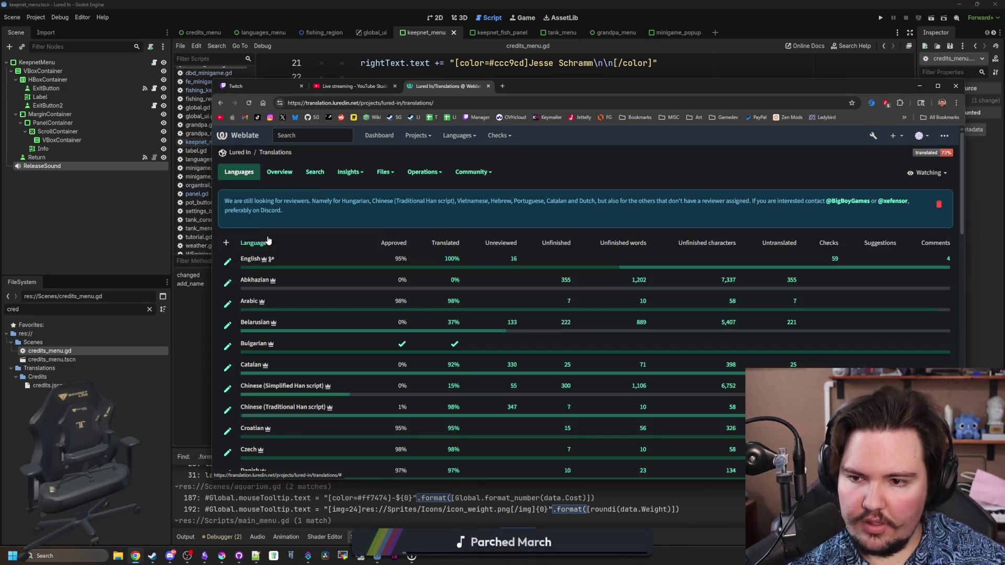
left_click(249, 260)
left_click(423, 172)
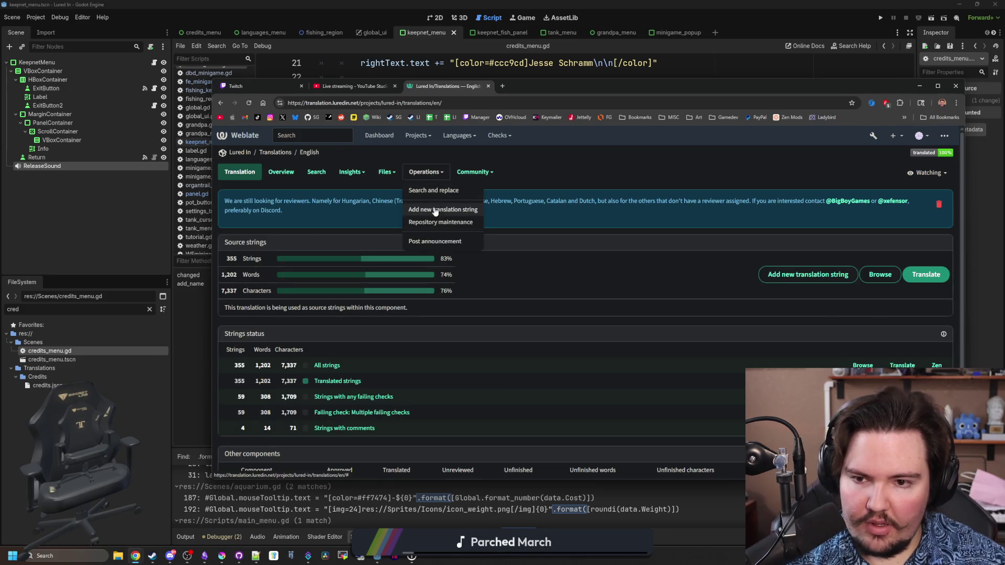
left_click(433, 210)
left_click(283, 292)
type("YOU!")
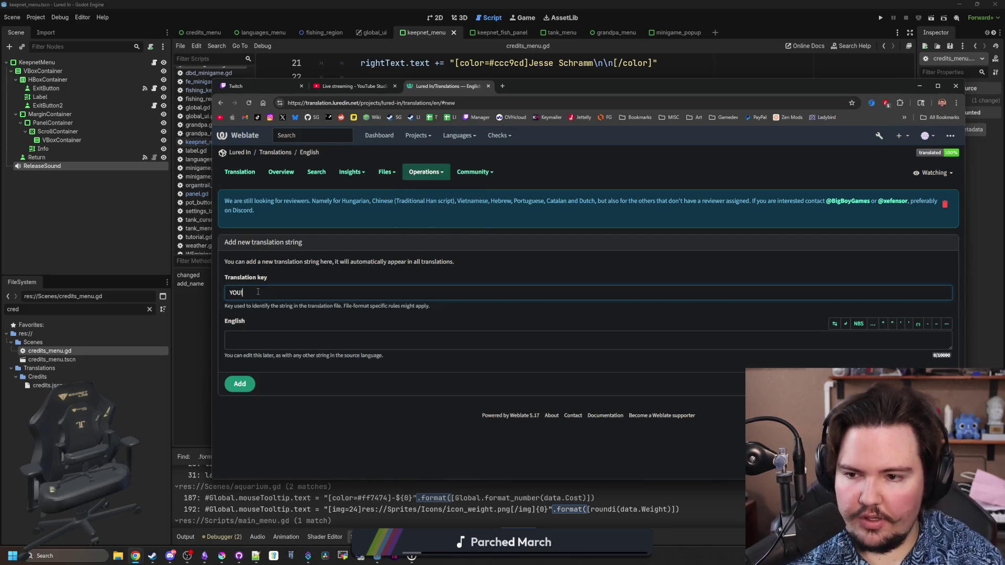
key("Tab")
type("YOU!")
left_click(241, 384)
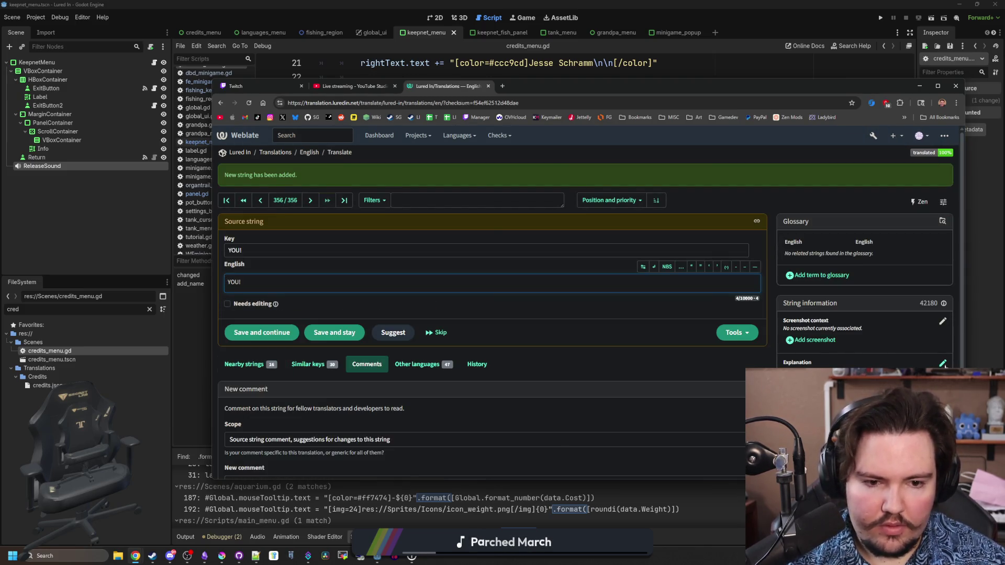
type("An entry")
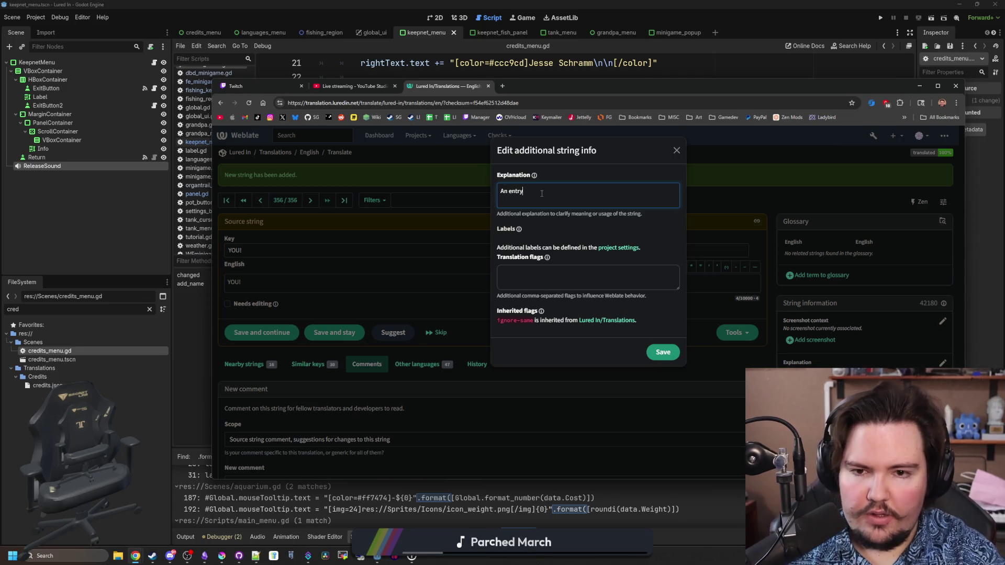
type(" in the credits refer")
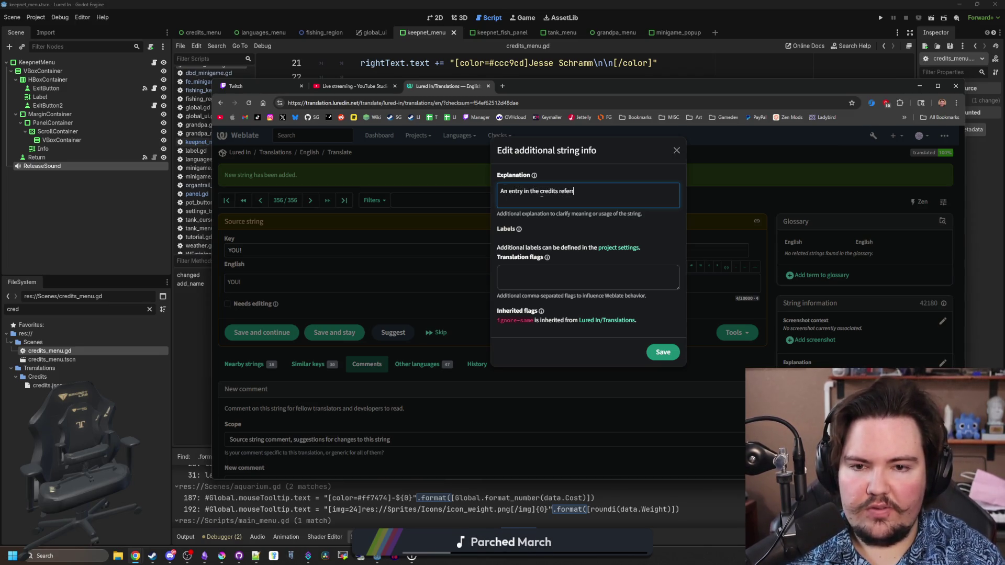
type("ring to the person t")
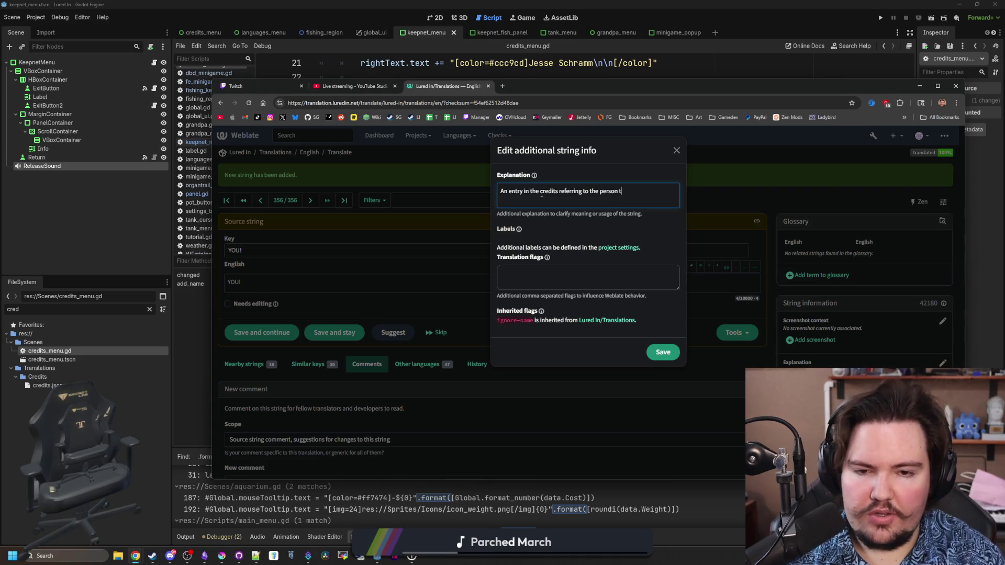
type("hat is playing the game")
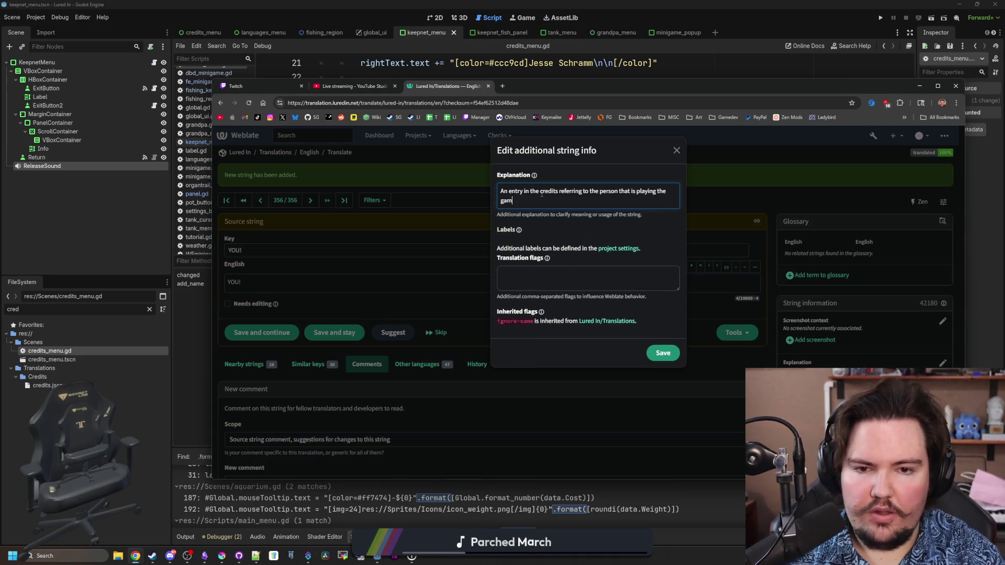
left_click(662, 352)
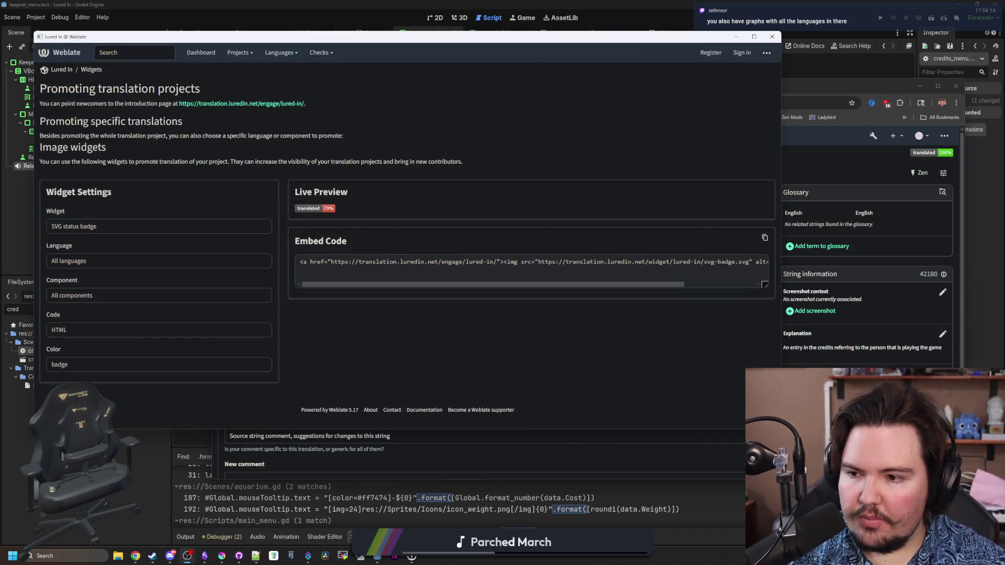
Review the SVG status badge widget for All languages and its embed code options.
left_click(111, 227)
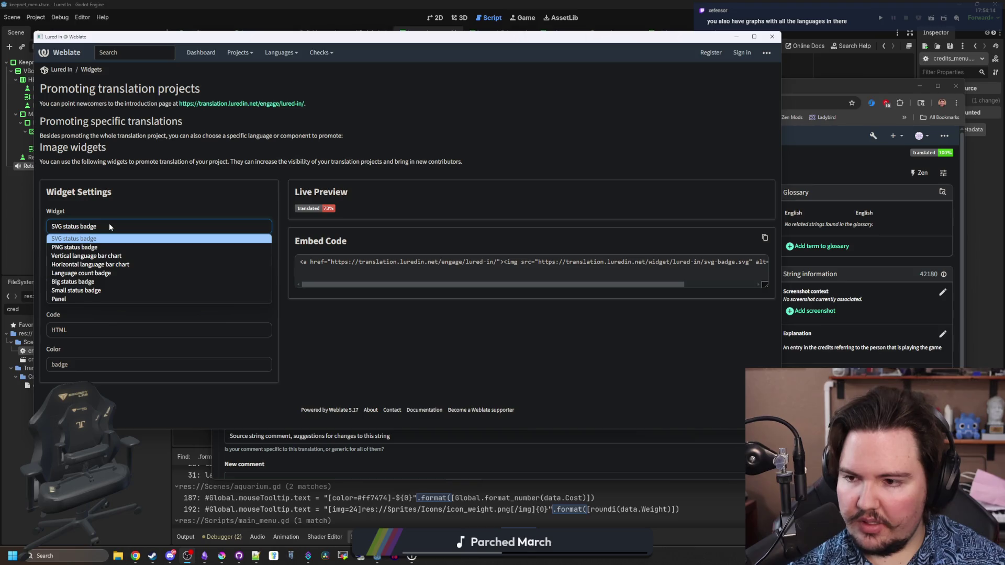
left_click(105, 239)
left_click(99, 260)
left_click(84, 273)
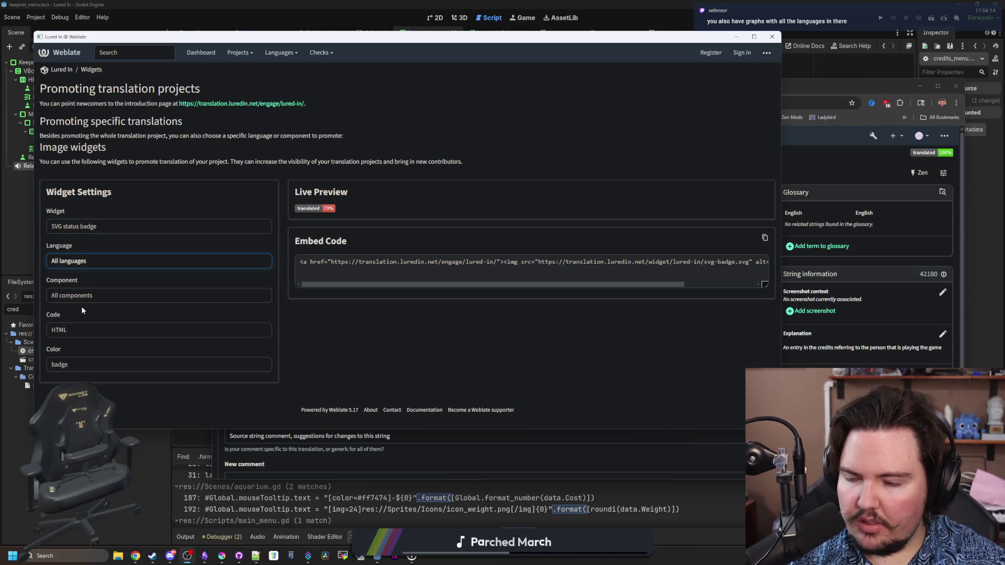
left_click(356, 284)
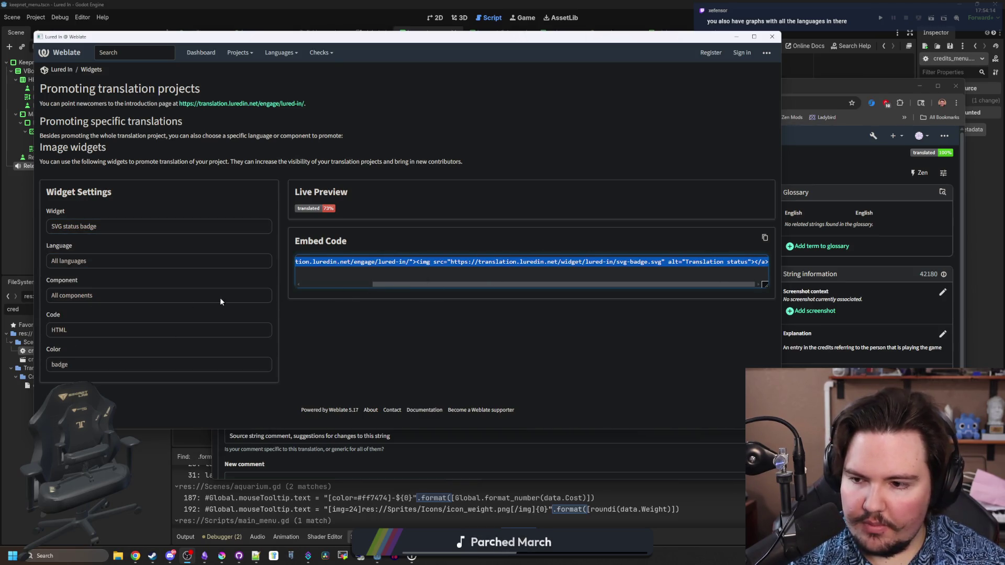
left_click(84, 328)
left_click(84, 326)
key("Tab")
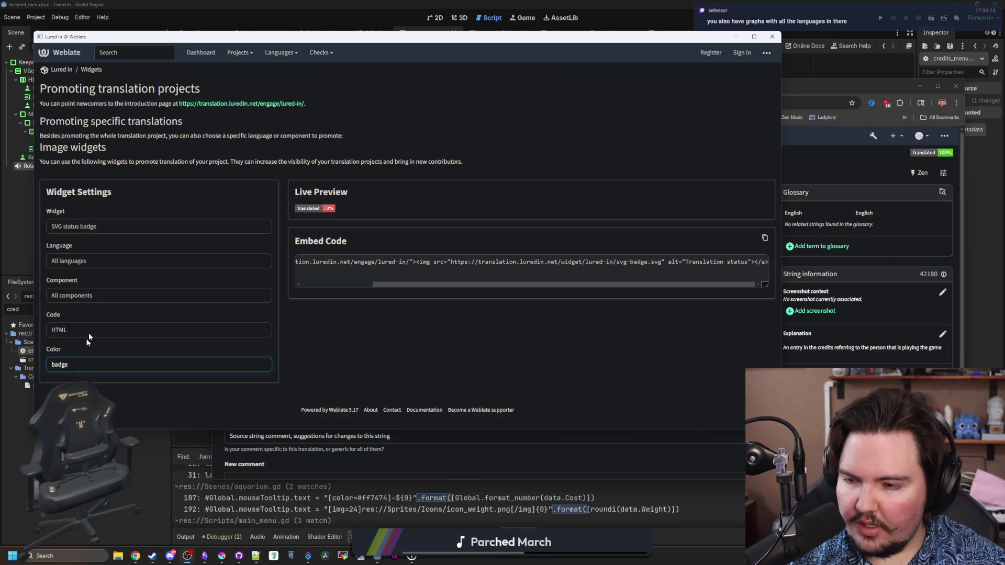
Preview the vertical and horizontal language bar charts and the language count badge widgets.
left_click(107, 229)
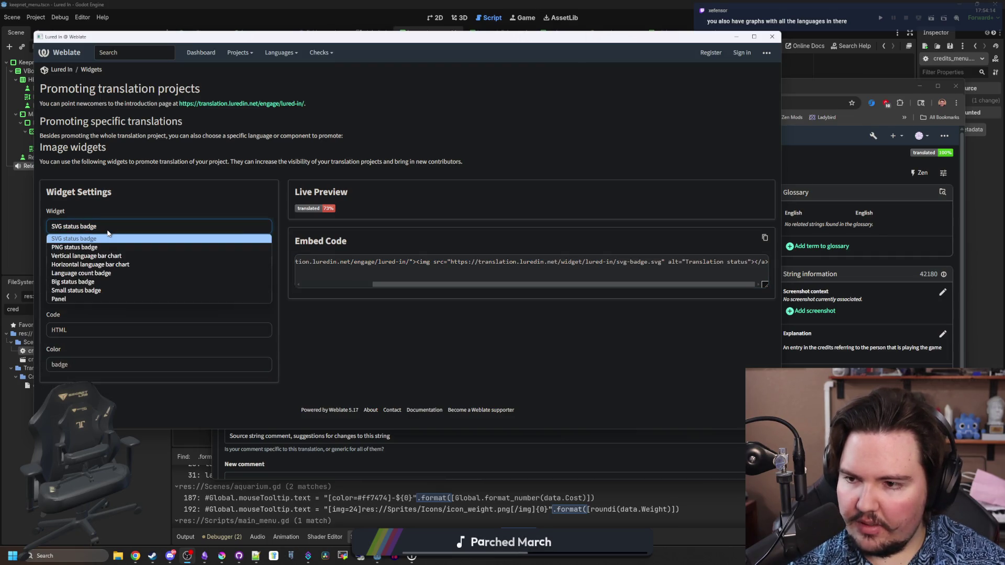
left_click(90, 258)
scroll(420, 258, "down", 2)
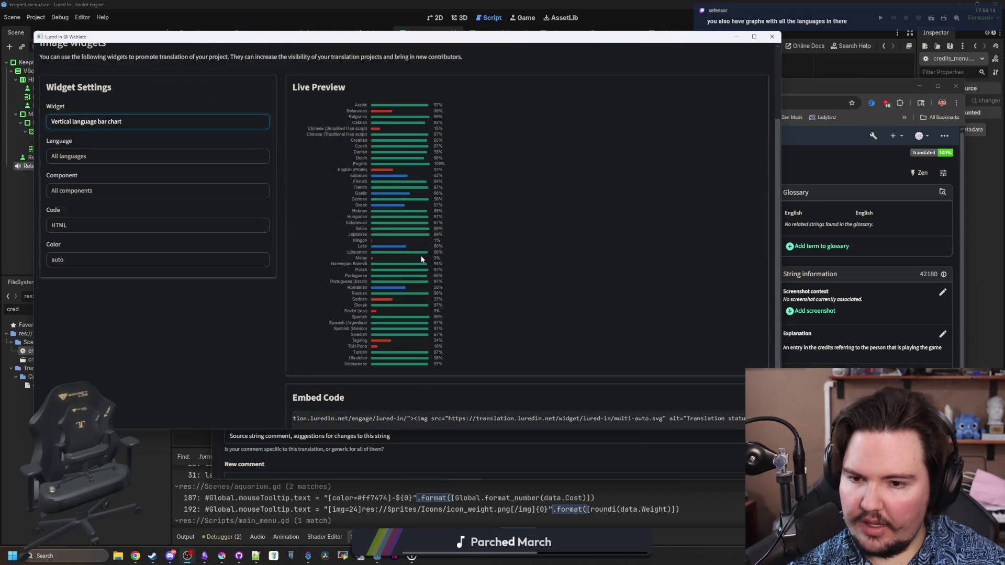
left_click(95, 124)
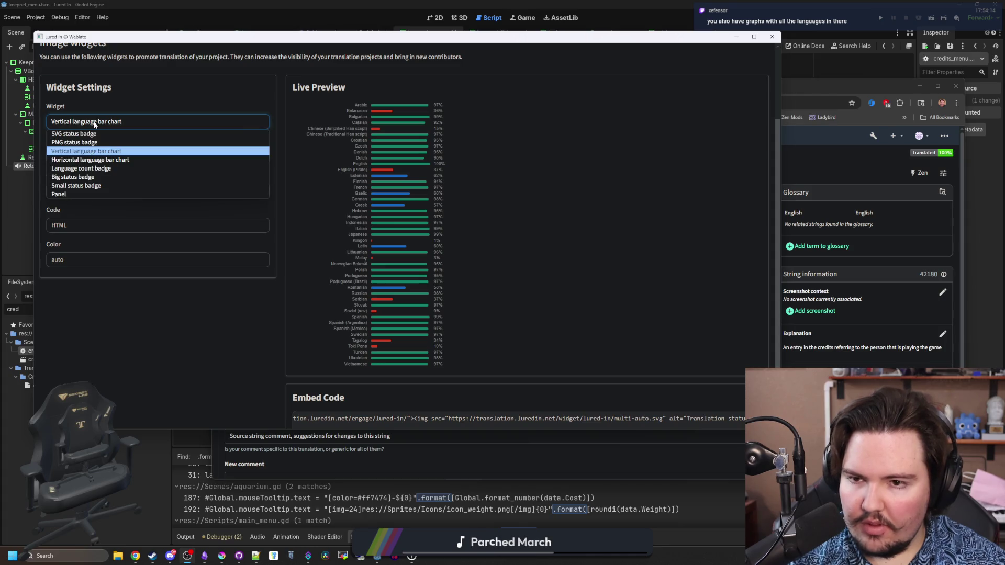
left_click(90, 159)
left_click(117, 225)
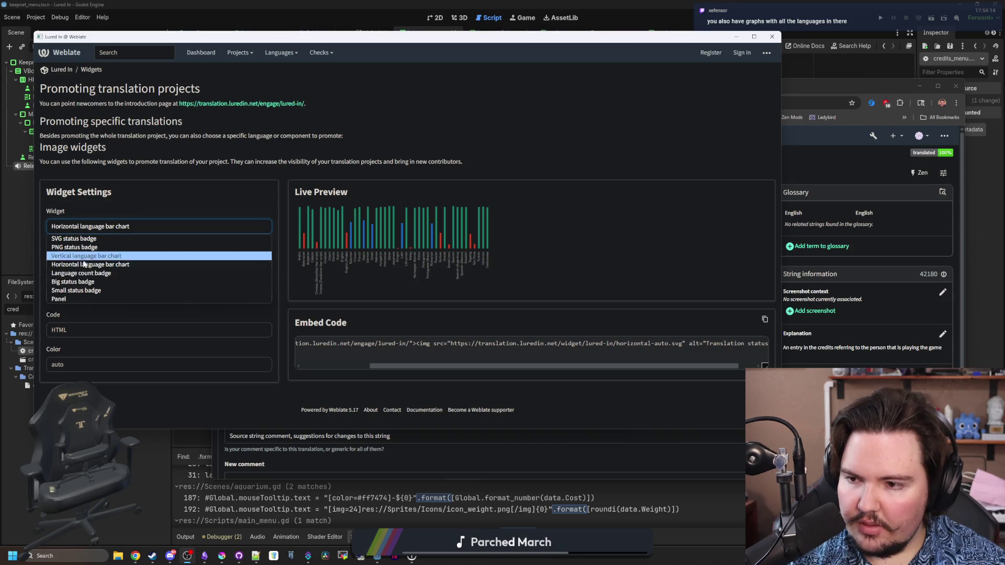
left_click(108, 231)
Compare the big and small status badges, then settle on the Panel widget.
left_click(109, 231)
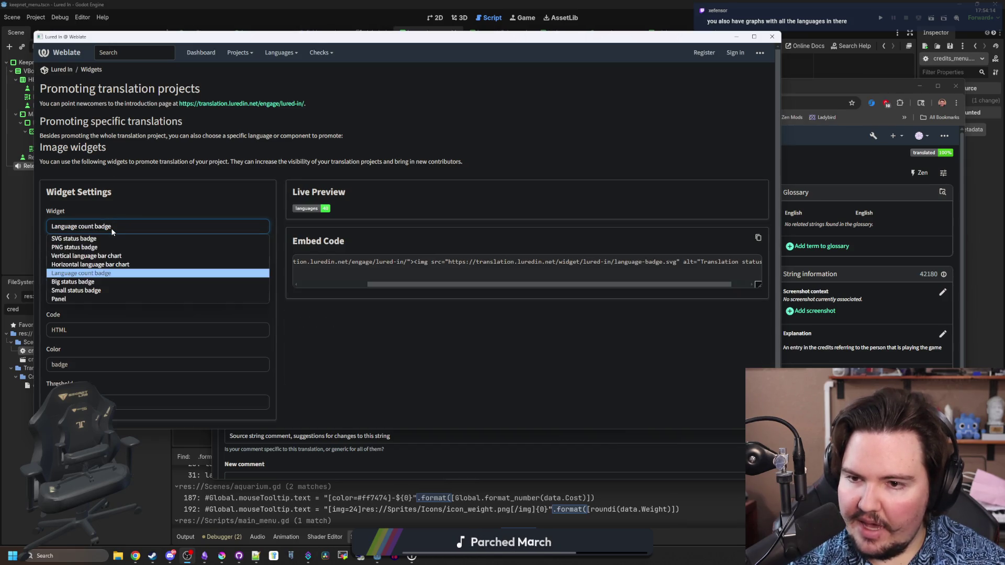
left_click(87, 283)
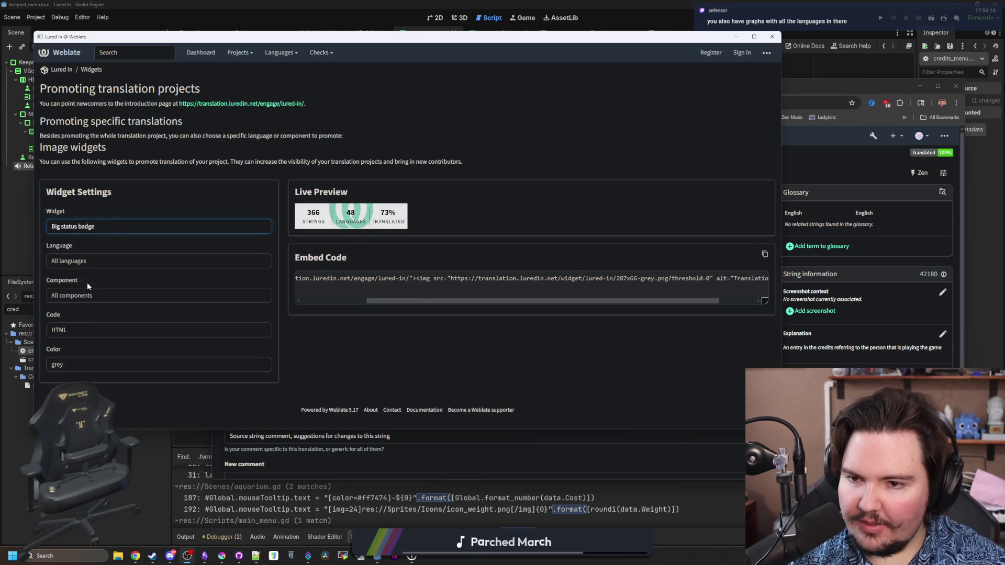
left_click(147, 229)
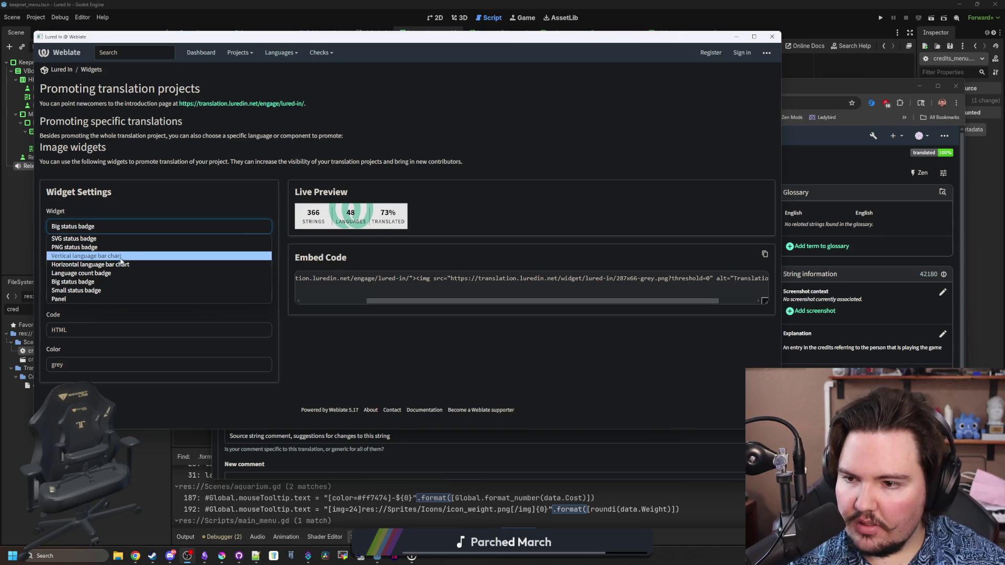
left_click(94, 290)
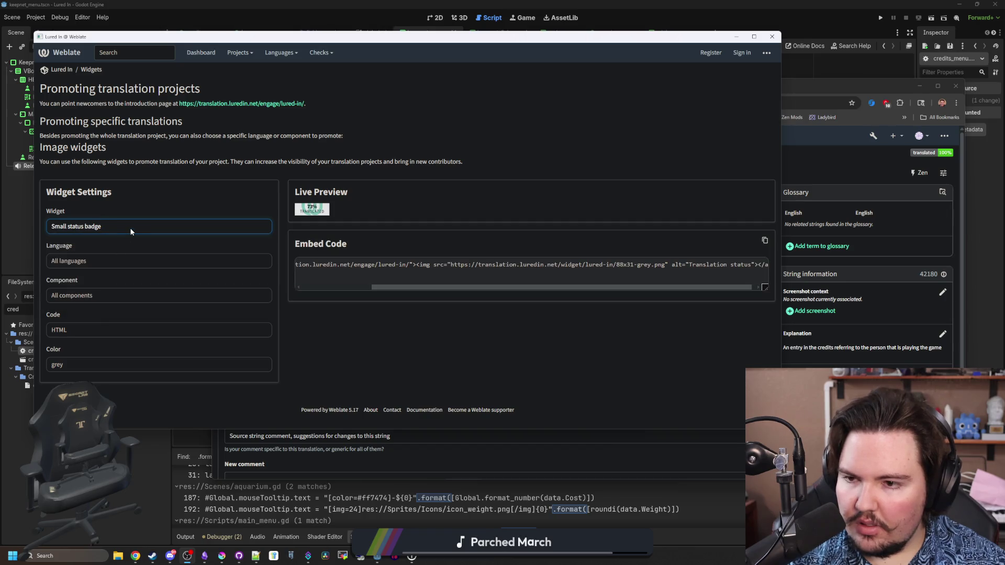
left_click(131, 231)
left_click(112, 280)
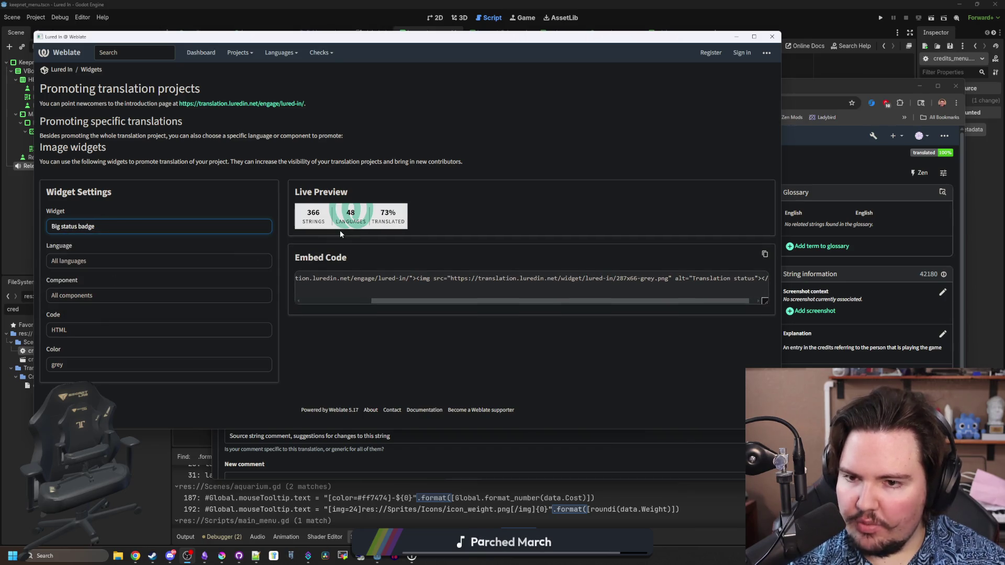
left_click(135, 230)
left_click(86, 294)
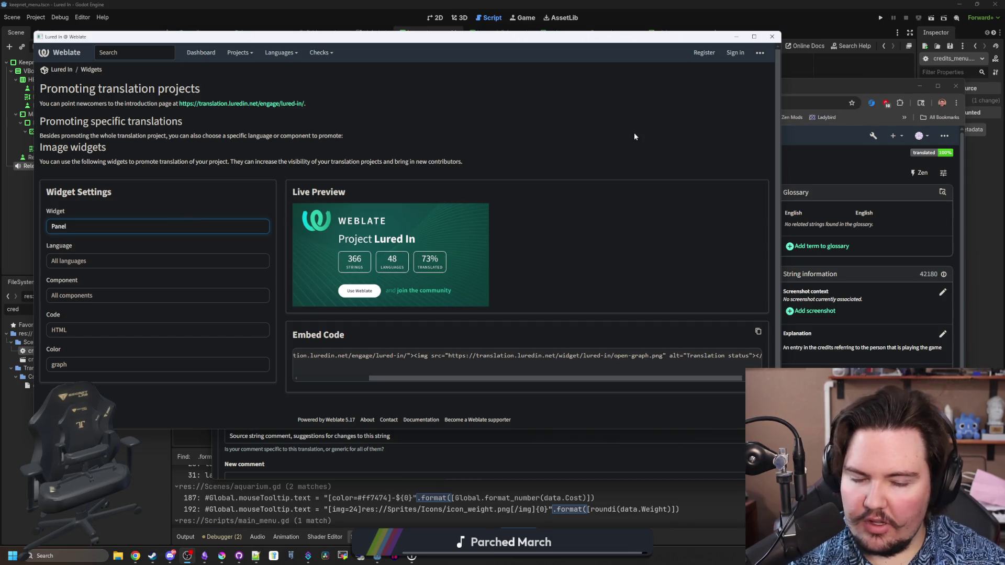
Select the Panel widget's embed code and move the widgets window aside.
left_click(467, 376)
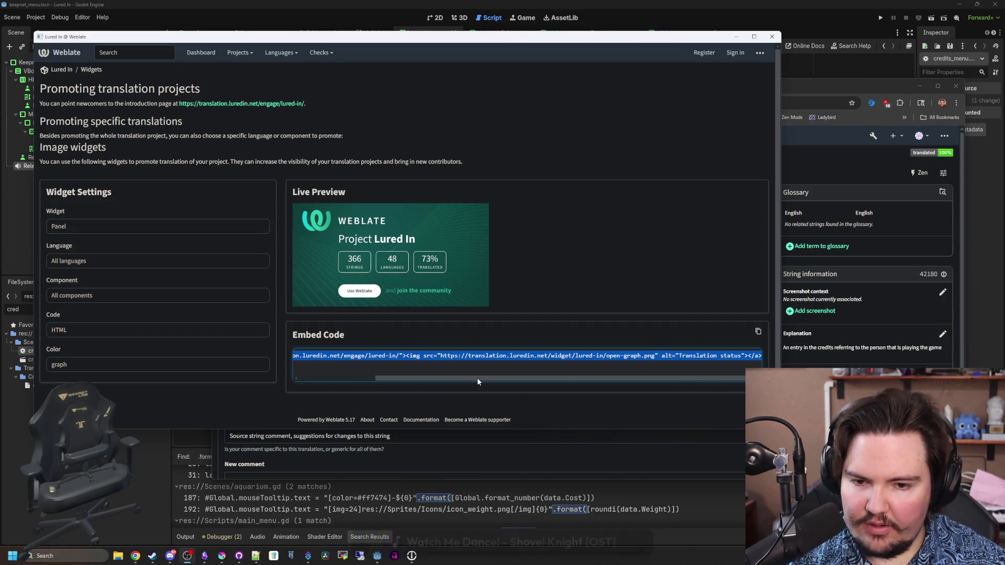
mouse_move(478, 382)
left_mouse_down()
mouse_move(526, 364)
mouse_move(362, 370)
left_mouse_up()
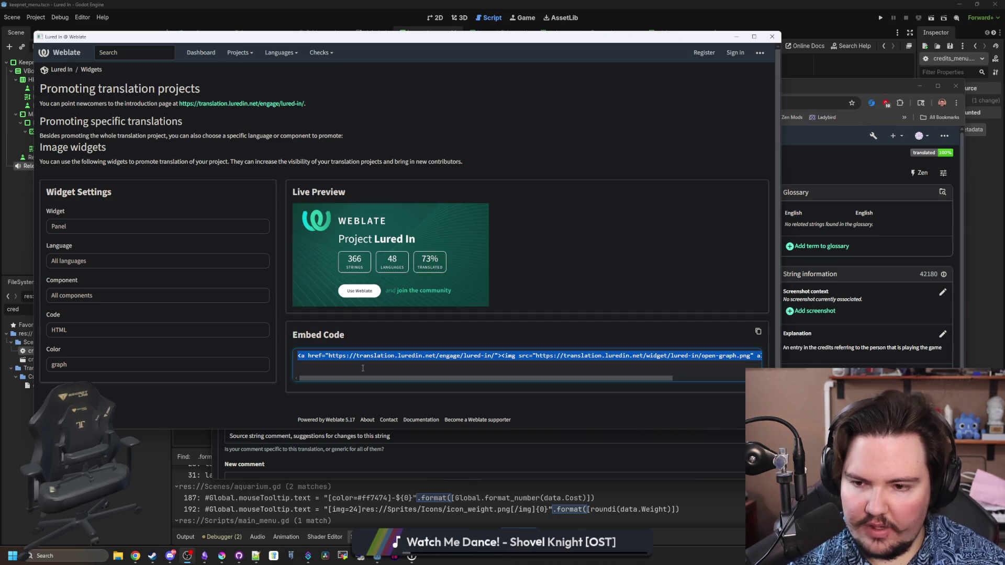
left_click(362, 368)
left_click_drag(464, 355, 503, 356)
left_click(501, 353)
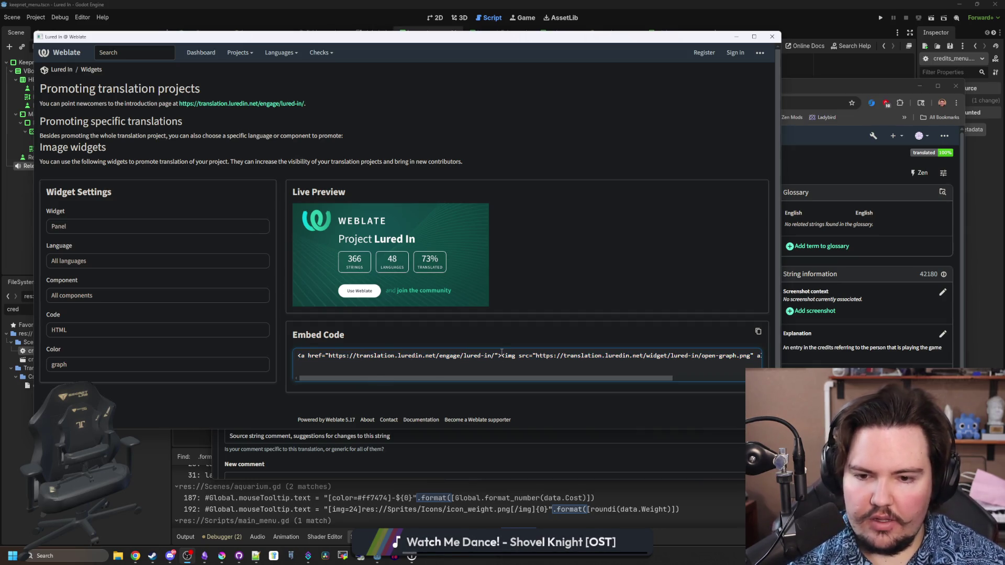
left_click_drag(702, 40, 626, 398)
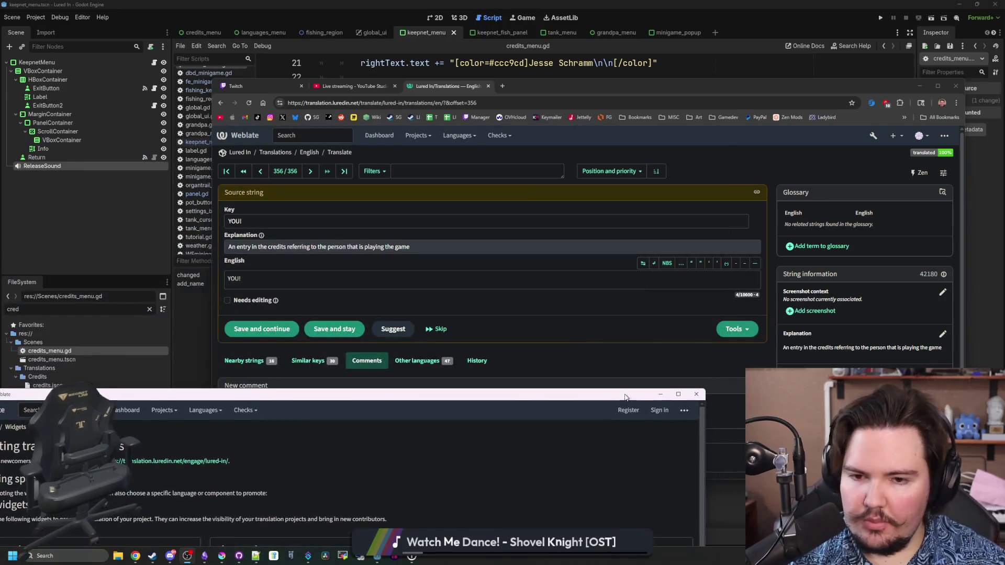
Close the widgets window, save the 'YOU!' string and return to the translations list.
left_click(696, 394)
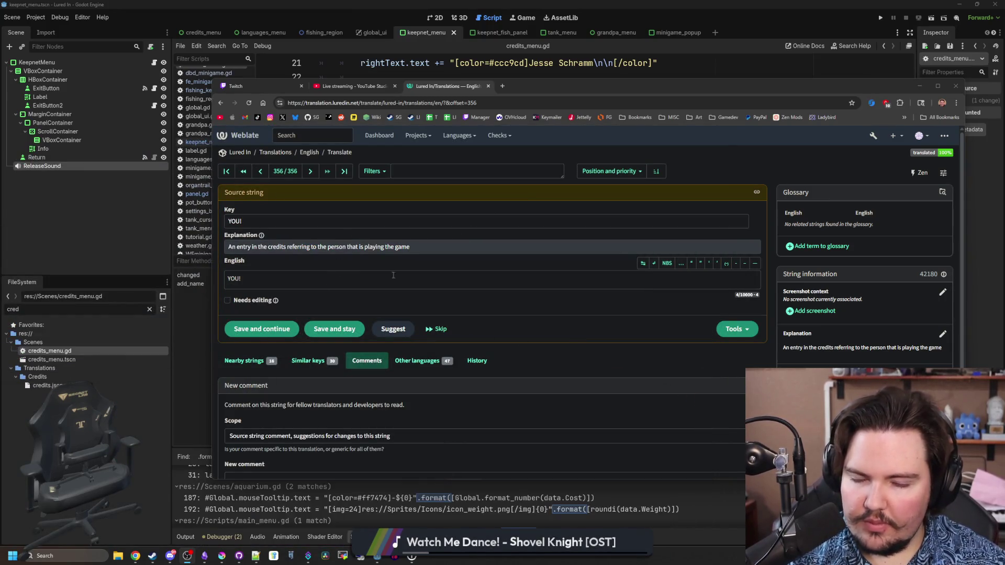
left_click(253, 323)
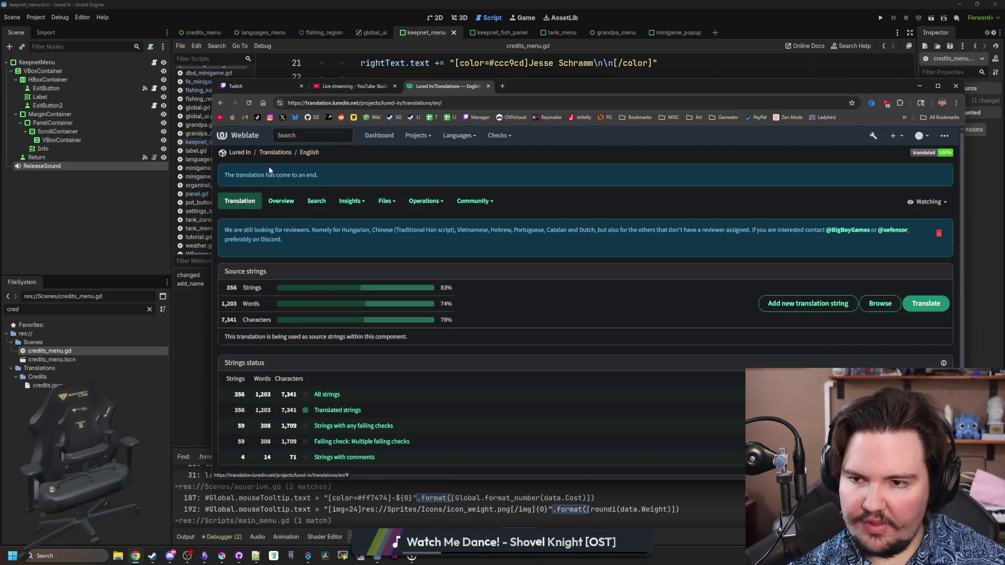
left_click(280, 155)
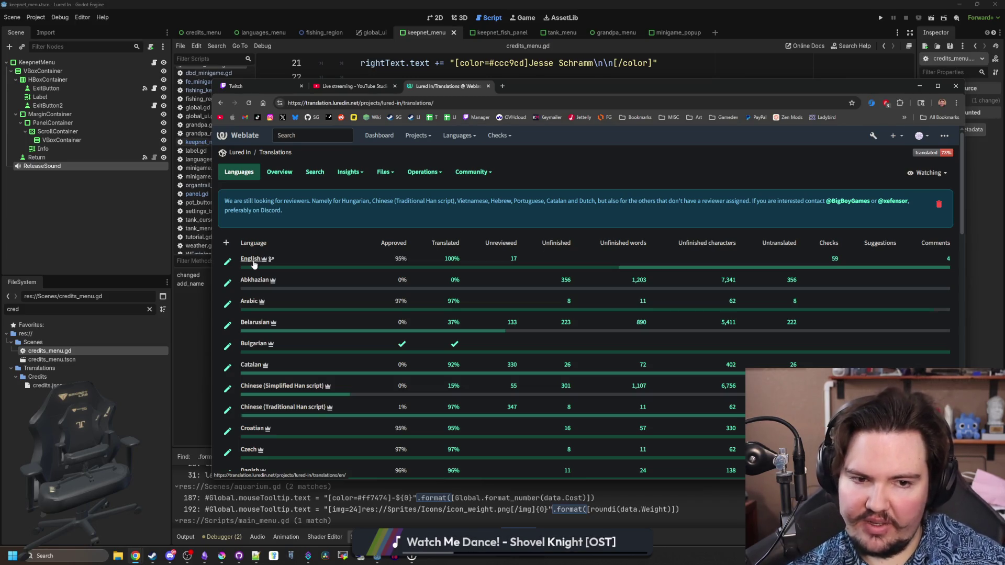
Step through English's four commented strings up to 'Giggity', then bring up YouTube Studio.
left_click(947, 259)
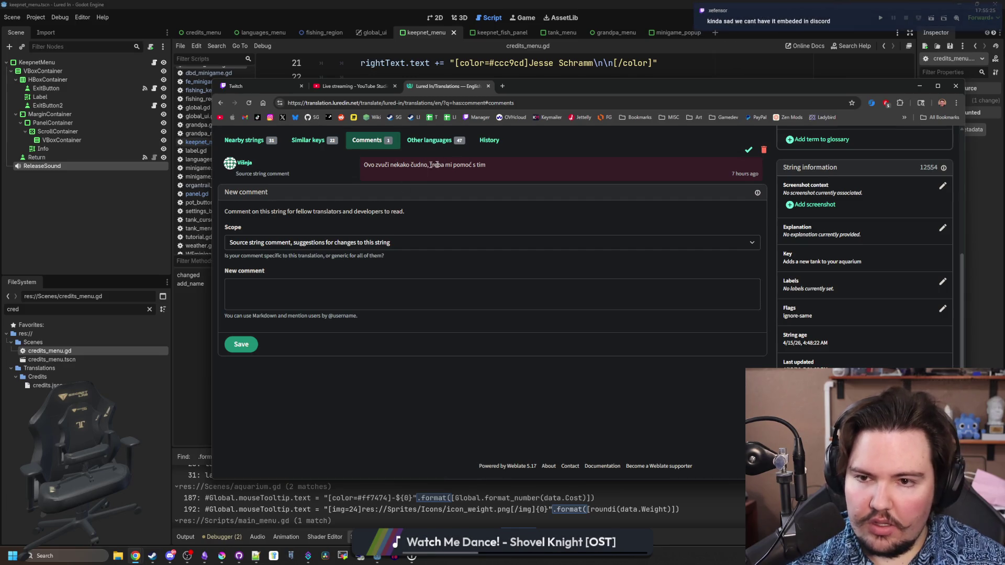
scroll(572, 277, "up", 3)
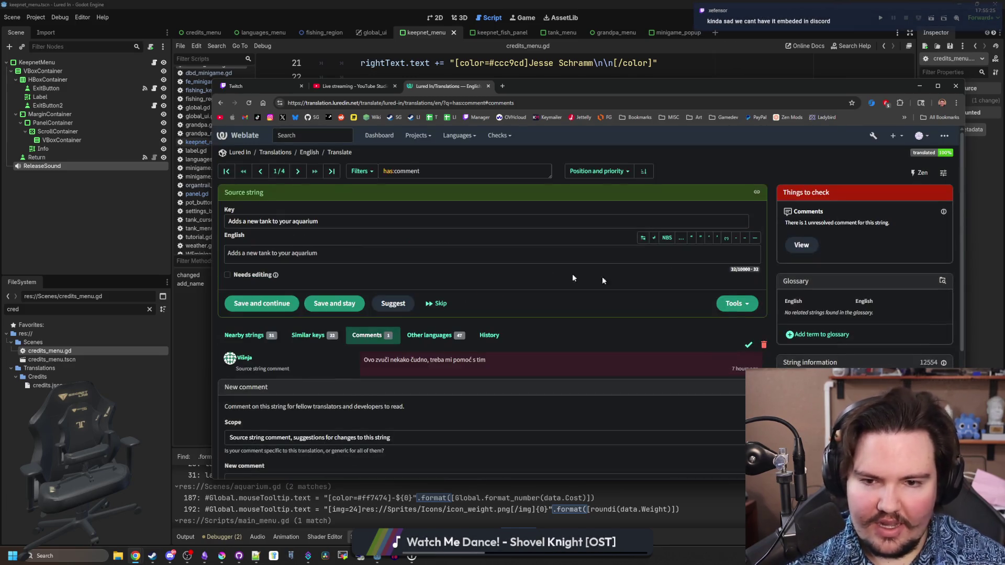
left_click(296, 171)
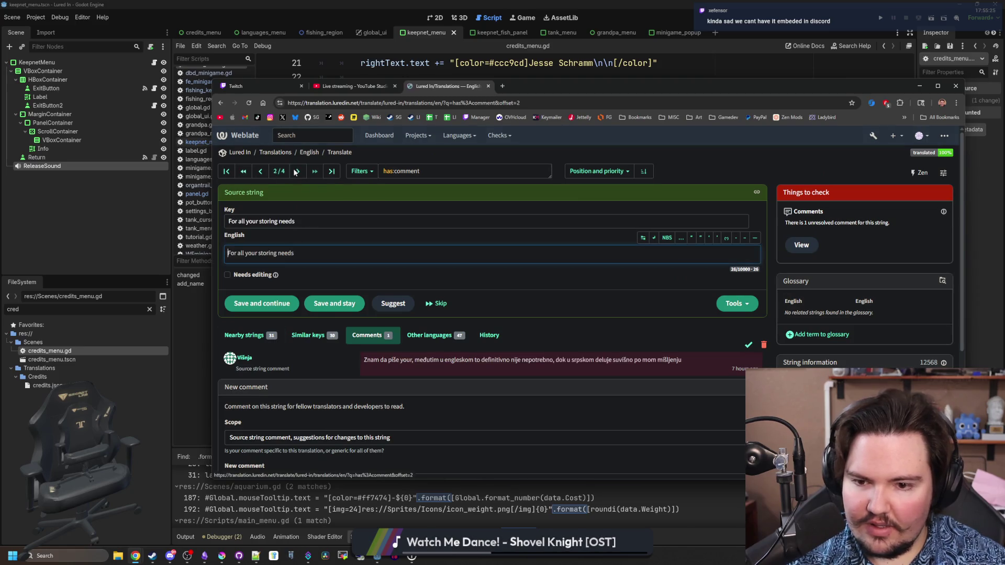
left_click(296, 171)
left_click(296, 171)
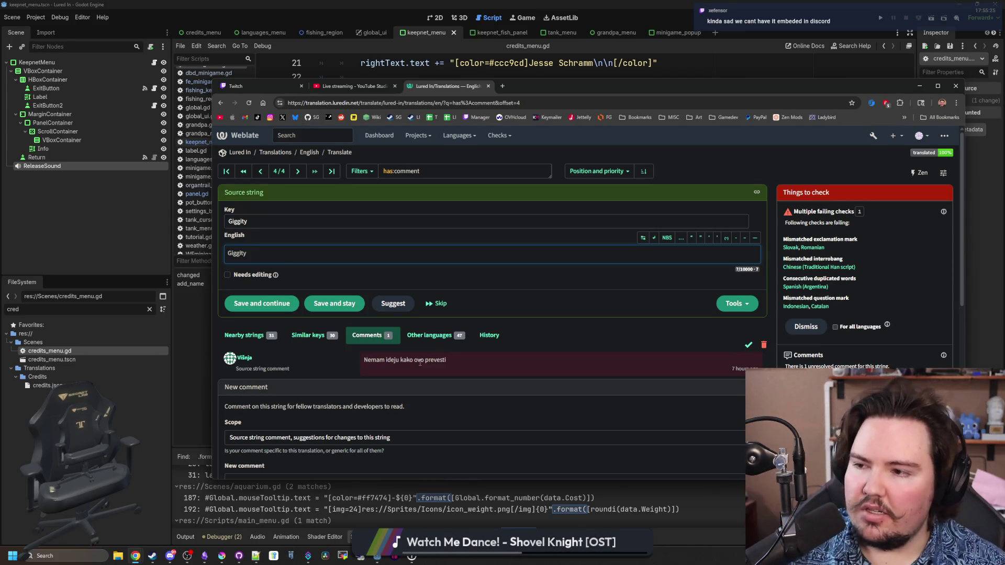
left_click(361, 86)
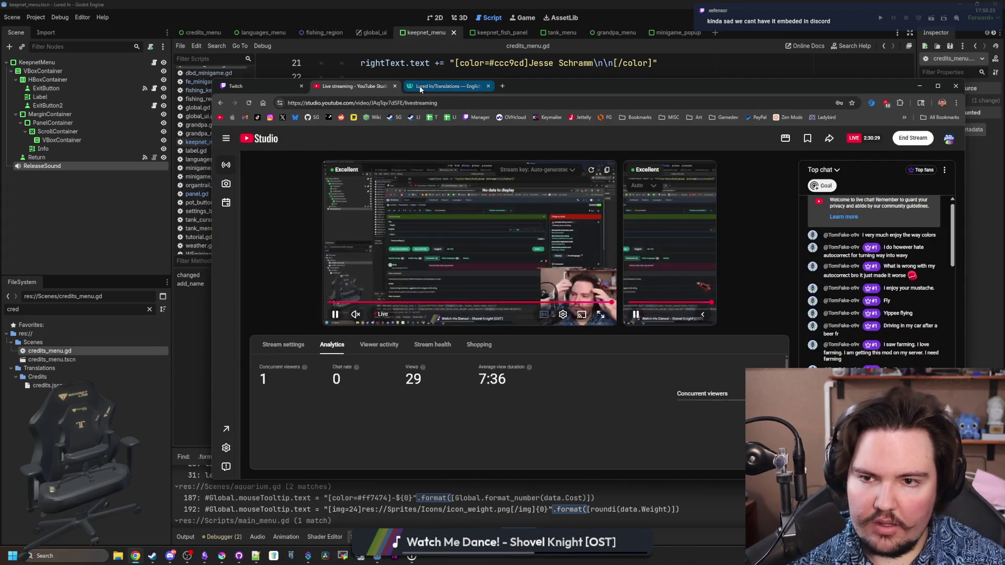
Leave the browser for Discord and scroll up through the Missing entries thread.
left_click(480, 87)
left_click(488, 86)
key("alt+Tab")
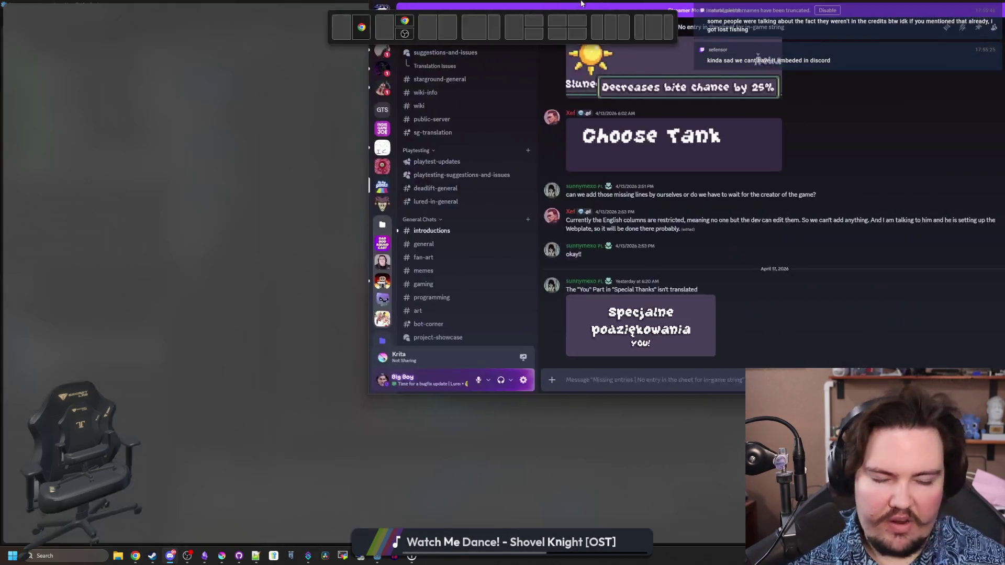
scroll(382, 340, "up", 4)
scroll(382, 340, "up", 10)
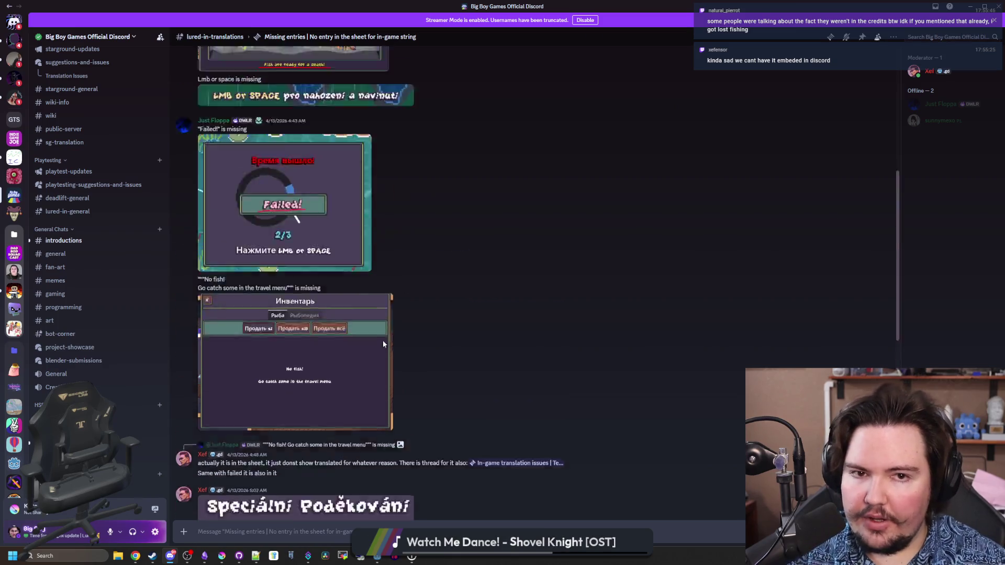
scroll(105, 263, "up", 5)
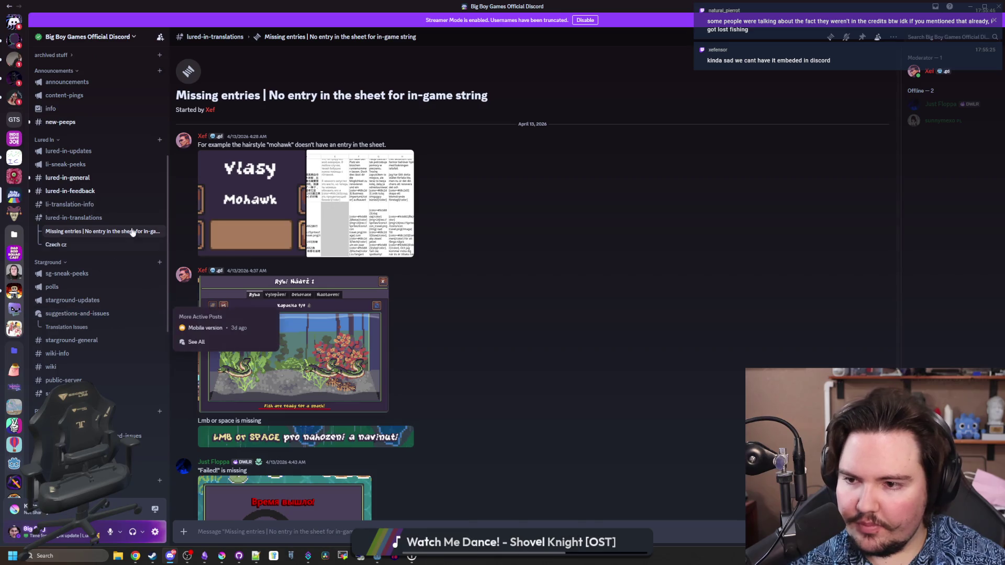
Look through the In-game translation issues thread, then return to lured-in-translations messages.
left_click(99, 218)
left_click(847, 36)
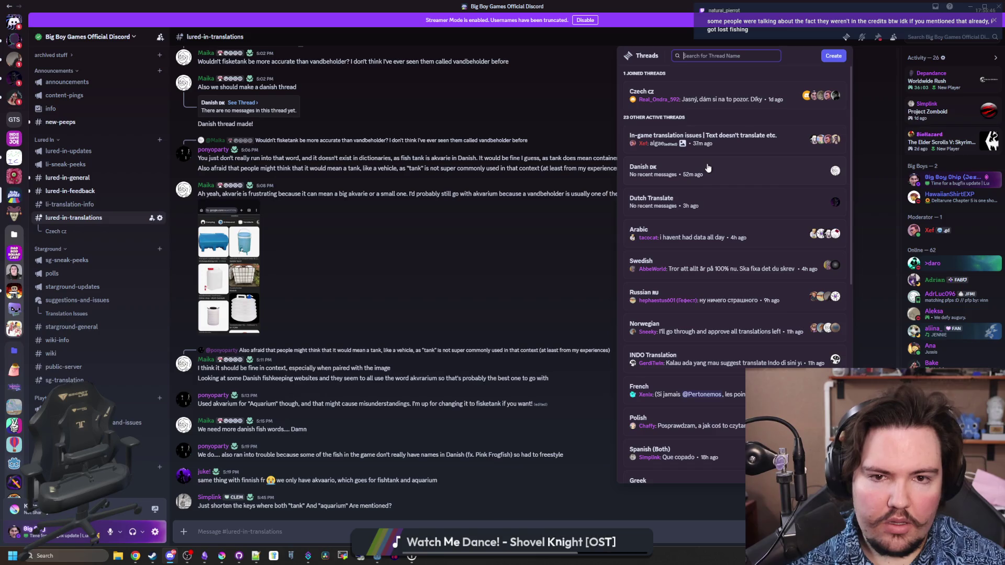
left_click(743, 137)
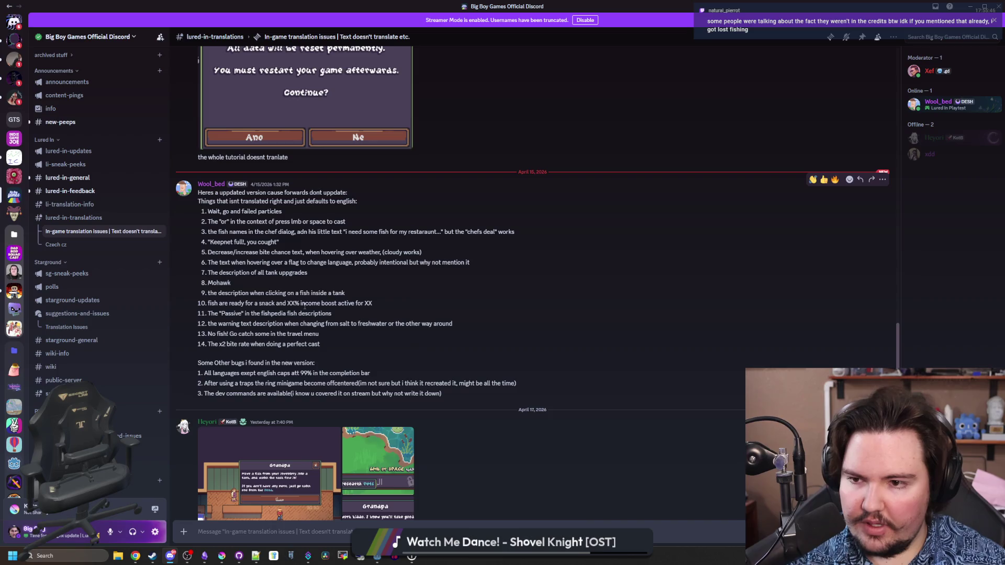
scroll(296, 290, "down", 1)
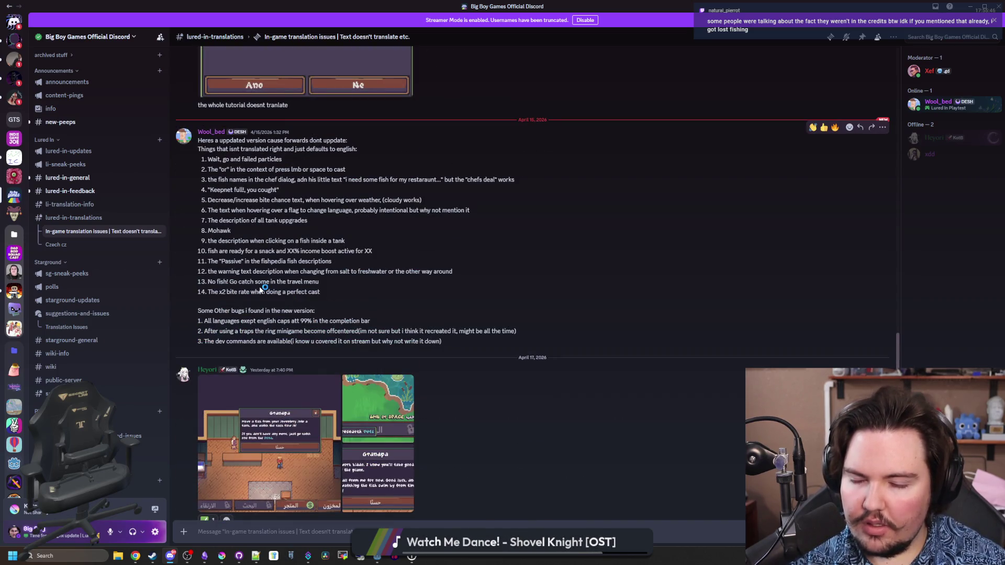
scroll(363, 308, "up", 10)
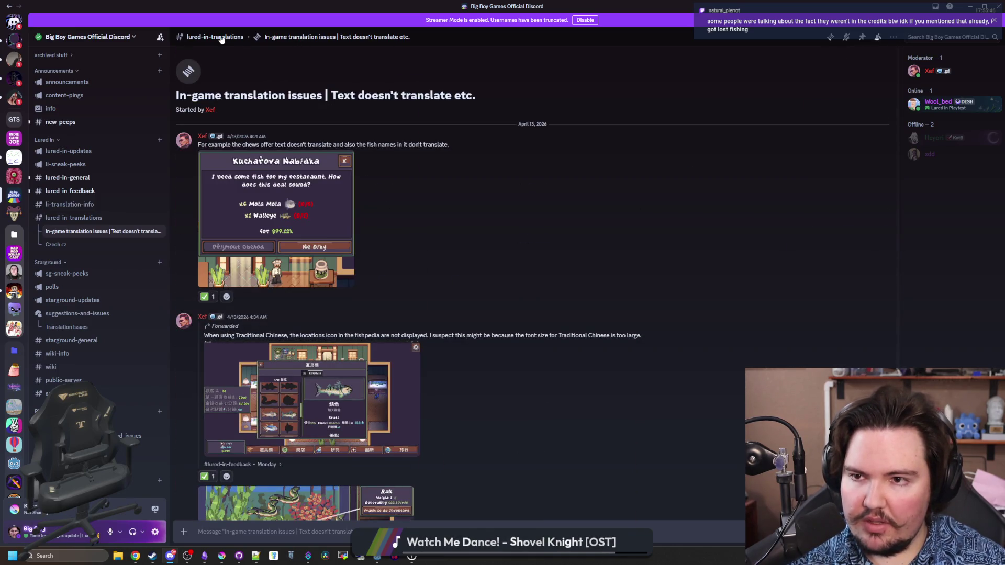
left_click(220, 38)
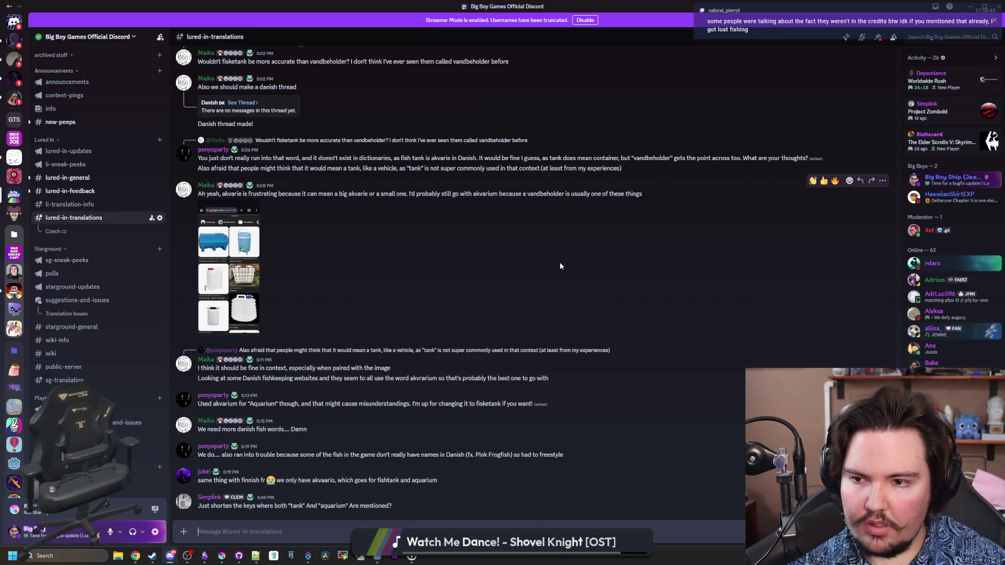
Join the In-game translation issues thread from the channel's active threads list.
left_click(875, 38)
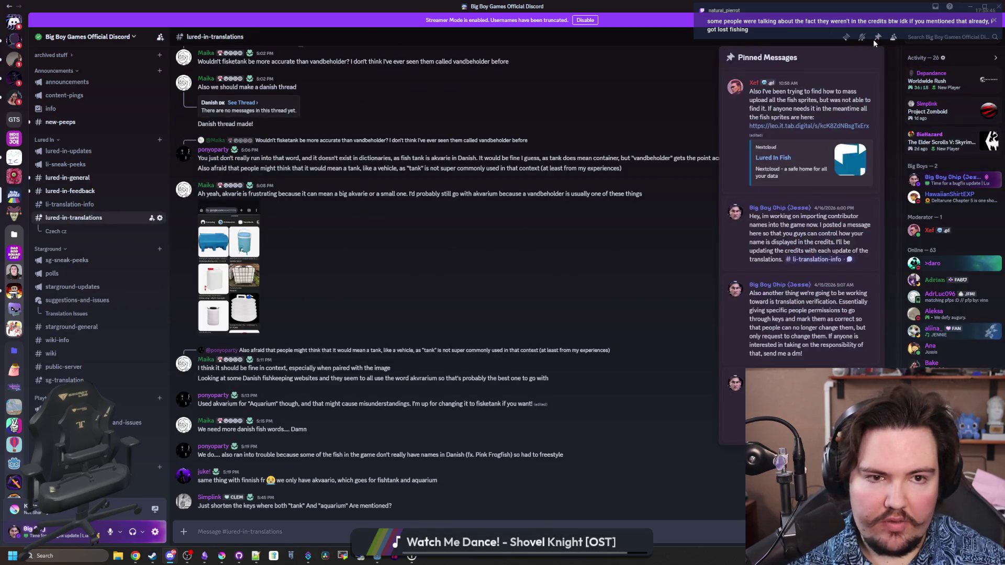
left_click(873, 39)
left_click(846, 37)
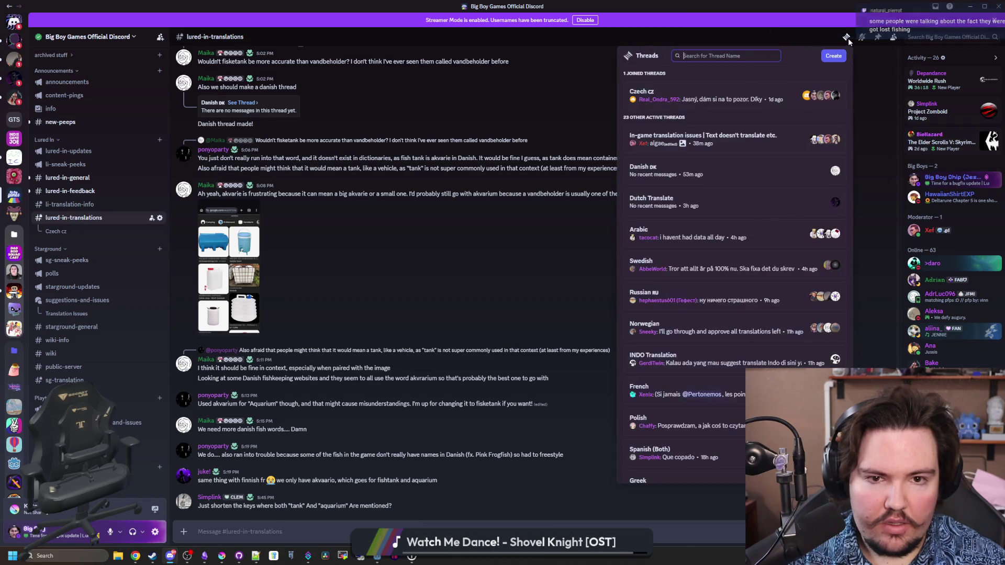
left_click(724, 137)
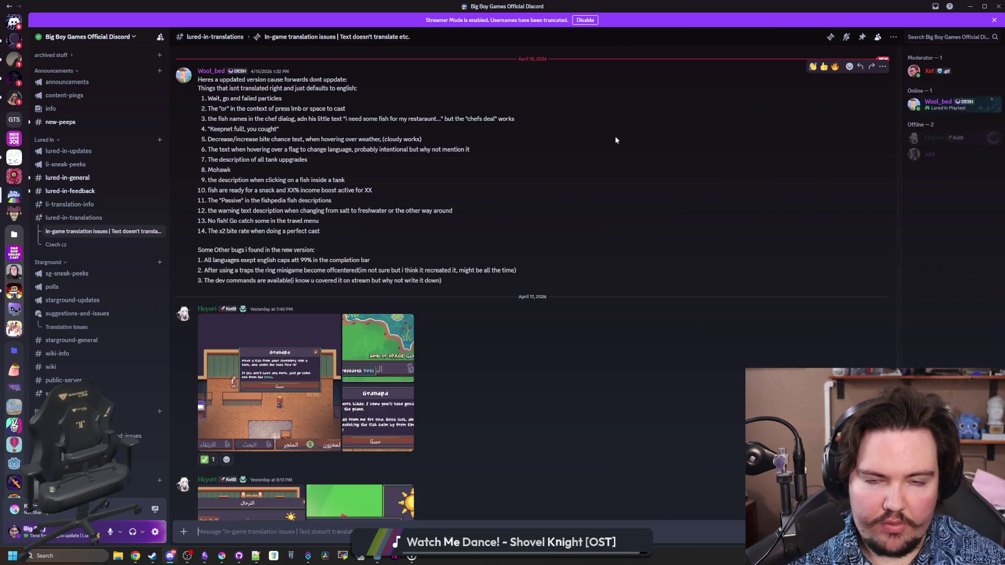
left_click(893, 37)
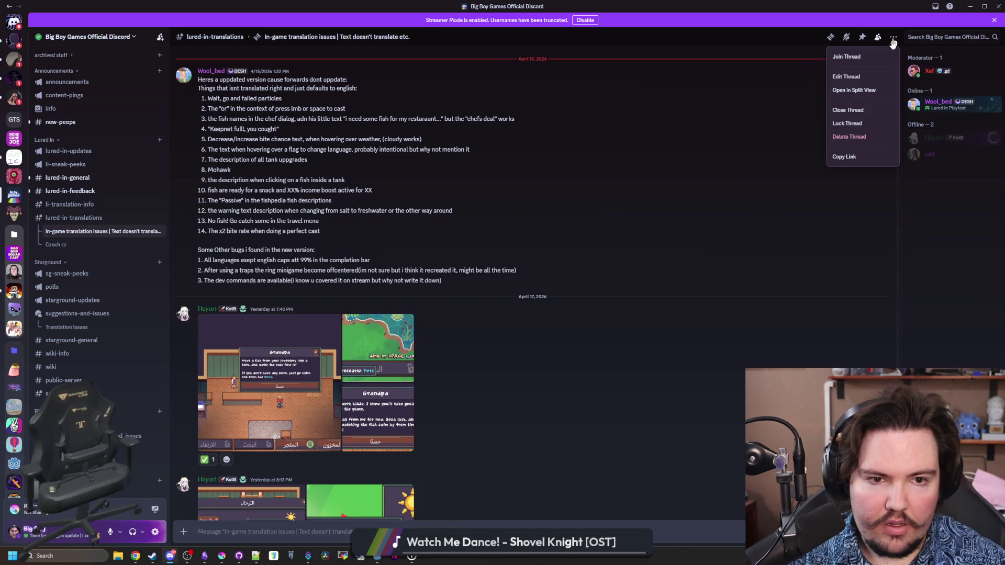
left_click(853, 58)
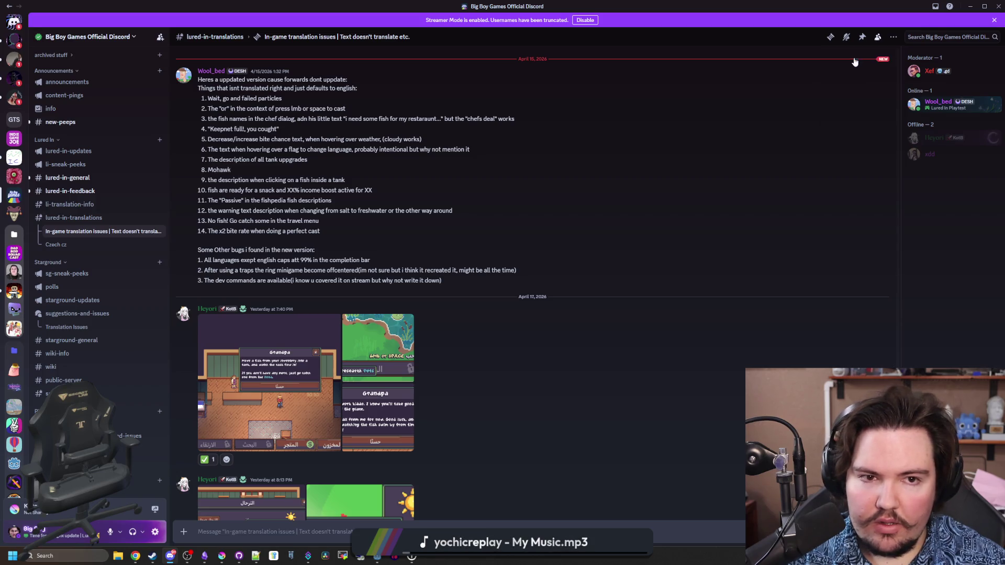
Reopen the thread, dismiss the Streamer Mode notice and scroll to the Offline Příjem 'hrs' report.
scroll(606, 234, "down", 5)
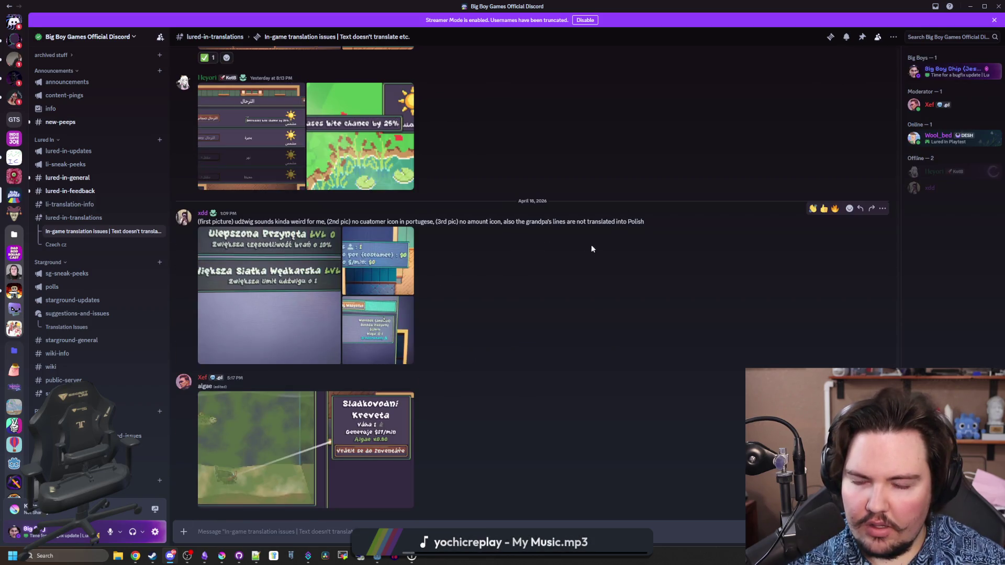
left_click(74, 219)
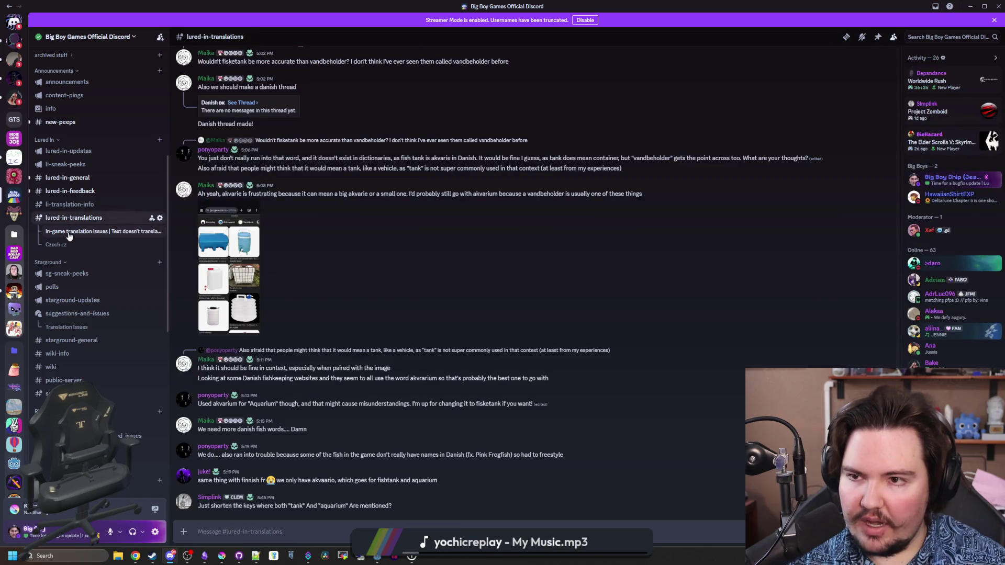
left_click(69, 233)
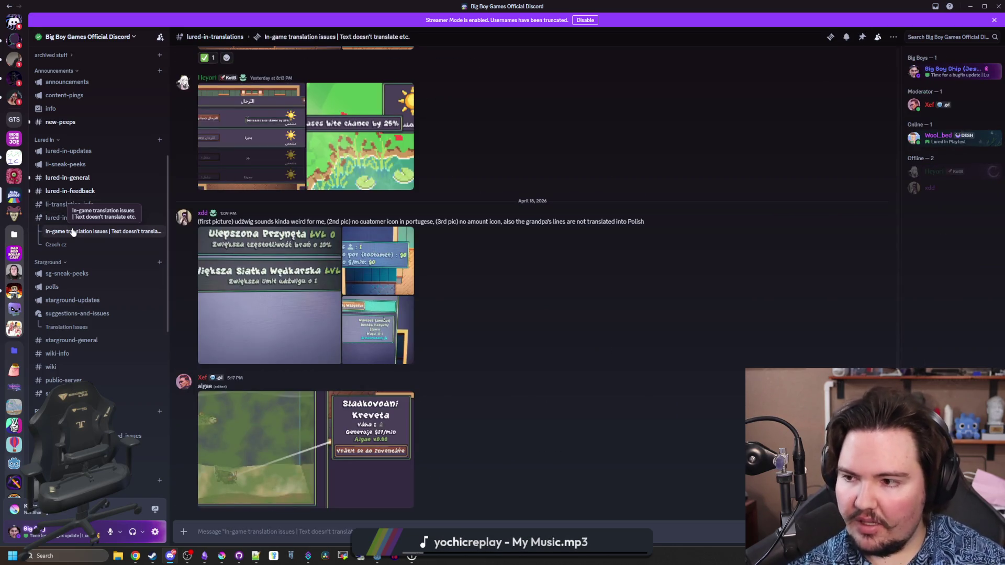
scroll(536, 350, "up", 15)
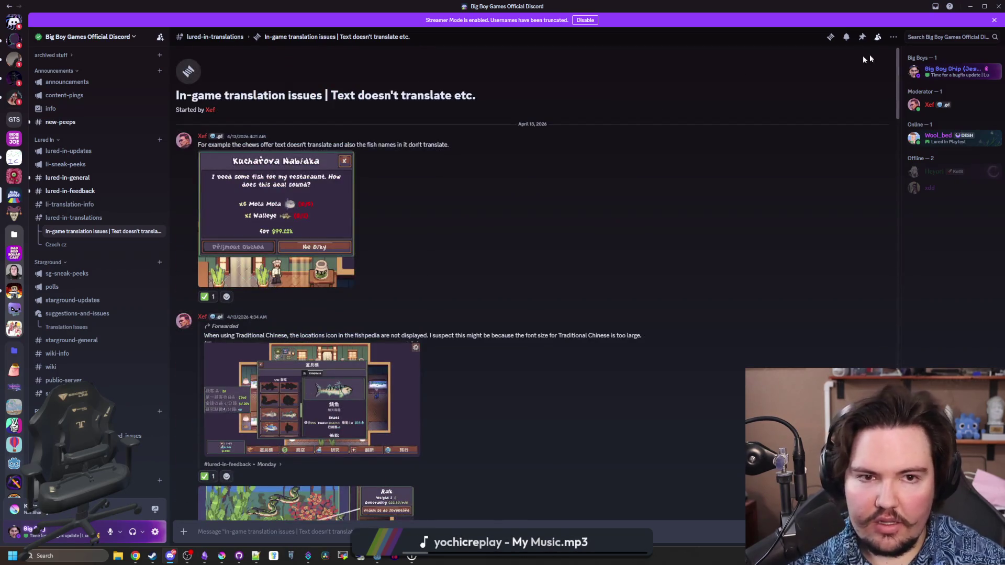
left_click(994, 21)
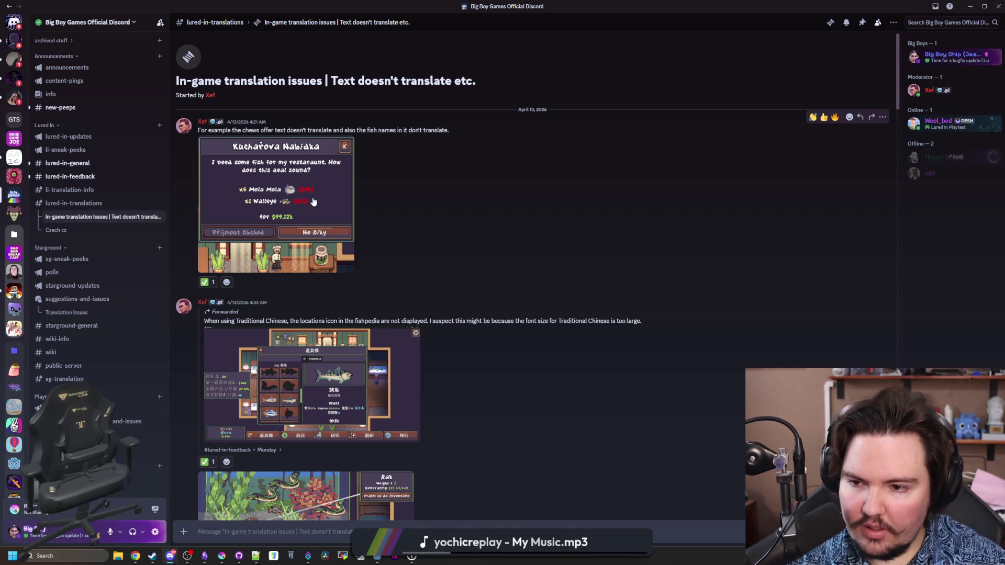
scroll(313, 201, "down", 15)
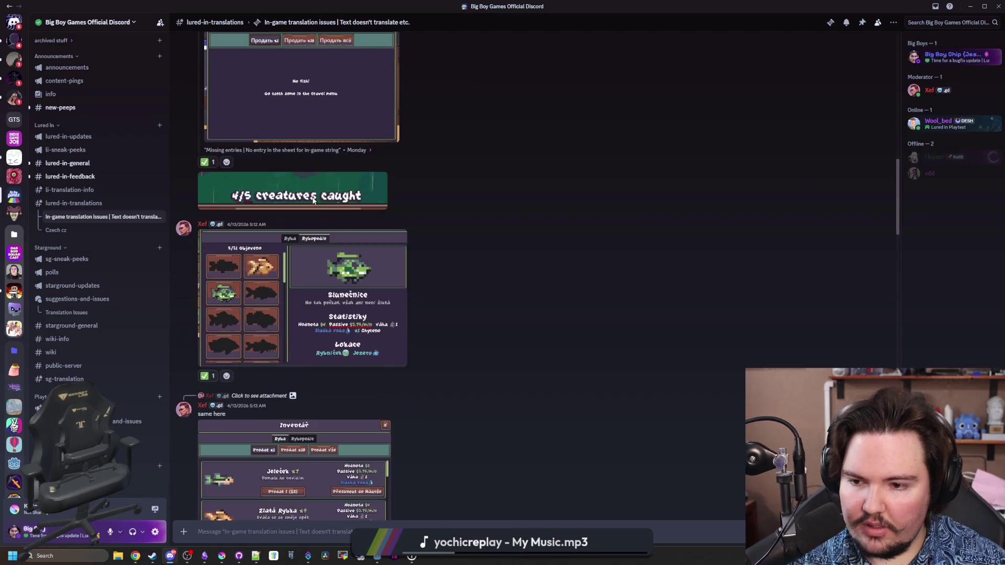
scroll(313, 202, "down", 15)
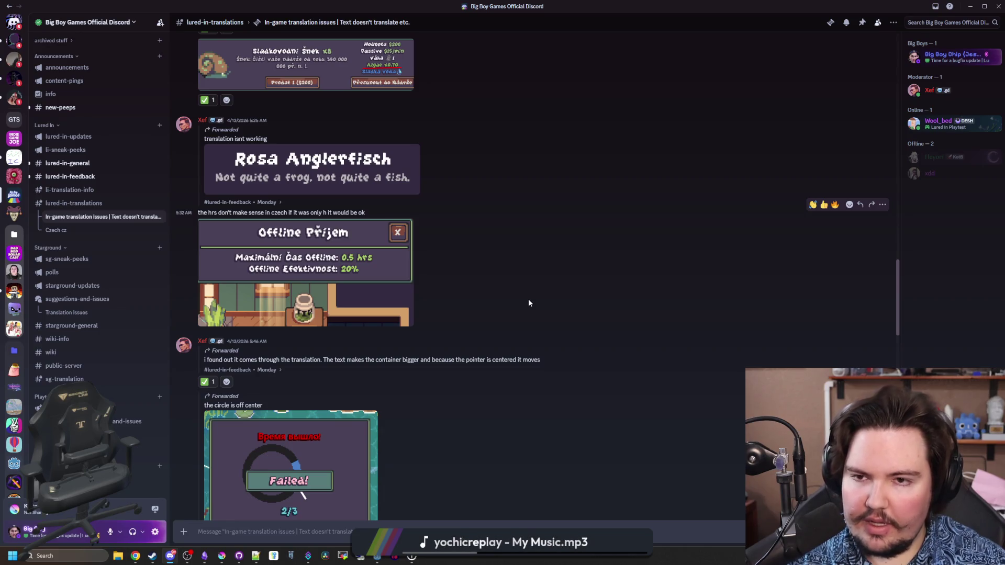
key("alt+Tab")
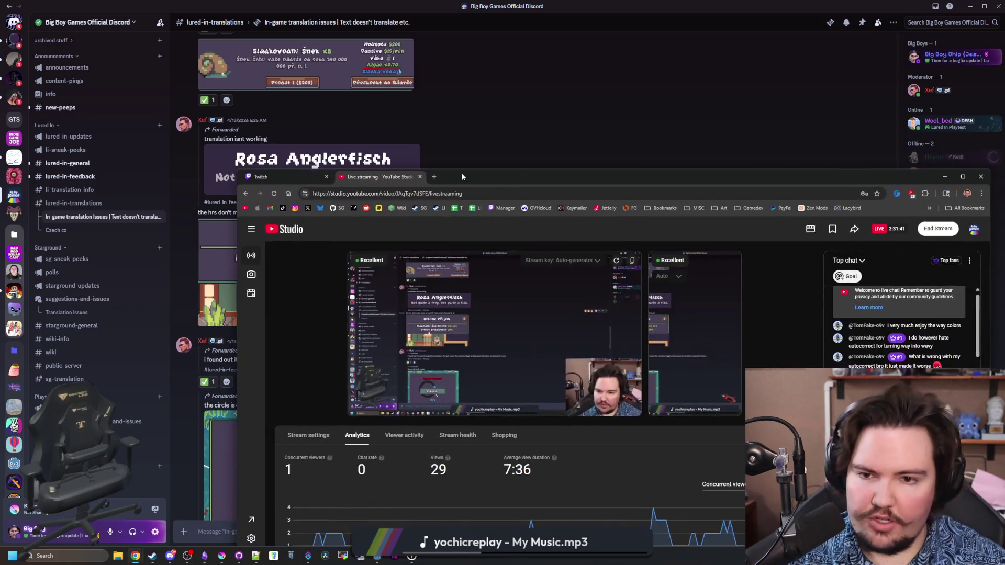
left_click(436, 177)
Load translation.luredin.net and open the editor over all English Lured In strings.
type("translation")
key("Return")
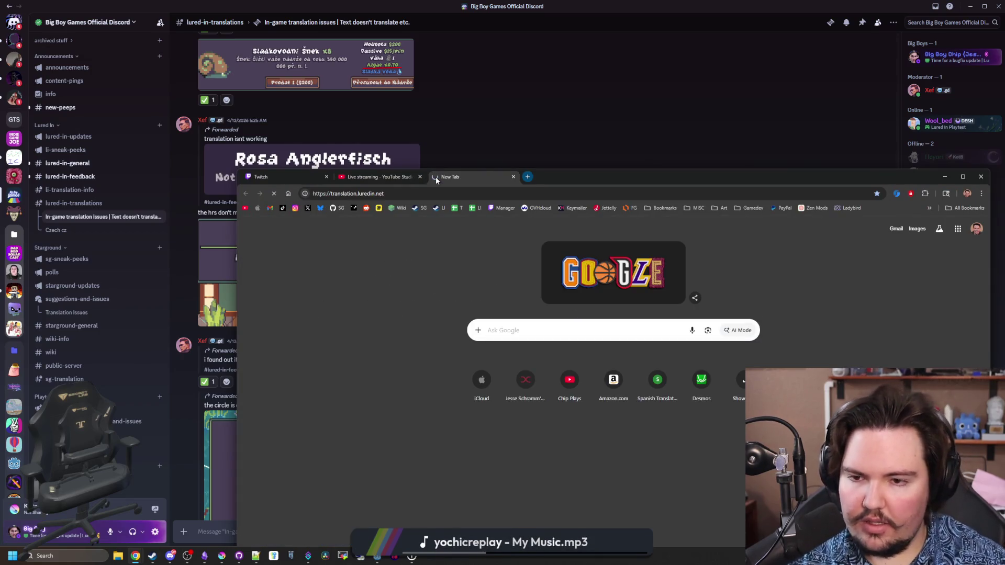
left_click(276, 303)
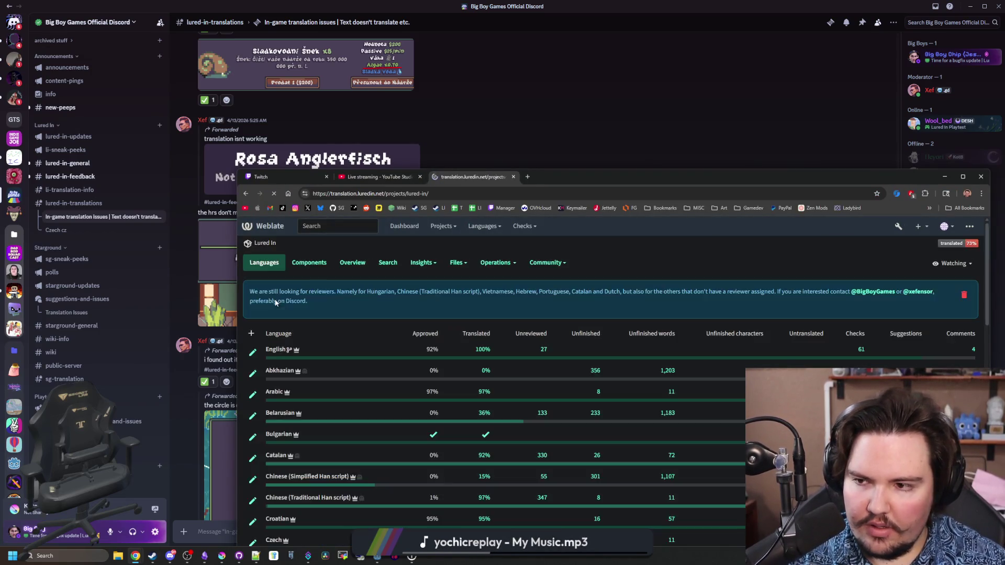
mouse_move(555, 179)
left_mouse_down()
mouse_move(625, 434)
mouse_move(740, 108)
left_mouse_up()
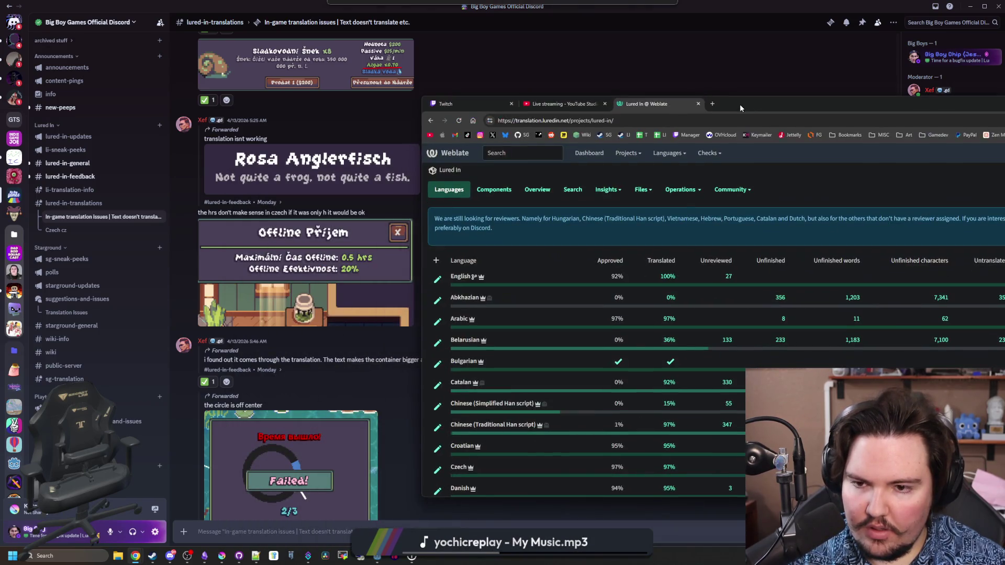
left_click(457, 277)
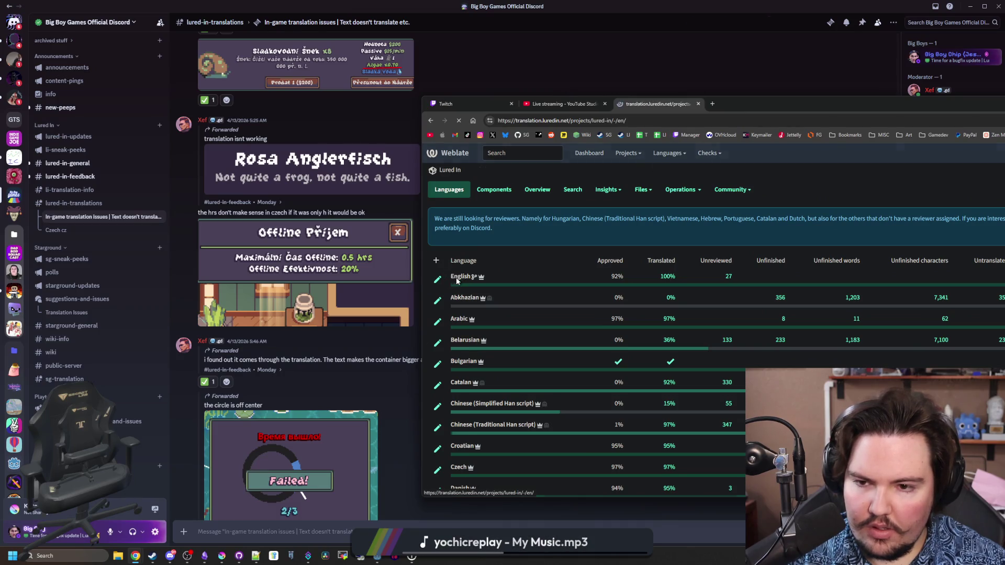
left_click(539, 386)
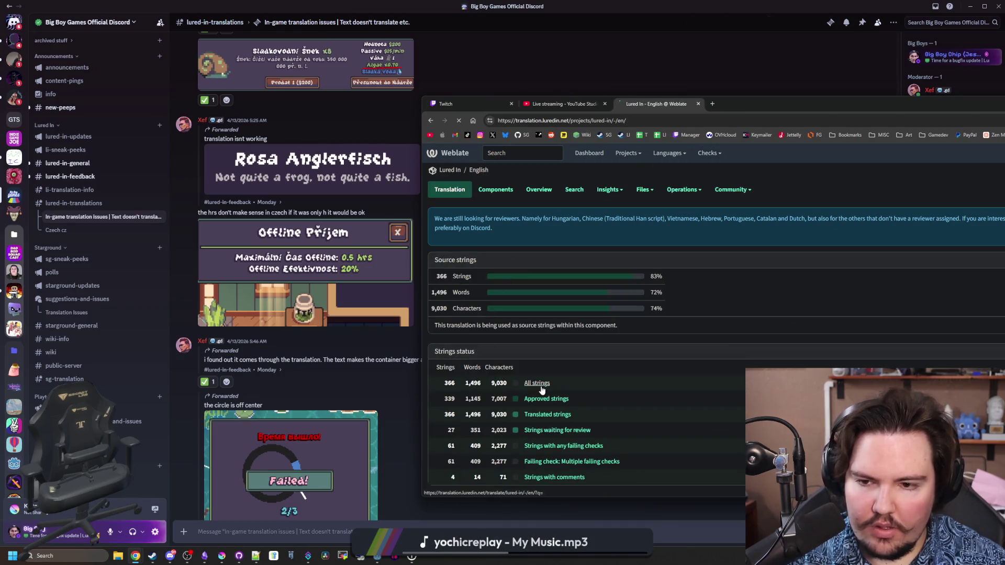
Search the English strings for the 'hrs' key.
left_click(615, 188)
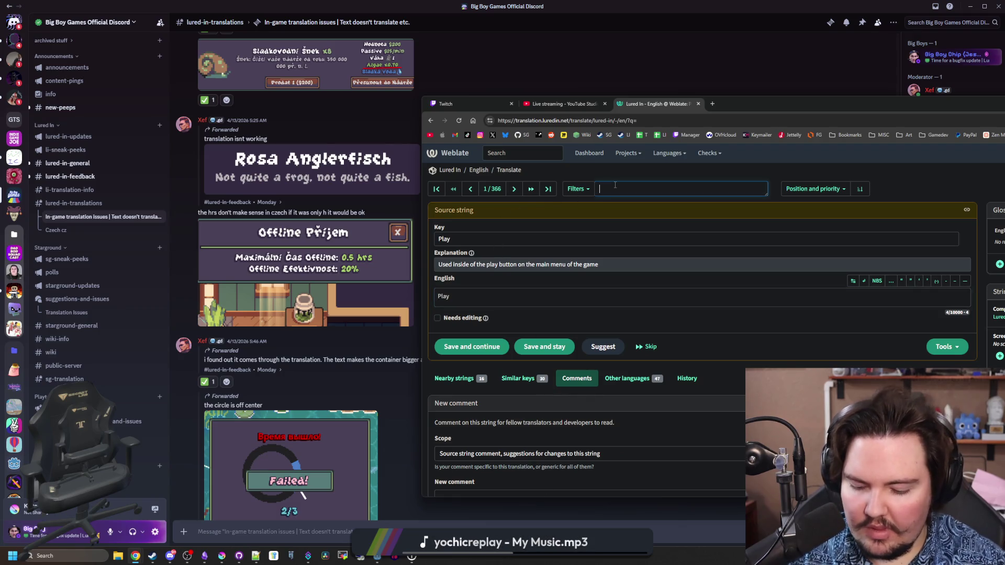
type("hrs")
key("Return")
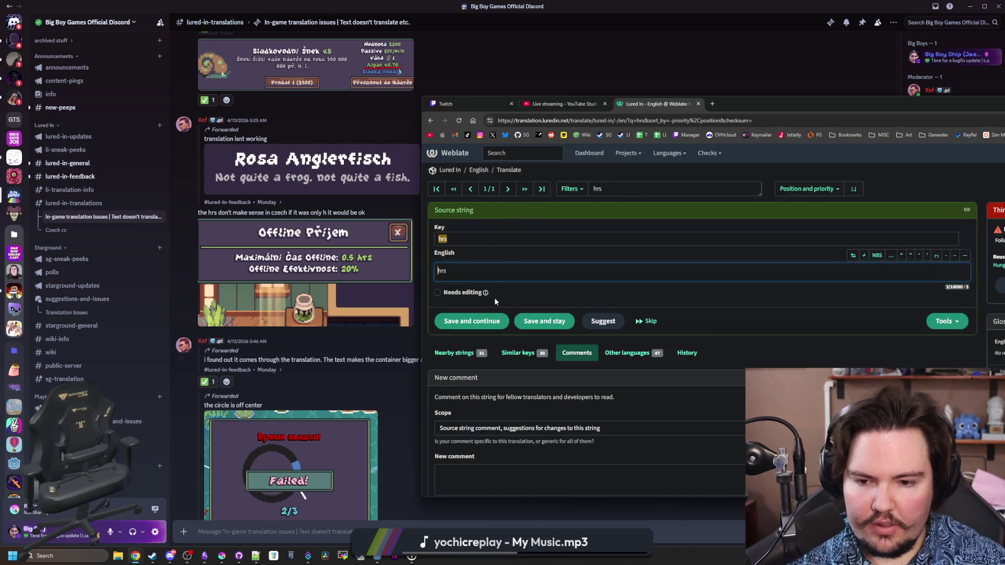
scroll(494, 298, "down", 5)
scroll(493, 297, "up", 5)
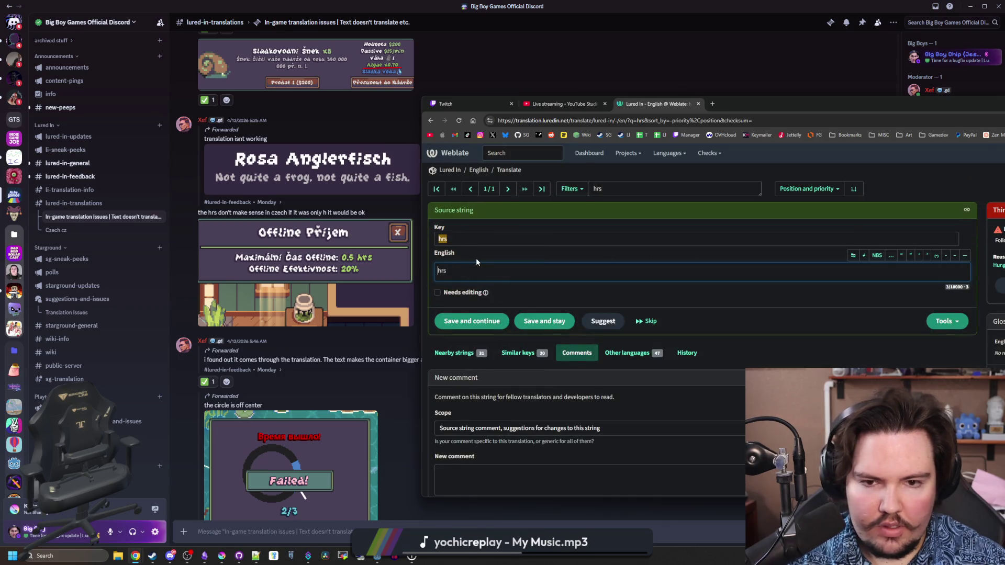
key("alt+Tab")
key("alt+Tab")
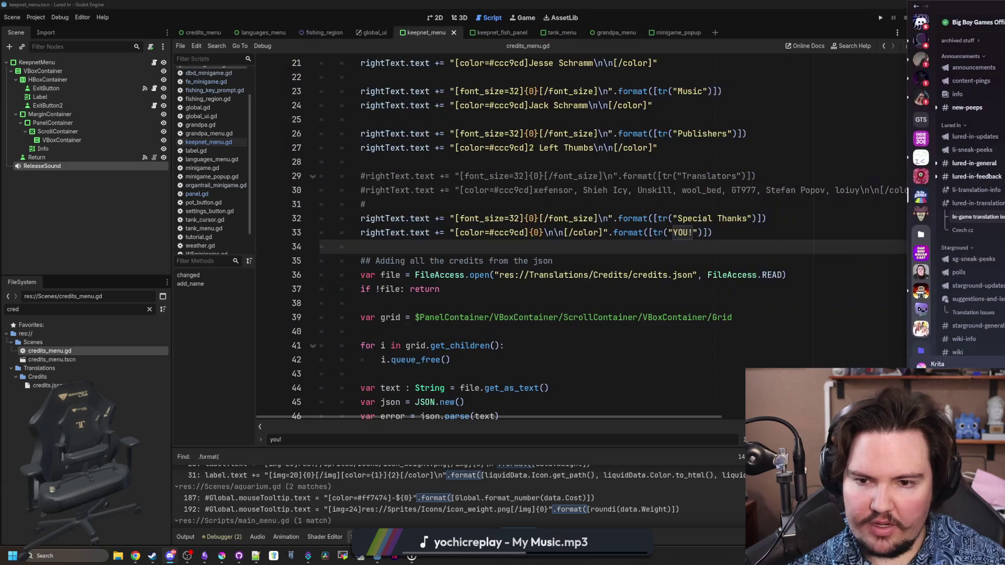
Open tip_jar_menu.gd by filtering the FileSystem dock for 'tip_jar'.
left_click(632, 256)
key("ctrl+shift+f")
type("tip")
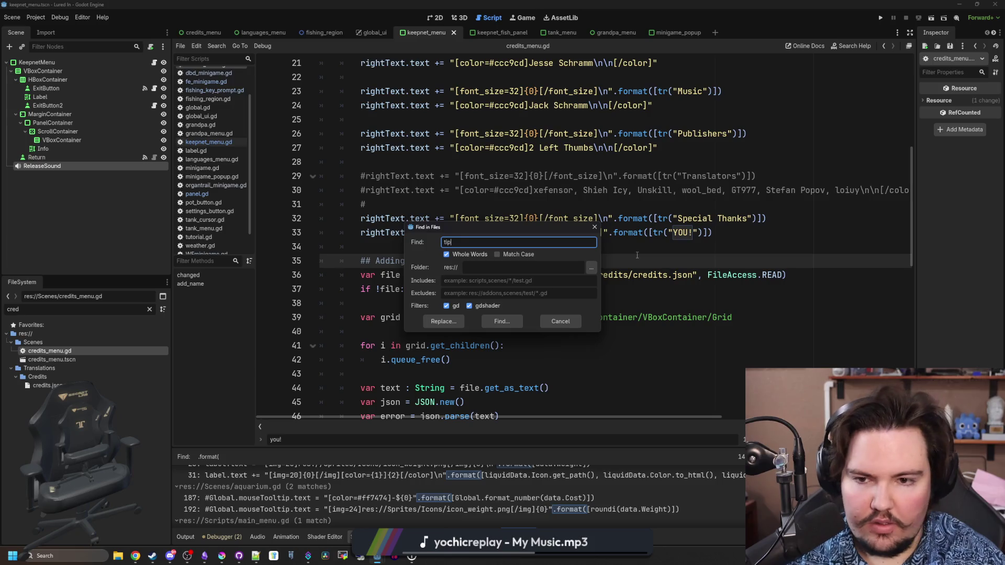
key("Escape")
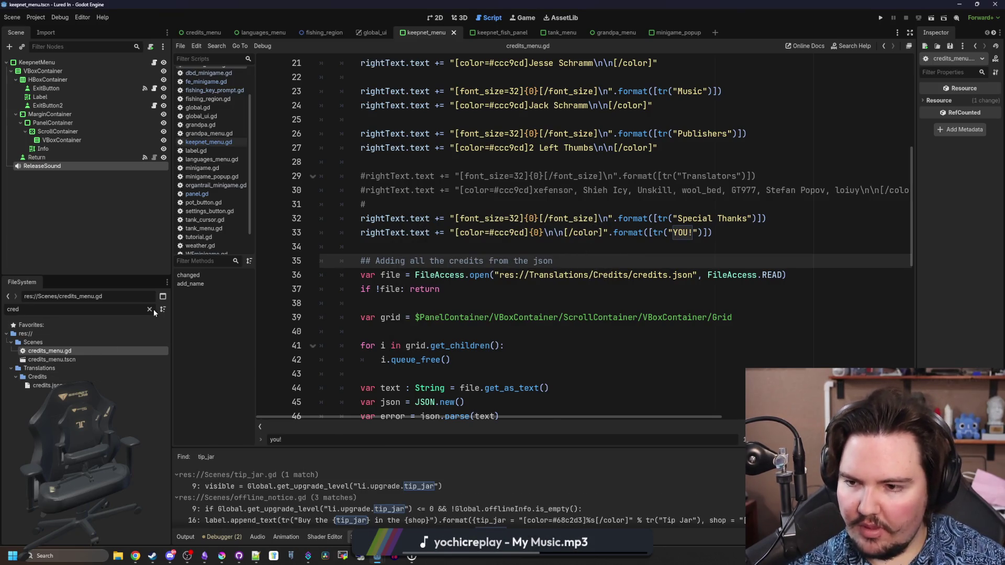
left_click(149, 309)
type("tip_jar")
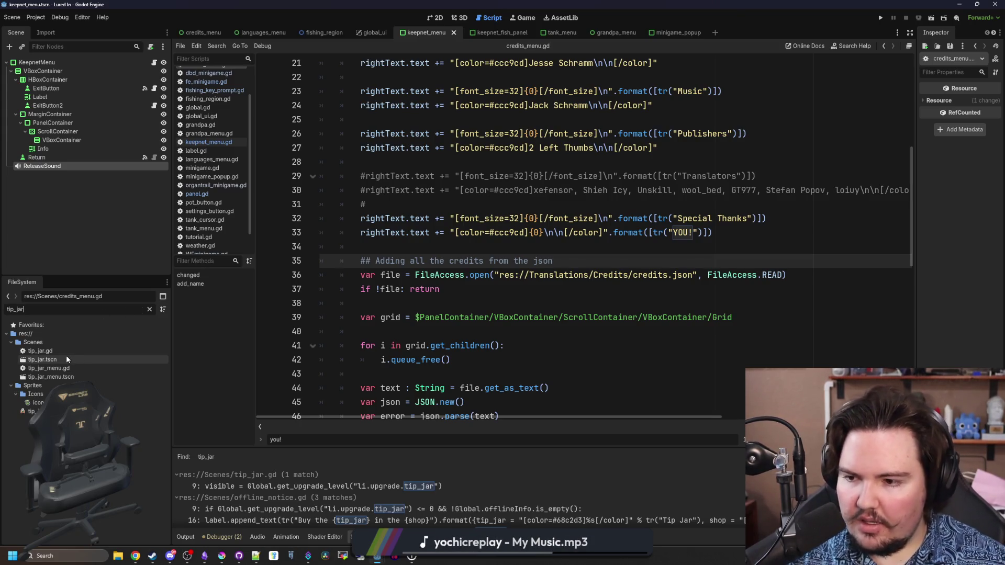
double_click(57, 367)
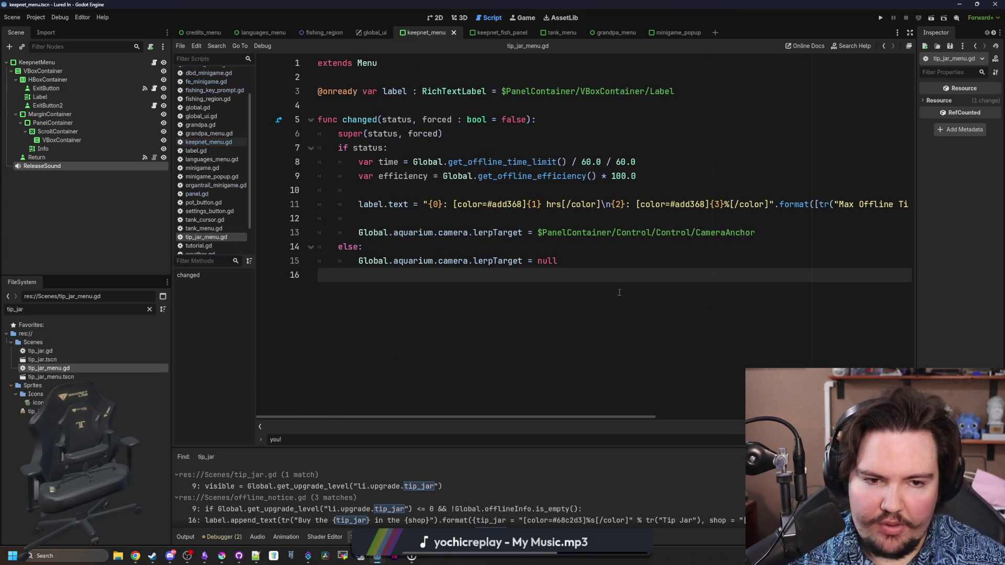
mouse_move(582, 416)
left_mouse_down()
mouse_move(836, 416)
mouse_move(602, 397)
left_mouse_up()
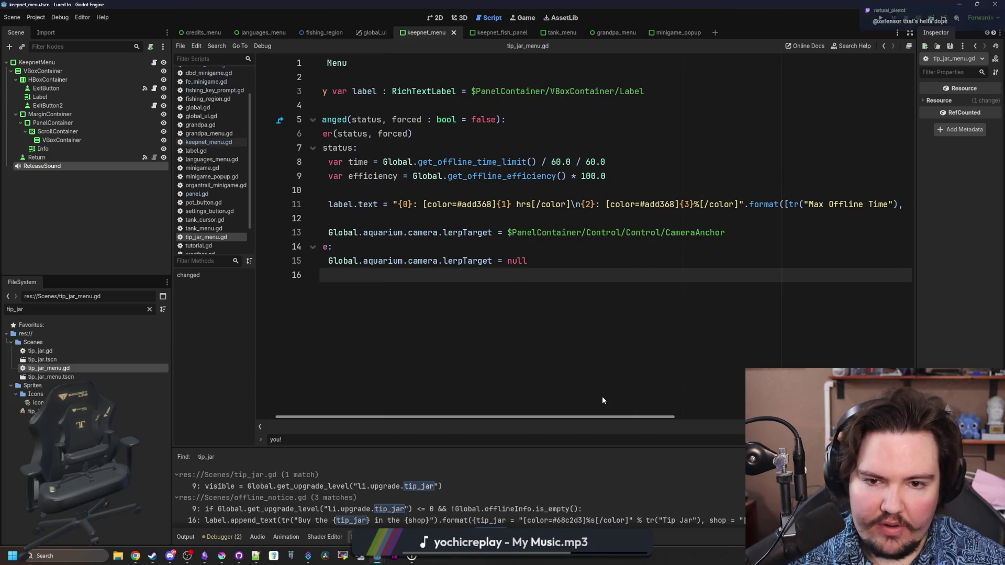
Replace 'hrs' on line 11 with {4}, add tr("hrs") to the format array, and save.
double_click(522, 205)
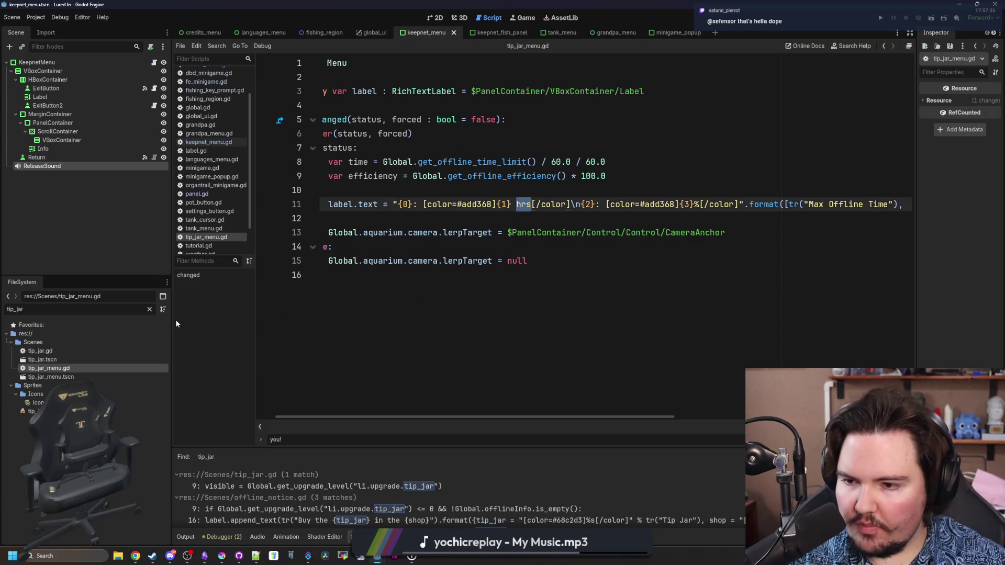
left_click_drag(172, 320, 69, 320)
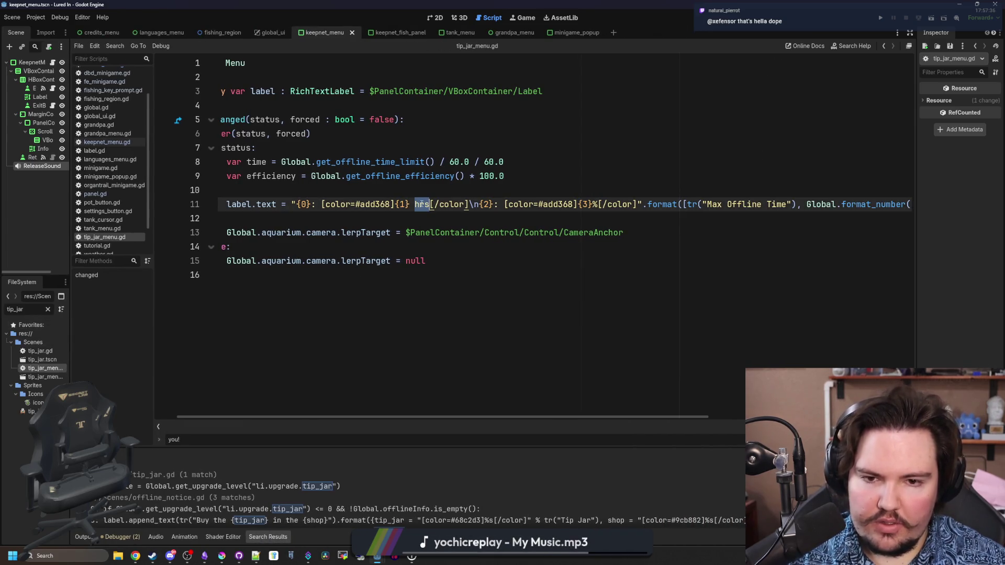
type("{hrs4")
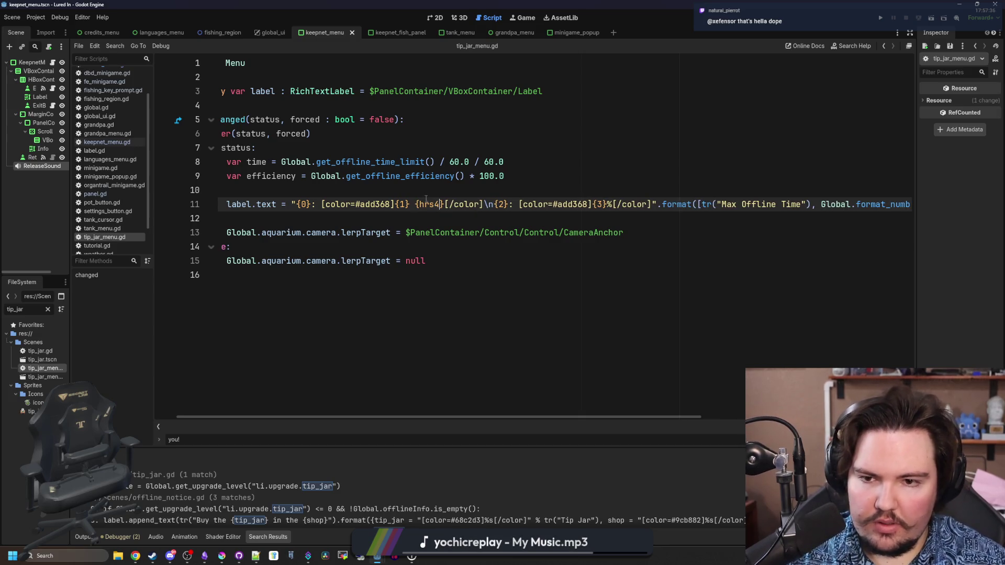
key("Left")
key("BackSpace")
key("BackSpace")
key("BackSpace")
scroll(461, 232, "right", 5)
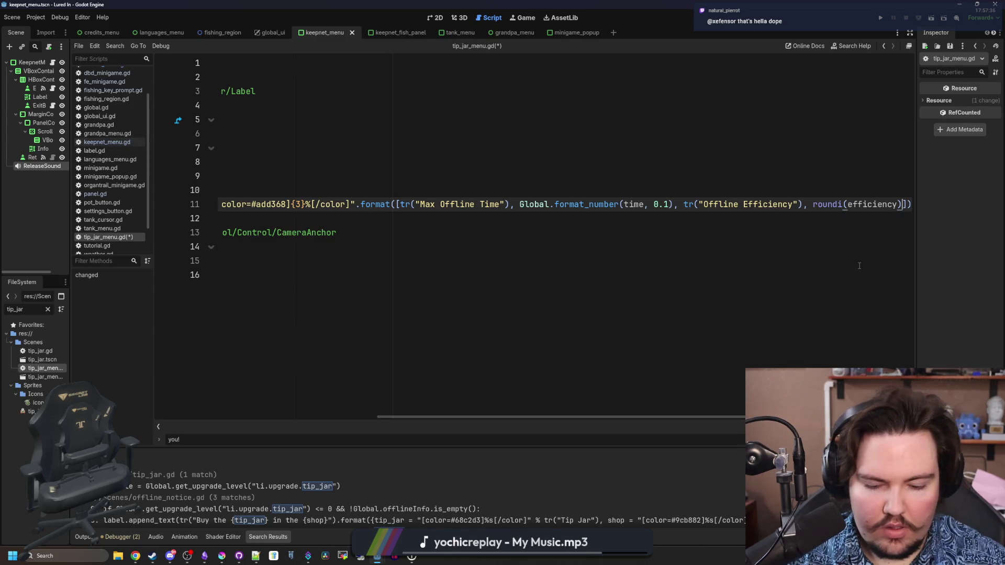
type(", tr(\"hrs")
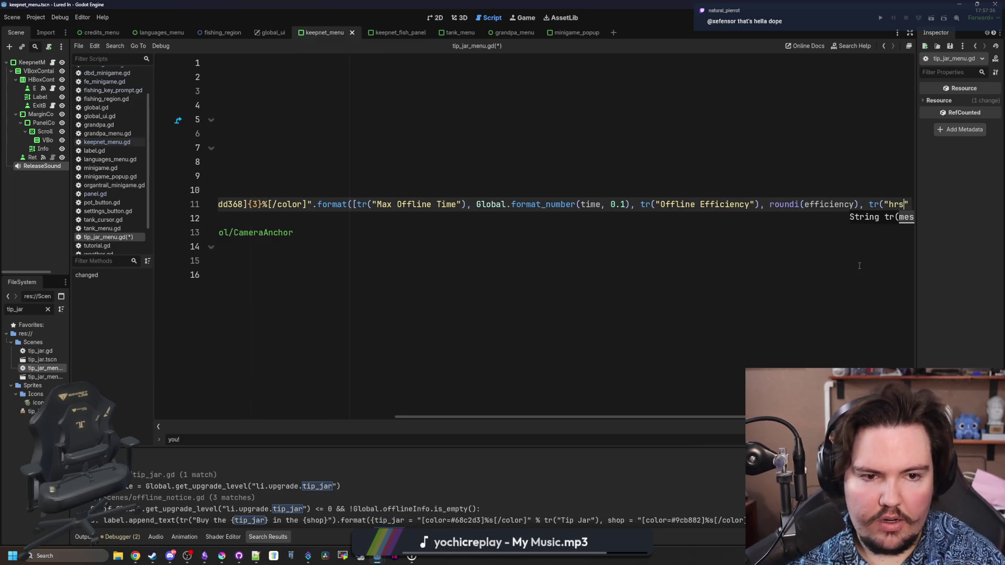
left_click(468, 245)
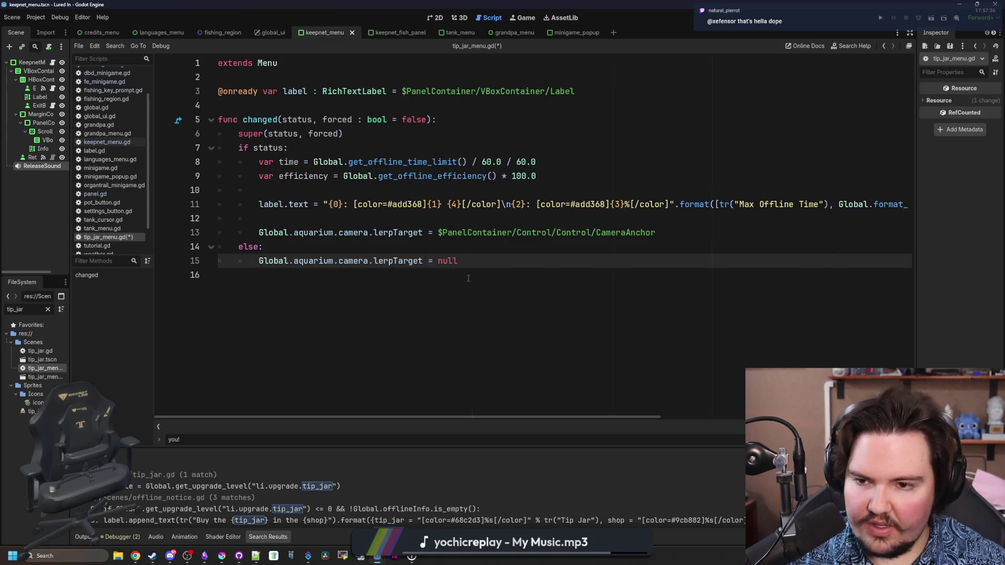
key("ctrl+s")
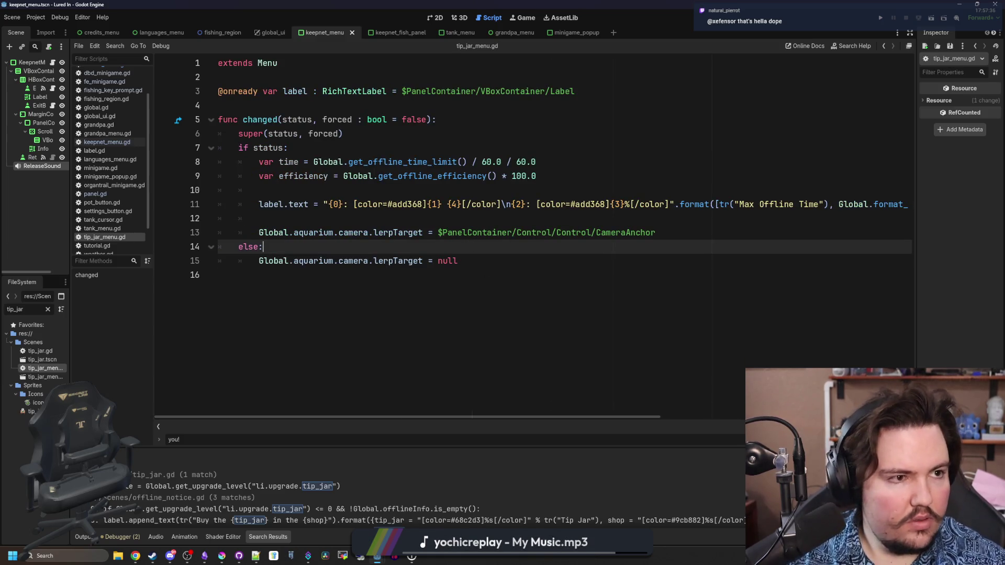
key("alt+Tab")
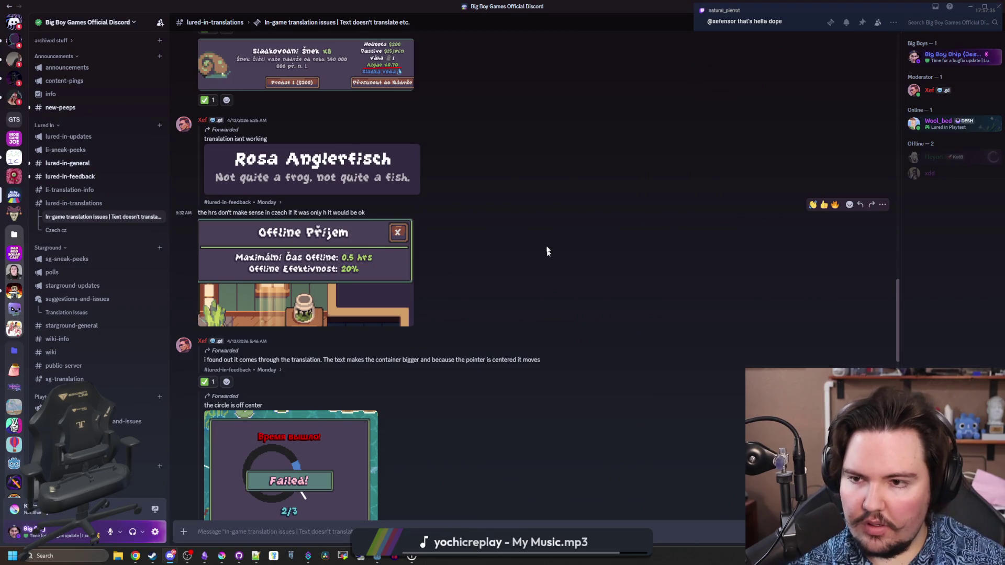
React to the Czech 'hrs' report with the white_check_mark emoji.
left_click(850, 205)
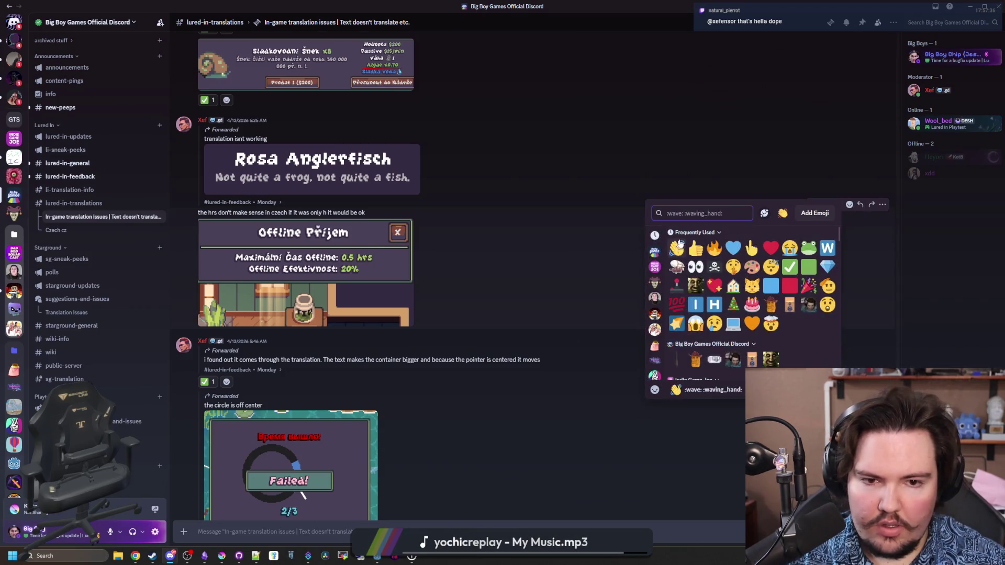
type("chec")
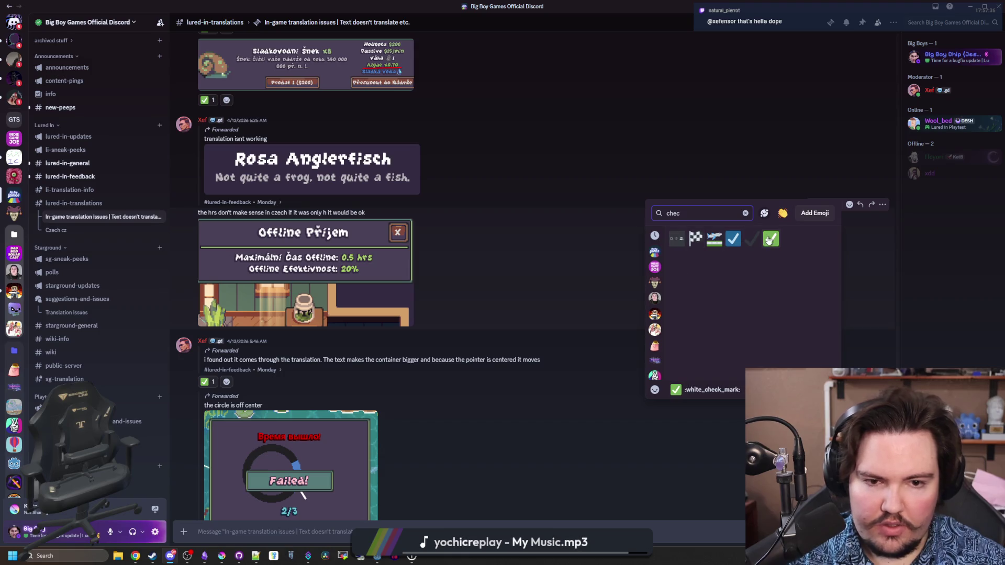
left_click(768, 239)
scroll(471, 313, "up", 1)
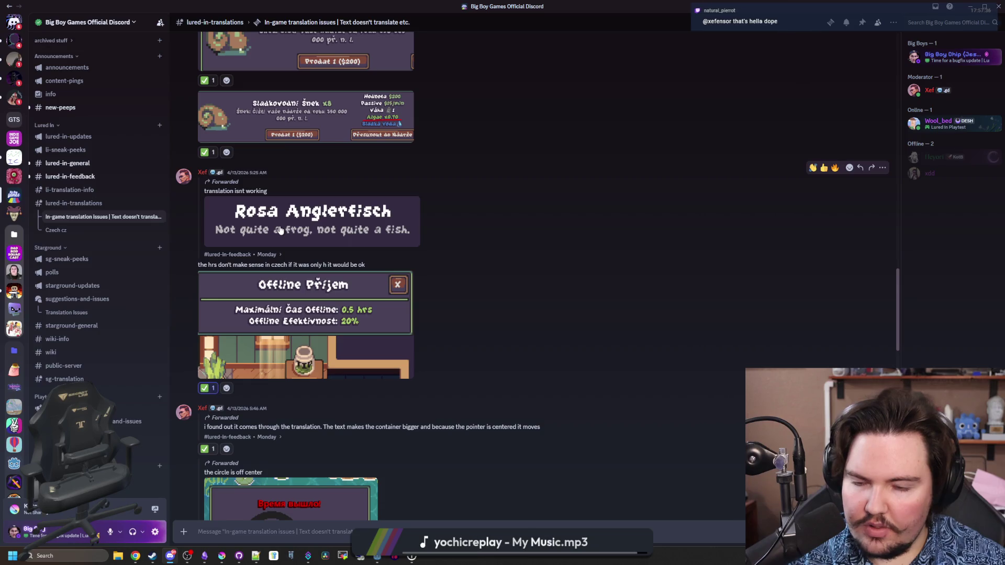
key("alt+Tab")
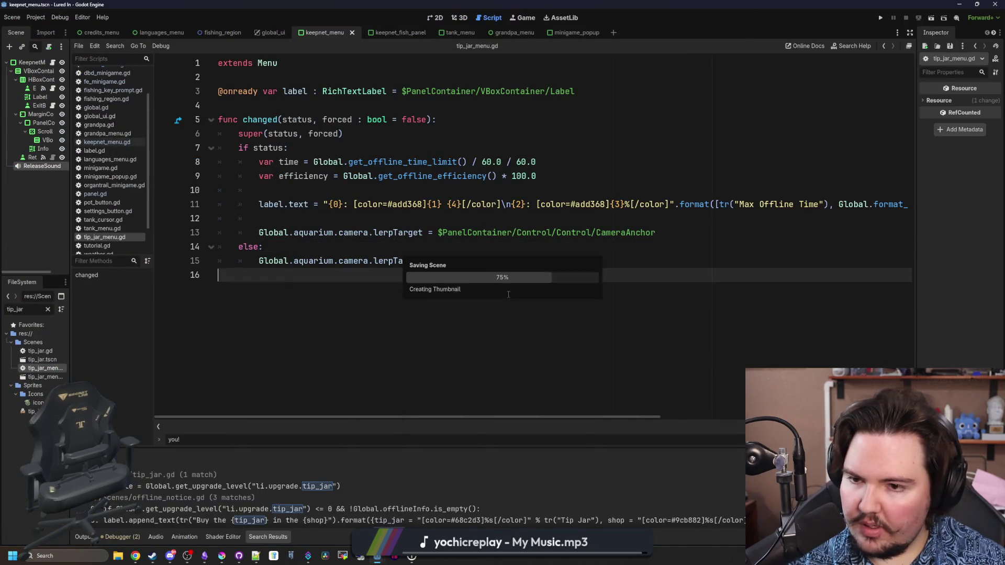
key("alt+Tab")
left_click_drag(494, 3, 493, 1)
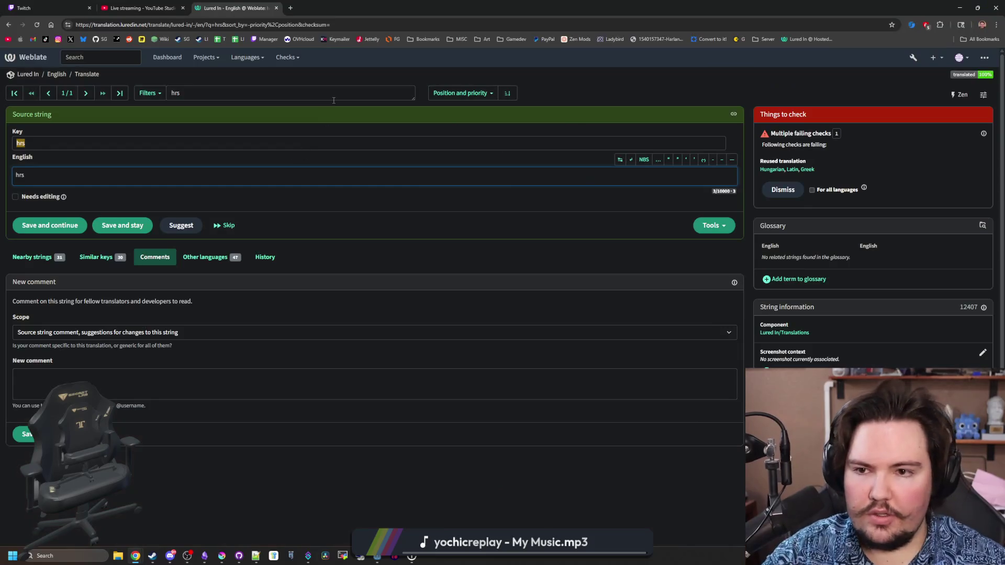
Replace the 'hrs' search with 'not quite a frog', then retry as 'Not quite a frog'.
left_click(334, 100)
key("ctrl+a")
key("BackSpace")
type("not quite a frog")
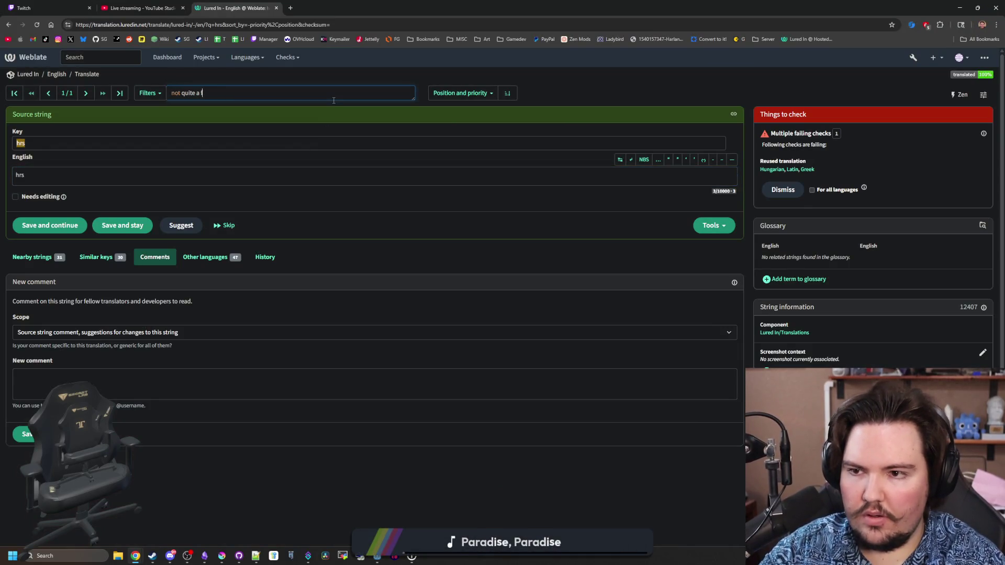
key("Return")
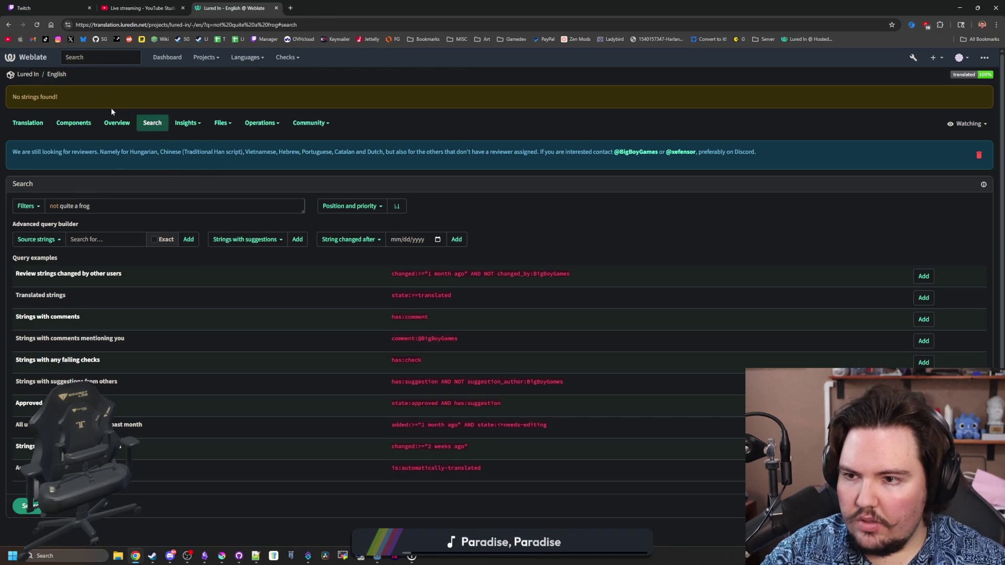
left_click_drag(95, 207, 6, 208)
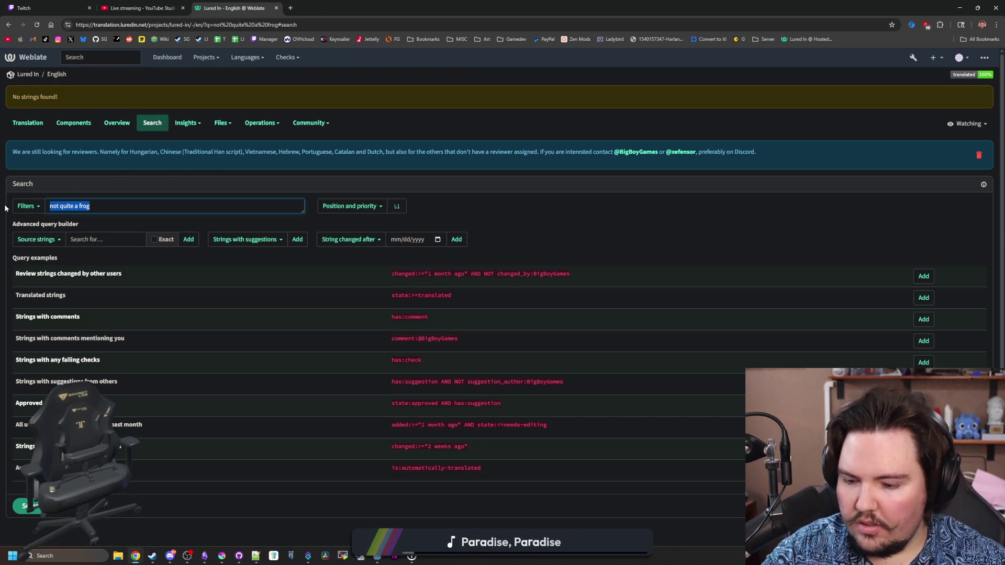
type("Not quite a frog")
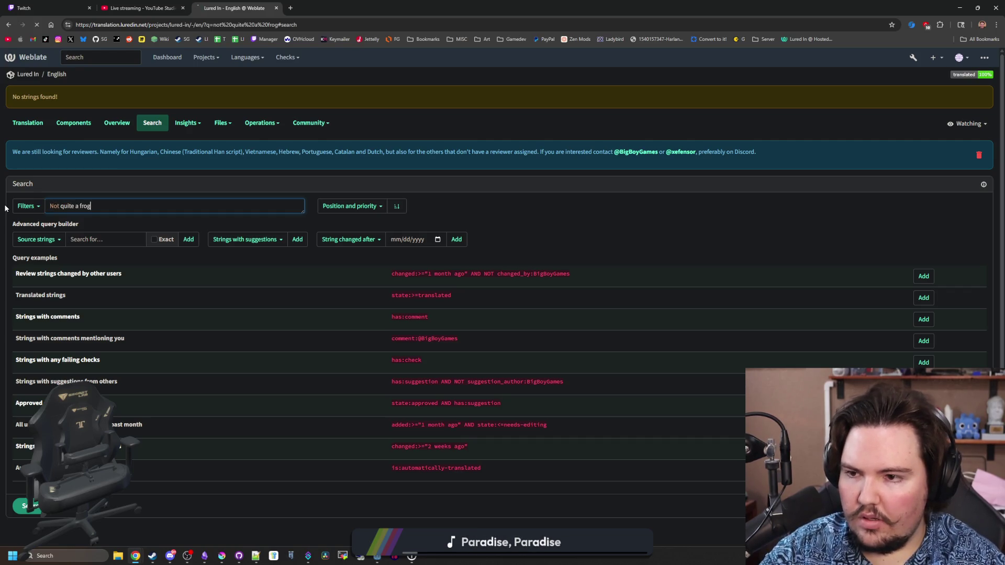
key("Return")
Search for the shorter 'quite a frog' to bring up the matching string.
left_click(60, 206)
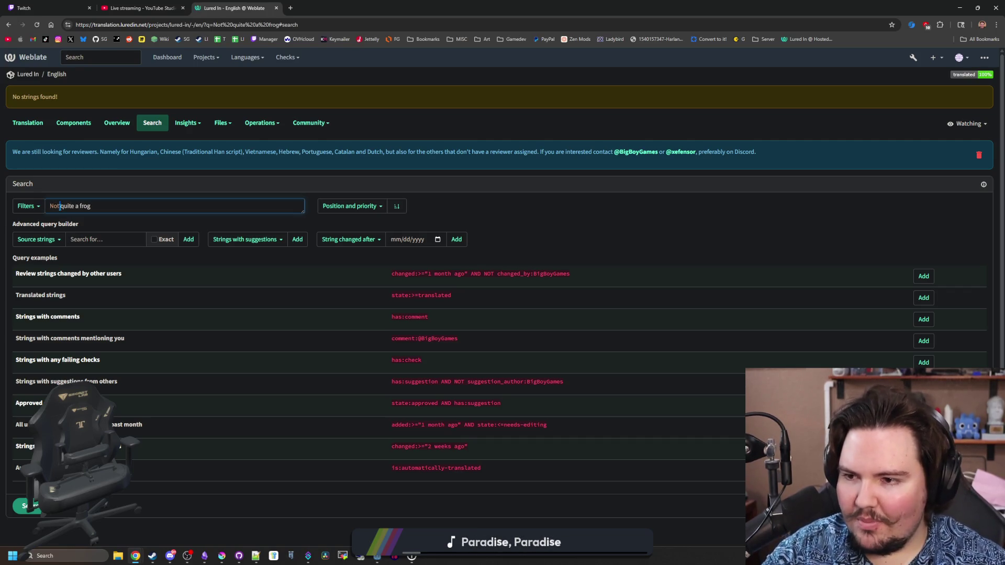
left_click_drag(126, 209, 44, 216)
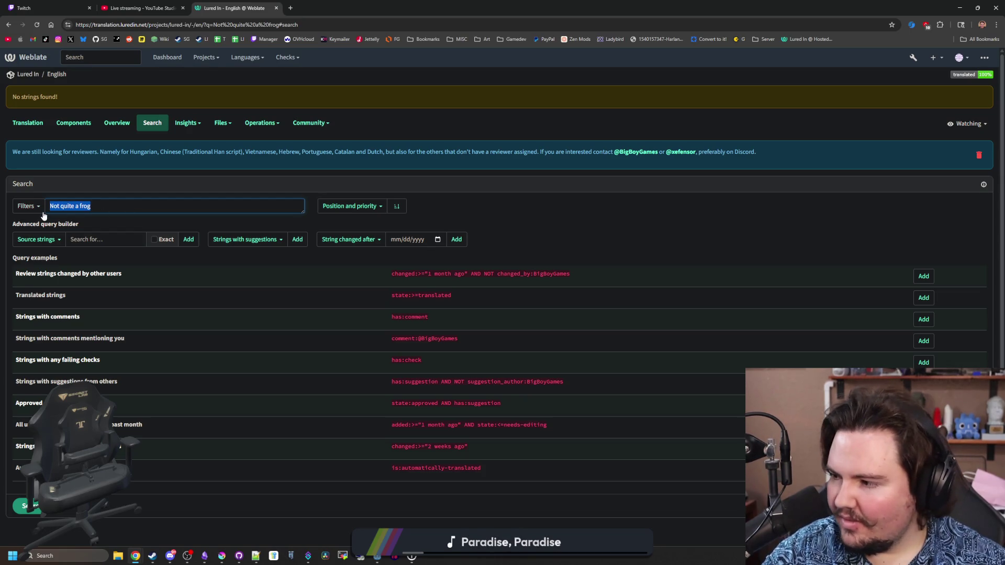
key("ctrl+c")
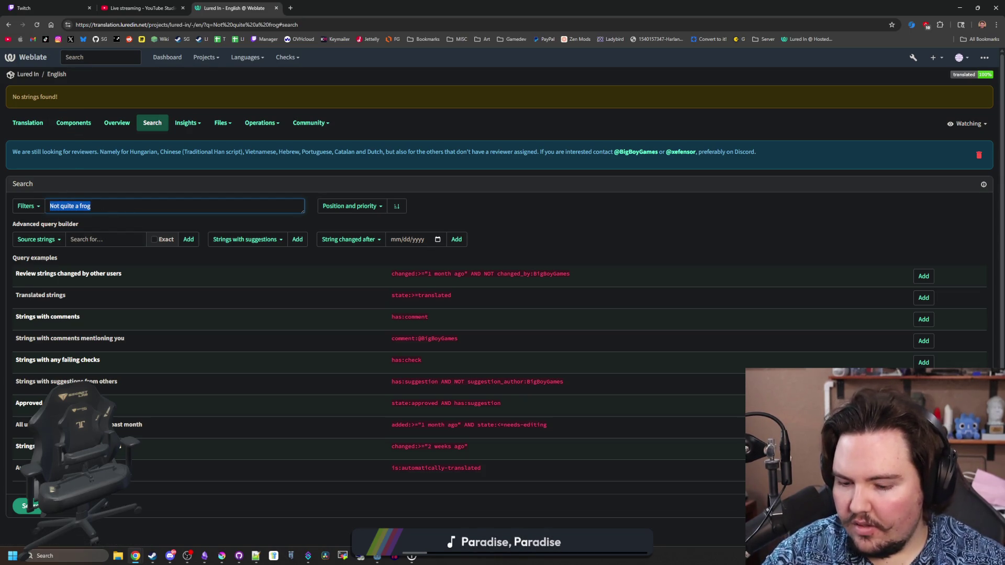
type("quite a frog")
key("Return")
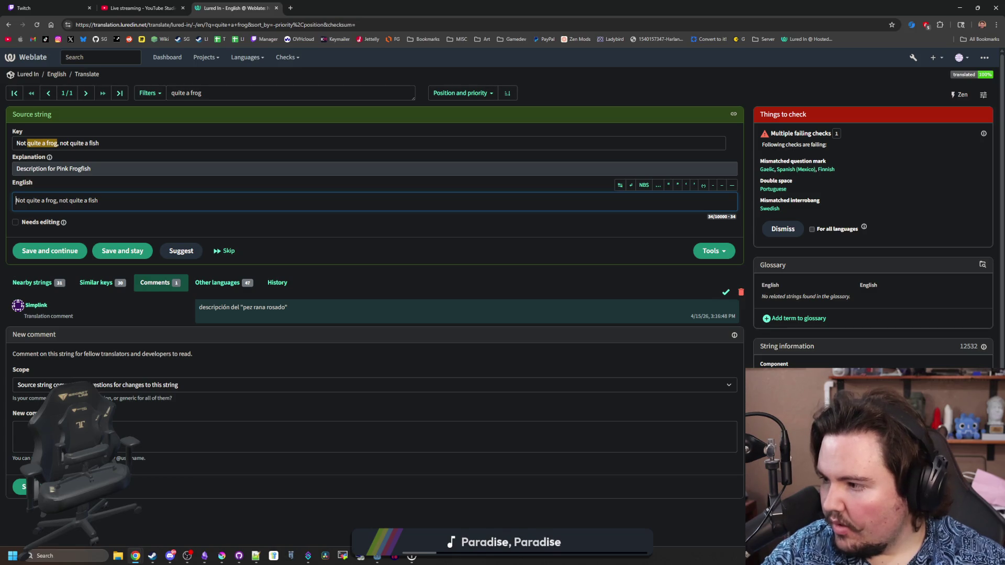
left_click(135, 140)
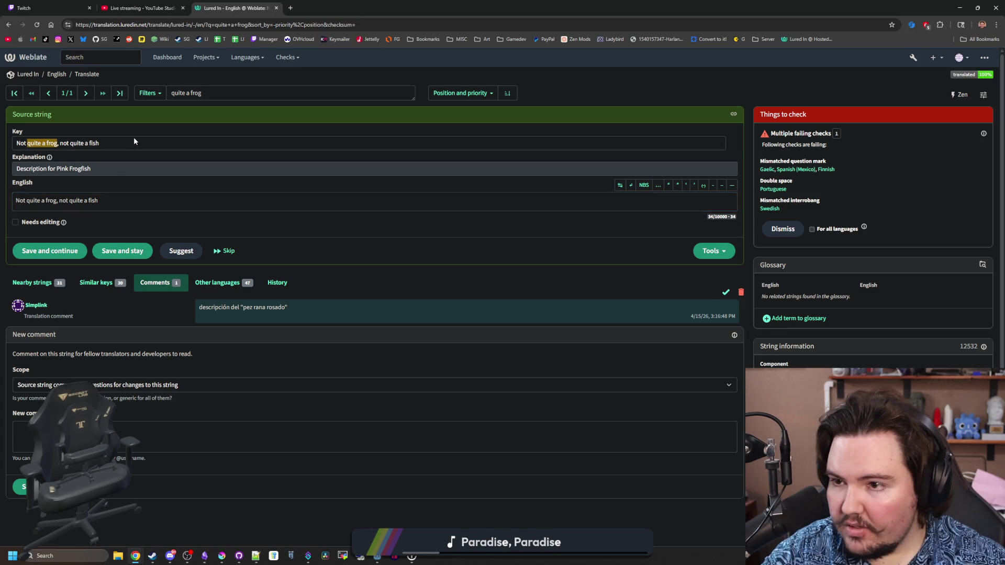
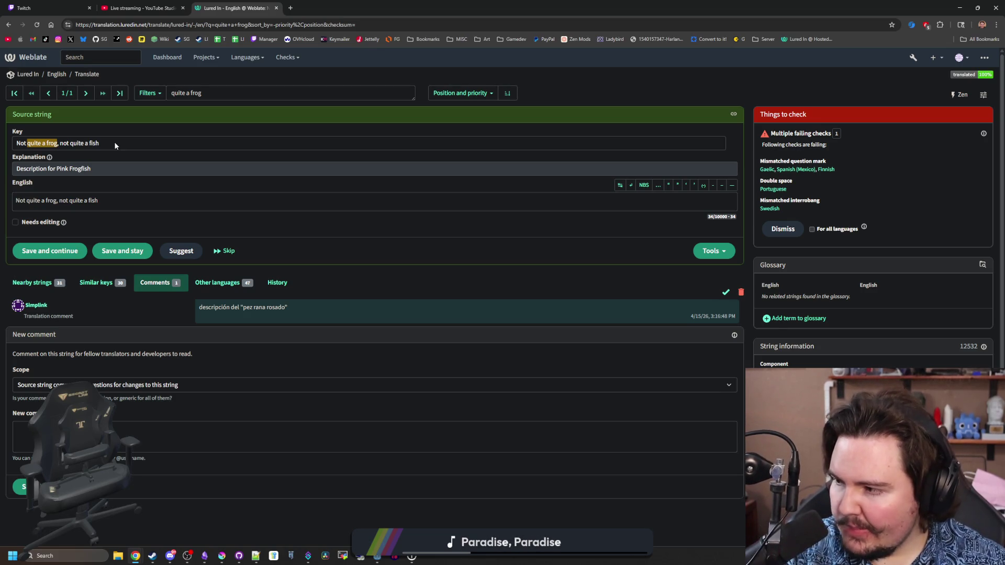
Copy the English Weblate description 'Not quite a frog, not quite a fish' and return to Godot.
left_click_drag(103, 202, 20, 203)
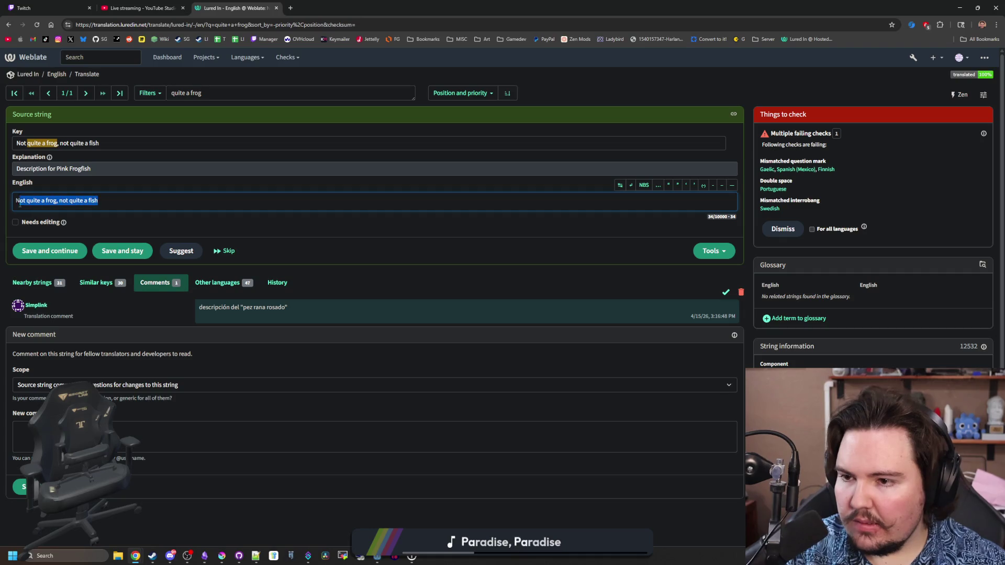
key("alt+Tab")
left_click(480, 247)
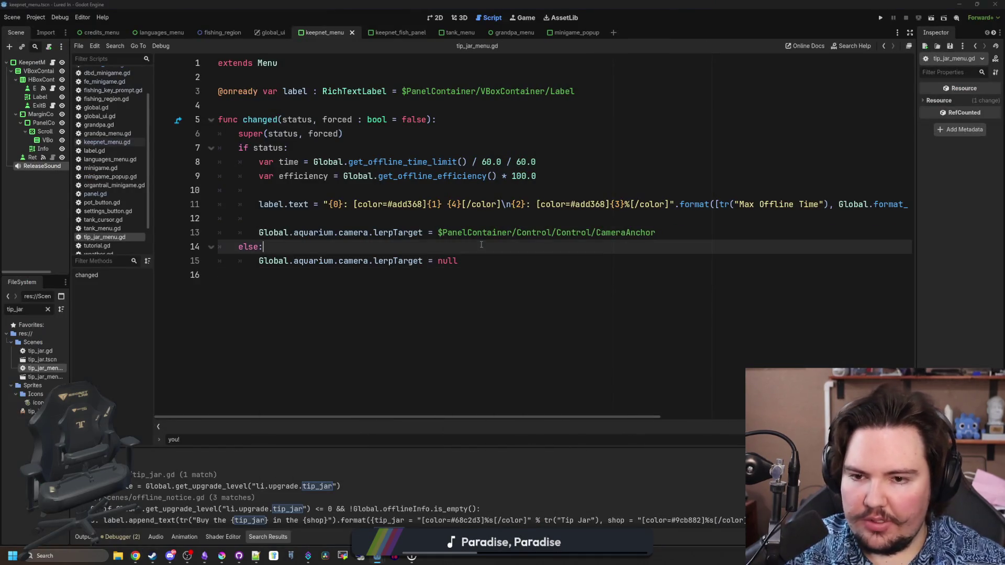
Search the project for 'not quite a frog' and open the items_table.gd match.
key("ctrl+shift+f")
type("og")
key("Return")
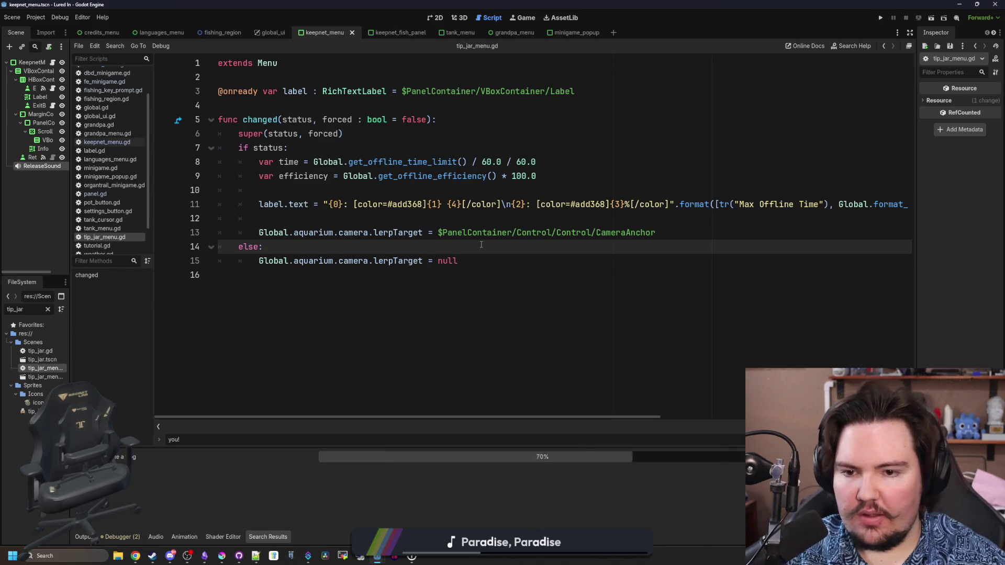
left_click(277, 485)
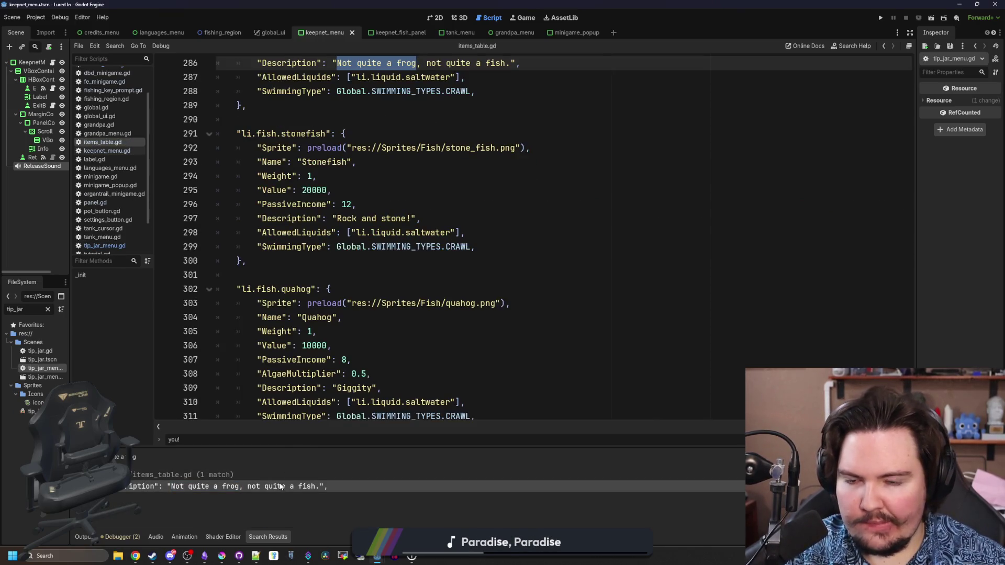
Delete the period after 'fish' in the Pink Frogfish description on line 286 and save items_table.gd.
key("Down")
key("Down")
key("Down")
left_click_drag(513, 190, 333, 191)
key("Right")
key("BackSpace")
key("Up")
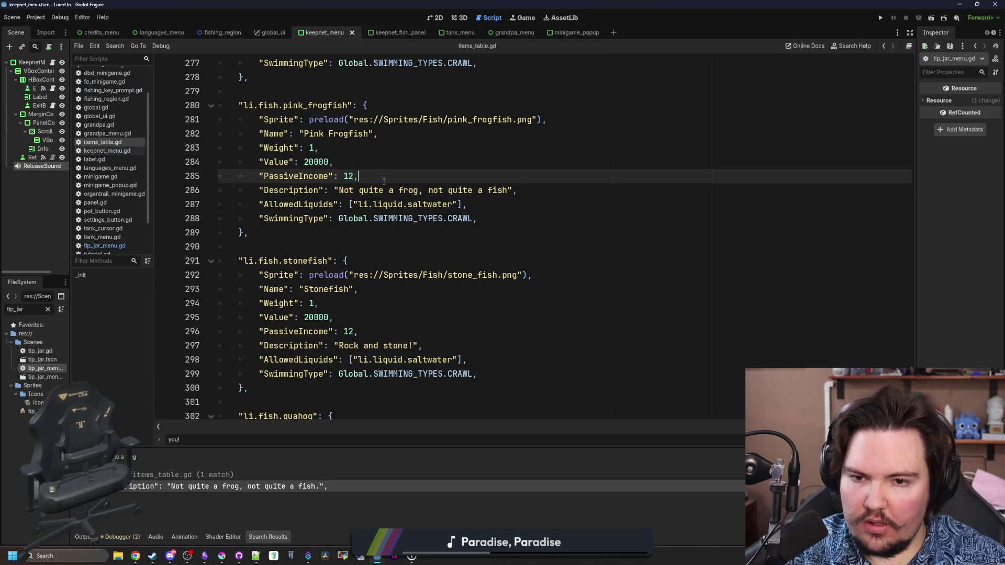
key("ctrl+s")
key("alt+Tab")
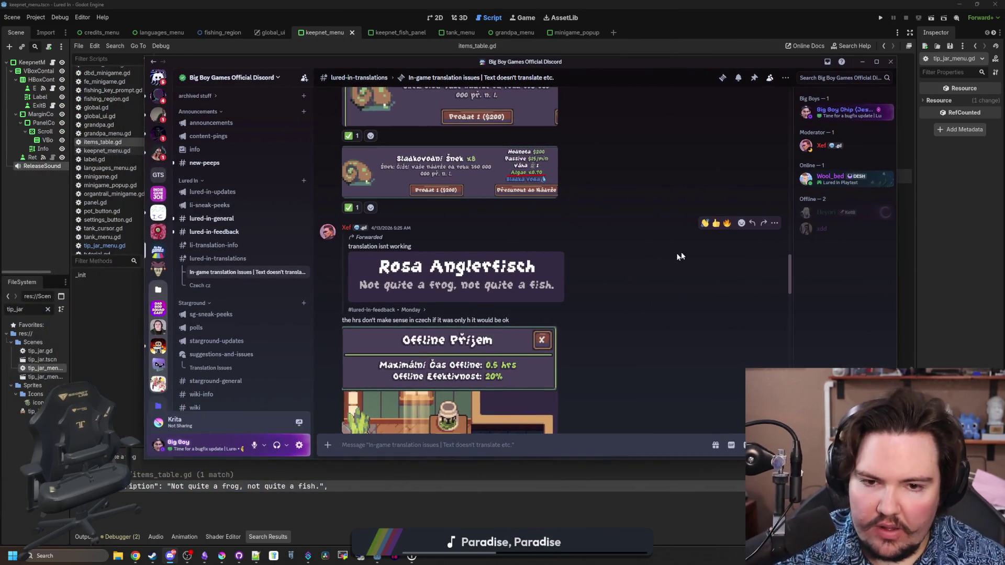
React to the Rosa Anglerfisch report with a ✅ check mark.
left_click(741, 223)
type("check")
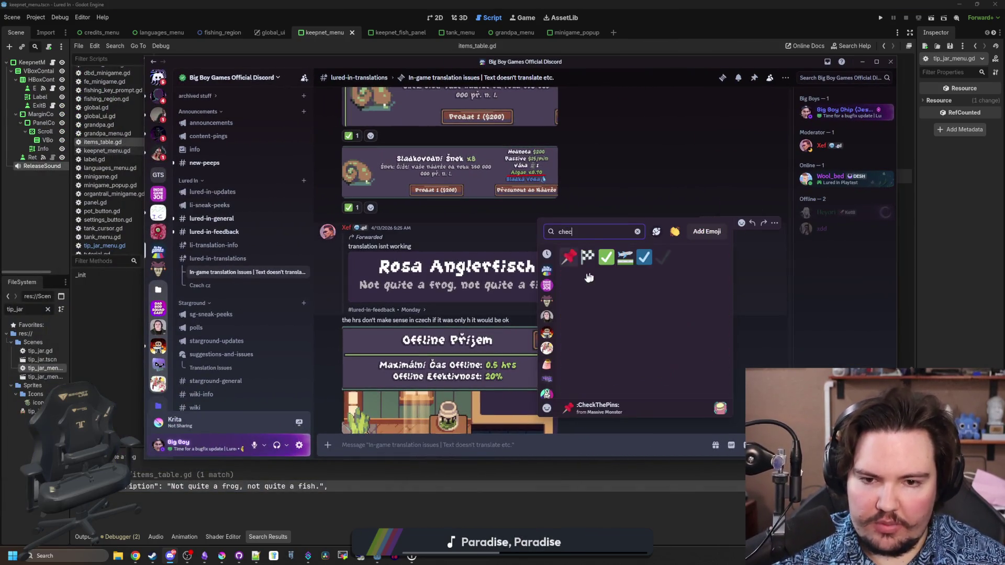
left_click(581, 254)
scroll(598, 296, "down", 5)
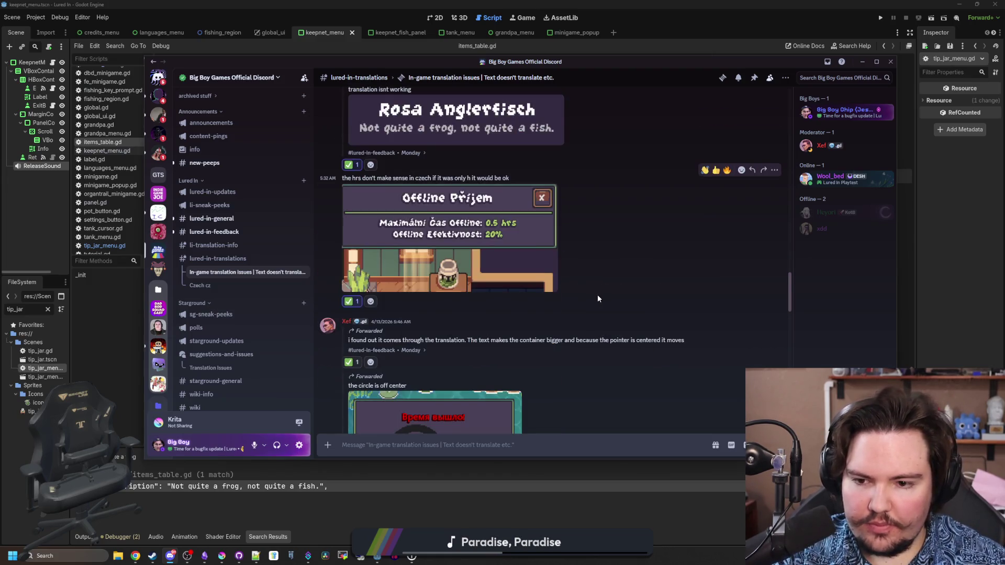
scroll(598, 296, "down", 5)
scroll(566, 214, "down", 3)
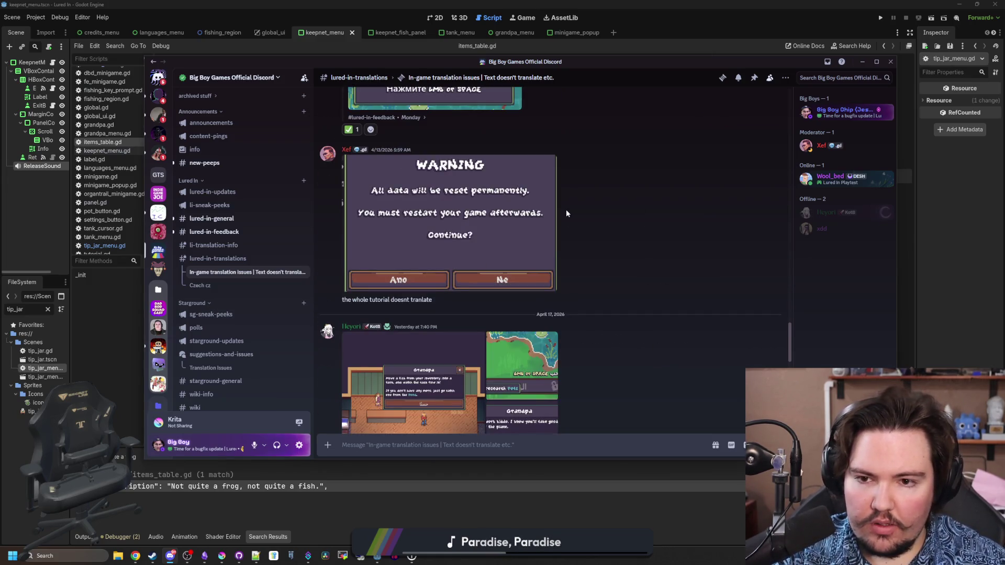
React to the data-reset WARNING report with a ✅ check mark, then return to Godot's script editor.
mouse_move(603, 235)
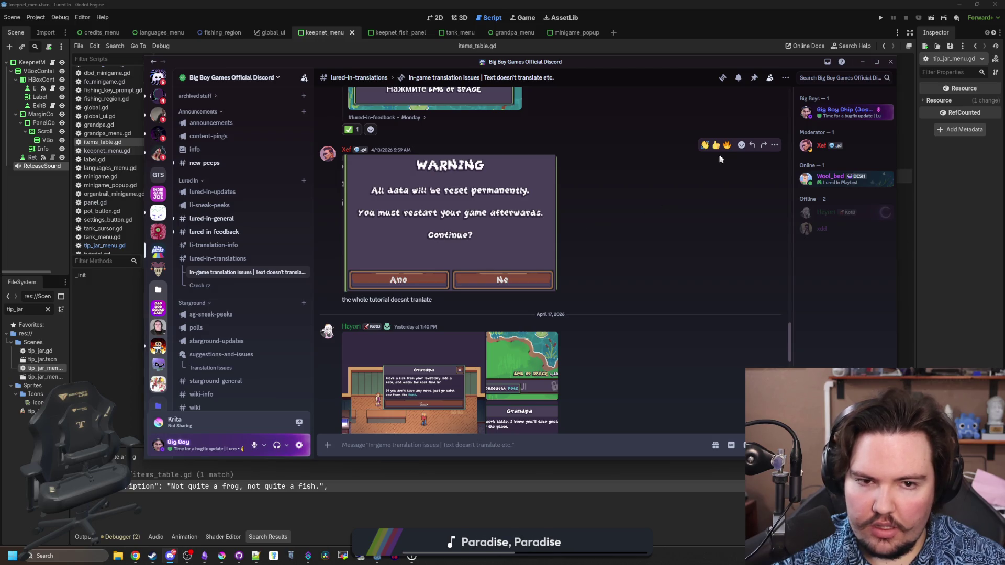
left_click(741, 144)
type("check")
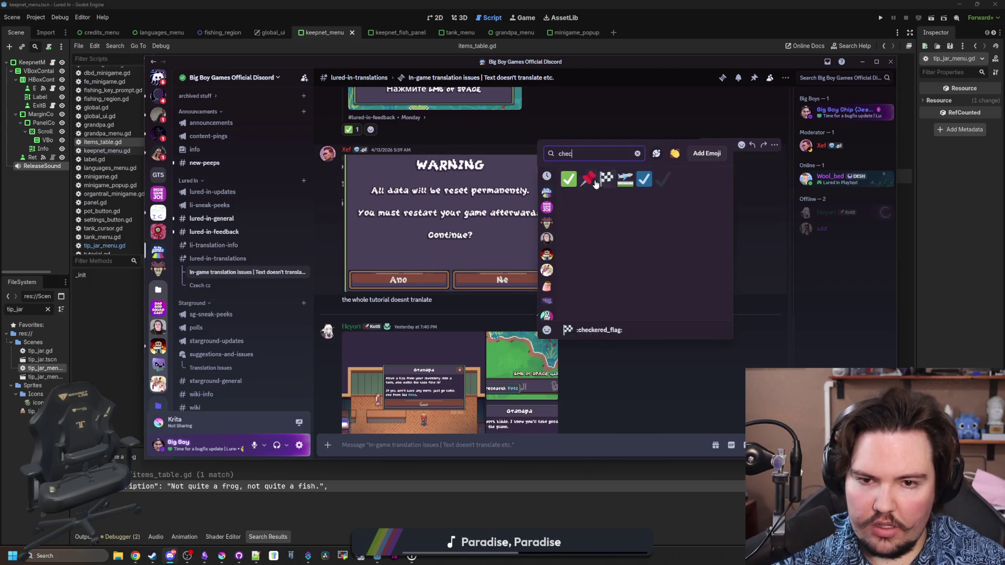
left_click(570, 174)
key("alt+Tab")
left_click(786, 218)
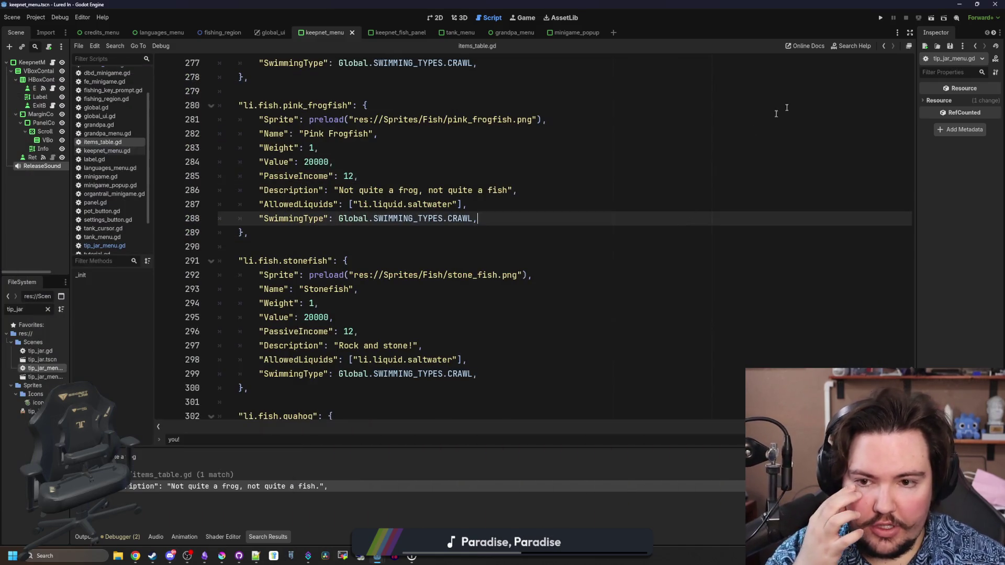
Run the Lured In project from the Godot editor's play button.
left_click(878, 18)
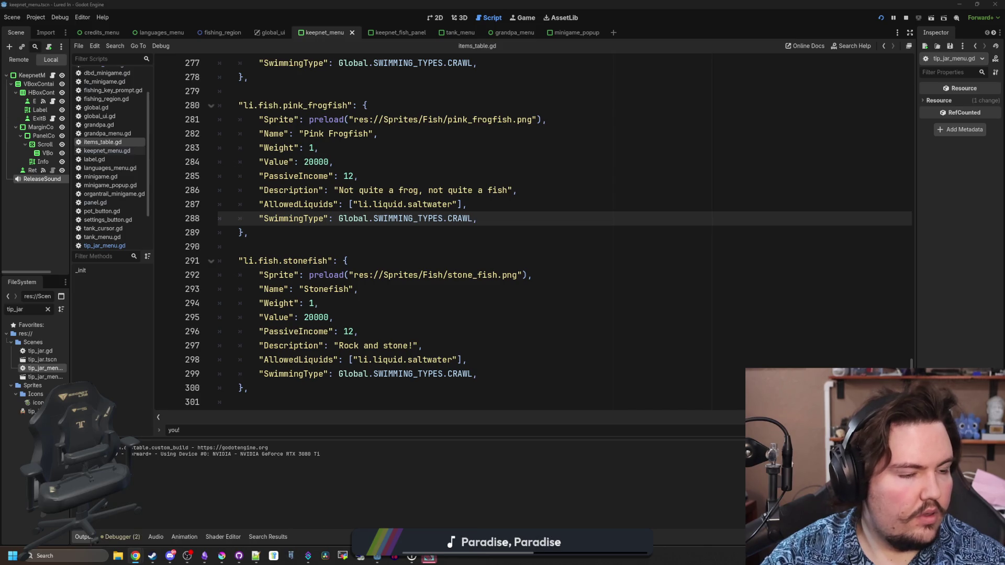
left_click(687, 248)
Start the game, open the pause menu, view the general options, and return to the pause menu.
left_click(428, 558)
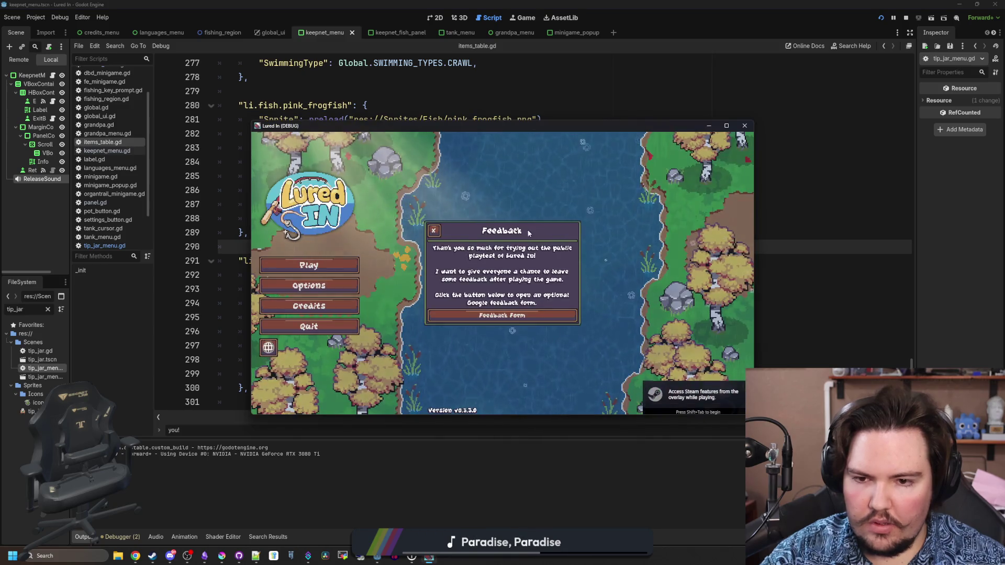
left_click(329, 268)
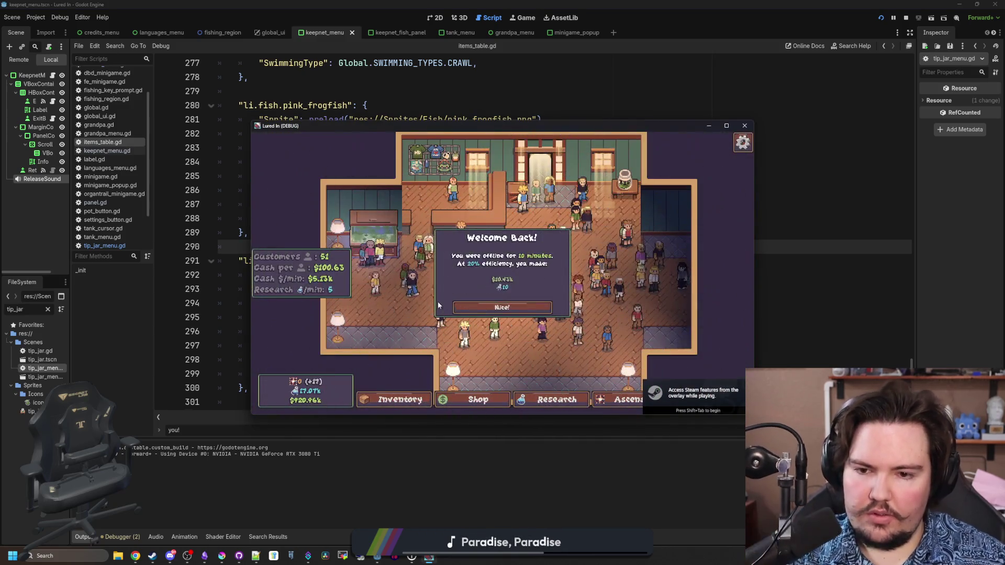
key("Escape")
left_click(511, 339)
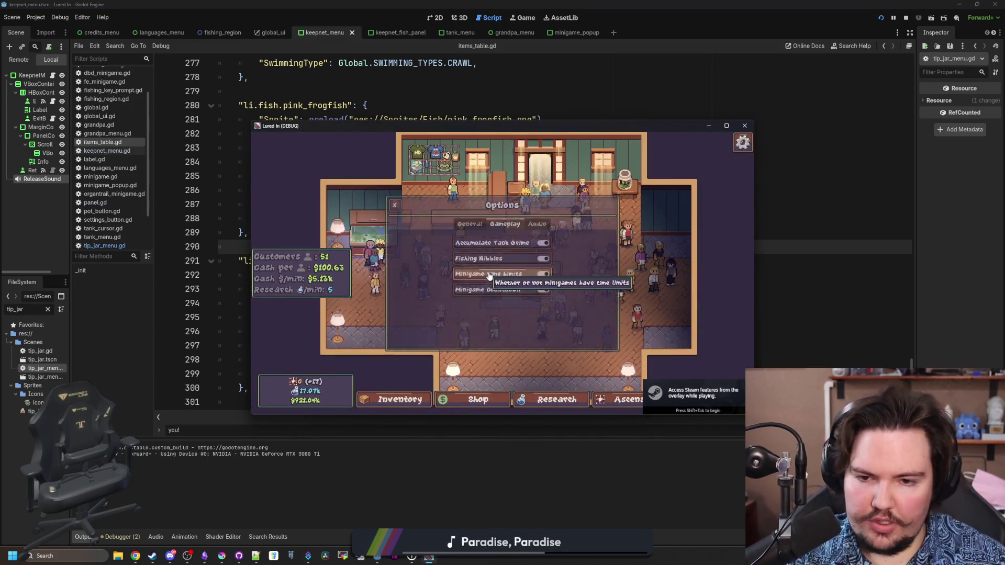
left_click(469, 224)
key("Escape")
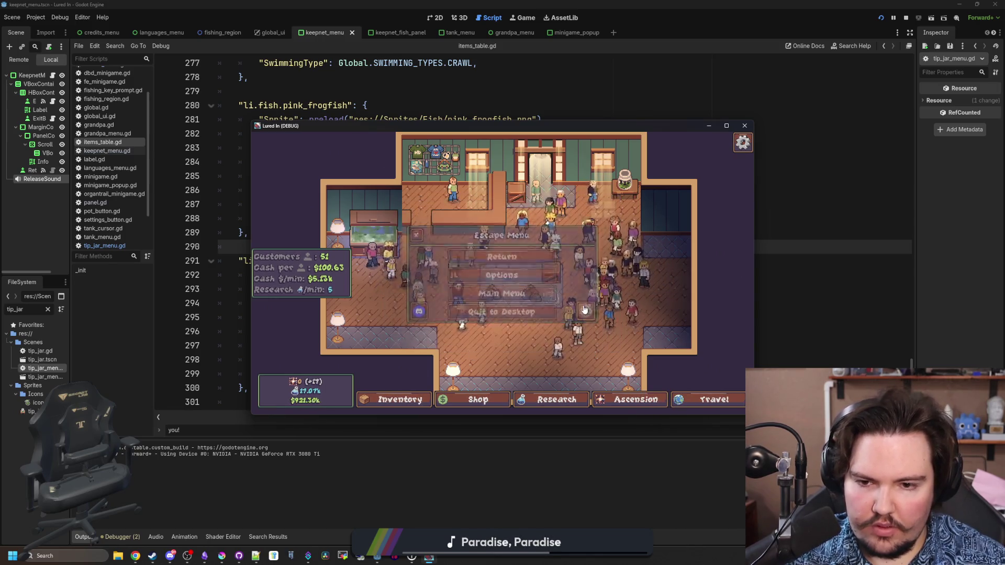
Cycle the language selector past Arabic to Bulgarian and reopen the pause menu.
left_click(514, 256)
left_click(515, 256)
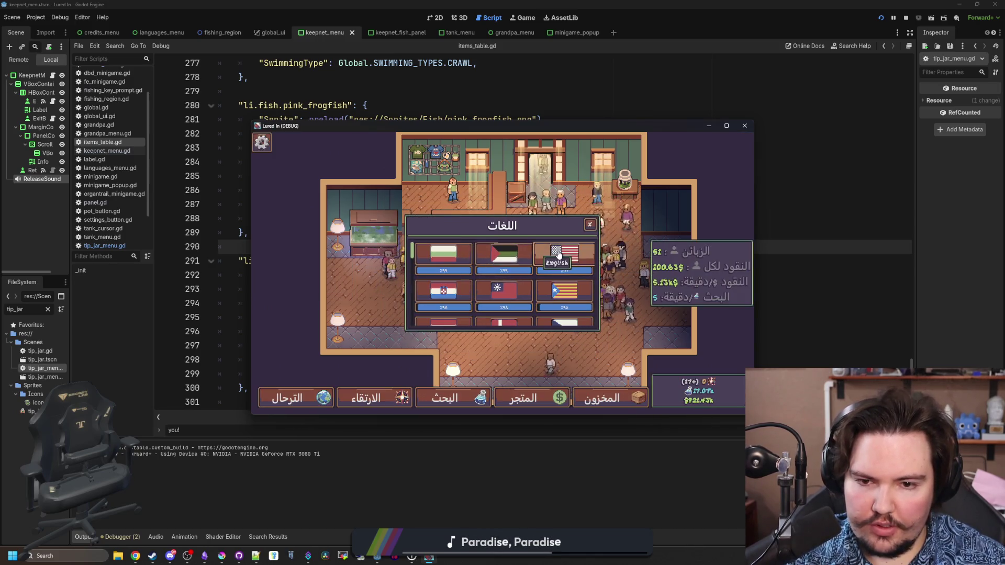
left_click(440, 254)
key("Escape")
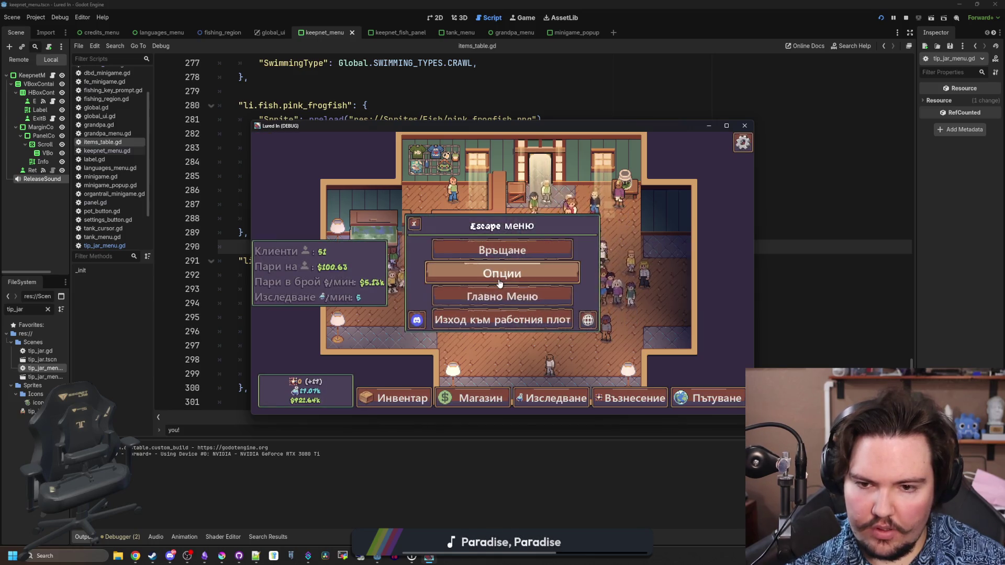
Open the Bulgarian options, check the Reset Data warning, cancel it, then switch to Obsidian.
left_click(502, 273)
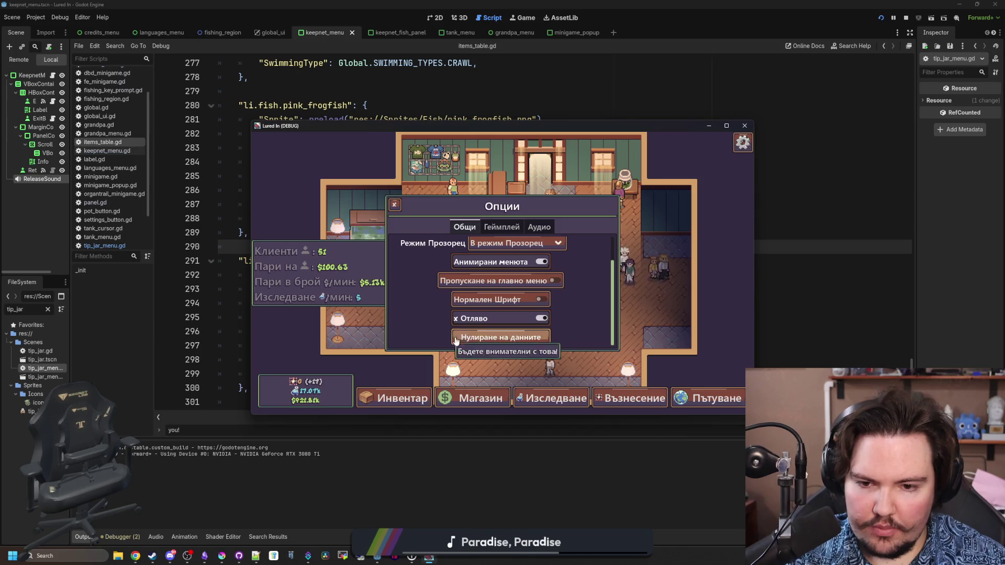
left_click(483, 336)
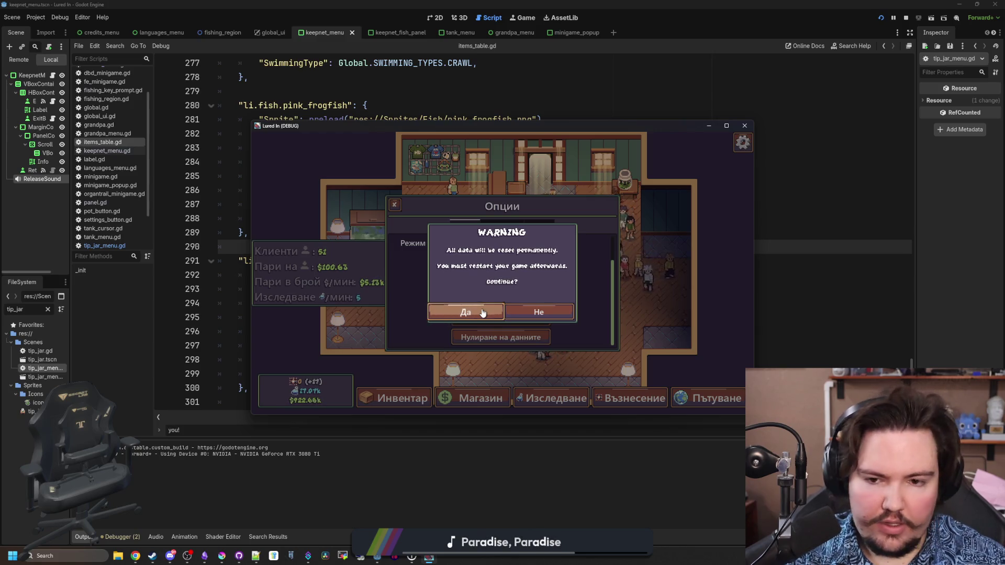
left_click(482, 312)
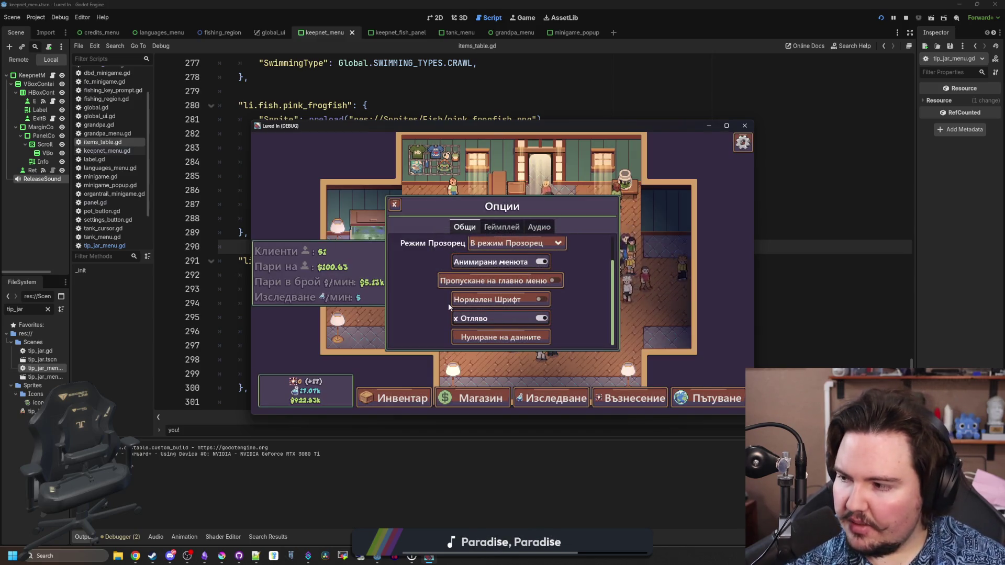
key("alt+Tab")
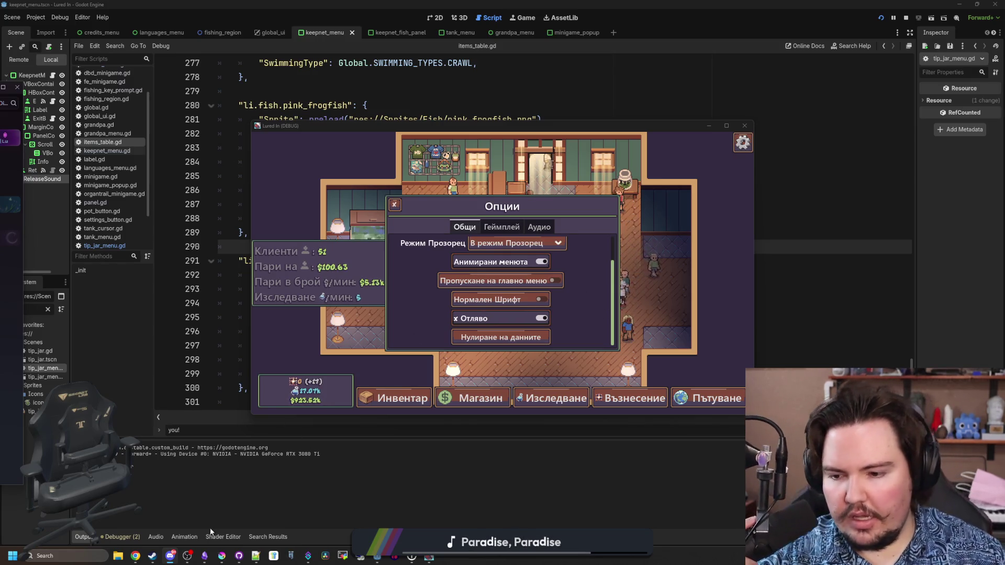
left_click(204, 555)
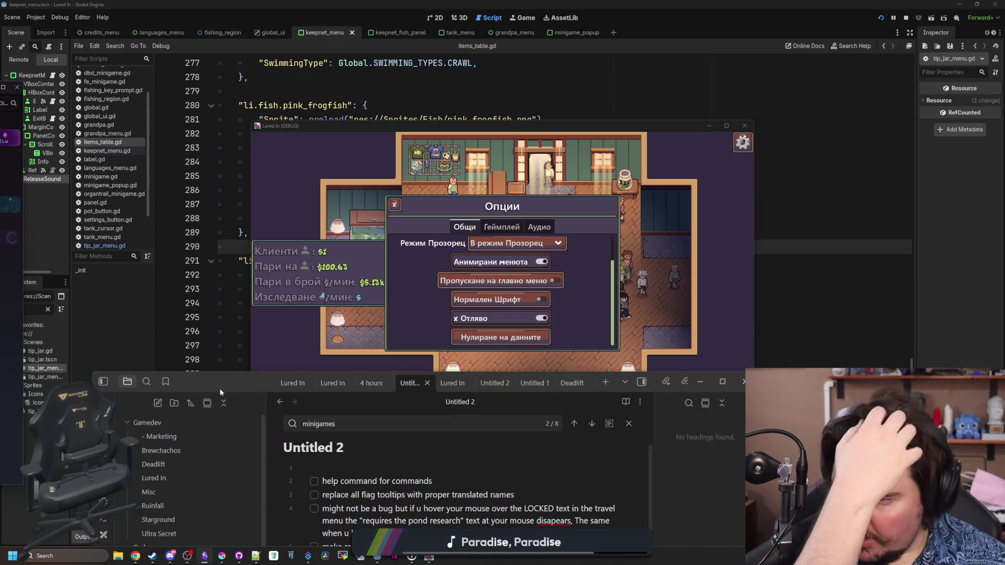
Add a 'fix key for data reset' line below the to-do items in the Untitled 2 note.
double_click(231, 385)
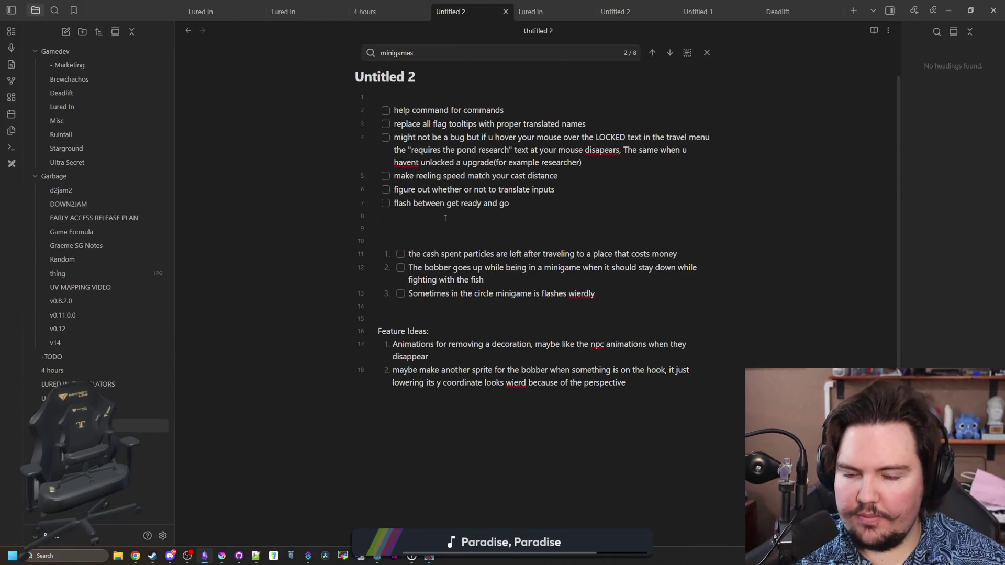
key("Return")
key("Return")
type("fix key for data reset")
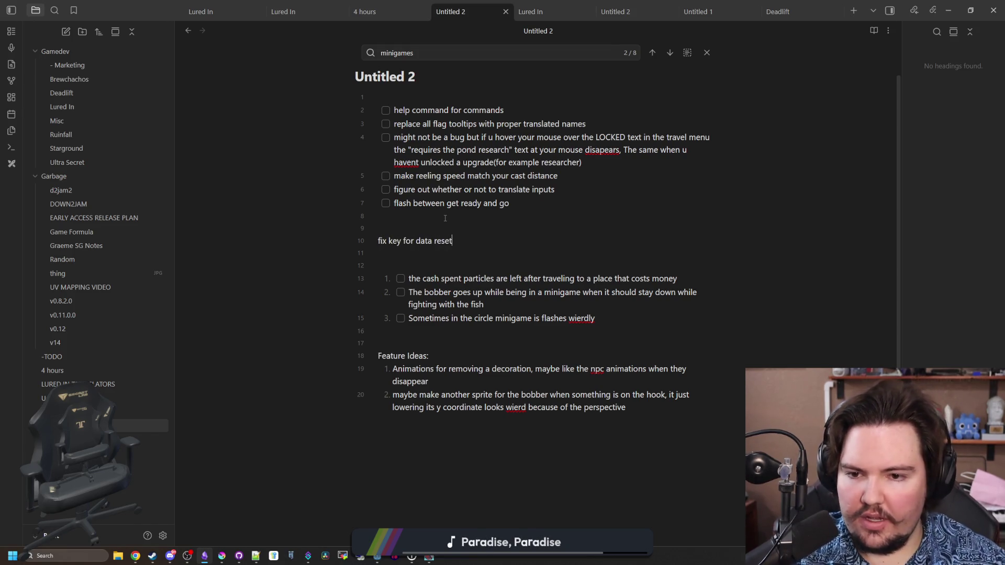
double_click(141, 5)
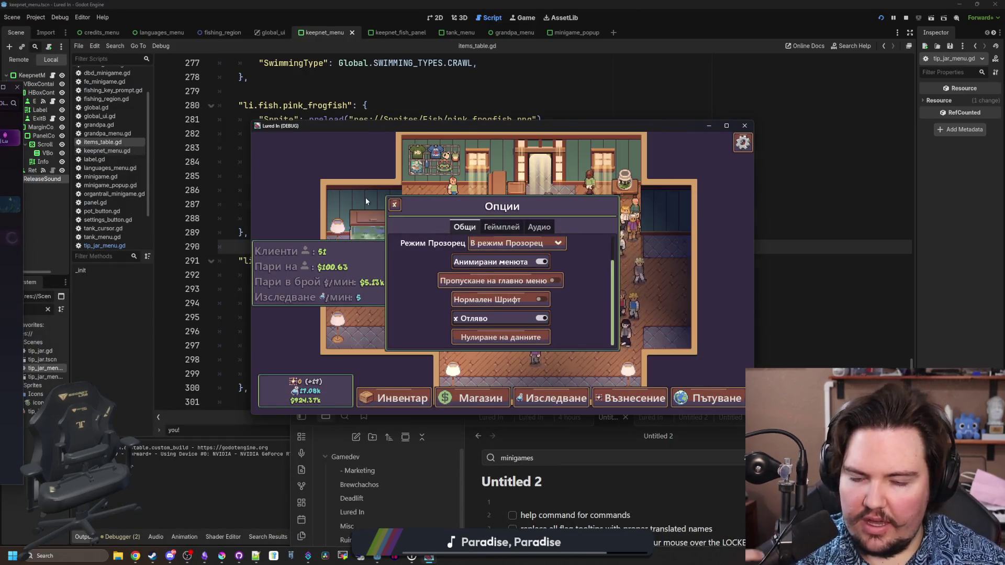